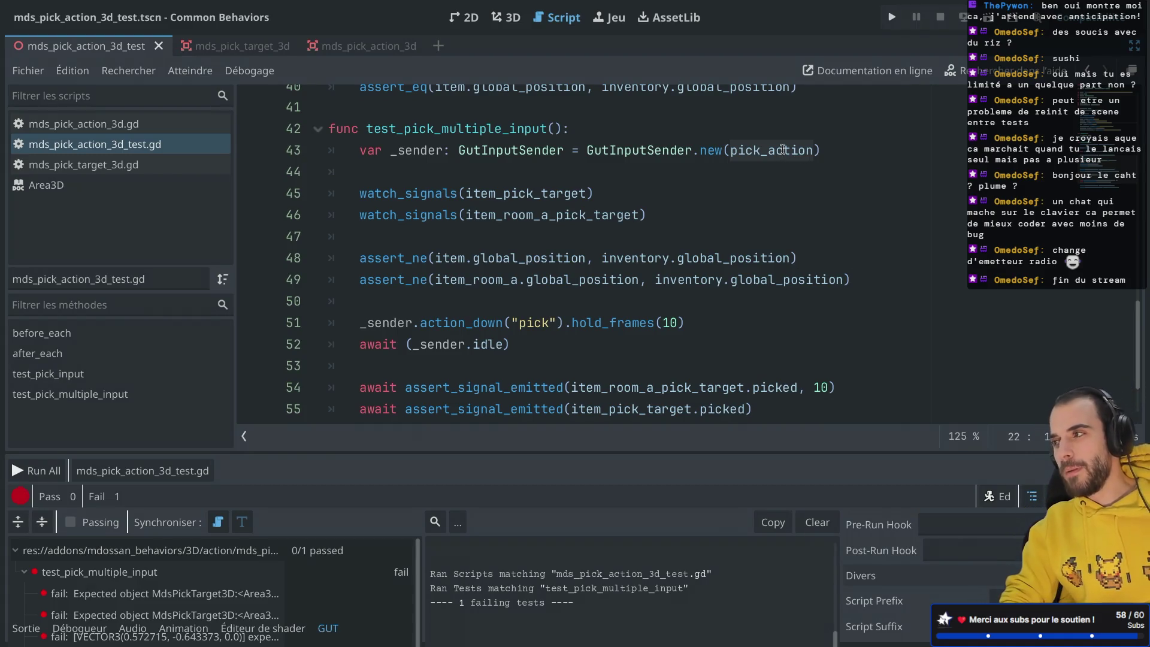
Make line 43 create _sender from InputSender instead of GutInputSender and drop its ': GutInputSender' type hint.
mouse_move(783, 149)
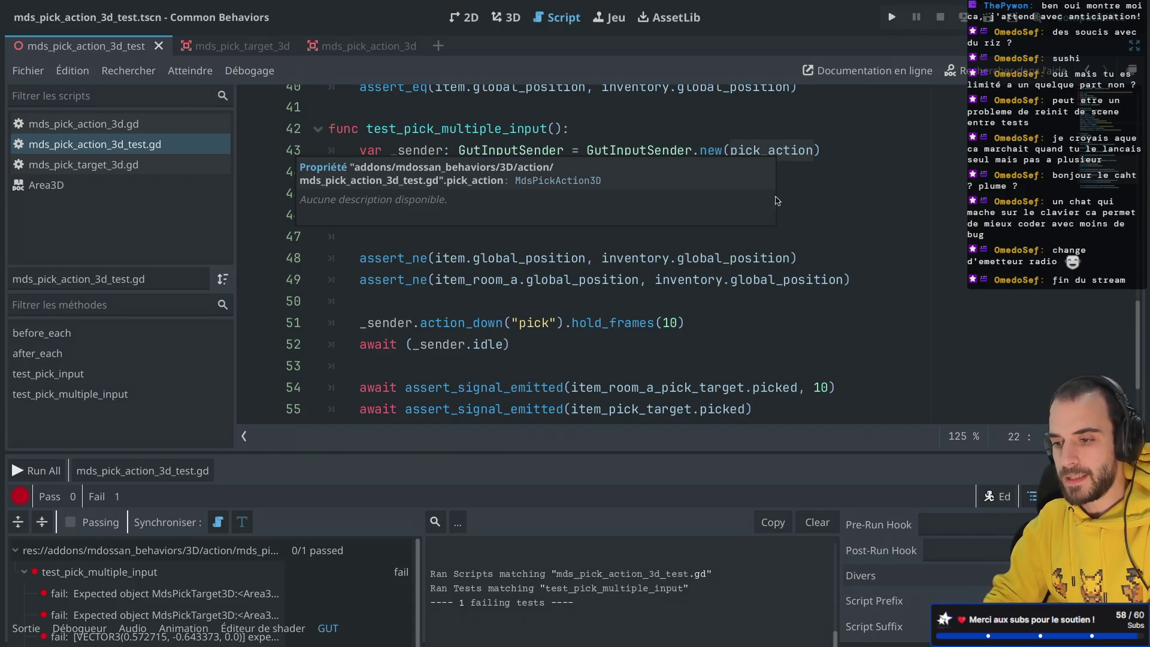
left_click(643, 136)
double_click(614, 157)
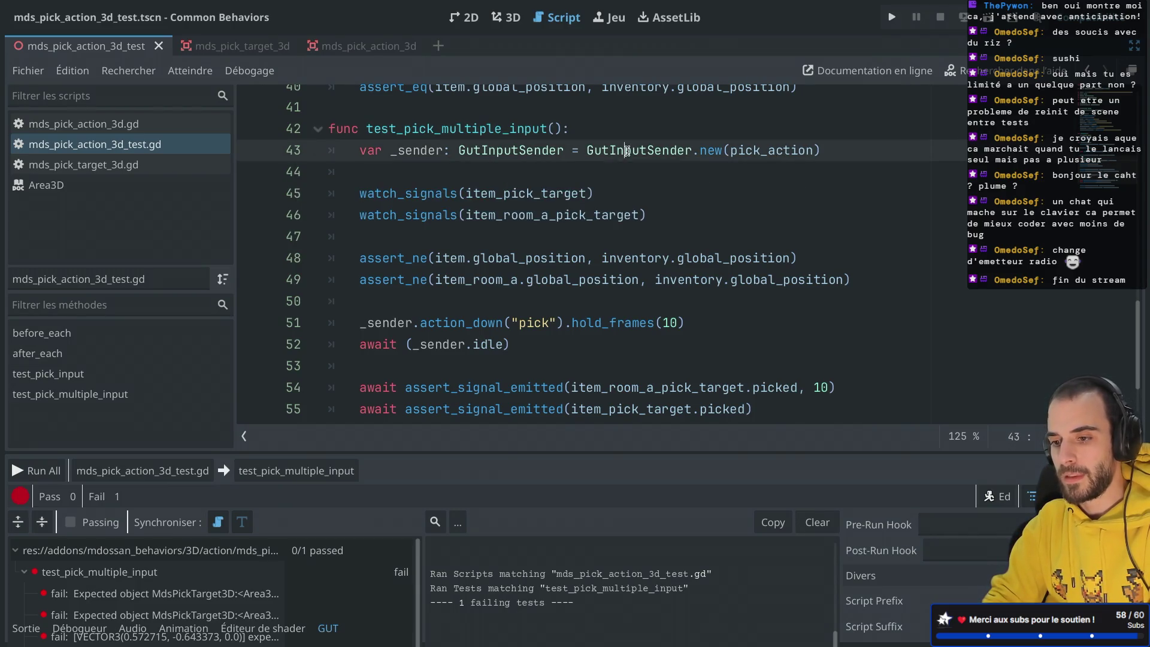
key("super+Tab")
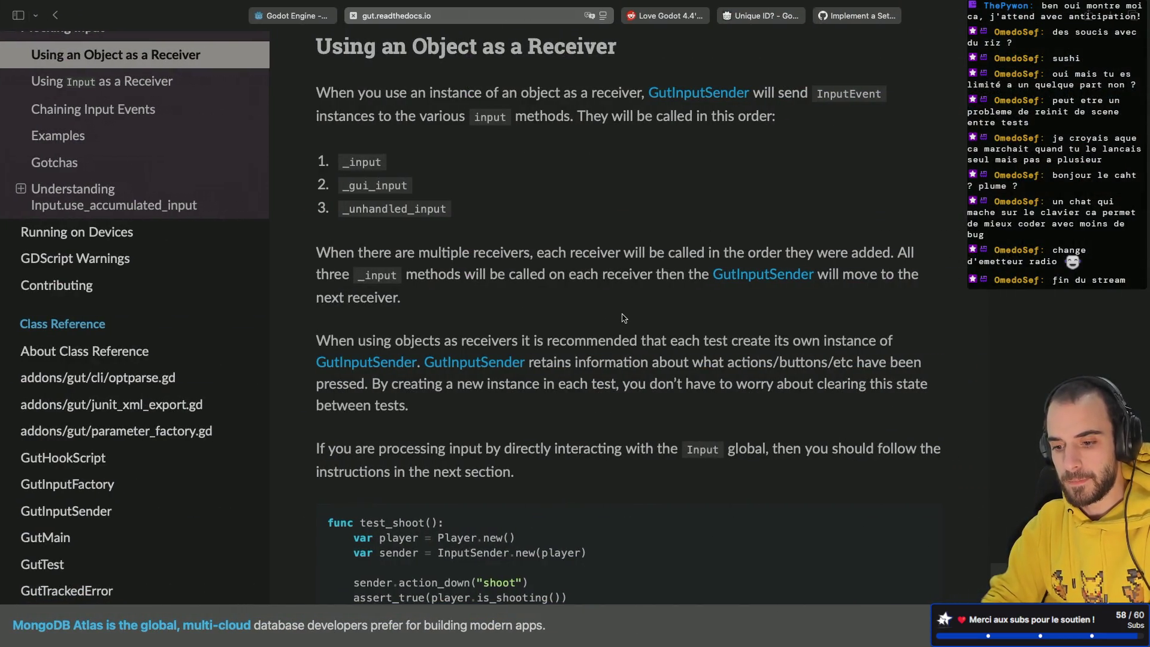
scroll(623, 318, "down", 5)
mouse_move(515, 341)
left_mouse_down()
mouse_move(432, 341)
mouse_move(518, 358)
left_mouse_up()
key("ctrl+Left")
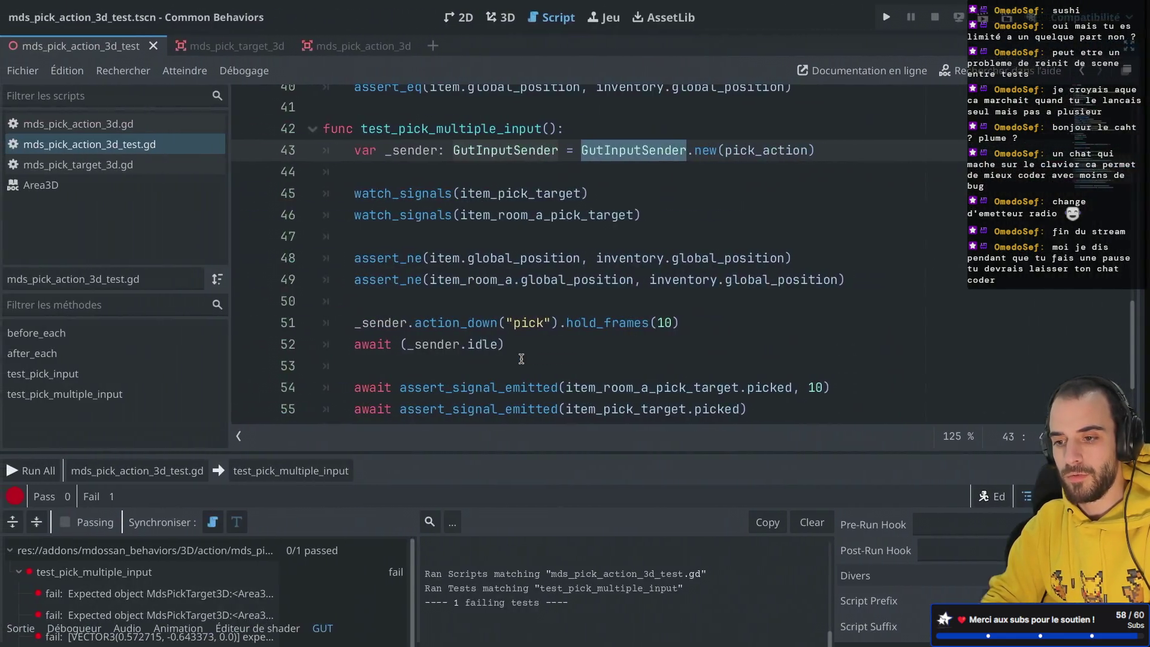
mouse_move(626, 159)
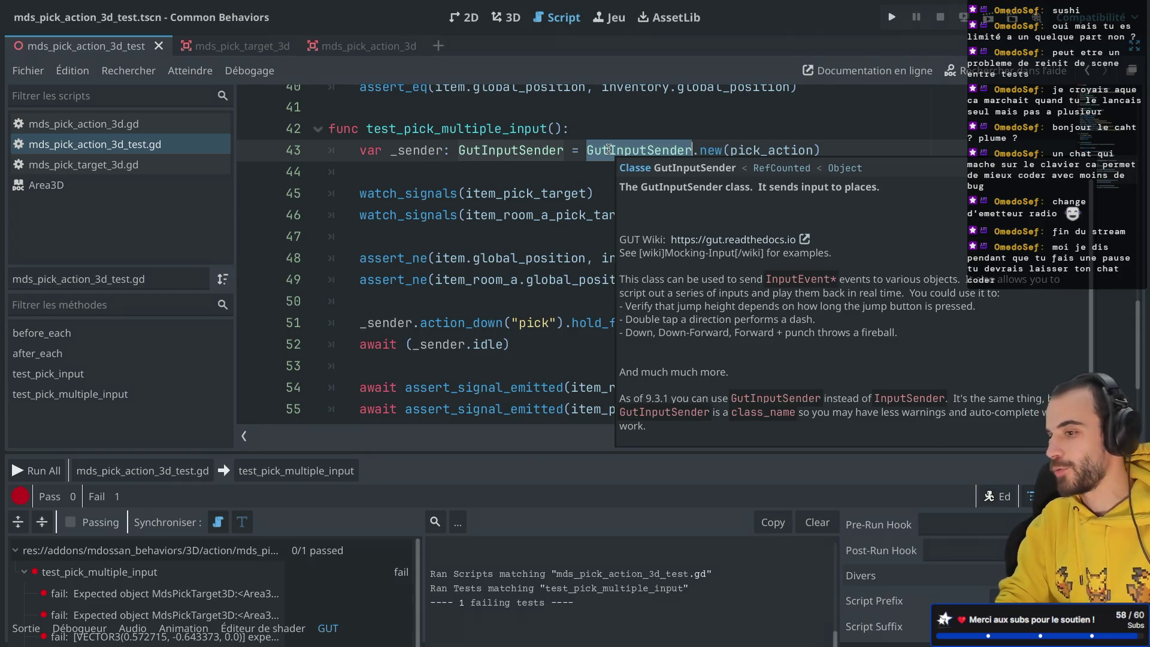
type("Input")
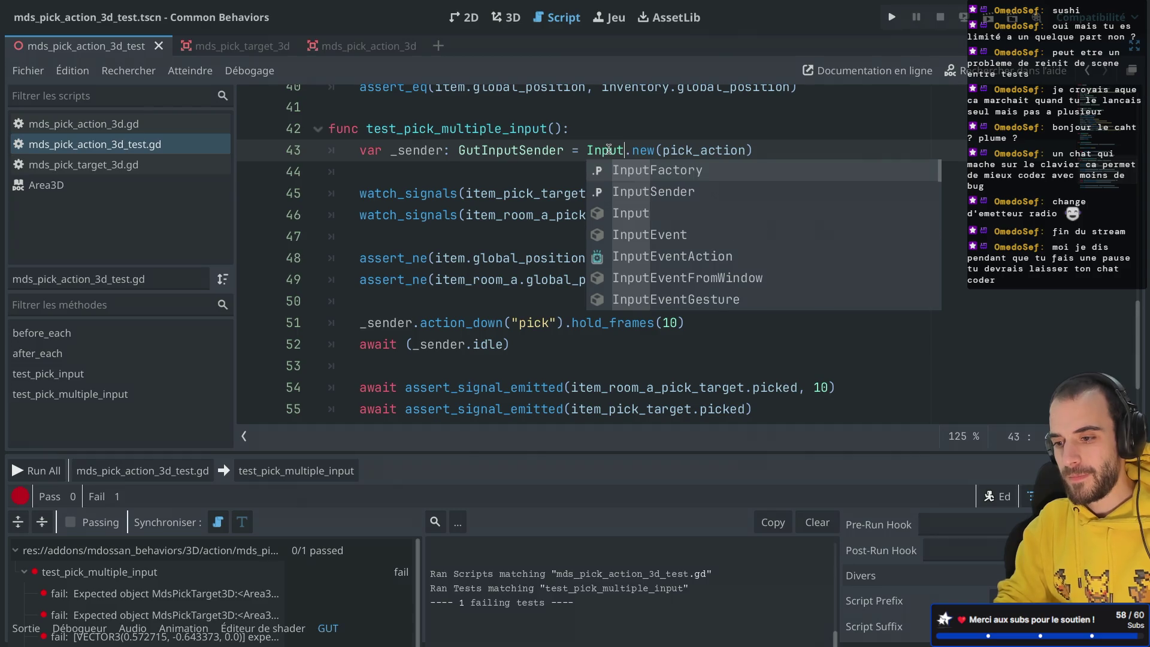
left_click(653, 191)
left_click(623, 147)
left_click(619, 123)
double_click(514, 147)
key("BackSpace")
key("BackSpace")
key("BackSpace")
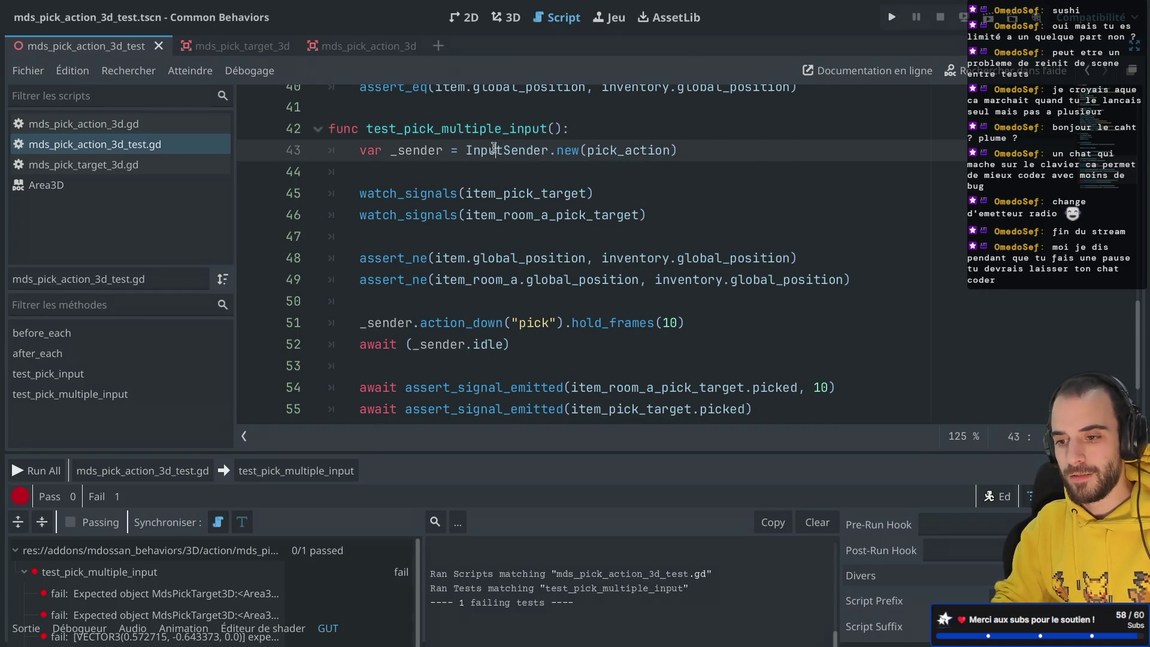
Rerun test_pick_multiple_input, which still fails, and close the debug results window.
scroll(525, 231, "down", 2)
scroll(525, 232, "up", 3)
scroll(525, 232, "down", 1)
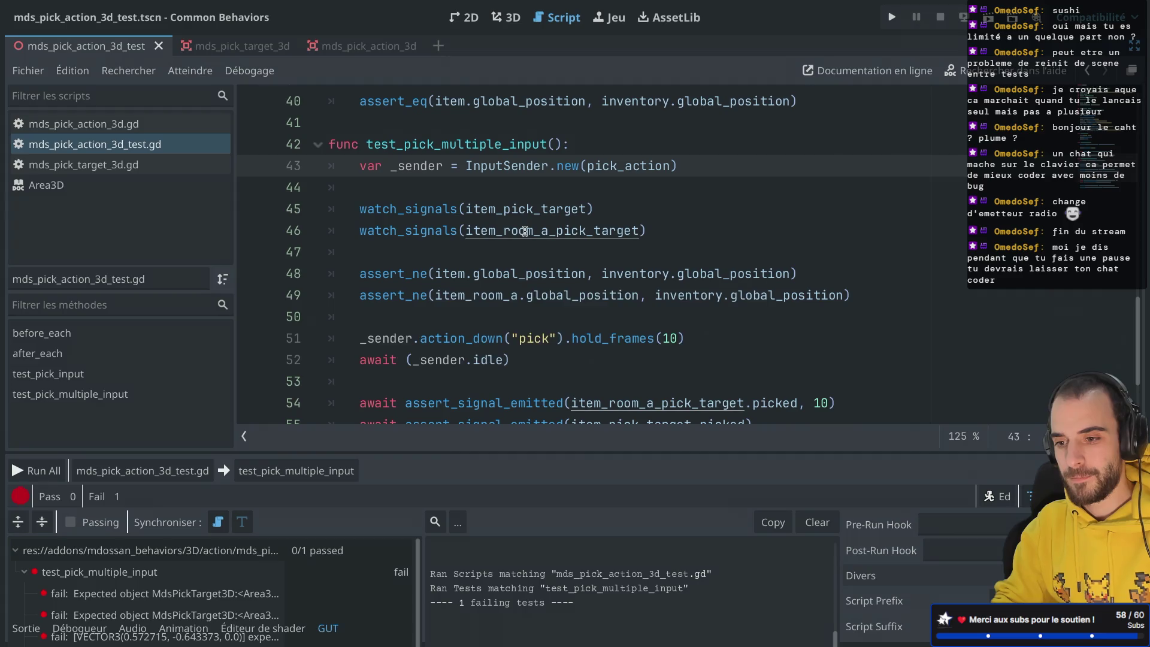
left_click(296, 471)
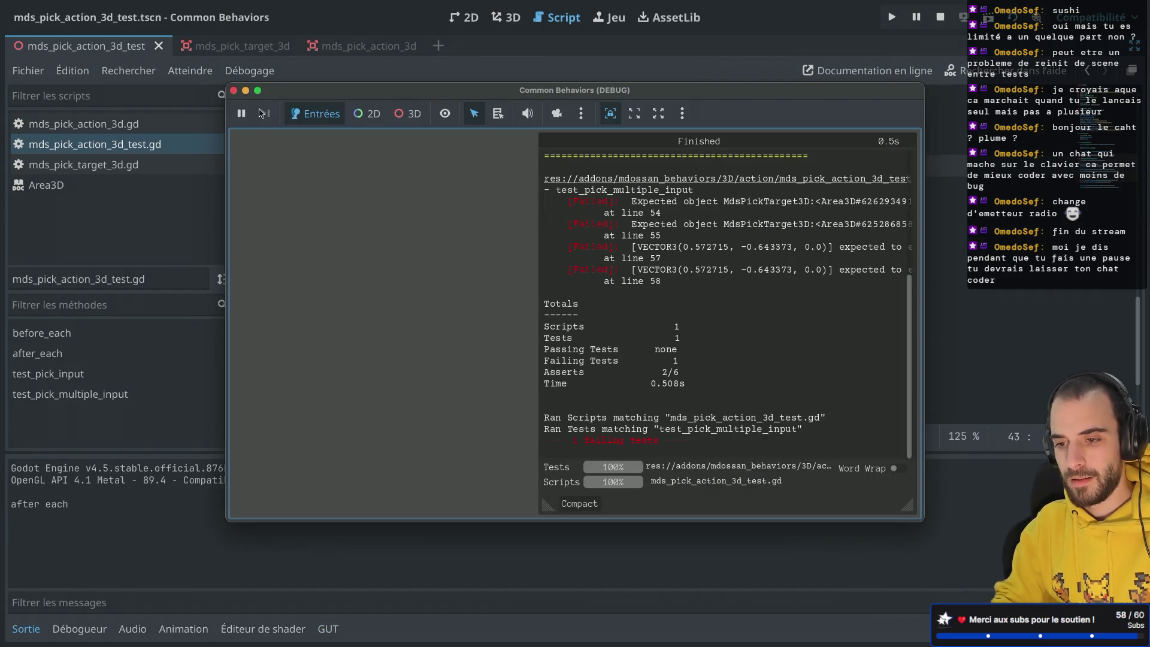
left_click(233, 90)
double_click(642, 168)
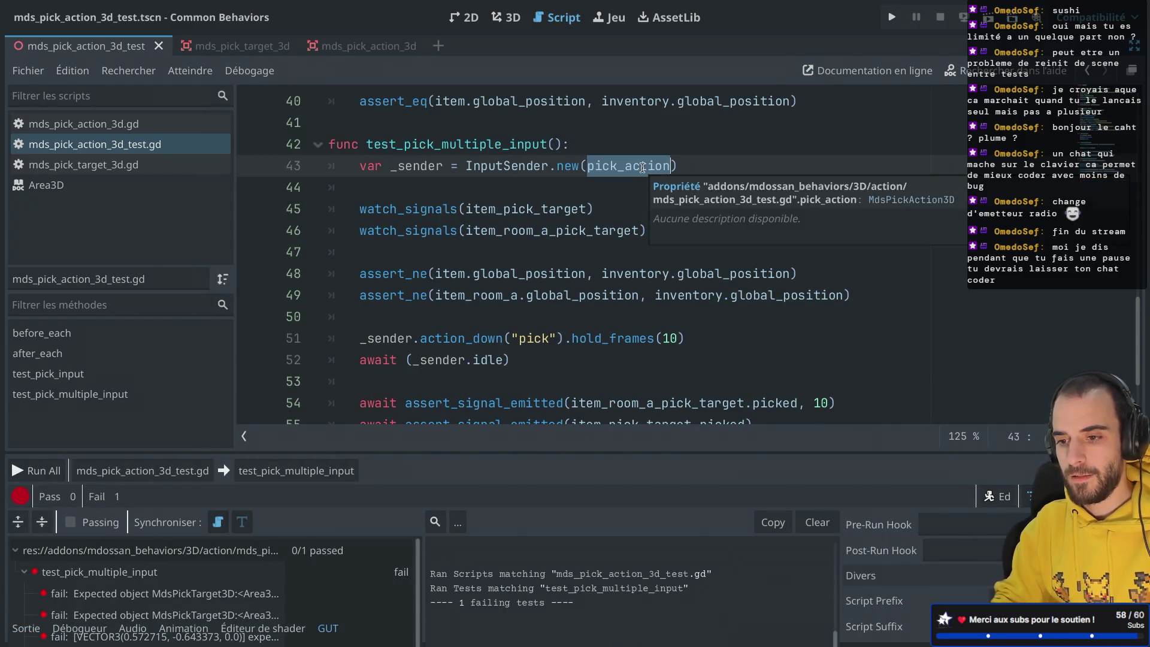
key("super+Tab")
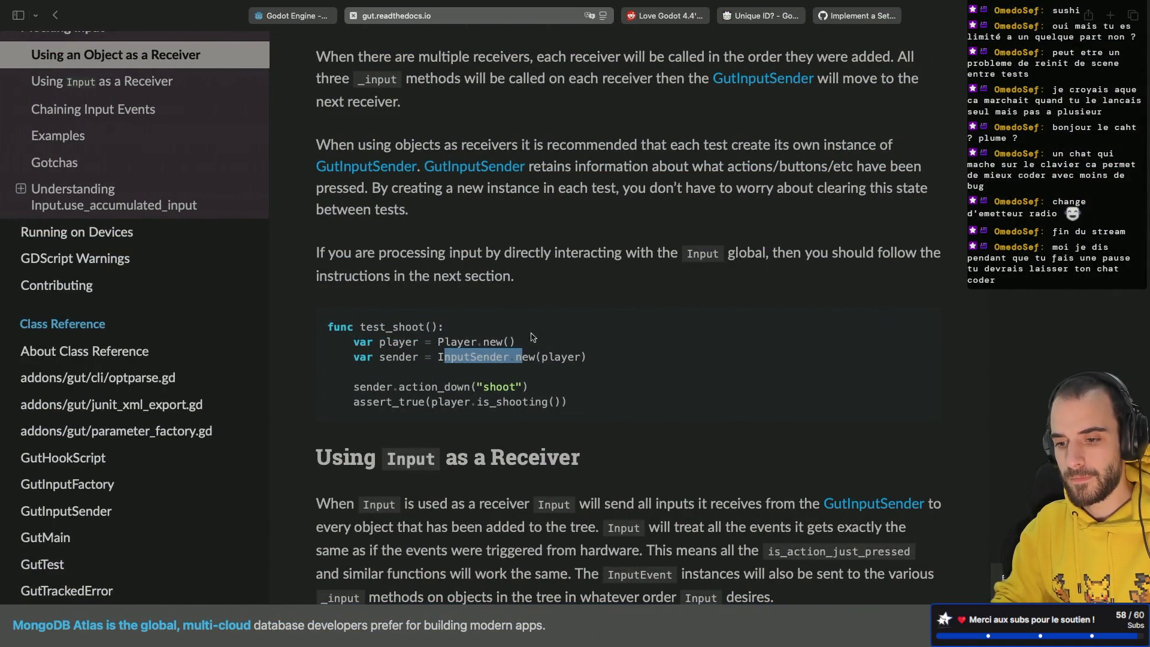
Read the GUT docs' receiver example, marking its Player.new() line, then go back to Godot.
left_click_drag(516, 342, 374, 340)
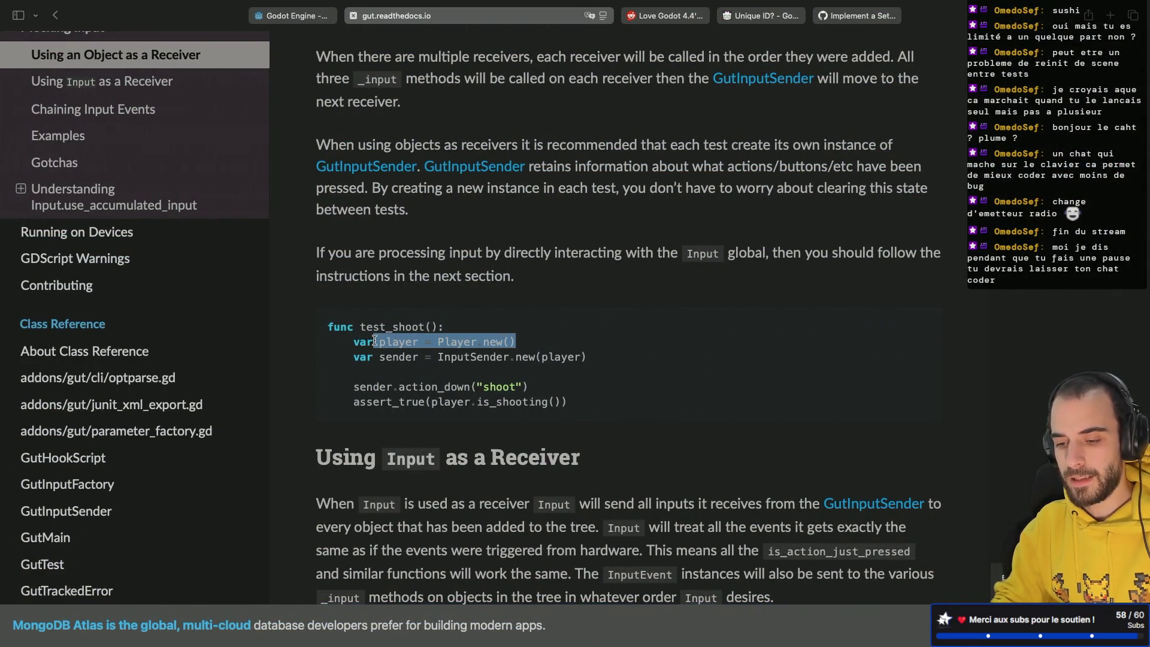
scroll(436, 319, "down", 3)
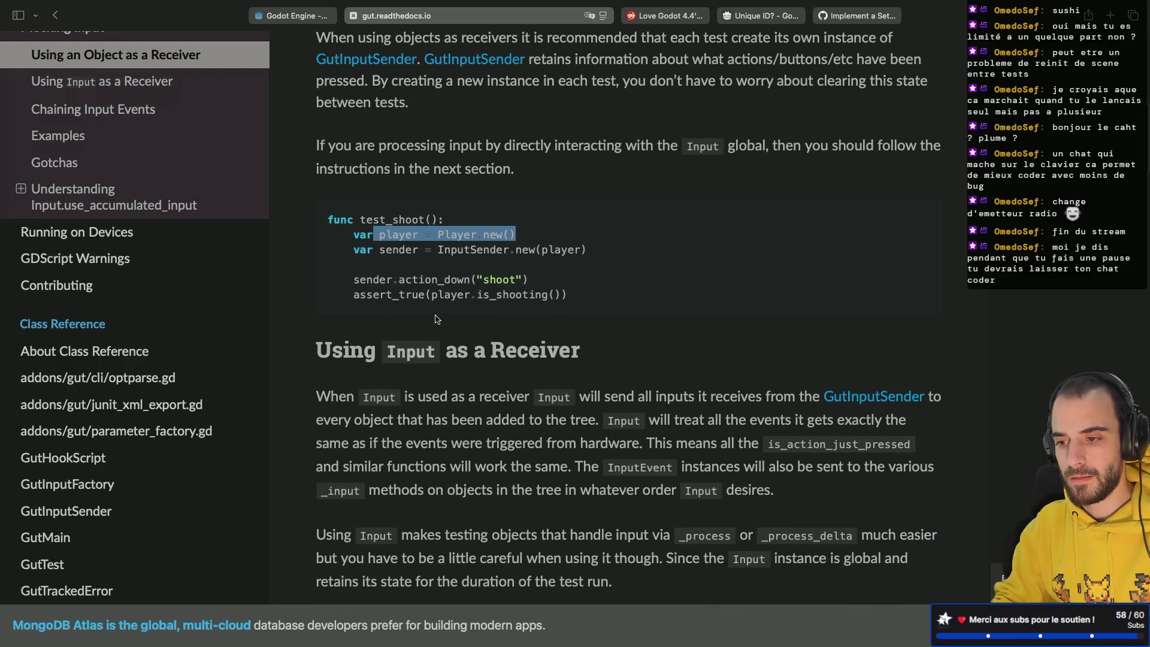
scroll(435, 319, "up", 2)
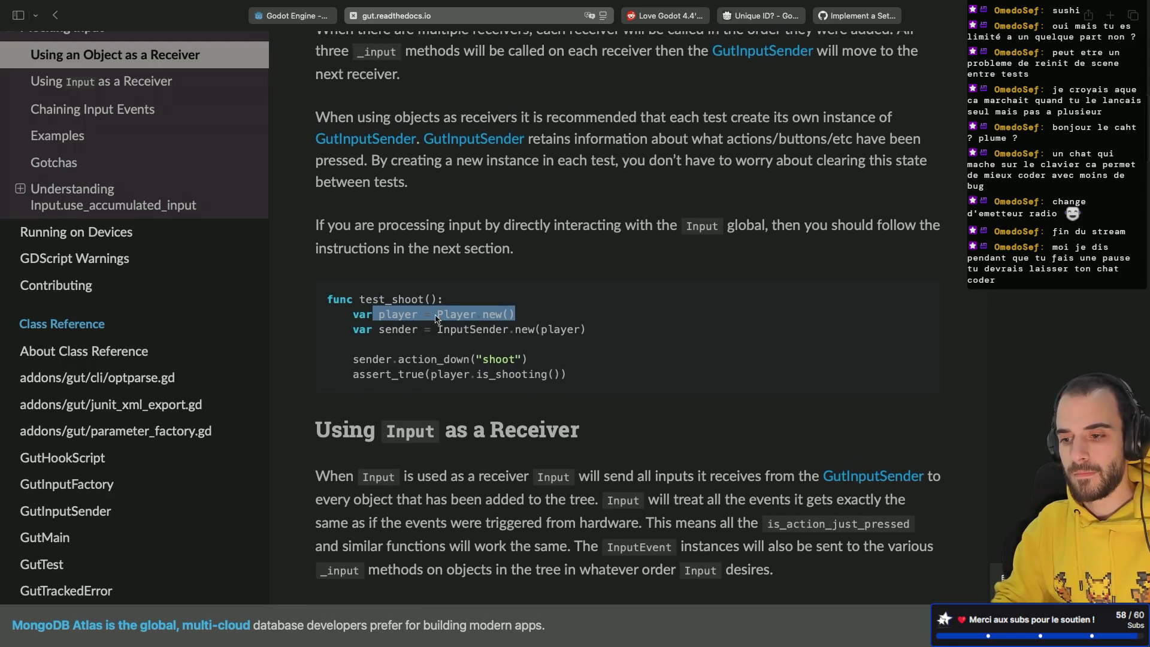
scroll(435, 315, "down", 1)
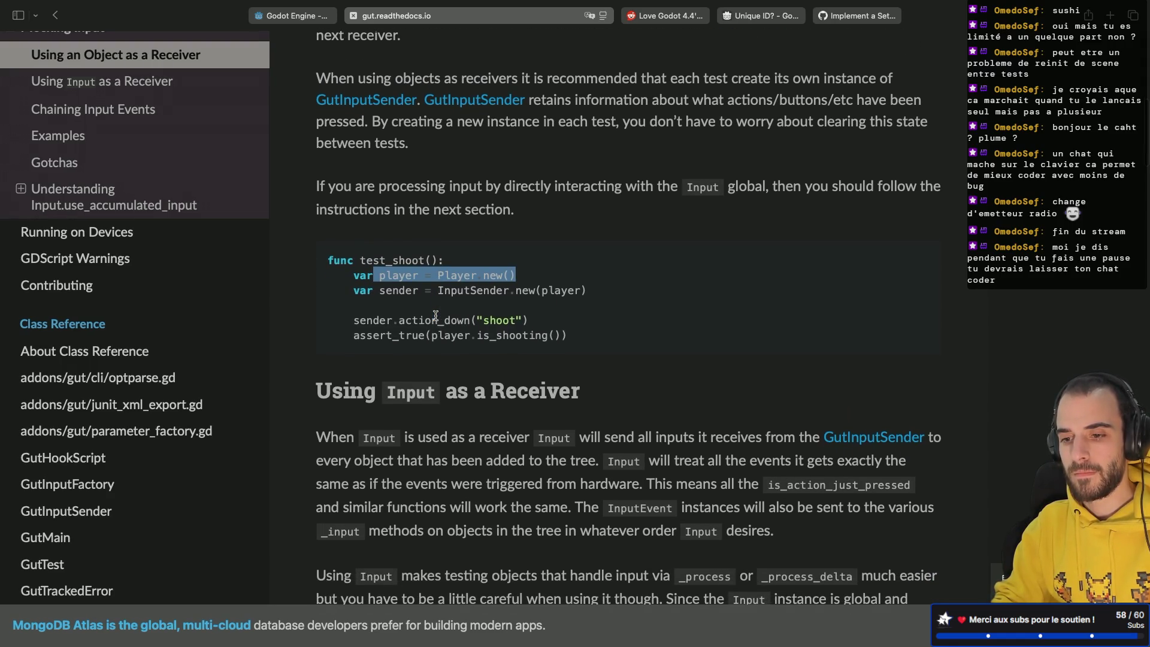
scroll(435, 316, "up", 3)
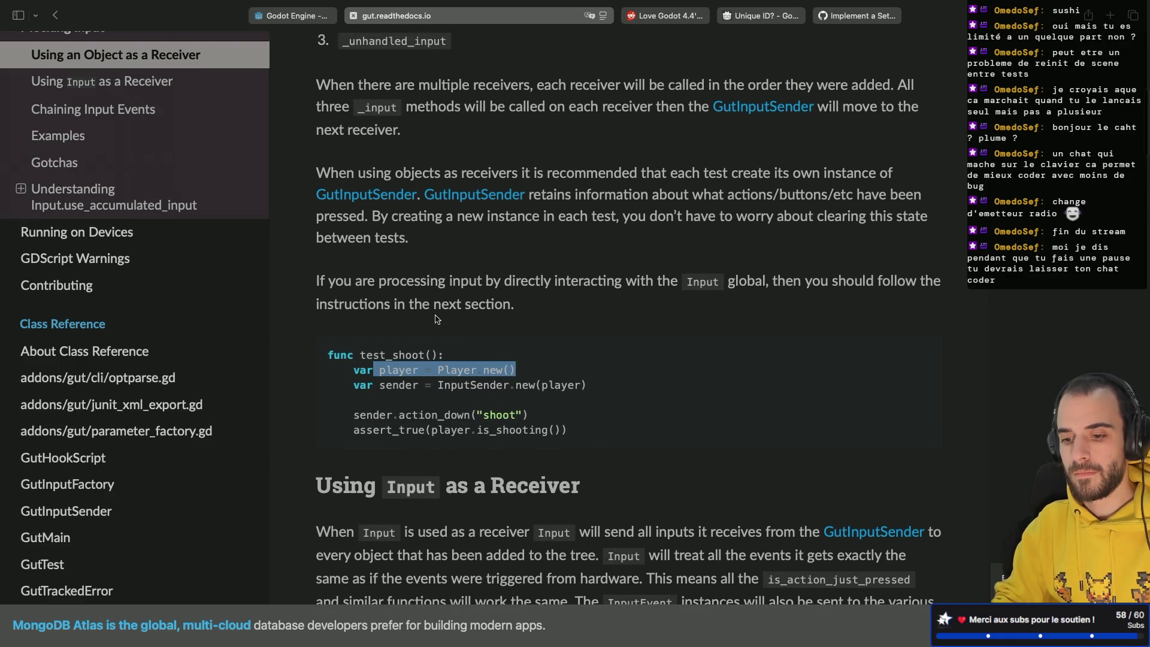
scroll(436, 319, "up", 1)
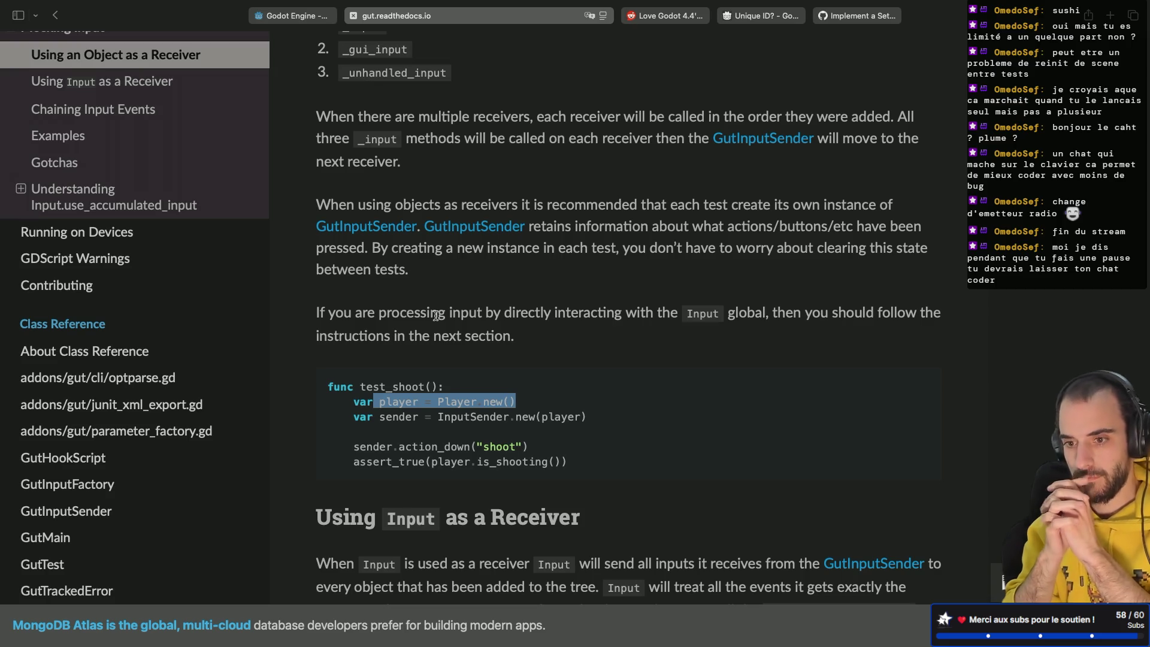
scroll(435, 316, "down", 3)
scroll(435, 316, "down", 6)
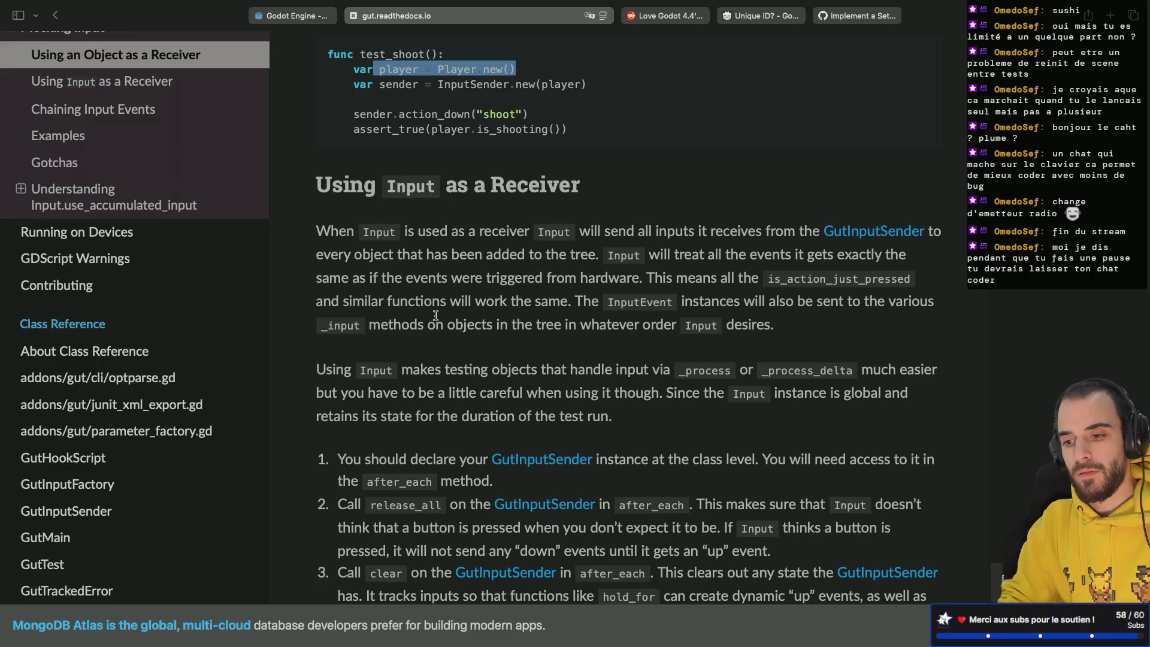
key("super+Tab")
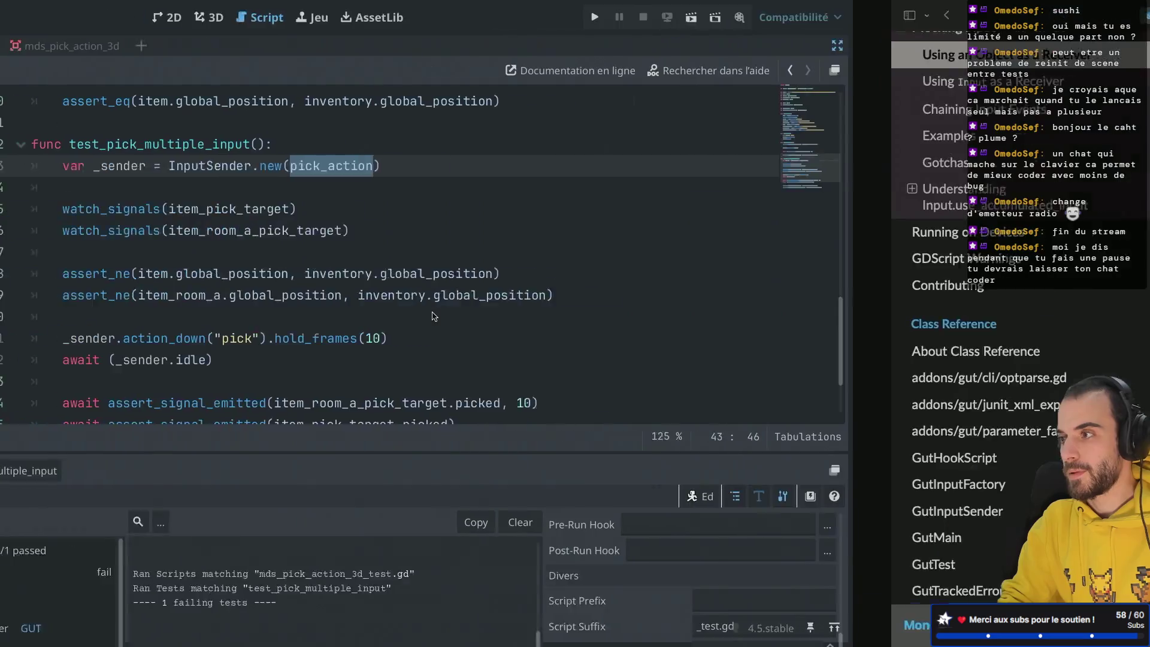
Delete the local _sender declaration on line 43 and rename _sender to sender on lines 49 and 50.
left_click(706, 161)
triple_click(707, 161)
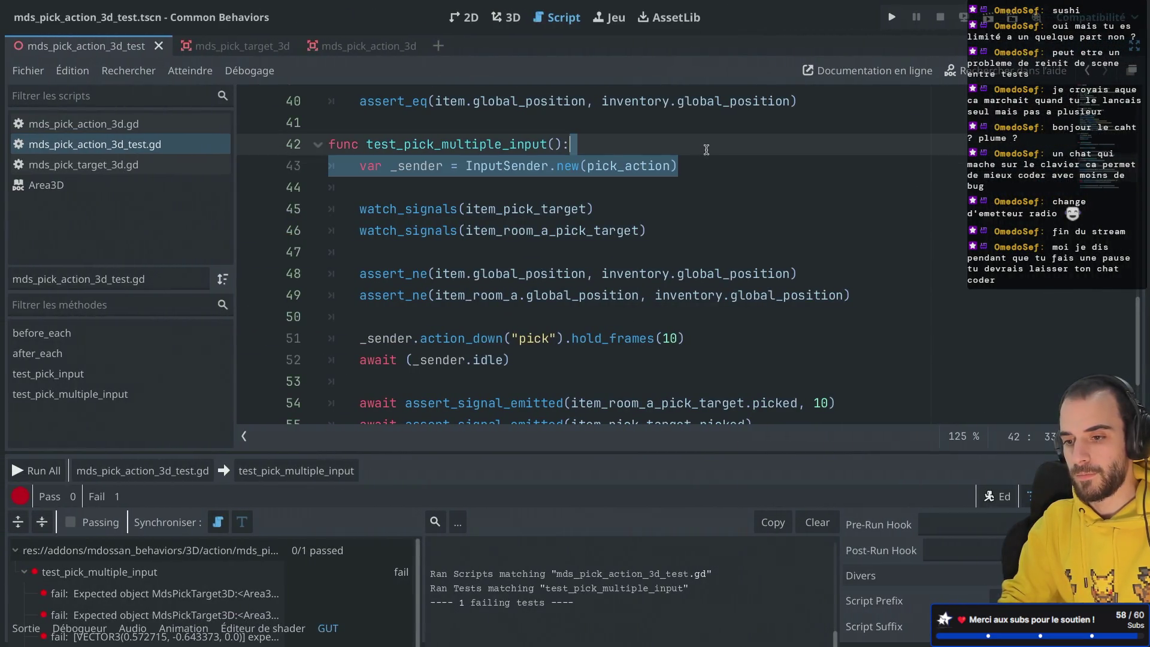
key("ctrl+x")
left_click(415, 158)
key("BackSpace")
key("BackSpace")
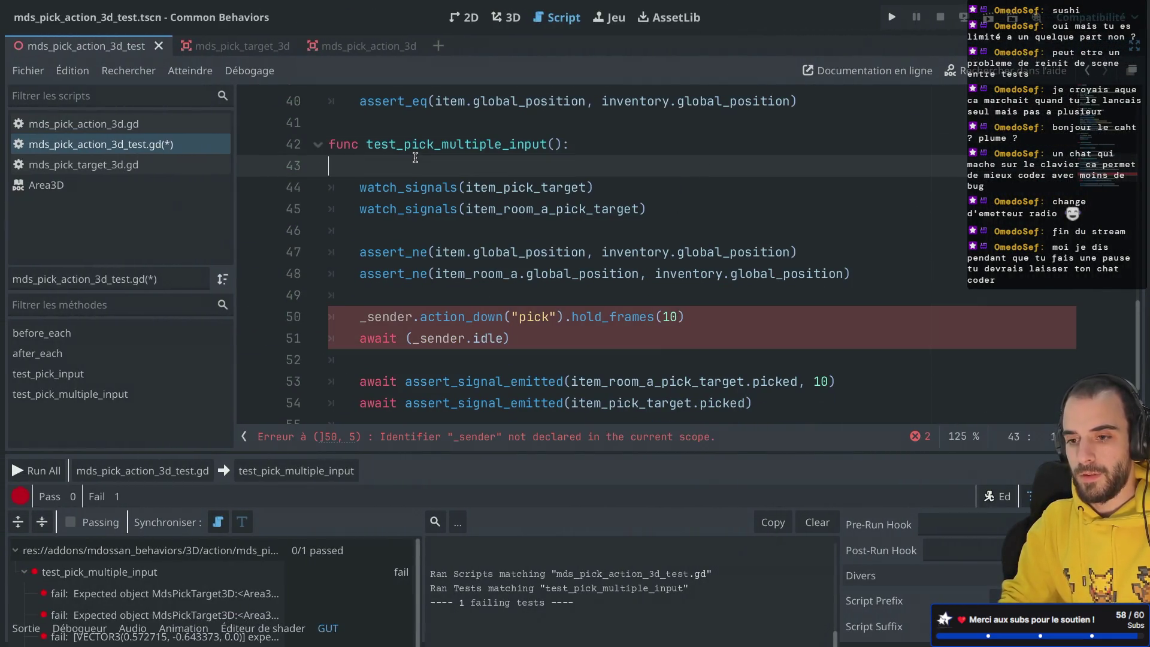
left_click(366, 297)
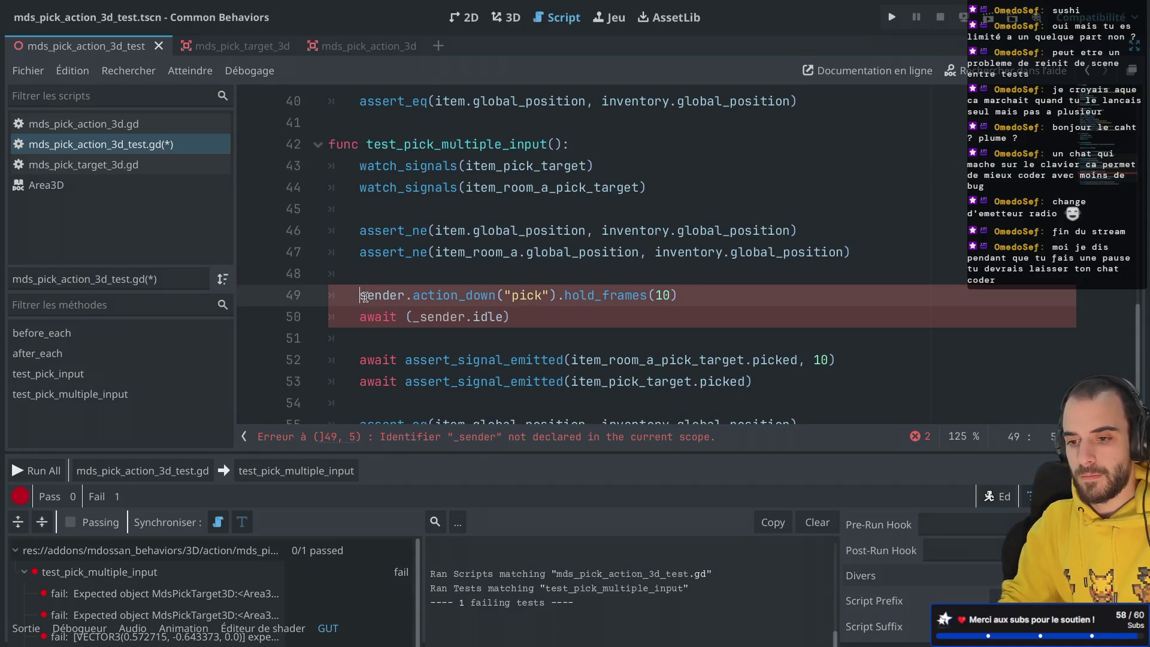
key("Delete")
left_click(417, 315)
key("Delete")
Review the assertions on lines 47–52 and rerun test_pick_multiple_input, now reporting 1/1 passed.
left_click(547, 256)
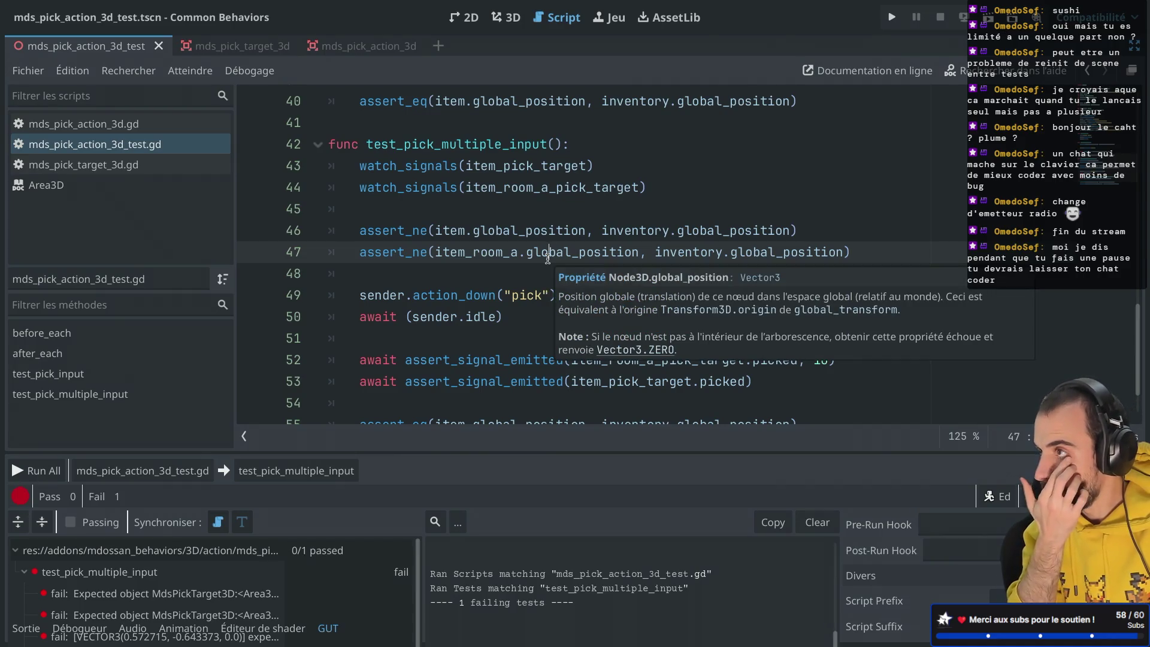
left_click(473, 252)
scroll(481, 247, "down", 1)
scroll(480, 247, "up", 1)
left_click(496, 159)
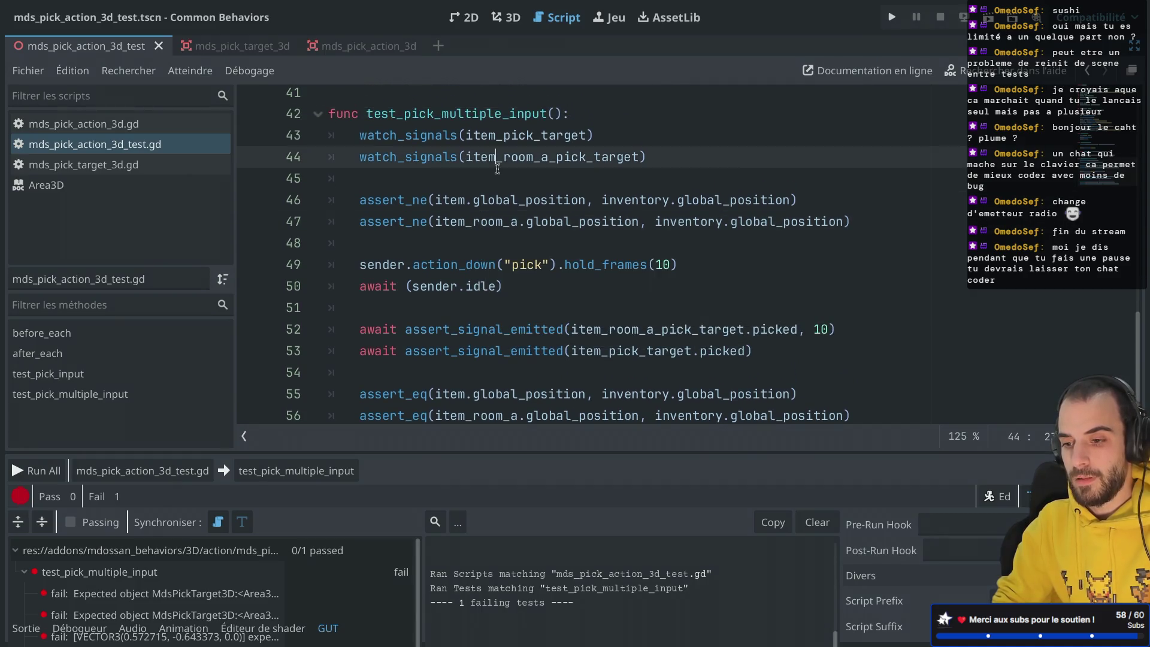
double_click(541, 332)
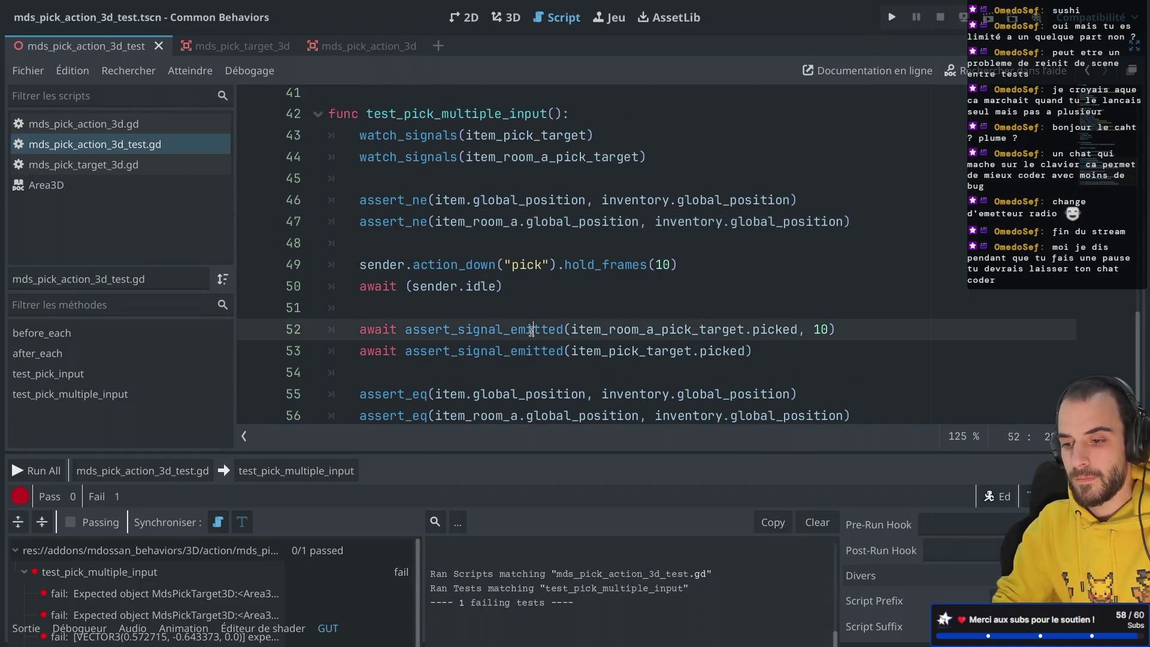
double_click(603, 332)
left_click(520, 329)
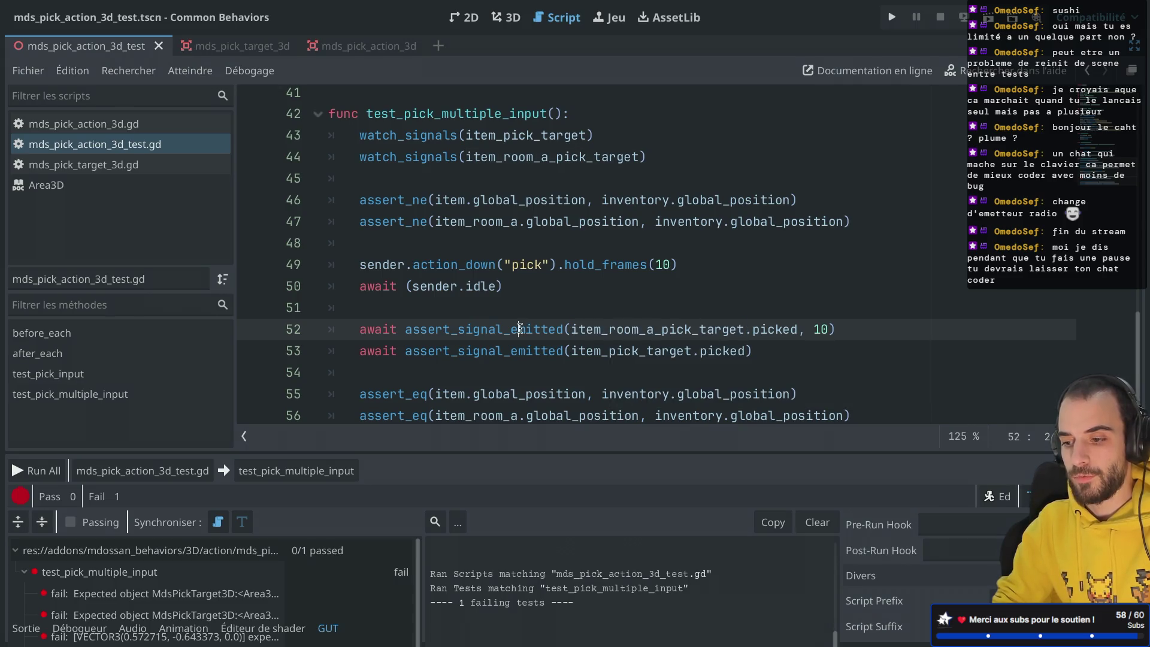
scroll(629, 284, "down", 1)
left_click(516, 270)
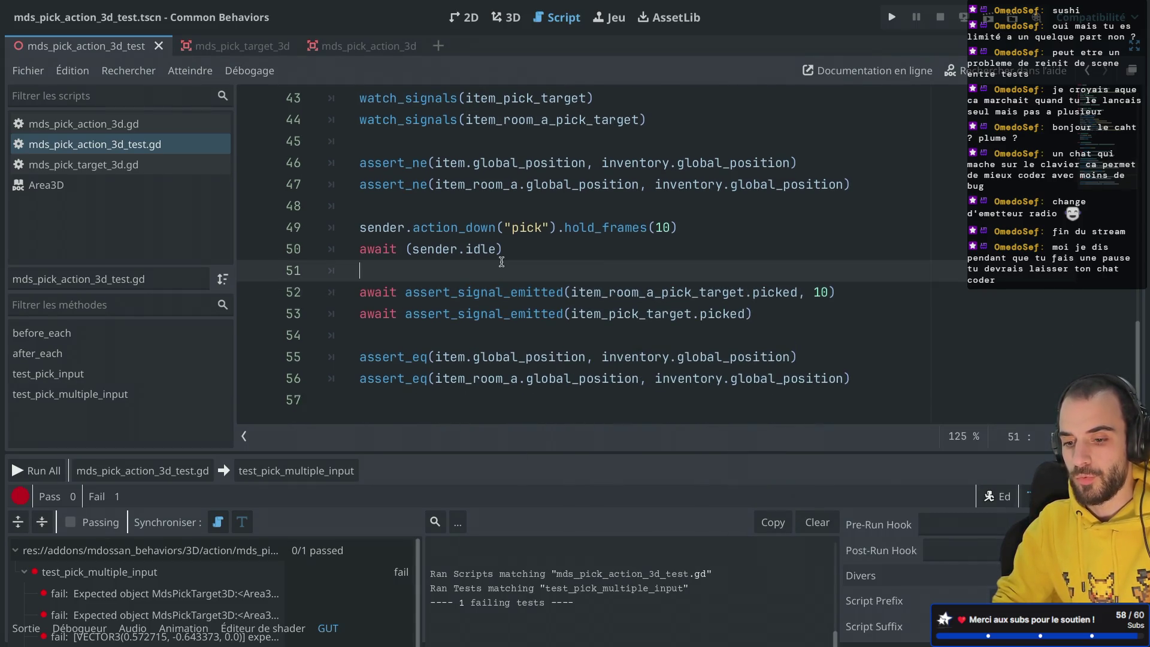
left_click(328, 468)
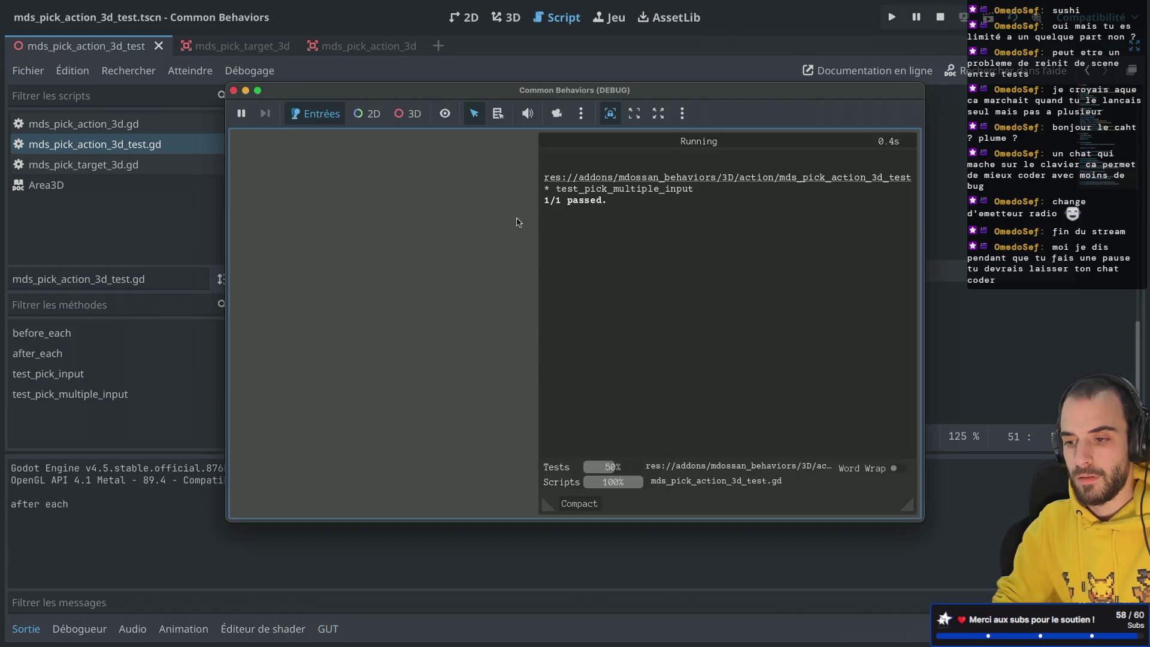
left_click(234, 91)
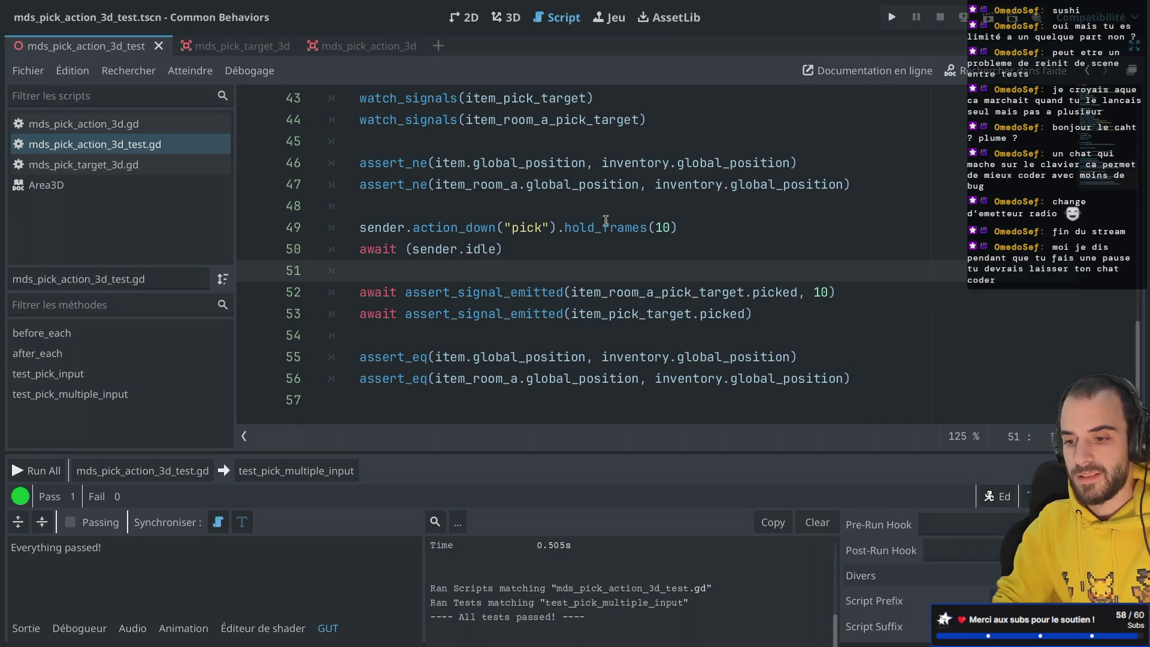
mouse_move(598, 231)
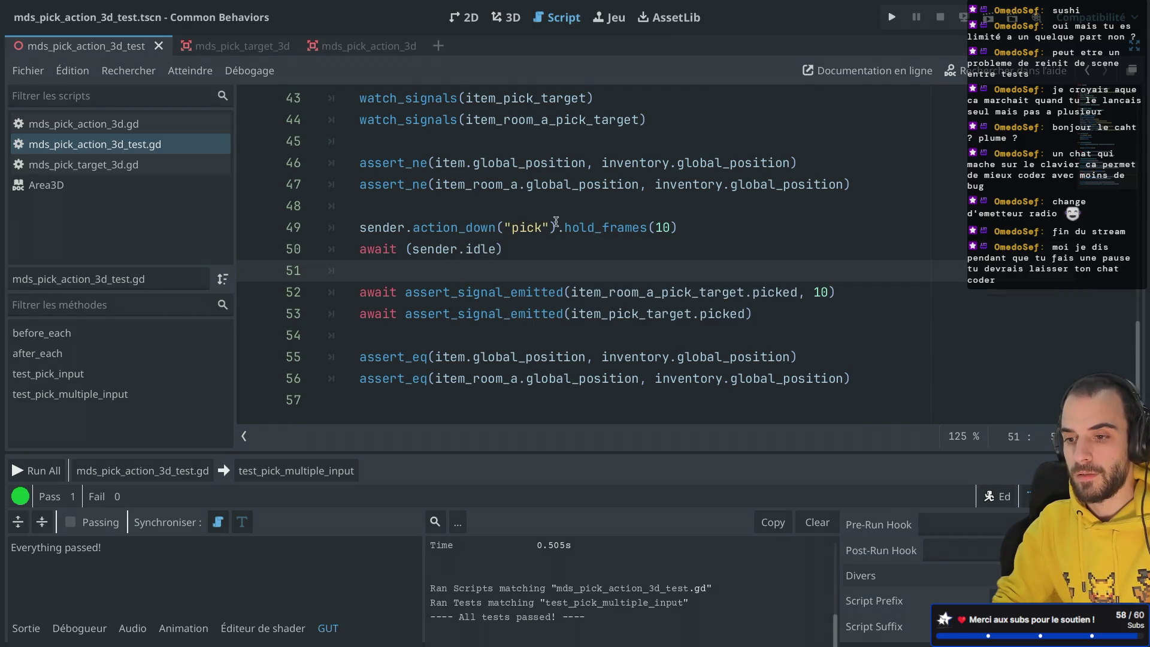
scroll(556, 222, "up", 1)
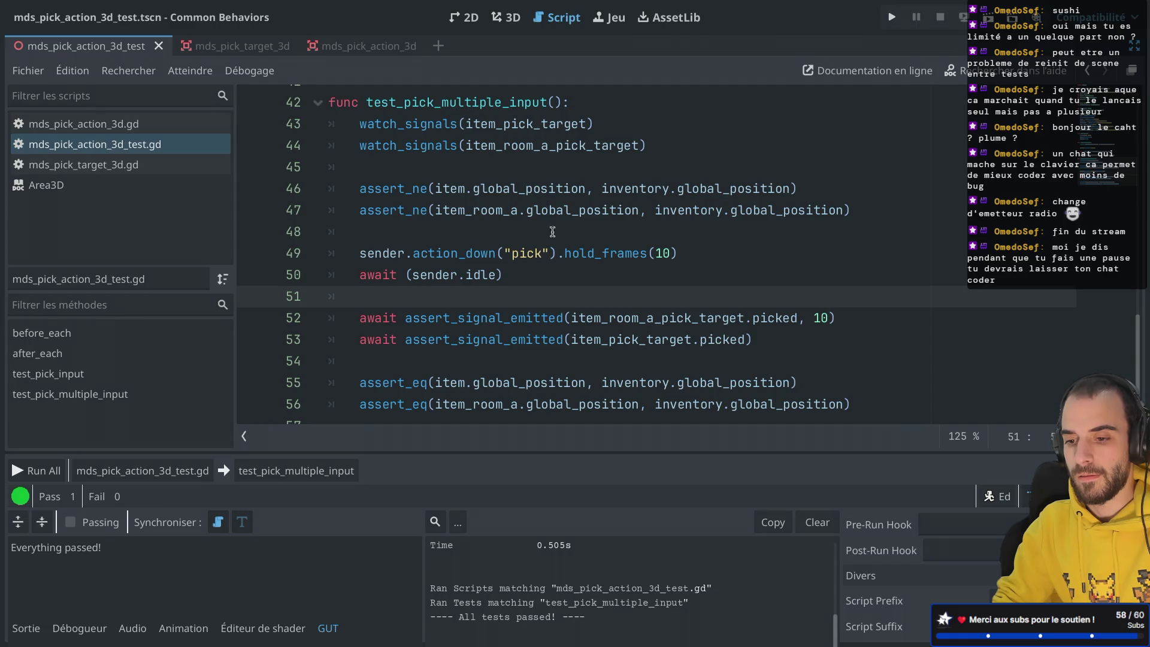
Replace assert_signal_emitted on line 52 with wait_for_signal and save the script.
double_click(494, 316)
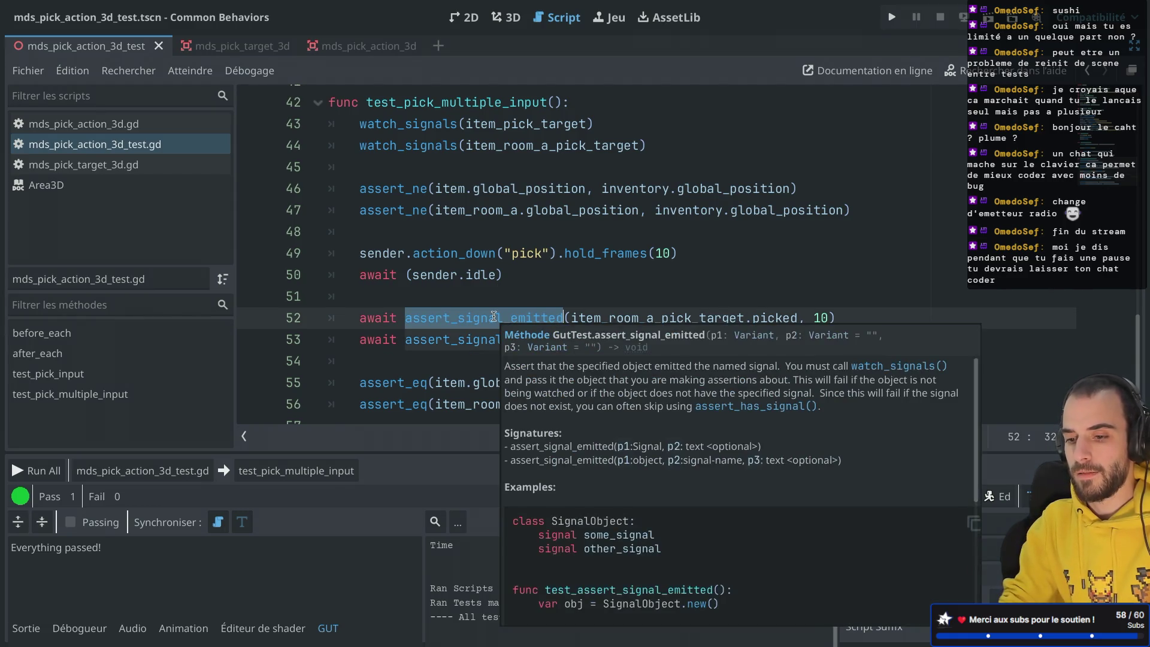
key("BackSpace")
type("wait")
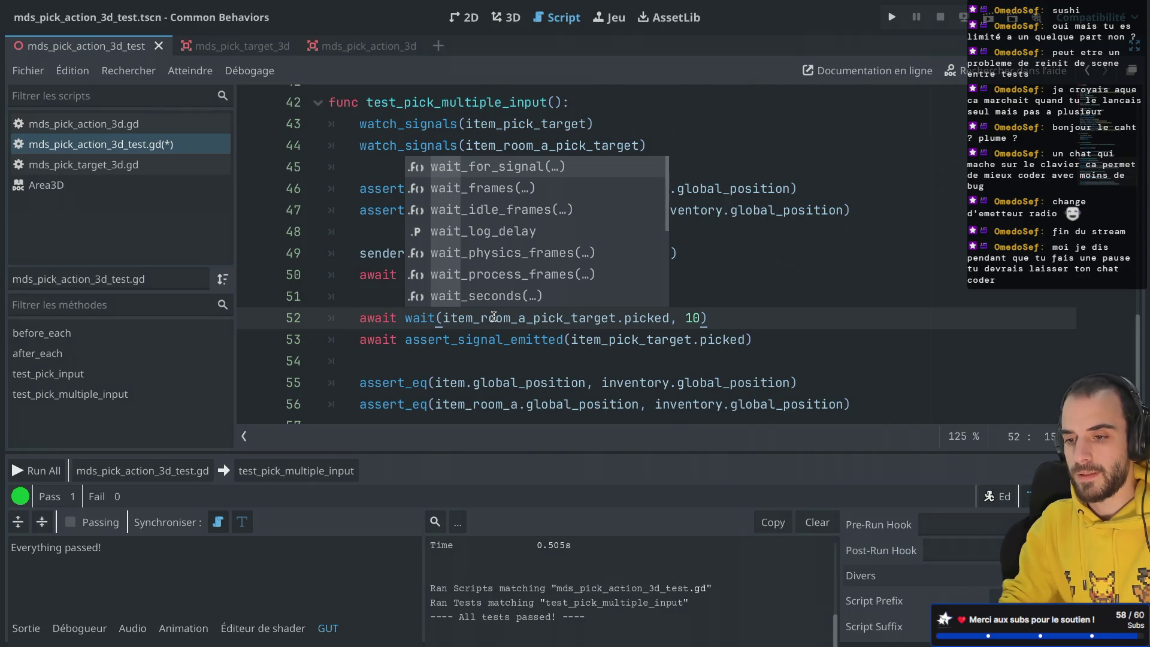
key("Return")
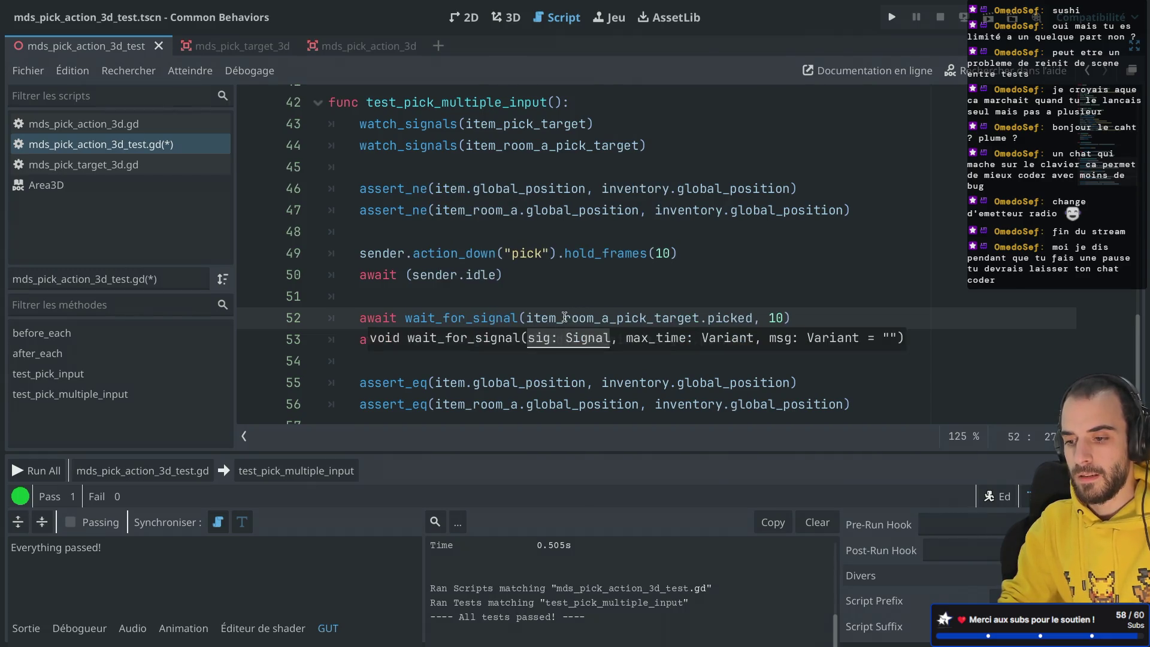
left_click(571, 318)
key("ctrl+s")
Inspect GUT's wait_for_signal definition in test.gd, then return to line 52 of the test.
mouse_move(505, 316)
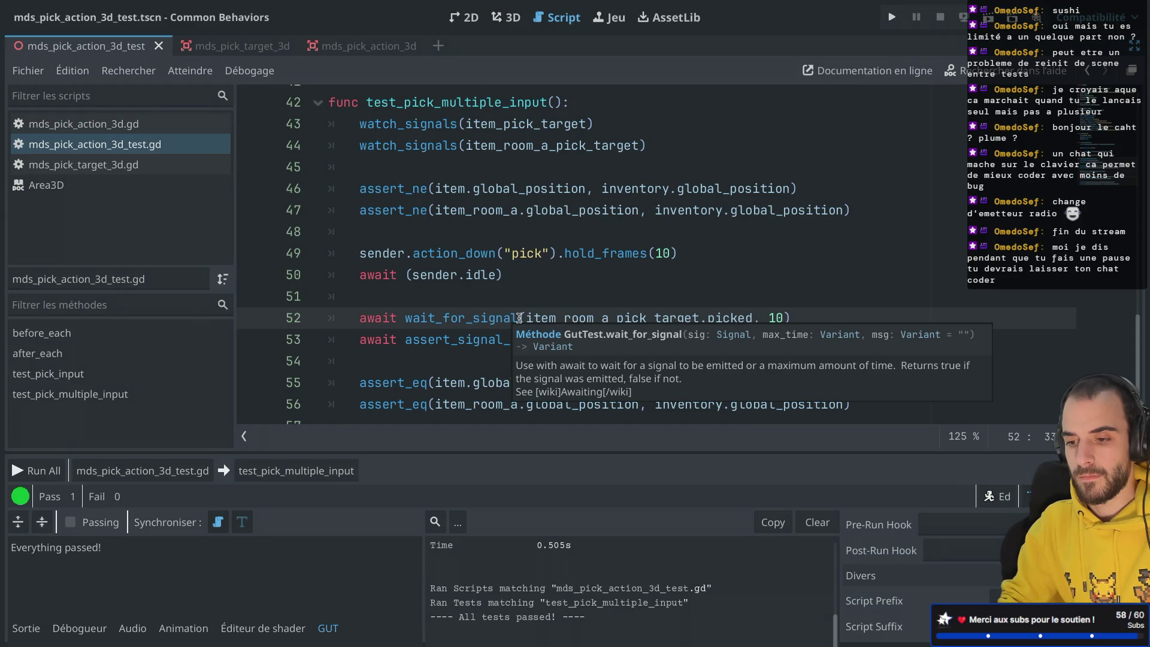
left_click(444, 318)
left_click(445, 319, "ctrl")
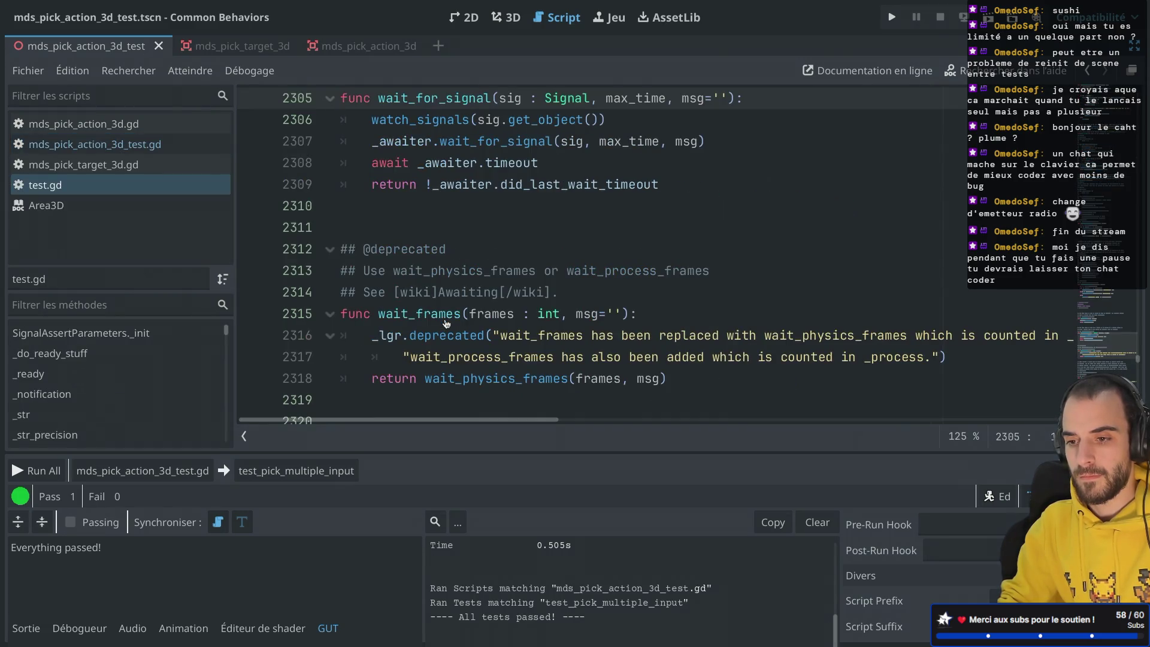
scroll(446, 324, "left", 3)
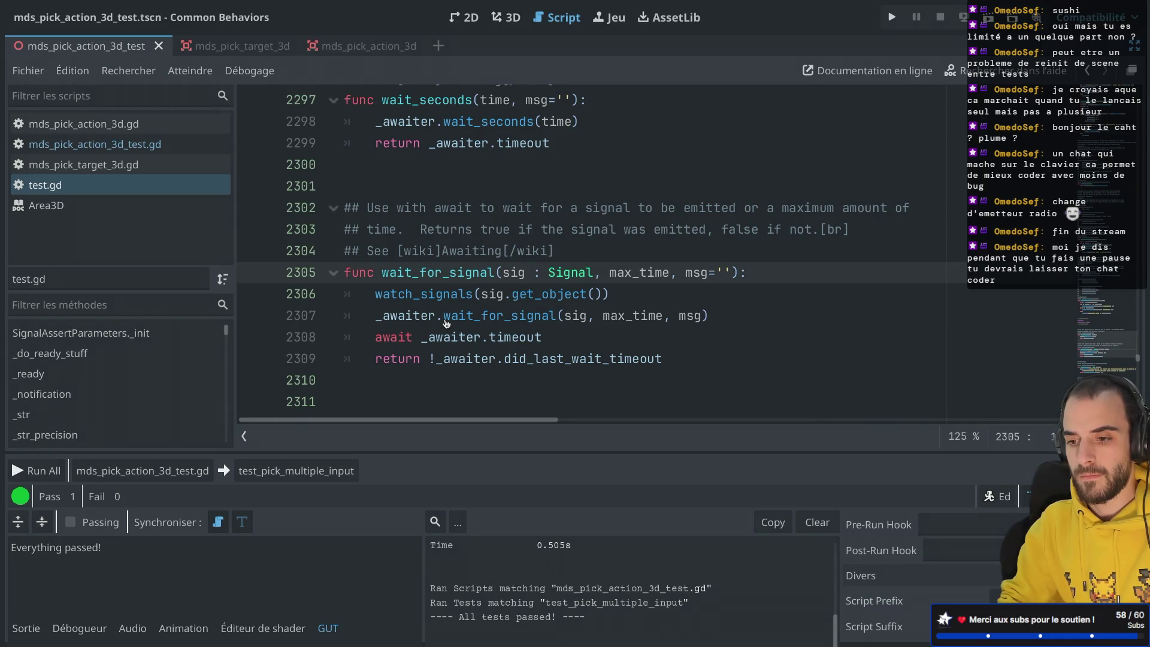
key("alt+Left")
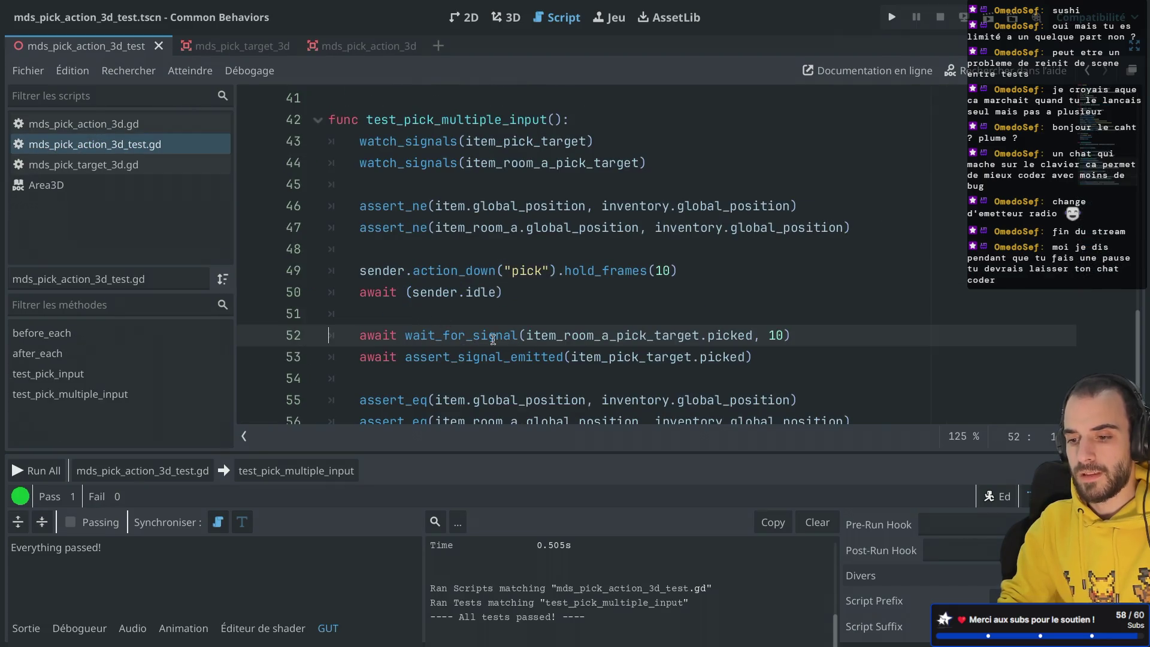
Move line 52's await inside the wait_for_signal signal argument and save the script.
left_click(522, 334)
type("await")
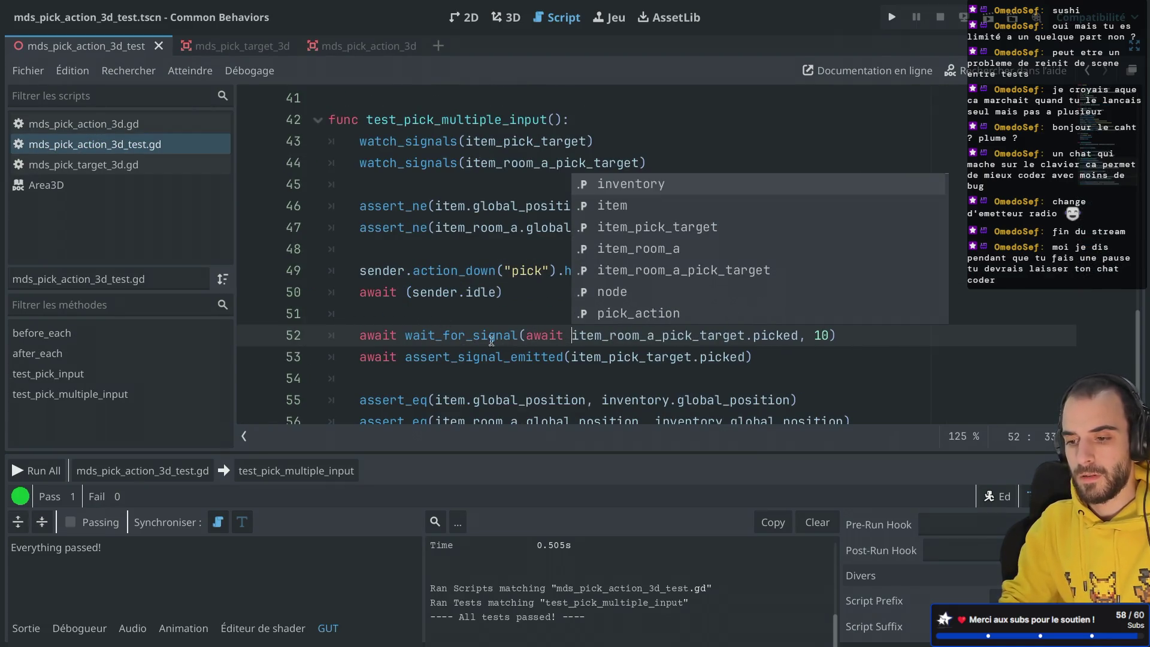
left_click(400, 329)
key("BackSpace")
key("BackSpace")
key("BackSpace")
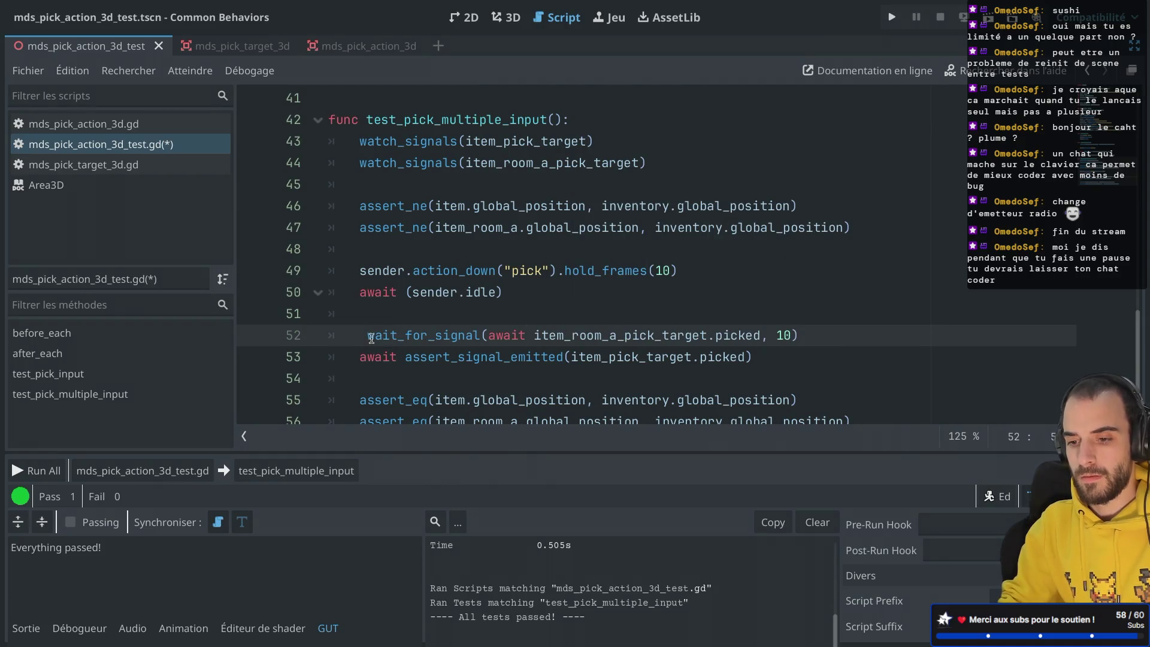
key("BackSpace")
key("ctrl+s")
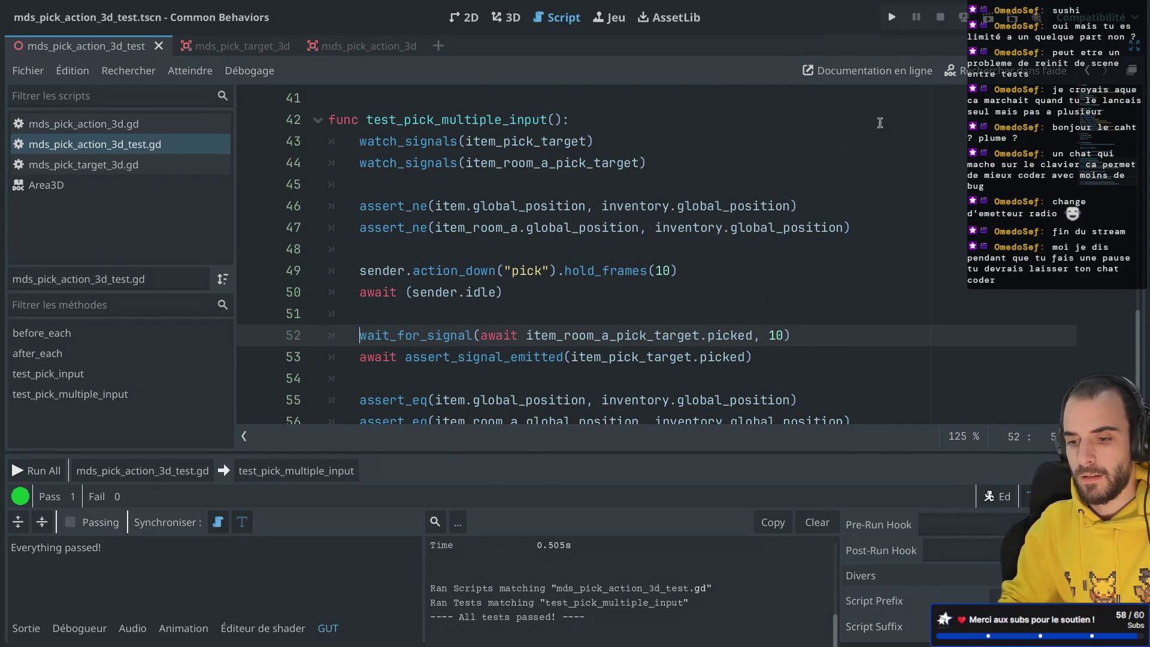
Run the project, then rerun test_pick_multiple_input from the GUT panel: Pass 1, Fail 0.
left_click(988, 17)
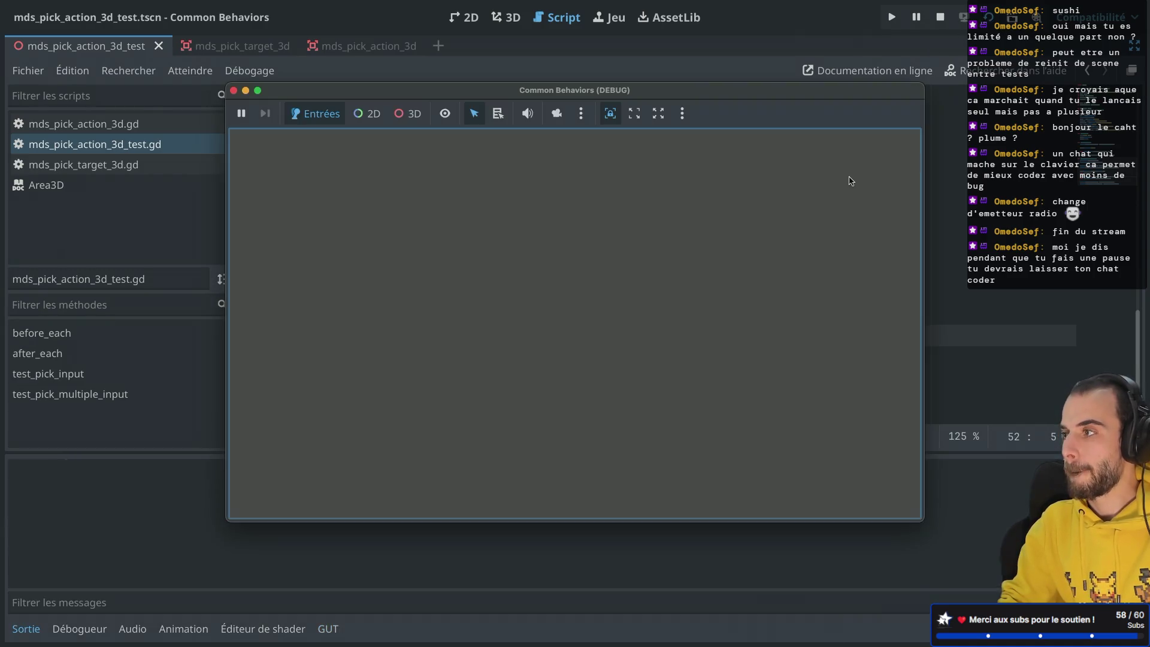
left_click(233, 90)
left_click(329, 629)
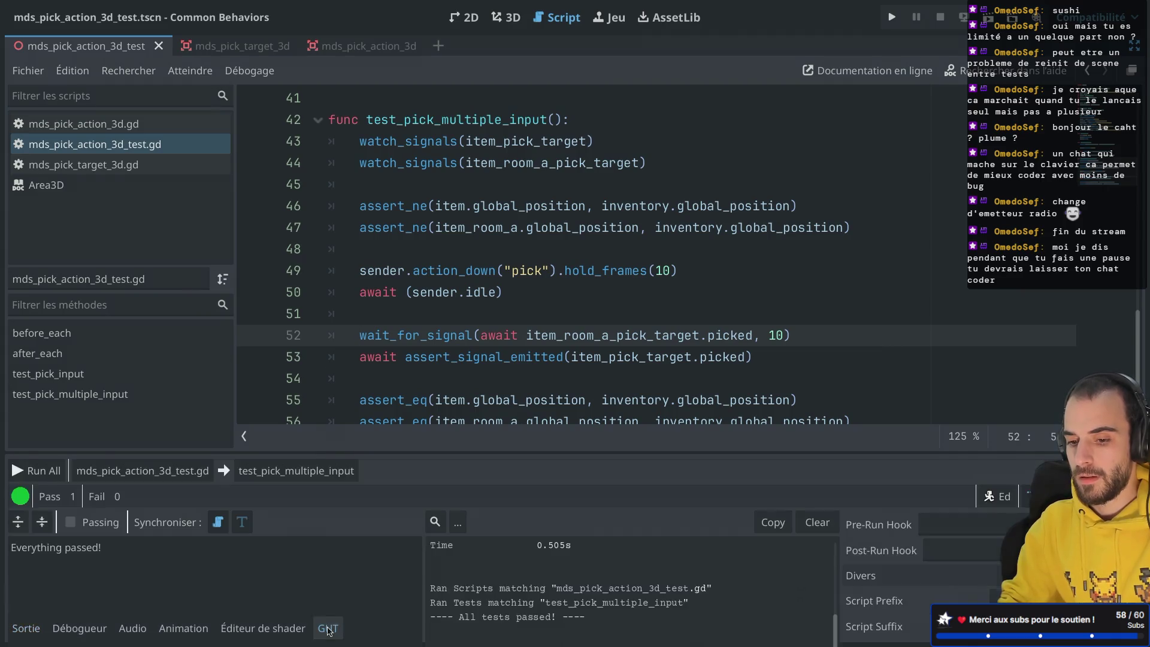
left_click(299, 470)
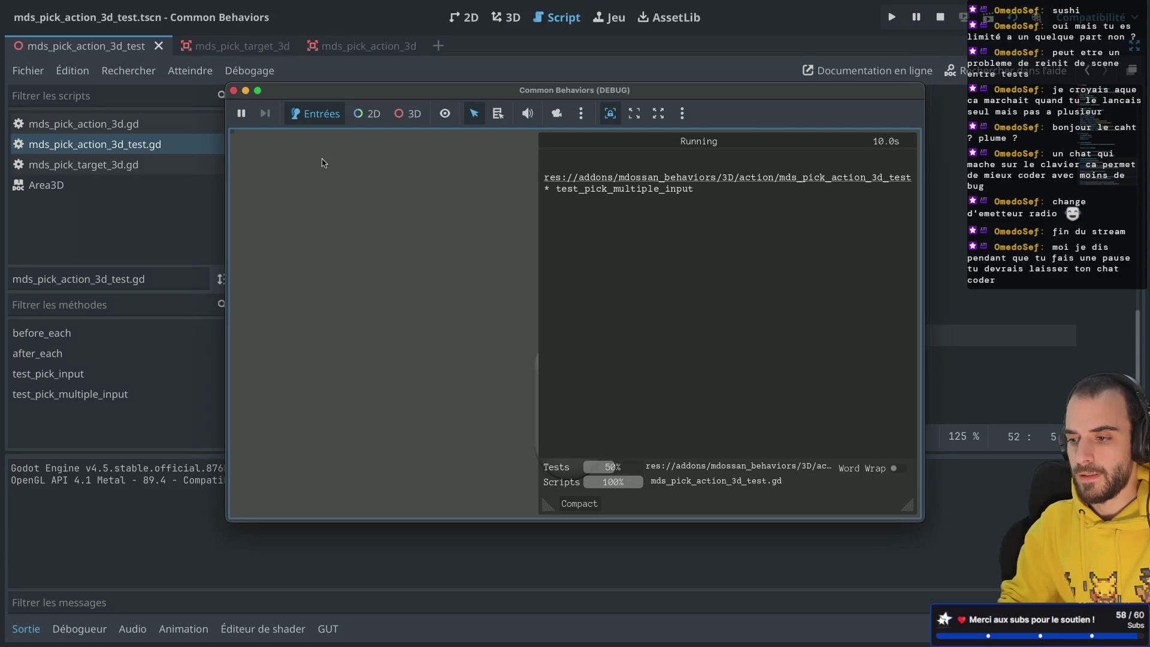
mouse_move(444, 92)
left_mouse_down()
mouse_move(740, 85)
mouse_move(667, 98)
mouse_move(509, 266)
mouse_move(361, 280)
mouse_move(674, 3)
mouse_move(742, 18)
mouse_move(517, 108)
mouse_move(617, 97)
mouse_move(534, 93)
left_mouse_up()
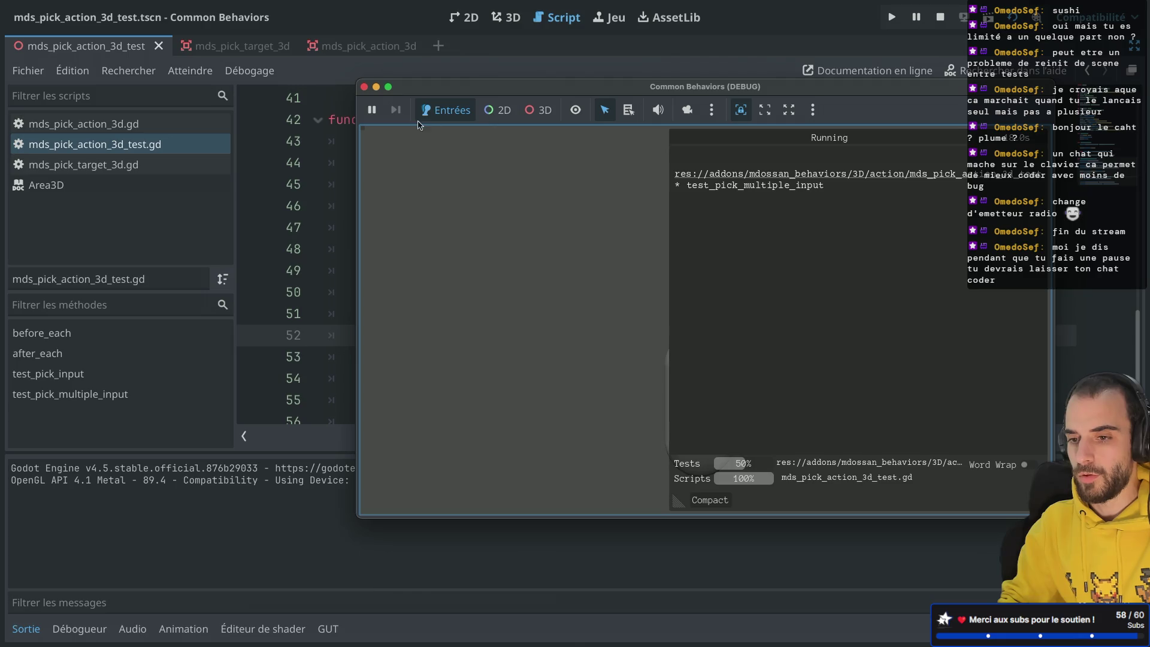
double_click(494, 333)
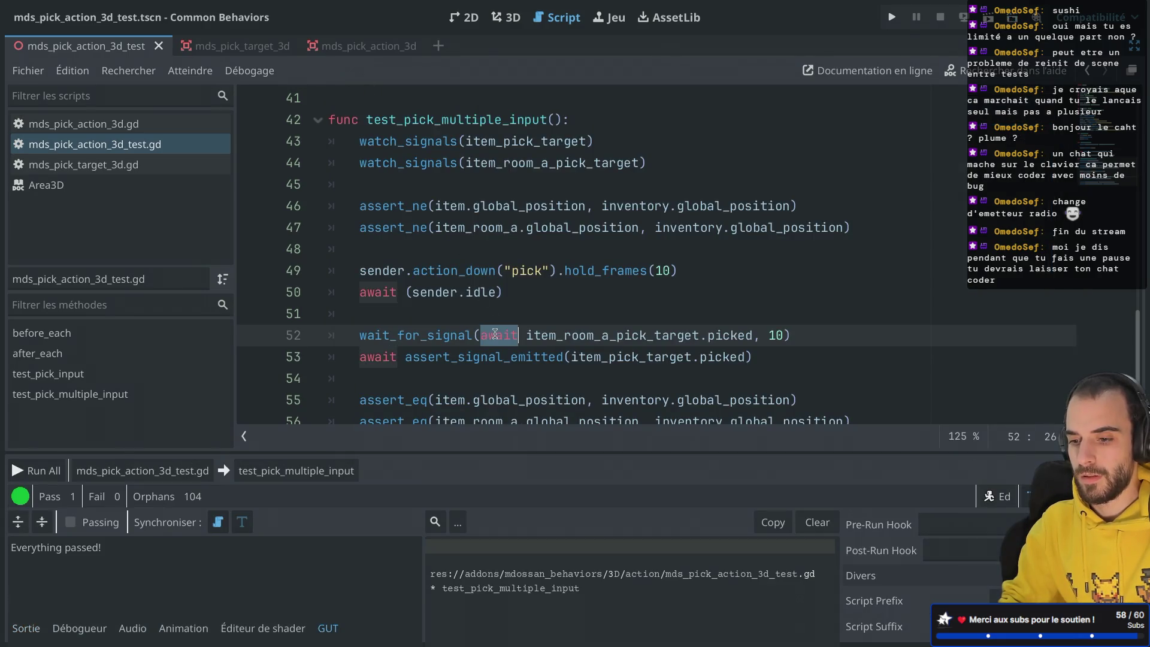
Make line 52 read await wait_for_signal(item_room_a_pick_target.picked, 10) again.
key("BackSpace")
key("BackSpace")
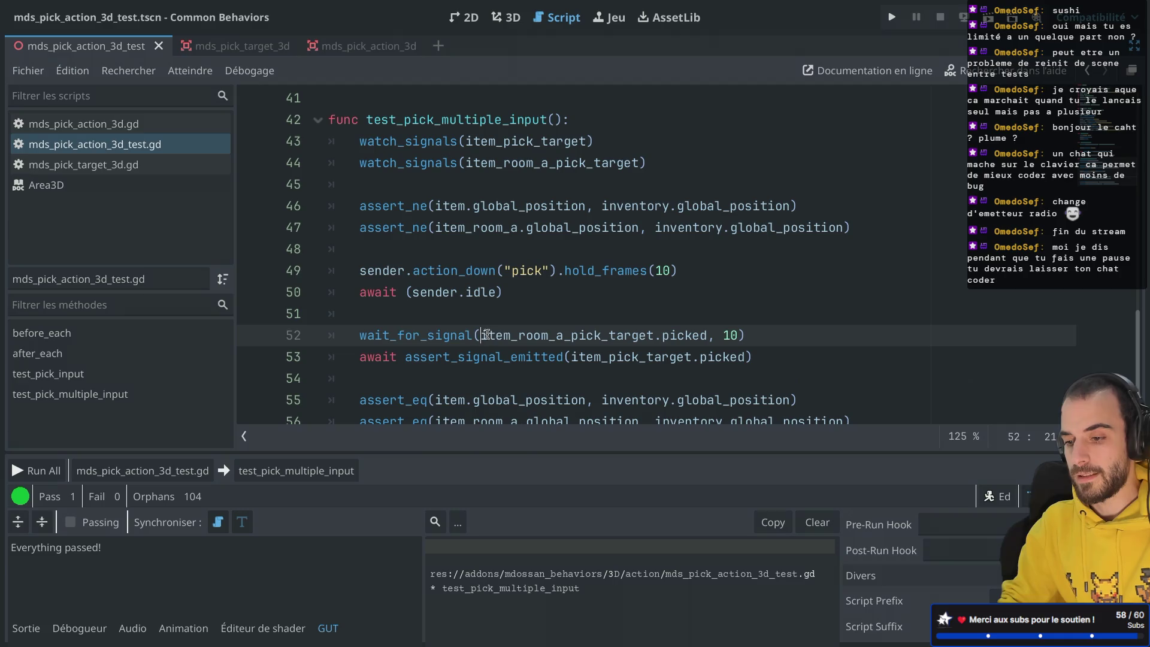
scroll(398, 319, "down", 1)
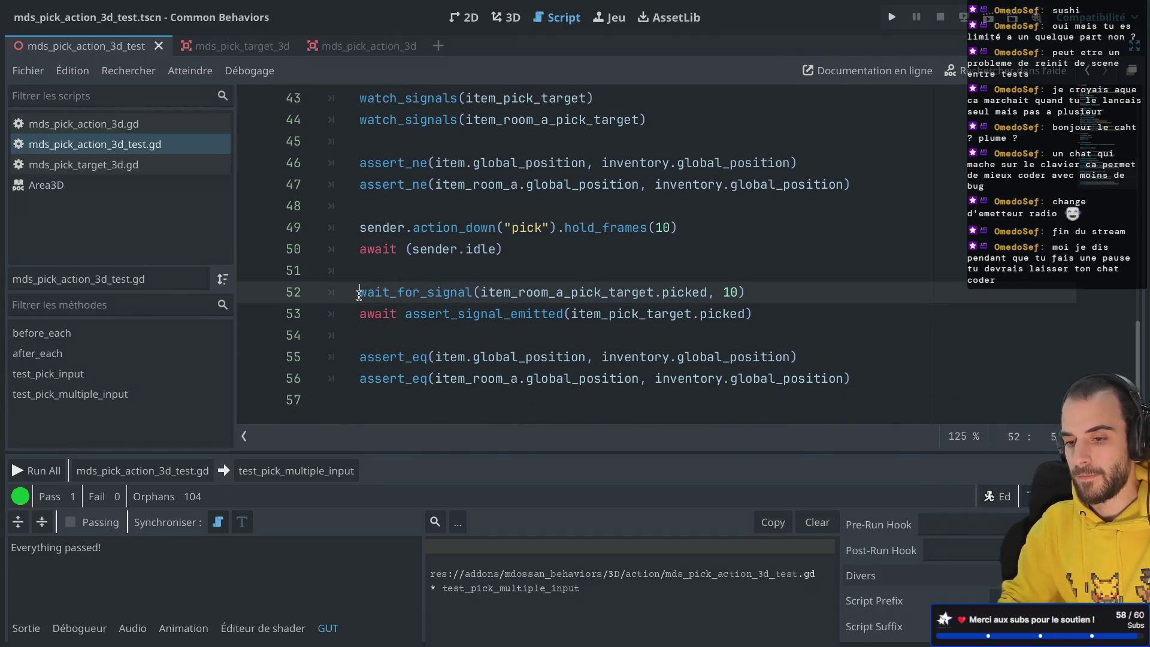
type("awiat")
key("Left")
key("BackSpace")
key("BackSpace")
key("BackSpace")
type("await")
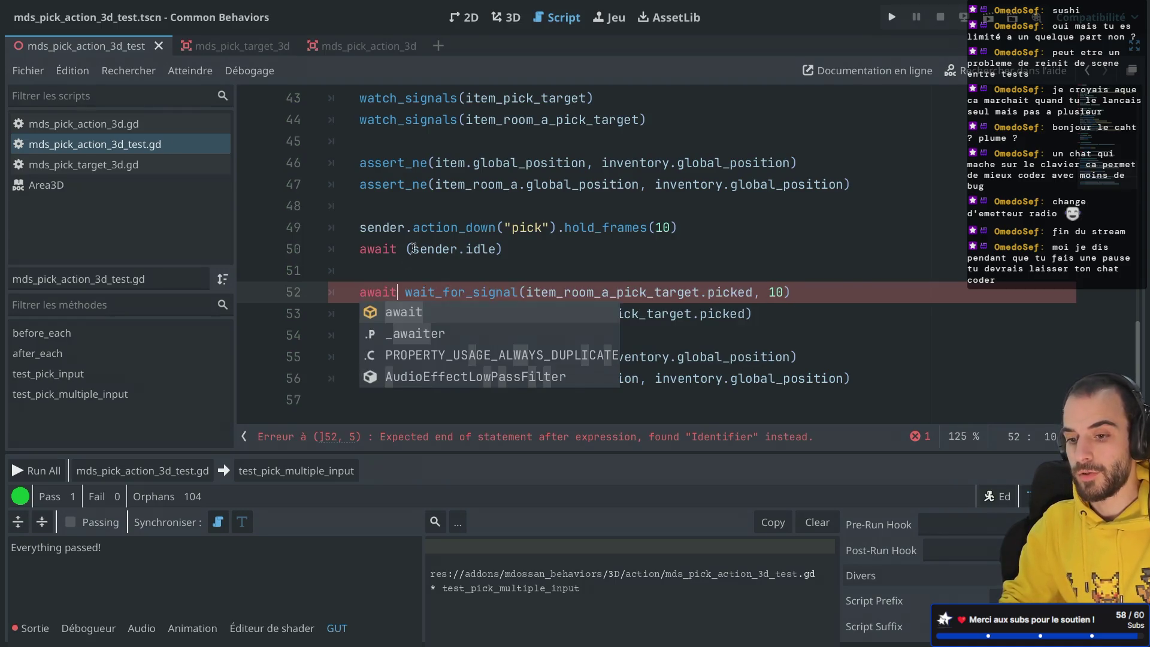
key("Escape")
key("super+Tab")
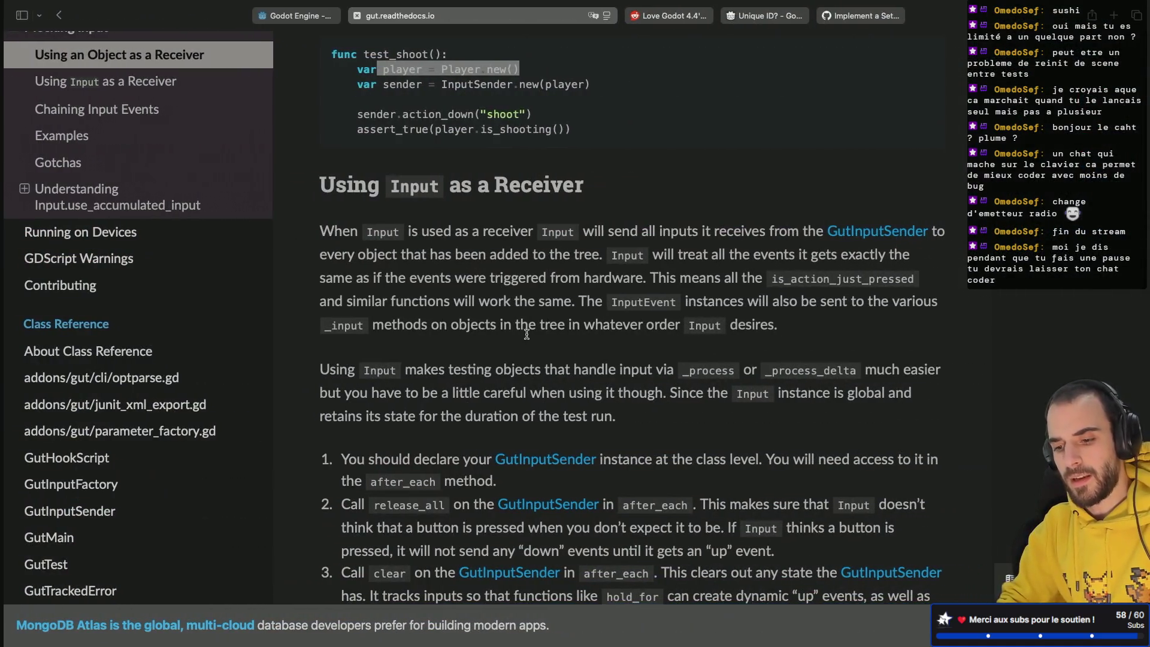
Read the 'Using Input as a Receiver' advice on releasing 'down' events, then close the GUT docs tab.
scroll(526, 334, "down", 8)
scroll(526, 337, "down", 2)
scroll(258, 233, "up", 8)
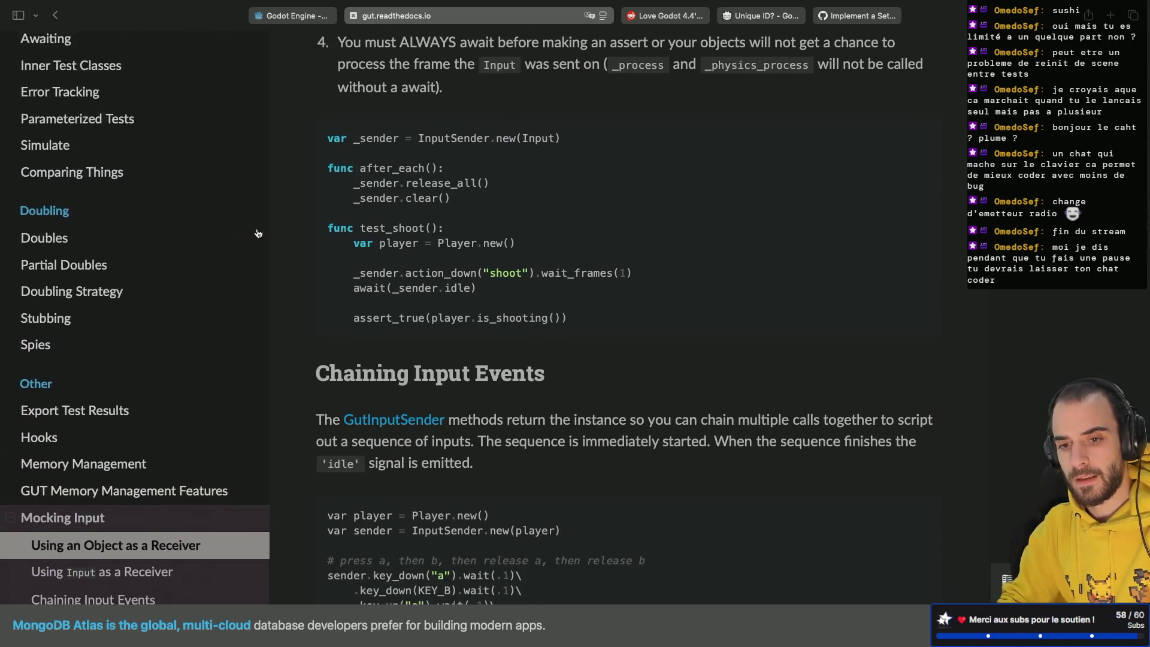
scroll(258, 234, "up", 5)
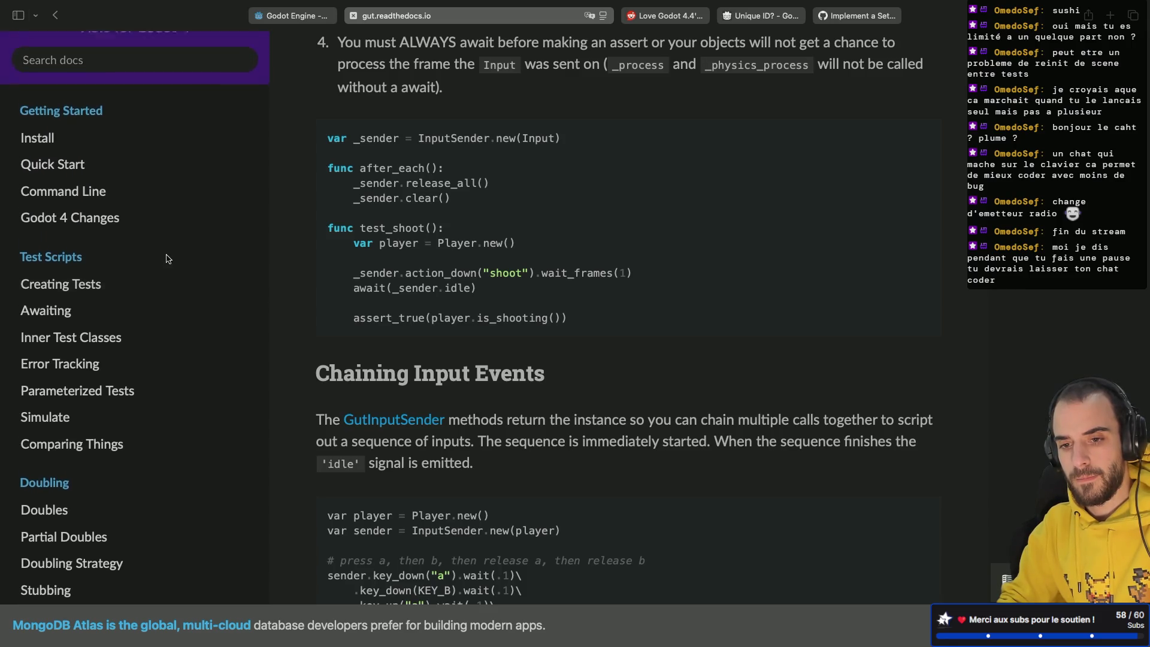
scroll(168, 259, "down", 9)
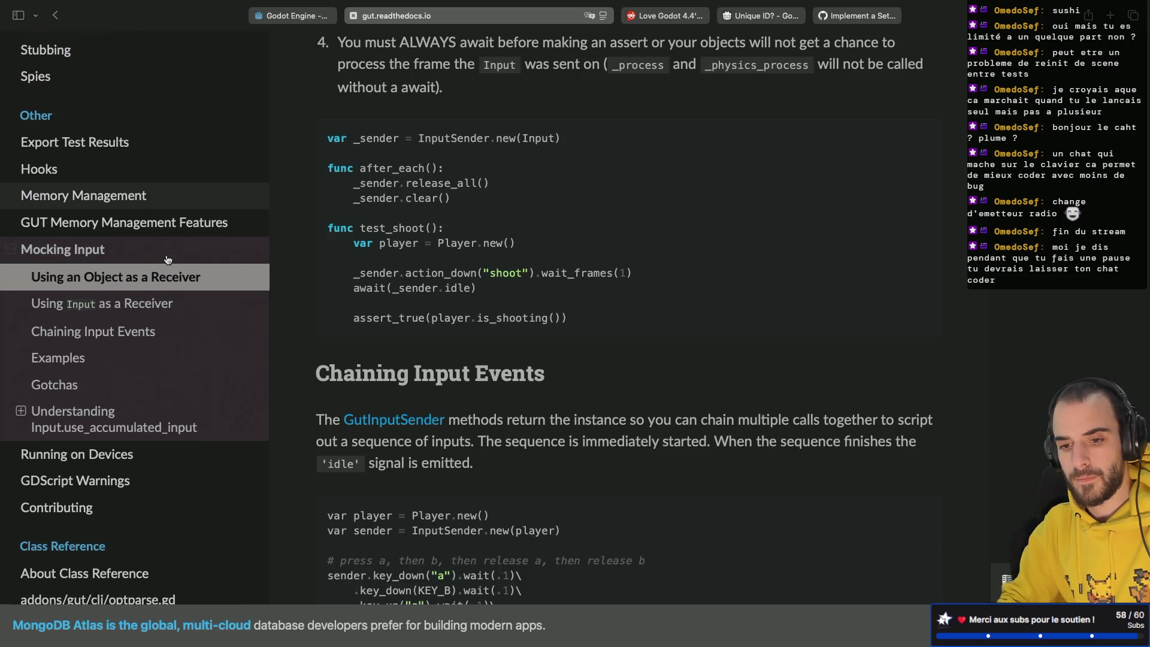
left_click(150, 301)
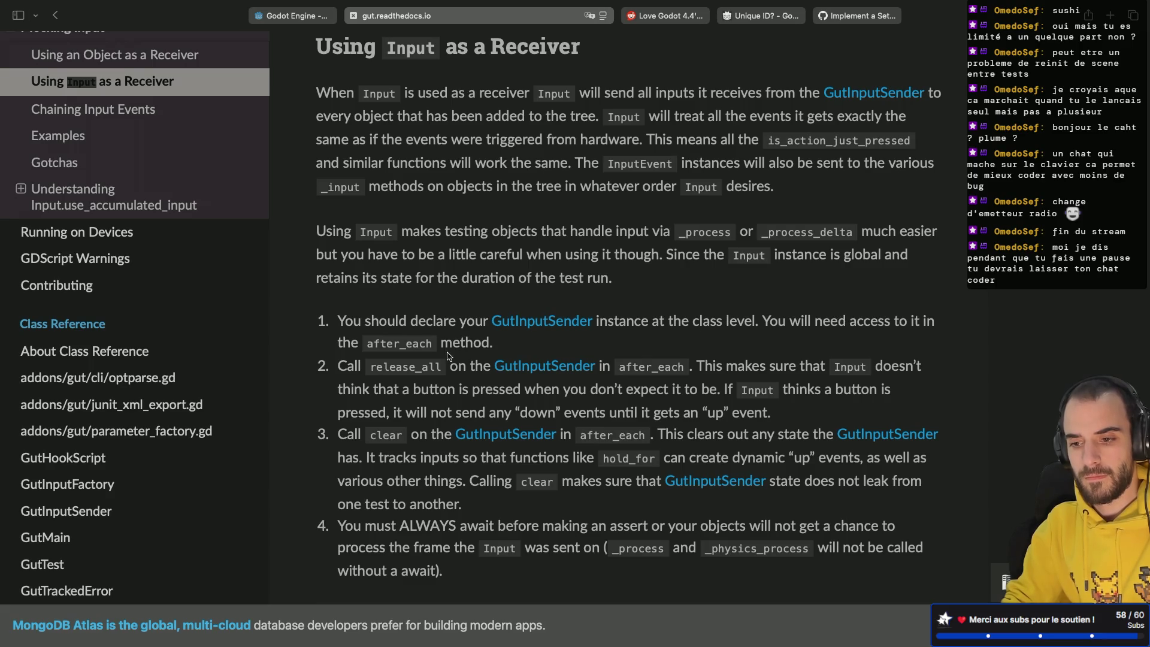
scroll(437, 350, "down", 3)
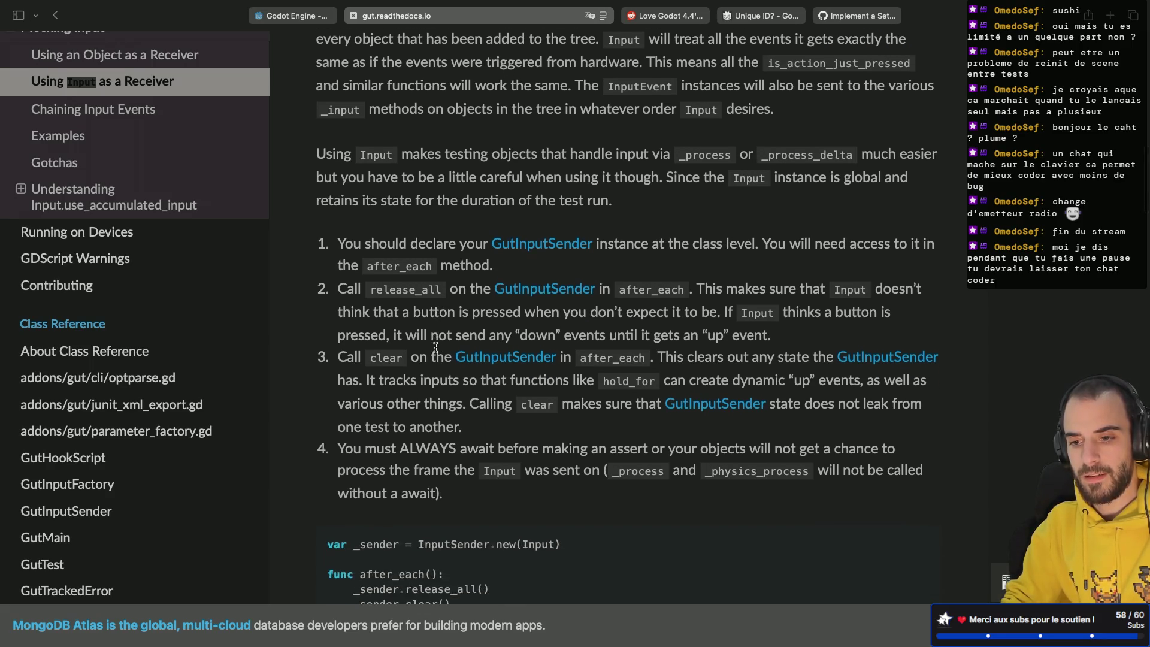
scroll(402, 263, "down", 1)
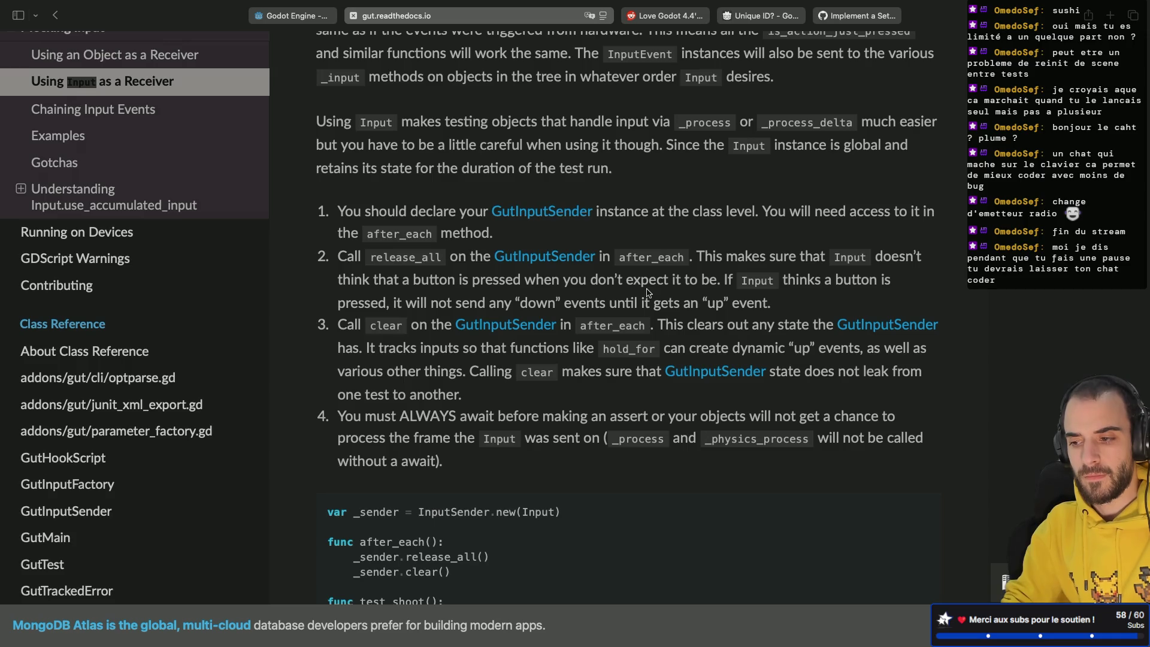
scroll(647, 293, "down", 3)
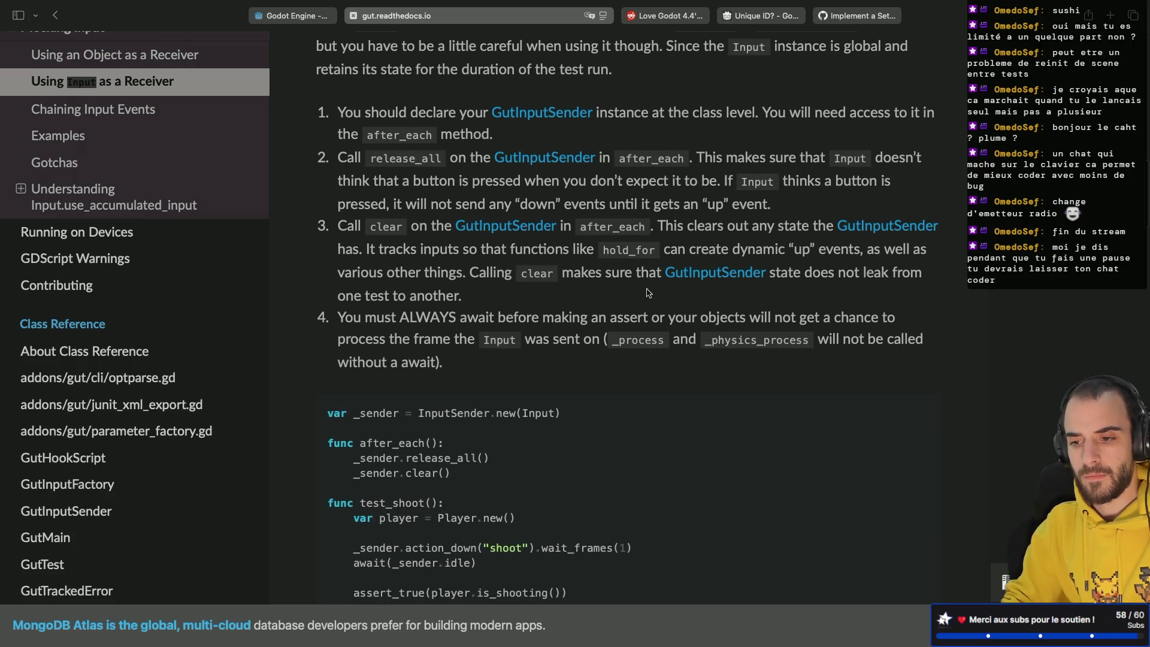
scroll(647, 292, "up", 1)
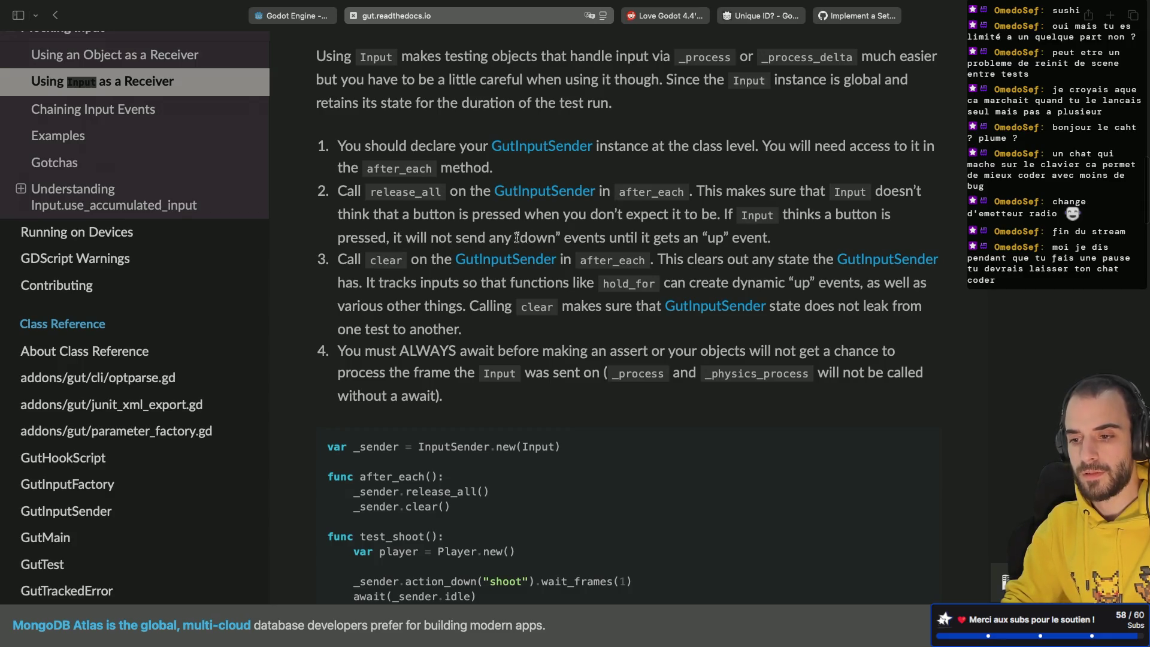
left_click_drag(516, 237, 565, 237)
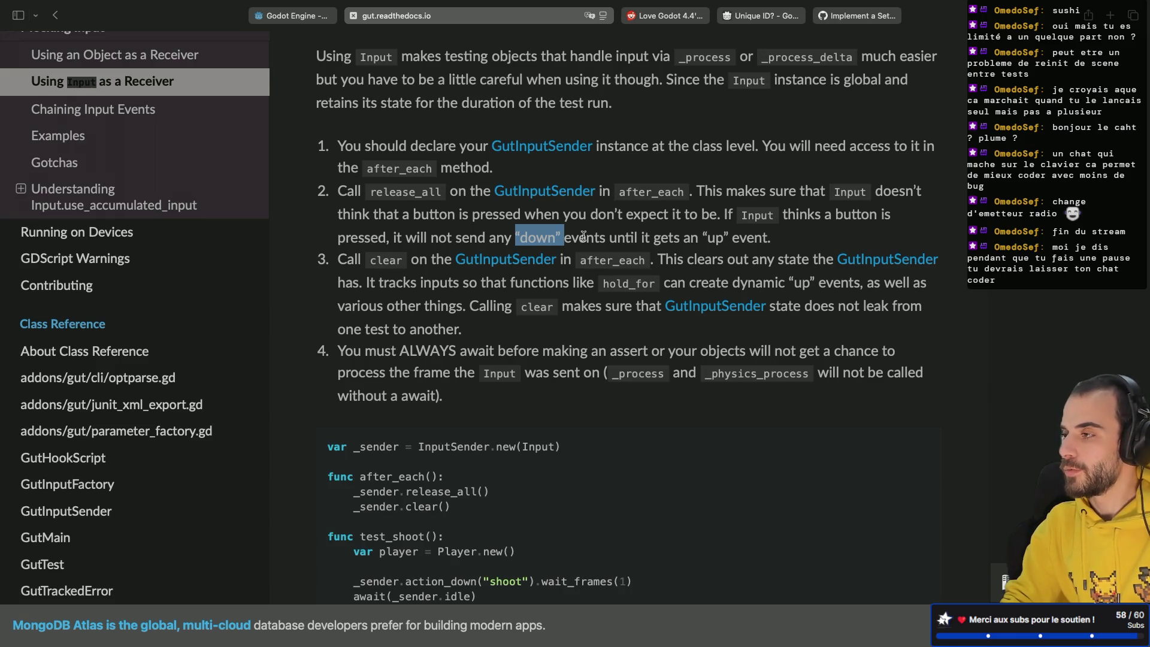
key("super+w")
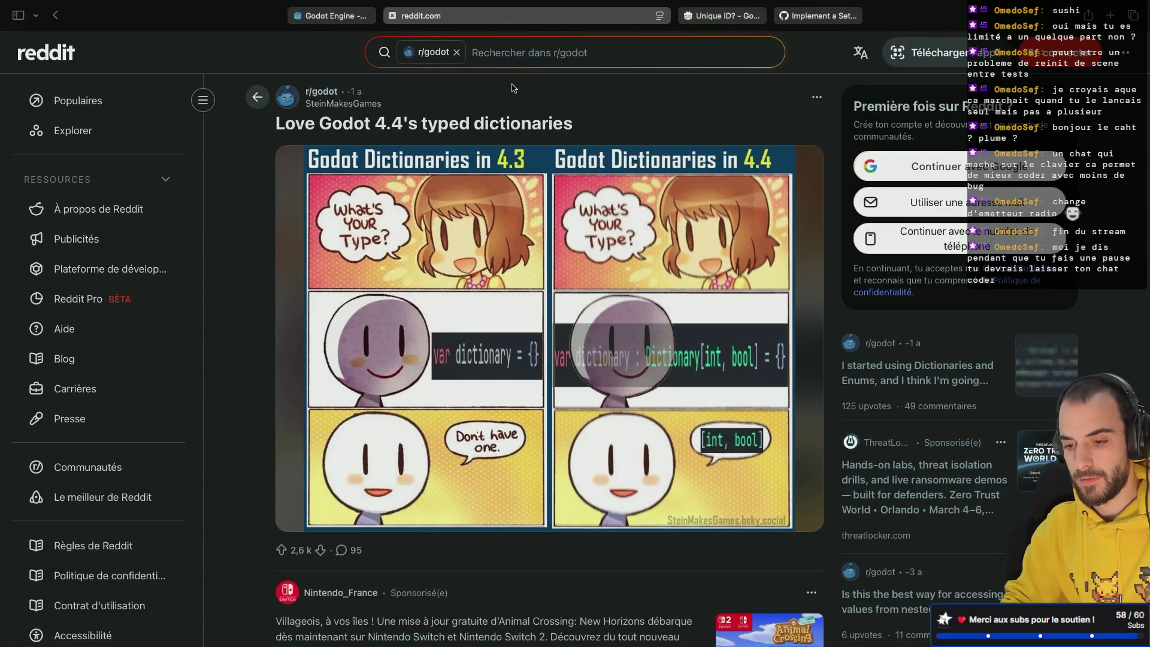
key("super+shift+t")
Re-enter the action_down call on line 49 using autocomplete.
key("super+Tab")
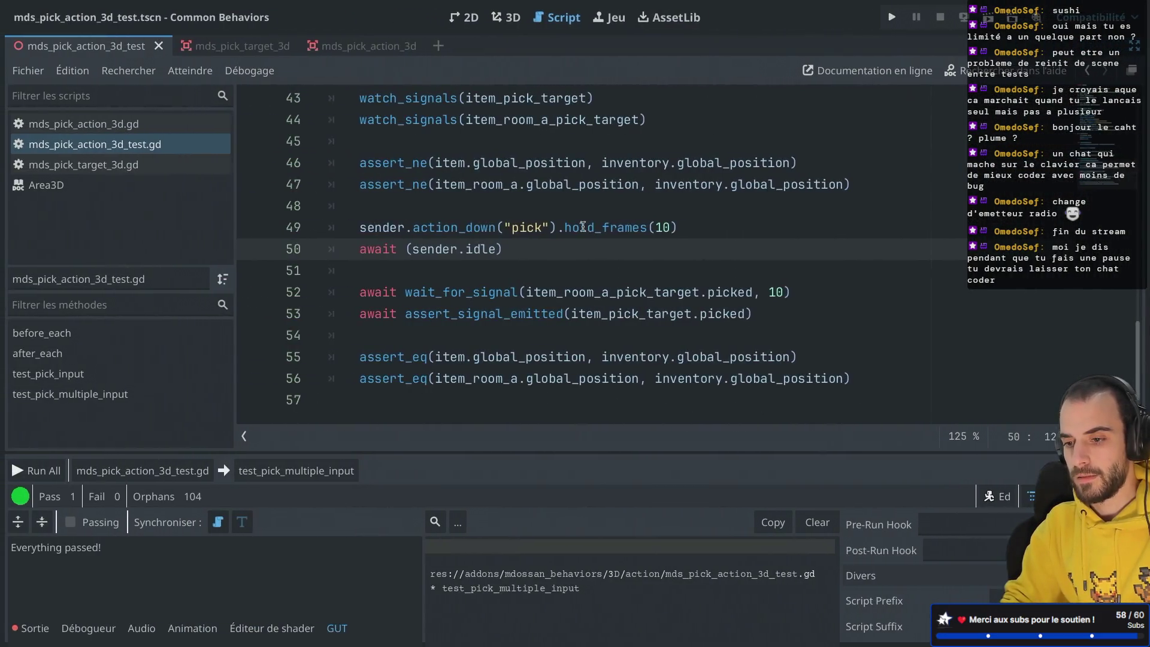
scroll(582, 227, "up", 1)
double_click(474, 291)
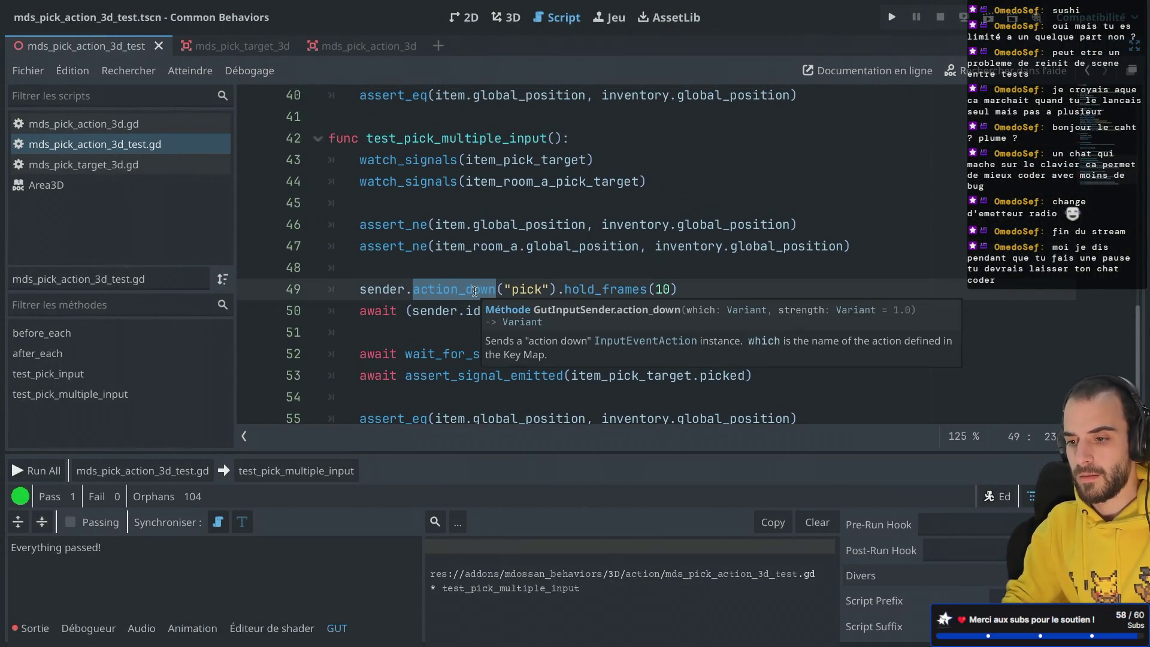
key("BackSpace")
type("action")
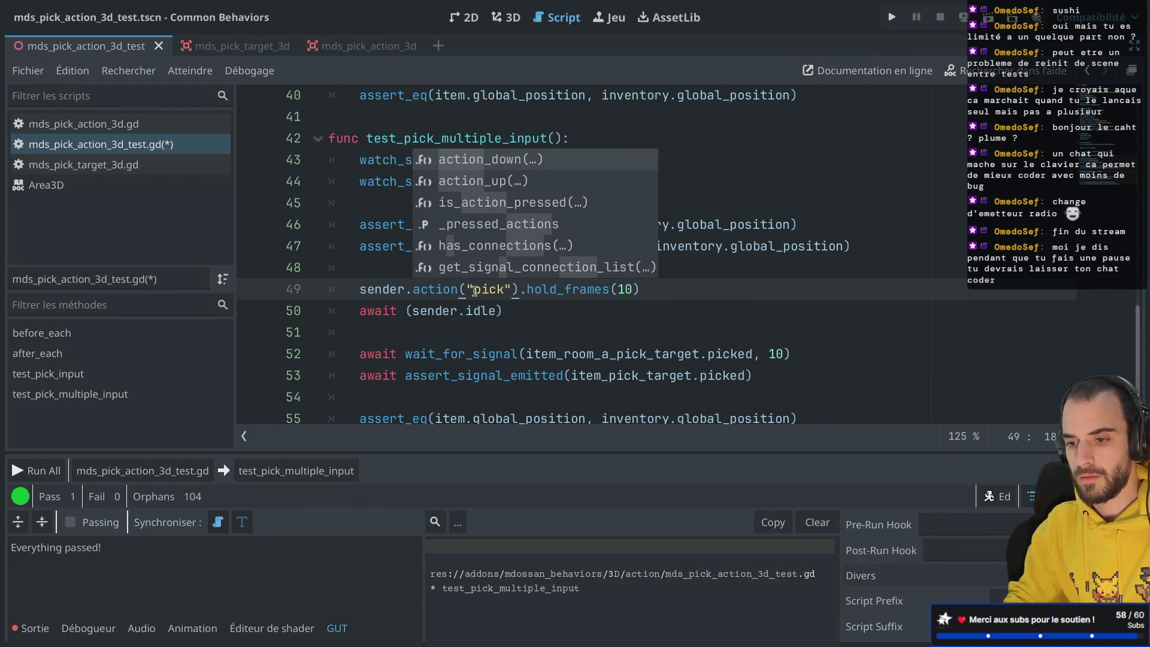
key("Return")
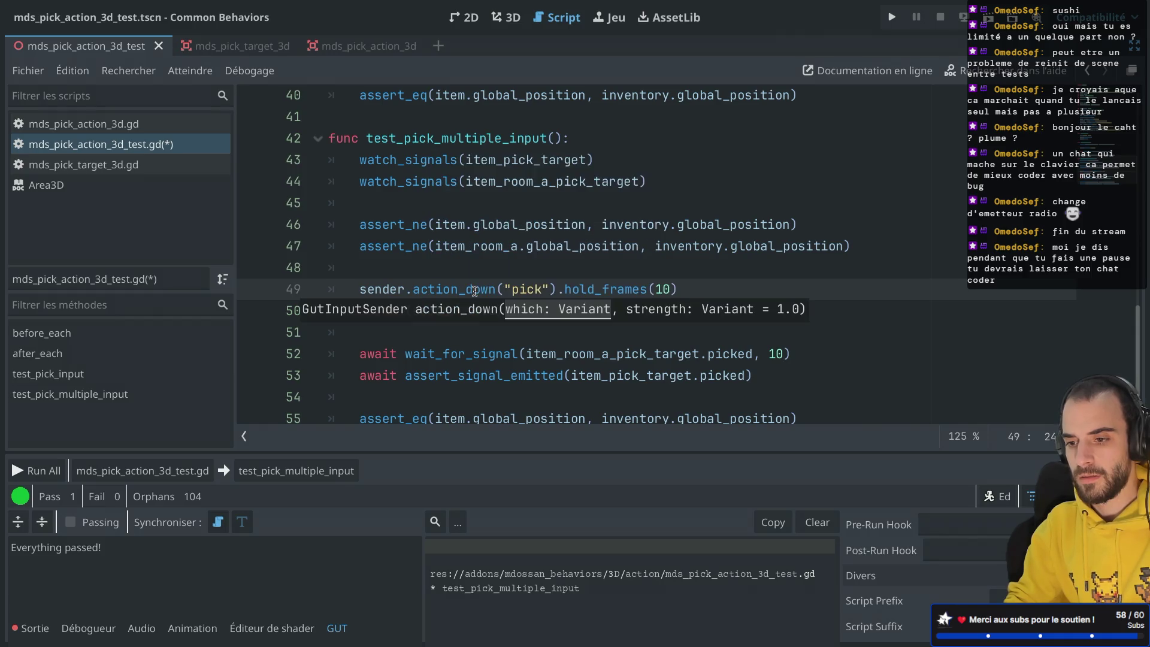
Chain .action_up("pick") after hold_frames(10) on line 49 and save the script.
left_click(681, 288)
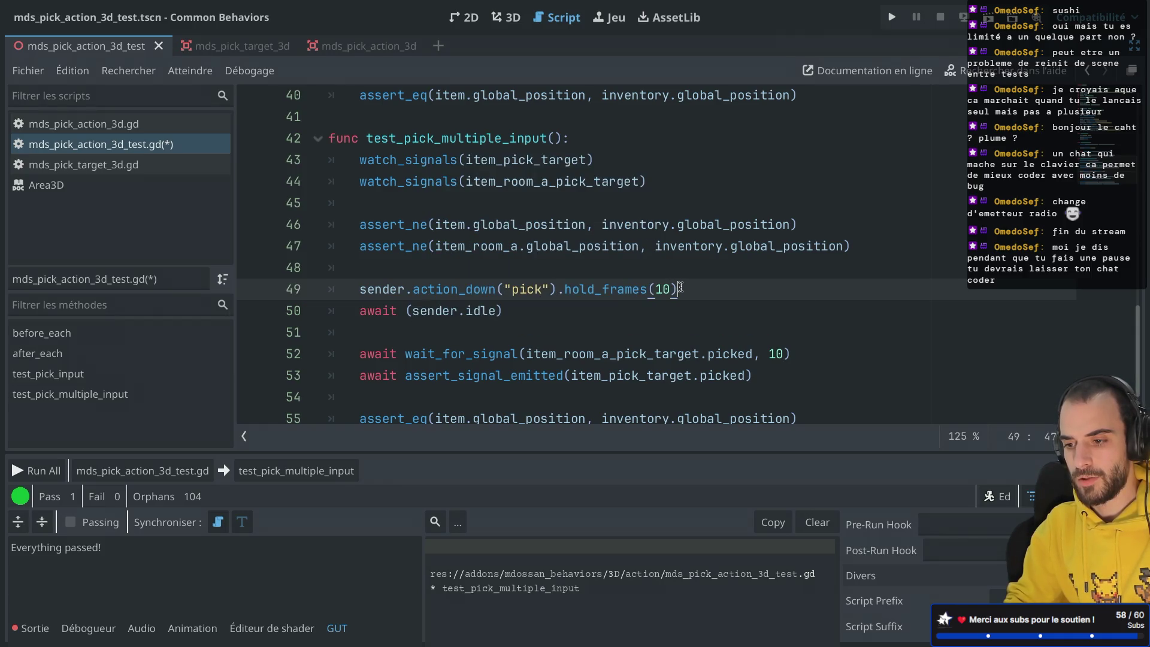
type(".ac")
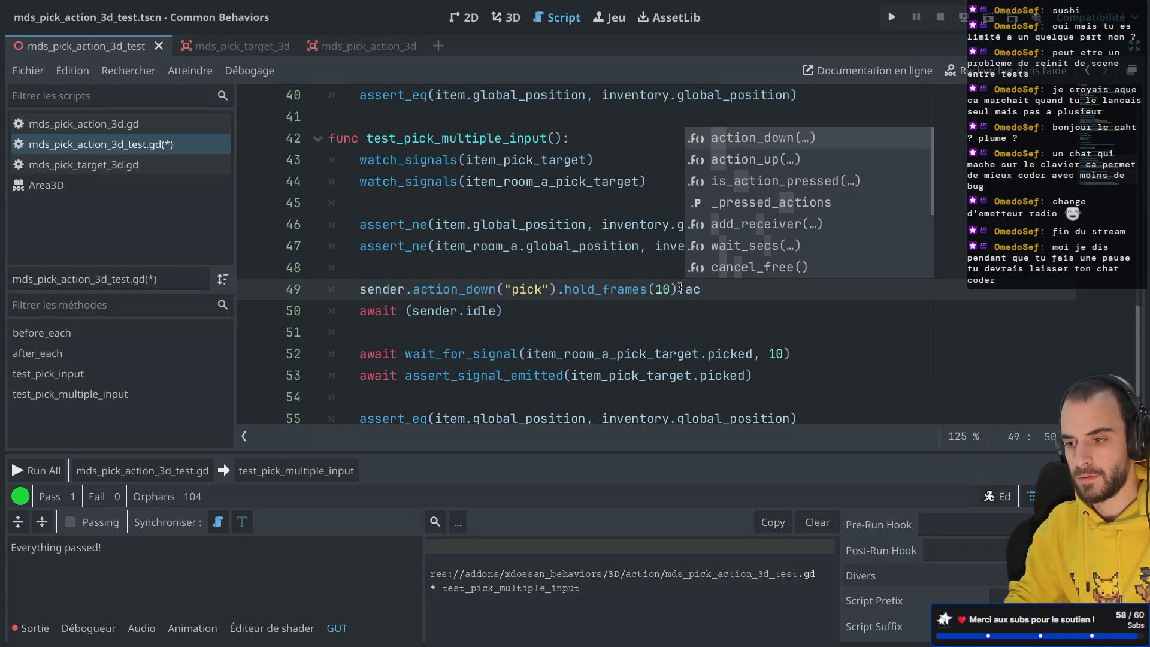
key("Down")
key("Return")
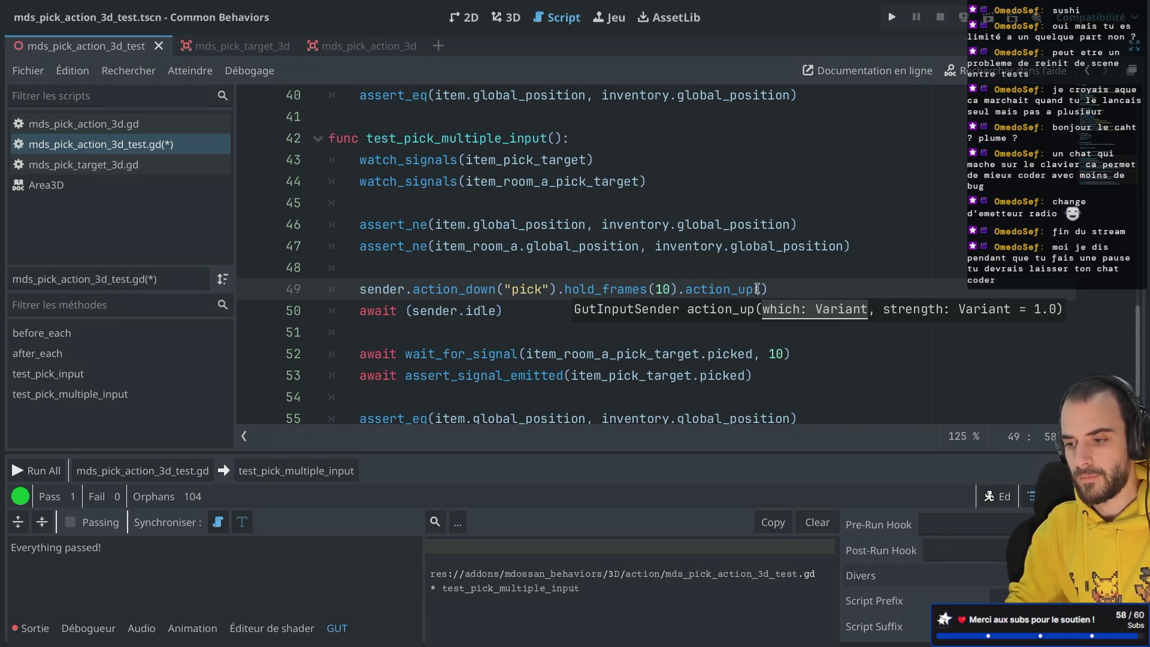
type("pick")
key("ctrl+s")
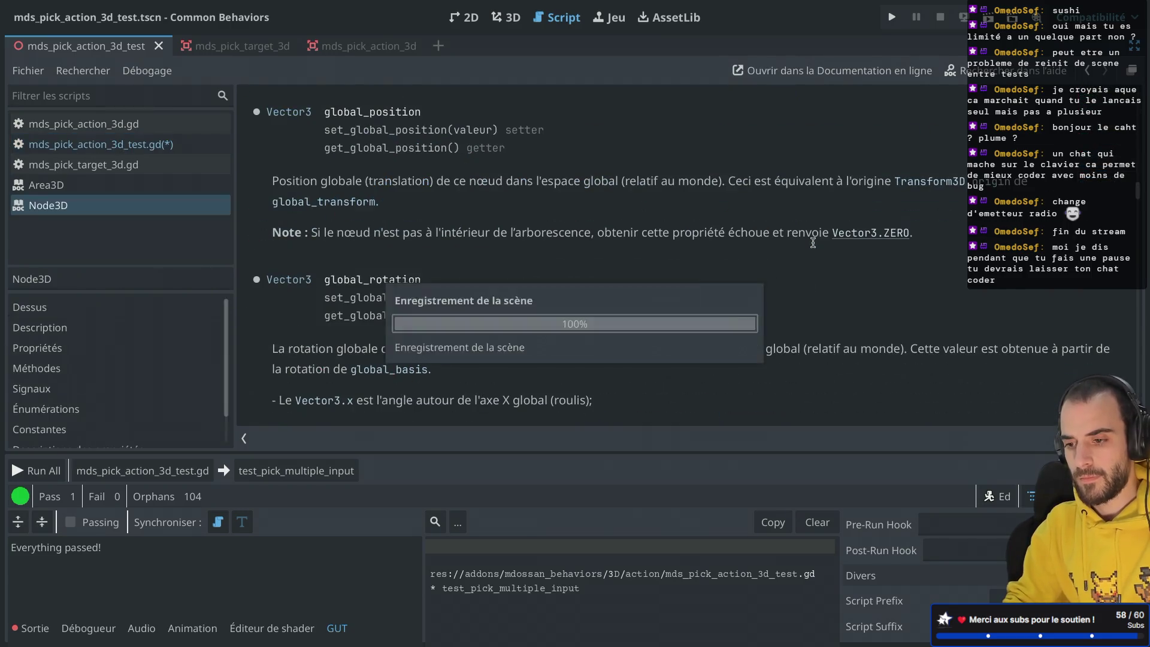
scroll(541, 251, "down", 1)
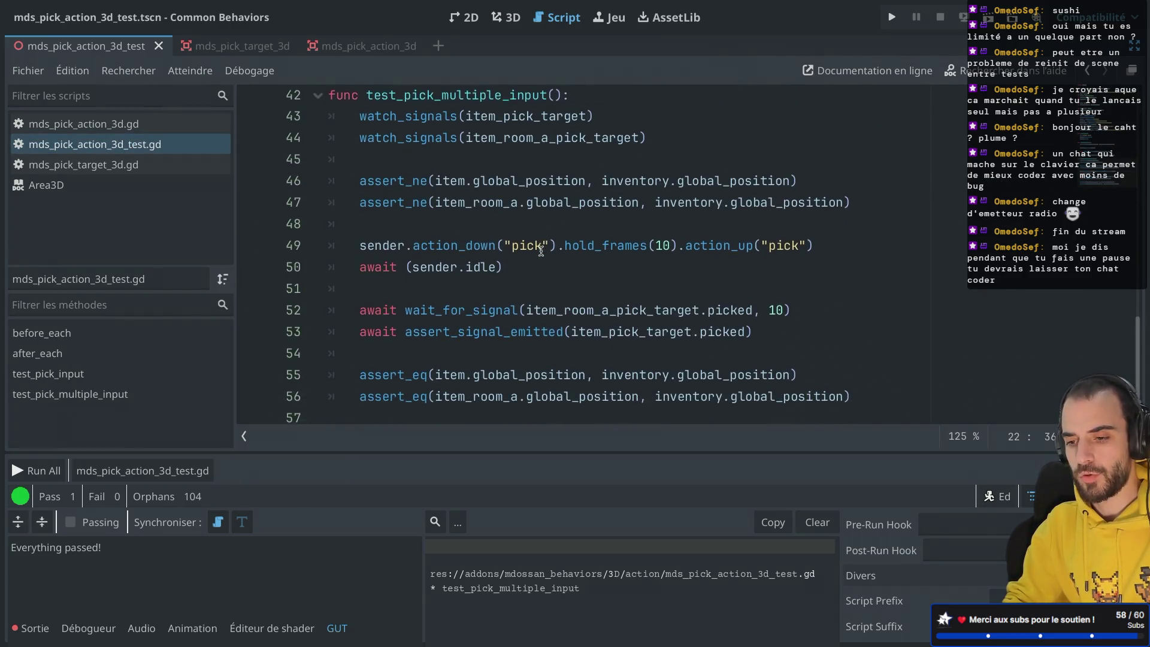
left_click(473, 273)
Run test_pick_multiple_input with the new release call and close the results window.
scroll(378, 320, "up", 2)
scroll(377, 319, "up", 1)
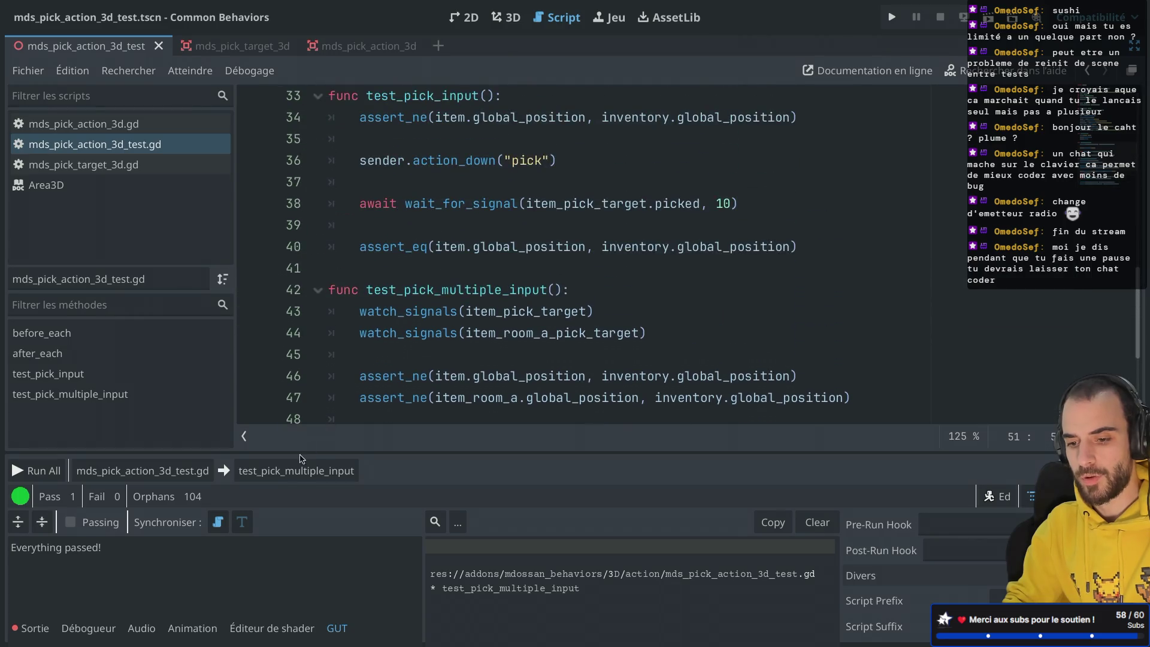
left_click(297, 471)
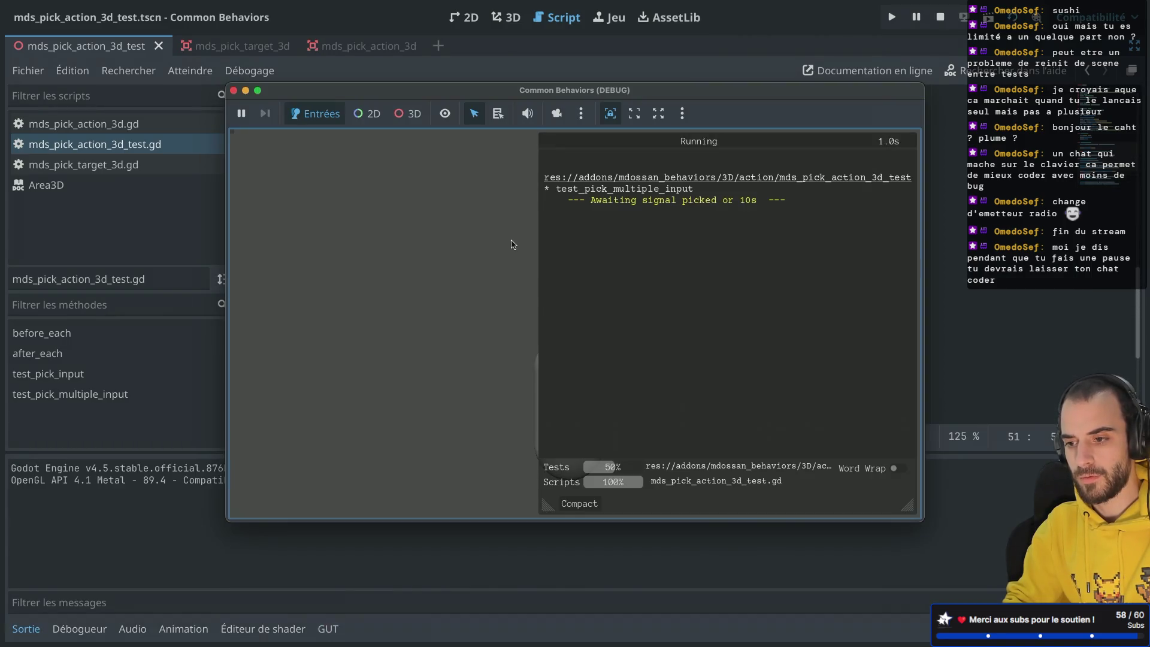
left_click(234, 91)
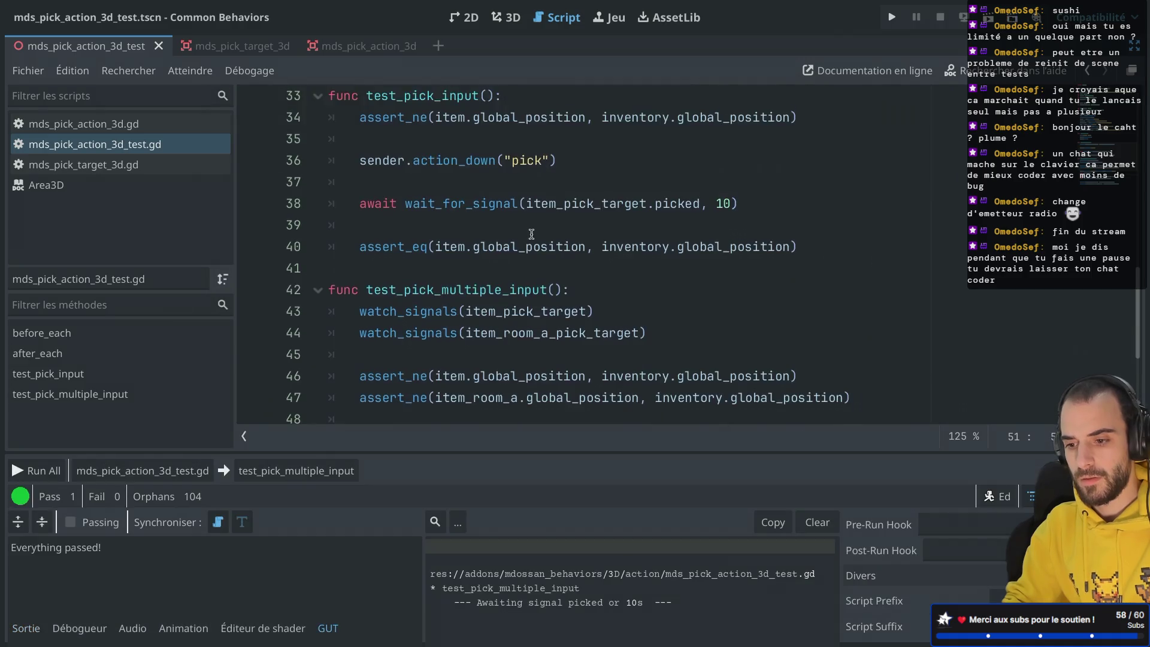
scroll(539, 241, "down", 4)
scroll(540, 241, "up", 2)
scroll(539, 242, "down", 2)
Change line 52 to assert_signal_emitted(item_room_a_pick_target.picked) without the 10 timeout, rerun it, then run all tests.
double_click(479, 313)
key("ctrl+c")
double_click(463, 293)
key("ctrl+v")
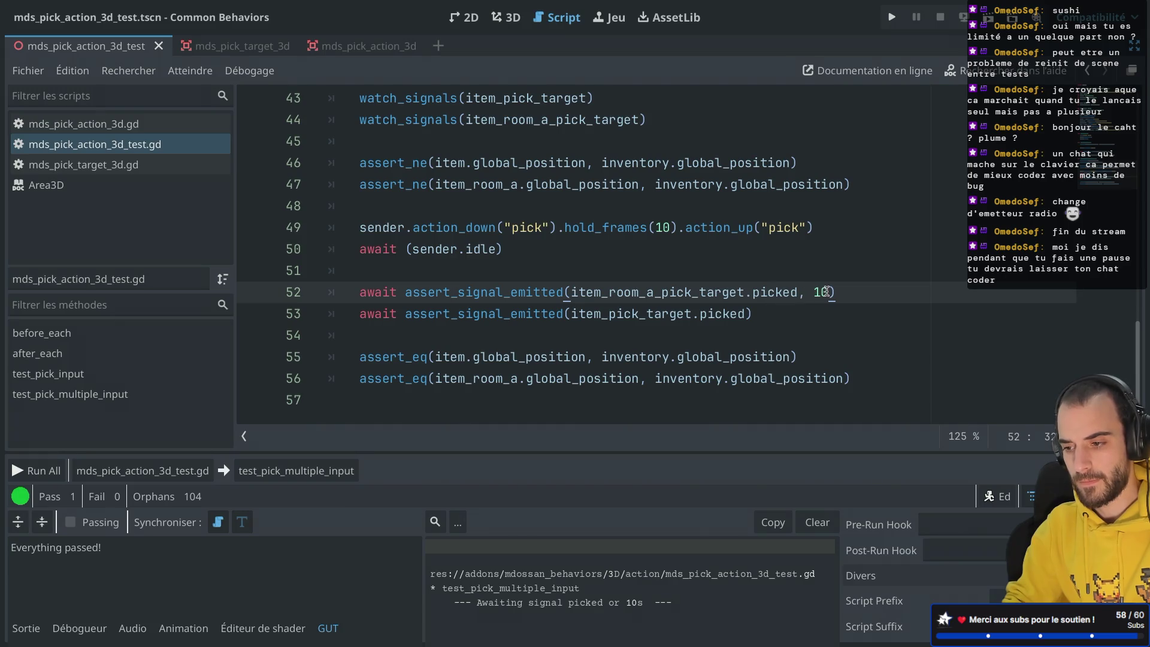
key("BackSpace")
key("BackSpace")
key("BackSpace")
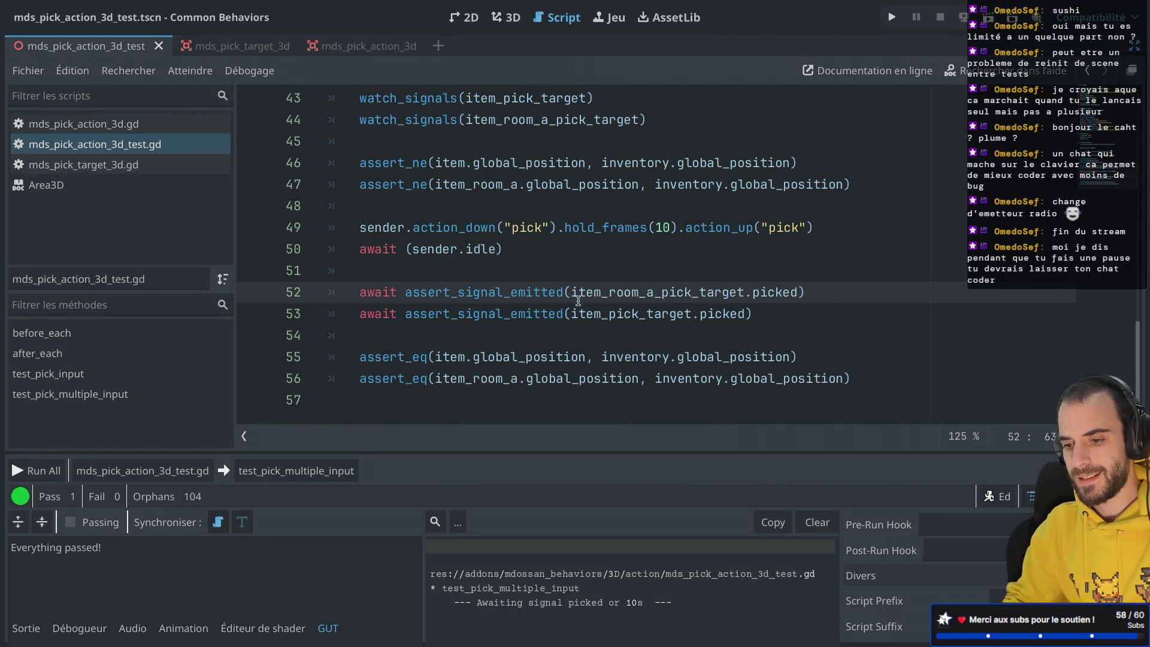
left_click(317, 472)
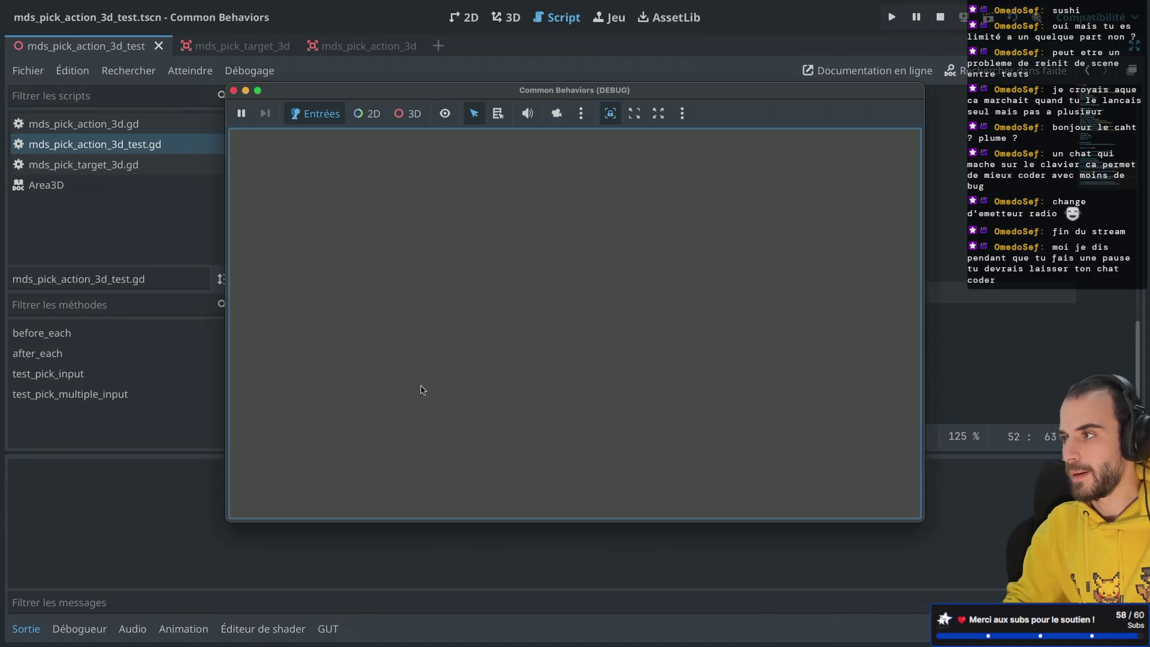
left_click(233, 90)
left_click(142, 471)
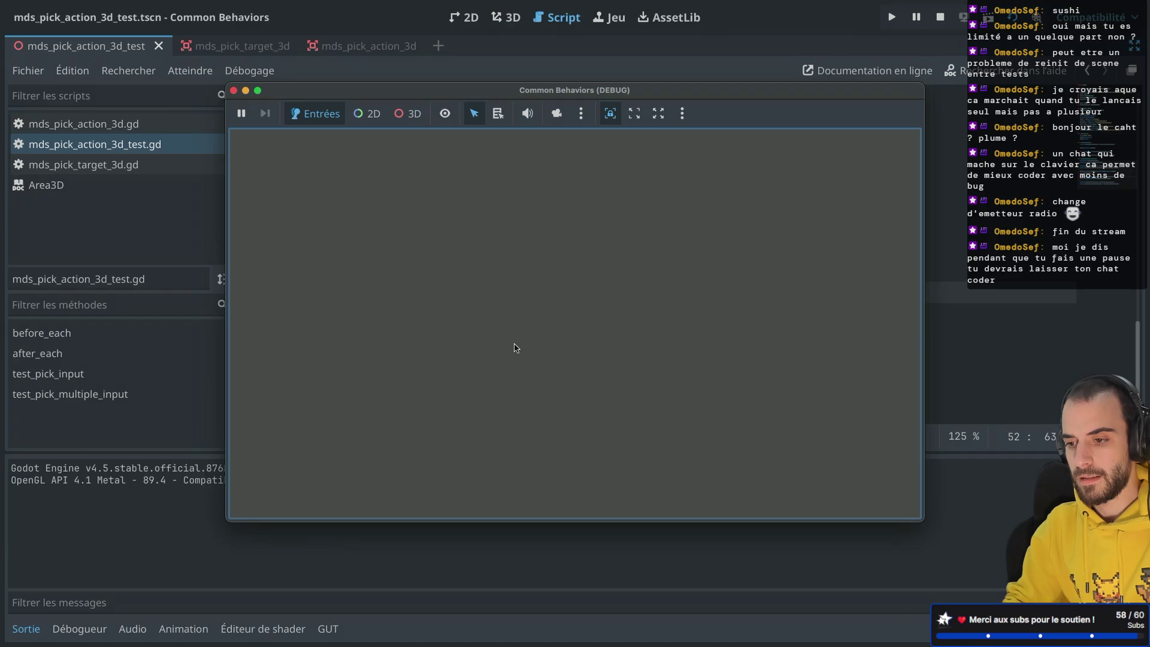
In test_pick_input, replace the plain action_down line with the copied hold_frames(10).action_up("pick") line.
left_click(233, 91)
left_click_drag(832, 225, 829, 206)
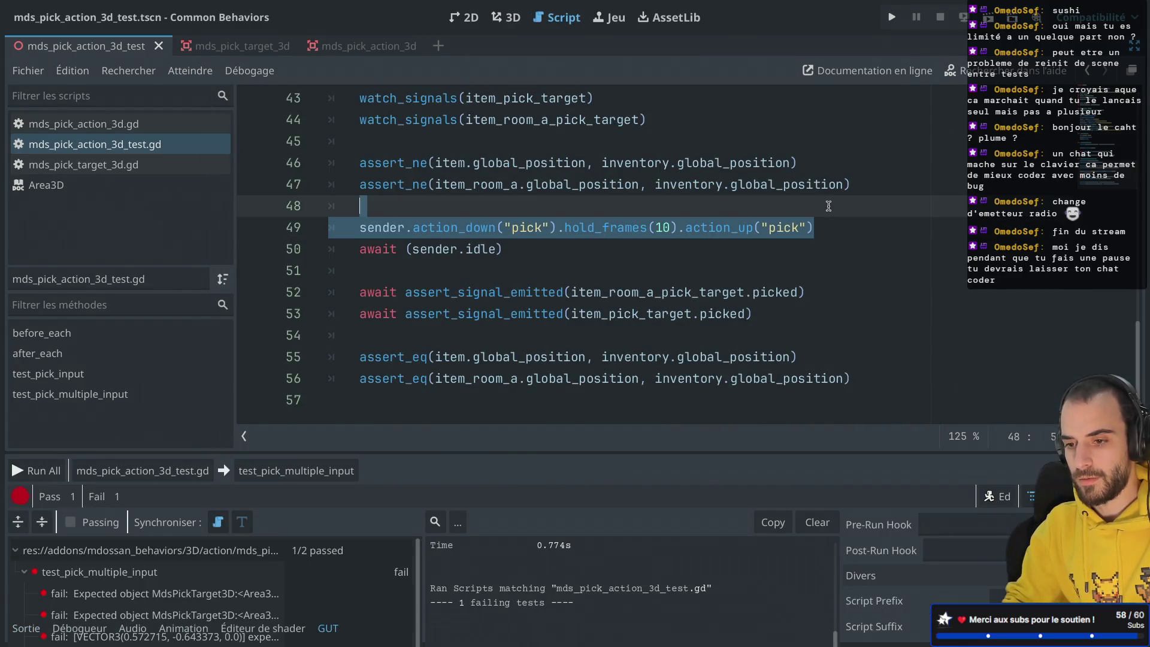
scroll(828, 206, "up", 4)
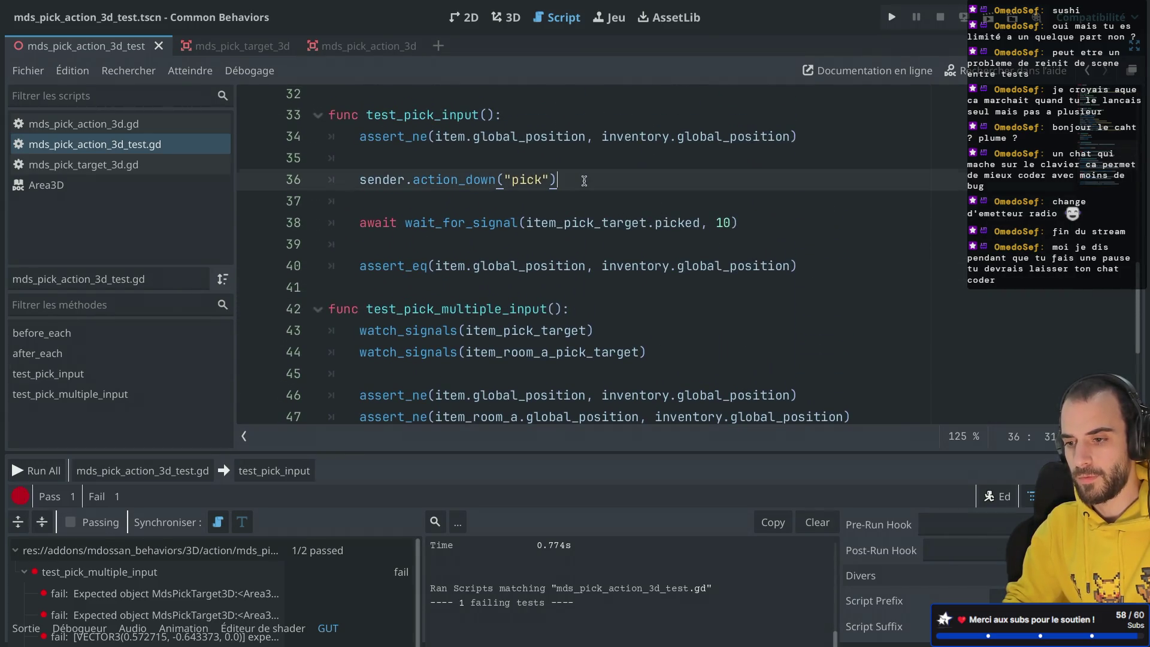
left_click(584, 181)
key("Return")
key("ctrl+v")
left_click_drag(584, 180, 529, 163)
key("BackSpace")
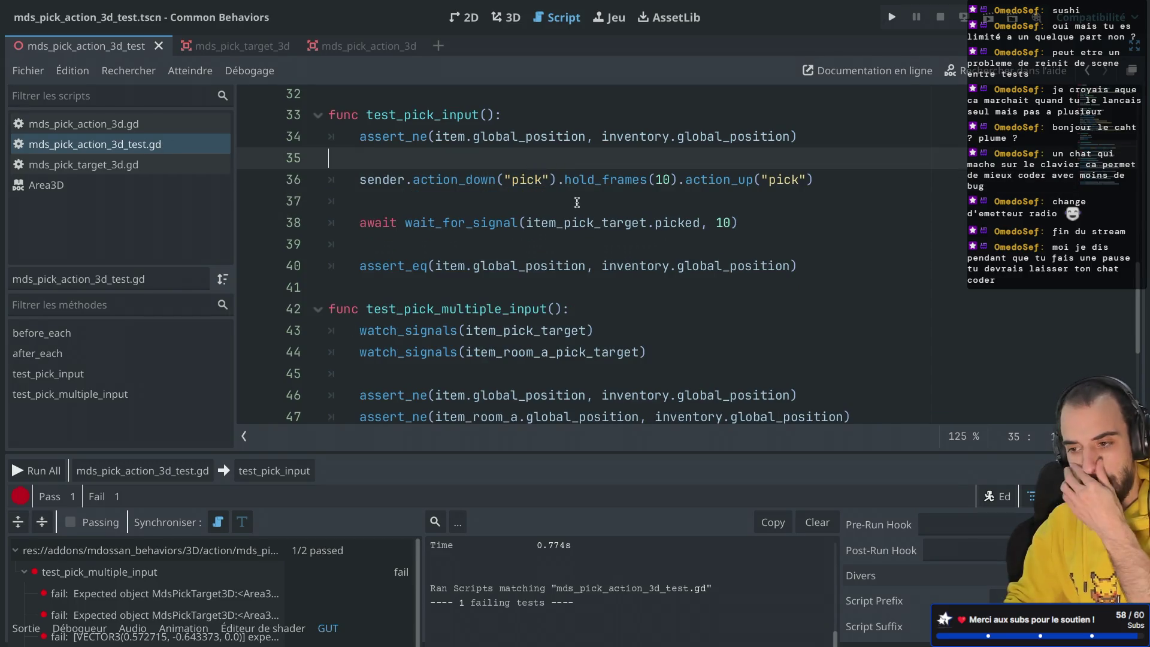
scroll(577, 202, "down", 2)
scroll(577, 203, "up", 1)
scroll(577, 202, "down", 3)
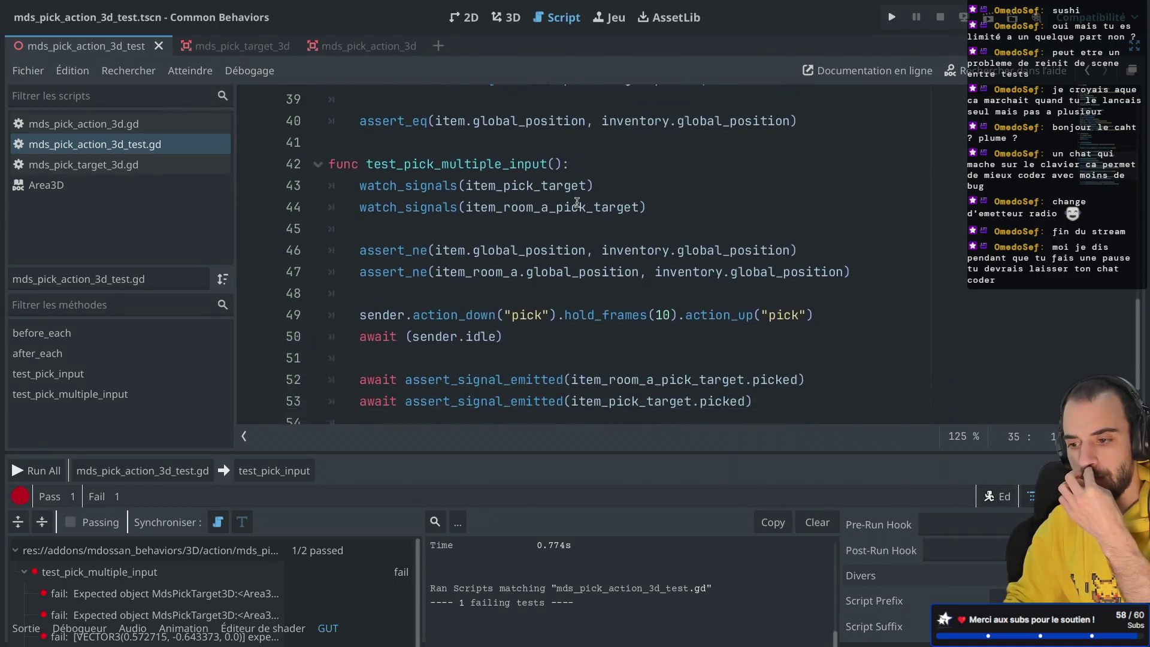
scroll(454, 322, "down", 1)
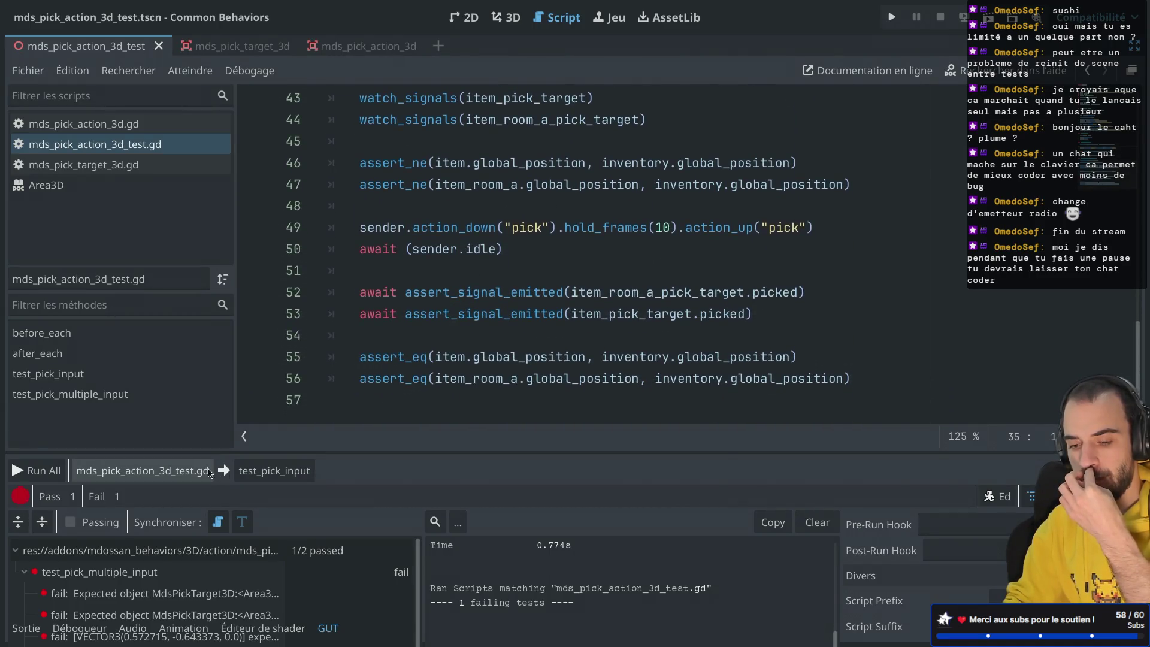
Rerun all tests in the script, then close the debug results window.
left_click(187, 476)
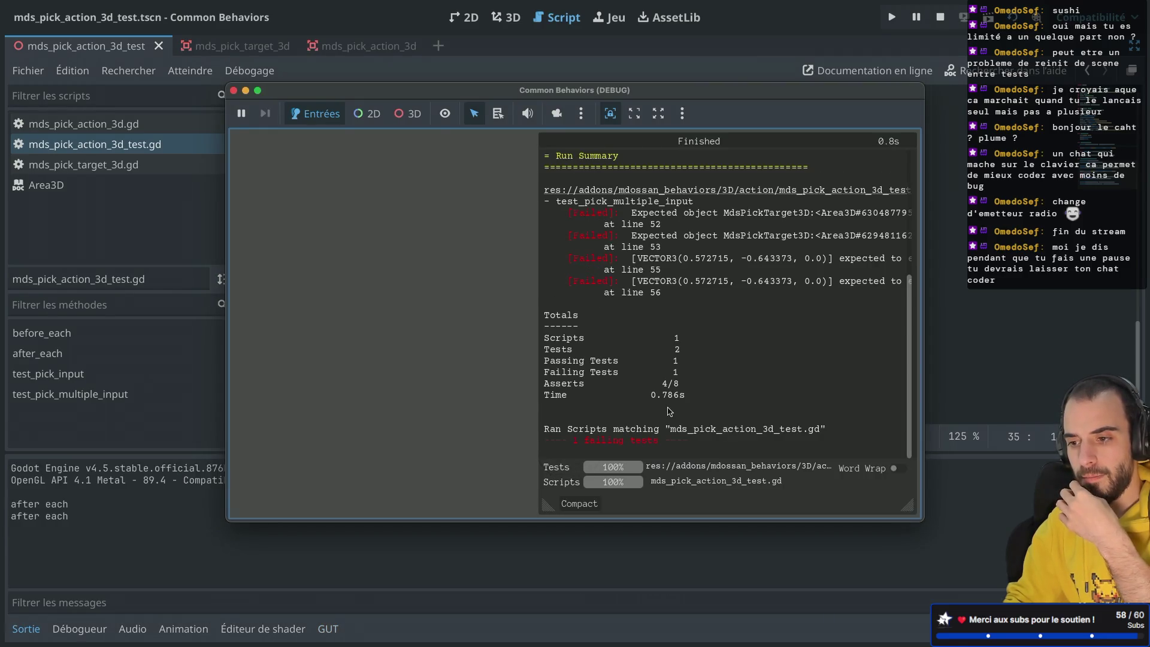
scroll(670, 411, "up", 5)
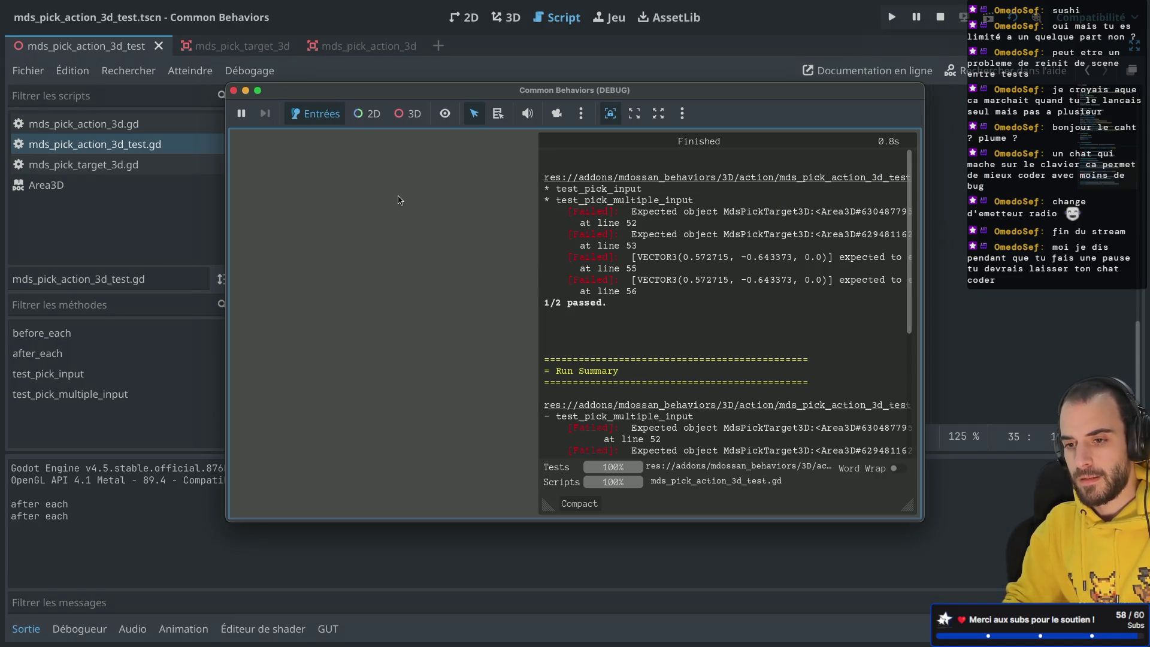
left_click(233, 91)
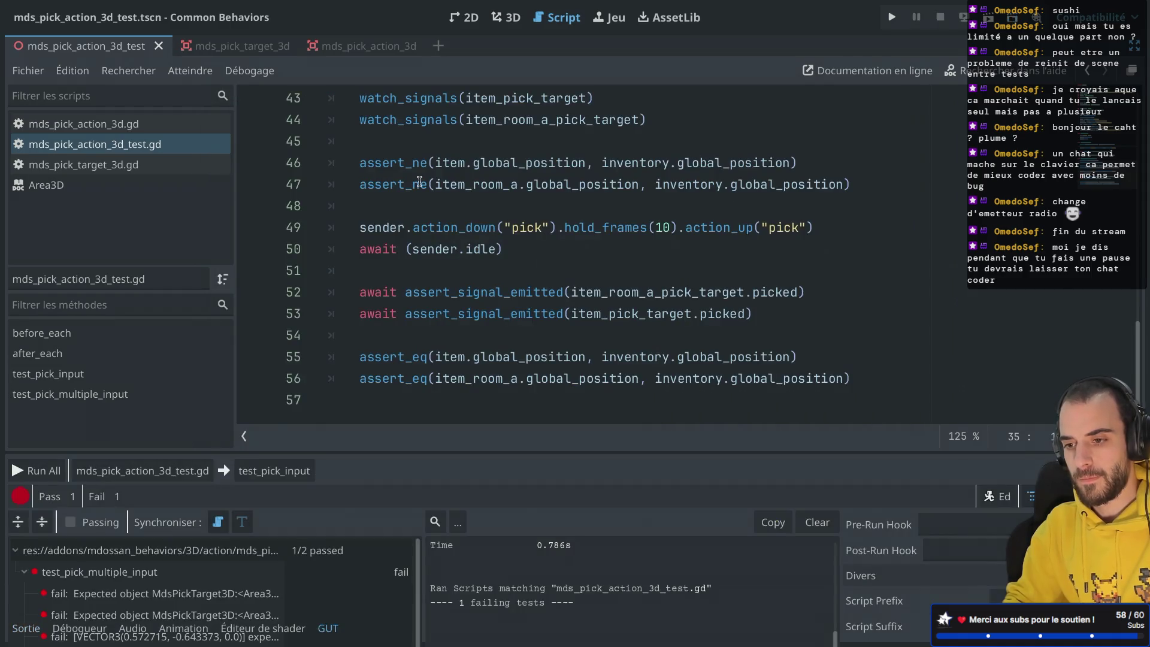
Go back to test_pick_multiple_input and put the caret on the blank line after await (sender.idle).
left_click(390, 258)
scroll(412, 198, "up", 5)
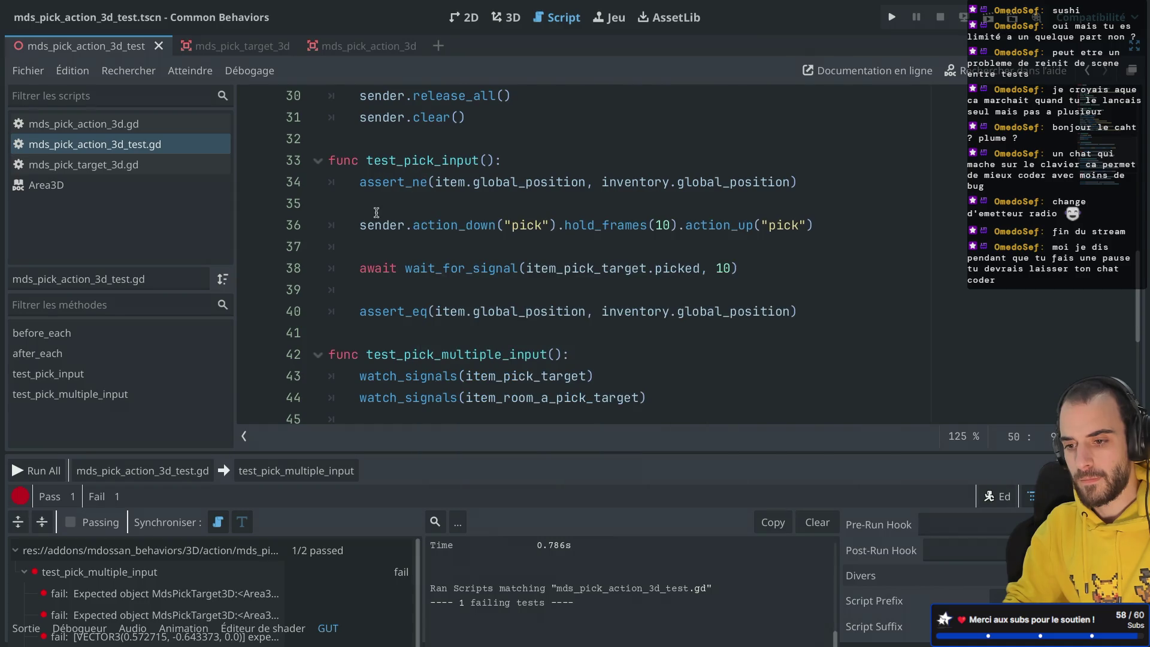
scroll(374, 220, "down", 1)
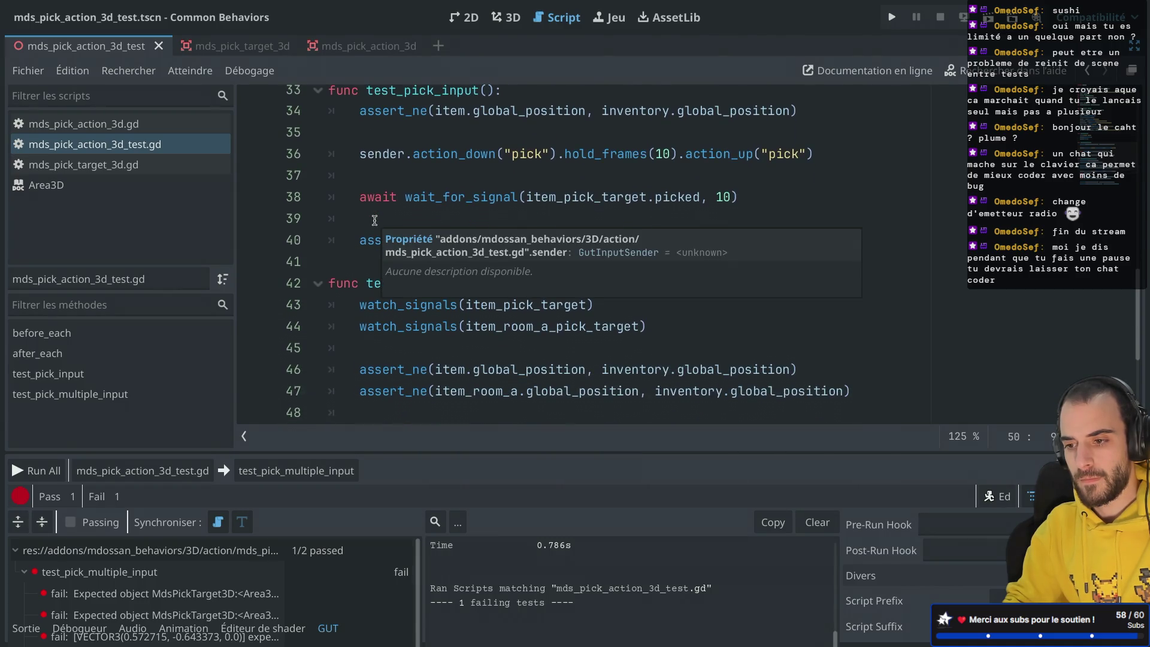
scroll(374, 220, "down", 2)
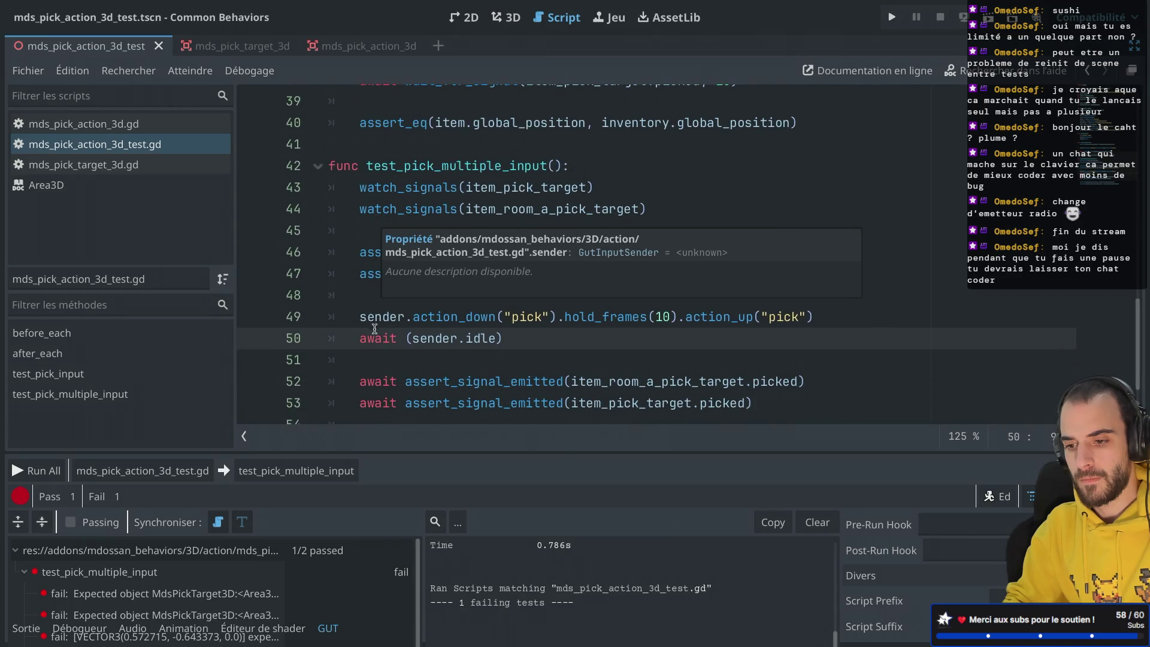
left_click(375, 331)
left_click(413, 360)
scroll(415, 361, "down", 1)
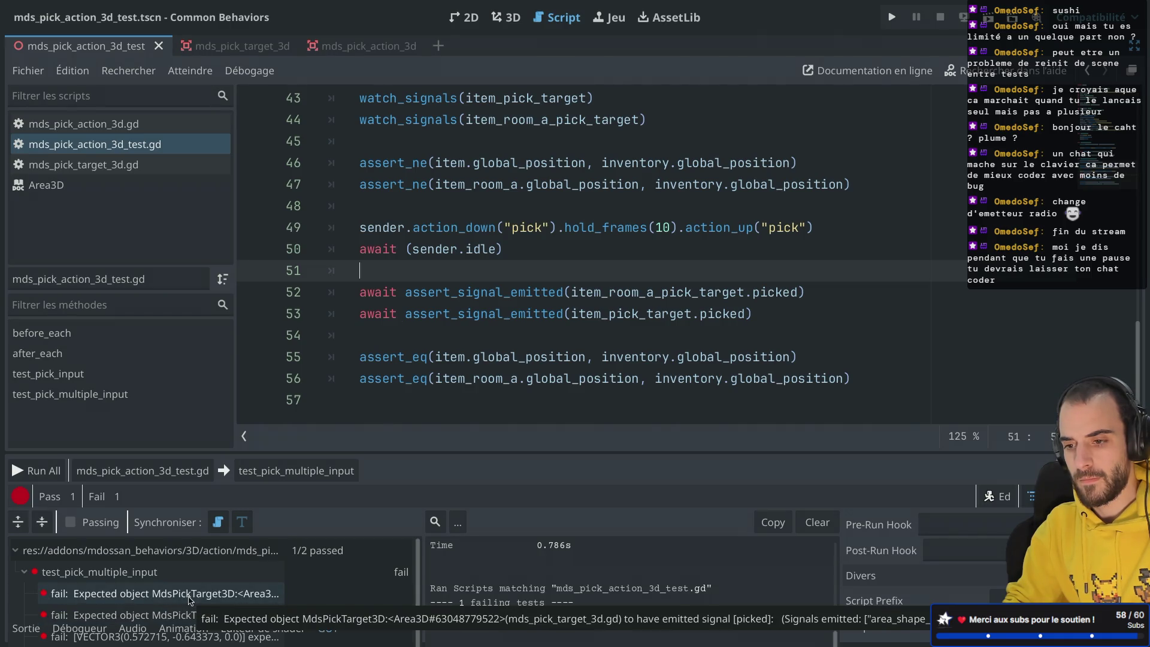
Select the await (sender.idle) line in test_pick_multiple_input.
scroll(467, 297, "up", 4)
mouse_move(467, 297)
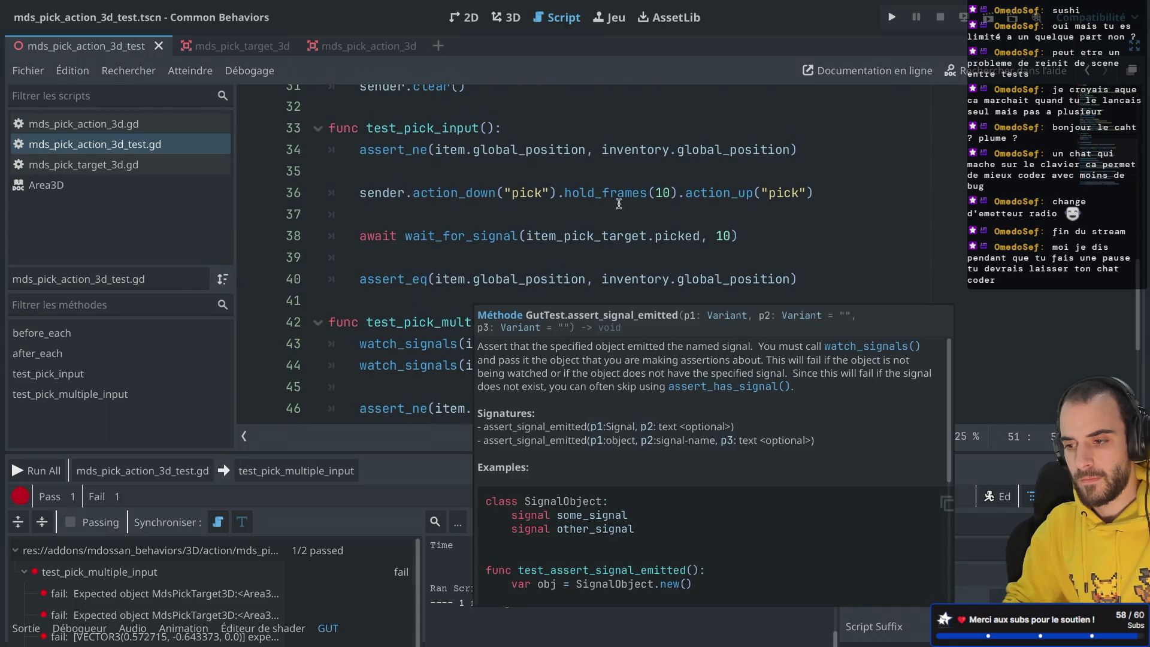
scroll(577, 226, "down", 2)
left_click_drag(504, 363, 294, 357)
key("ctrl+c")
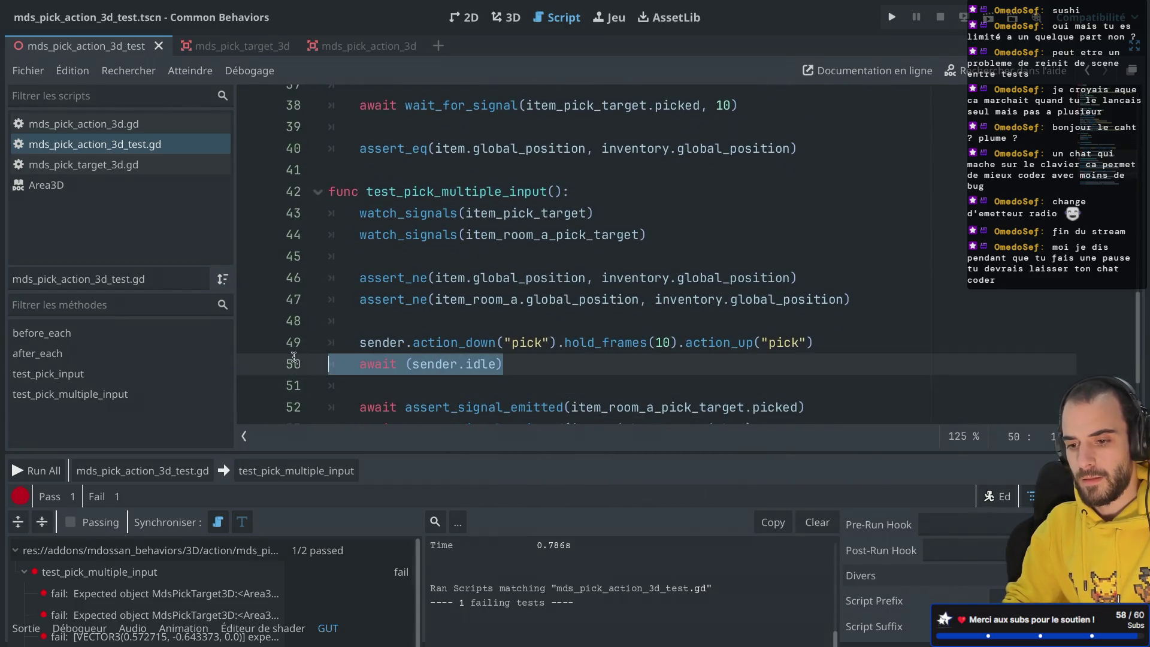
scroll(294, 357, "up", 3)
Paste await (sender.idle) below the hold_frames chain in test_pick_input and remove its extra indent.
left_click(371, 312)
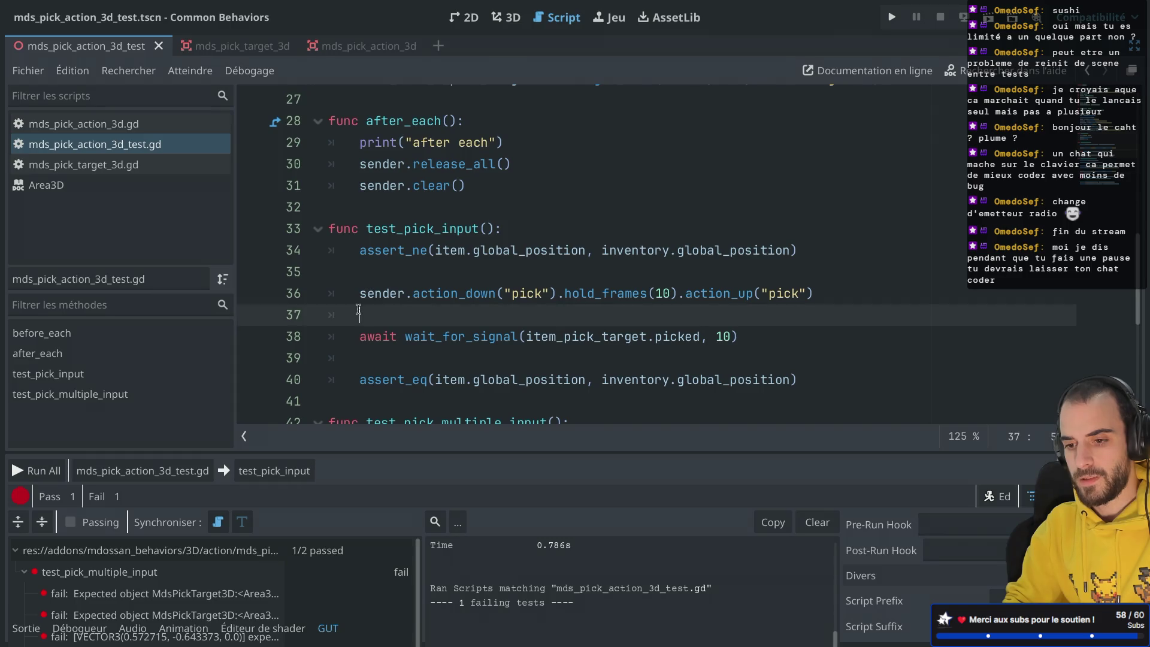
left_click(827, 290)
key("Return")
key("ctrl+v")
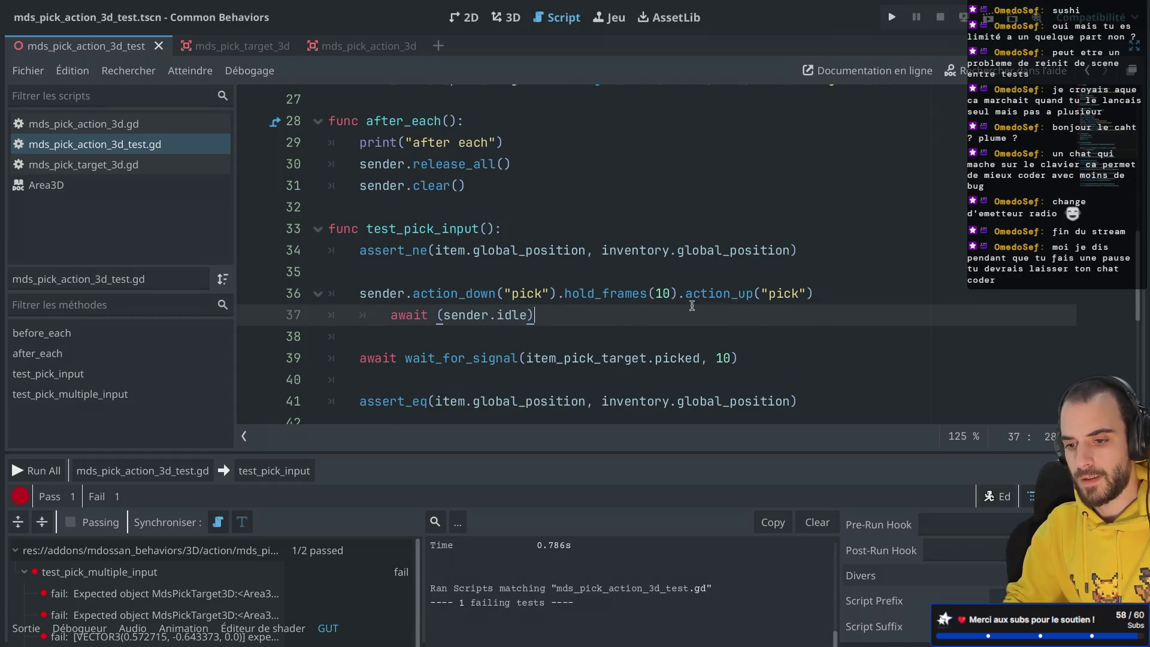
left_click(390, 314)
key("BackSpace")
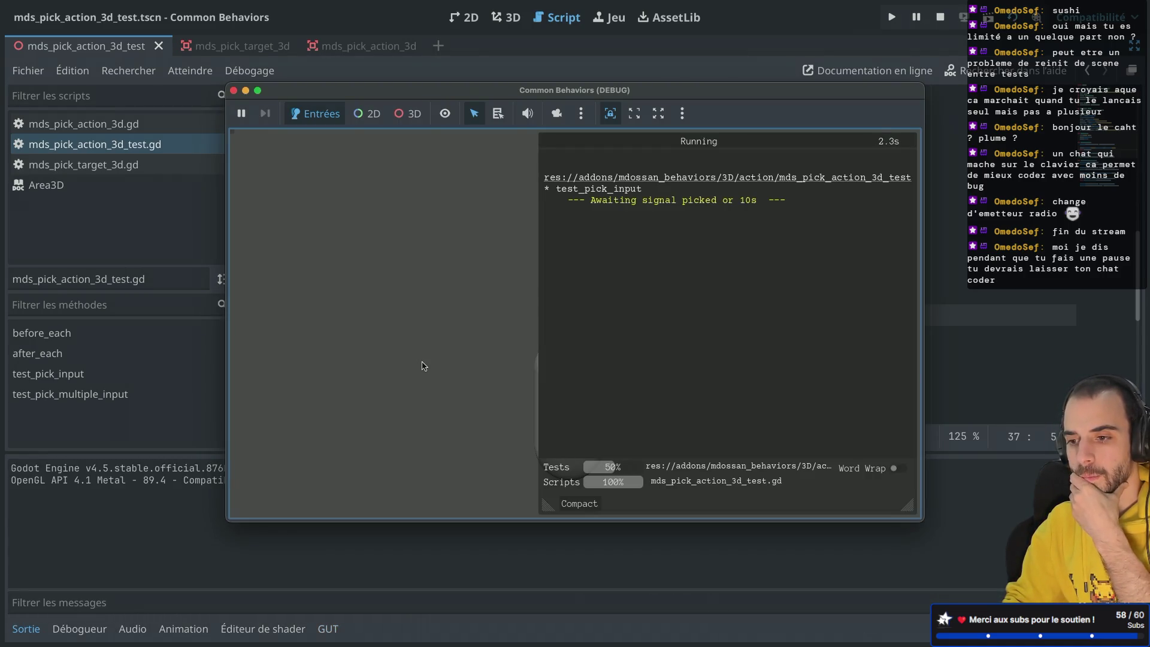
Close the finished test run window and select the (10) frame count on line 36.
left_click(233, 90)
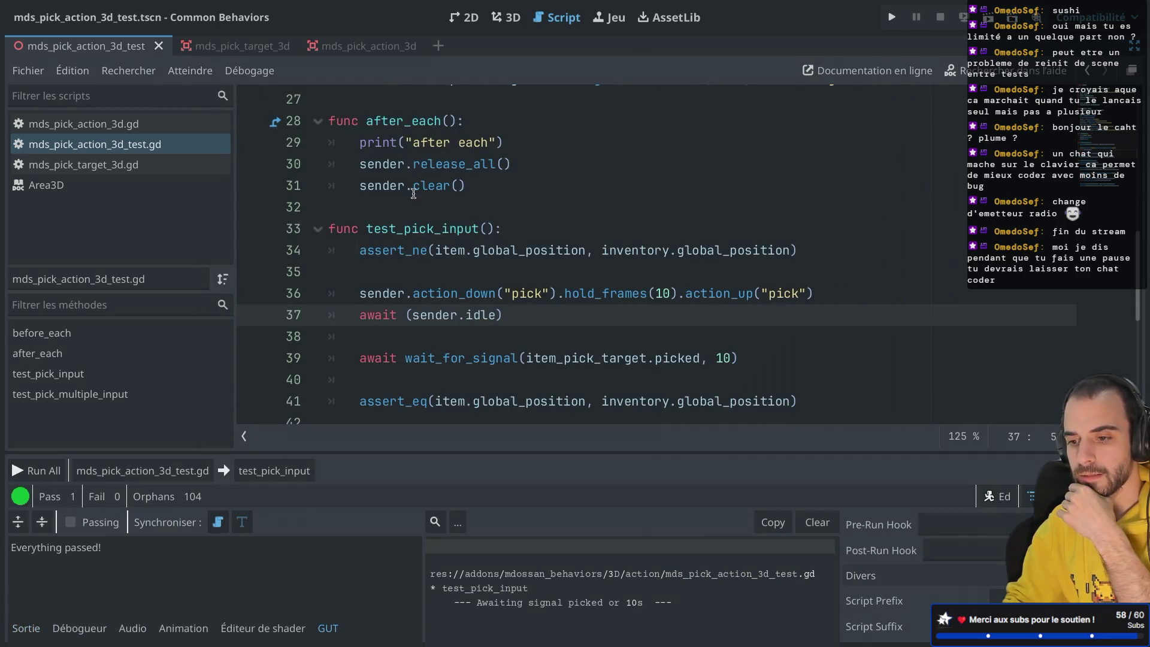
scroll(474, 296, "down", 3)
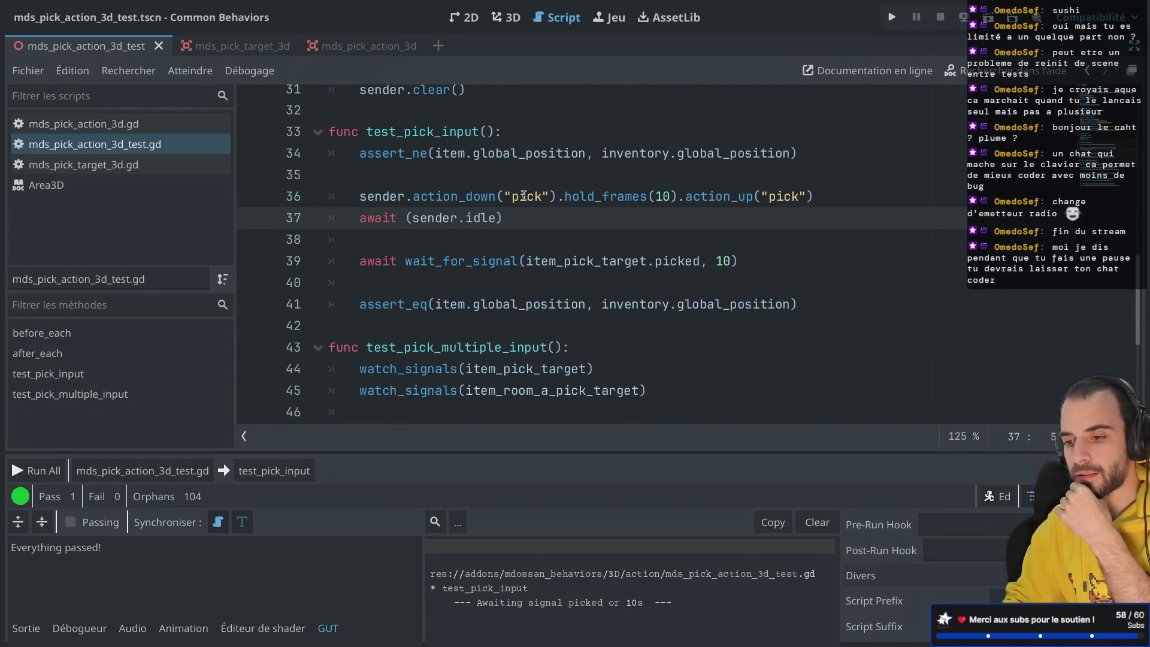
left_click_drag(650, 196, 675, 197)
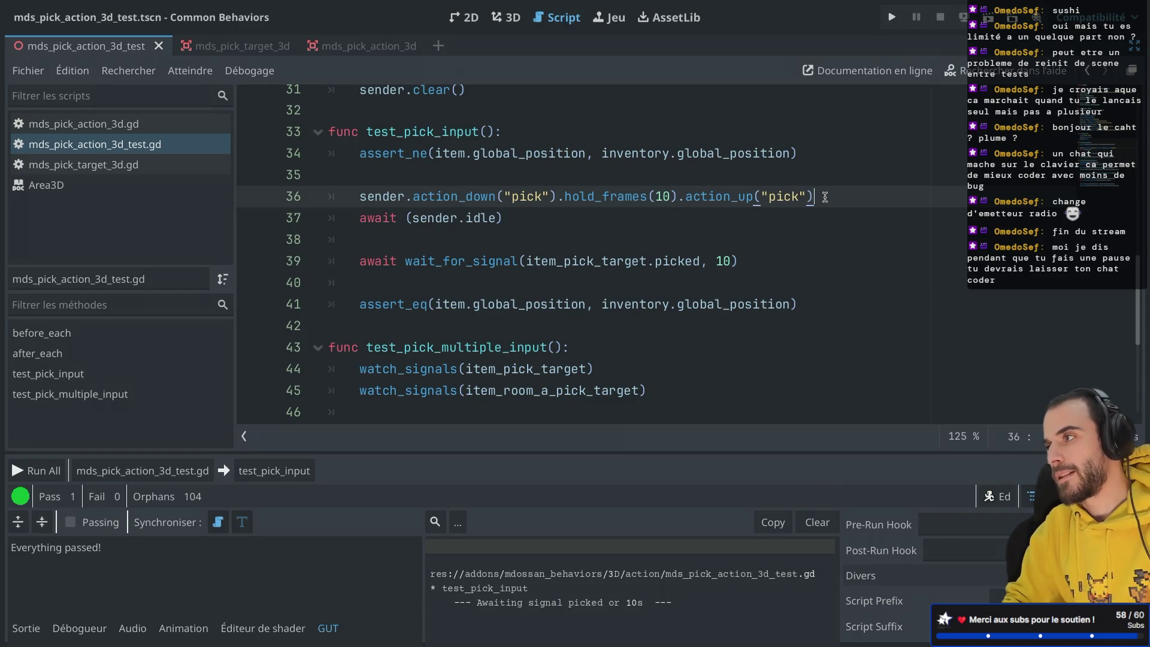
key("alt+Tab")
Scroll to the shoot example under Chaining Input Events and highlight its action_down and hold_for calls.
scroll(670, 351, "down", 10)
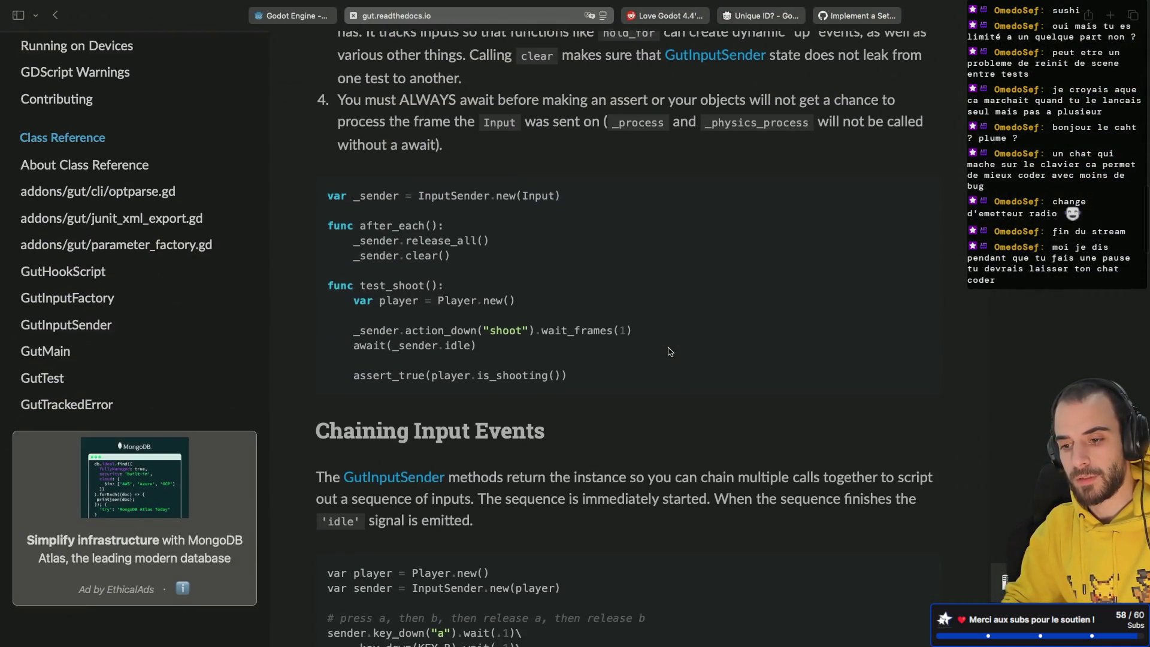
scroll(669, 352, "down", 3)
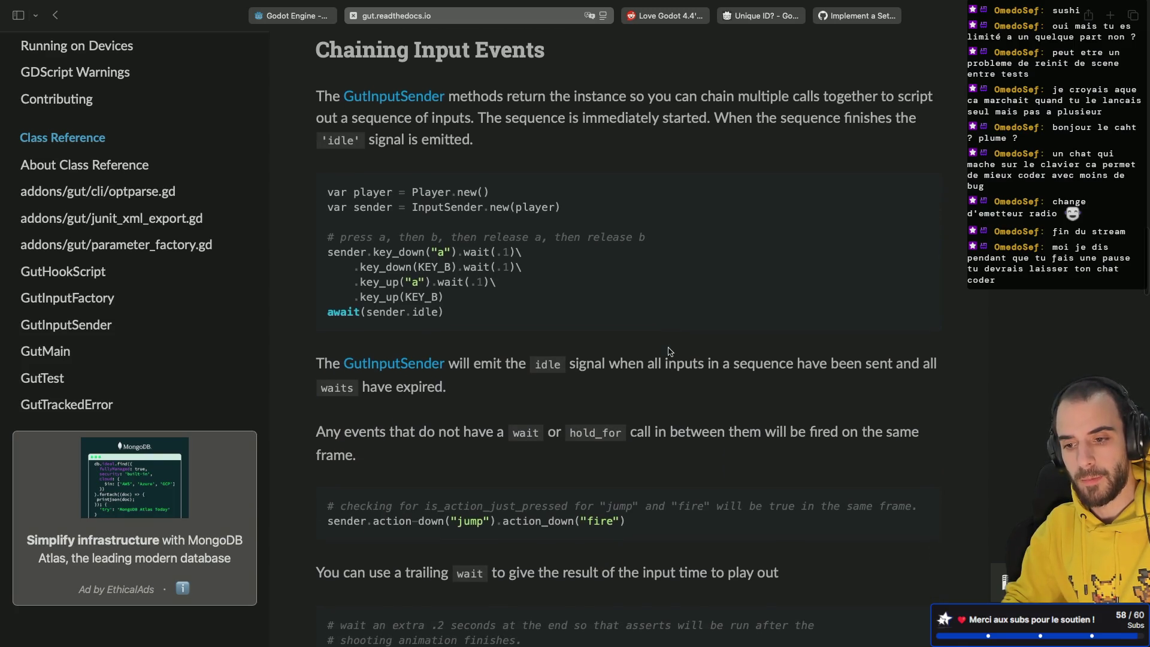
scroll(670, 352, "down", 5)
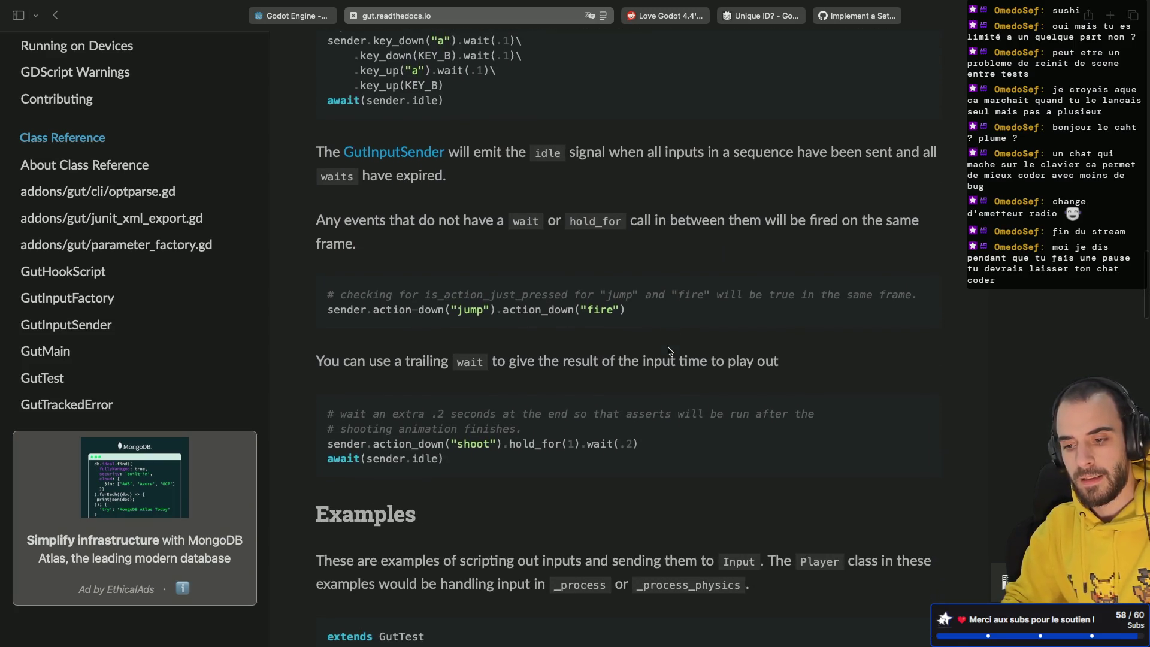
left_click_drag(503, 445, 542, 444)
left_click(402, 450)
left_click_drag(373, 444, 424, 444)
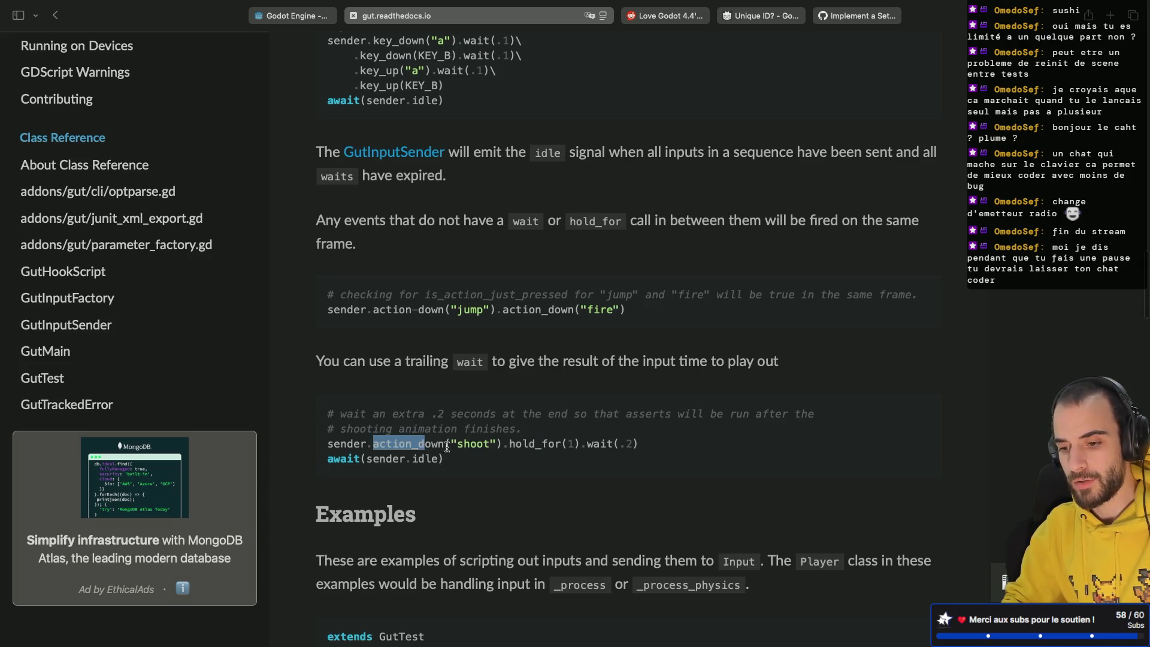
left_click_drag(509, 444, 573, 444)
left_click(626, 432)
Scroll through the Examples code showing GutTest input tests.
scroll(627, 428, "down", 8)
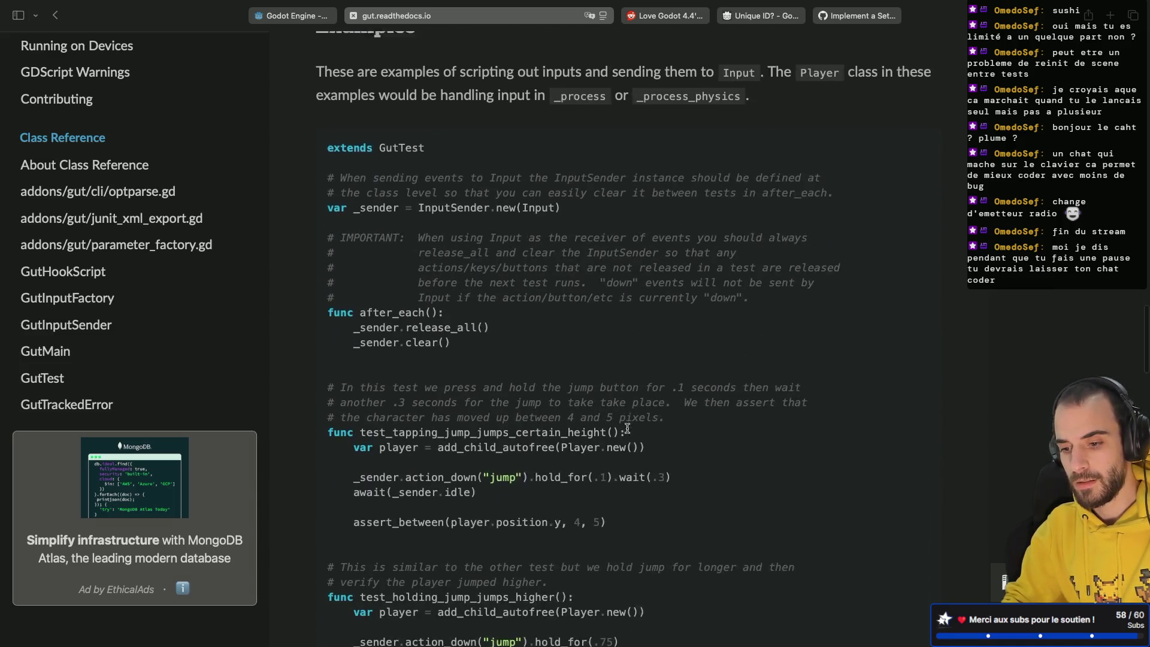
scroll(628, 428, "down", 2)
scroll(627, 432, "down", 4)
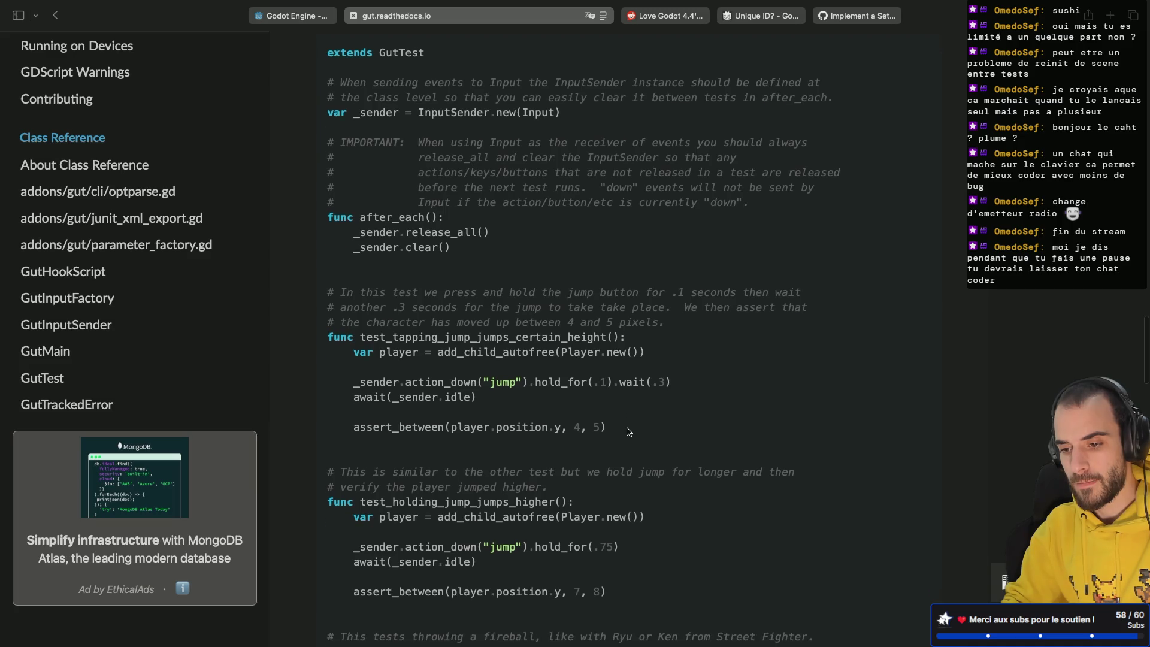
scroll(628, 431, "down", 1)
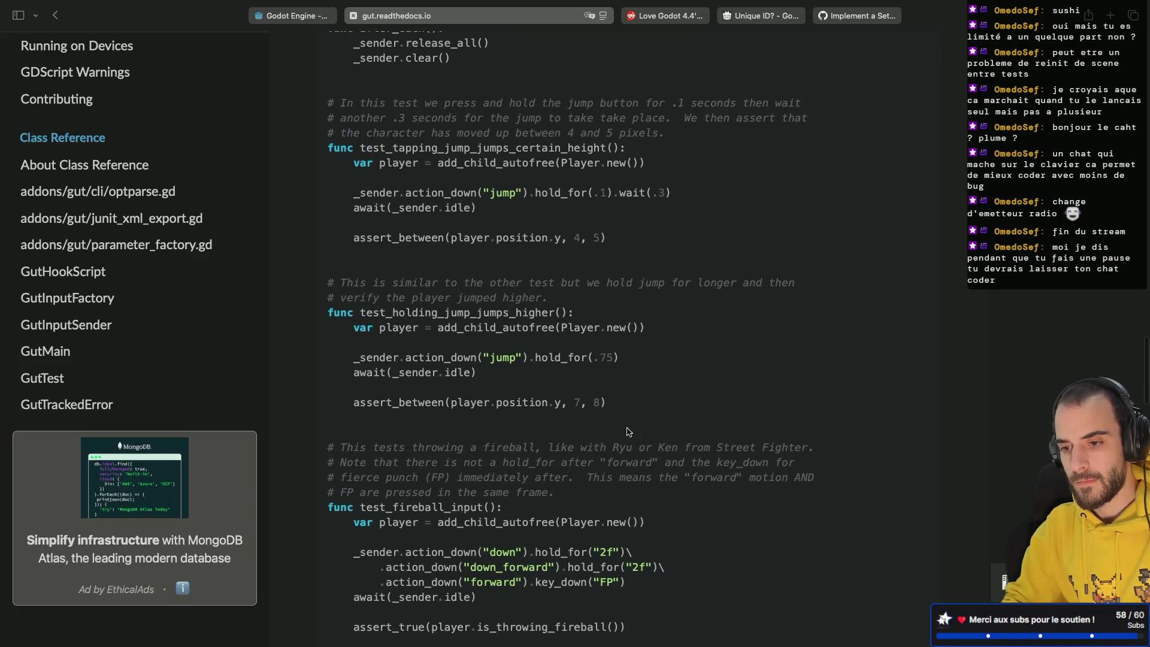
key("super+Tab")
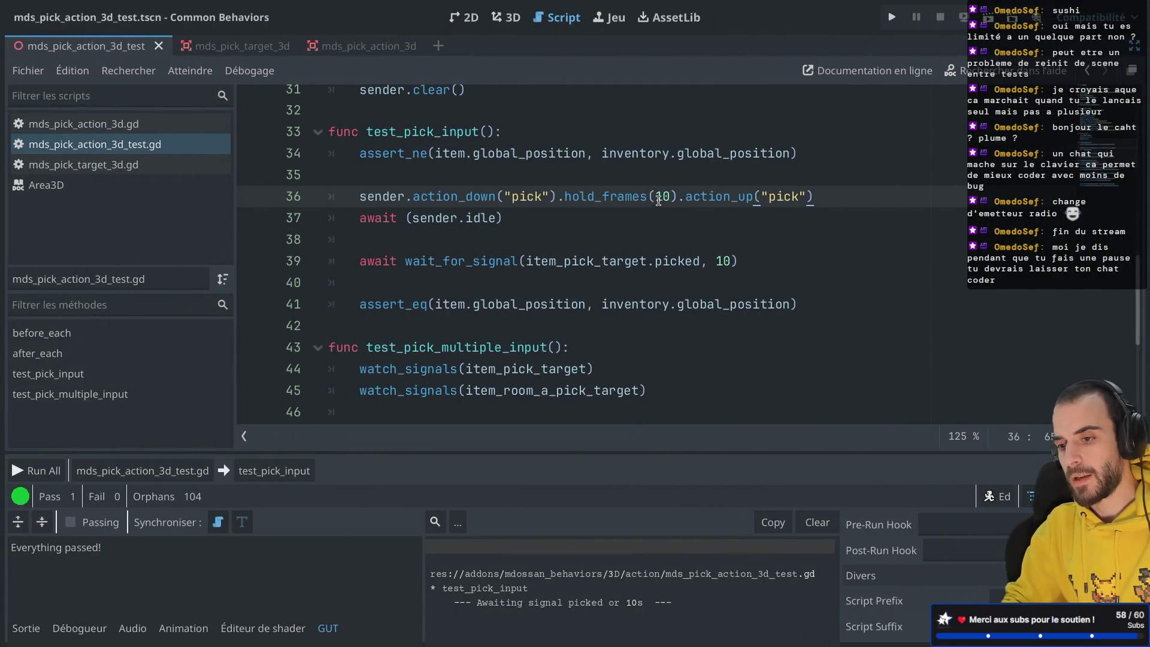
Replace hold_frames on line 36 with a wait call and close the Variant documentation page.
double_click(565, 200)
type("wa")
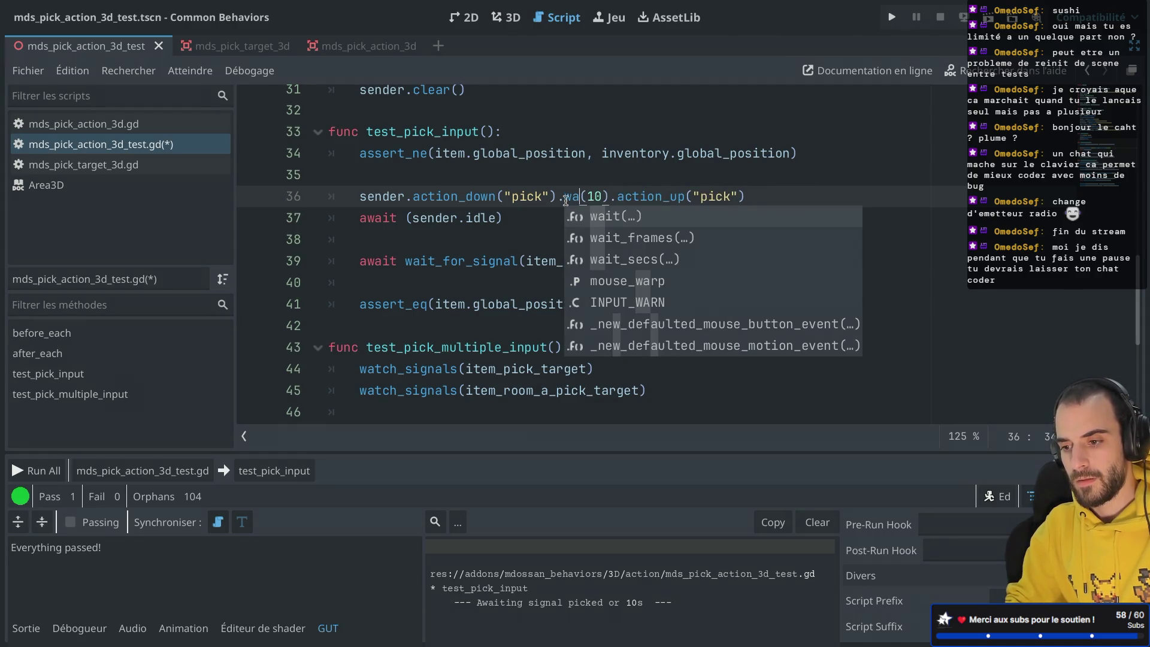
left_click(615, 219)
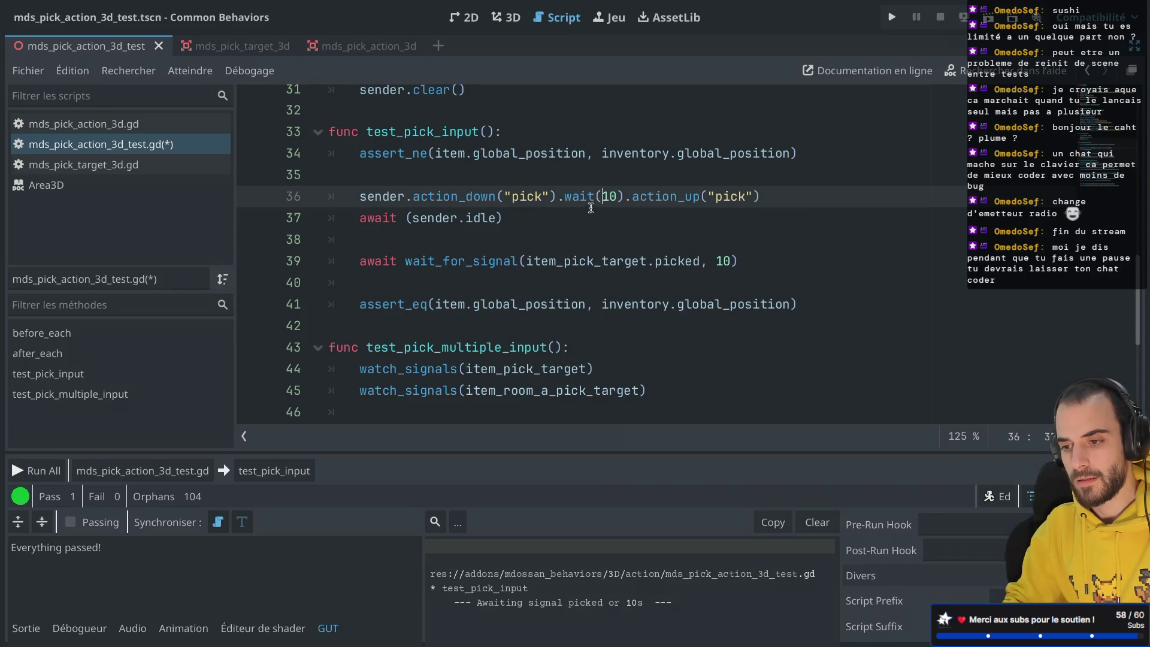
left_click(584, 203, "ctrl")
key("ctrl+w")
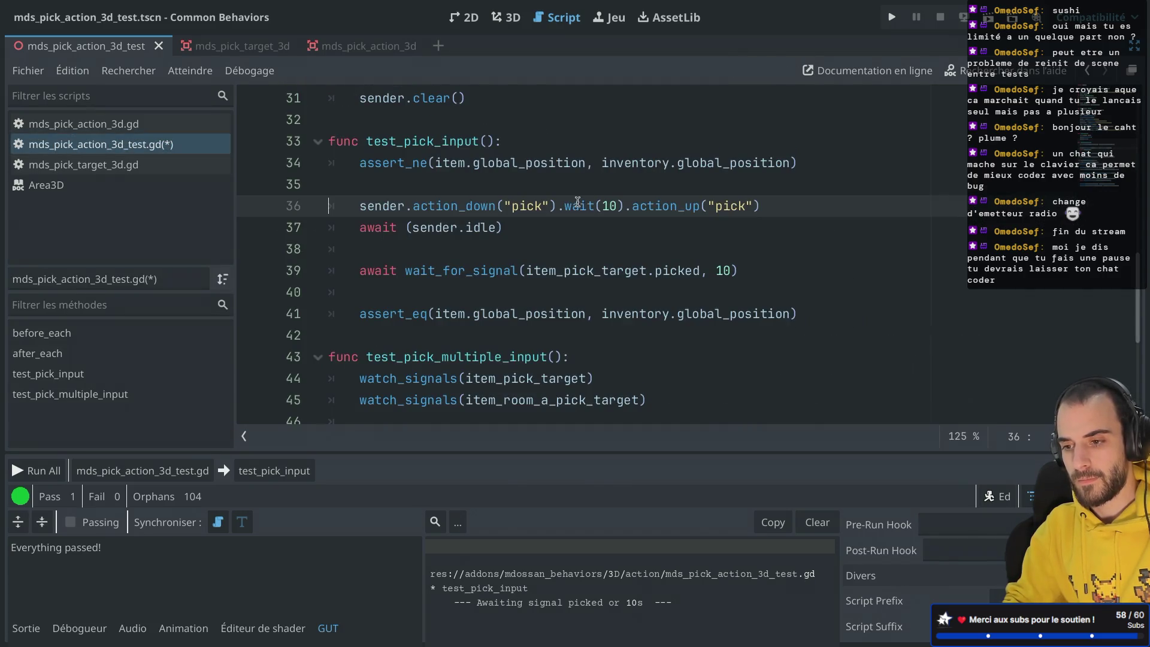
Remove the chained si(10) call from line 36.
double_click(578, 204)
type("si")
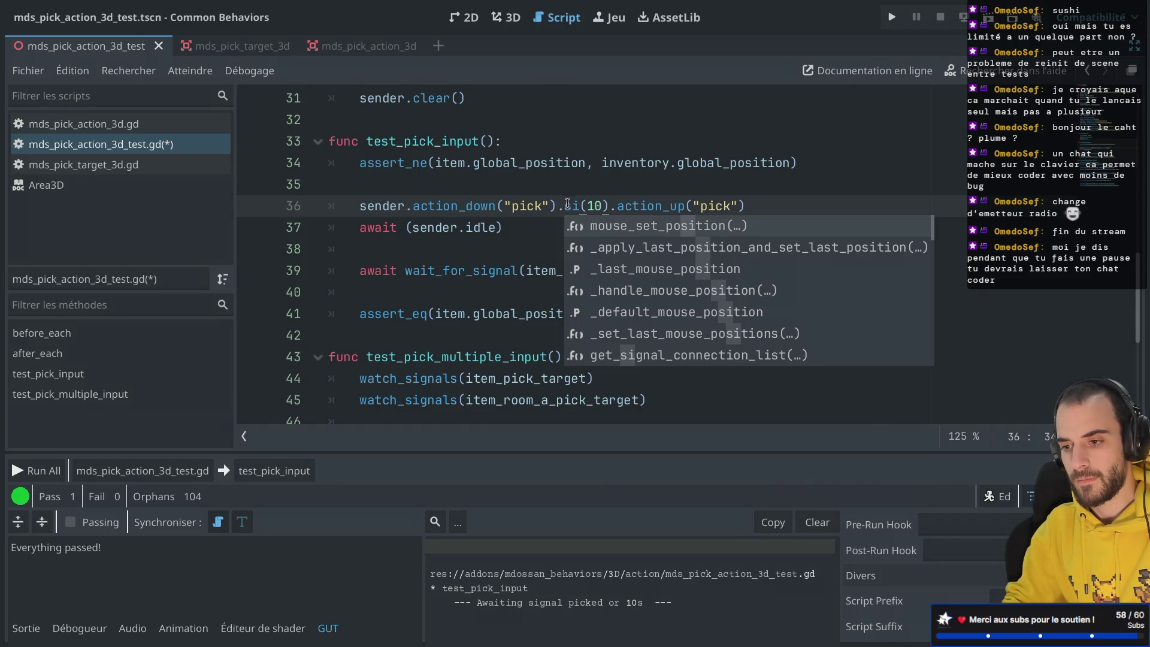
key("Escape")
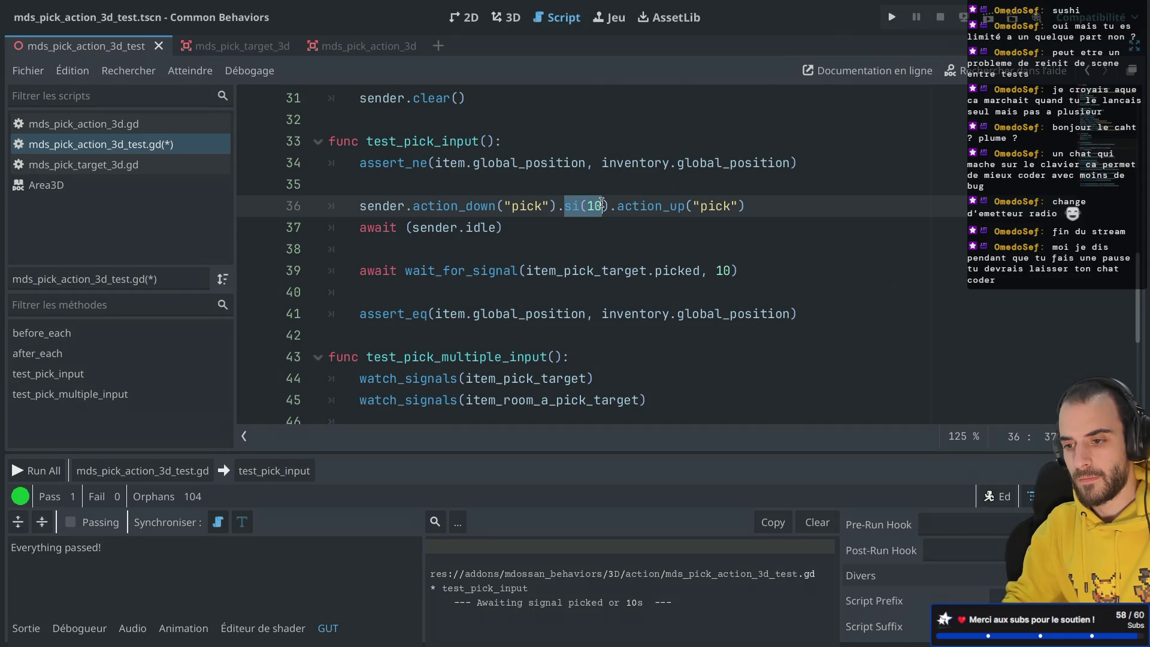
left_click(602, 206)
key("BackSpace")
key("BackSpace")
key("BackSpace")
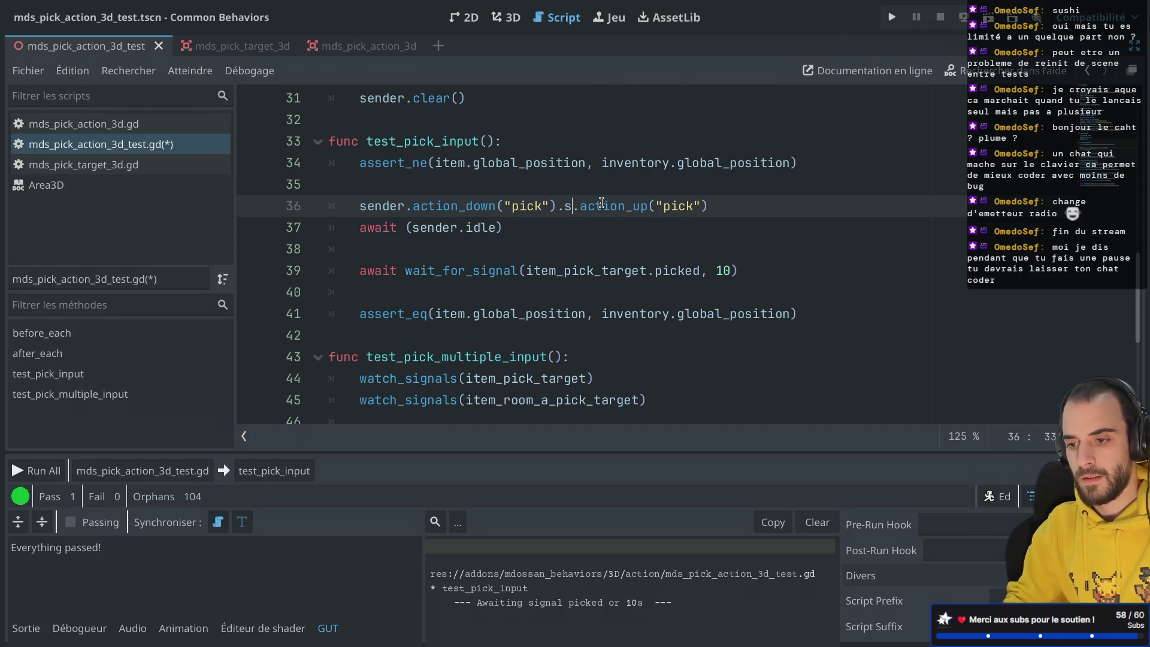
Cut the action_up and idle await lines and delete the stray blank line before the signal await.
type("h")
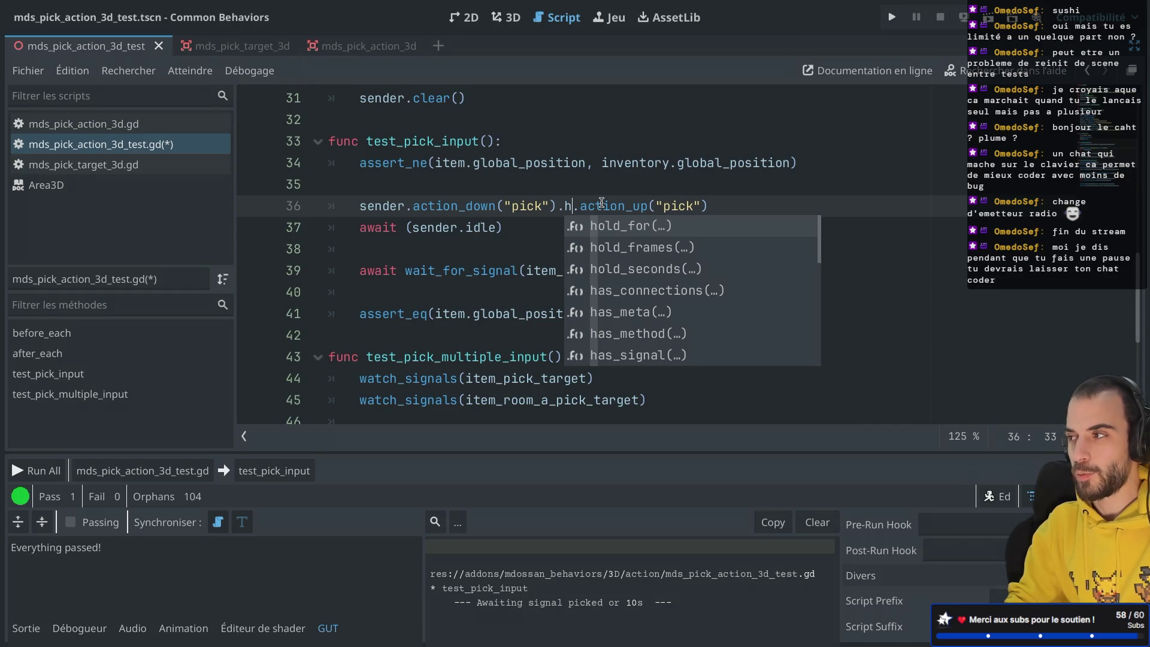
key("BackSpace")
key("BackSpace")
key("Return")
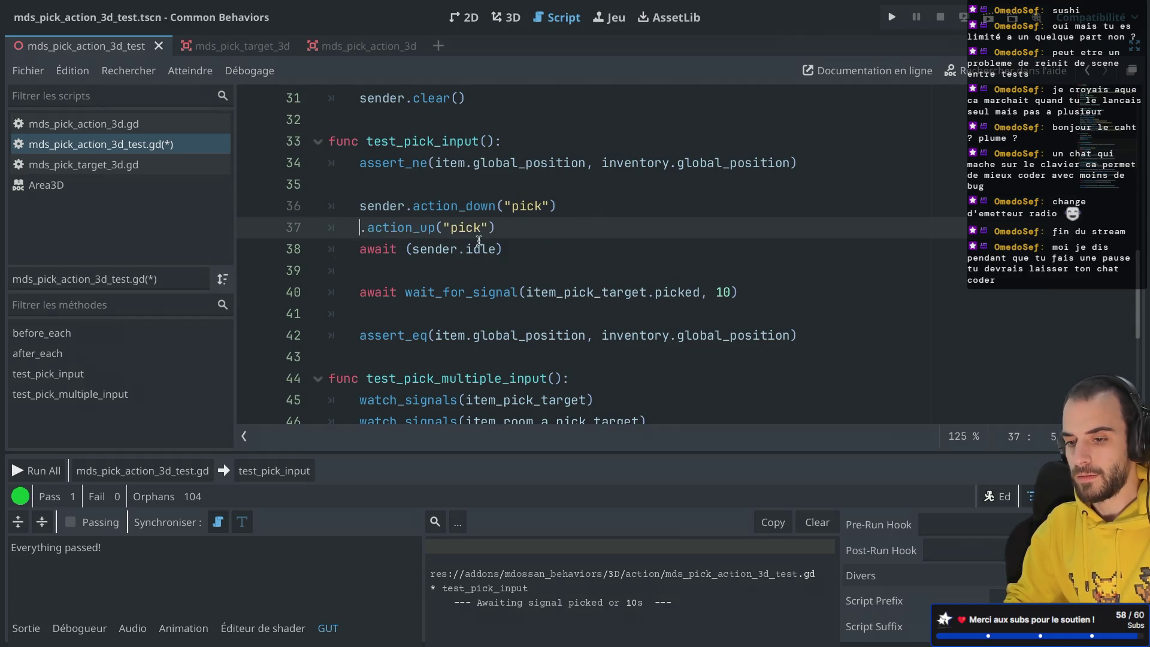
left_click_drag(535, 247, 589, 207)
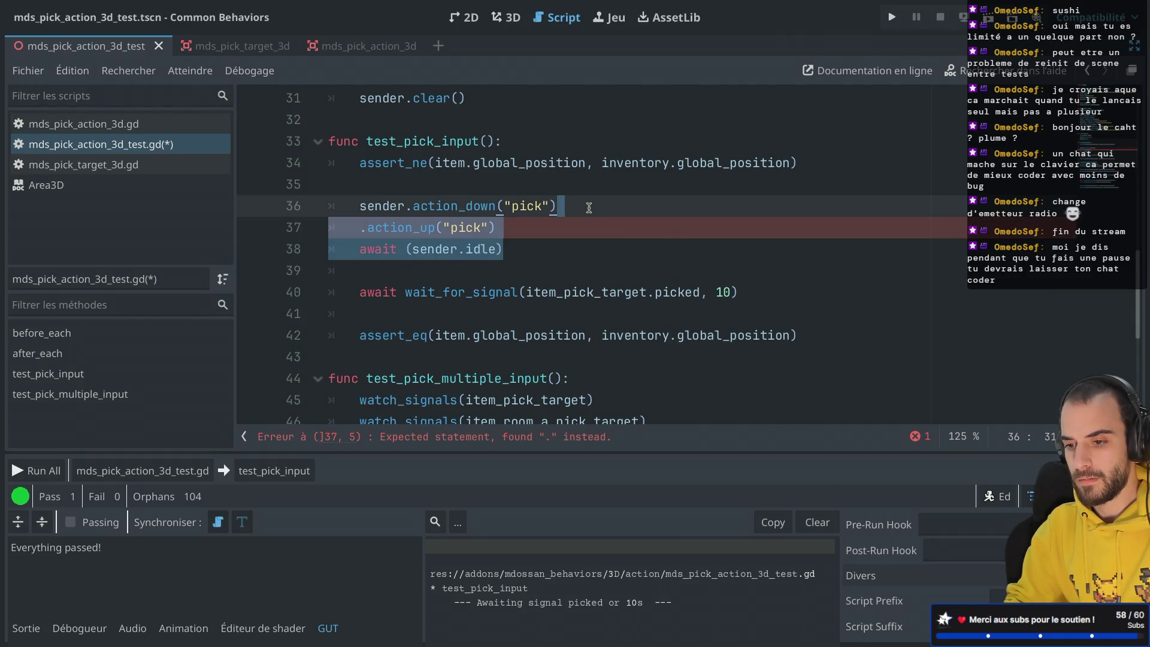
key("BackSpace")
left_click(421, 228)
key("BackSpace")
key("BackSpace")
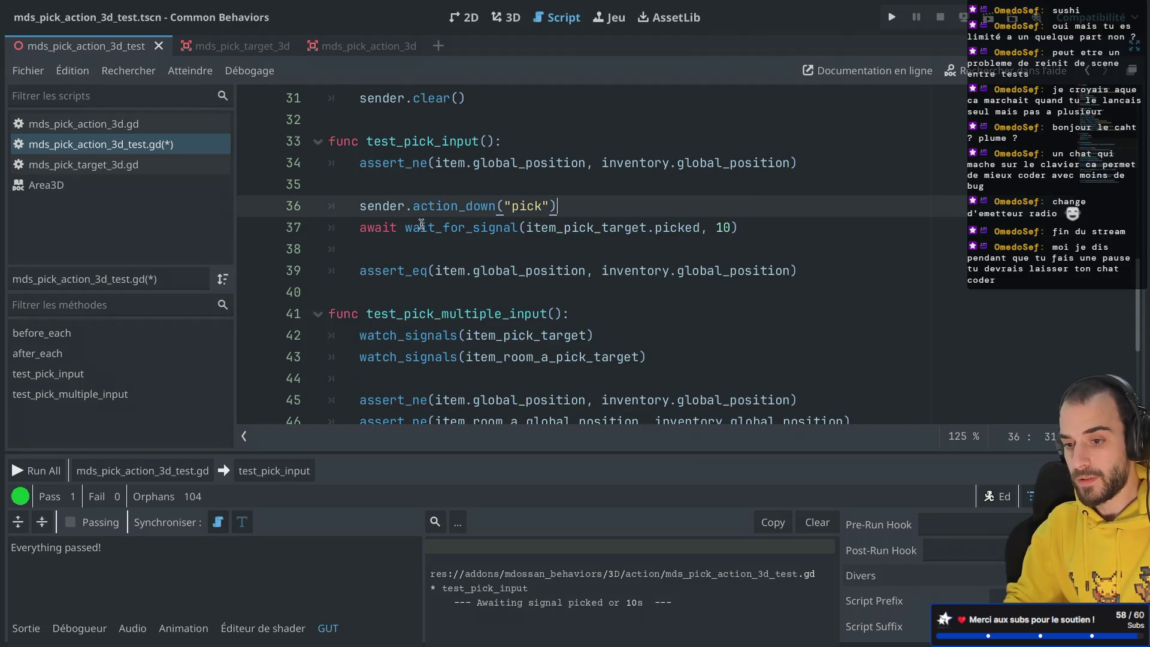
Paste sender.action_up("pick") and await (sender.idle) after the wait_for_signal line, removing the blank line.
scroll(533, 240, "down", 2)
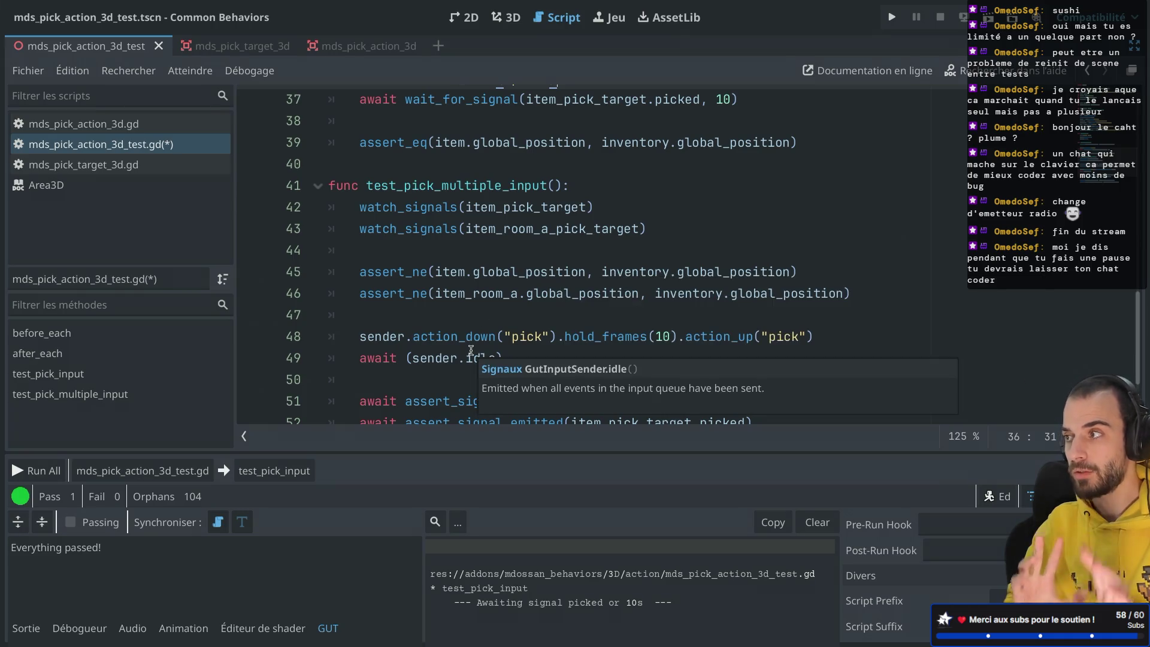
scroll(471, 350, "up", 2)
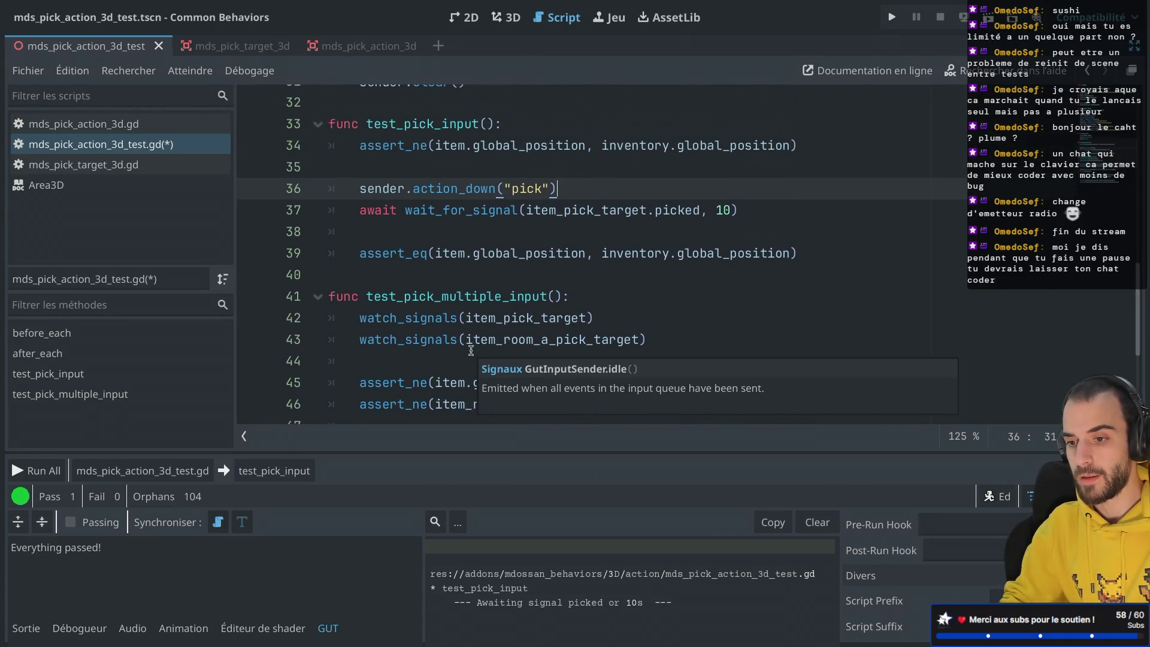
left_click(763, 211)
key("ctrl+v")
left_click(385, 225)
key("BackSpace")
key("BackSpace")
left_click(358, 235)
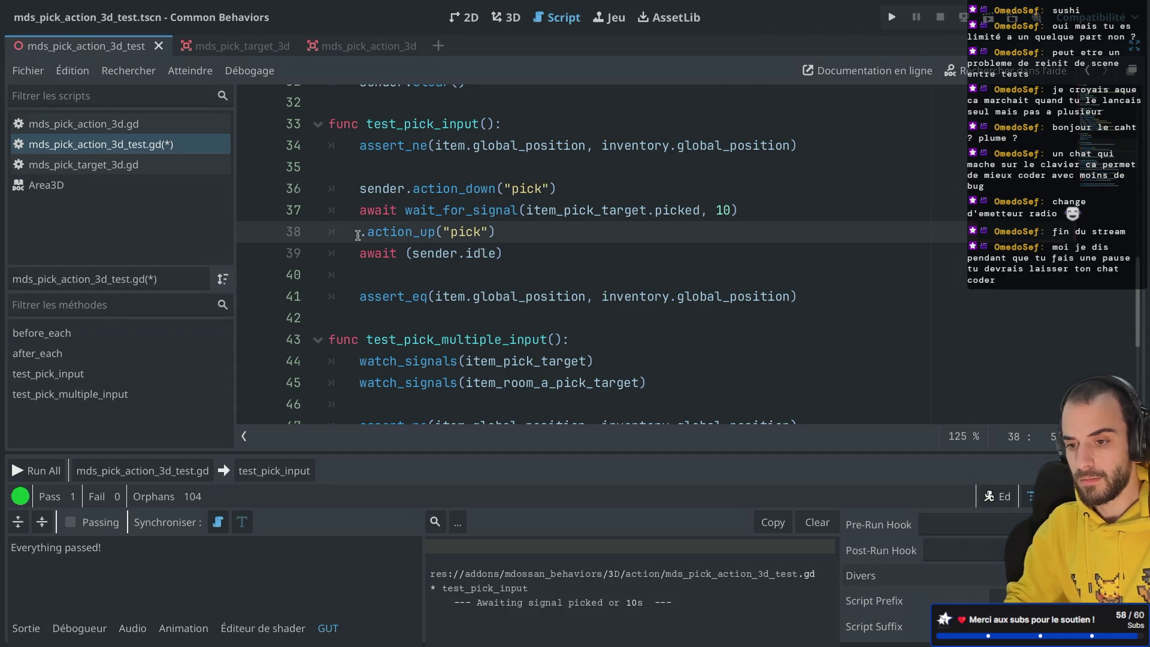
type("sender")
left_click(457, 207)
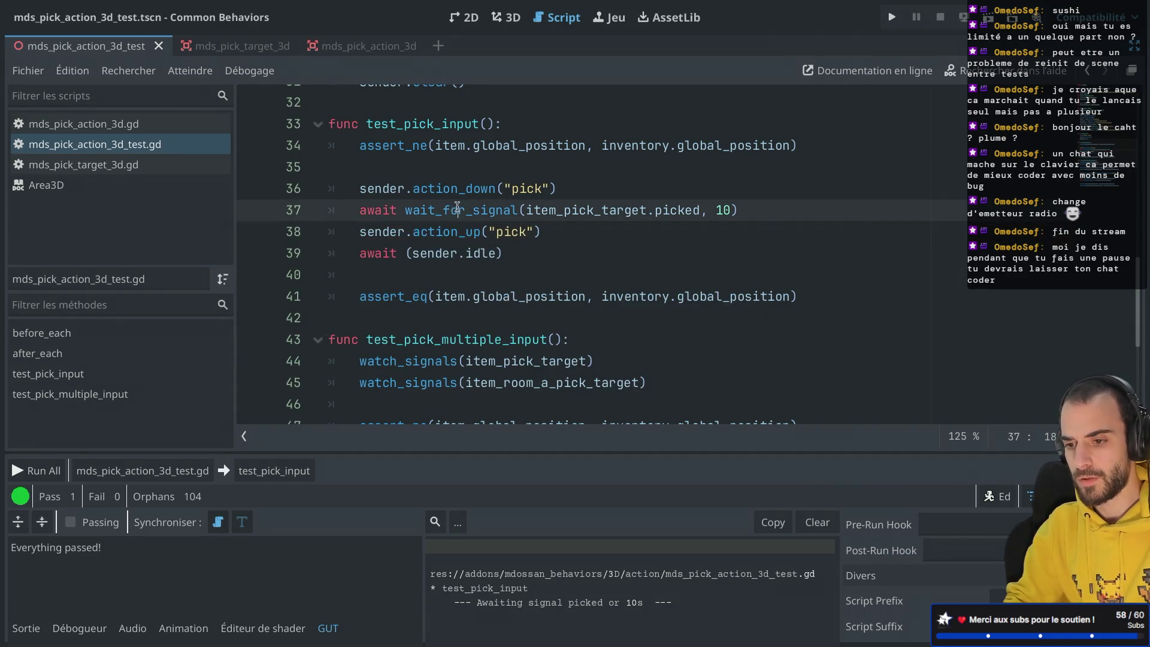
left_click(495, 230)
double_click(496, 231)
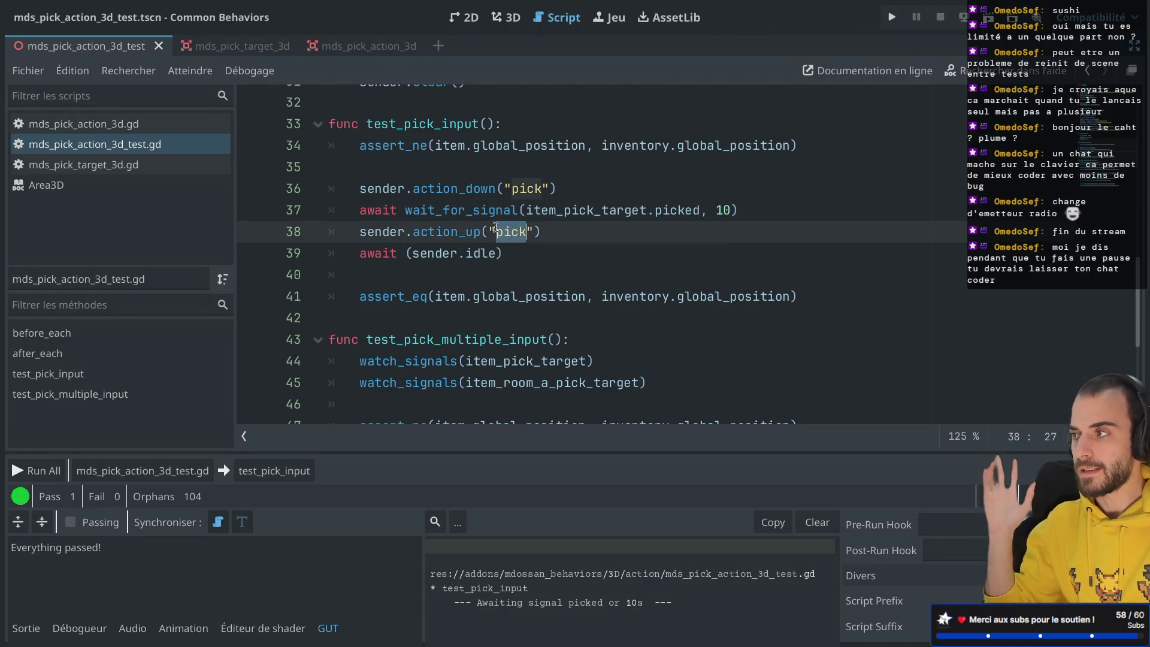
left_click(461, 190)
Run test_pick_input alone, watch it pass with Pass 1, Fail 0, and close the test window.
left_click(273, 471)
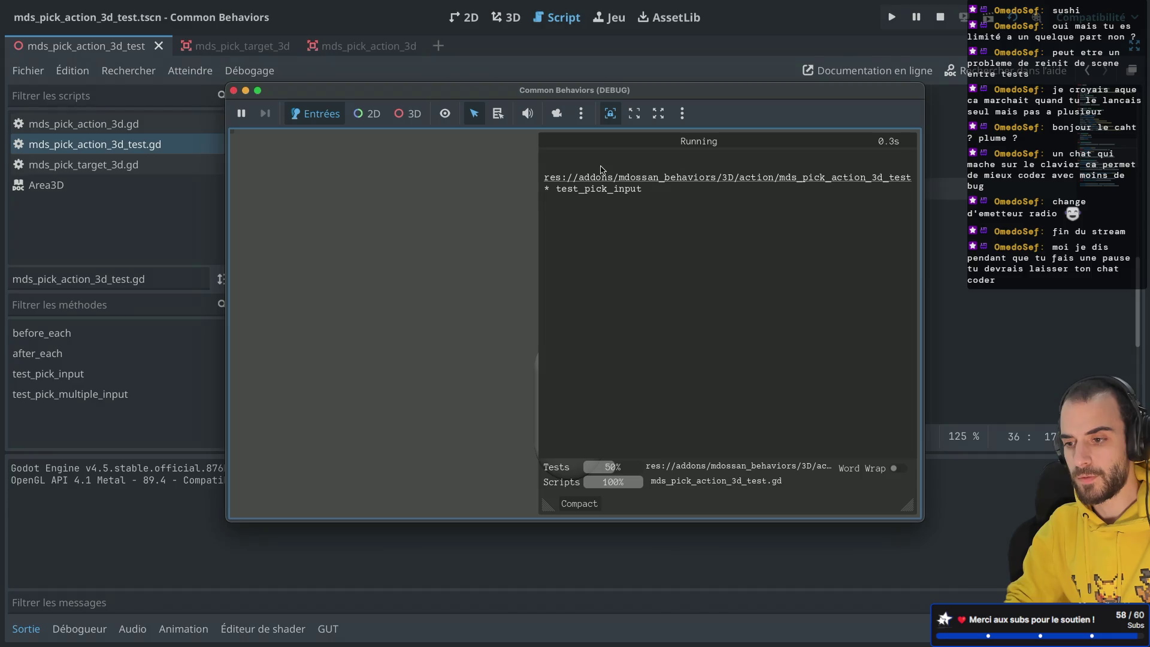
mouse_move(488, 91)
left_mouse_down()
mouse_move(837, 111)
mouse_move(917, 140)
mouse_move(694, 287)
mouse_move(607, 254)
left_mouse_up()
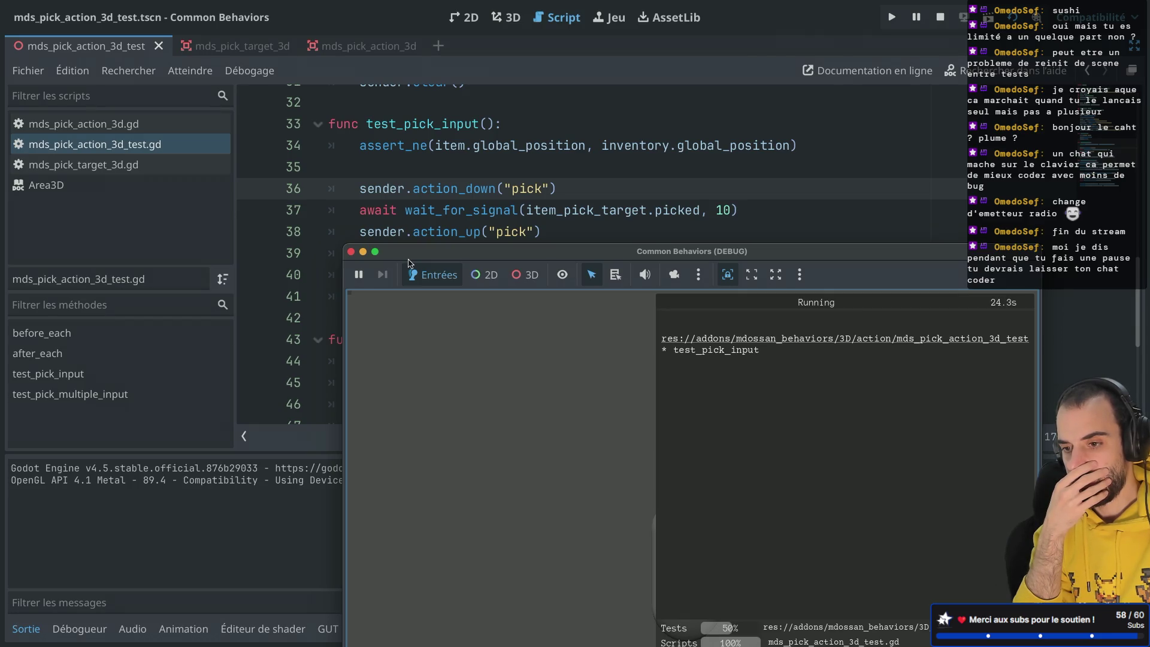
left_click(351, 252)
left_click(526, 252)
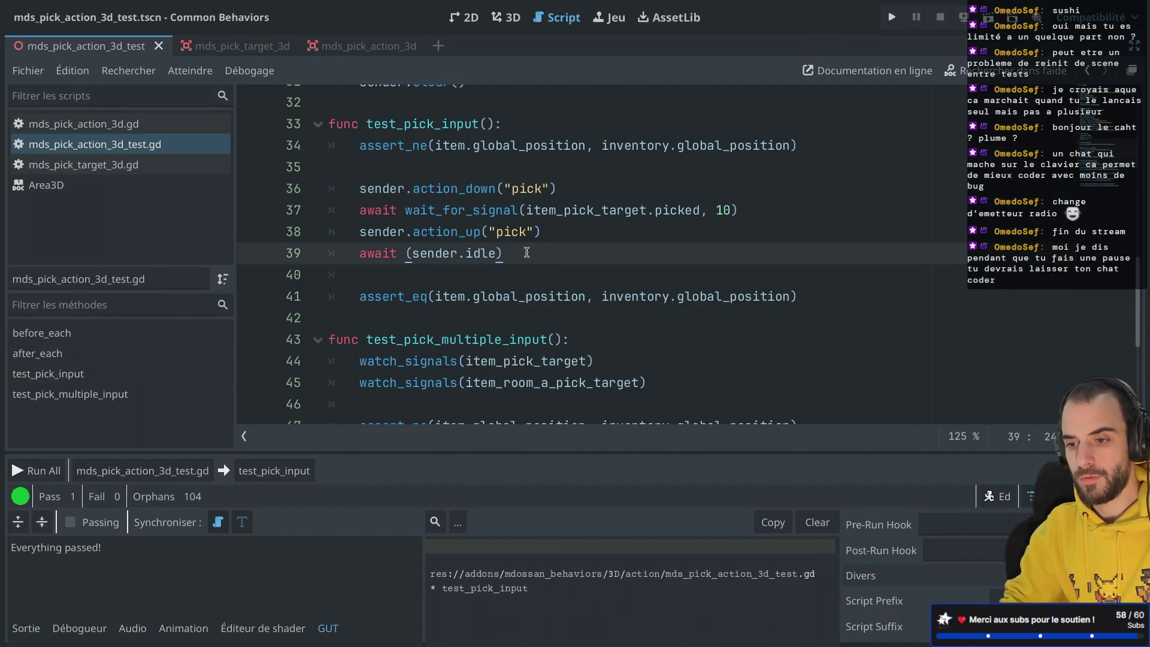
Add await (sender.idle) after the pick press and rerun test_pick_input, which passes.
left_click_drag(529, 252, 557, 240)
key("ctrl+c")
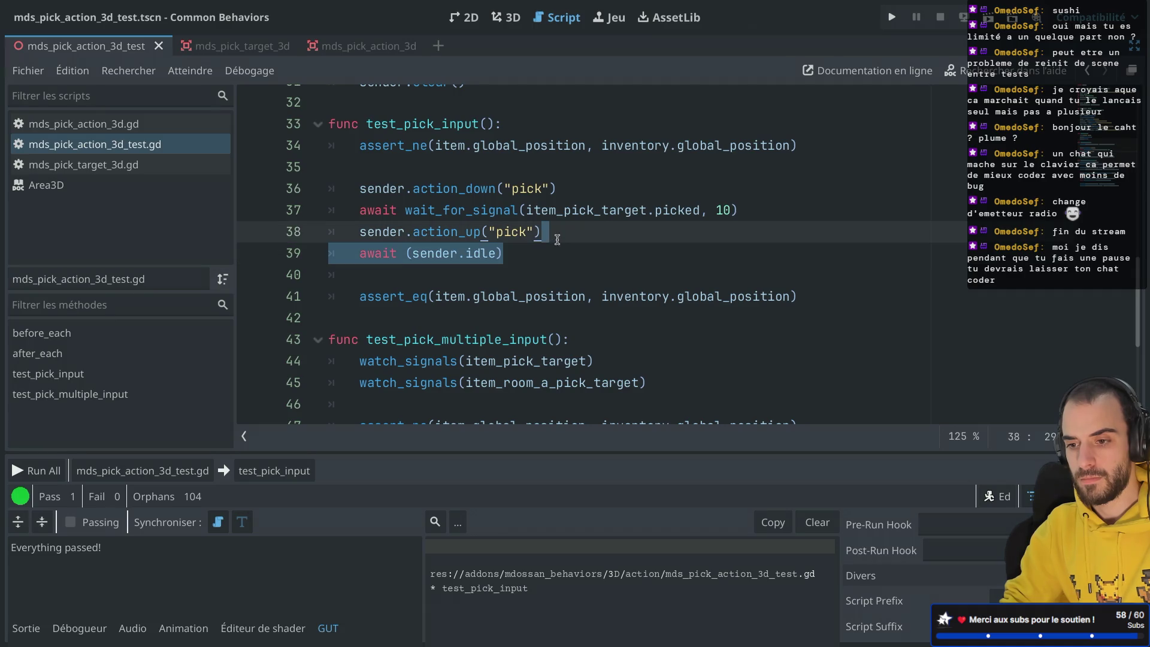
left_click(579, 183)
key("Return")
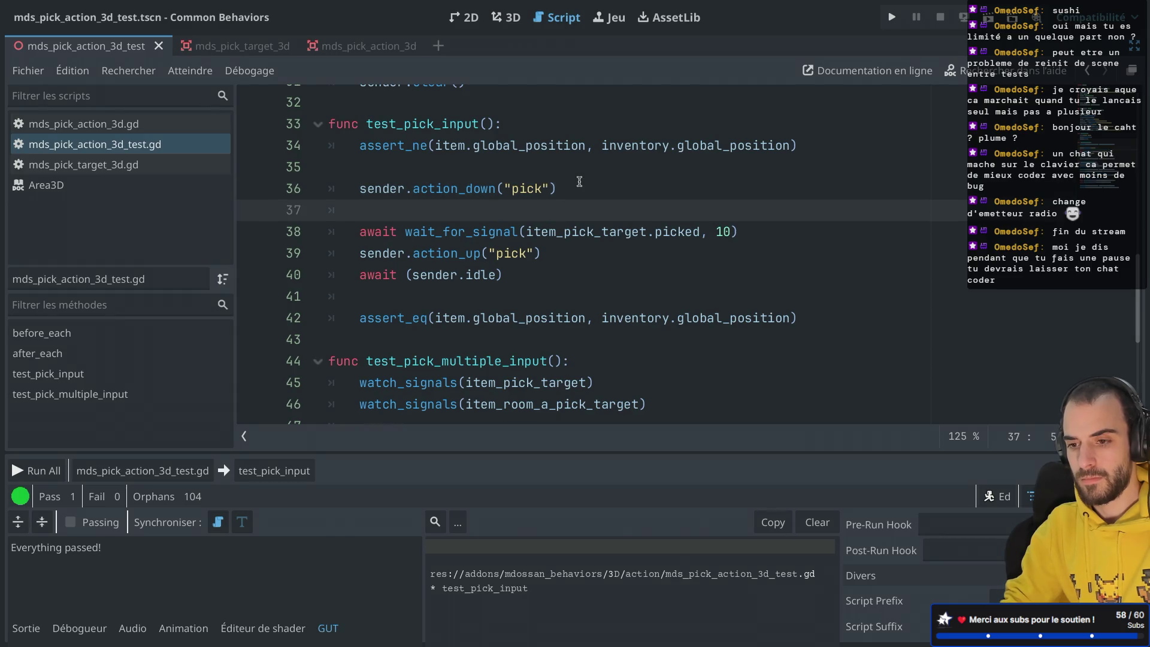
key("ctrl+v")
left_click(393, 211)
key("BackSpace")
key("BackSpace")
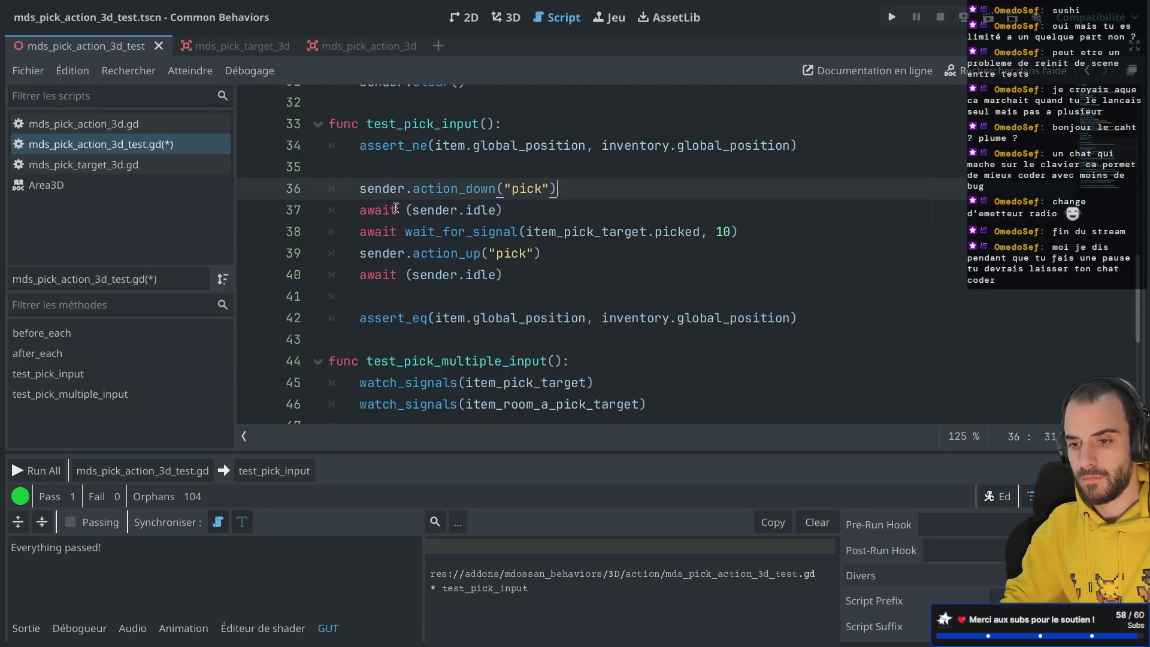
left_click(267, 474)
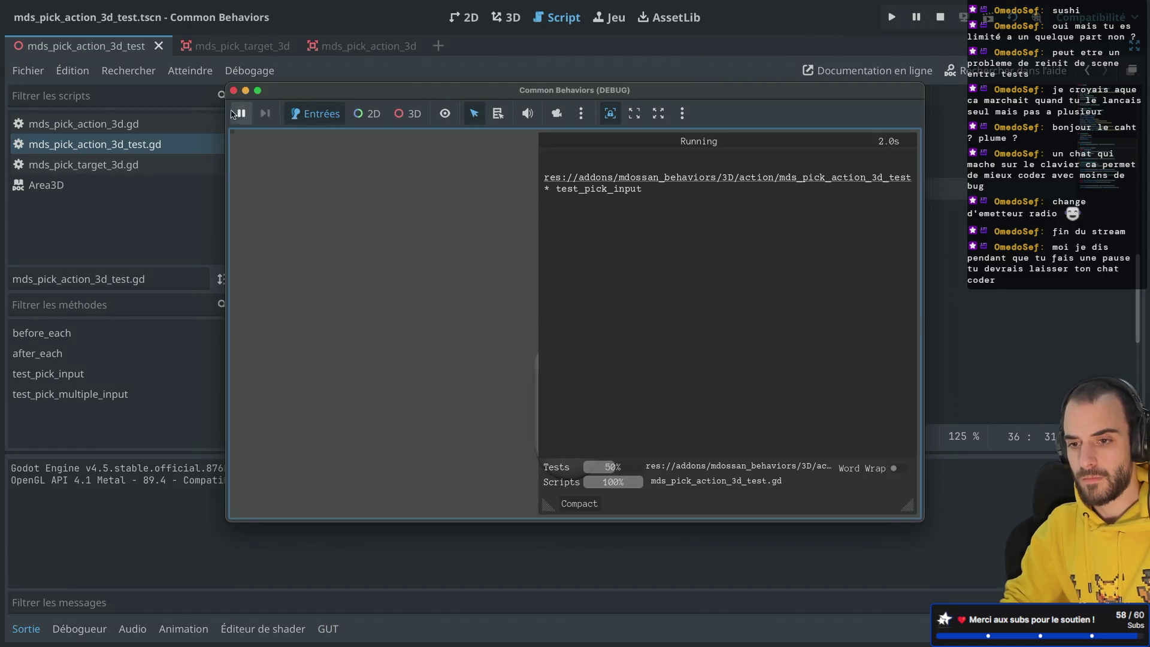
left_click(233, 91)
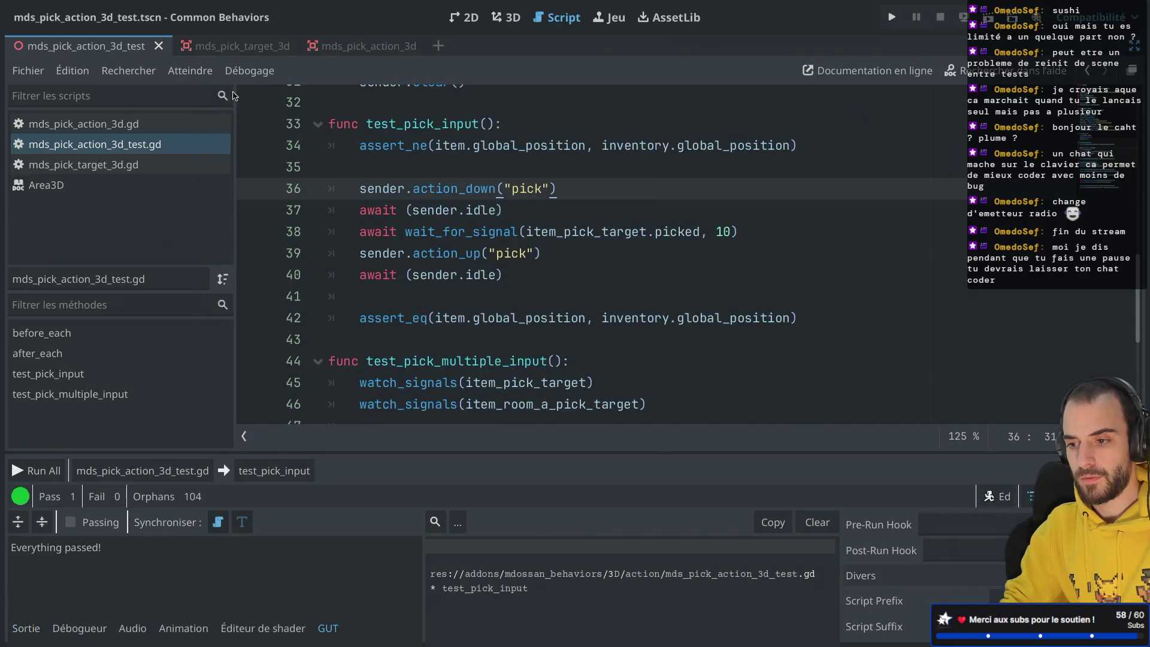
Look up the action_up documentation and the GUT docs, then select the idle await after the press.
scroll(514, 219, "down", 1)
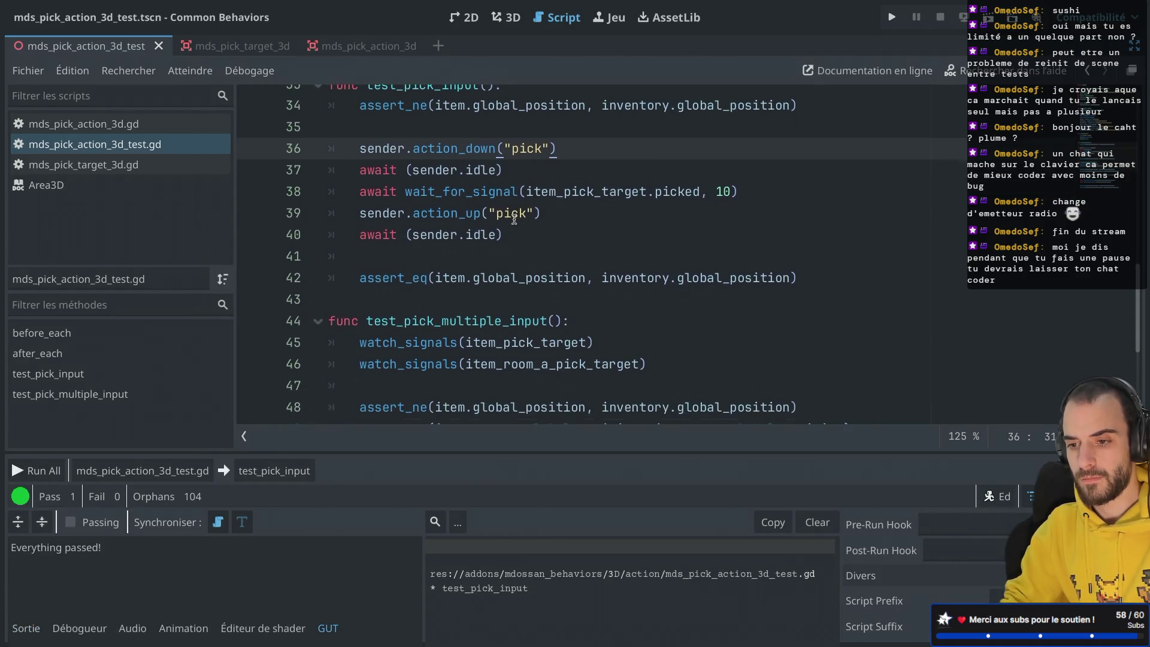
double_click(463, 212)
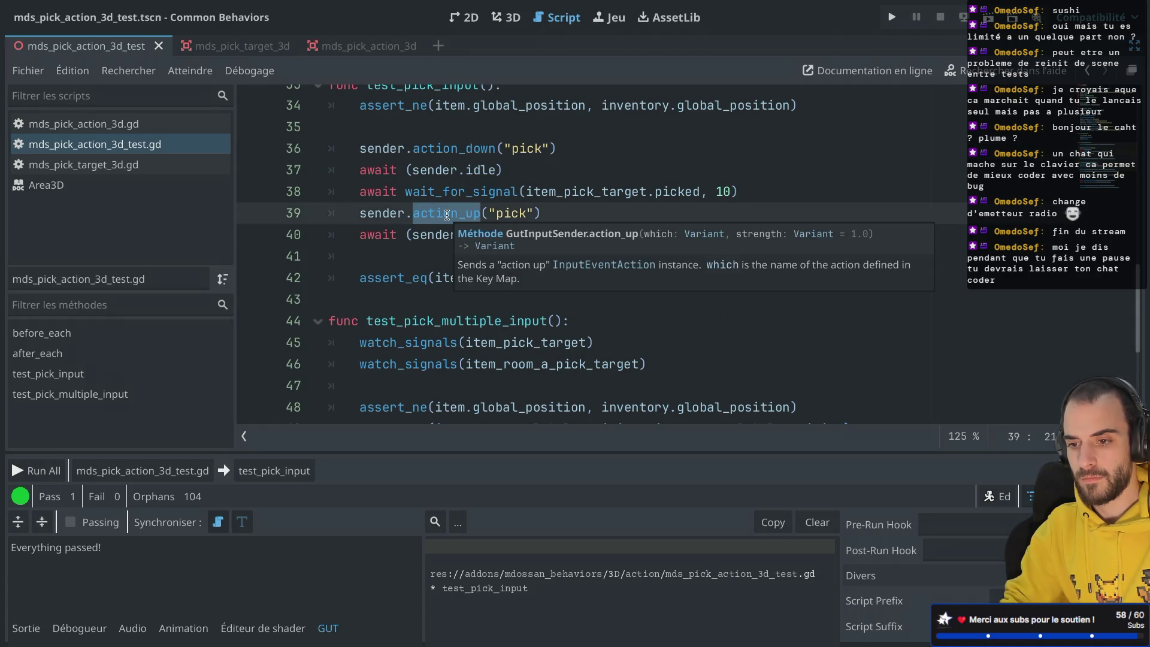
key("super+Tab")
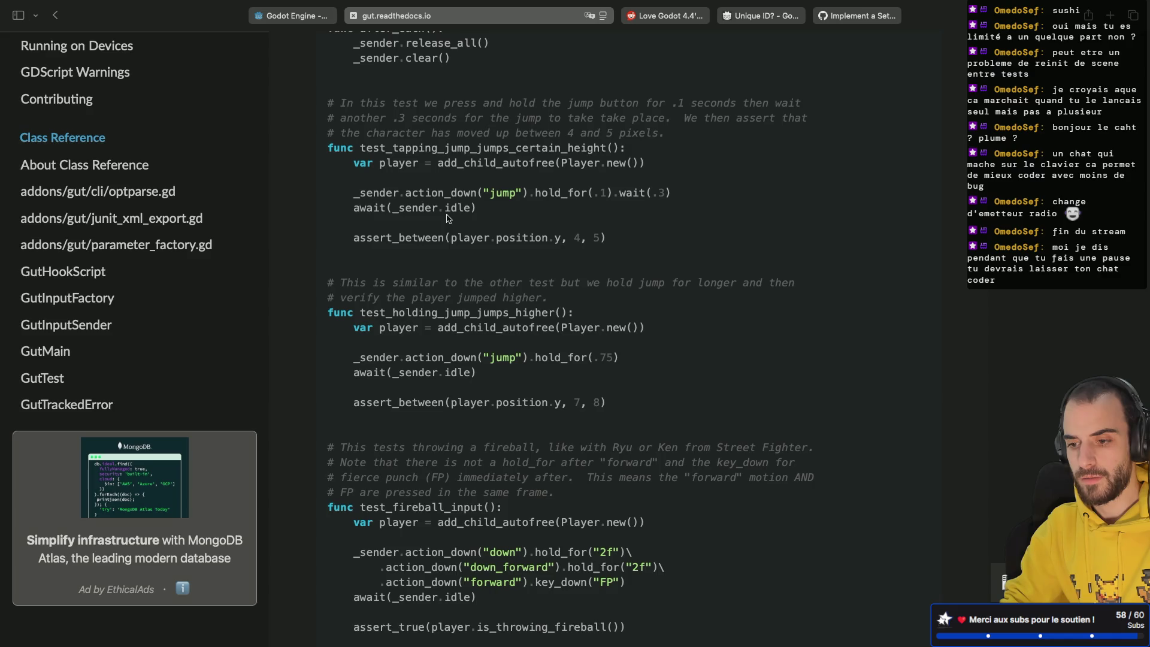
key("super+Tab")
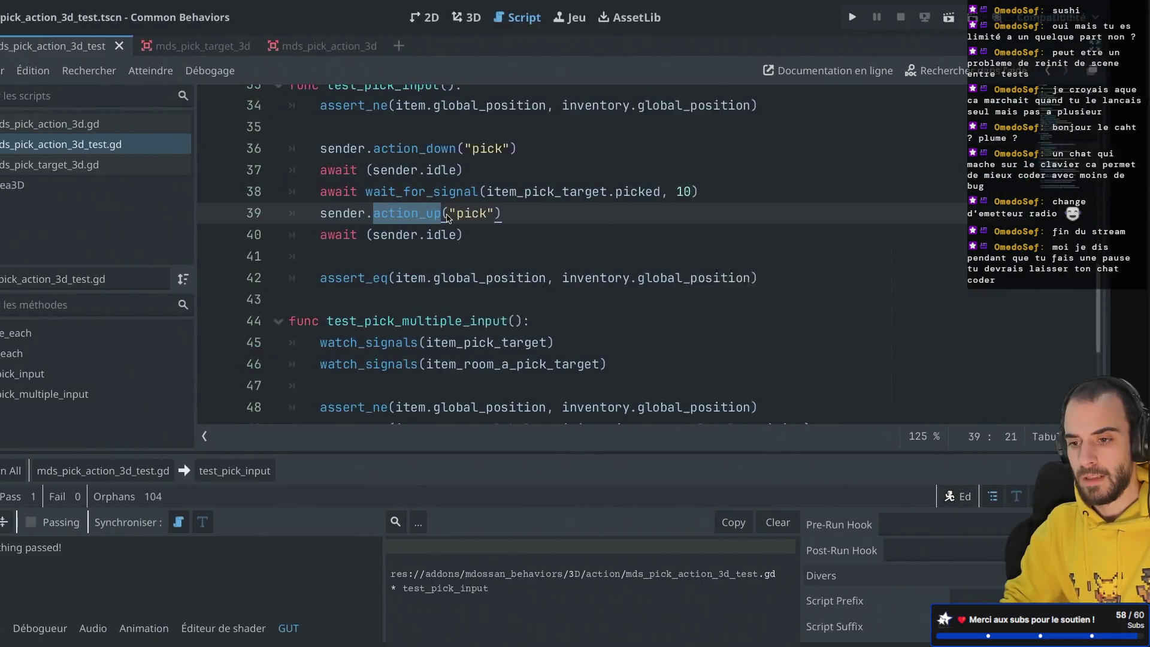
left_click_drag(593, 171, 597, 151)
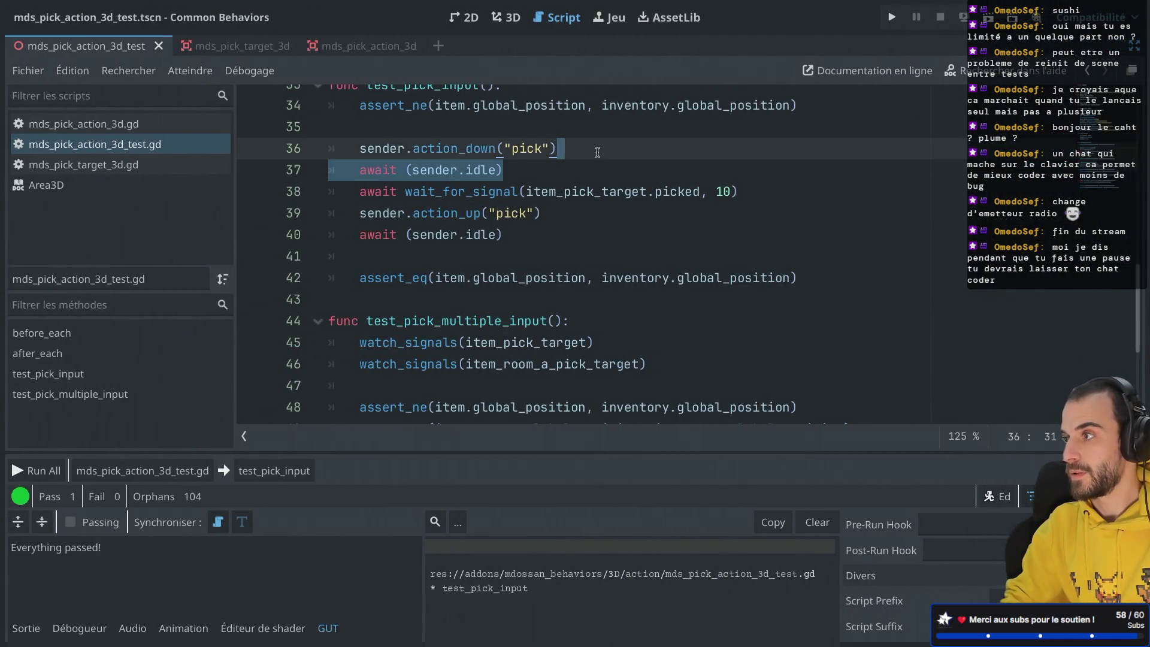
Replace the post-press await with .hold_frames(1) on both the action_down and action_up calls.
key("BackSpace")
type(".")
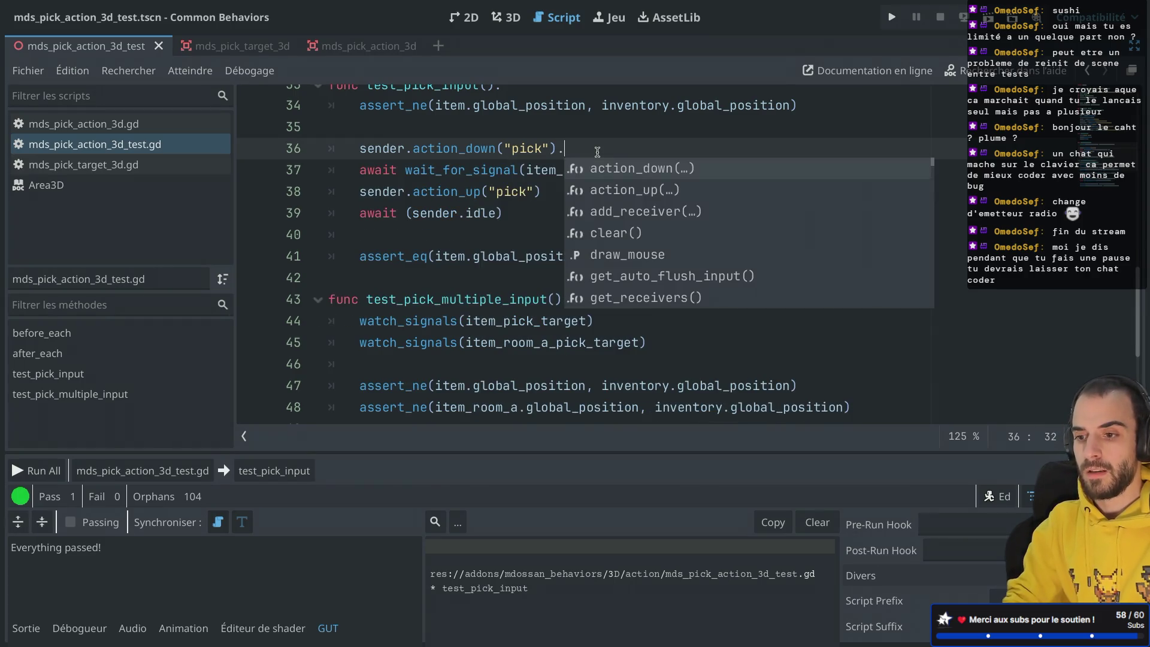
type("ho")
key("Down")
key("Return")
type("1)")
left_click(582, 192)
type(".ho")
key("Down")
key("Return")
type("1")
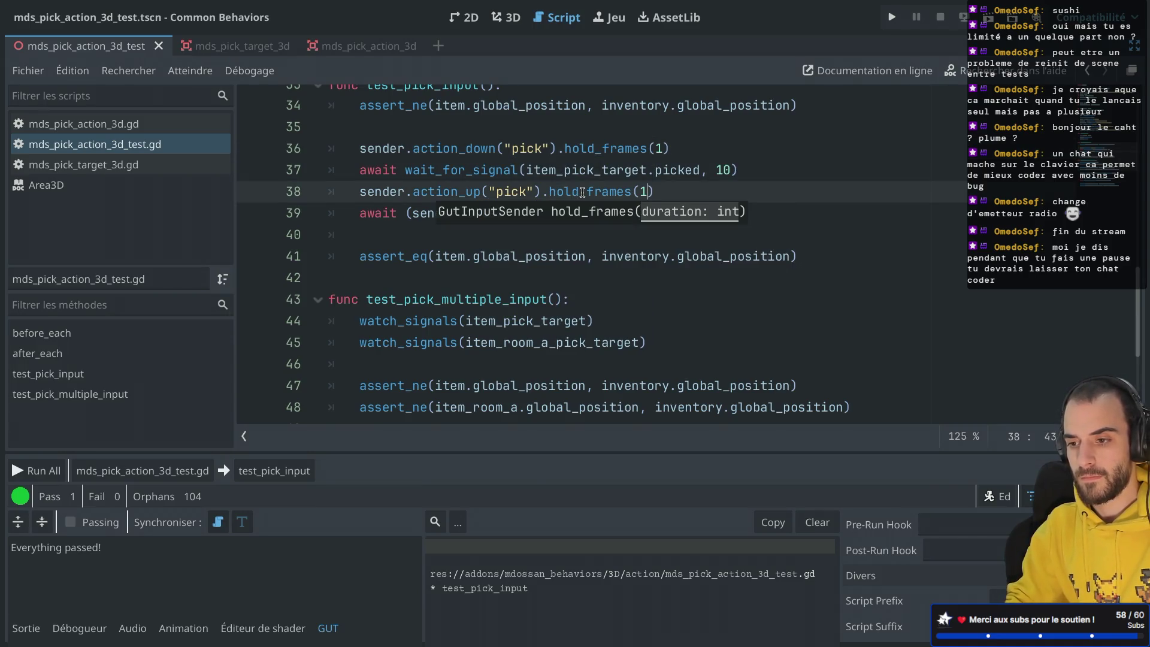
left_click(660, 171)
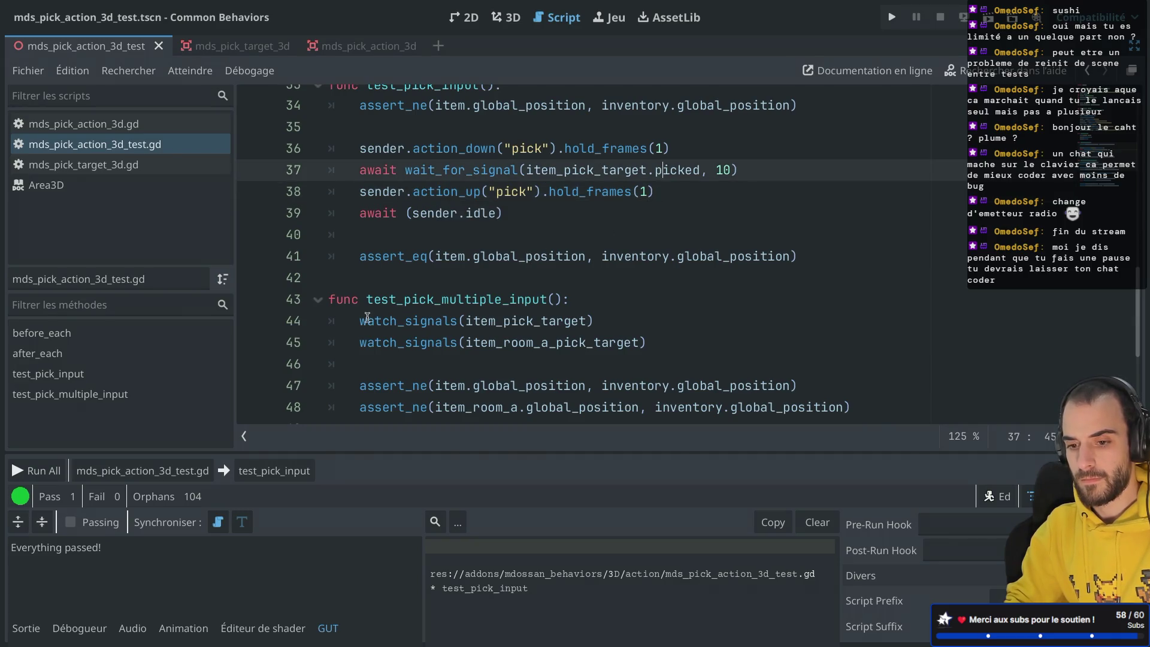
Run test_pick_input and close the test window once it finishes.
left_click(275, 475)
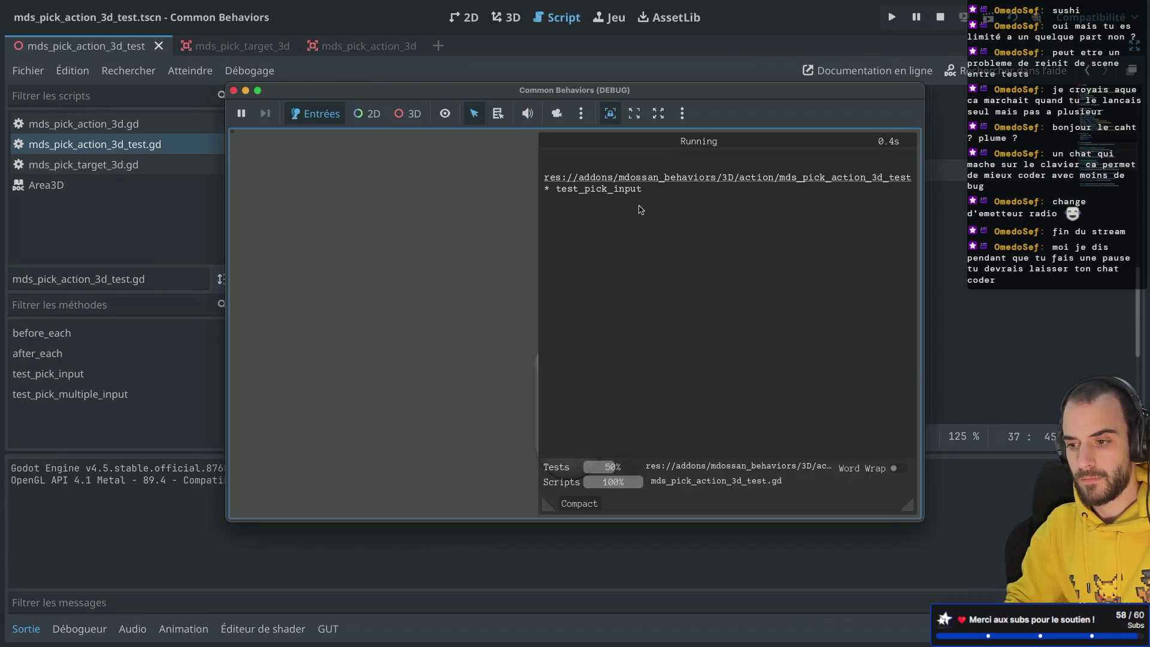
mouse_move(284, 99)
left_mouse_down()
mouse_move(266, 278)
mouse_move(172, 277)
mouse_move(147, 247)
left_mouse_up()
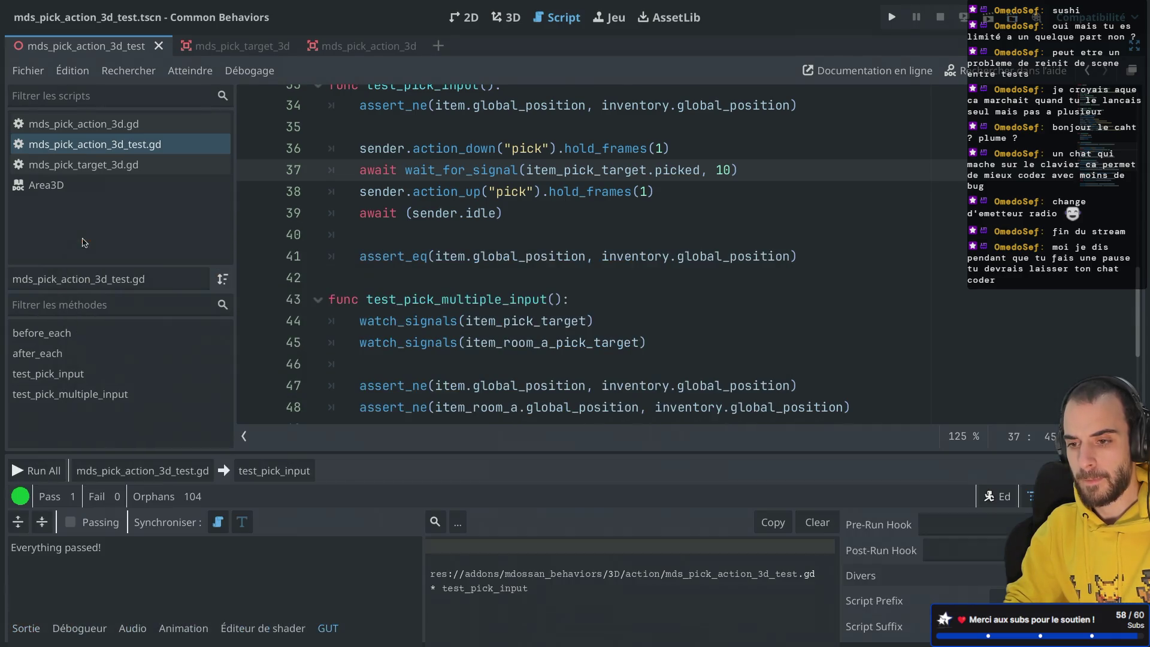
left_click(82, 240)
Paste await (sender.idle) after the action_down line, fix its indent, and rerun test_pick_input.
left_click(505, 213)
triple_click(505, 213)
key("ctrl+c")
left_click(694, 146)
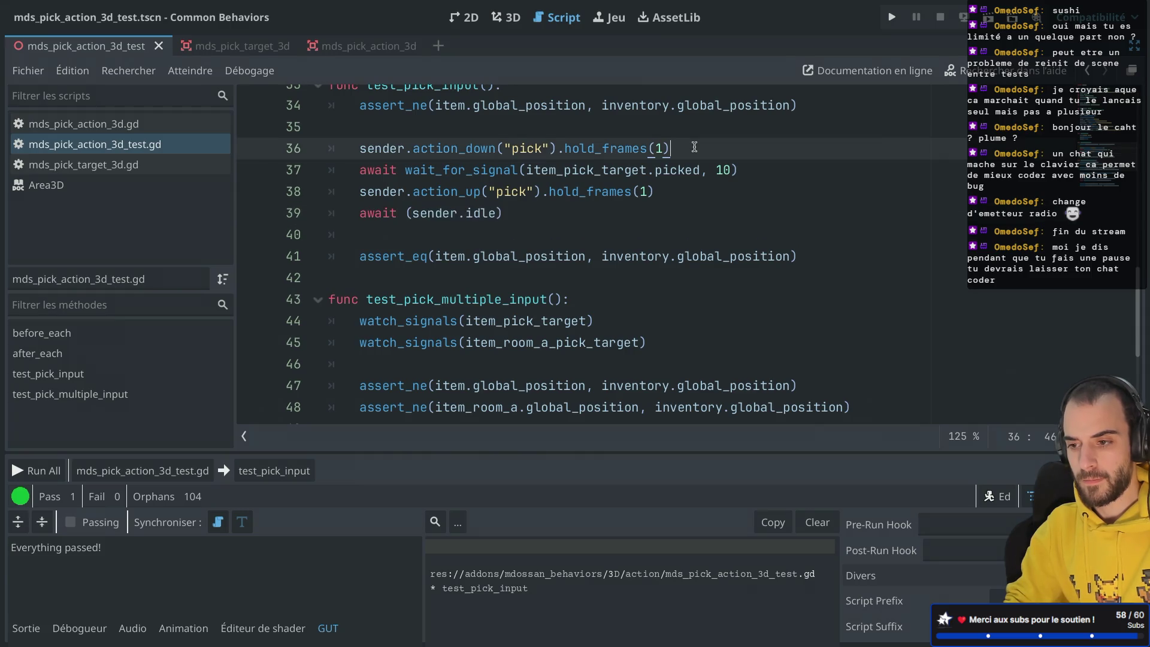
key("Return")
key("ctrl+v")
left_click(385, 170)
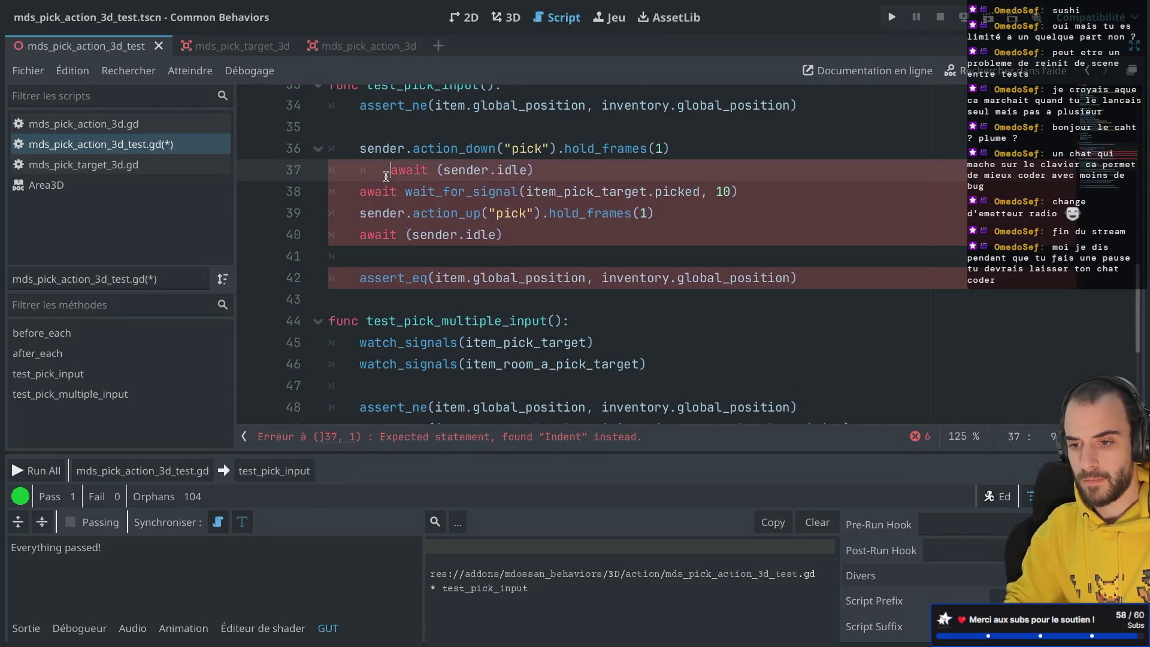
key("BackSpace")
left_click(274, 471)
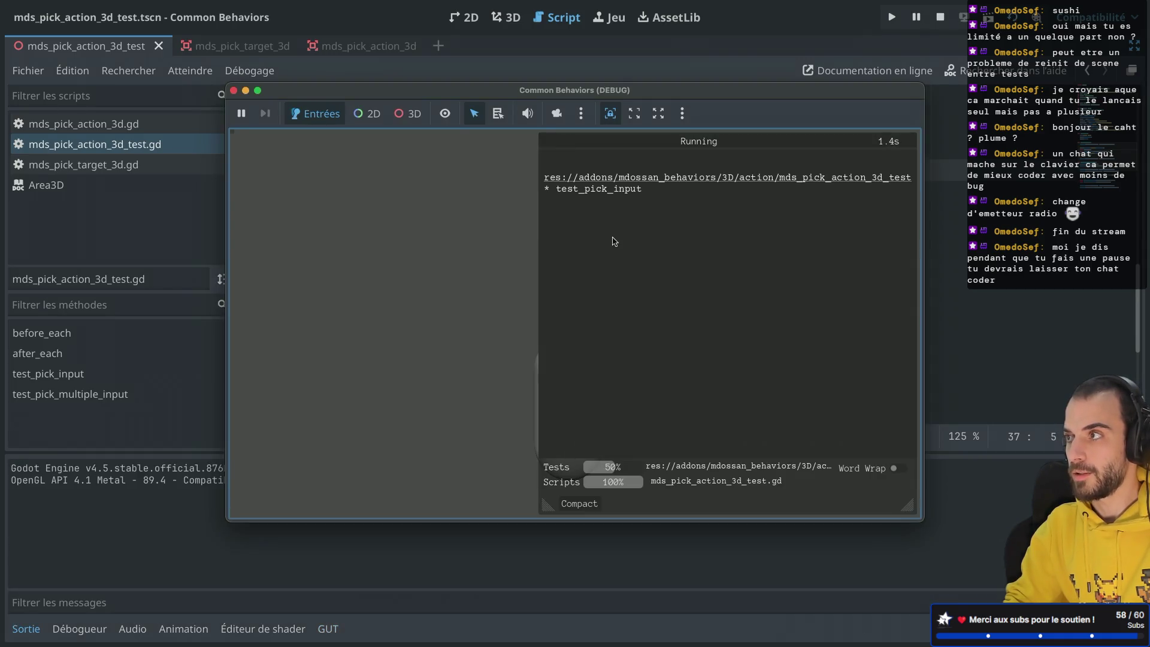
mouse_move(430, 97)
left_mouse_down()
mouse_move(384, 343)
mouse_move(377, 334)
left_mouse_up()
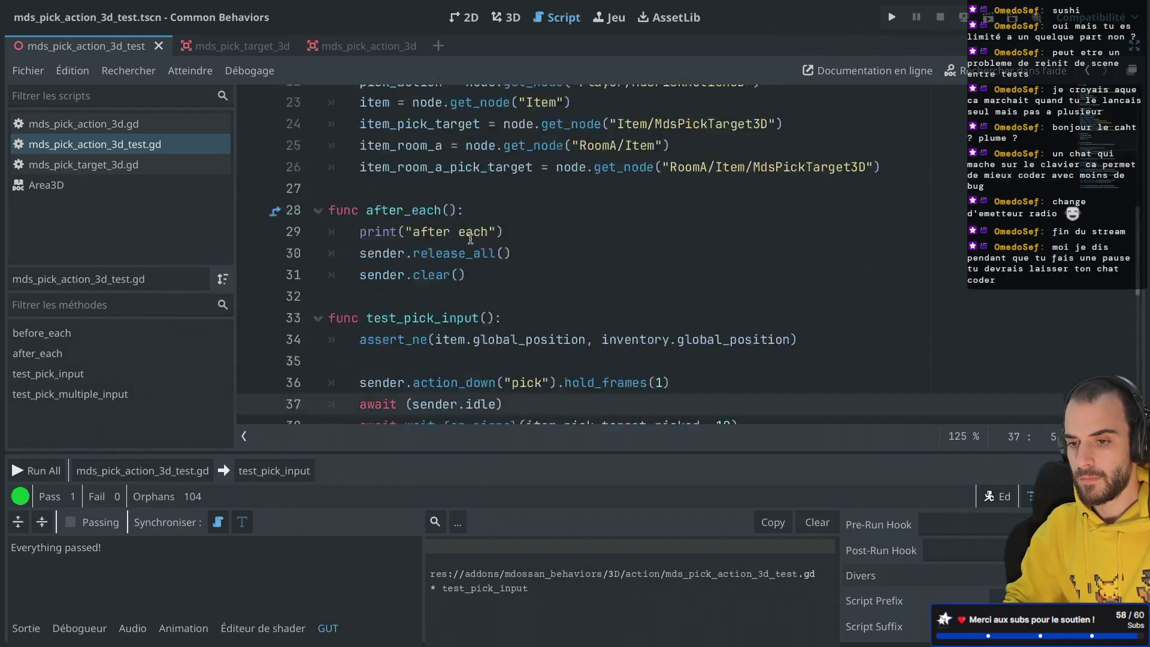
Delete the print line in after_each.
scroll(455, 239, "down", 7)
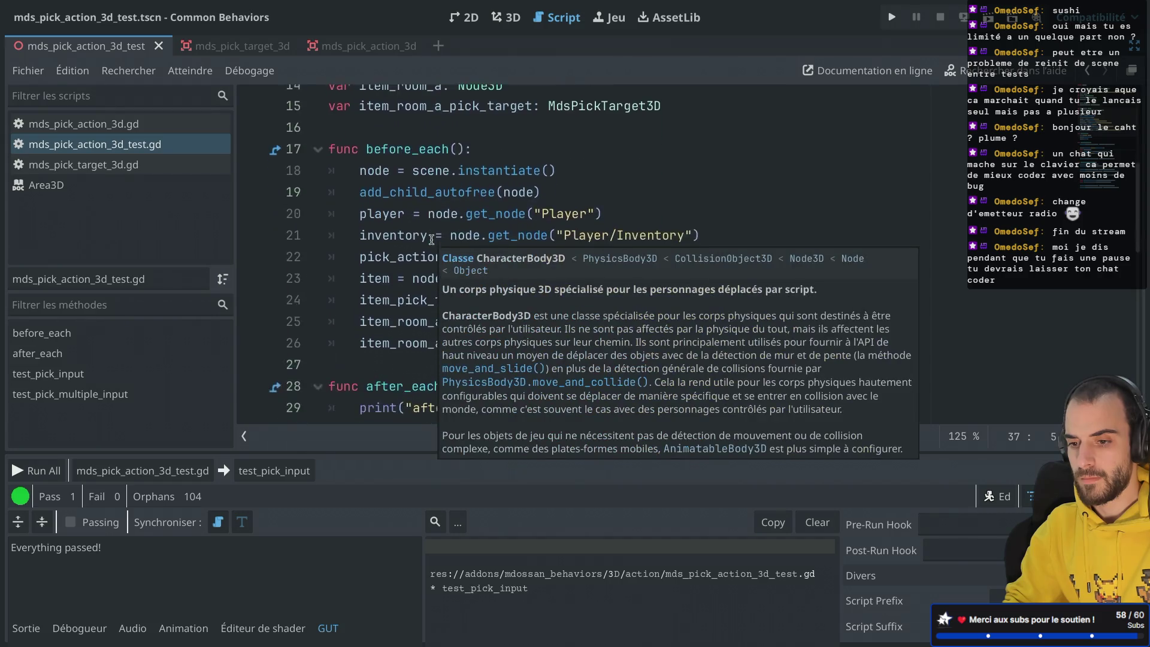
scroll(432, 240, "down", 1)
left_click_drag(528, 162, 532, 152)
key("BackSpace")
Delete the await wait_for_signal line from test_pick_input and rerun it to a pass.
scroll(532, 152, "down", 3)
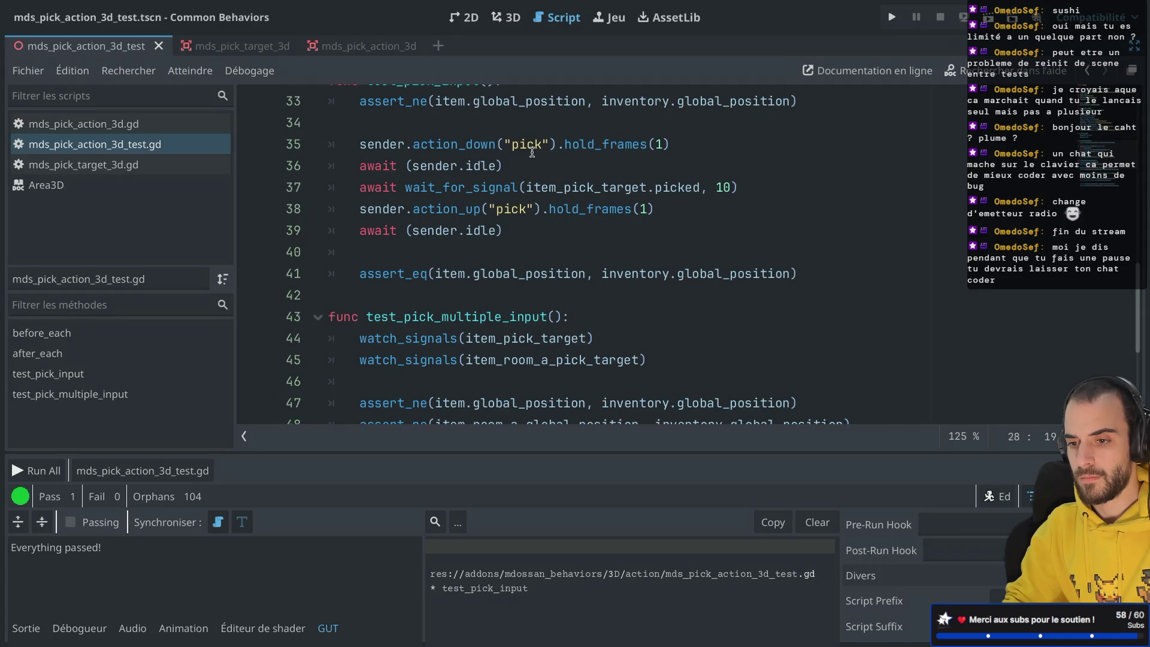
scroll(532, 153, "up", 1)
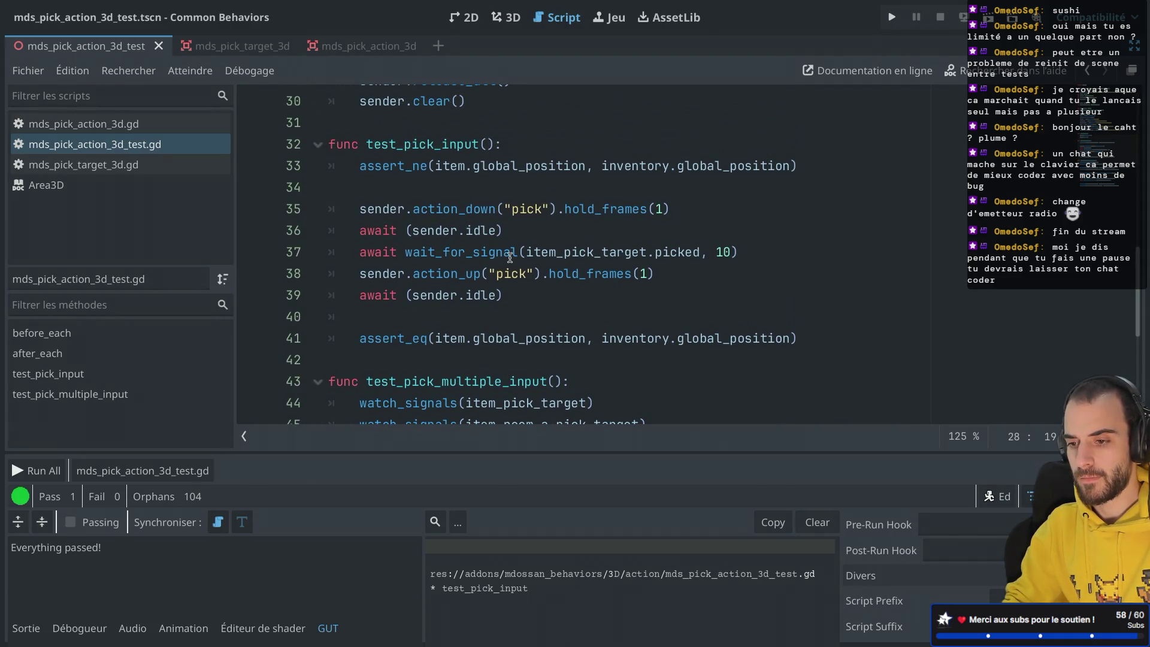
mouse_move(510, 257)
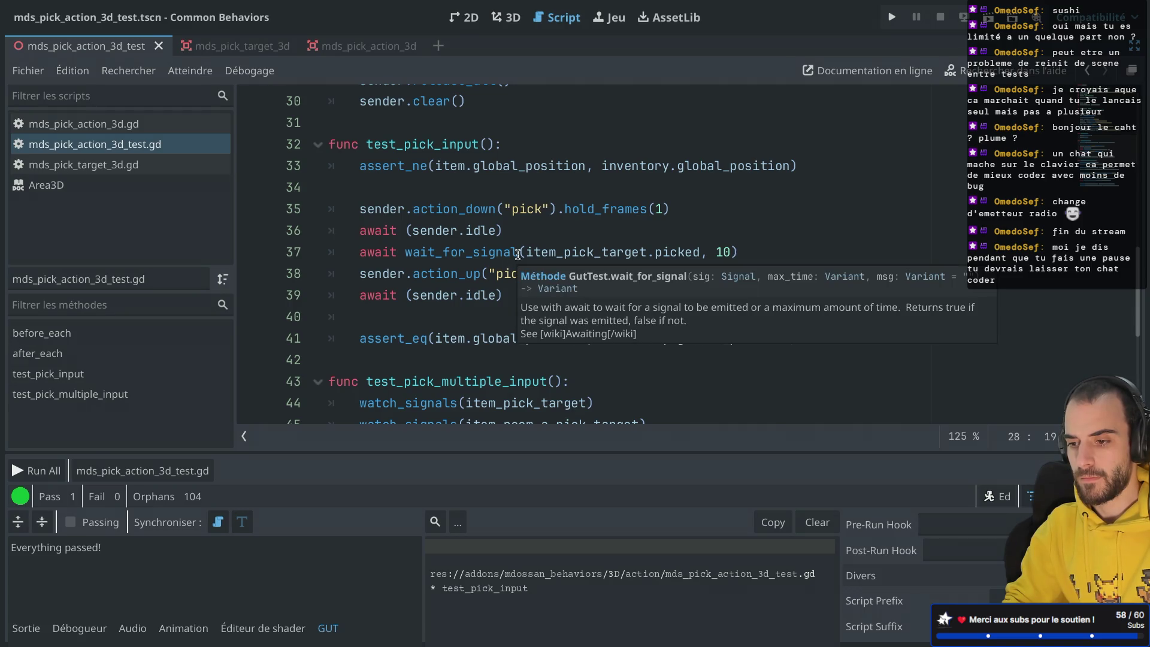
left_click_drag(751, 255, 762, 239)
key("BackSpace")
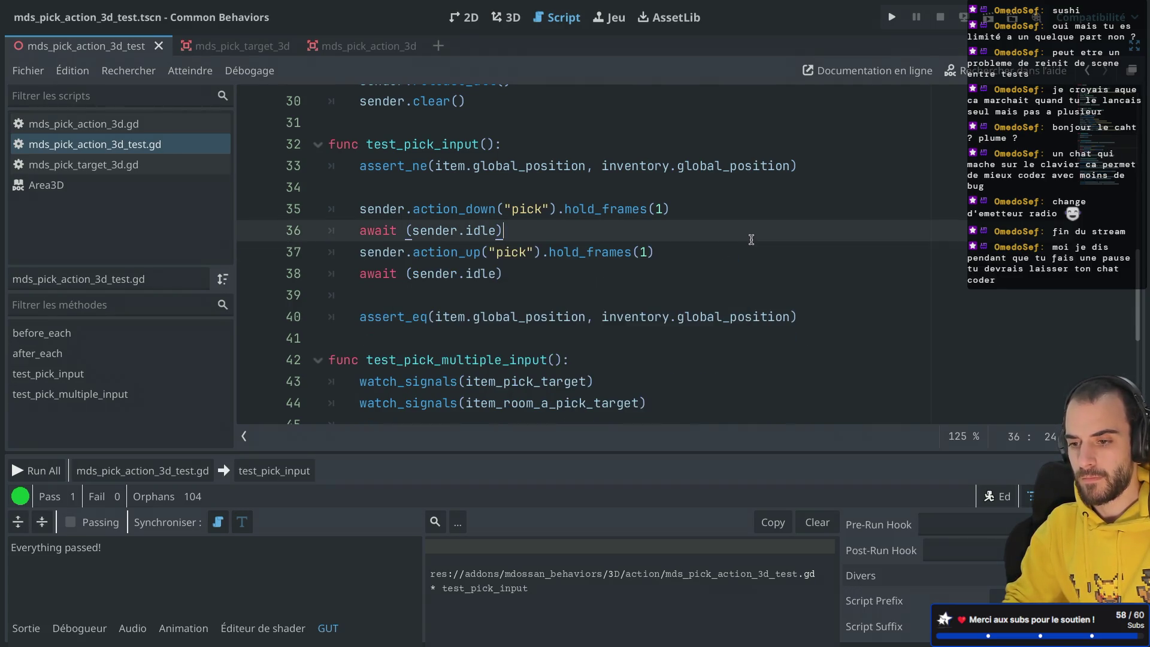
left_click(274, 470)
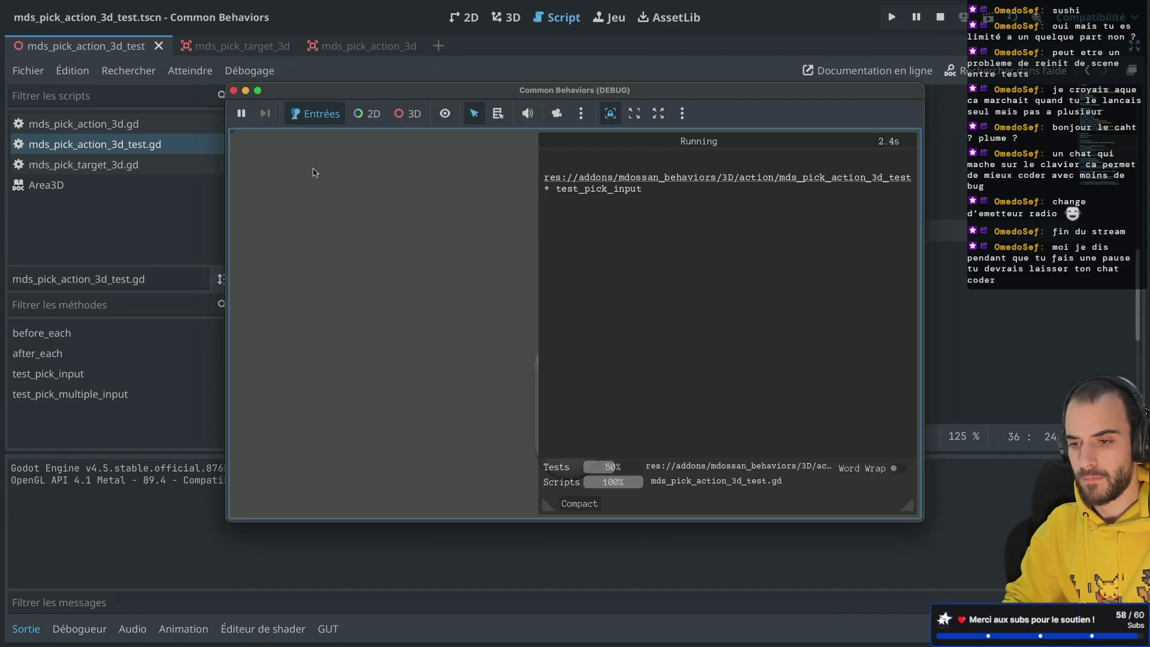
left_click(233, 90)
Place the caret inside test_pick_multiple_input so GUT targets it for the next run.
scroll(360, 213, "down", 3)
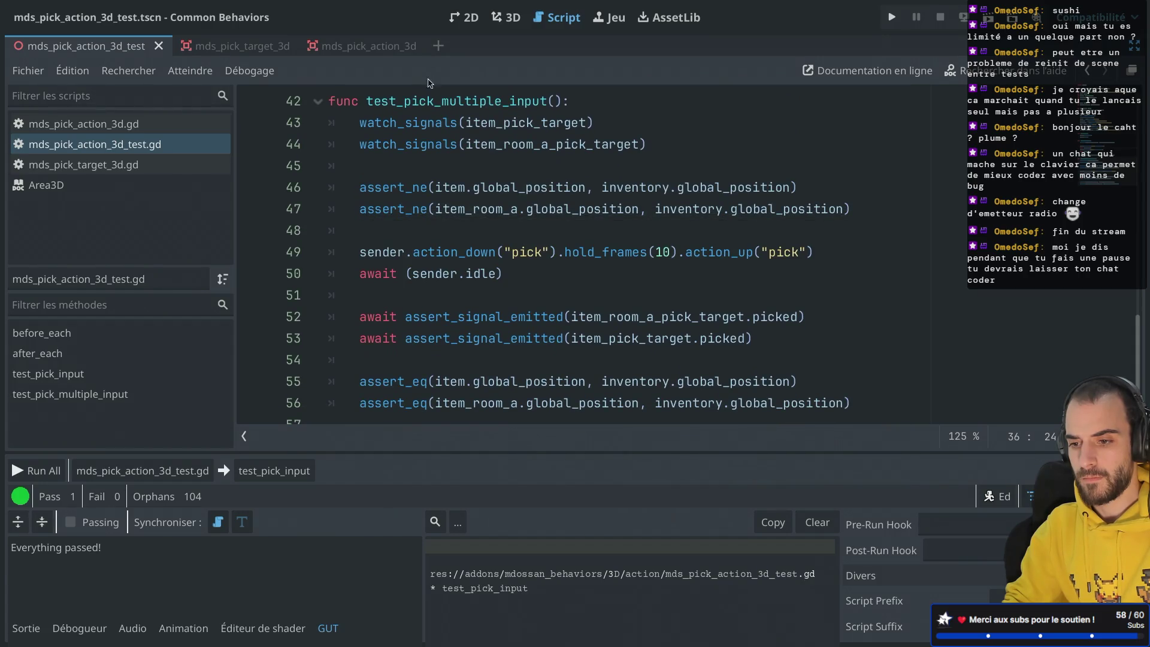
scroll(405, 189, "up", 1)
scroll(406, 189, "up", 4)
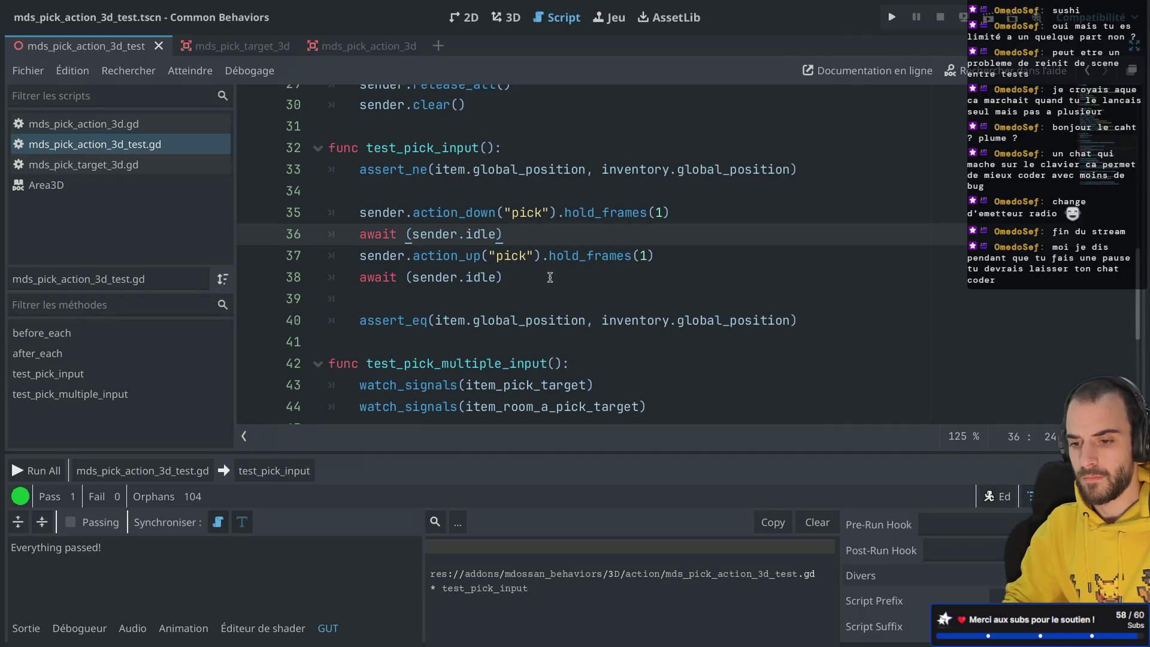
scroll(550, 277, "down", 3)
scroll(550, 277, "up", 2)
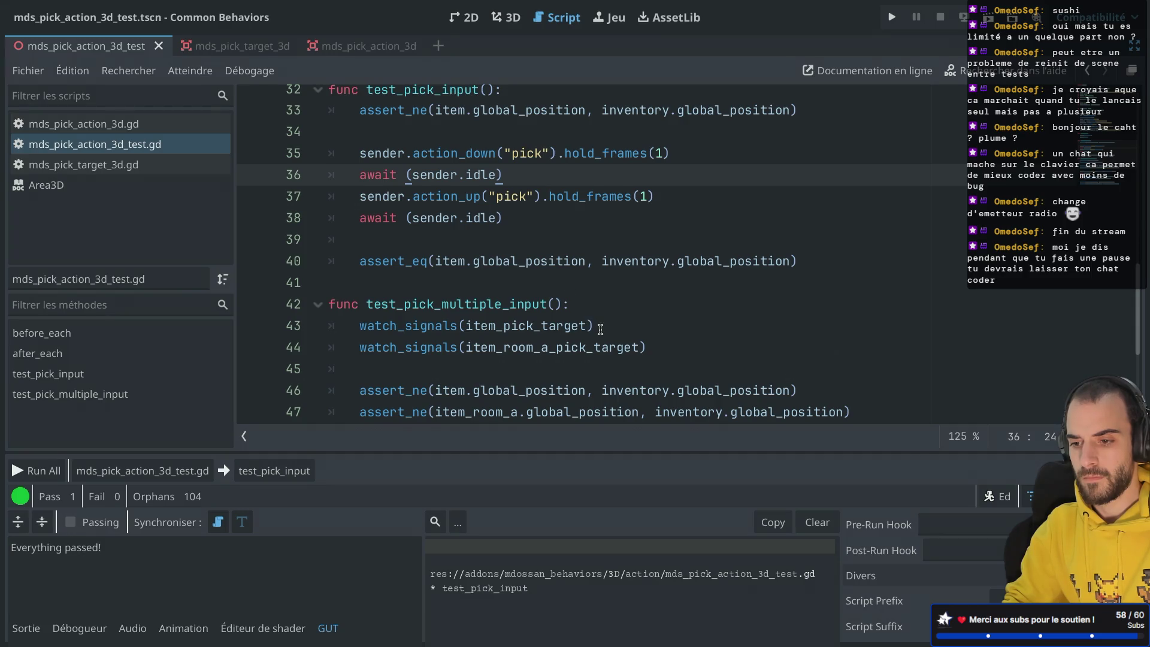
scroll(600, 329, "down", 1)
scroll(600, 329, "down", 2)
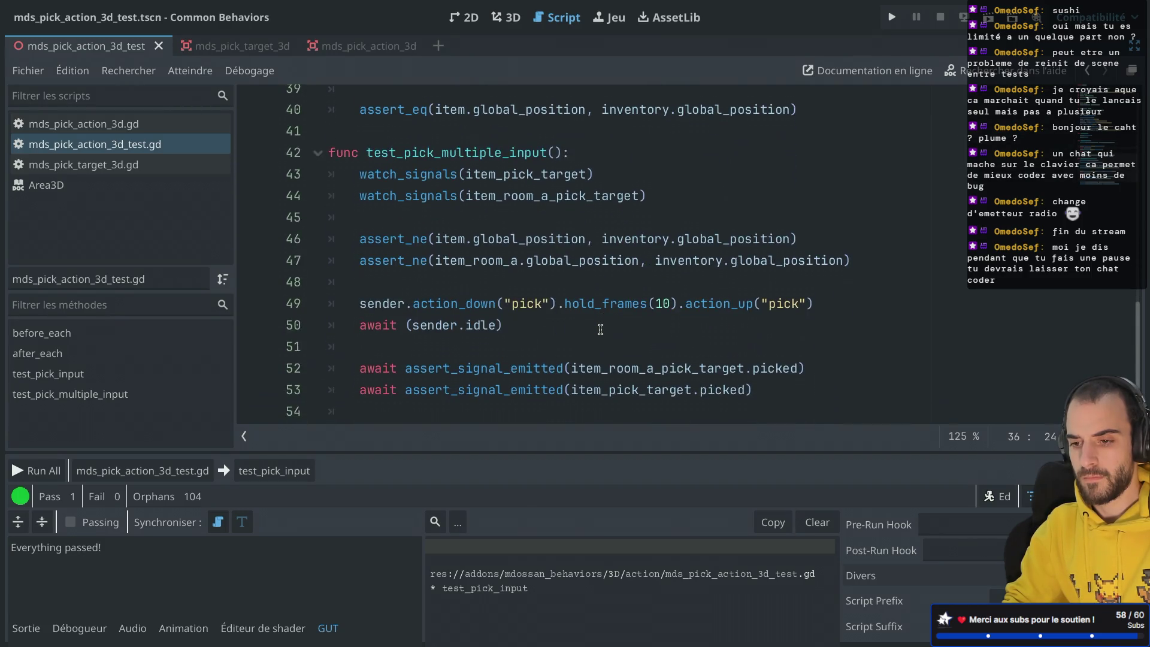
left_click(533, 317)
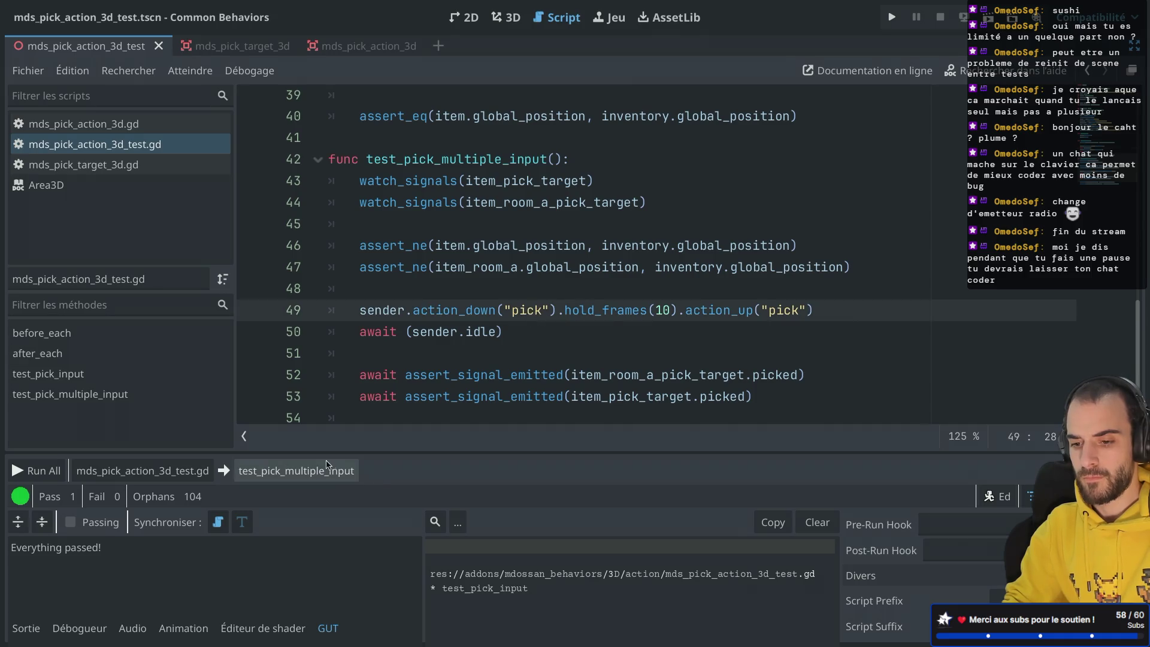
Run test_pick_multiple_input to Pass 1, Fail 0 and close the test window.
left_click(300, 470)
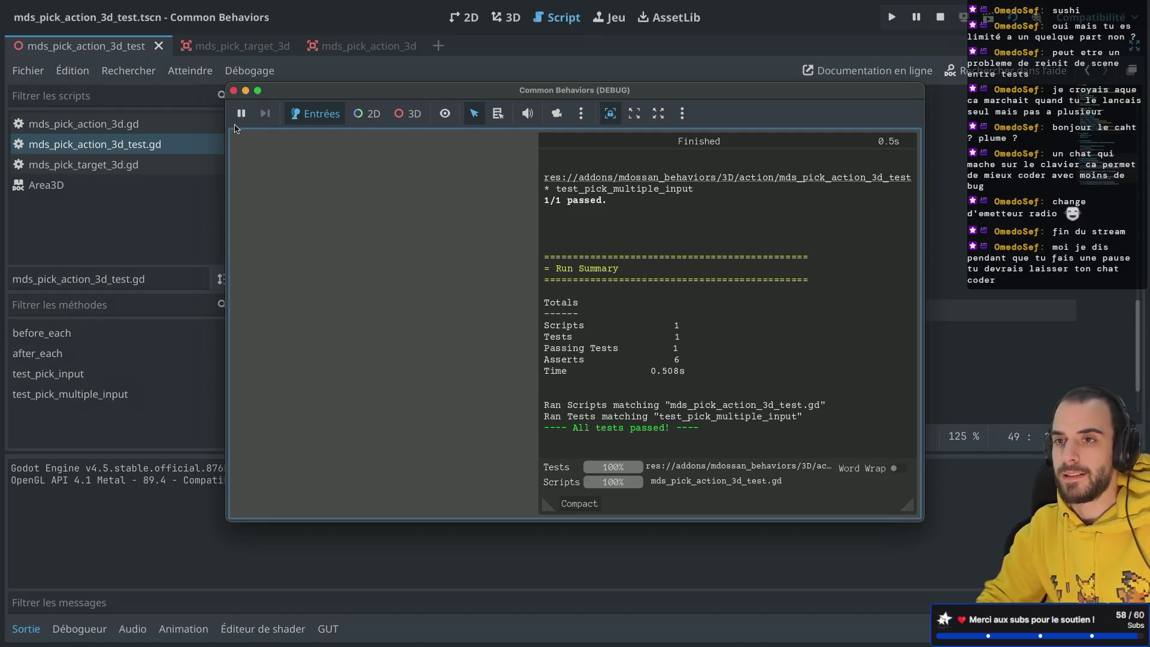
left_click(234, 91)
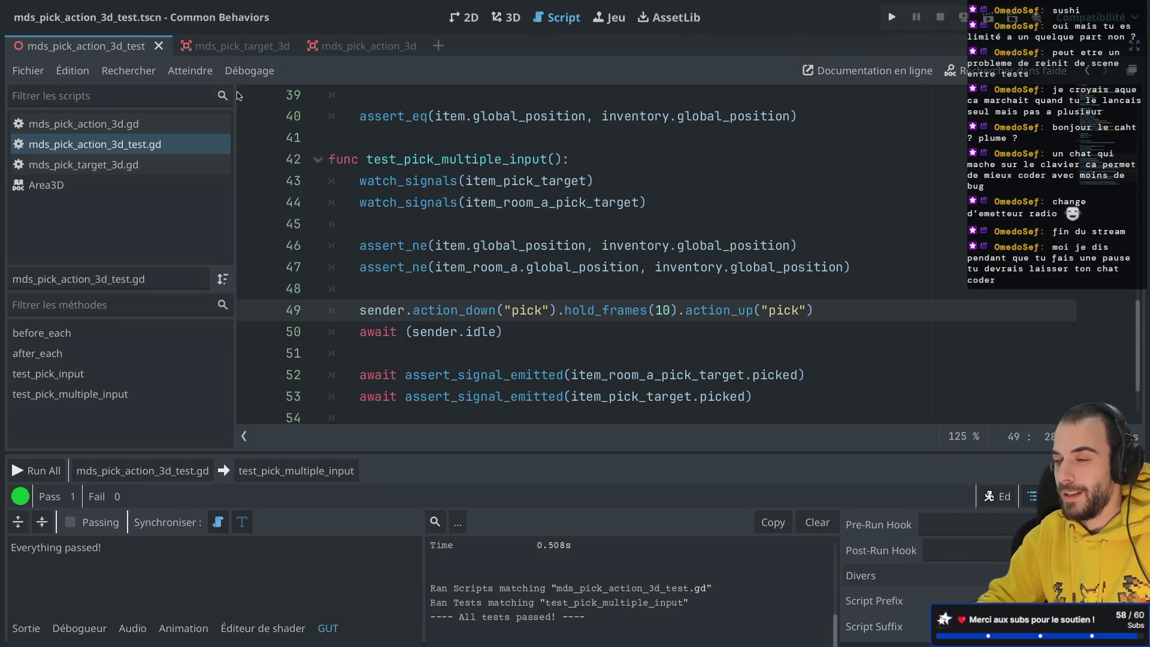
scroll(411, 276, "down", 3)
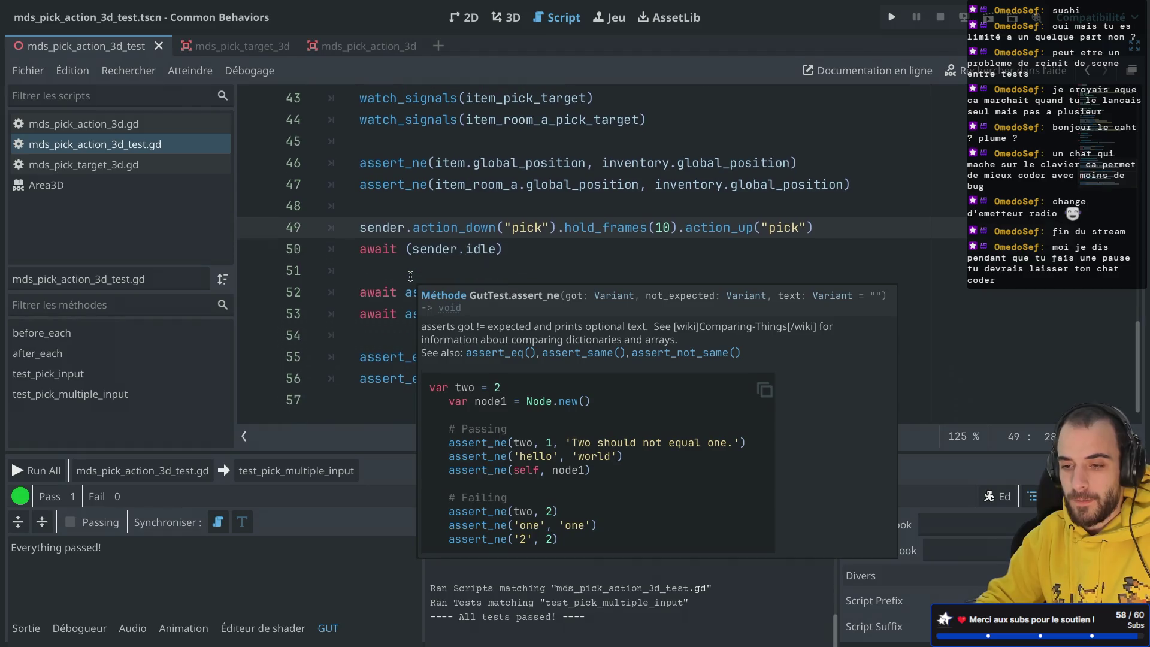
scroll(489, 233, "up", 5)
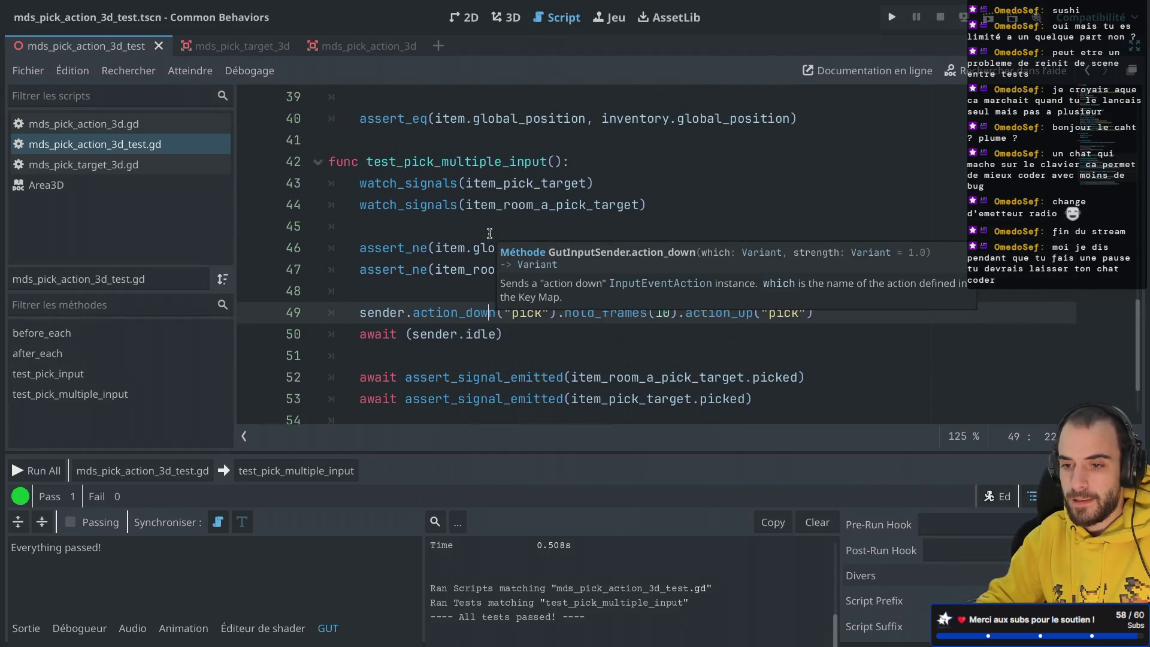
scroll(515, 221, "down", 2)
Select the hold_frames(10) call on line 49 of test_pick_multiple_input.
left_click(556, 203)
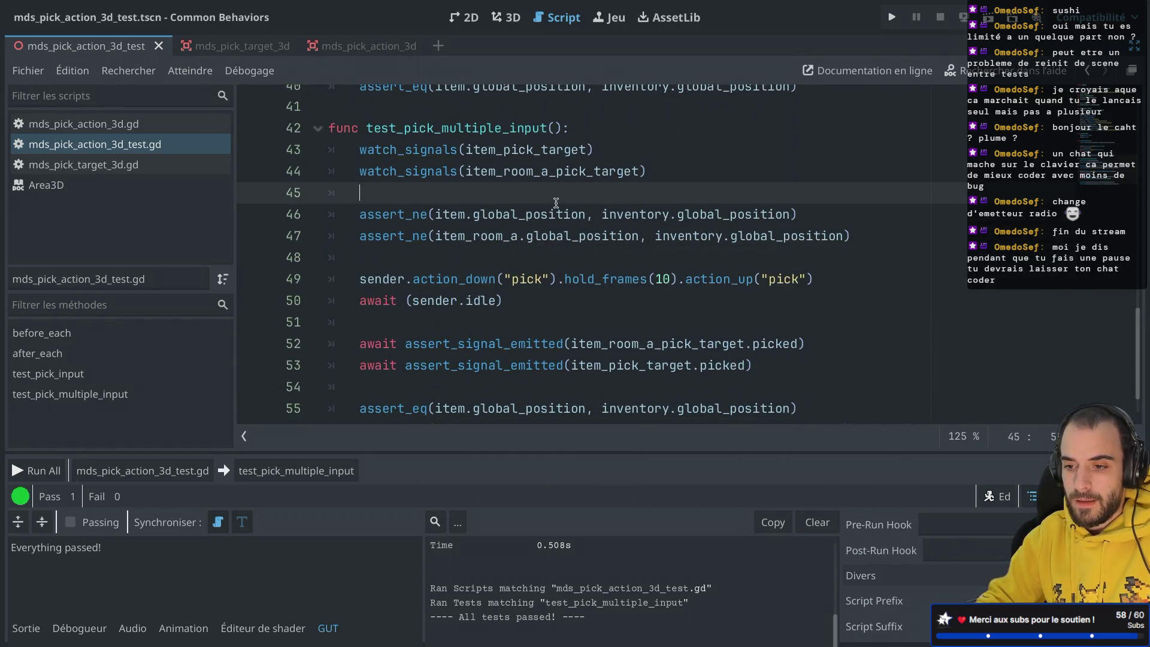
left_click_drag(572, 279, 659, 281)
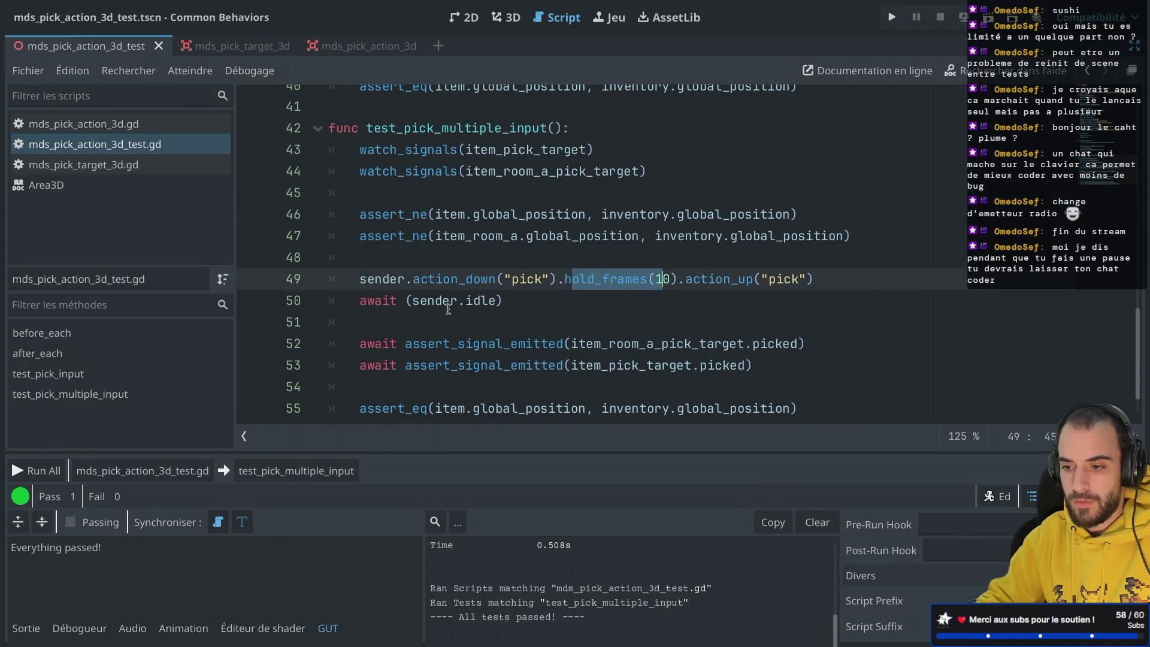
scroll(469, 298, "up", 3)
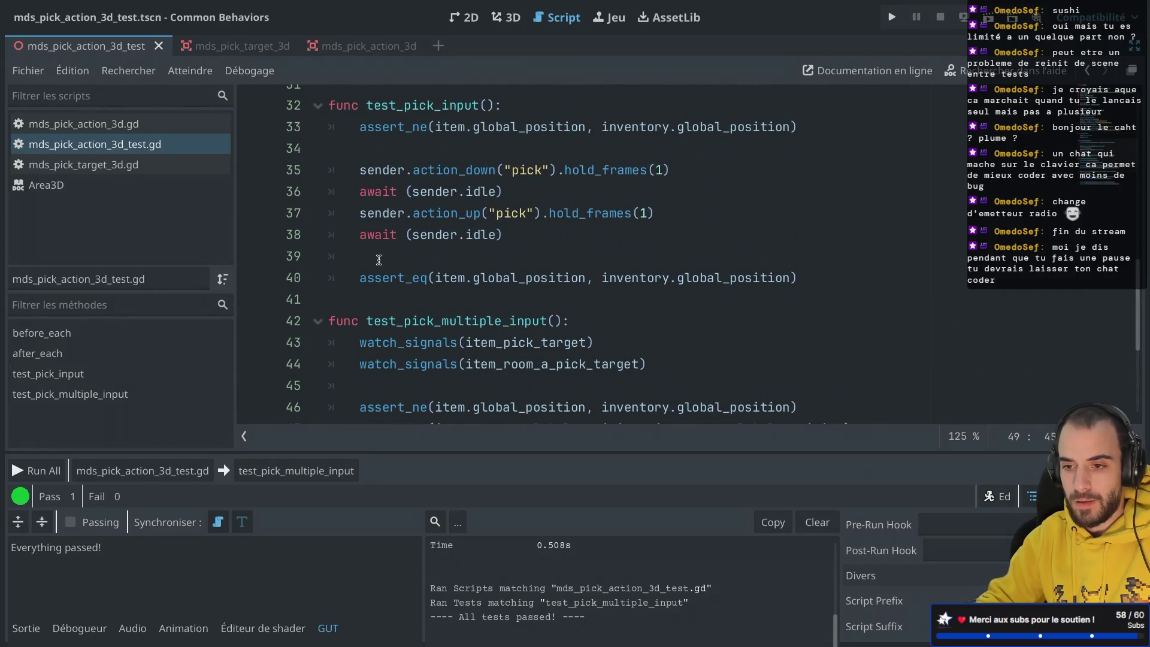
Comment out the assert_eq line, delete the action_up and second await lines, and save.
left_click(358, 277)
key("ctrl+k")
mouse_move(359, 234)
left_mouse_down()
mouse_move(564, 232)
mouse_move(376, 195)
left_mouse_up()
key("BackSpace")
left_click_drag(421, 245, 316, 217)
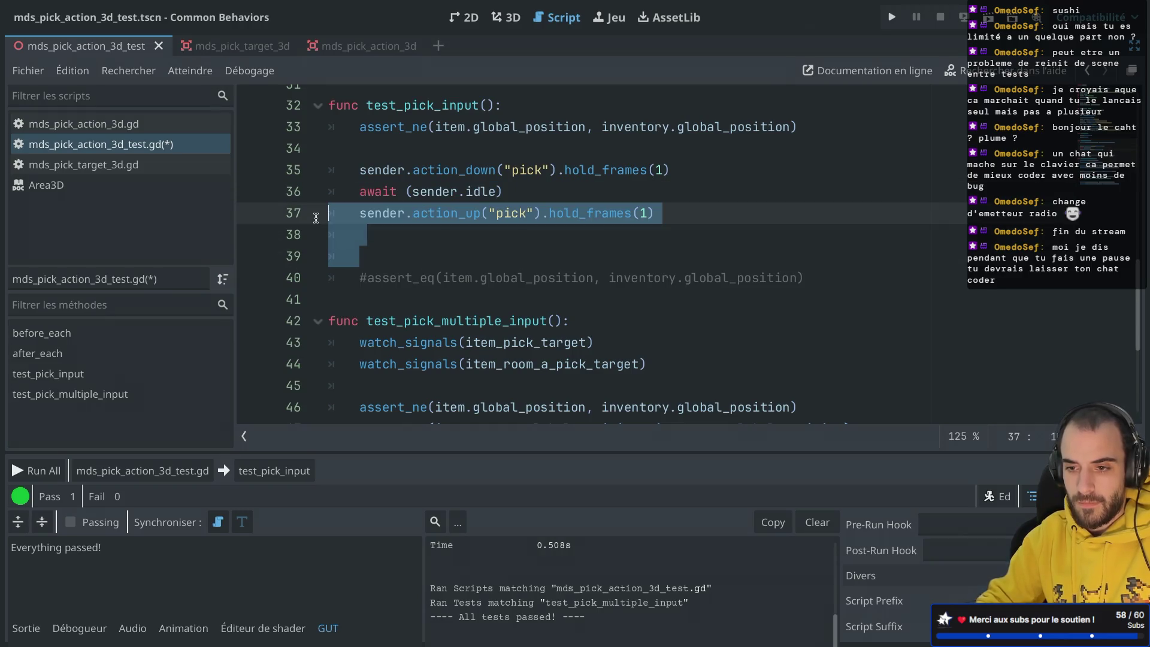
key("BackSpace")
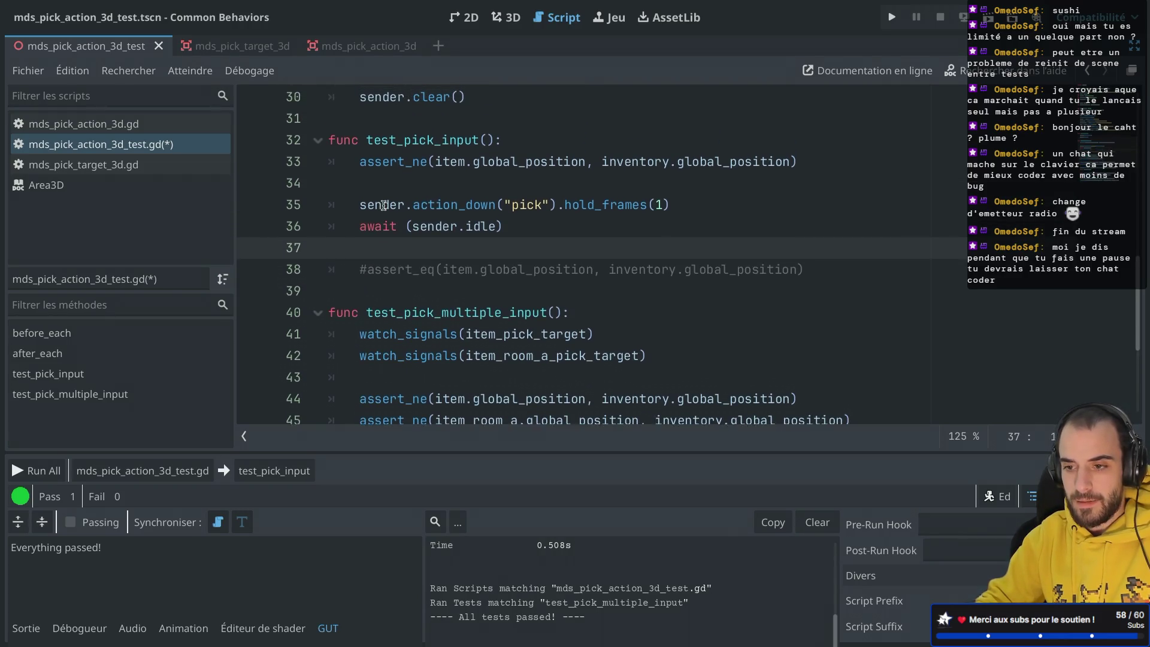
scroll(384, 205, "up", 1)
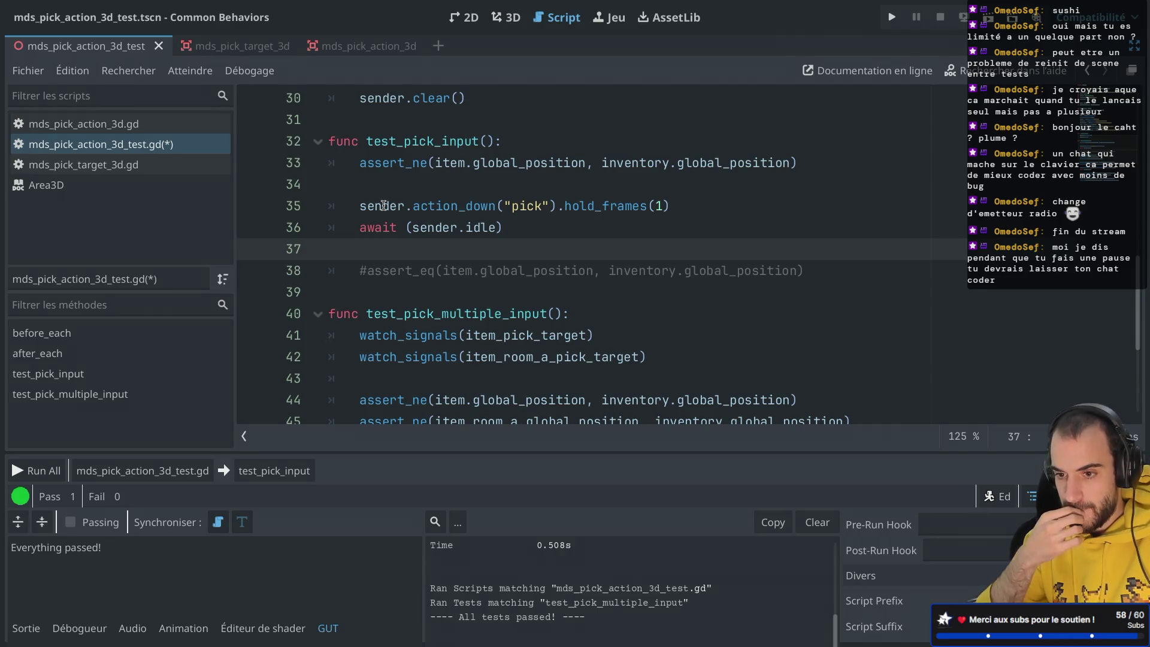
key("ctrl+s")
Run test_pick_input on its own and close the test window.
left_click(383, 176)
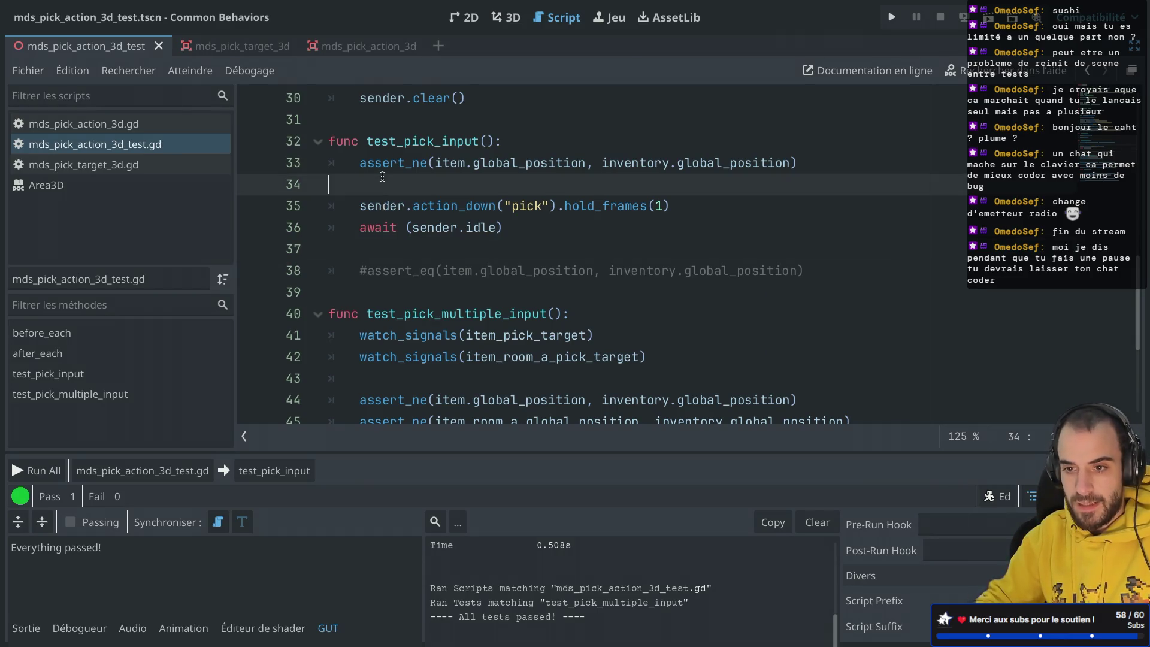
left_click(362, 166)
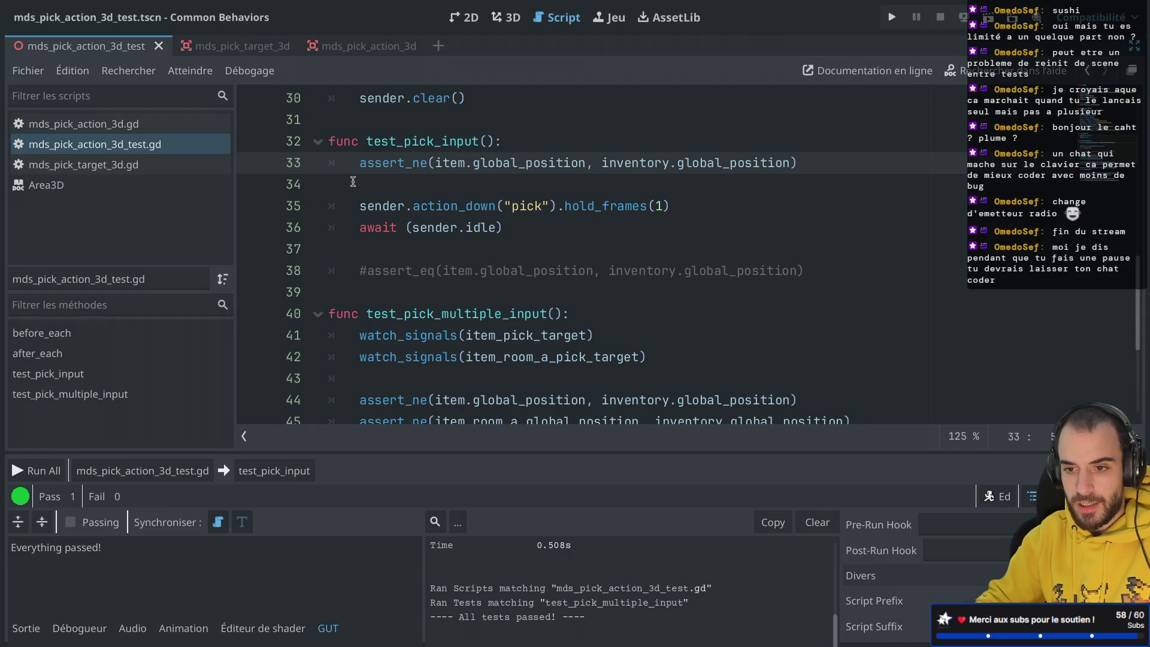
left_click(263, 473)
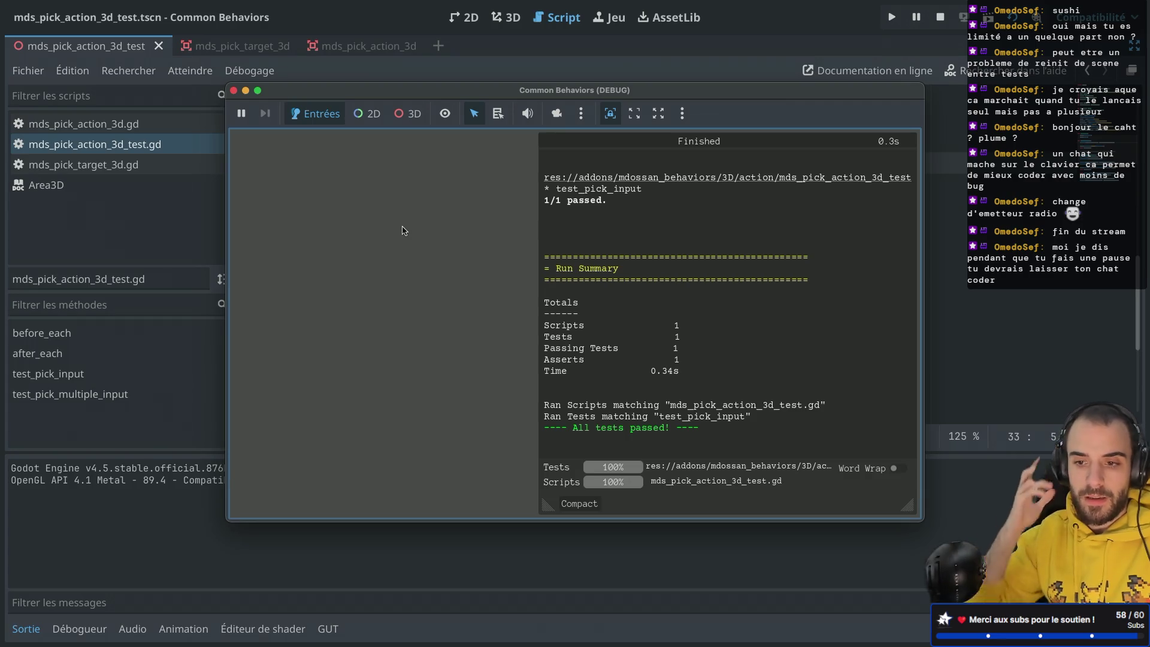
left_click(234, 91)
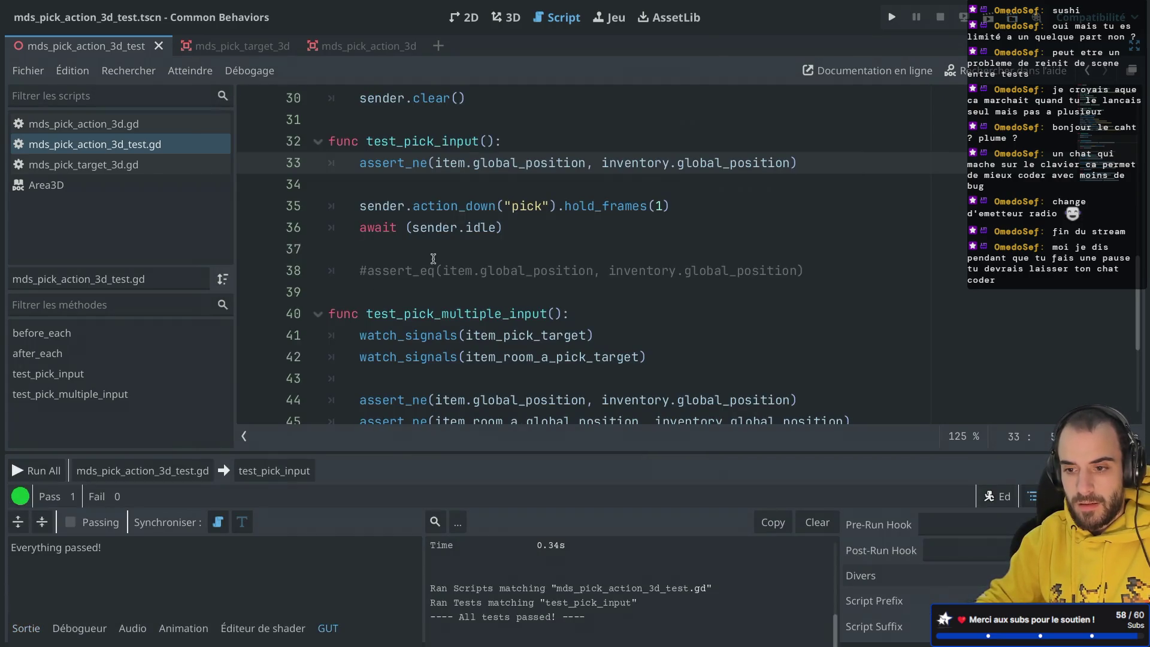
Uncomment the assert_eq line, save, and rerun test_pick_input.
left_click(369, 270)
key("BackSpace")
key("ctrl+s")
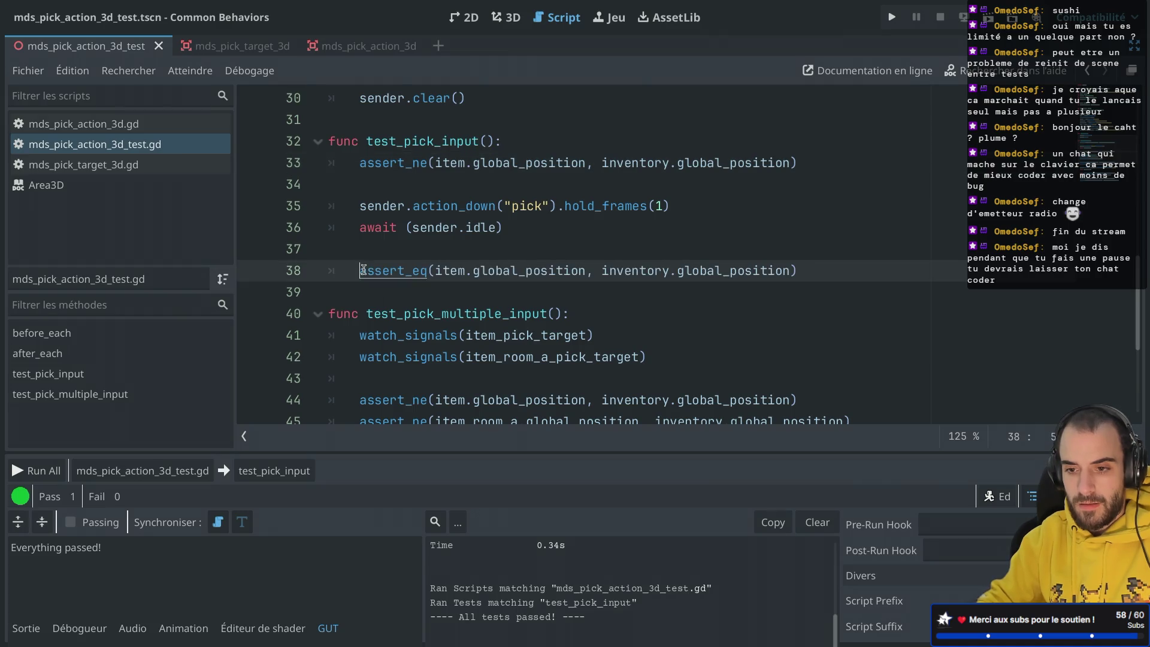
left_click(274, 470)
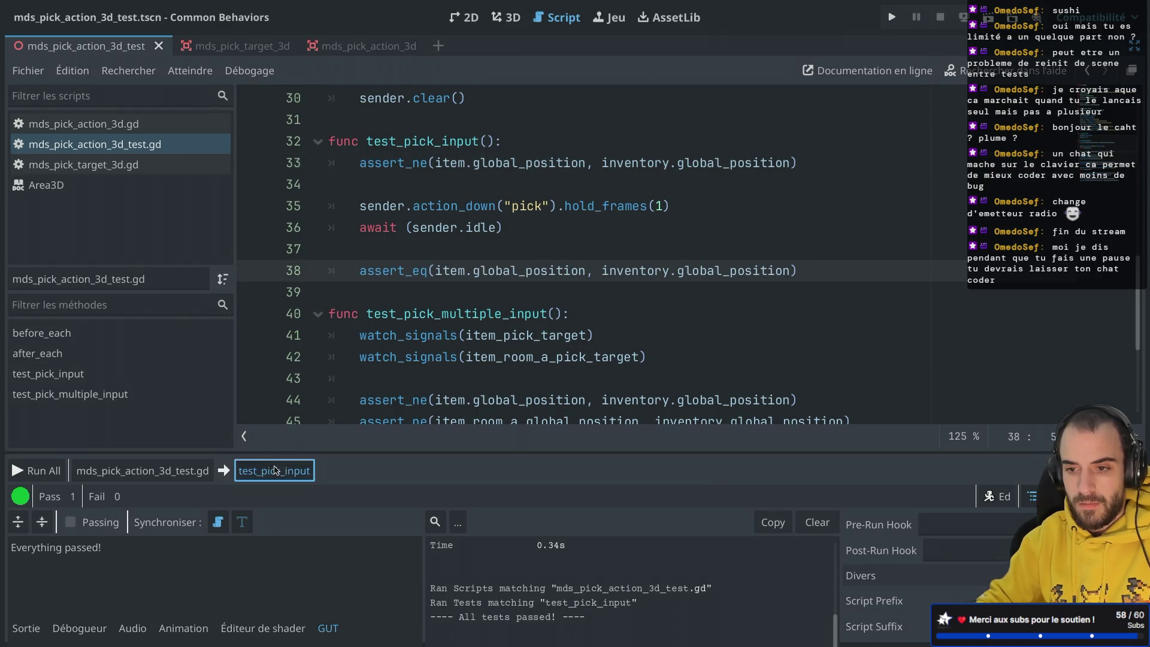
scroll(621, 252, "up", 3)
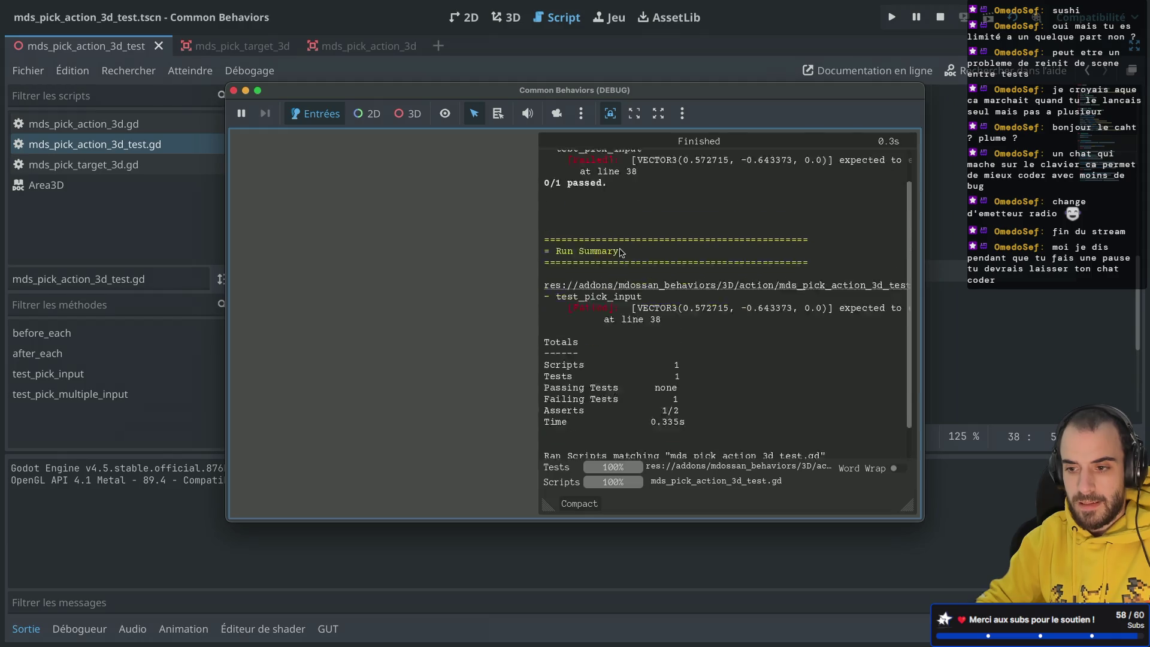
Close the test window and undo to restore the action_up and second await lines.
left_click(234, 90)
scroll(377, 191, "down", 3)
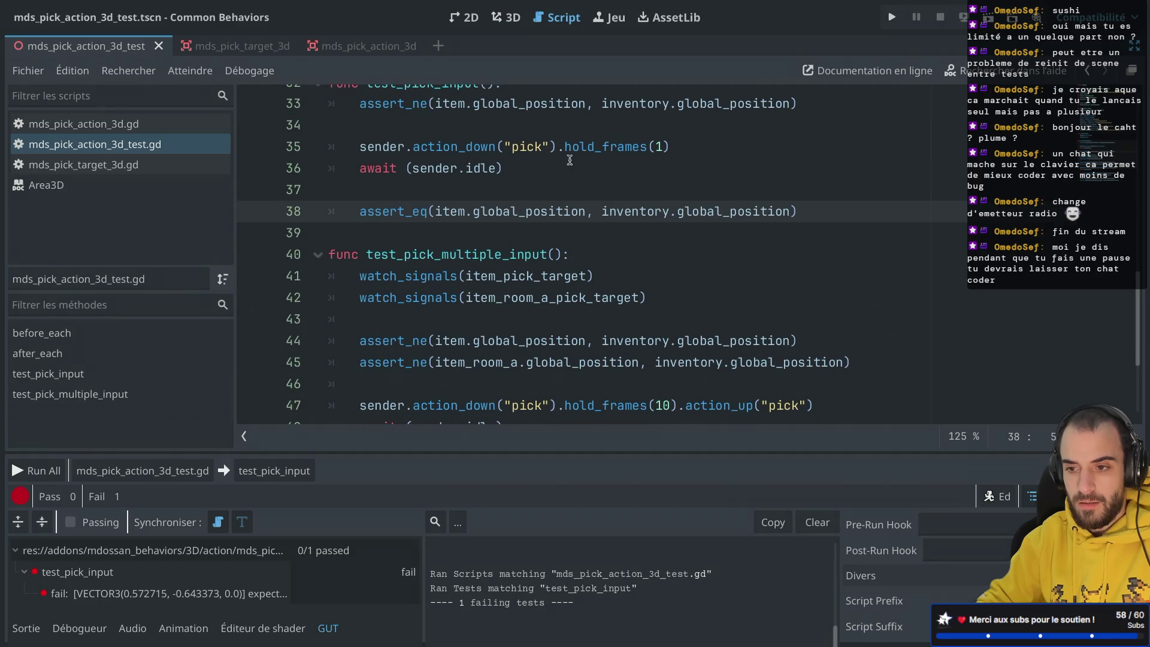
scroll(605, 198, "down", 5)
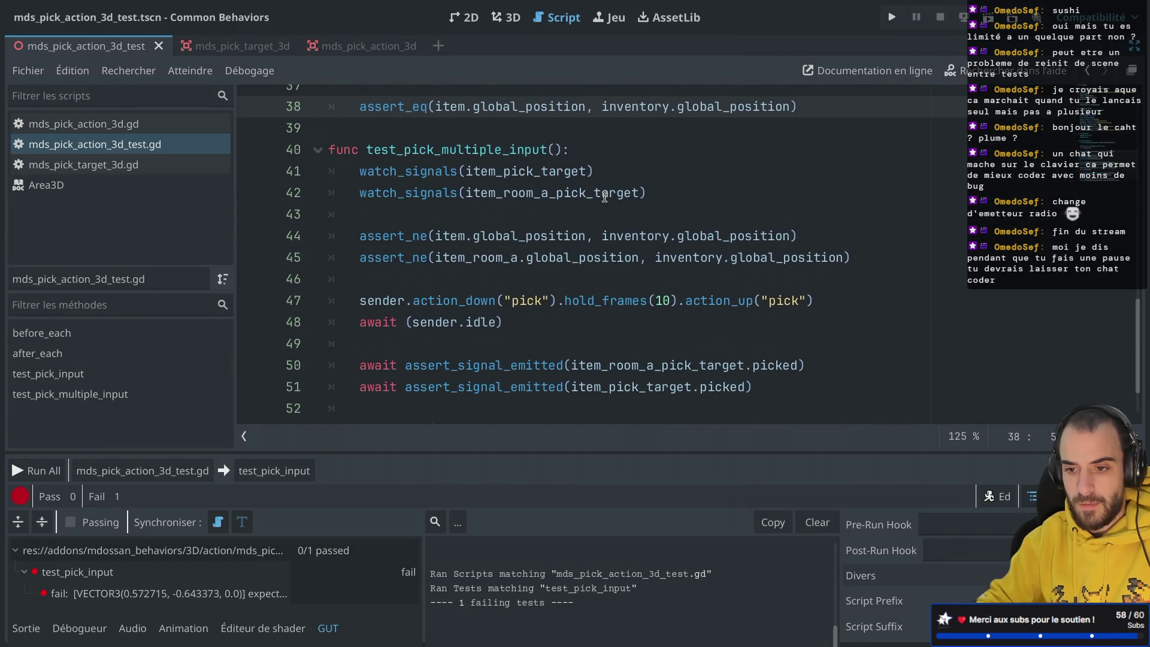
scroll(605, 197, "up", 3)
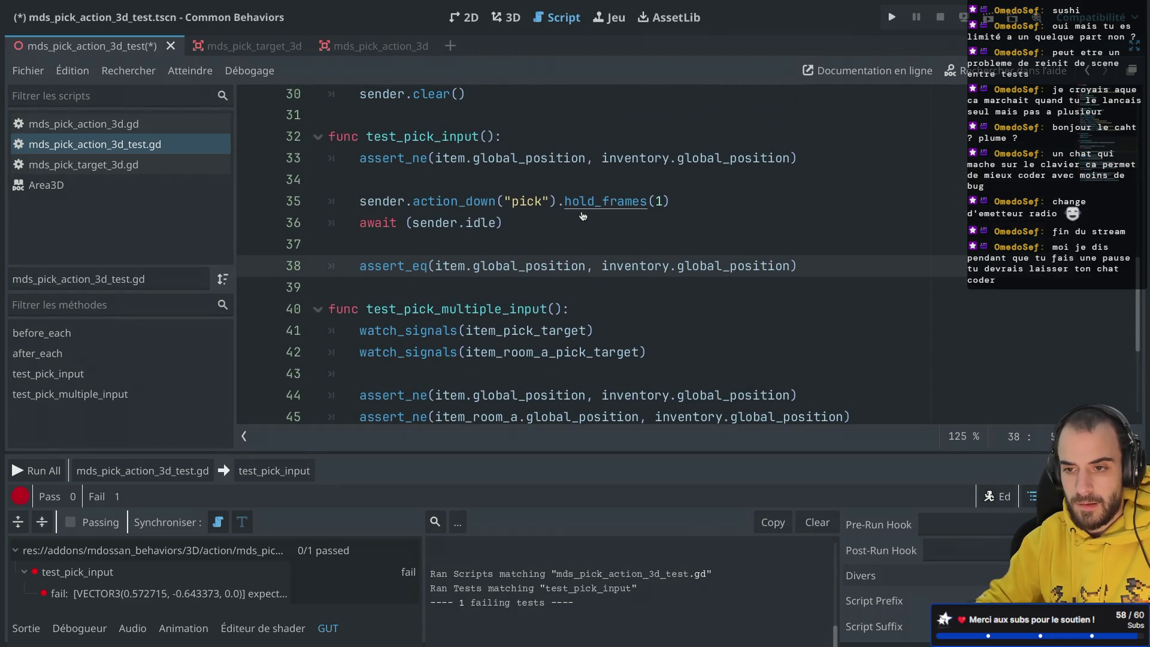
key("ctrl+z")
key("ctrl+z")
key("ctrl+z")
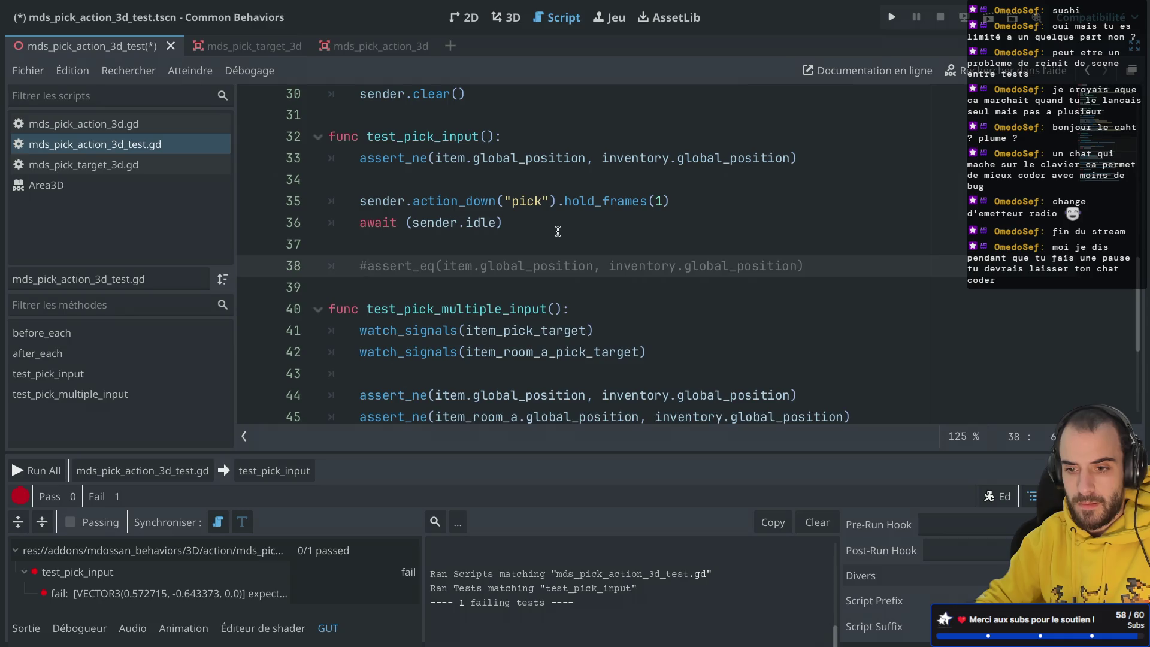
Uncomment the final assert_eq position check and save the script.
left_click(367, 311)
key("ctrl+k")
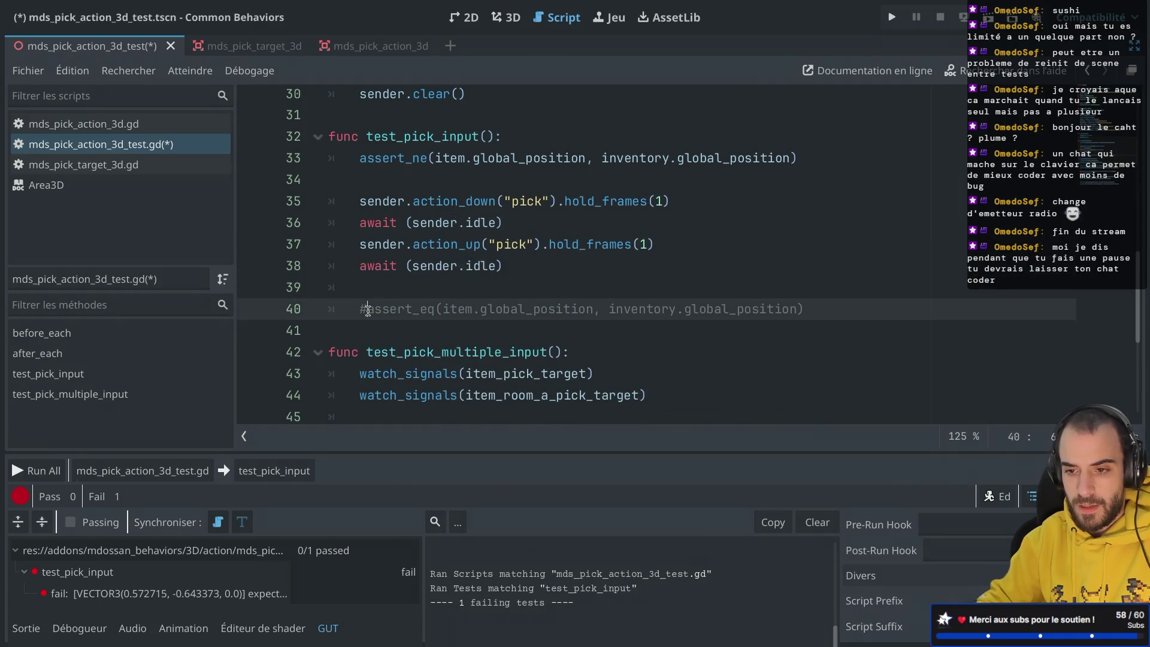
left_click(408, 291)
key("ctrl+s")
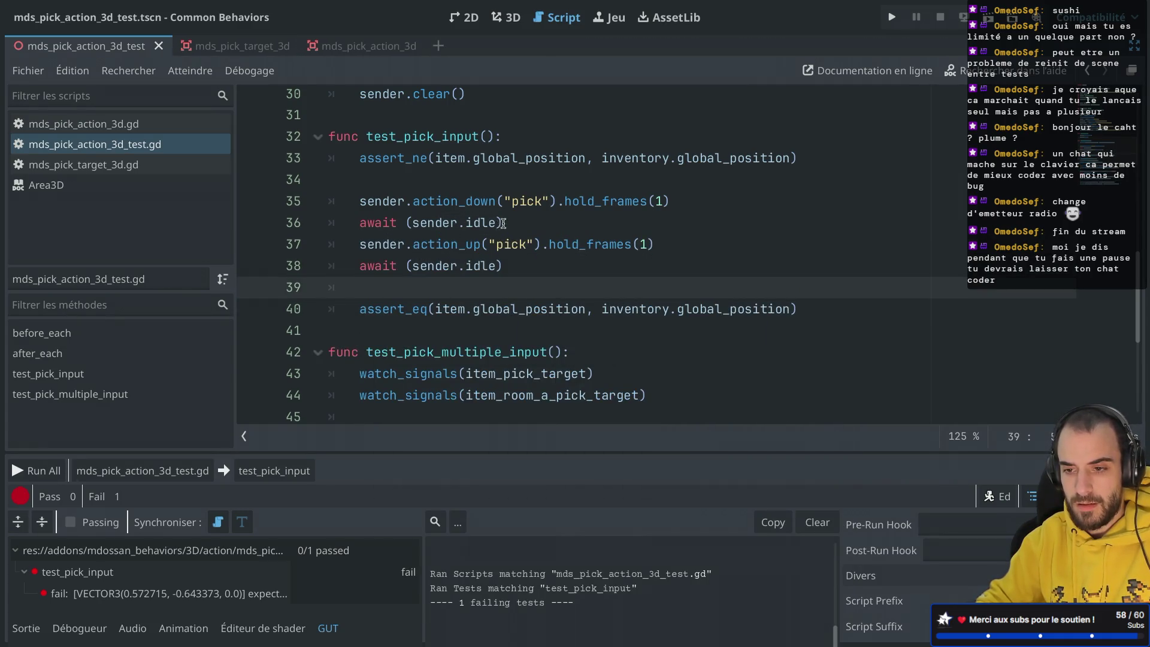
left_click(527, 220)
left_click(442, 246)
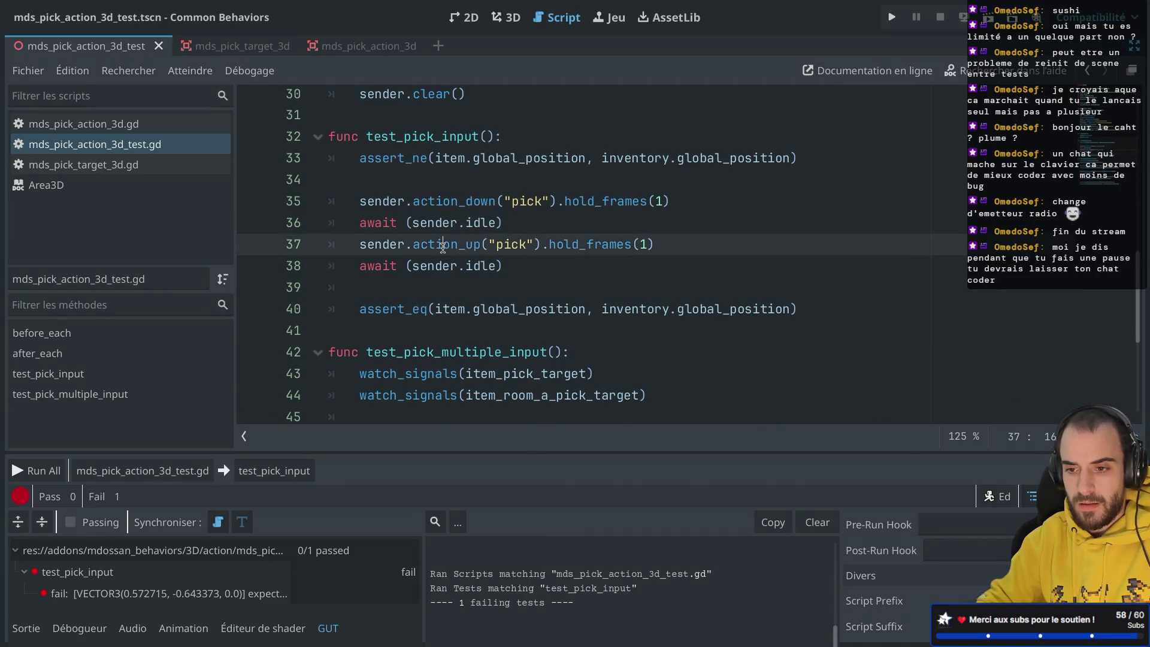
Run test_pick_input, then remove hold_frames(1) from line 37's pick release and rerun it.
left_click(274, 471)
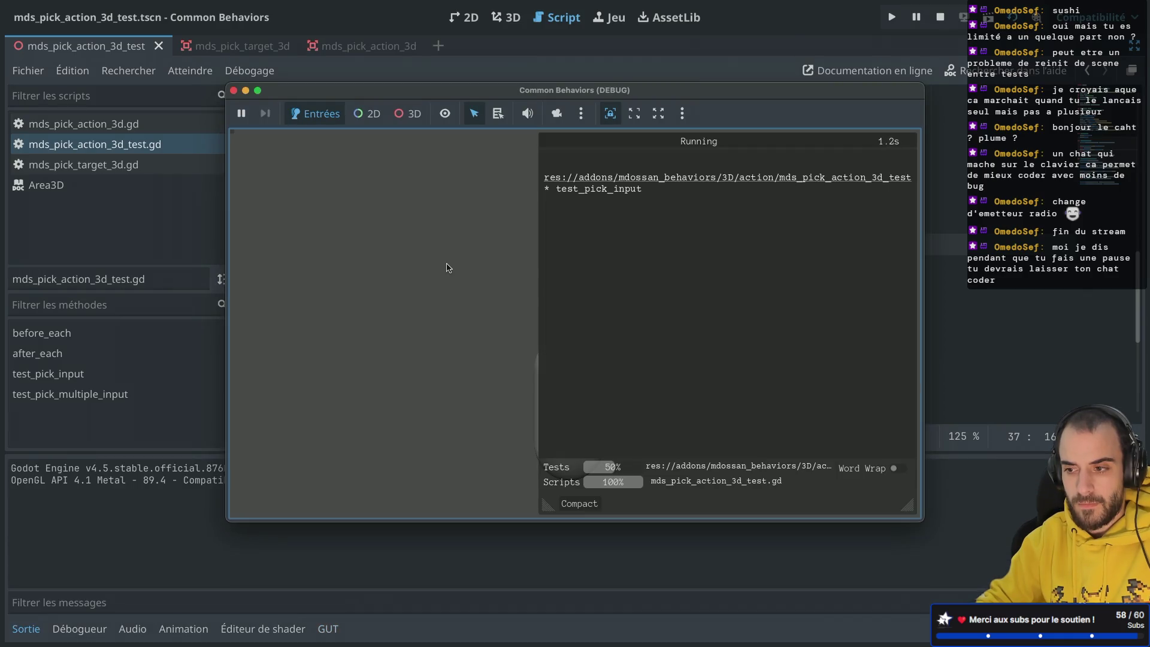
left_click(234, 91)
left_click(550, 245)
left_click_drag(549, 245, 718, 243)
key("BackSpace")
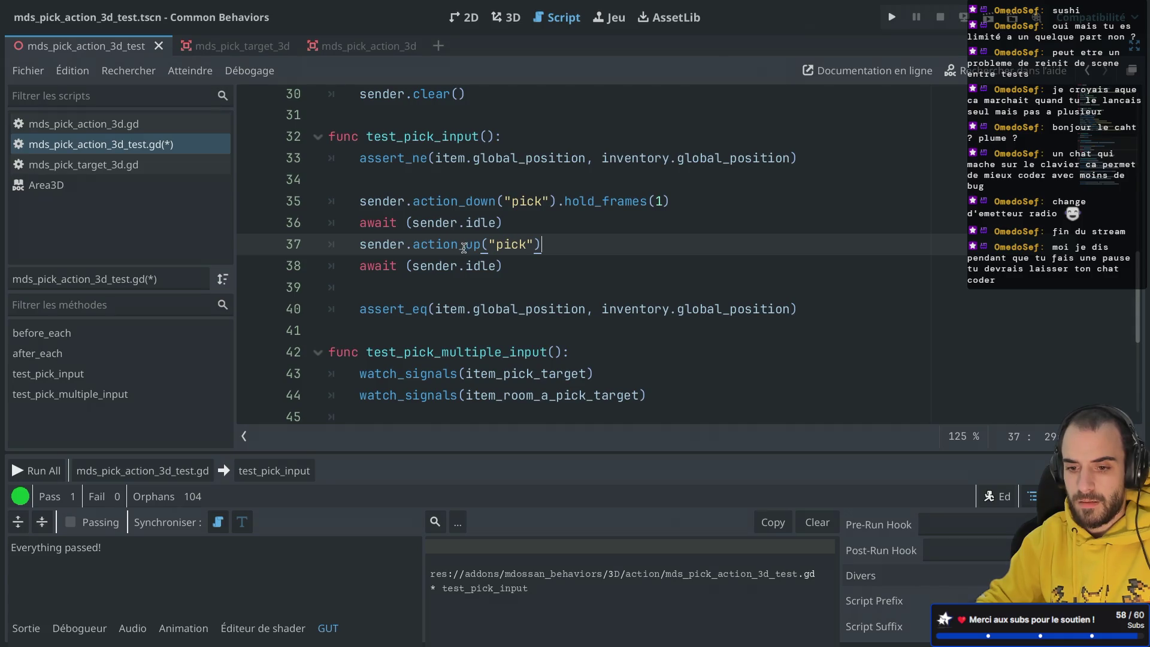
left_click(267, 472)
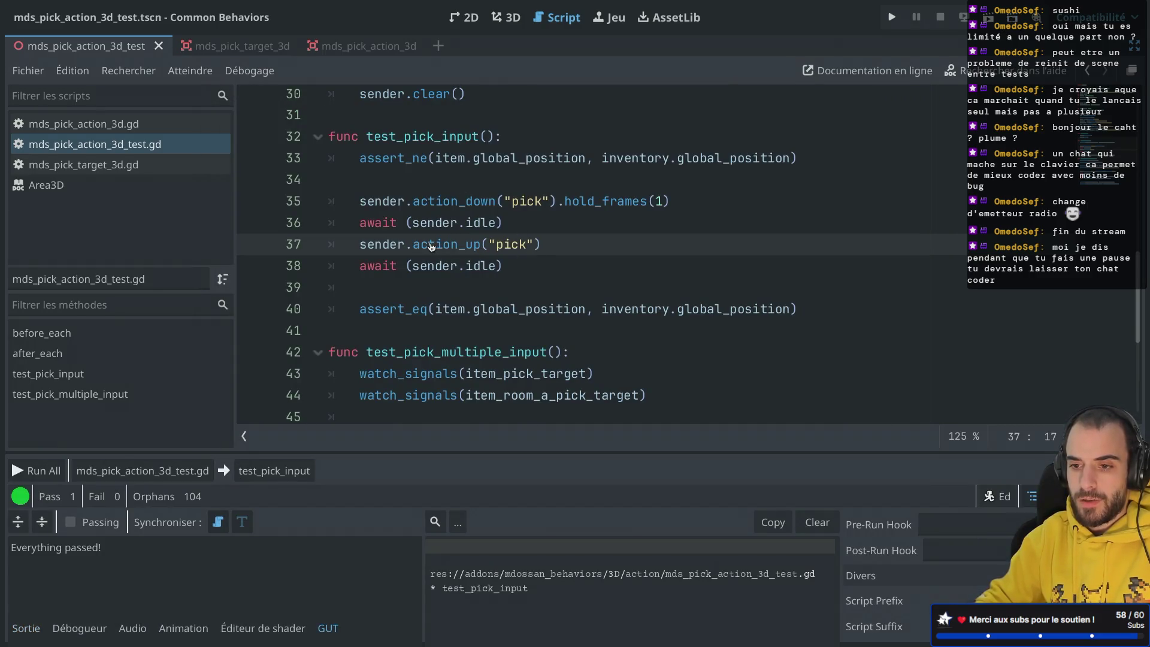
key("ctrl+Right")
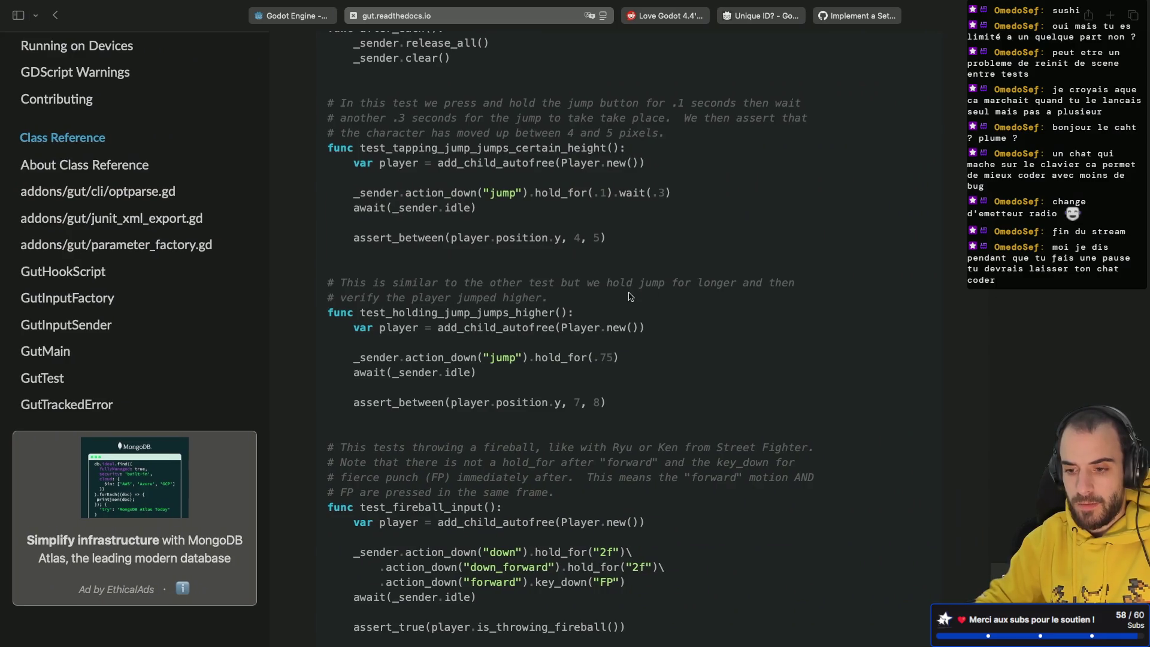
scroll(630, 296, "down", 5)
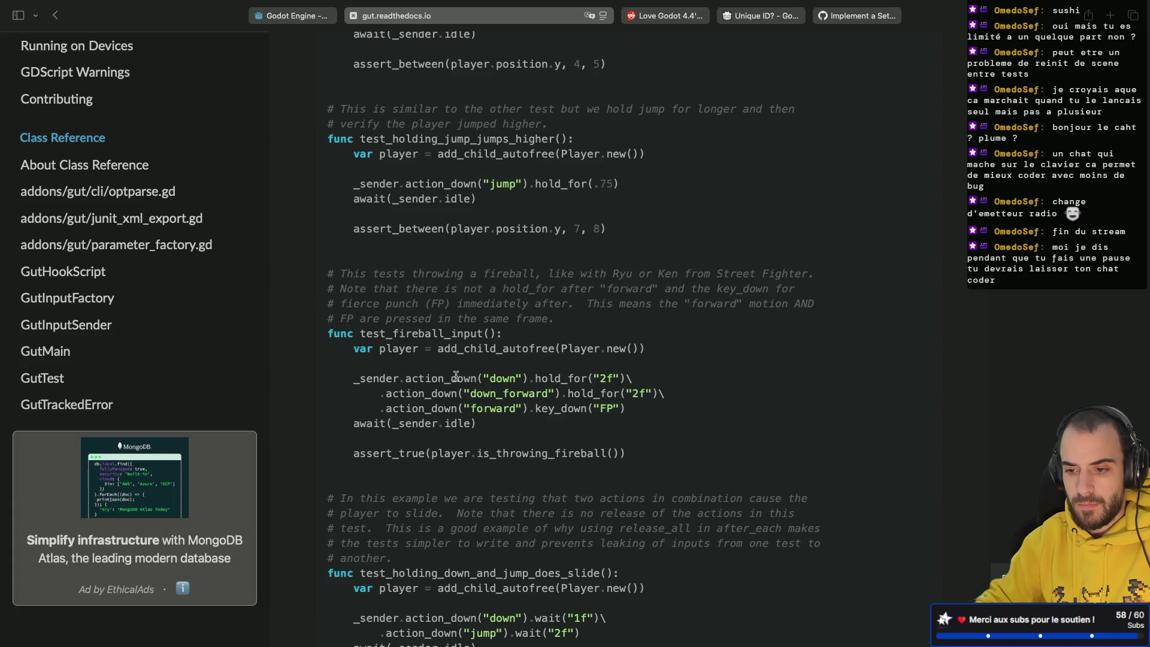
key("super+Tab")
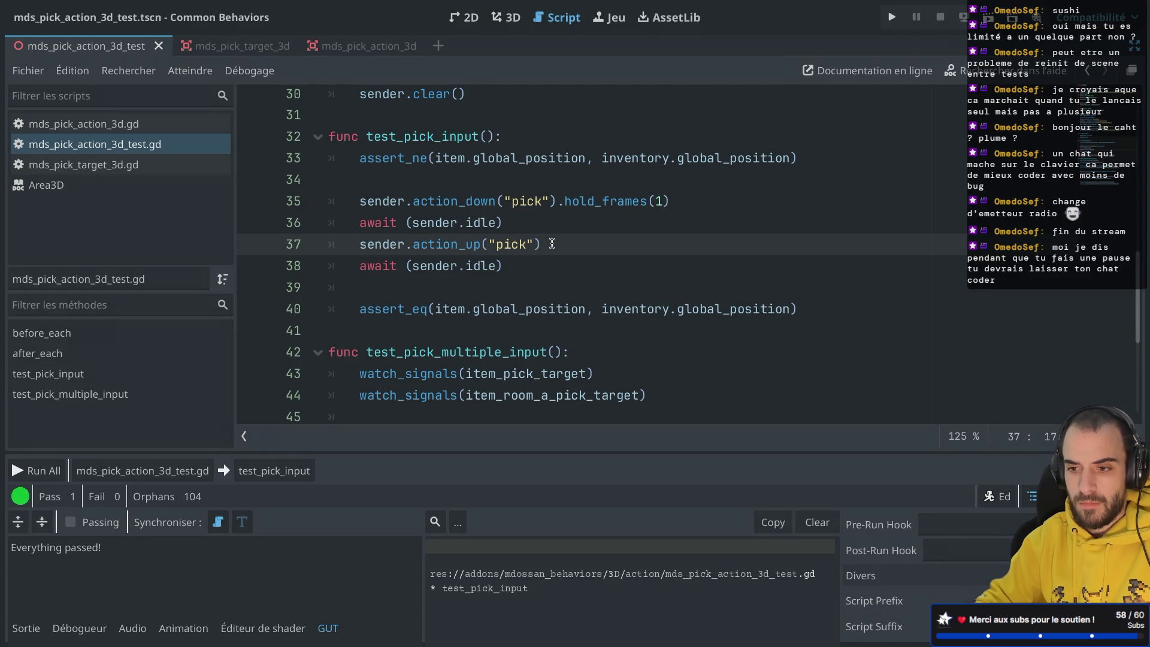
key("super+Tab")
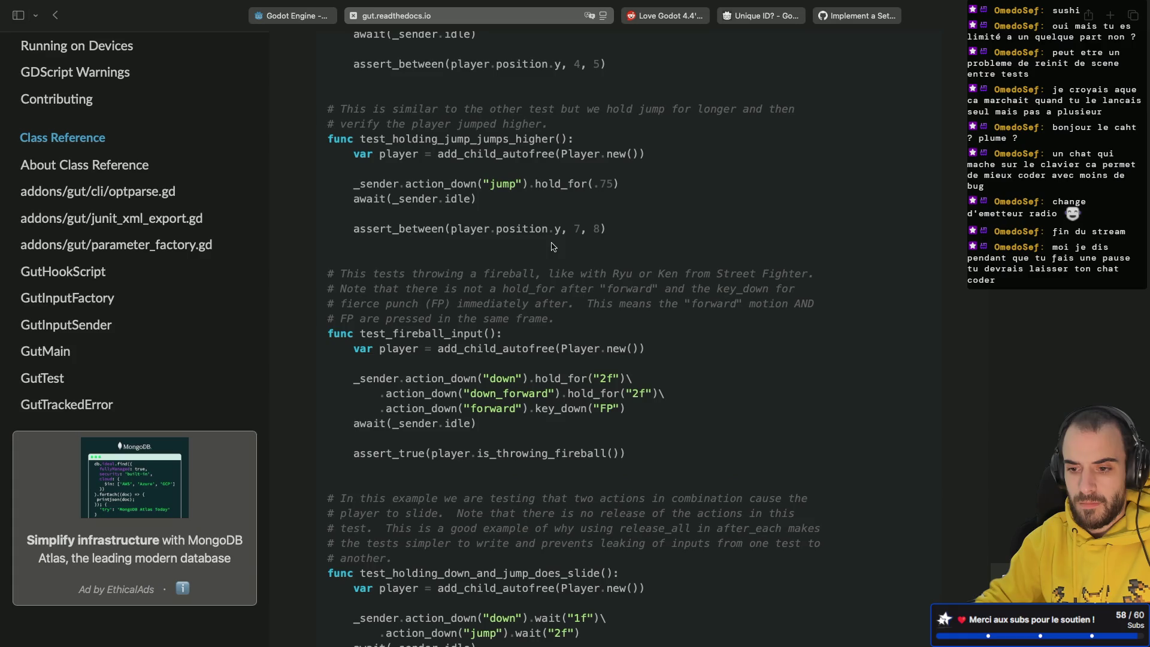
scroll(552, 246, "down", 5)
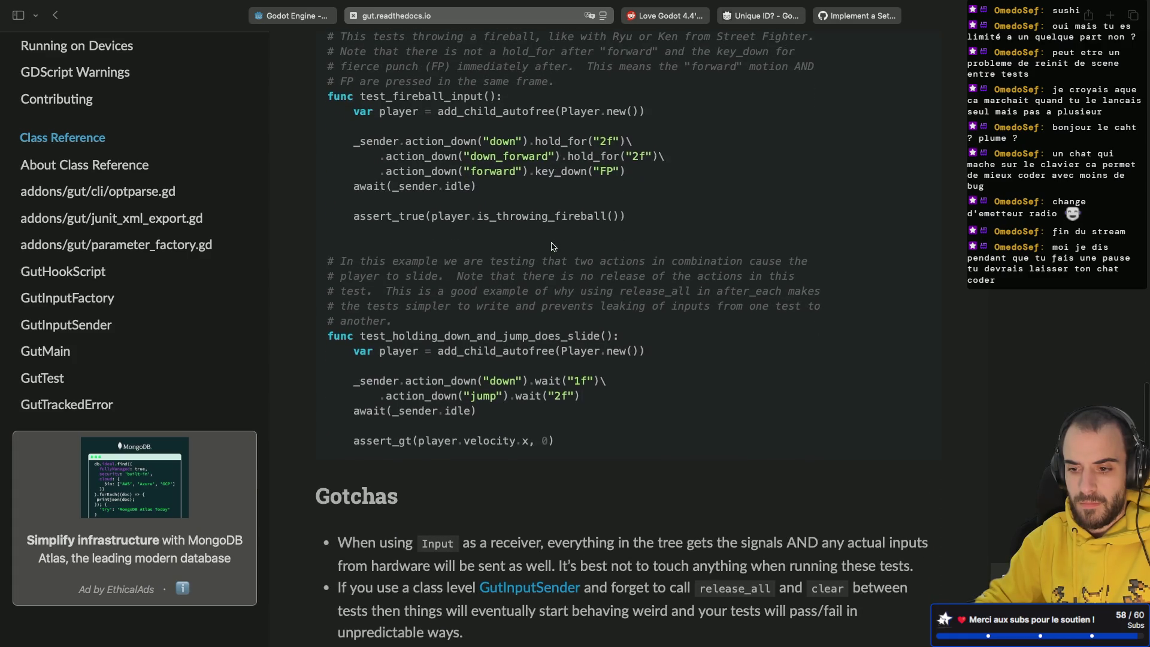
scroll(552, 246, "up", 1)
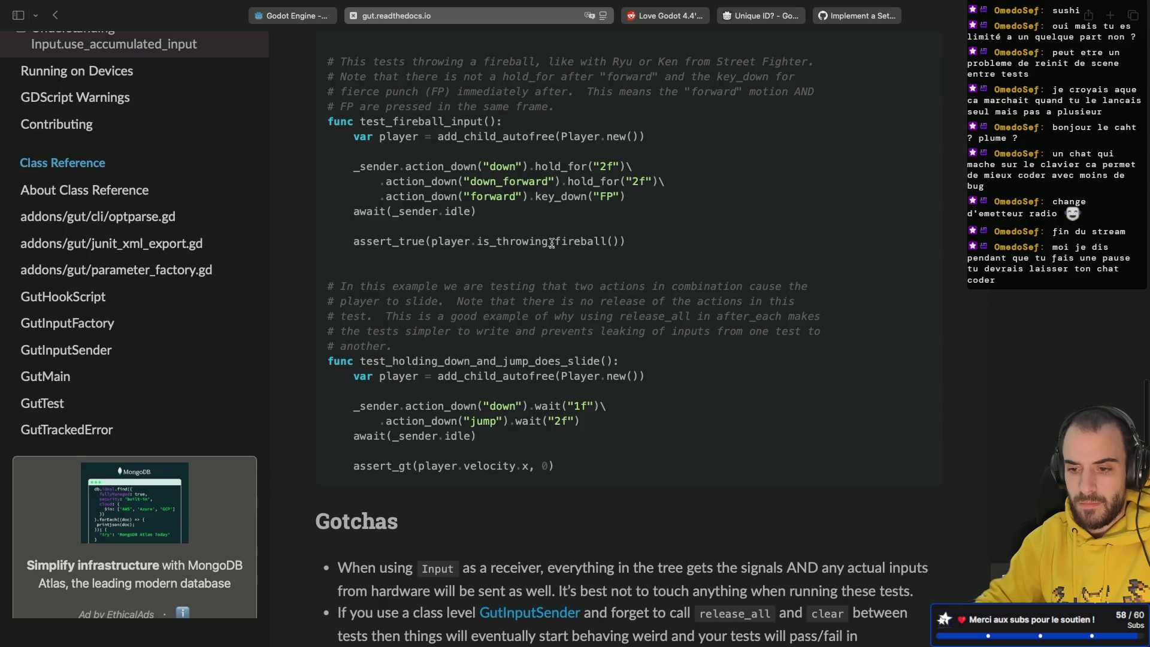
scroll(552, 244, "down", 2)
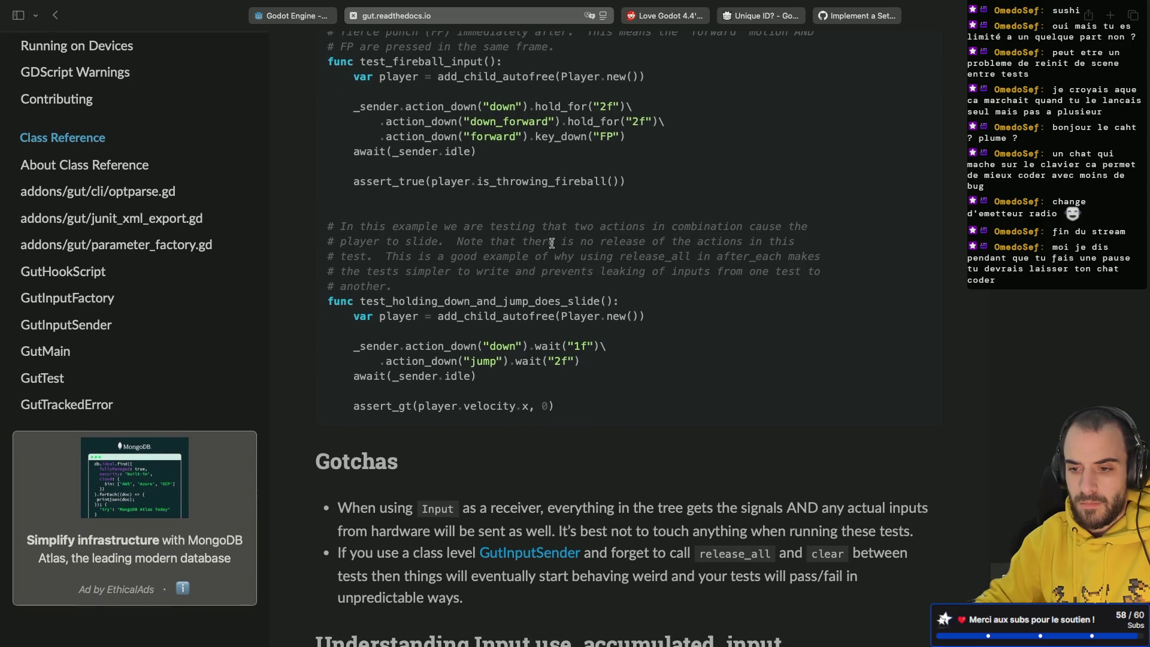
scroll(552, 244, "down", 10)
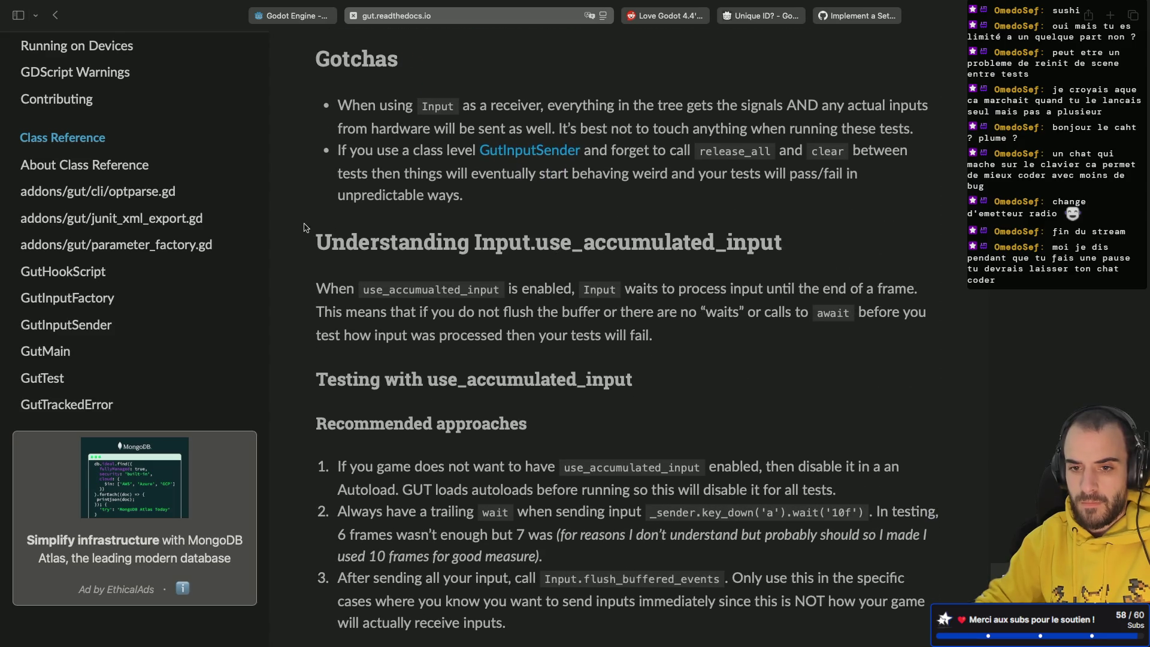
scroll(186, 244, "up", 5)
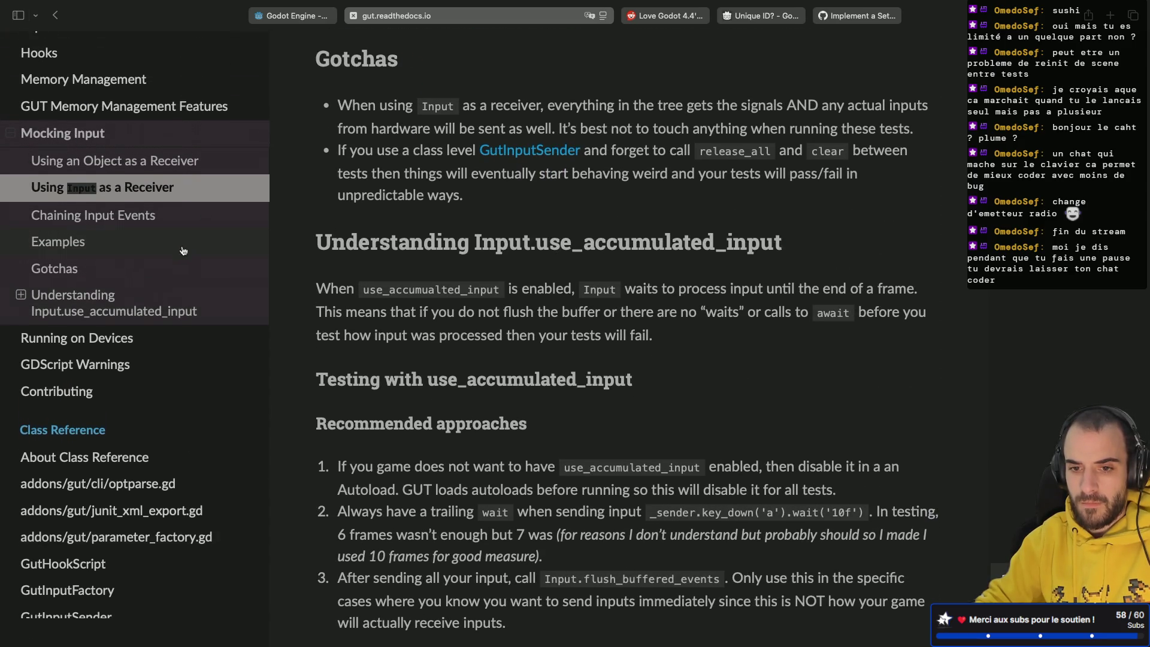
left_click(71, 245)
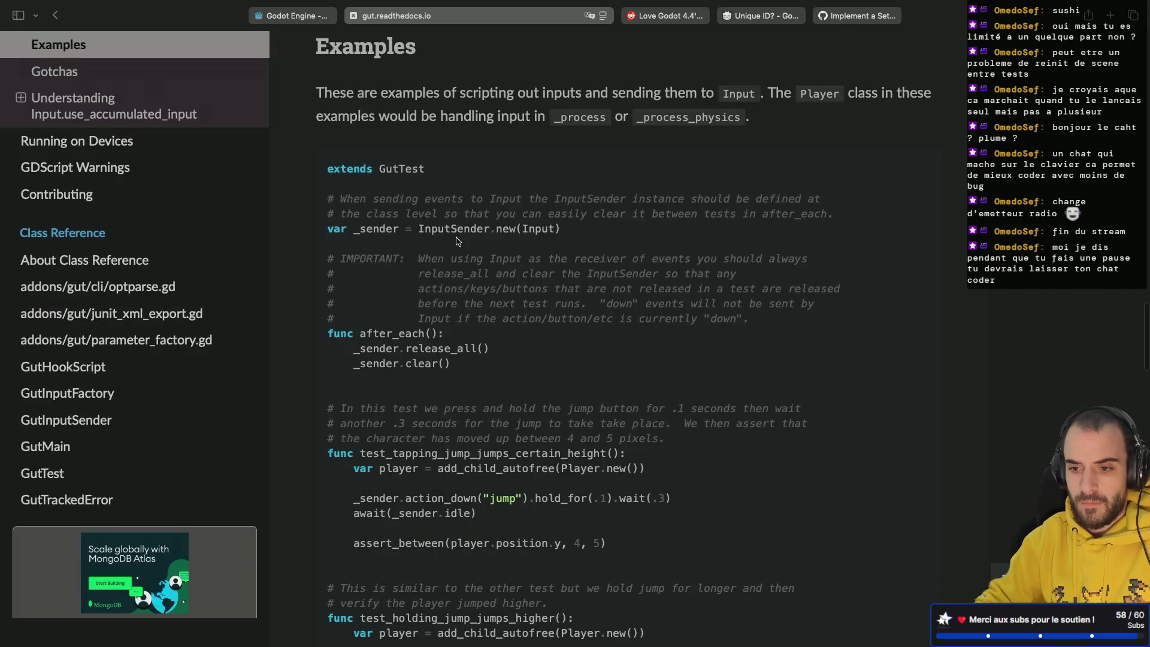
scroll(457, 237, "down", 5)
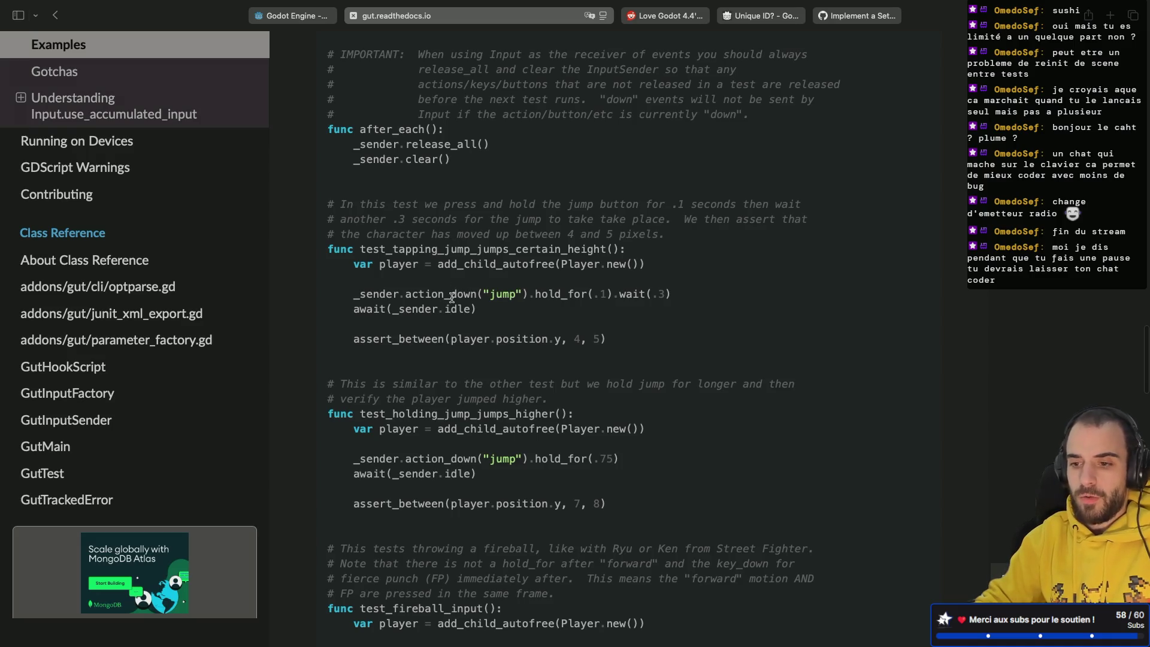
double_click(558, 294)
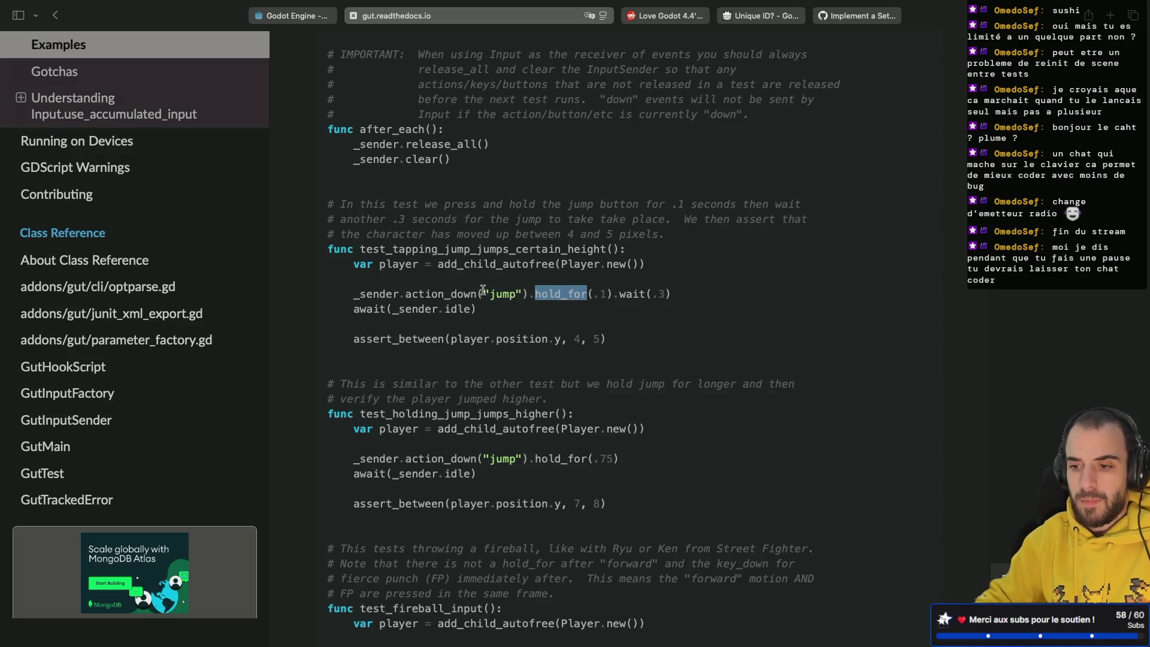
key("ctrl+Left")
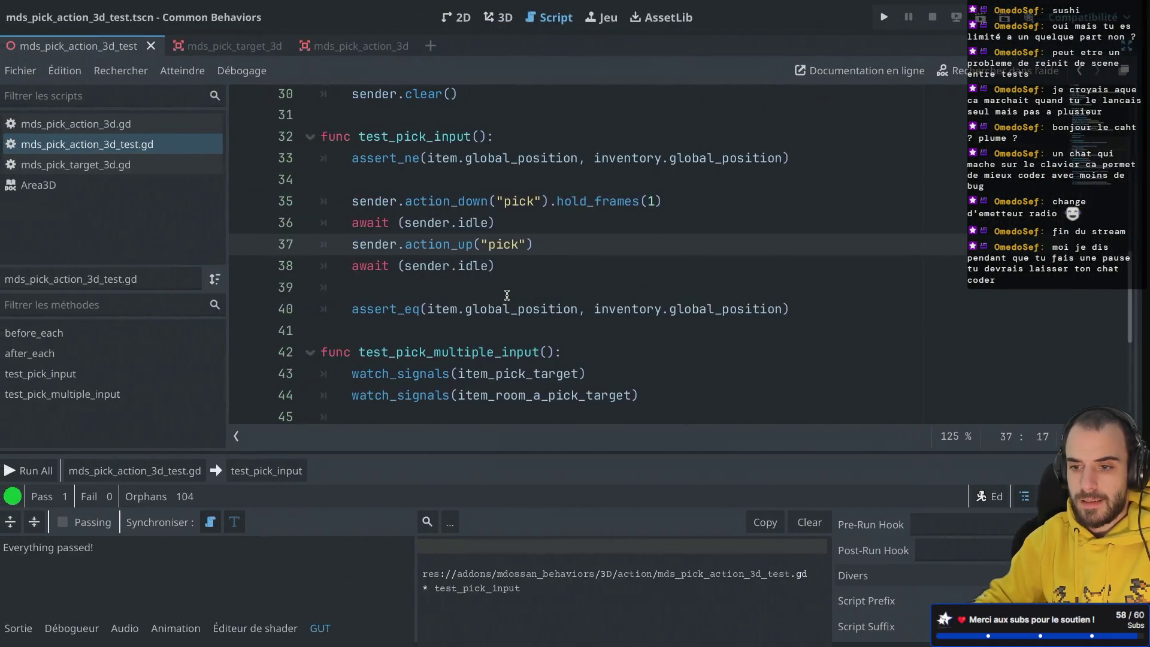
Delete the action_up line, run test_pick_input, then paste the line back.
key("shift+Up")
key("ctrl+c")
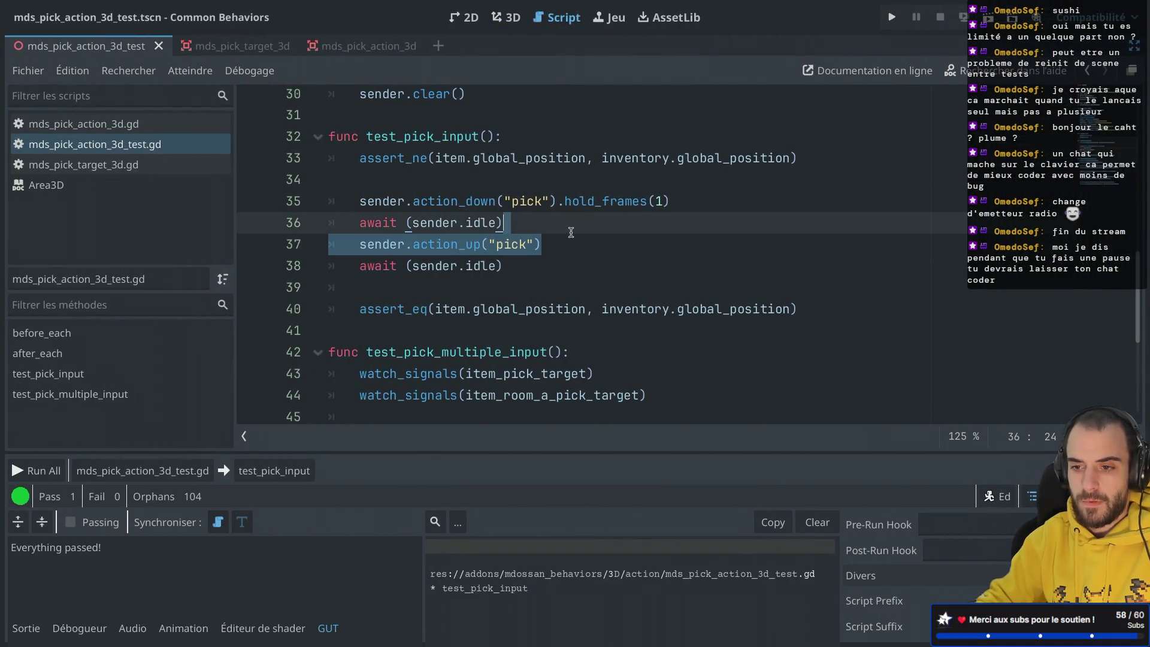
key("BackSpace")
left_click(257, 477)
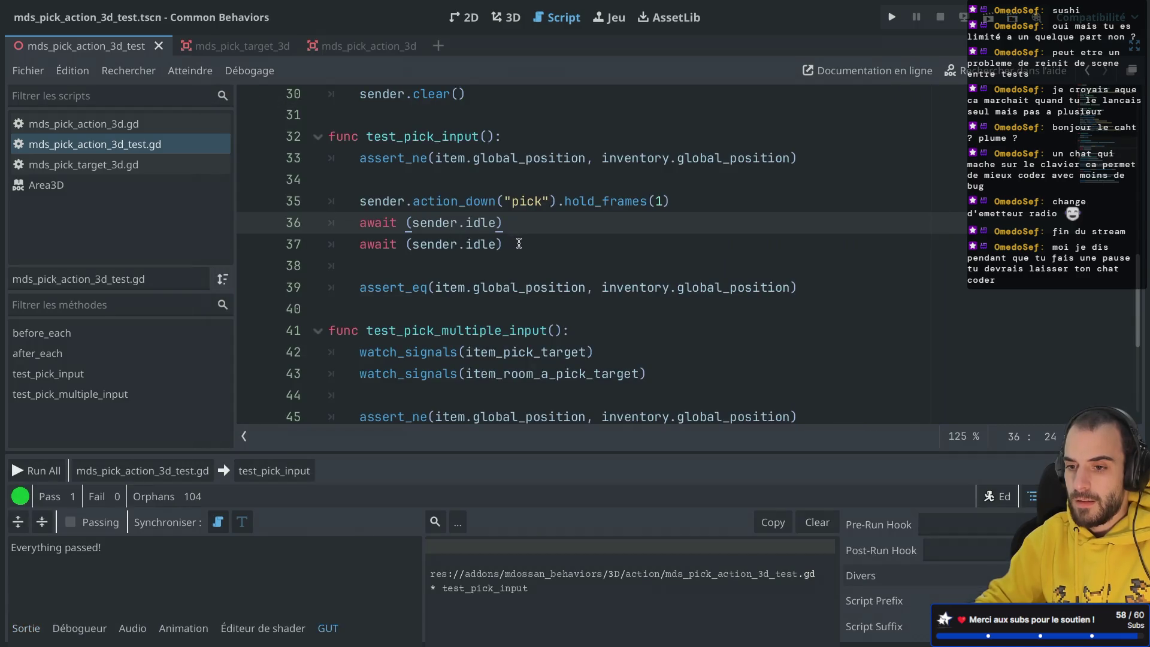
left_click_drag(519, 244, 519, 233)
key("ctrl+v")
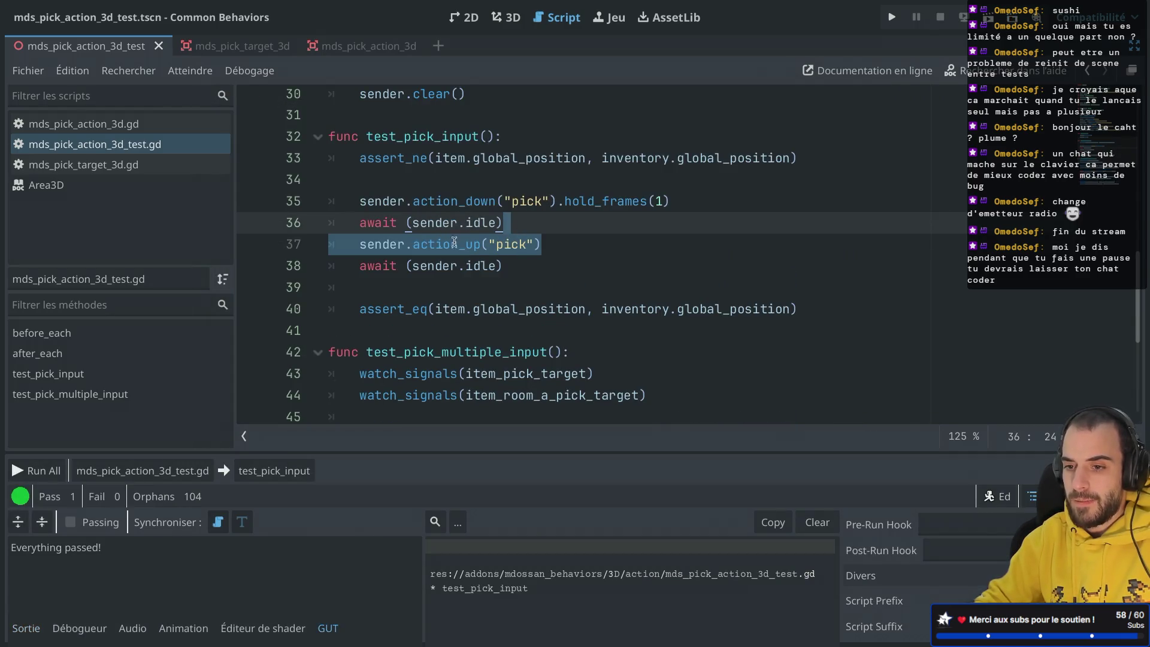
Delete the action_up release and second idle await lines, then rerun test_pick_input.
left_click_drag(360, 266, 544, 270)
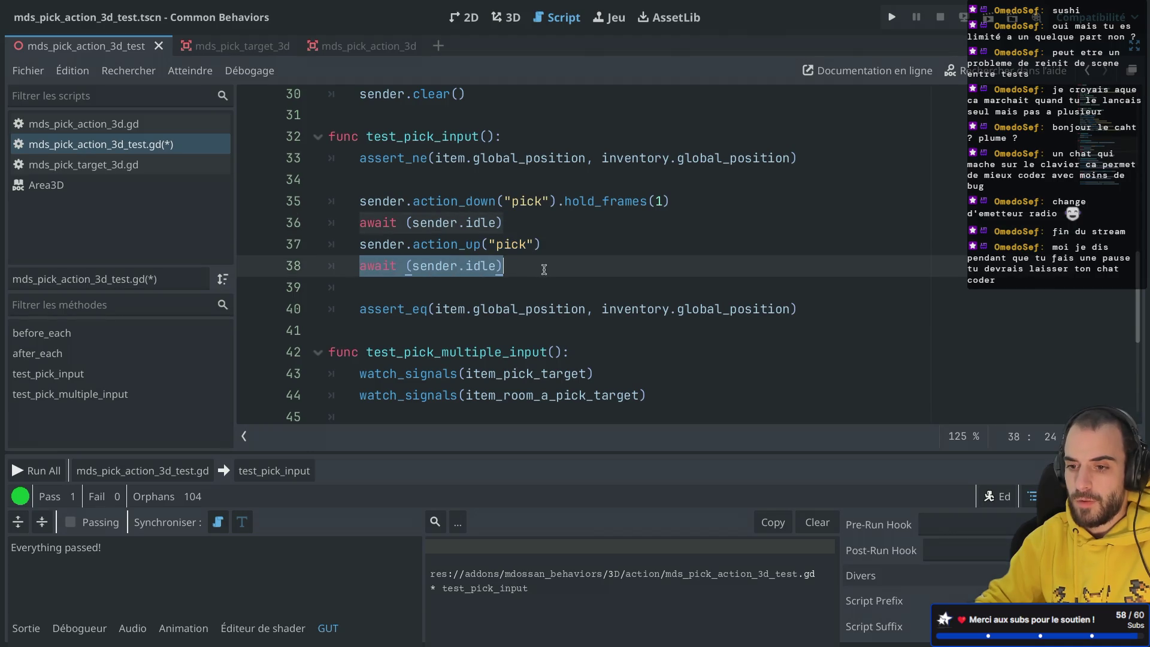
mouse_move(405, 245)
left_mouse_down()
mouse_move(502, 266)
mouse_move(498, 225)
left_mouse_up()
left_click(551, 201)
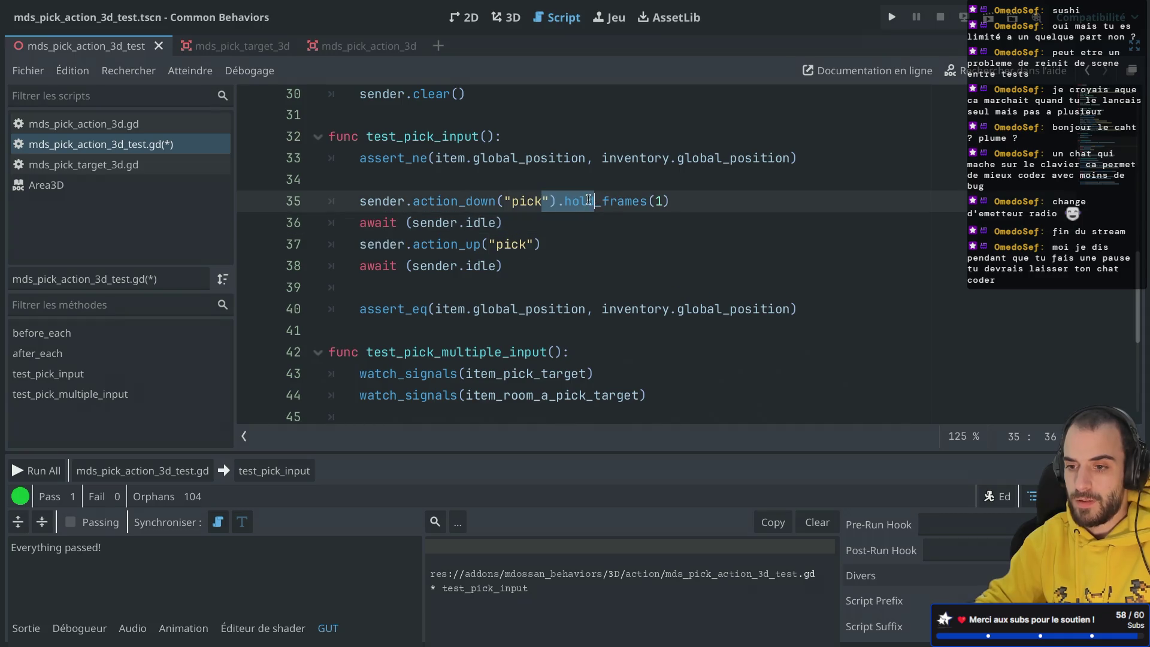
left_click(525, 248)
left_click_drag(515, 263, 523, 232)
key("BackSpace")
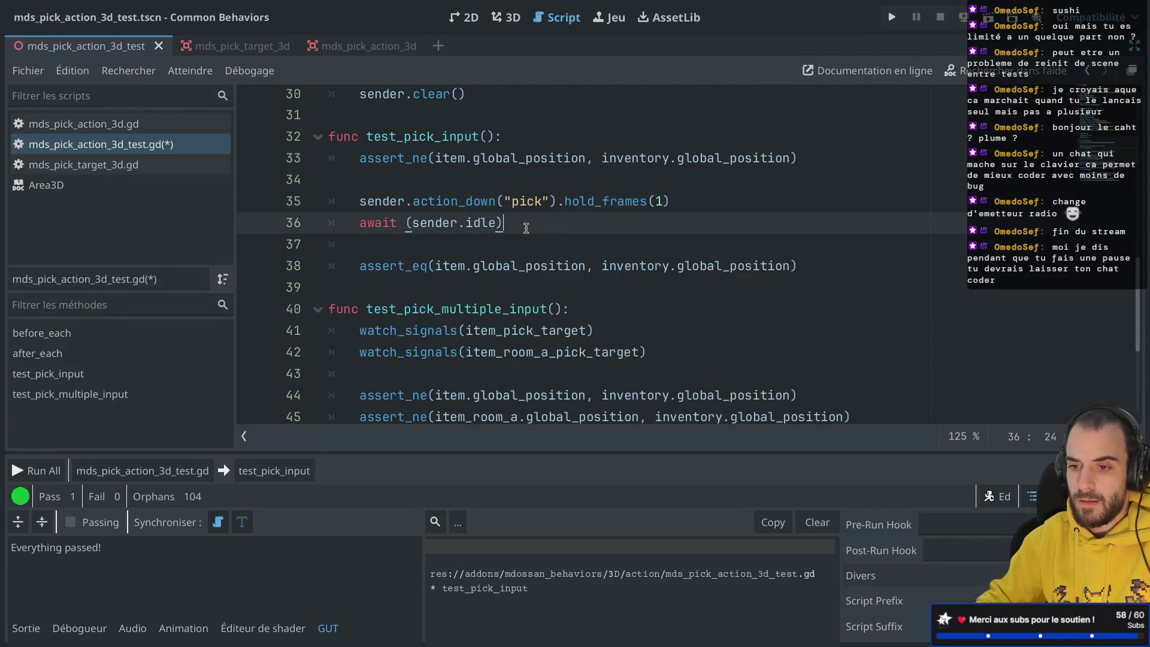
left_click(274, 470)
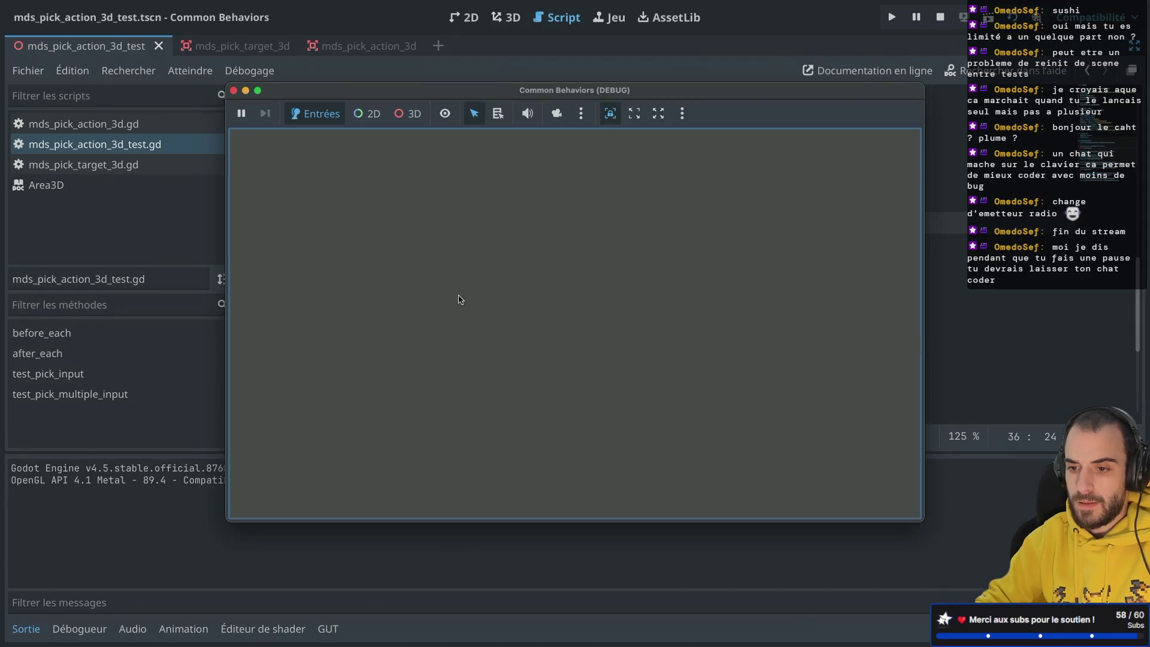
scroll(671, 270, "up", 3)
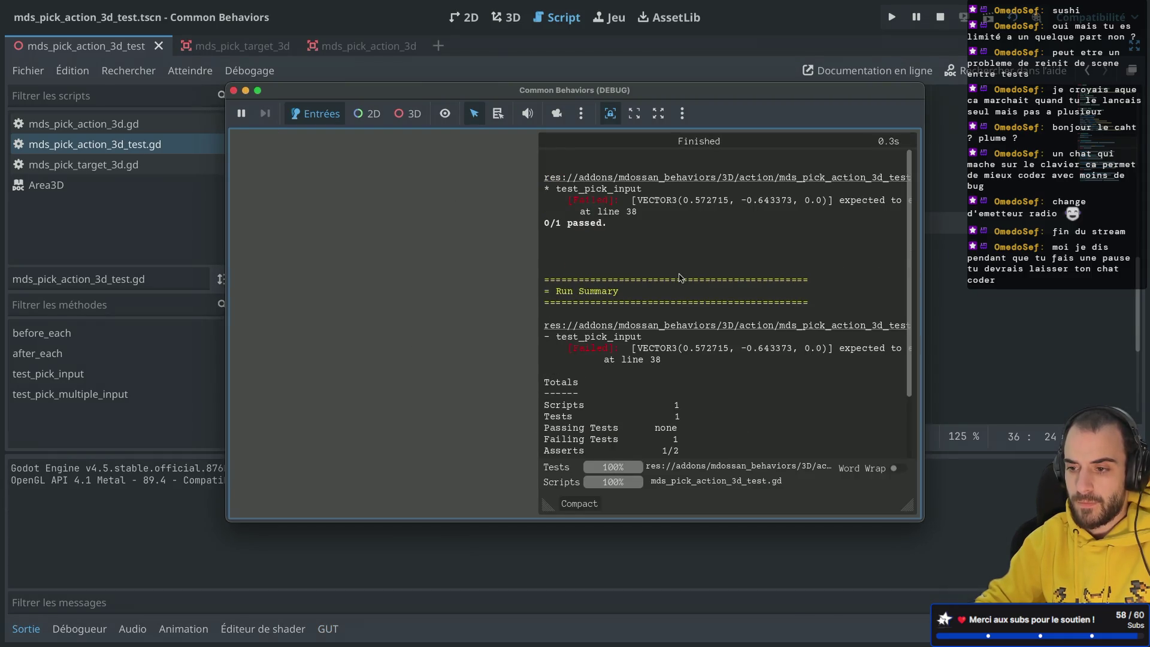
left_click(233, 91)
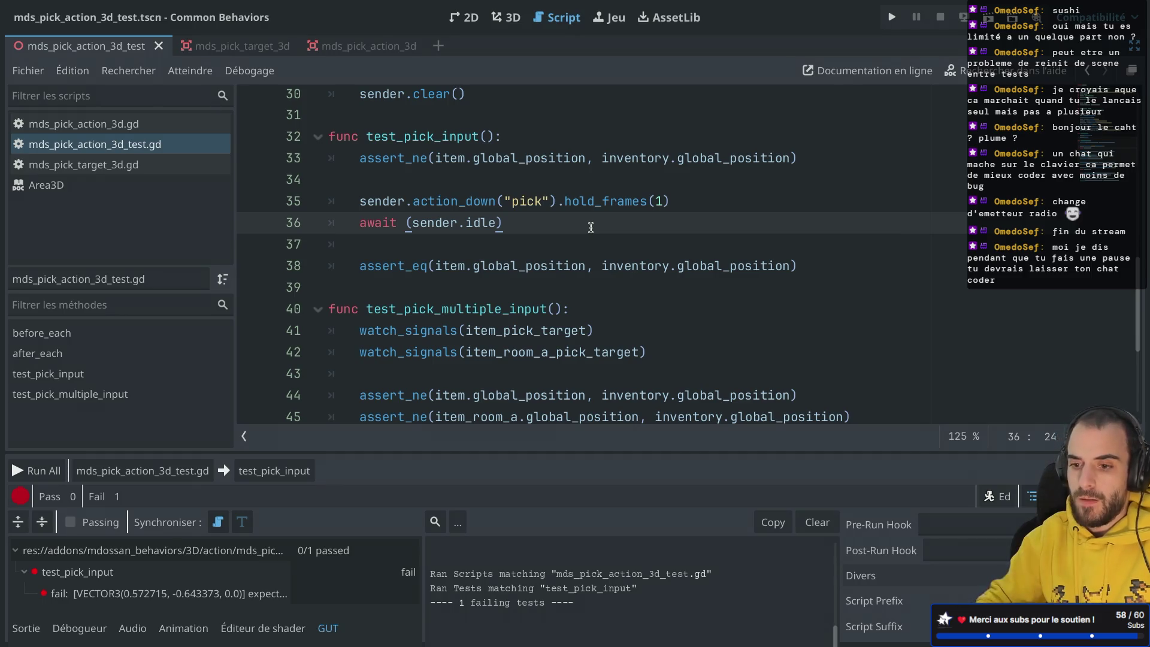
scroll(591, 228, "down", 3)
scroll(591, 227, "up", 3)
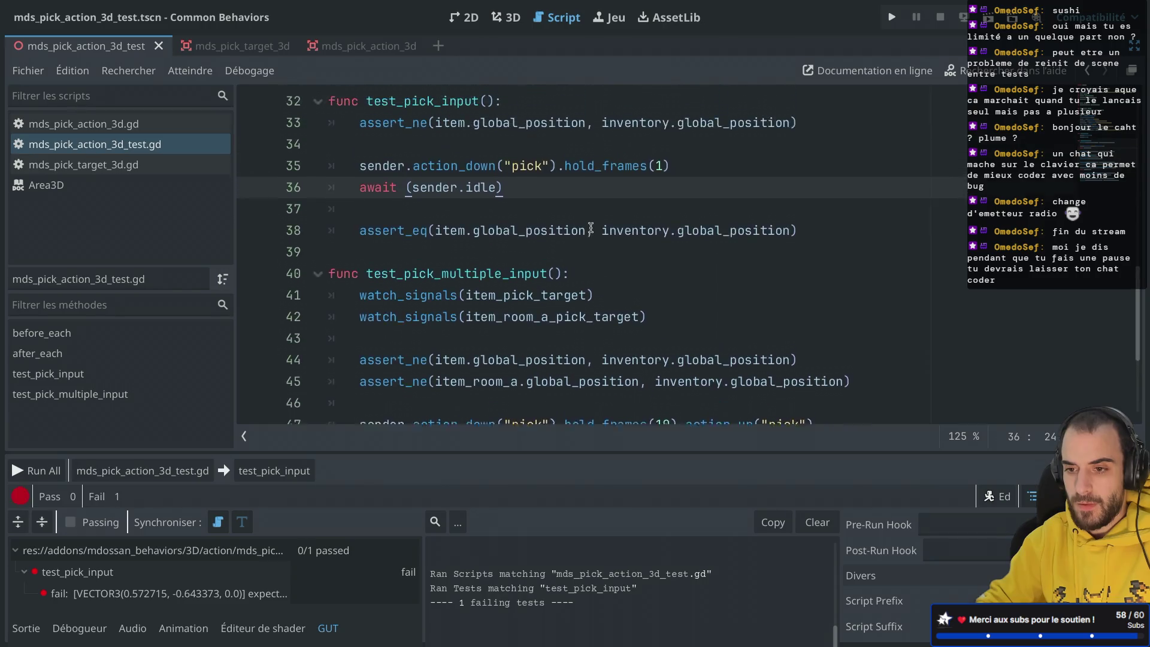
Add 'await wait_for_signal(item_pick_target.picked, 10)' after the pick press line and save.
key("Return")
type("await w")
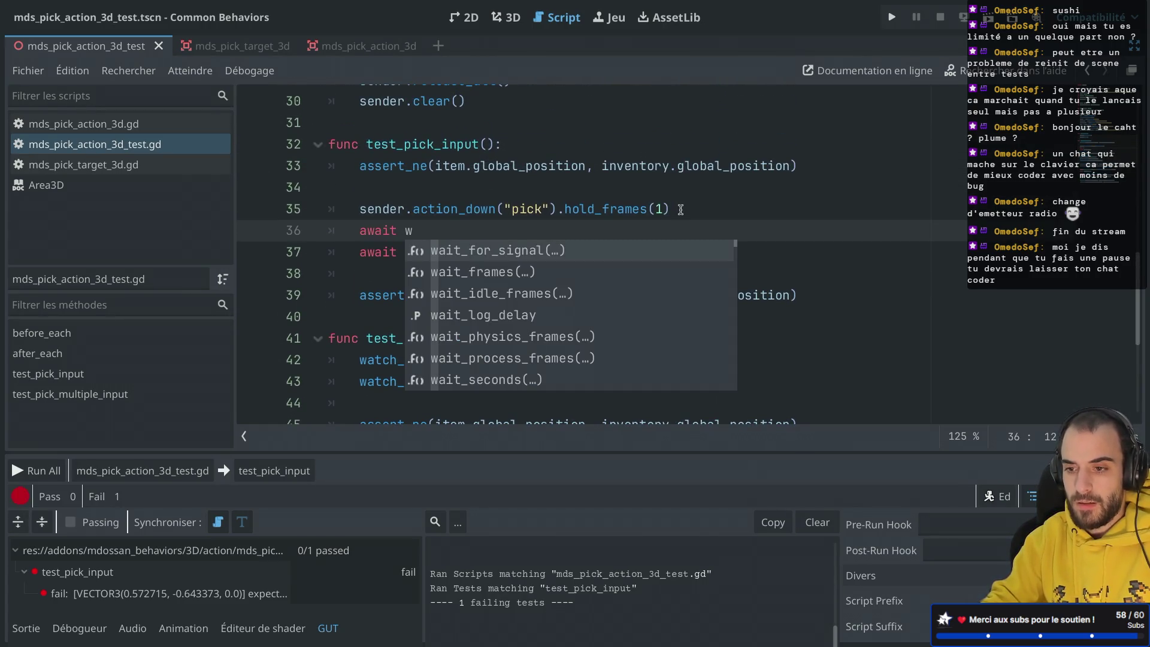
key("Return")
type("item")
key("Down")
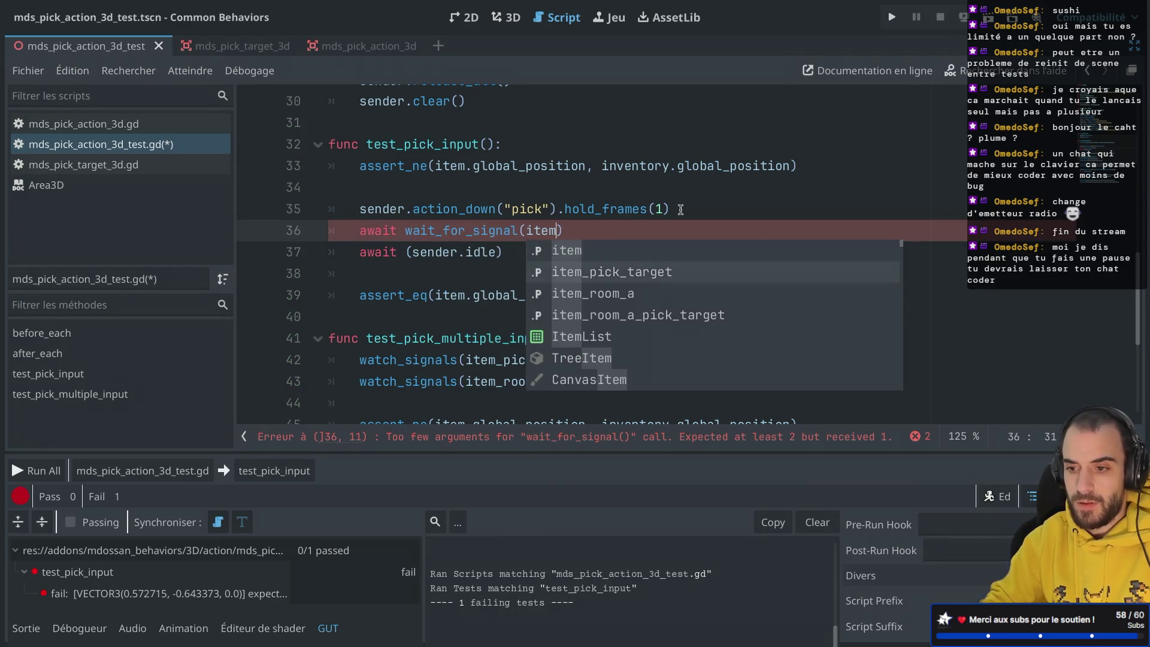
key("Return")
type(".pi")
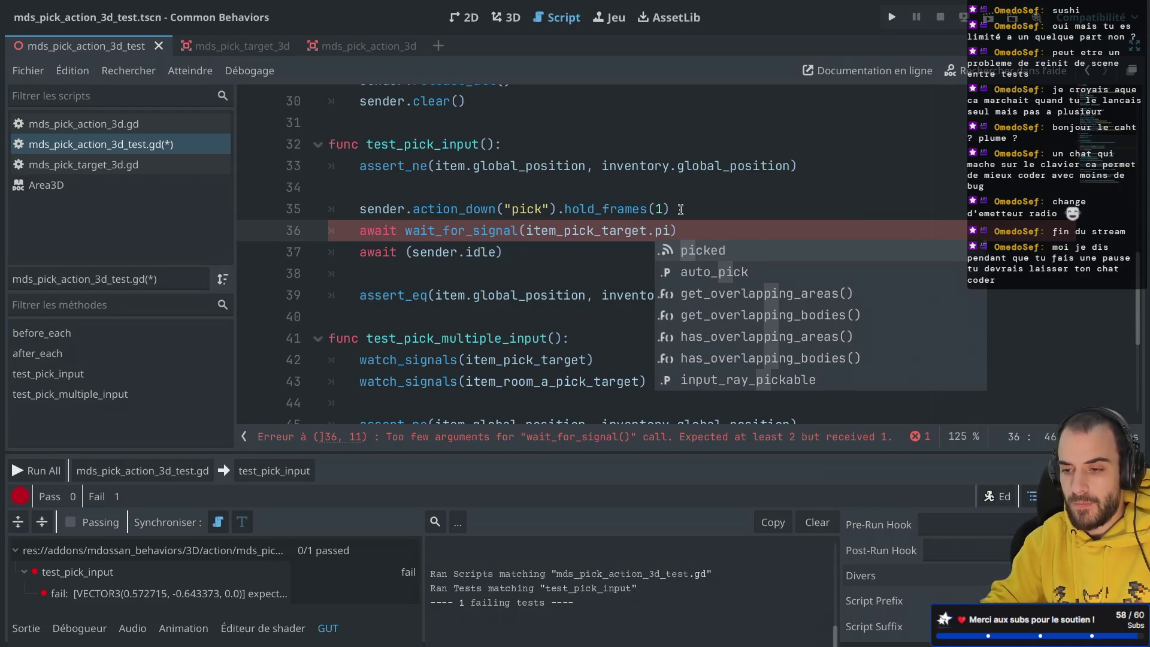
key("Return")
type(", 10")
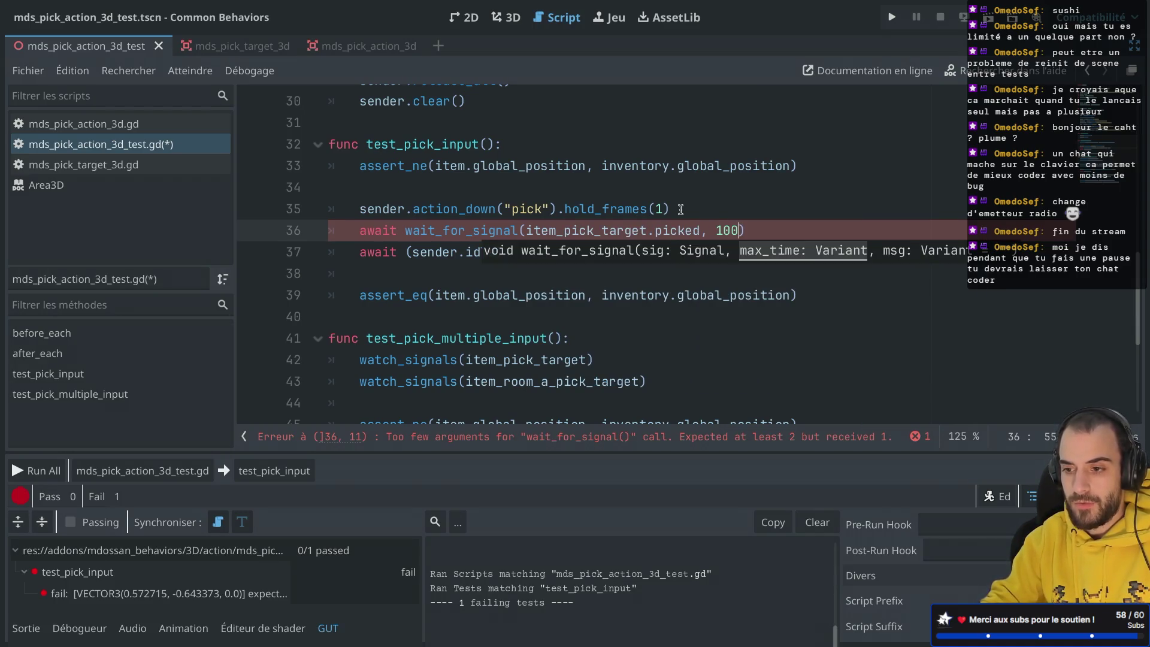
key("ctrl+s")
Run test_pick_input with Ctrl+Shift+T and close the test window.
left_click(711, 190)
key("ctrl+shift+t")
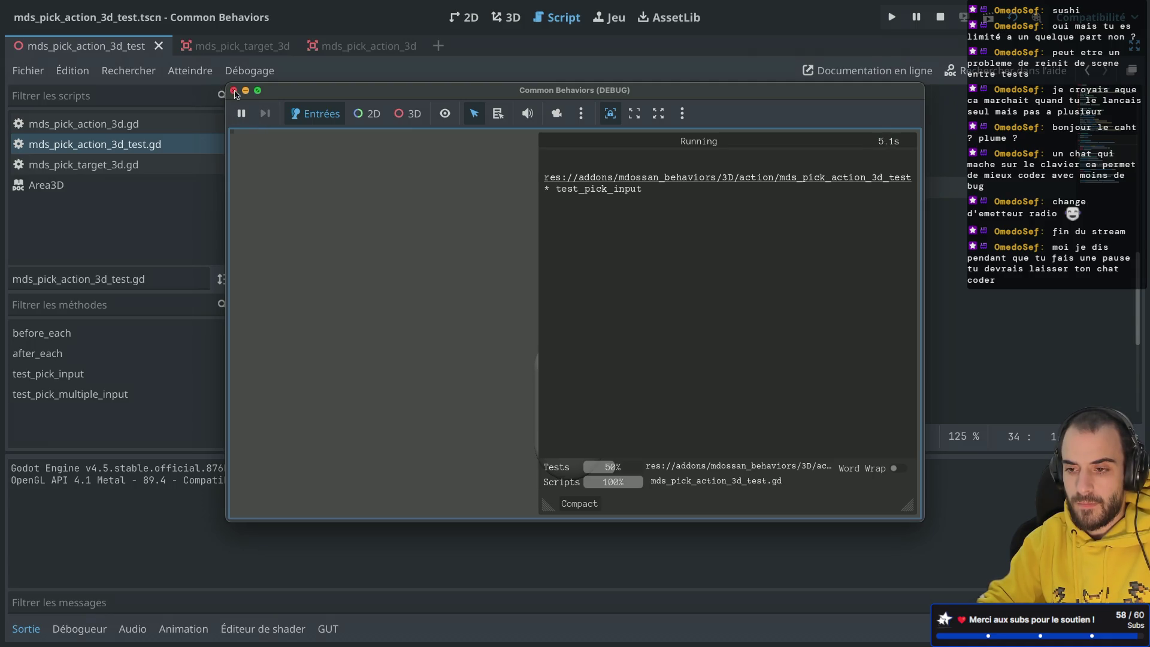
left_click(234, 91)
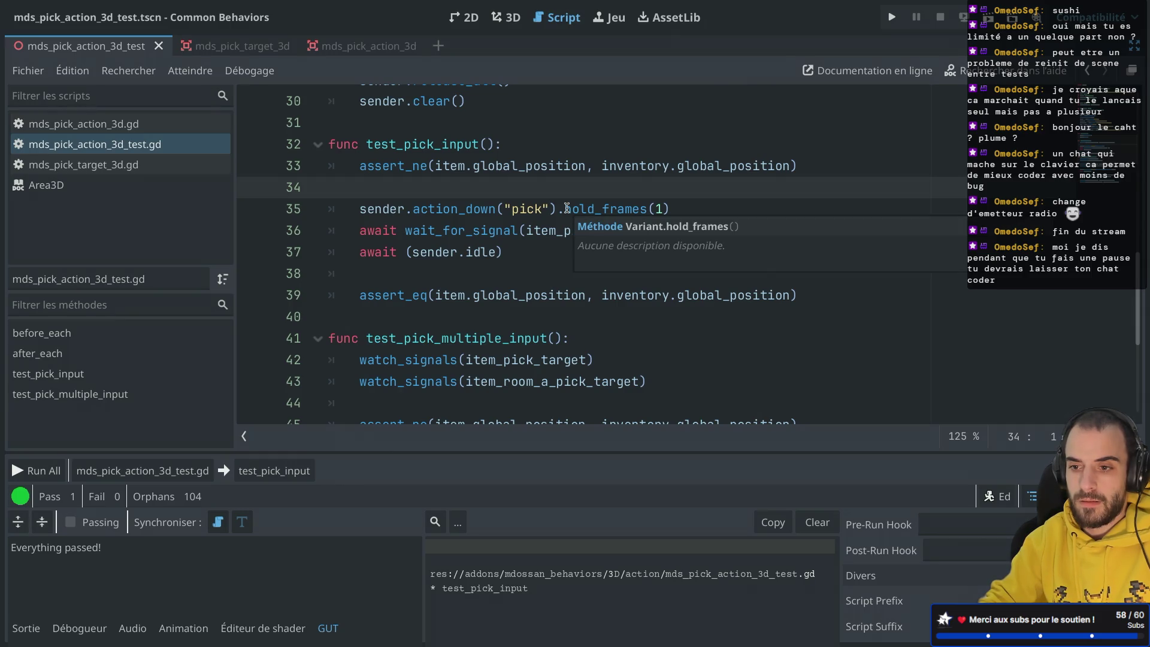
double_click(534, 209)
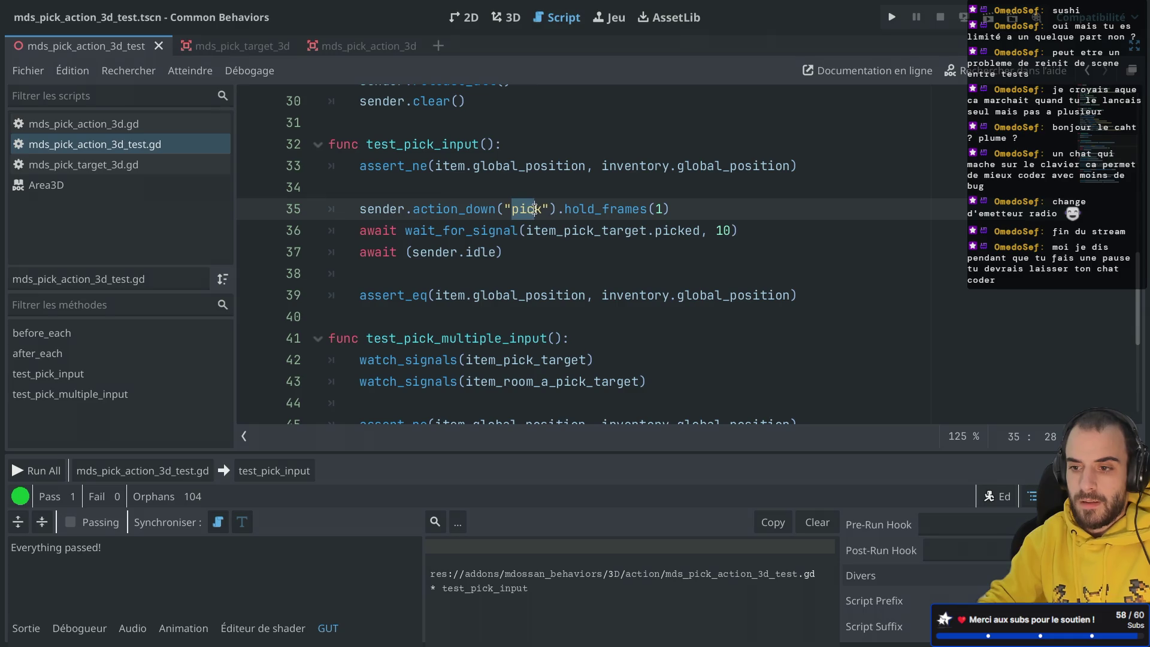
Change hold_frames(1) to hold_frames(10) and rerun test_pick_input.
left_click(661, 210)
type("0")
left_click(468, 234)
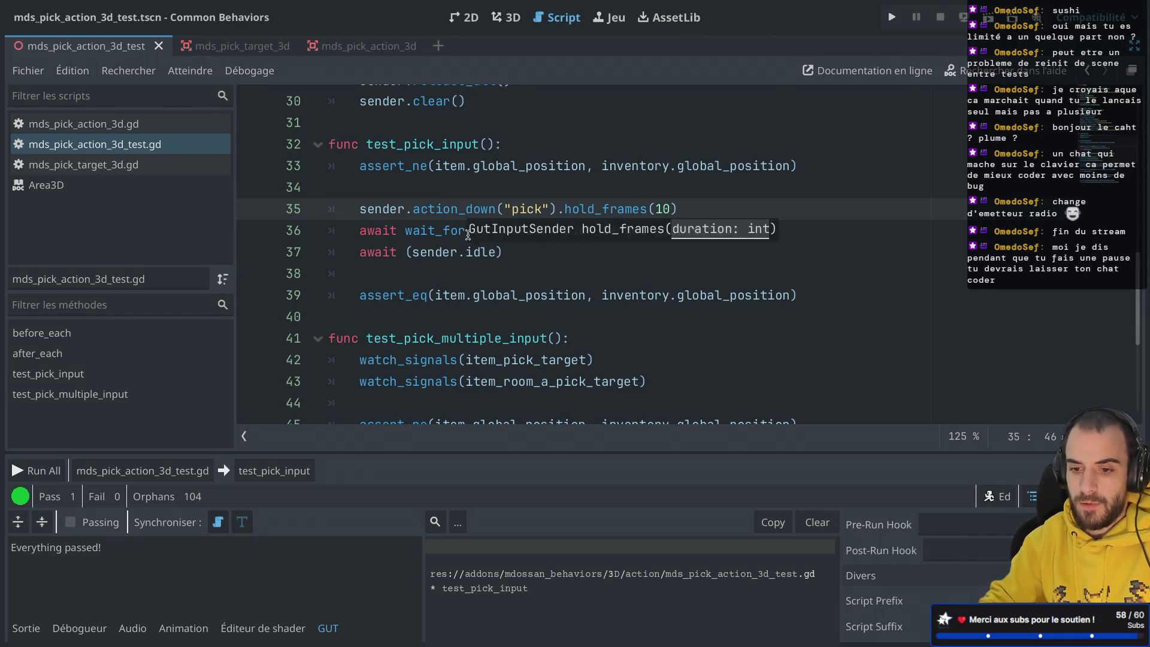
key("ctrl+shift+t")
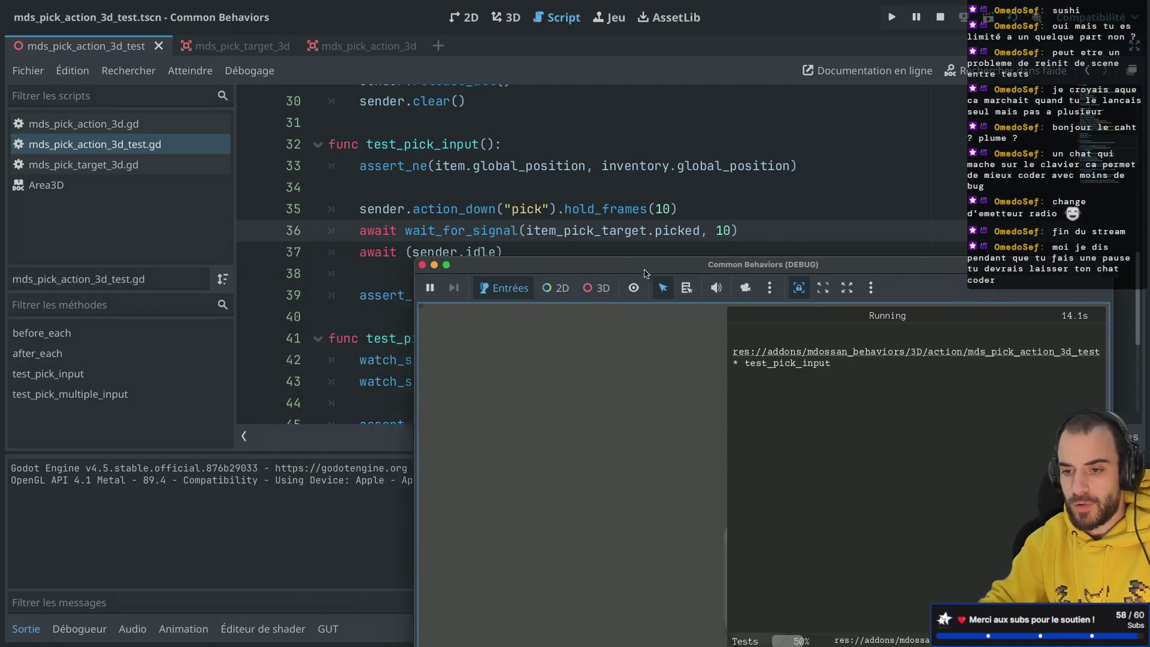
left_click(446, 305)
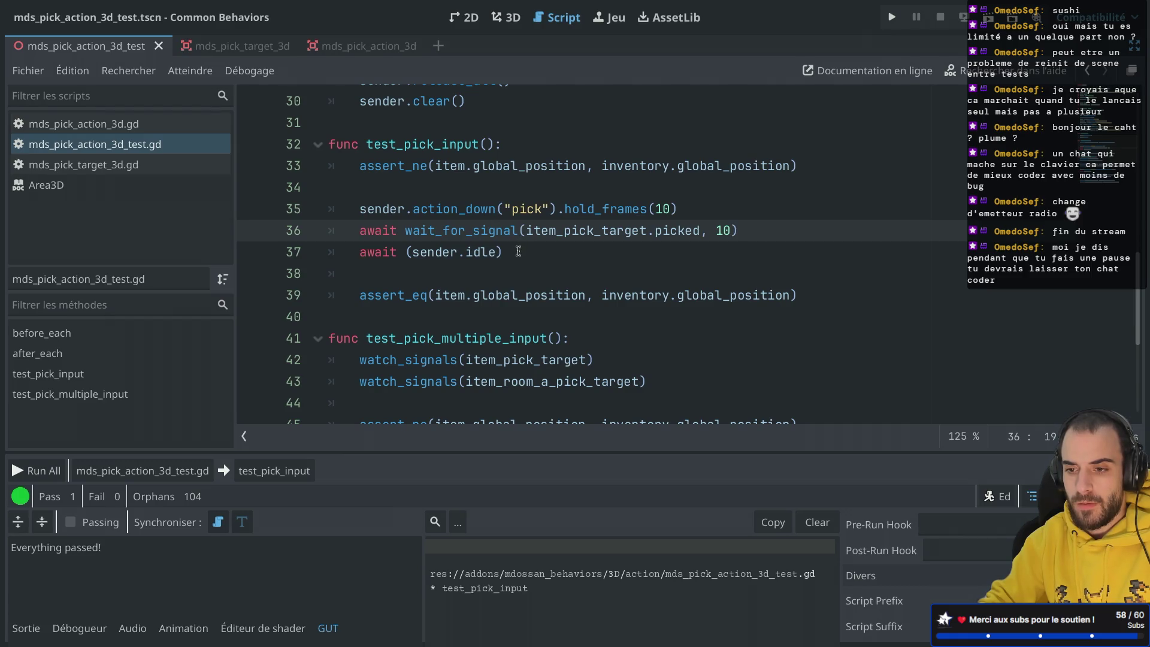
Move the wait_for_signal line below await (sender.idle) and rerun the test.
left_click(749, 232)
key("shift+Up")
key("ctrl+x")
key("Down")
key("ctrl+v")
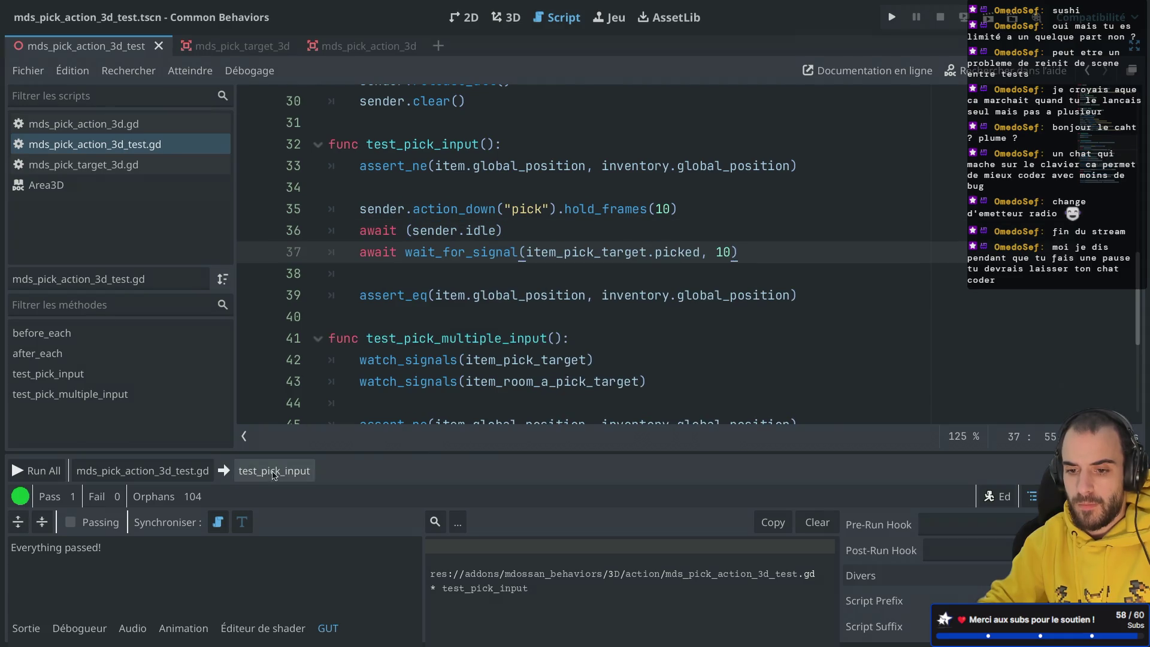
left_click(281, 471)
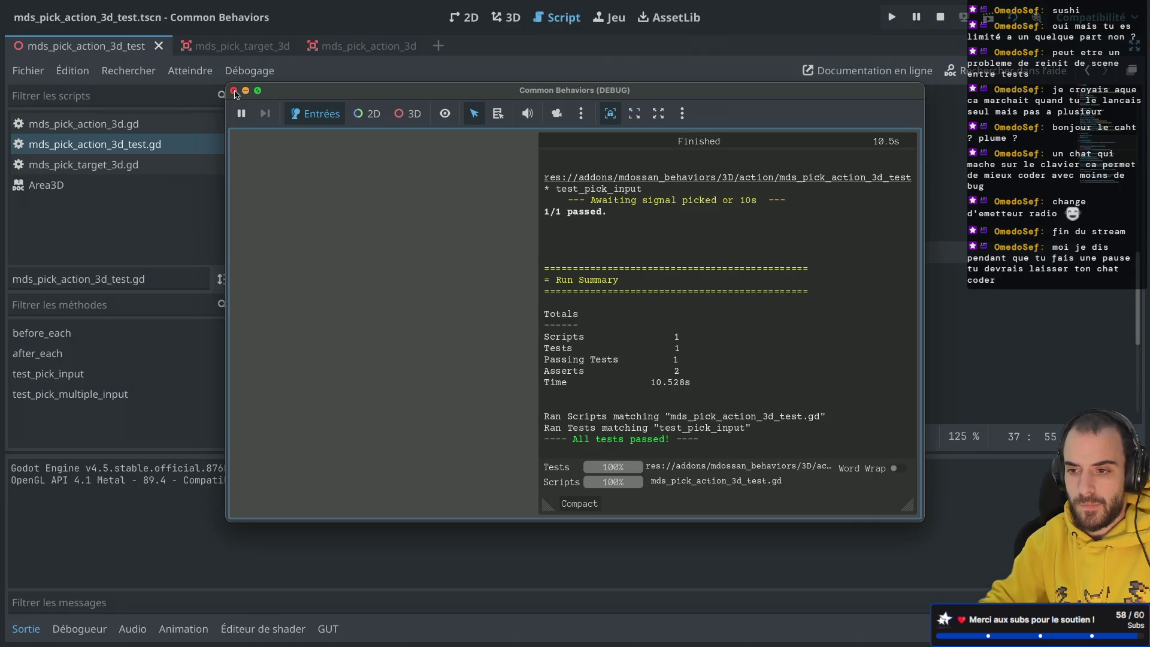
left_click(233, 90)
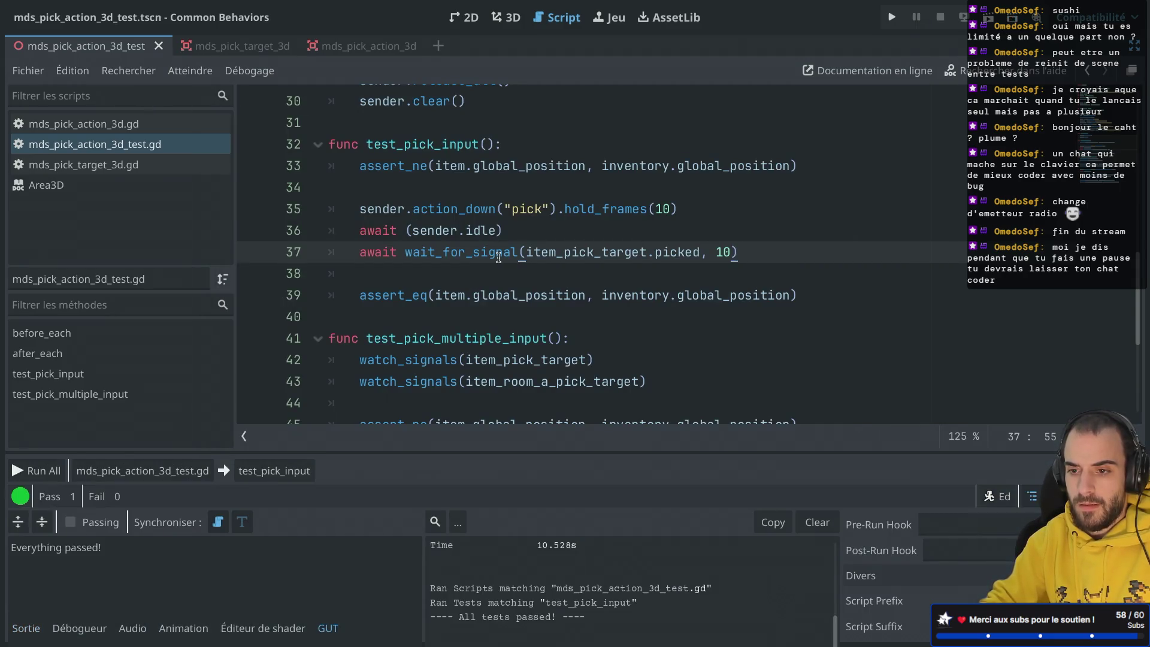
Check the wait_for_signal docs, then select action_up("pick") on line 48 of test_pick_multiple_input.
mouse_move(499, 257)
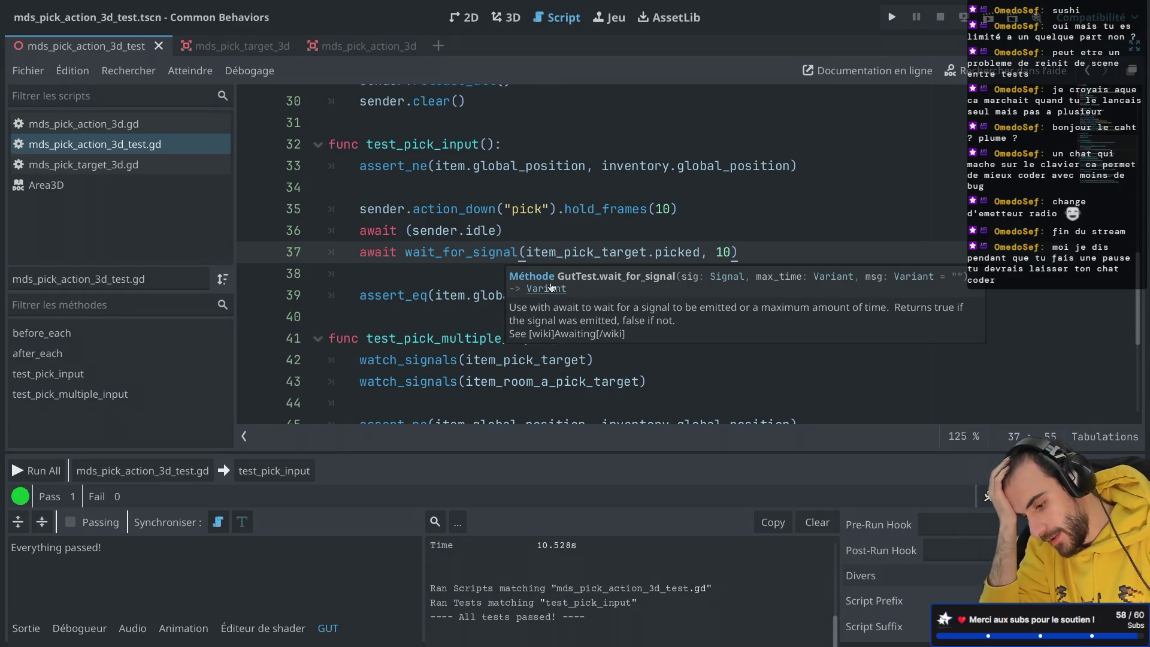
key("ctrl+Right")
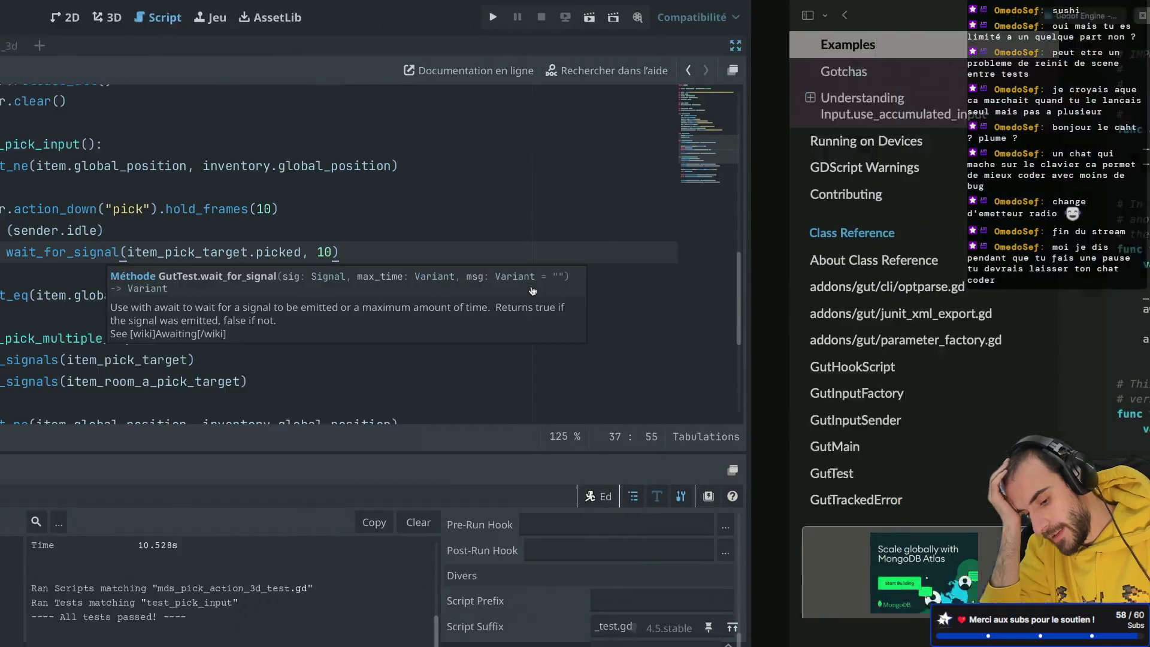
key("ctrl+Left")
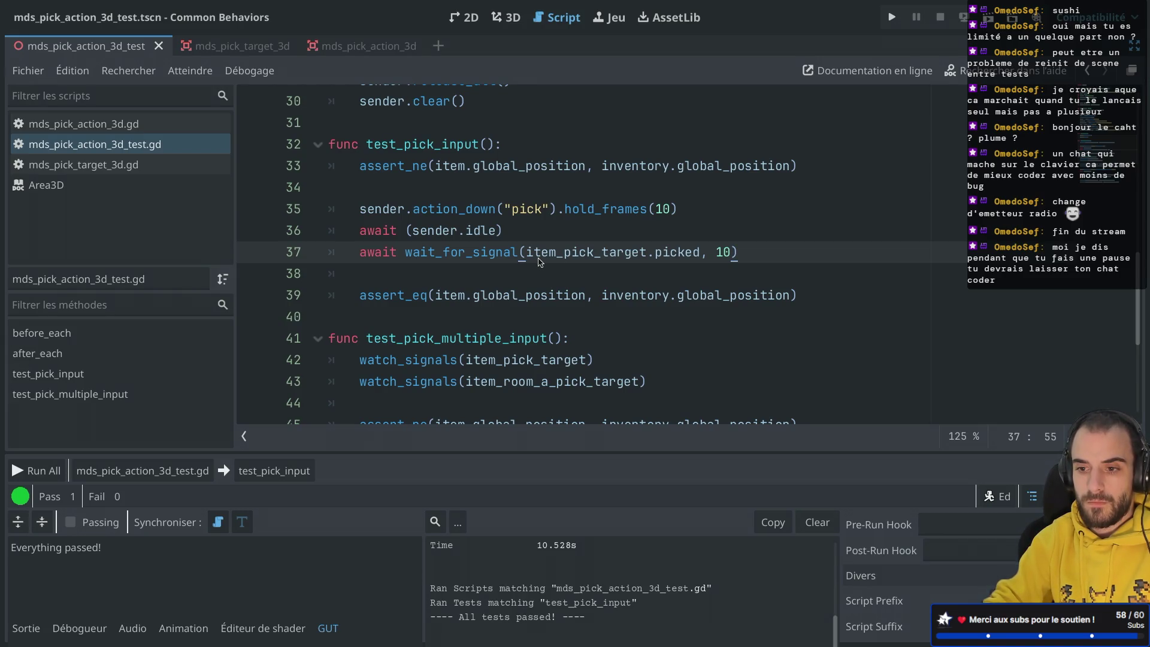
scroll(538, 262, "down", 4)
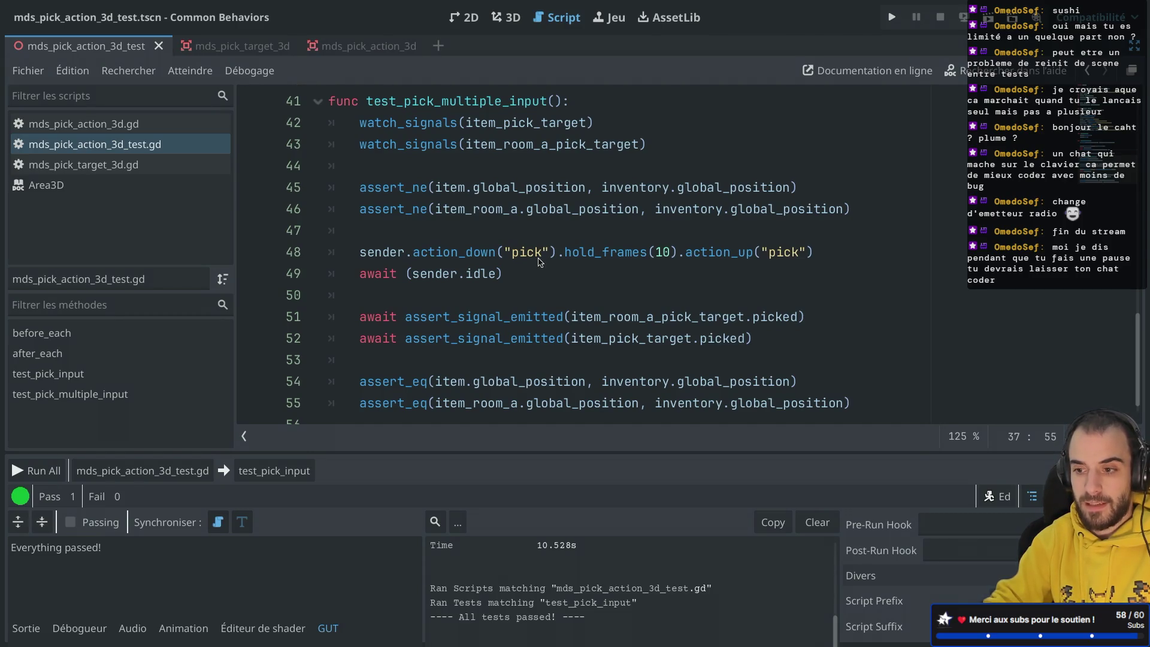
left_click_drag(678, 252, 838, 252)
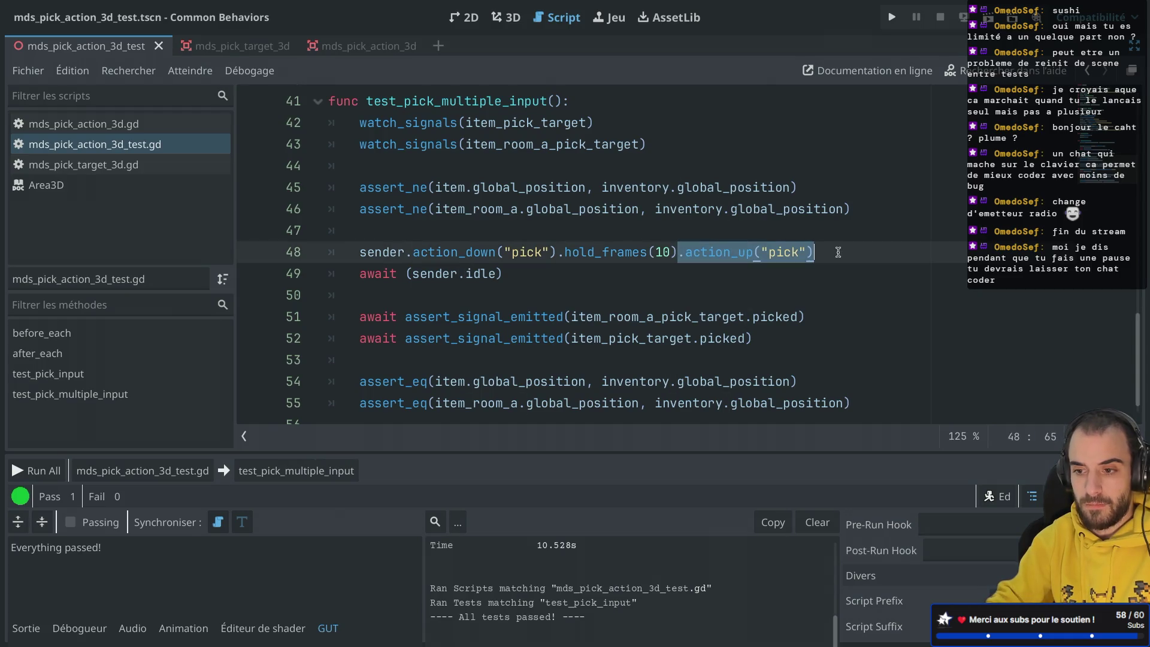
Remove the action_up call and signal assertions, plus test_pick_input's wait_for_signal line.
key("BackSpace")
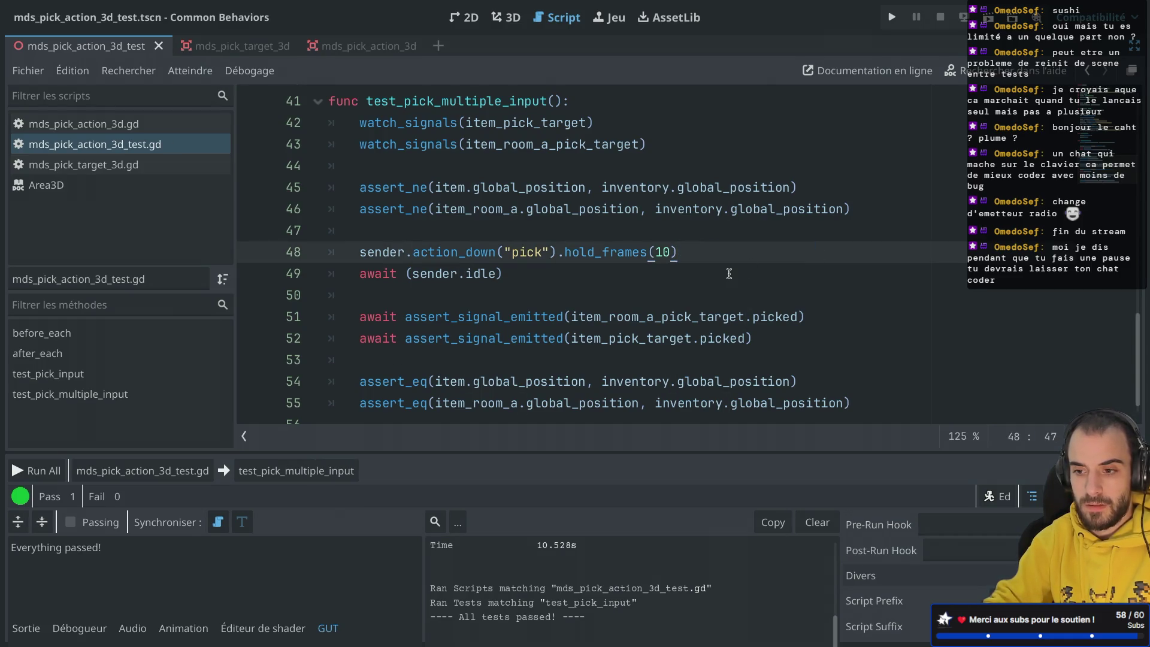
left_click_drag(778, 339, 770, 282)
key("BackSpace")
scroll(770, 282, "up", 3)
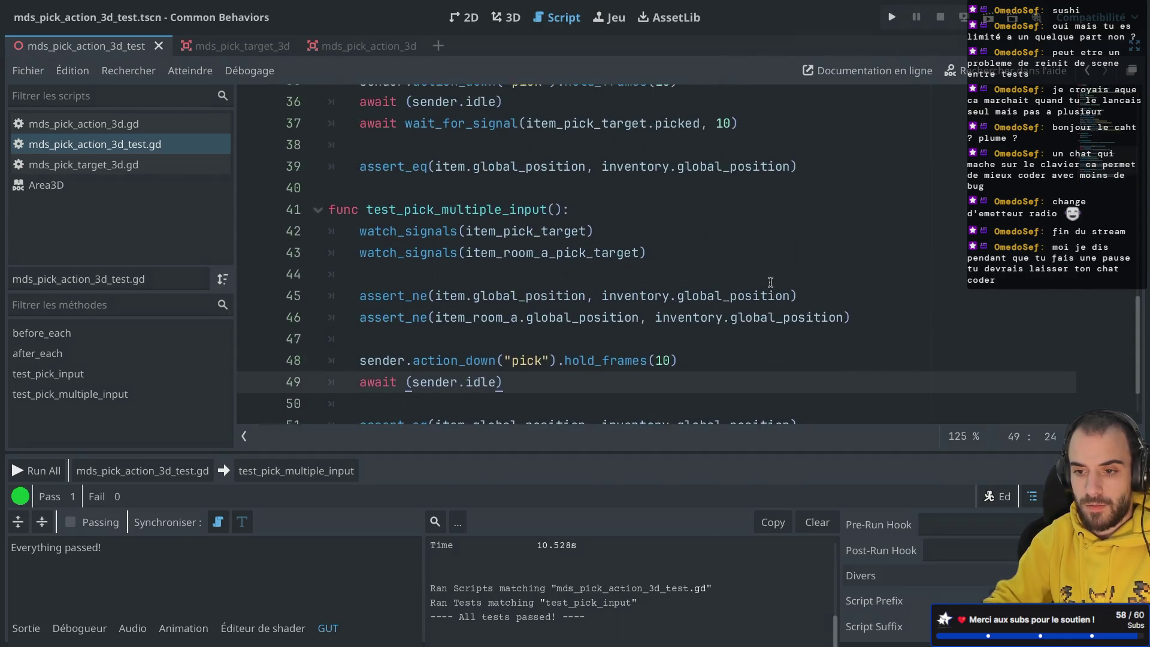
left_click_drag(762, 198, 753, 184)
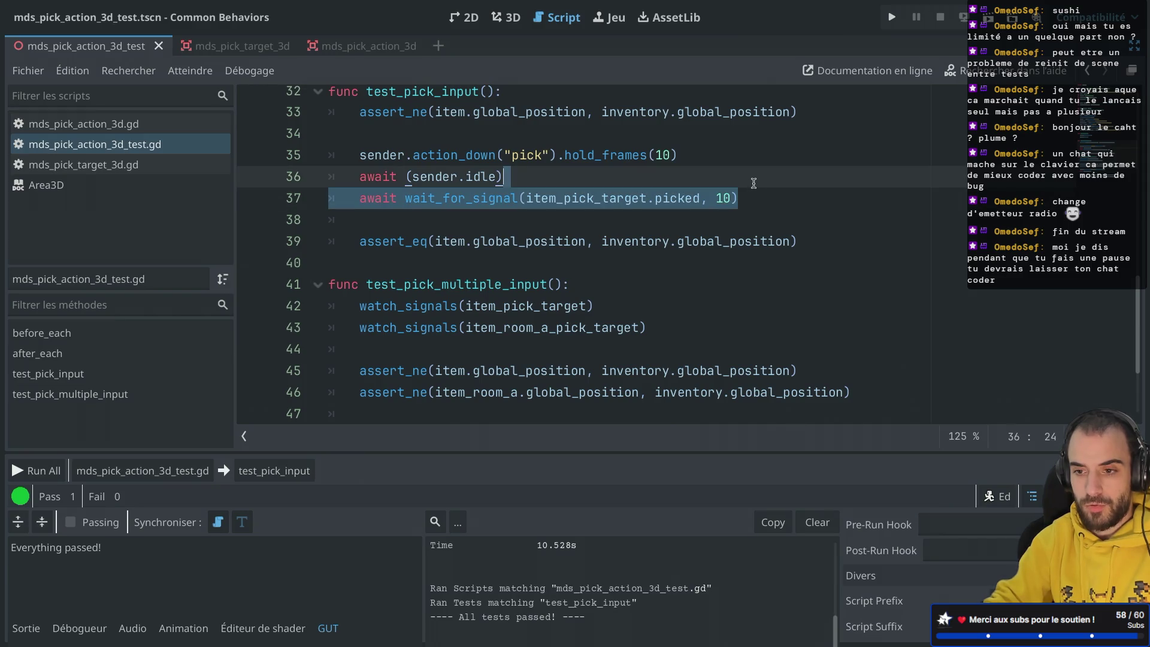
key("BackSpace")
scroll(753, 183, "down", 3)
Run test_pick_multiple_input alone, close the window, then run the whole script.
left_click(534, 252)
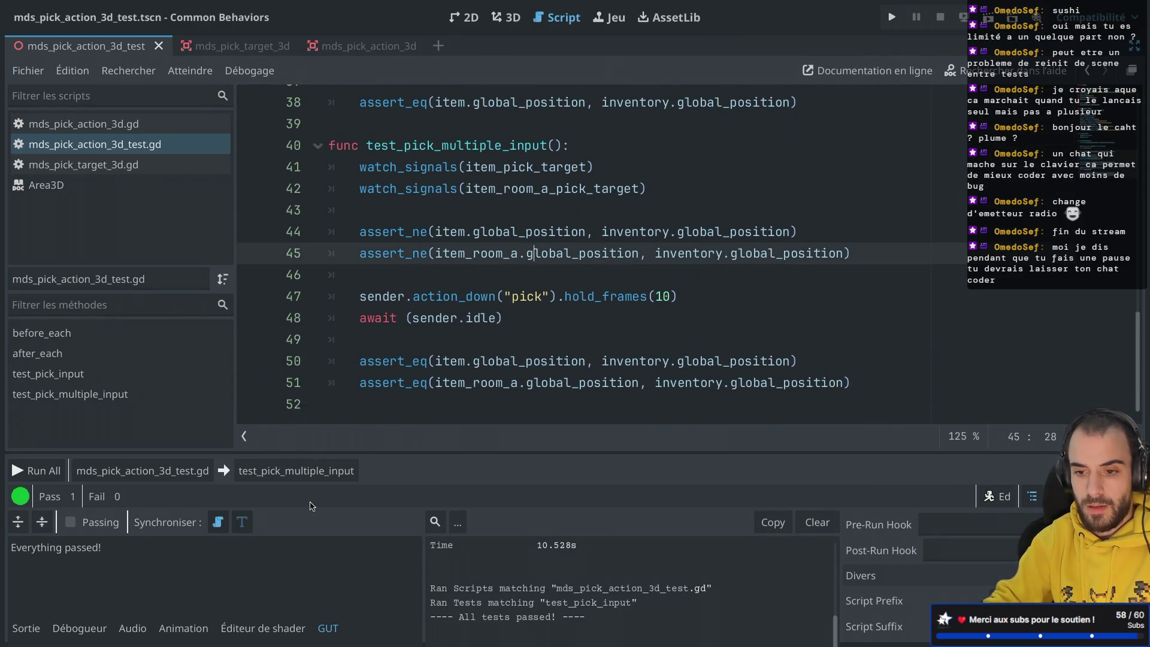
left_click(301, 474)
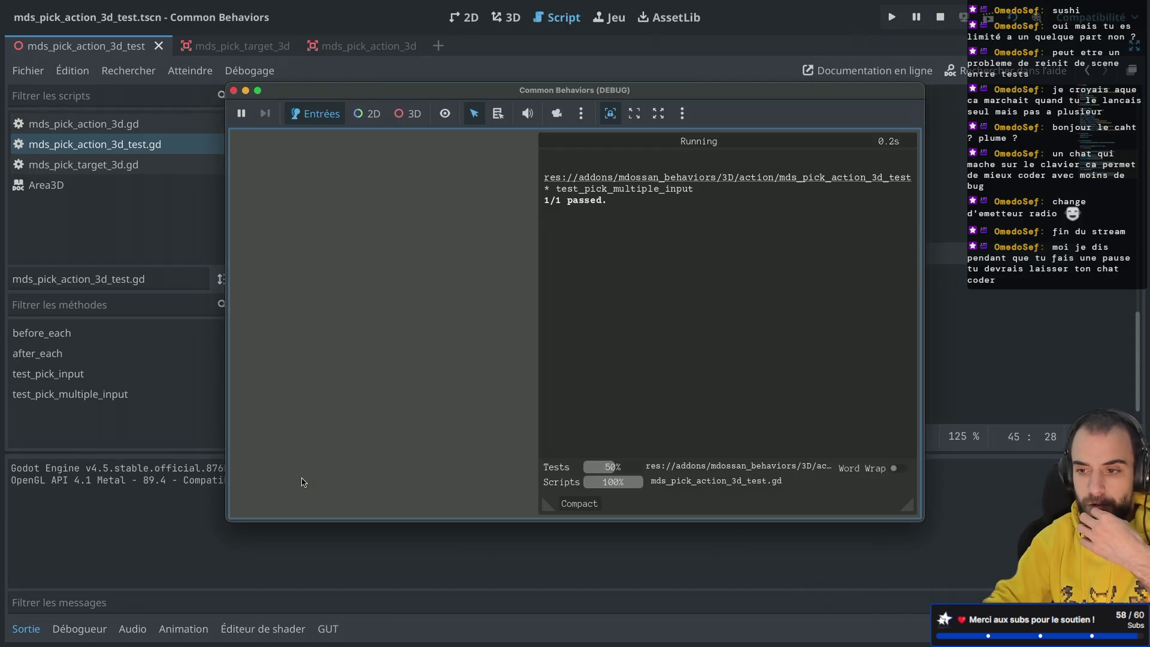
left_click_drag(241, 96, 241, 96)
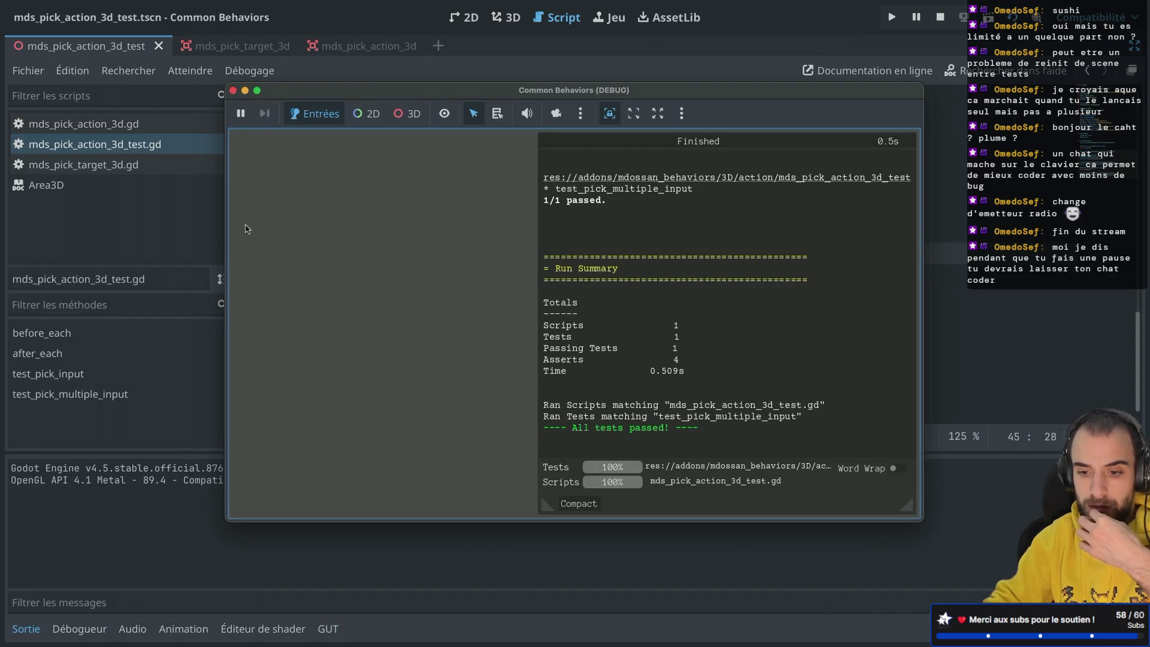
left_click(232, 90)
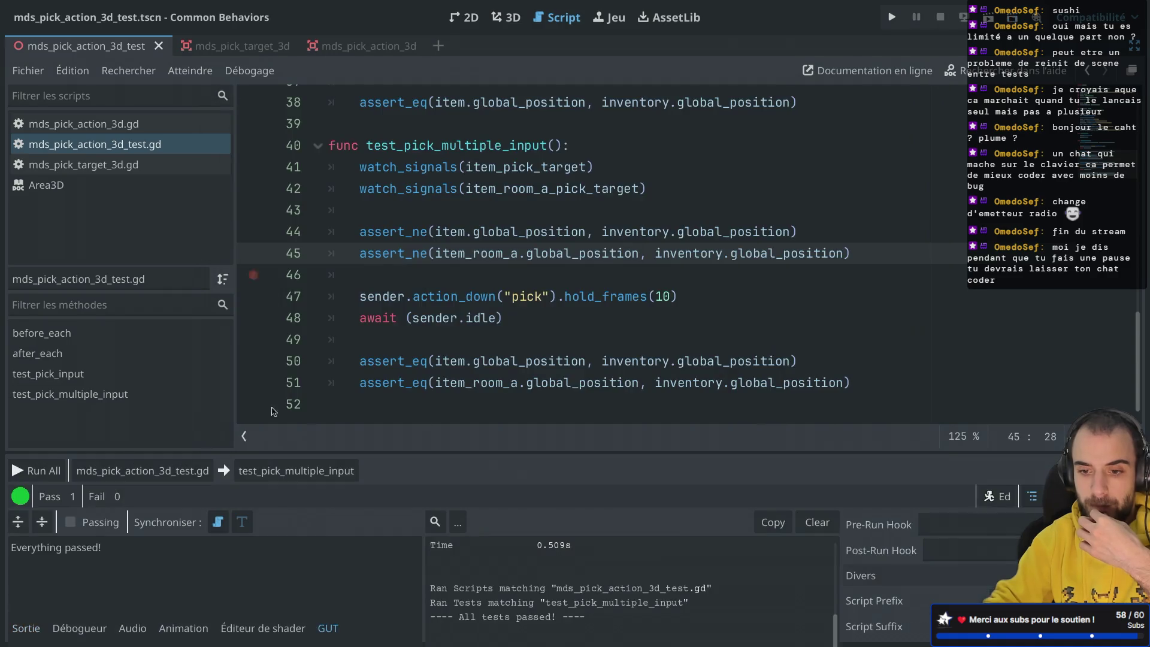
left_click(179, 472)
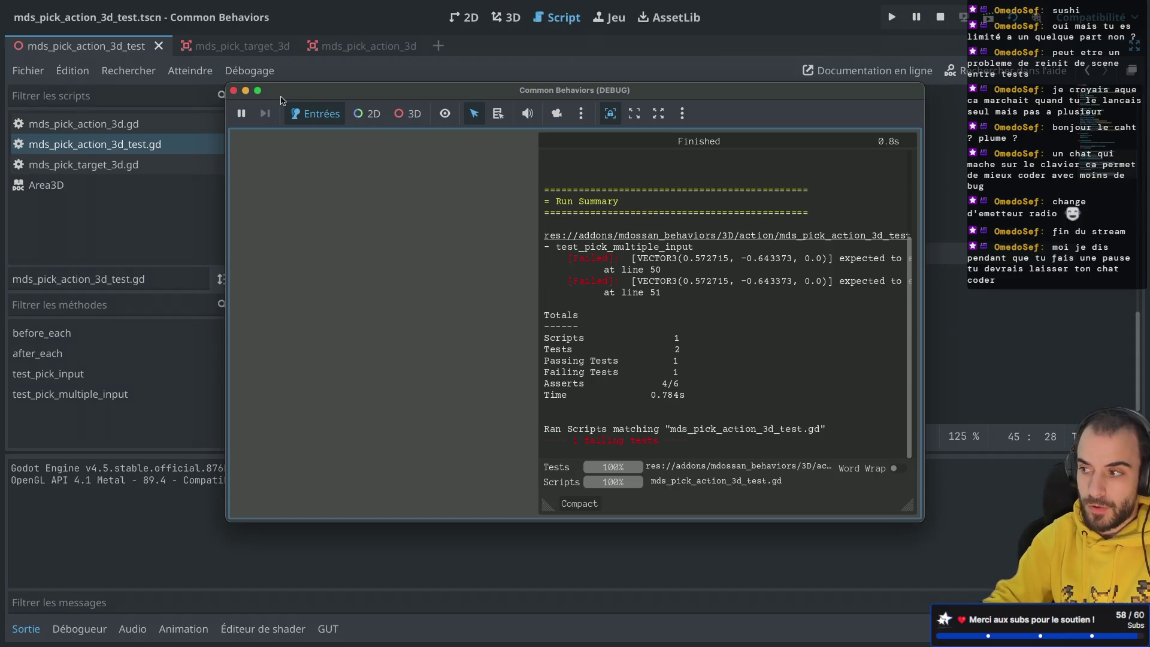
Close the test window, then view and dismiss the instantiate documentation on line 18.
left_click(233, 91)
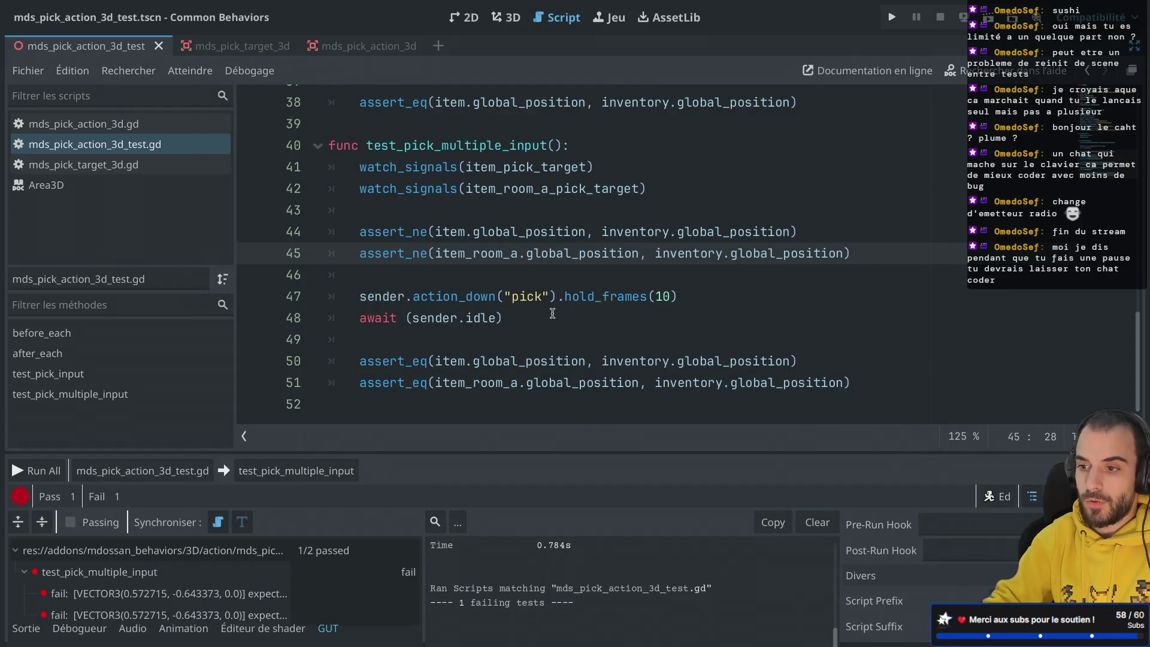
scroll(552, 313, "down", 1)
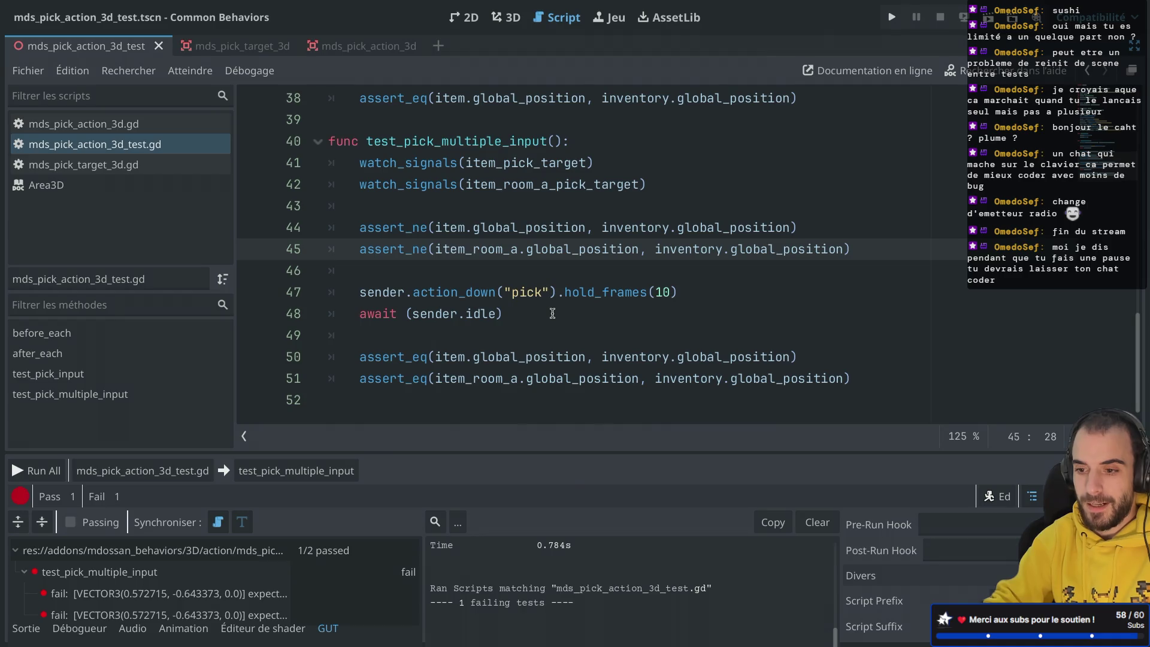
scroll(553, 314, "up", 4)
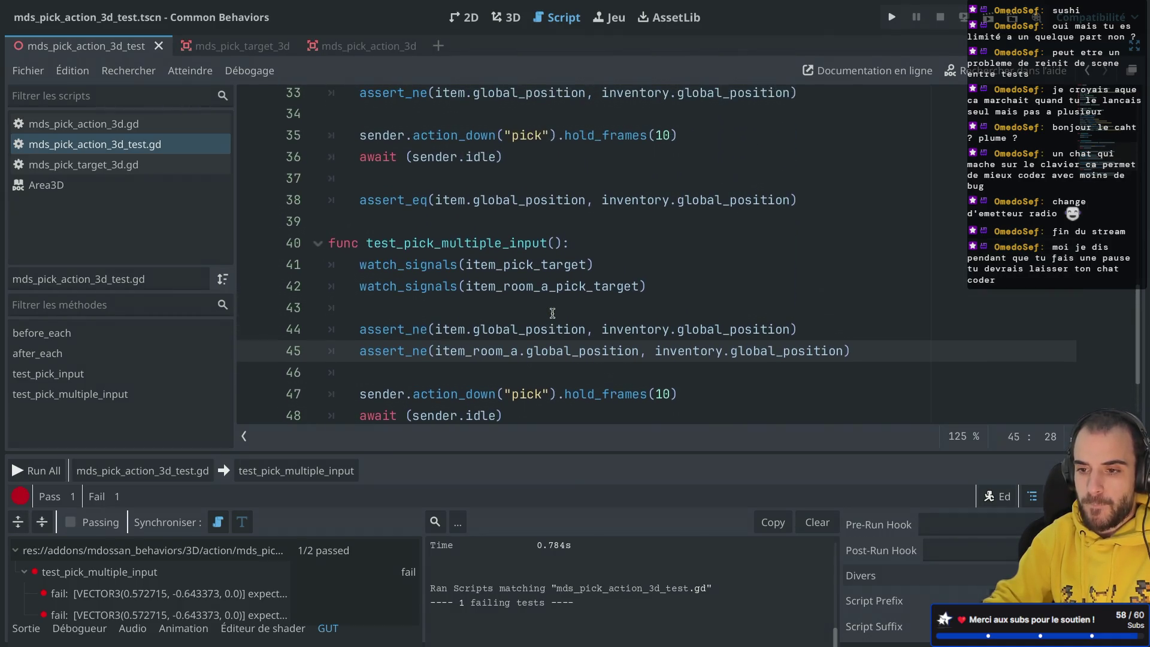
scroll(552, 313, "up", 3)
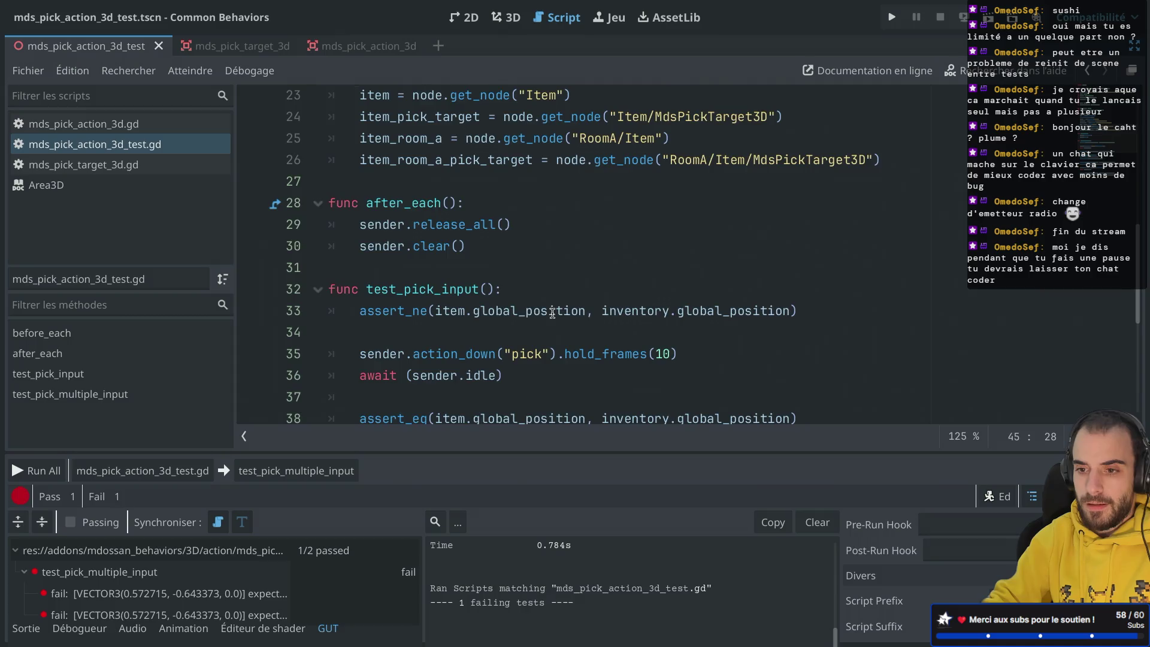
scroll(553, 313, "up", 3)
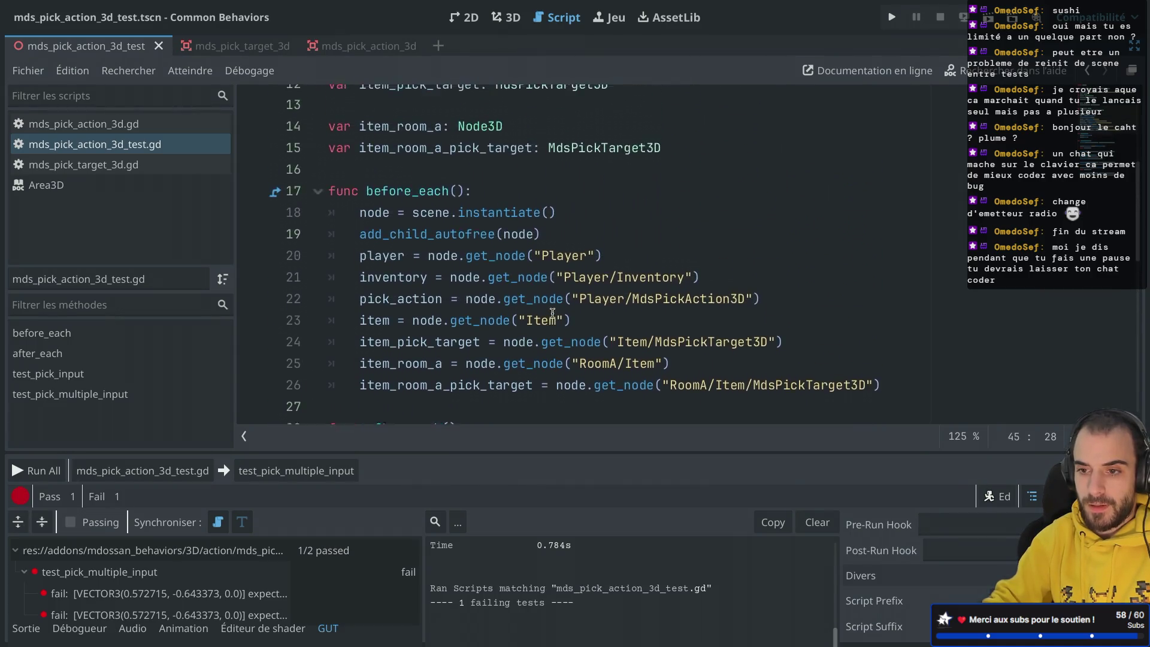
double_click(463, 262)
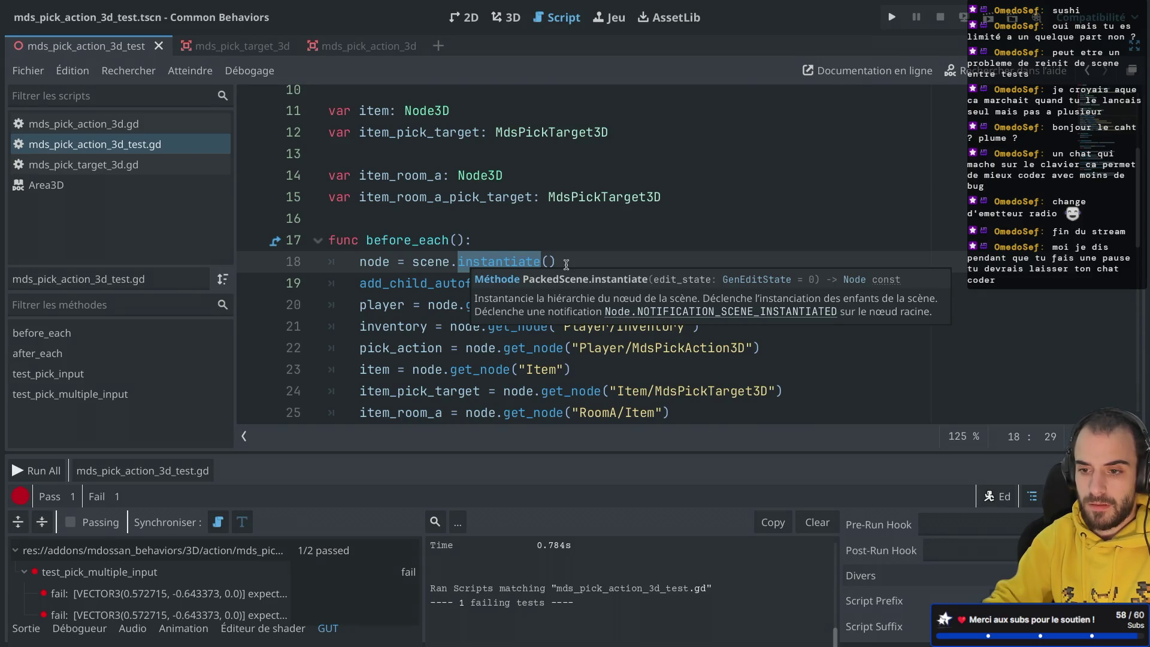
scroll(566, 265, "down", 1)
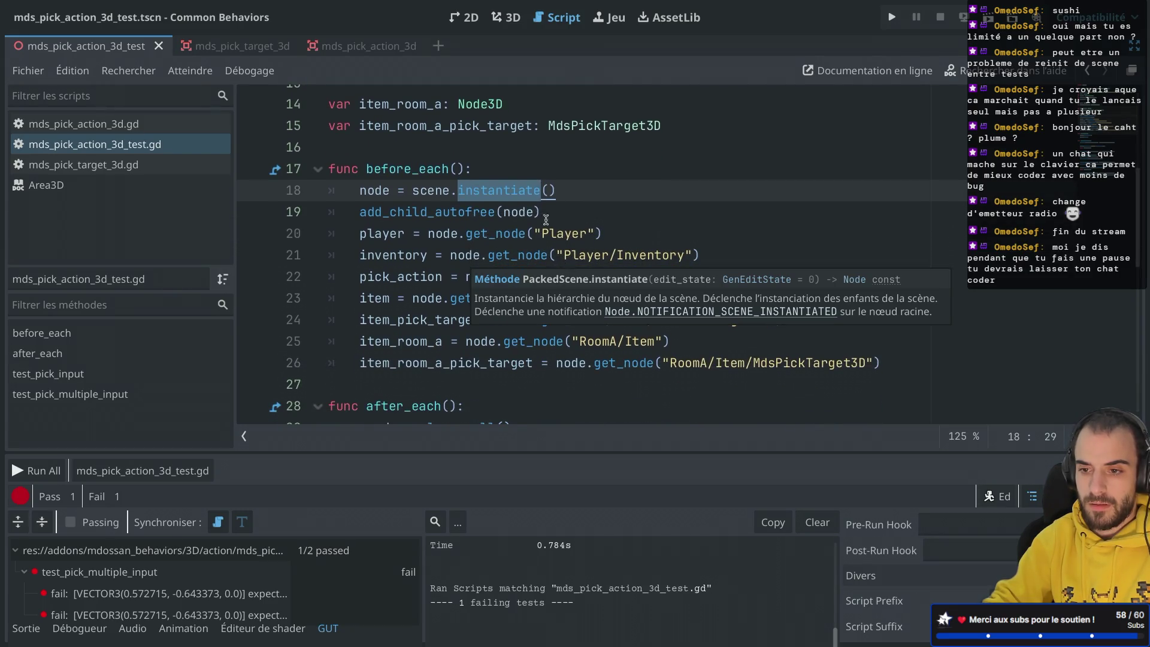
left_click(456, 211)
double_click(456, 212)
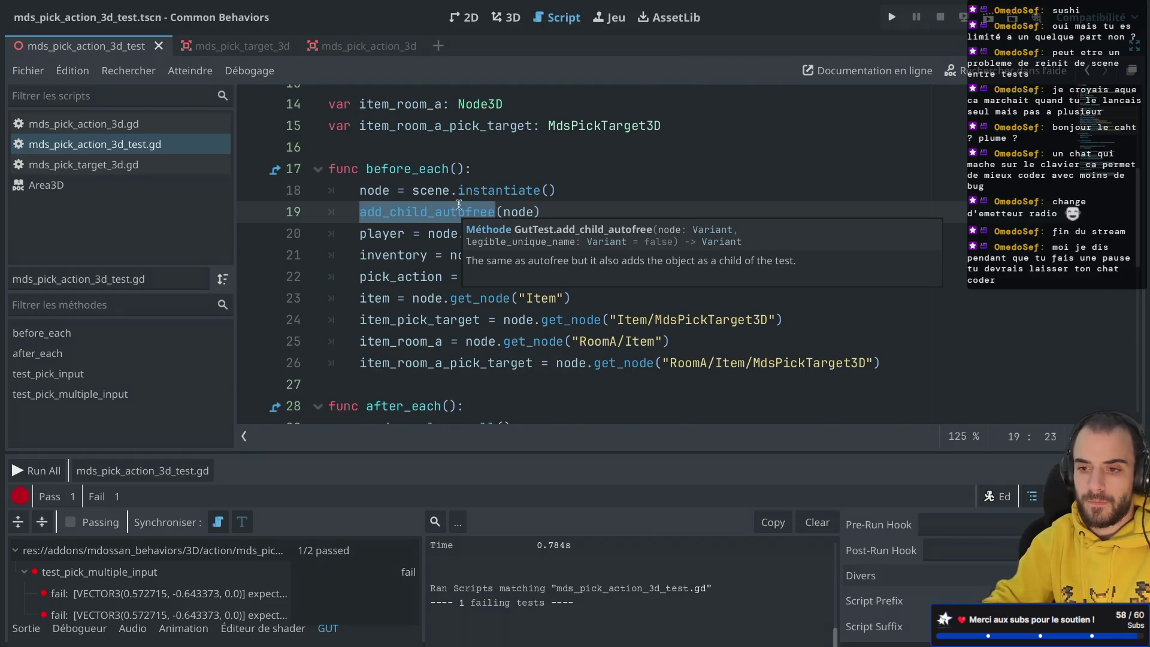
left_click(488, 177)
scroll(488, 177, "down", 2)
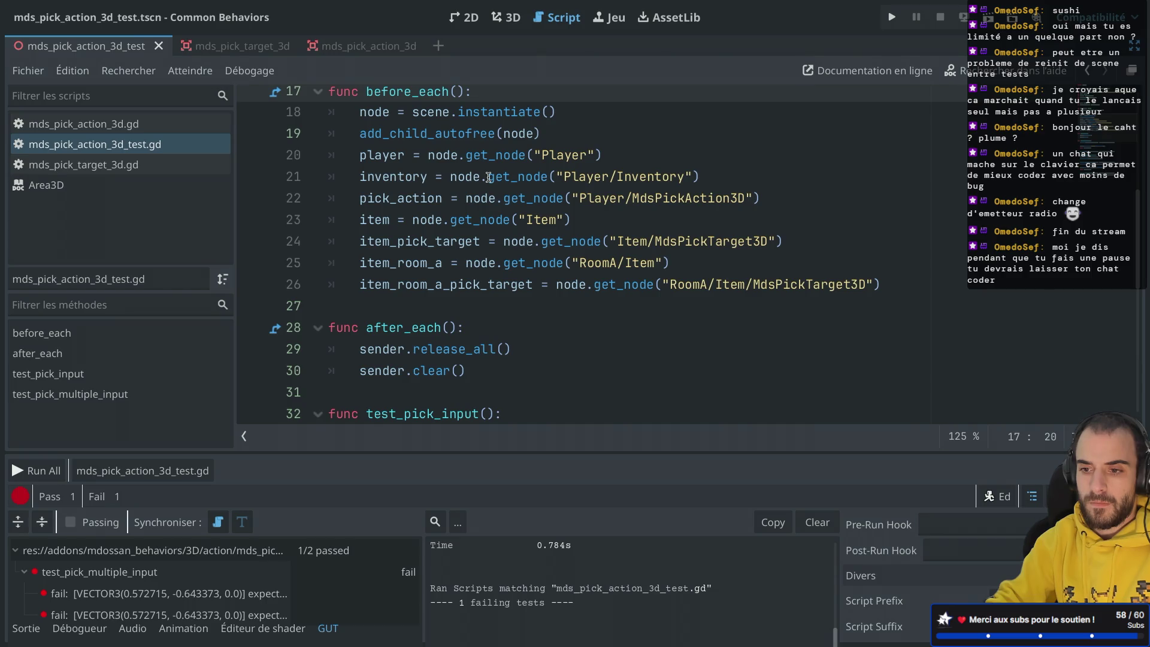
scroll(488, 177, "up", 2)
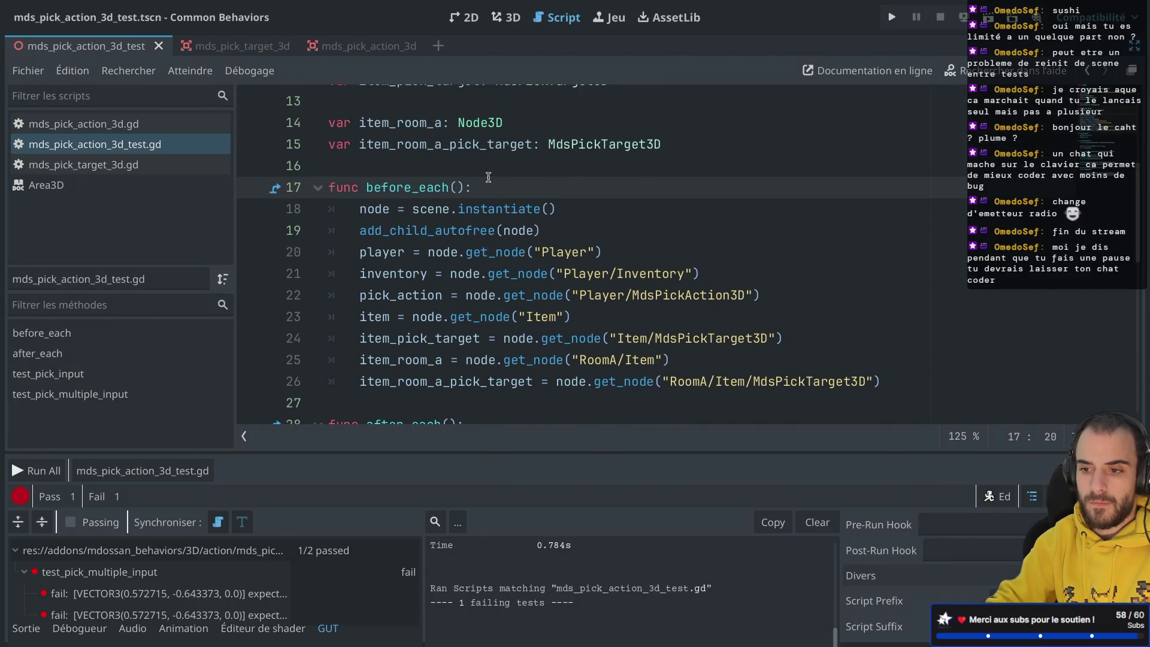
scroll(488, 177, "up", 5)
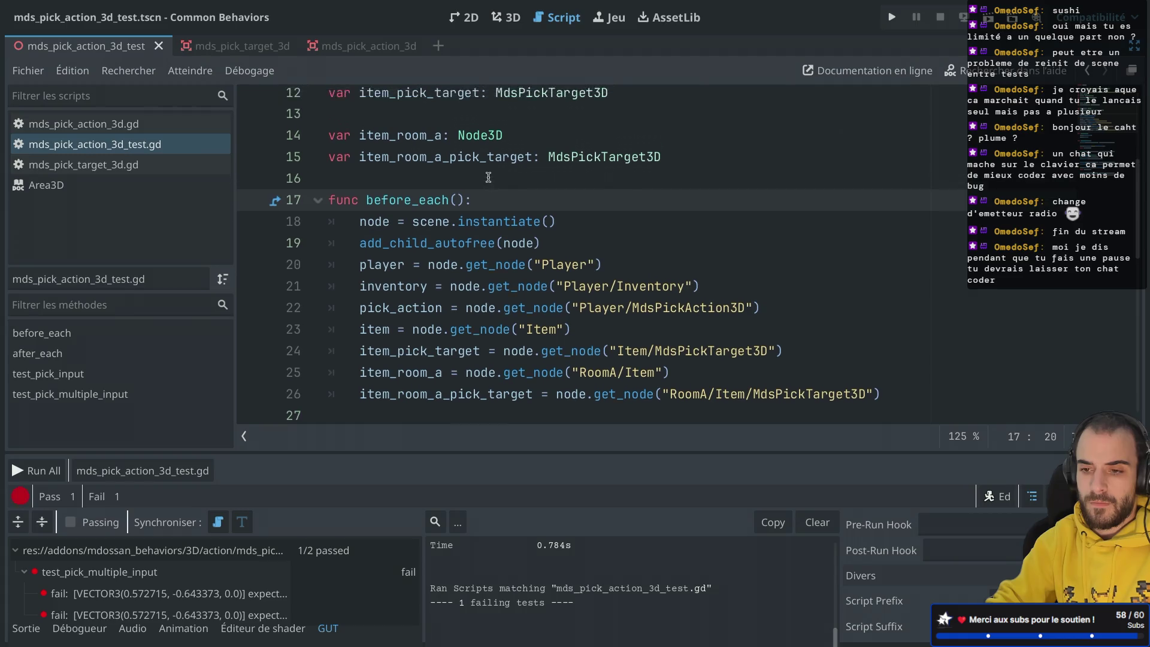
scroll(489, 177, "up", 2)
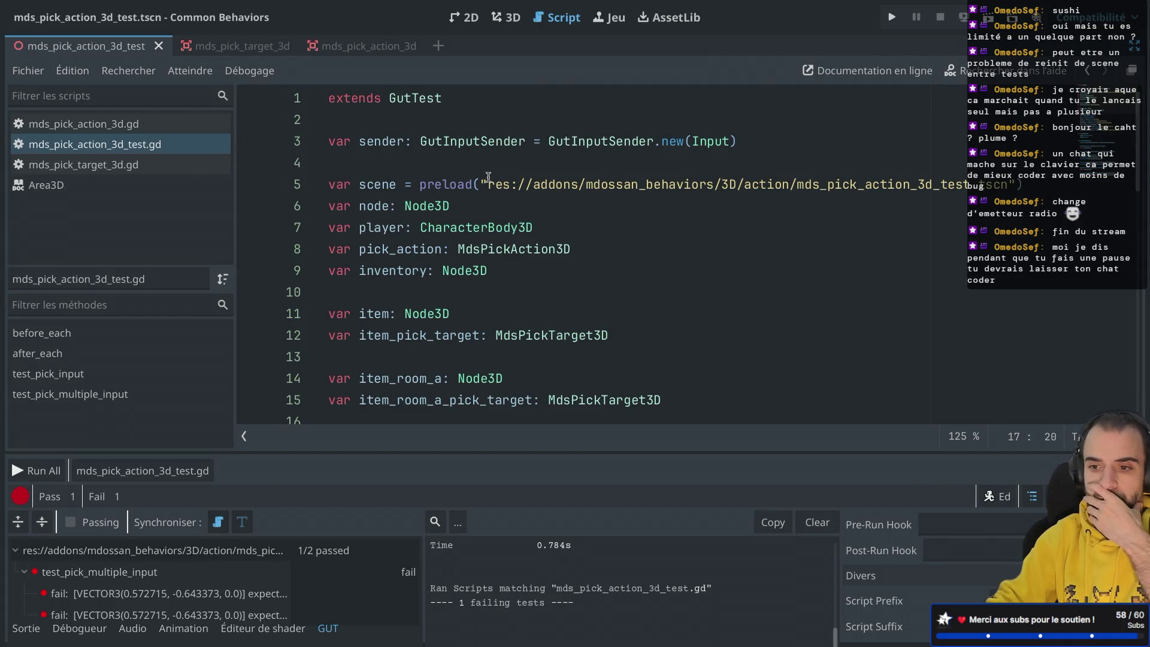
scroll(488, 177, "down", 15)
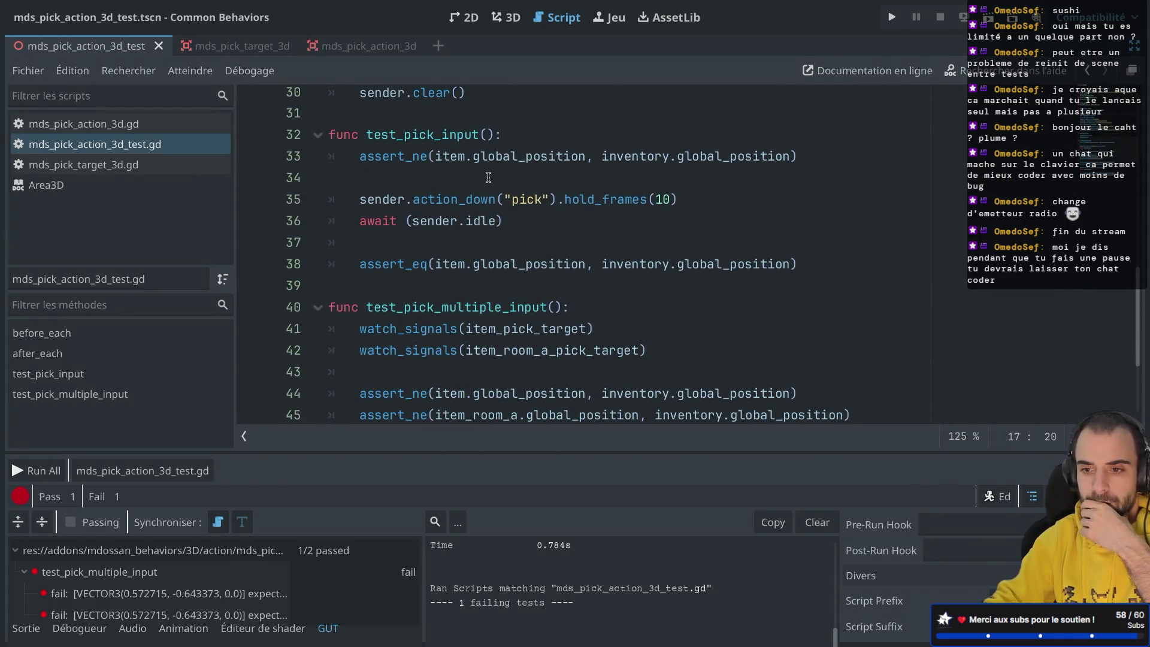
scroll(488, 178, "down", 4)
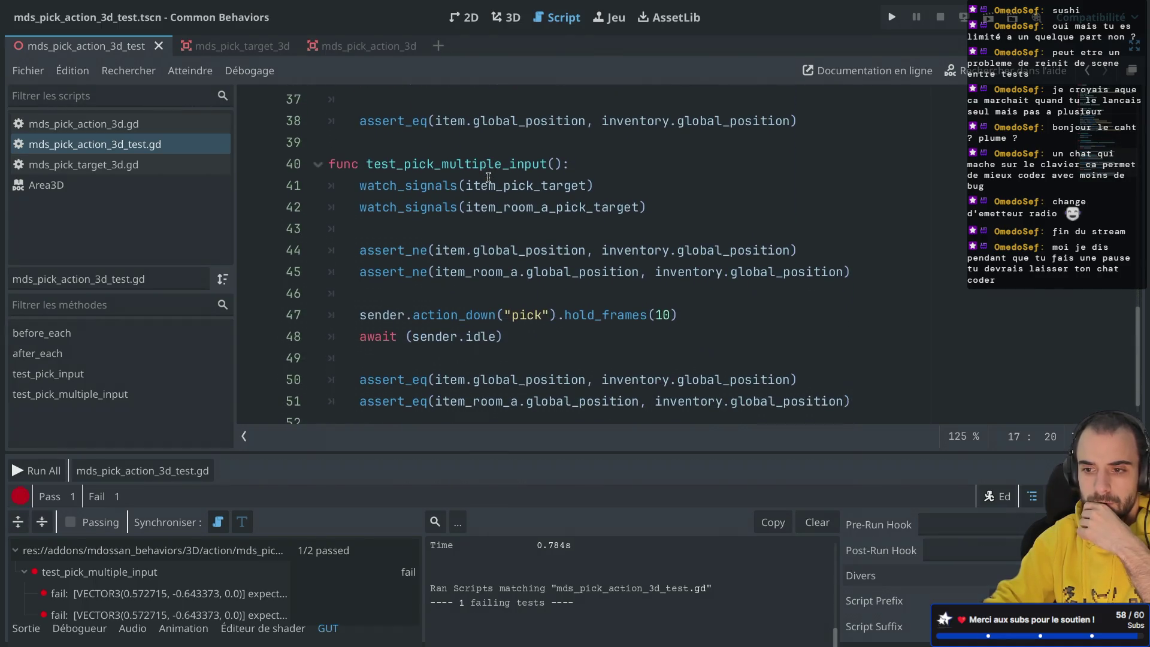
Delete the two watch_signals lines and the leftover blank line in test_pick_multiple_input.
double_click(488, 179)
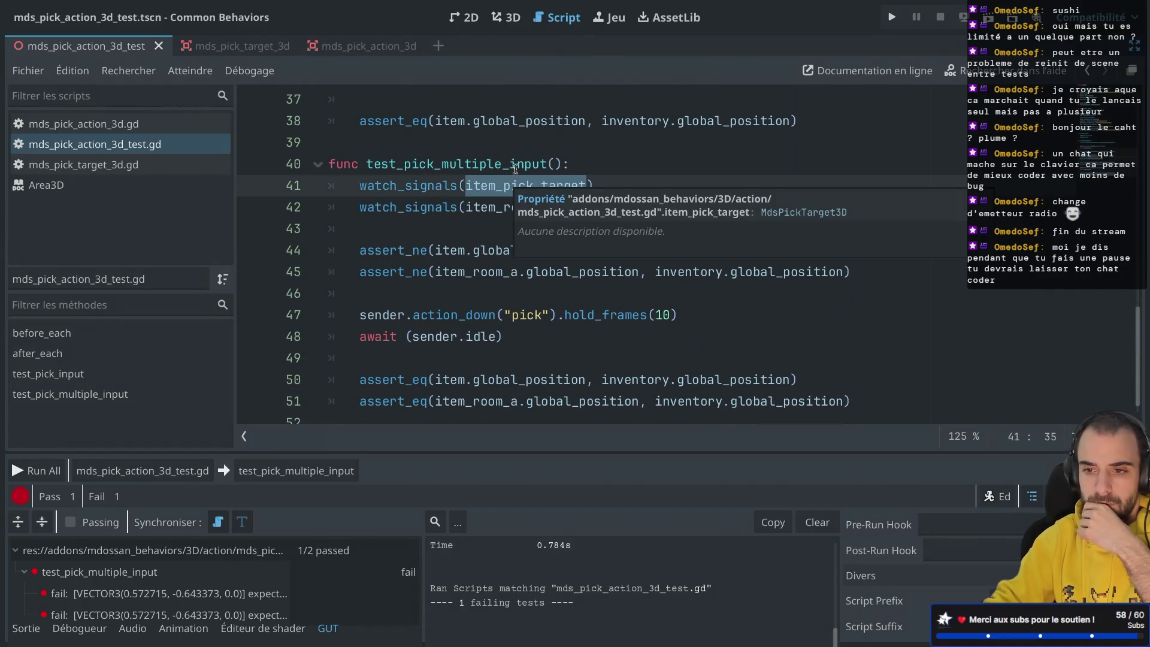
left_click(528, 146)
left_click_drag(660, 210, 660, 170)
key("BackSpace")
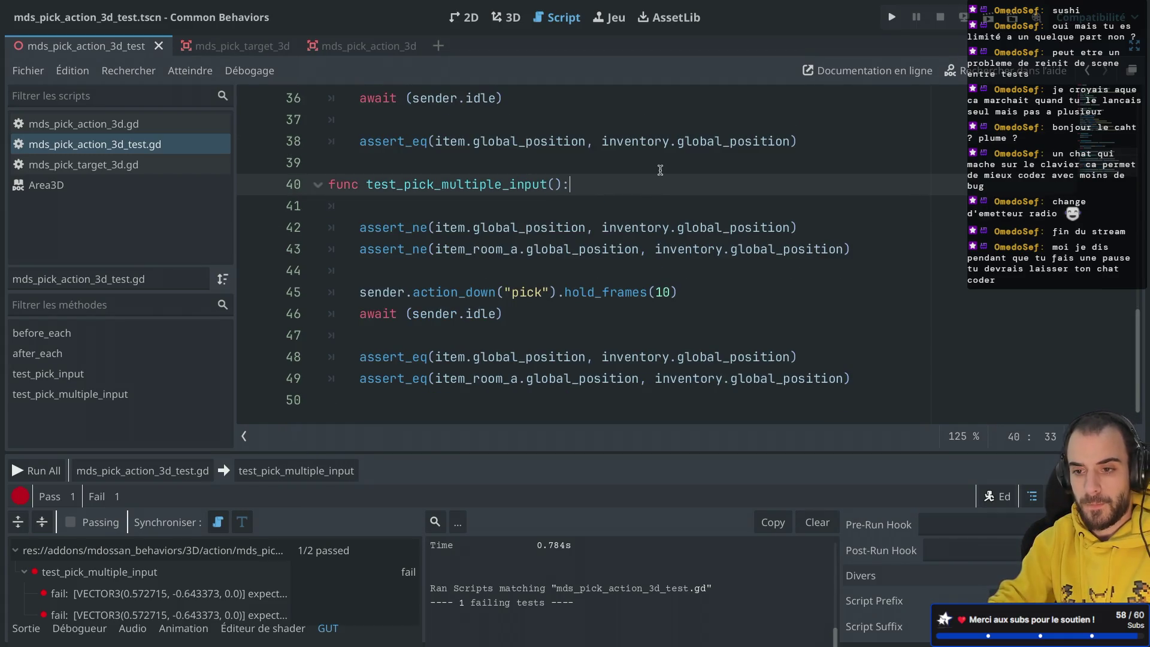
left_click(508, 201)
key("ctrl+shift+k")
Run test_pick_multiple_input alone and close the results window.
left_click(435, 229)
left_click(252, 471)
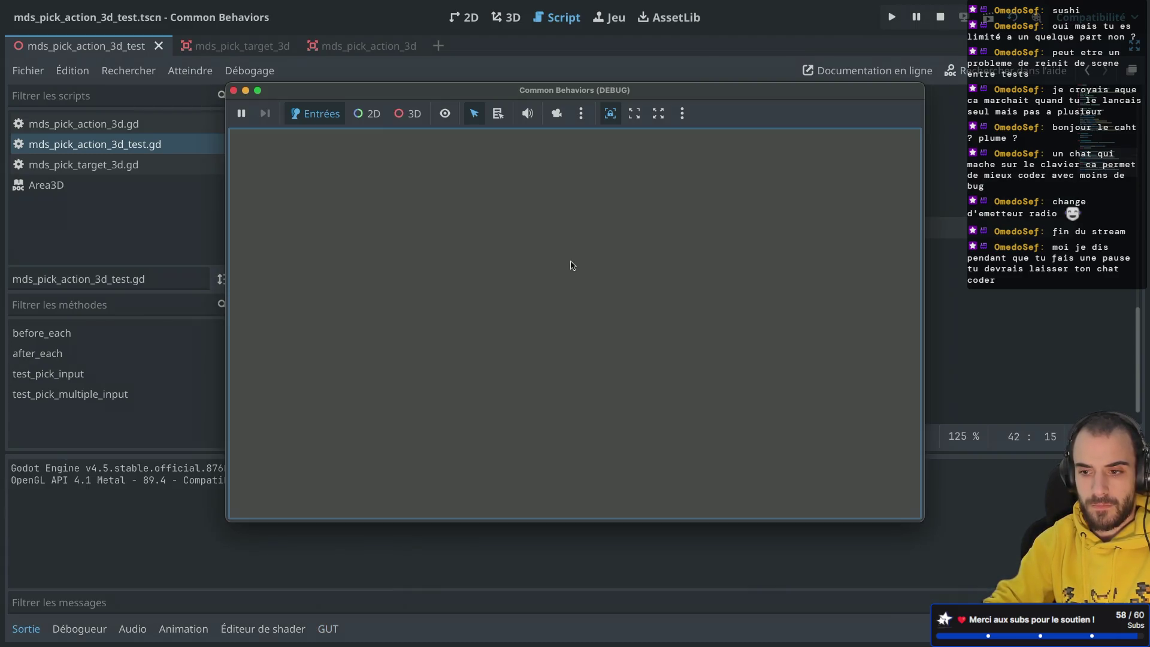
left_click(233, 90)
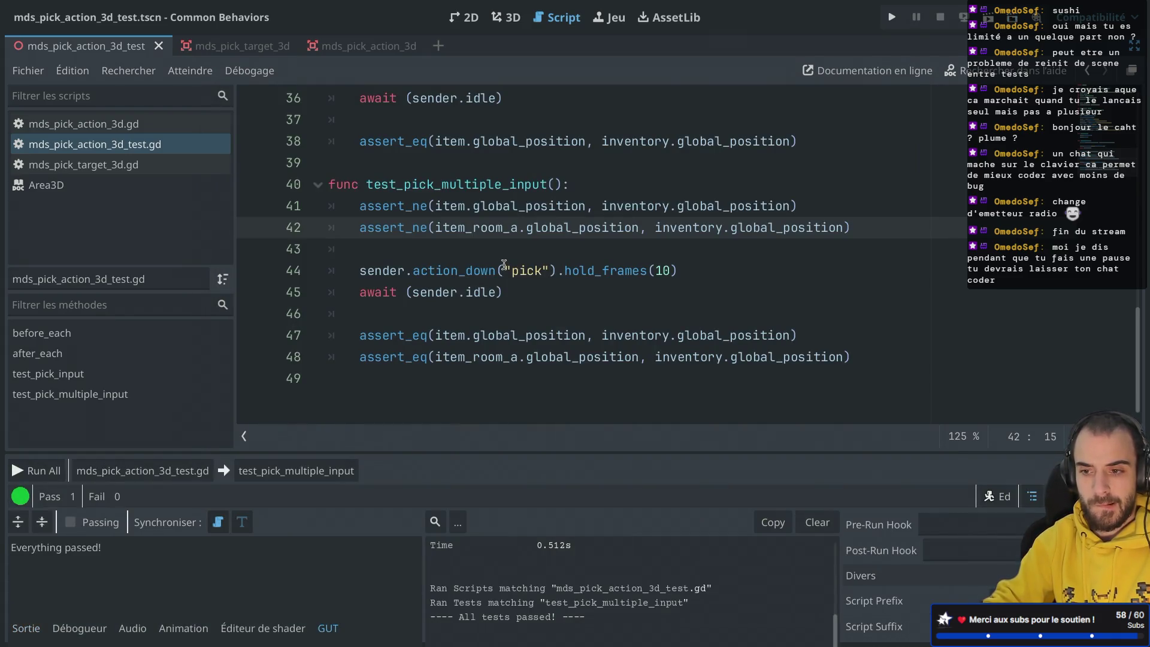
left_click(505, 265)
Review both pick tests from line 43, then exit distraction-free mode to restore the side docks.
left_click(470, 242)
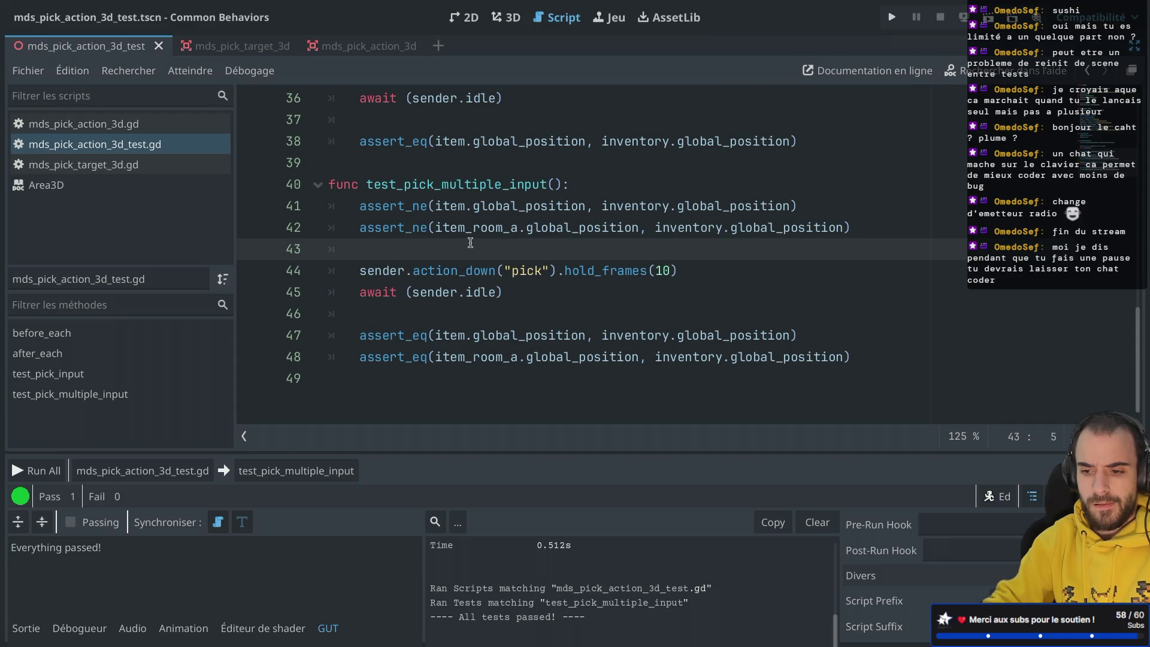
scroll(470, 242, "up", 3)
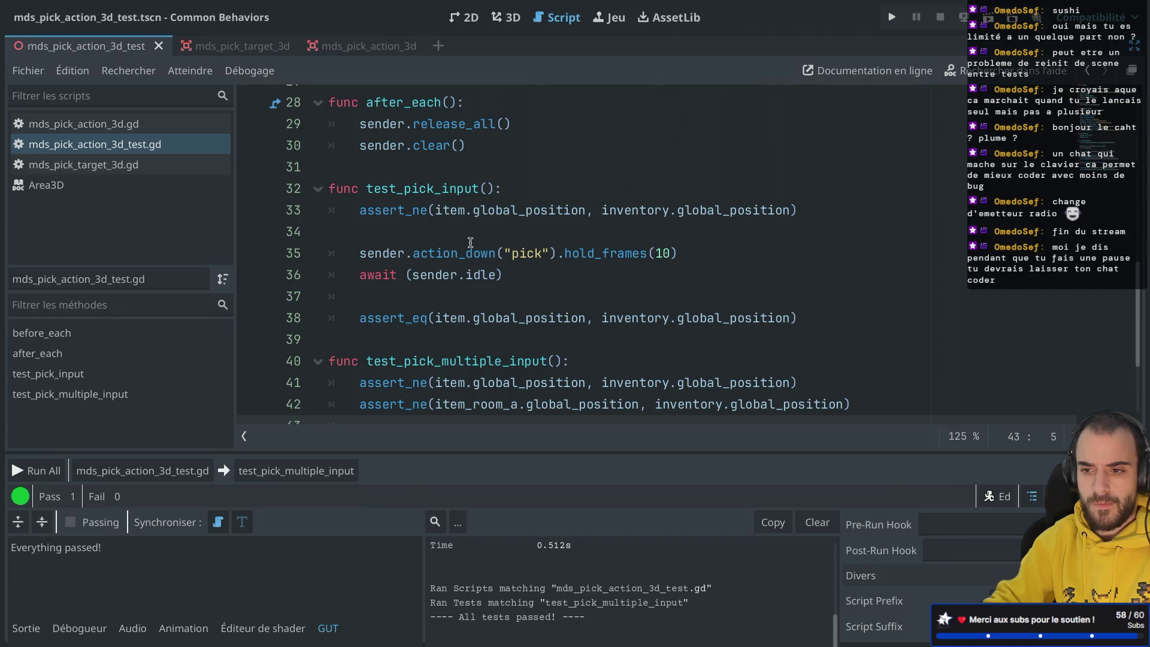
scroll(470, 242, "down", 3)
scroll(470, 242, "up", 1)
scroll(470, 242, "up", 2)
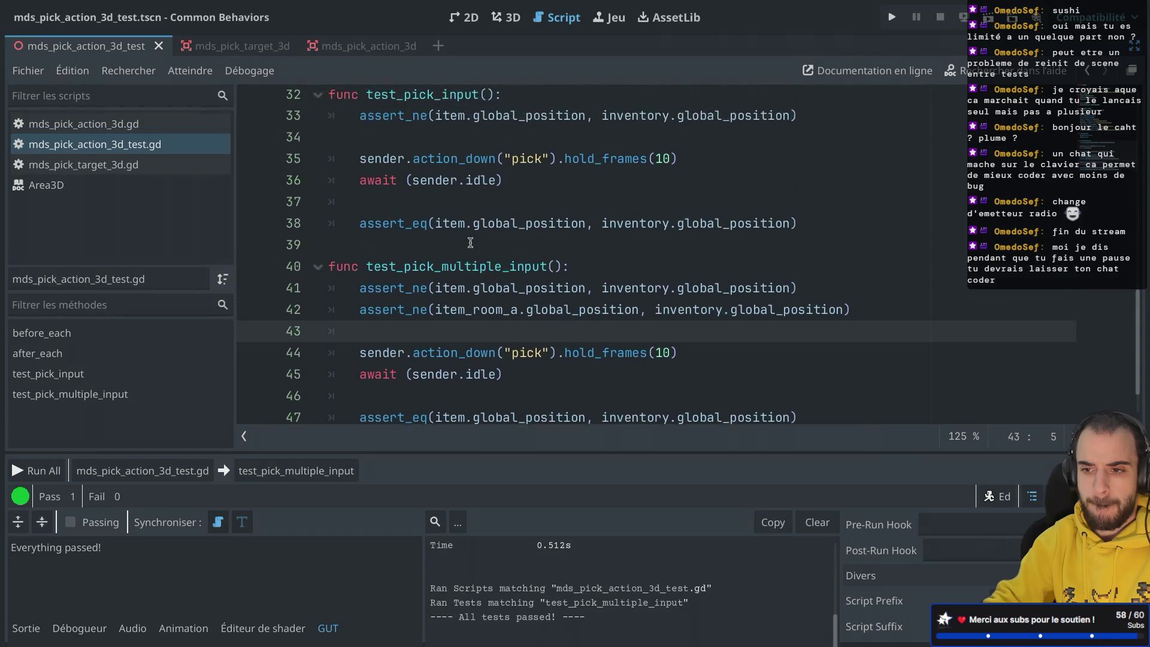
scroll(470, 242, "down", 2)
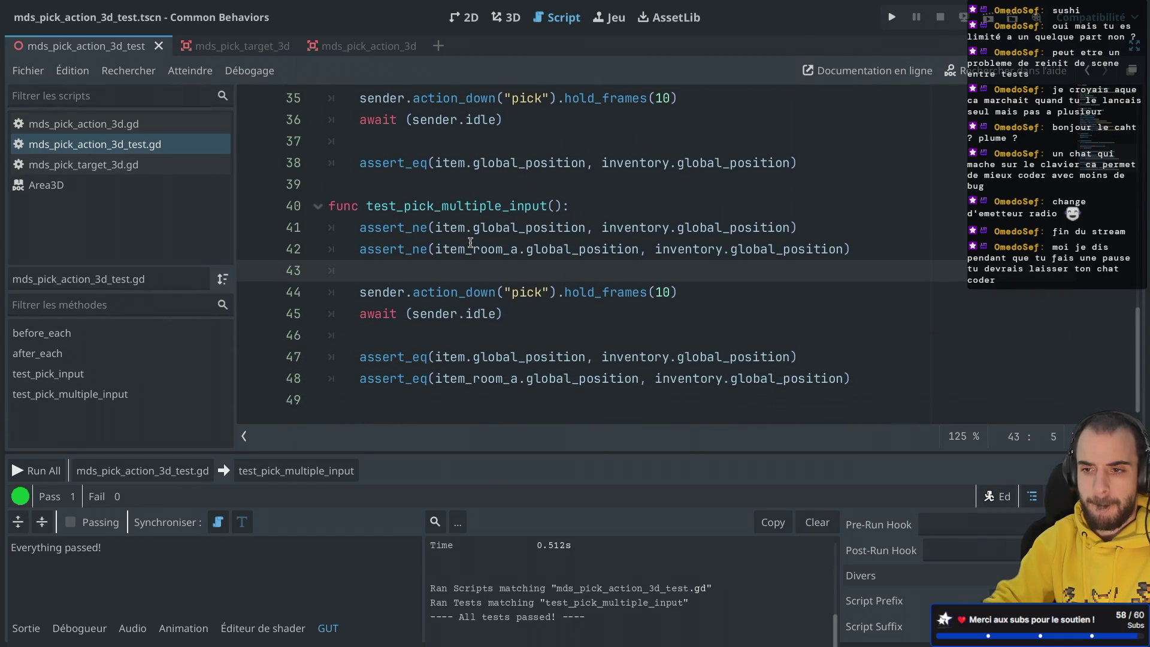
scroll(470, 242, "up", 2)
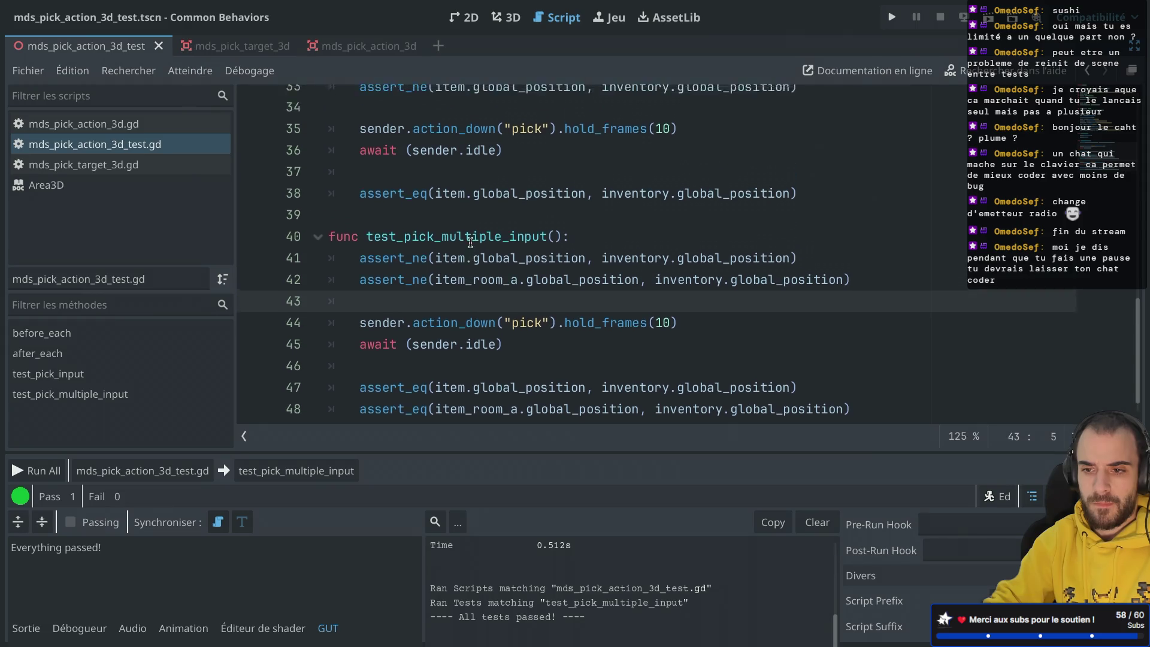
scroll(470, 242, "down", 1)
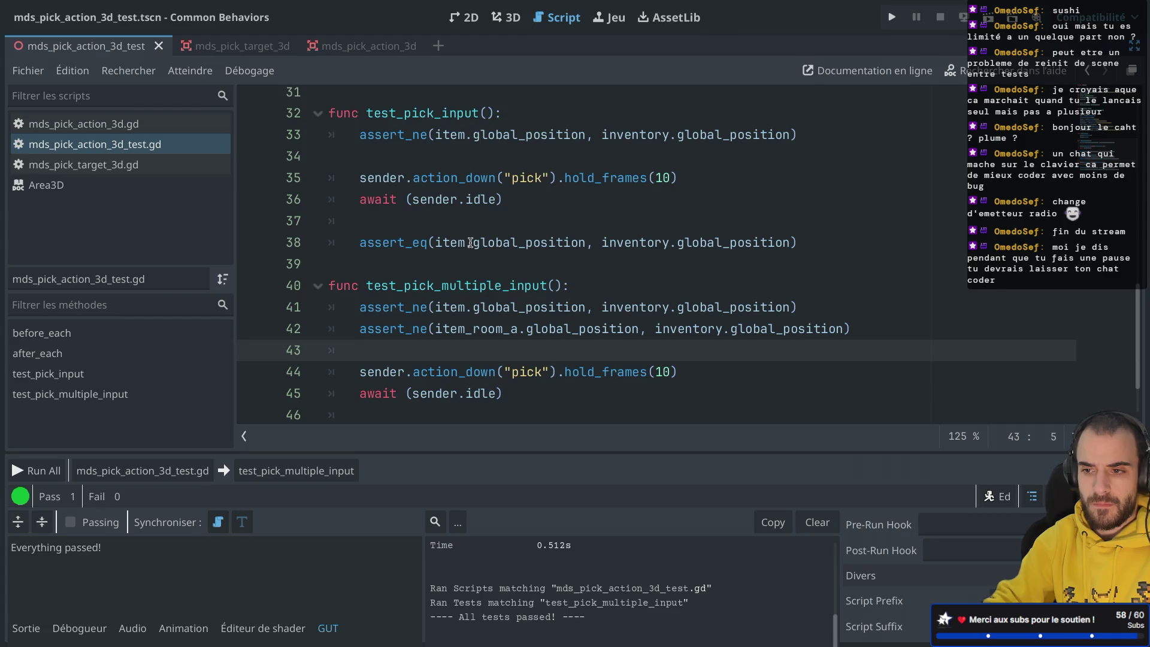
scroll(470, 242, "down", 1)
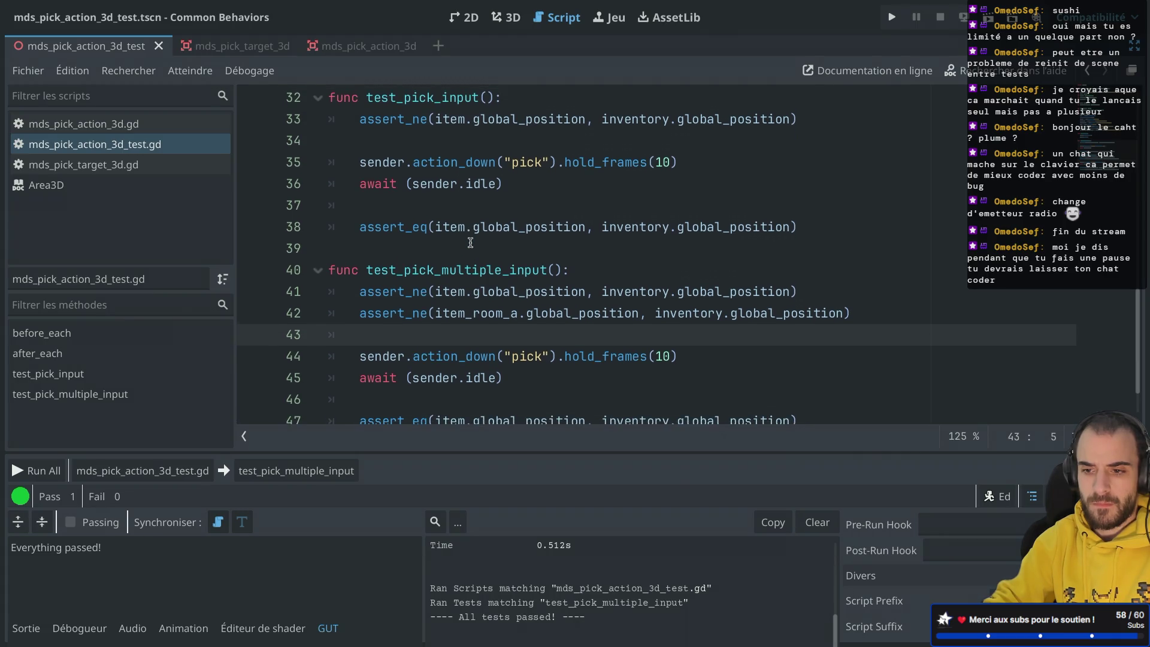
key("ctrl+shift+F11")
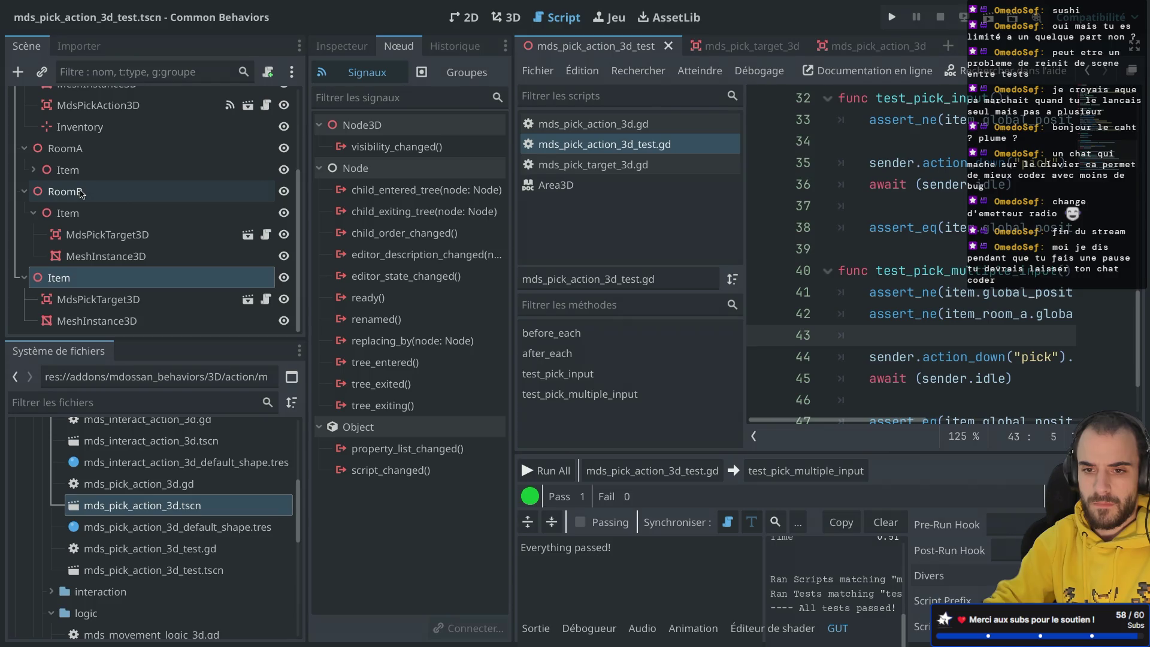
Expand RoomA's Item in the Scene dock and select its MdsPickTarget3D child.
left_click(40, 173)
left_click(33, 170)
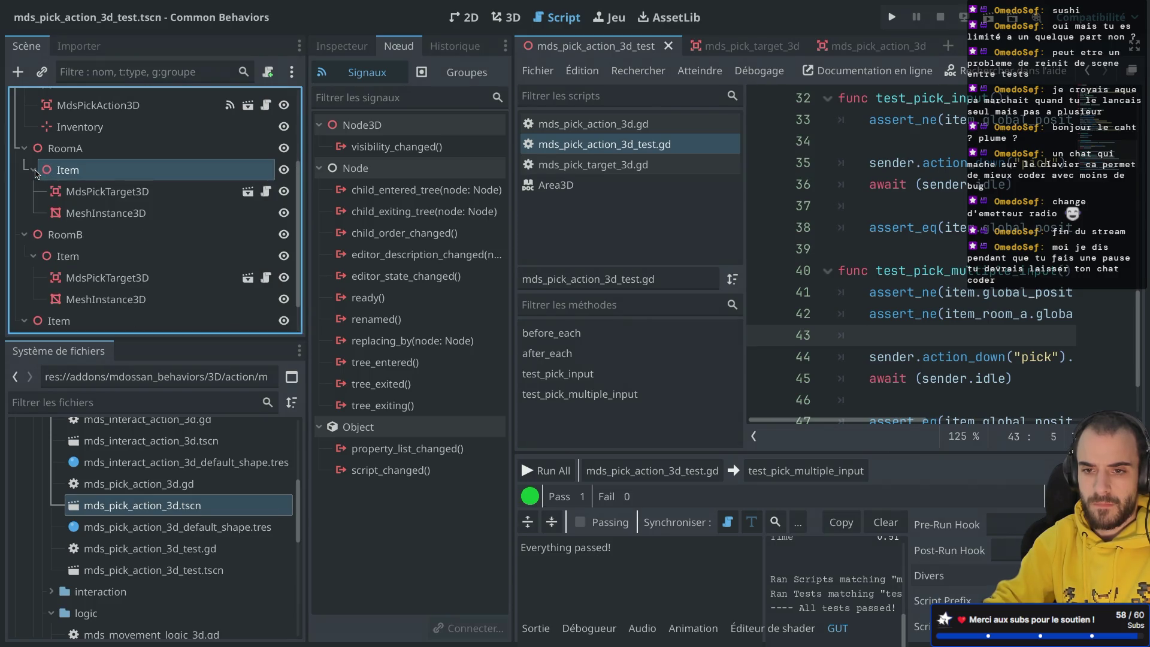
left_click(84, 210)
left_click(105, 195)
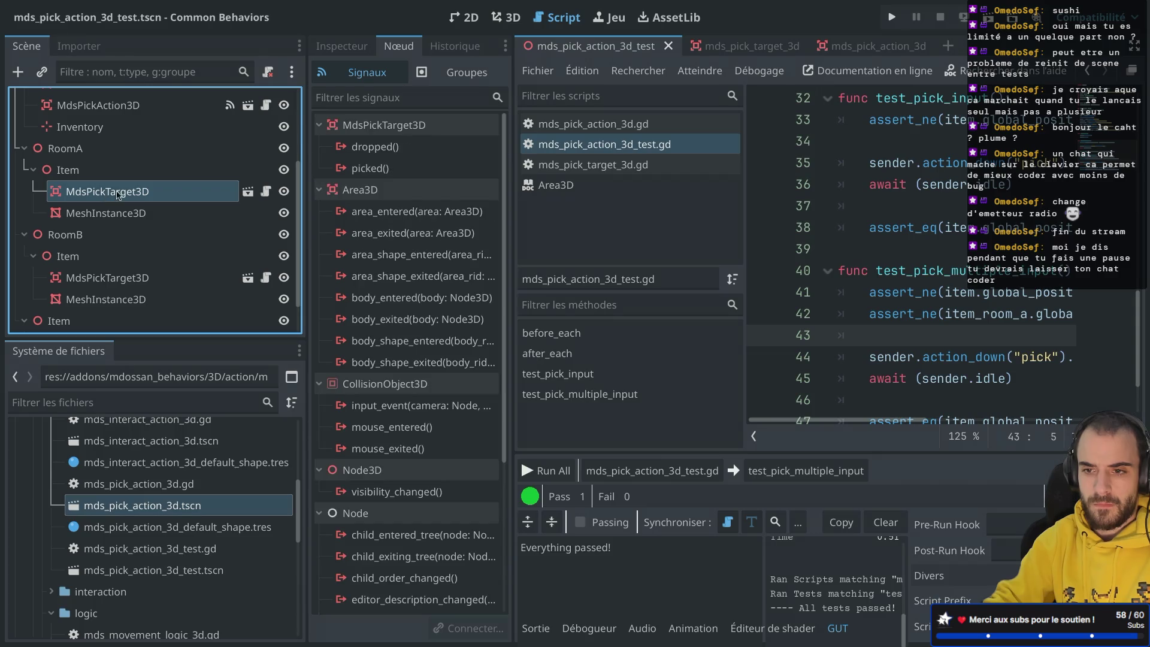
scroll(60, 210, "down", 2)
Re-enter distraction-free mode and show test_pick_multiple_input's final assert_eq lines.
key("ctrl+shift+F11")
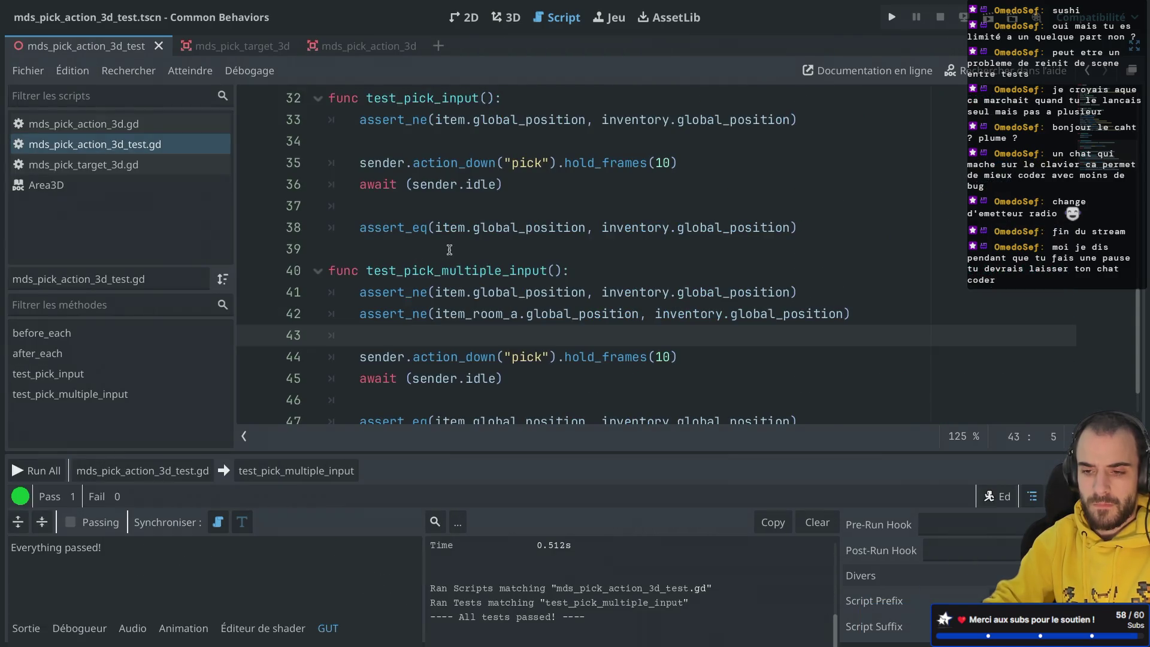
scroll(458, 249, "down", 1)
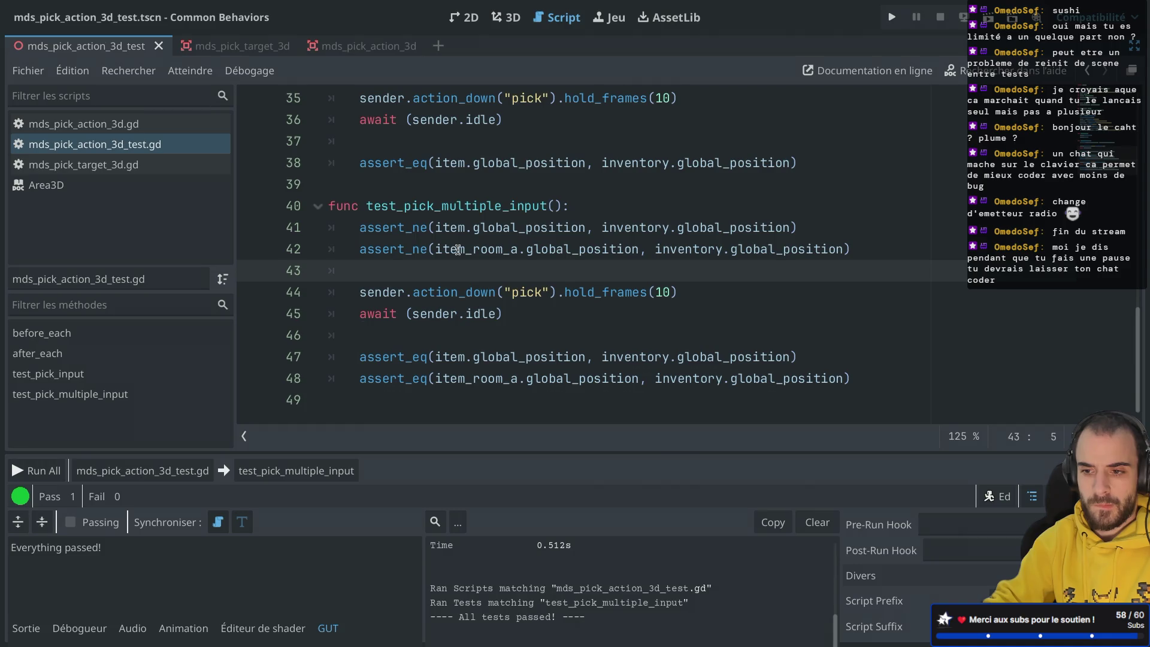
scroll(458, 250, "up", 2)
scroll(457, 250, "down", 2)
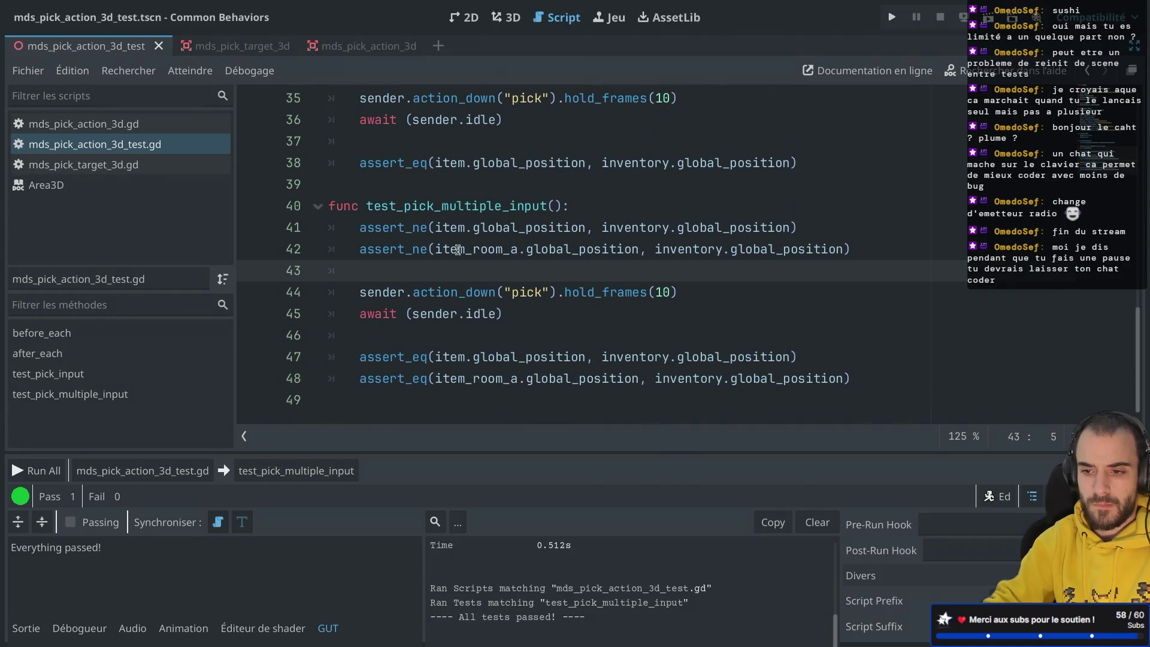
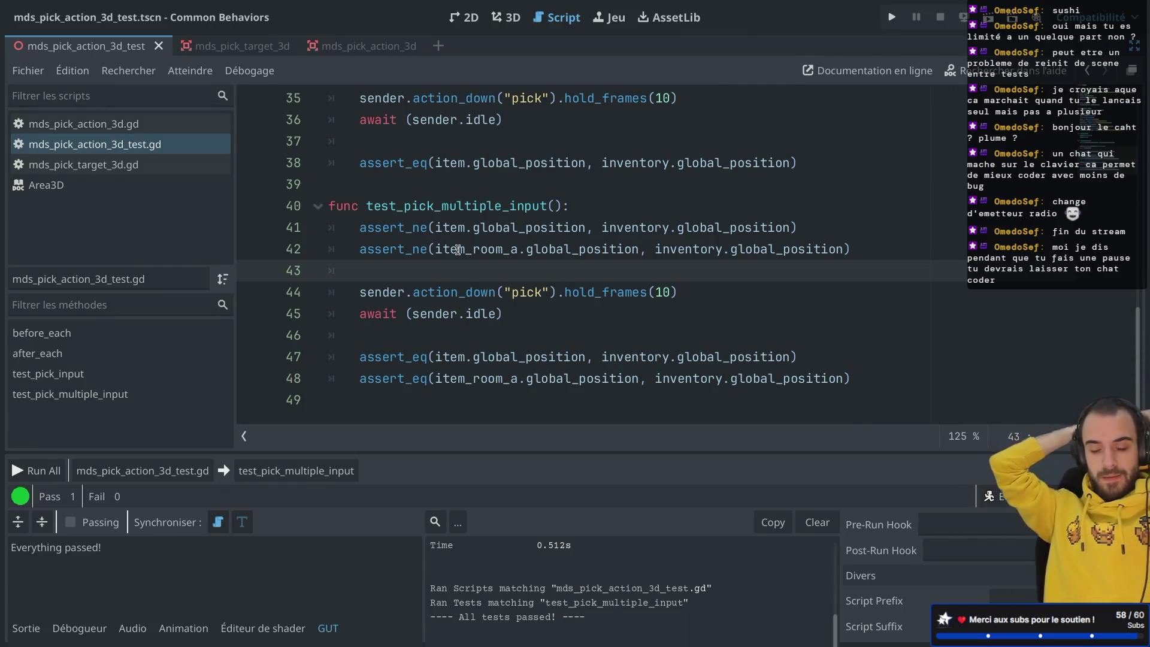
Scroll through the test script and read the add_child_autofree documentation.
scroll(458, 249, "up", 8)
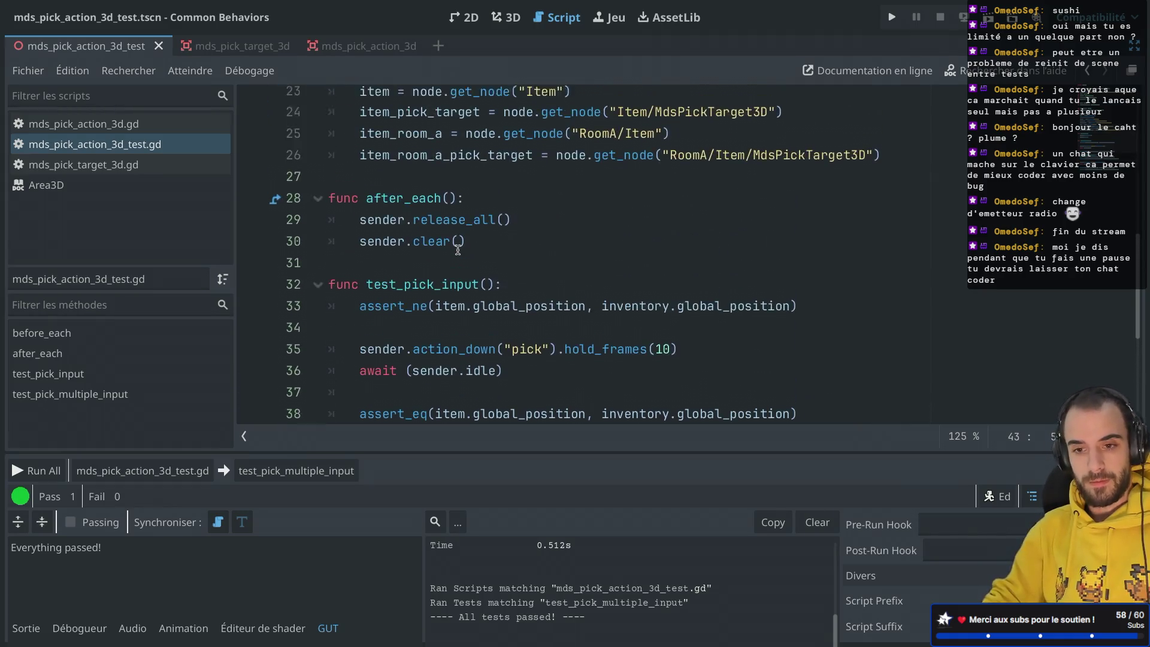
scroll(458, 249, "up", 2)
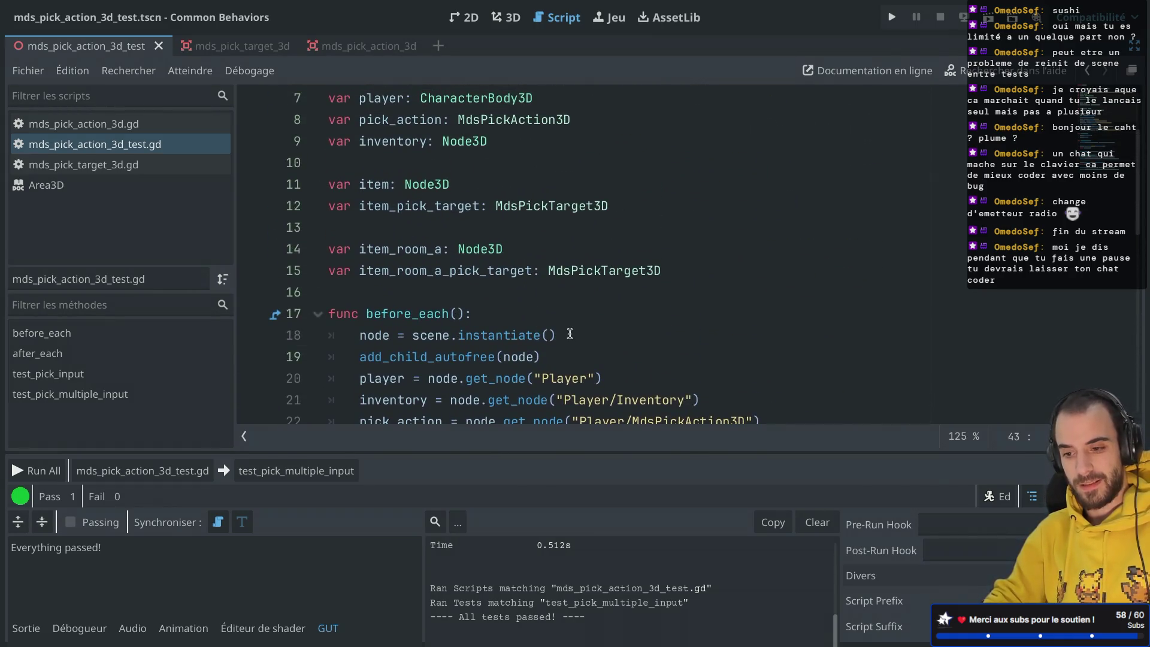
left_click_drag(566, 336, 570, 323)
scroll(570, 323, "down", 2)
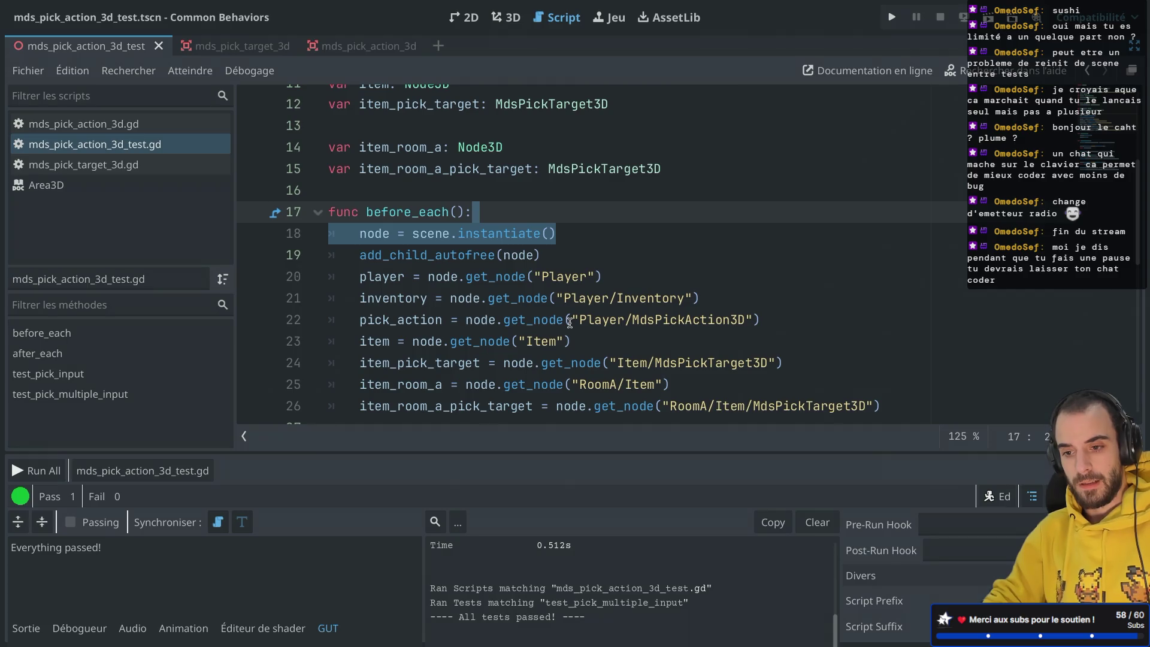
left_click(414, 254)
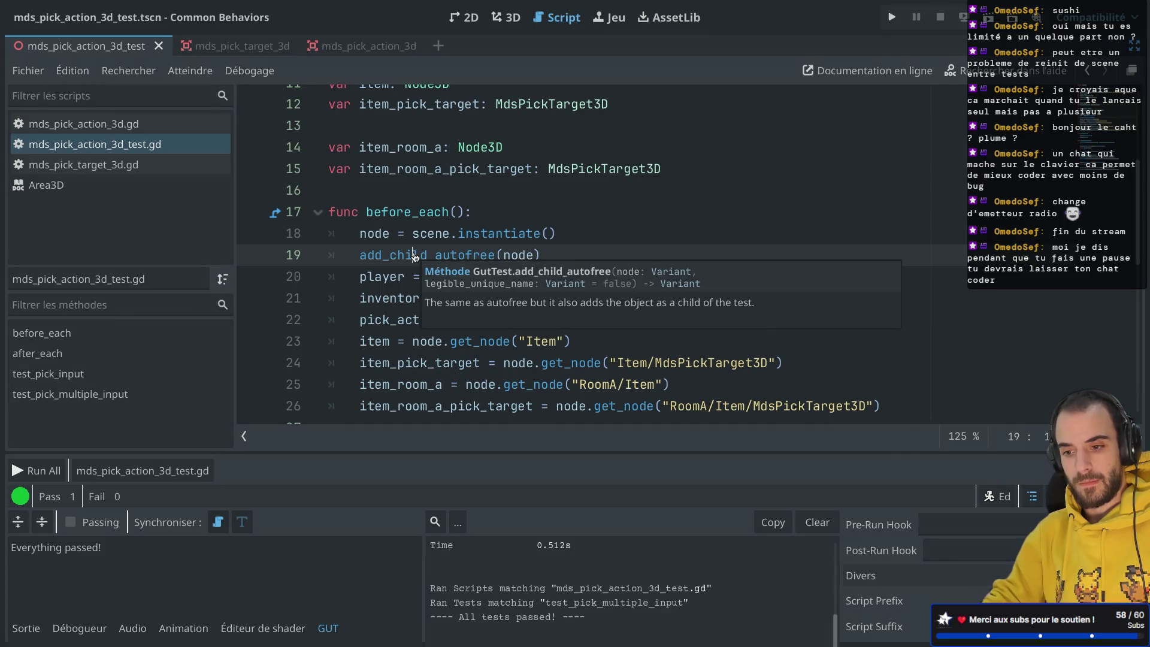
left_click(549, 208)
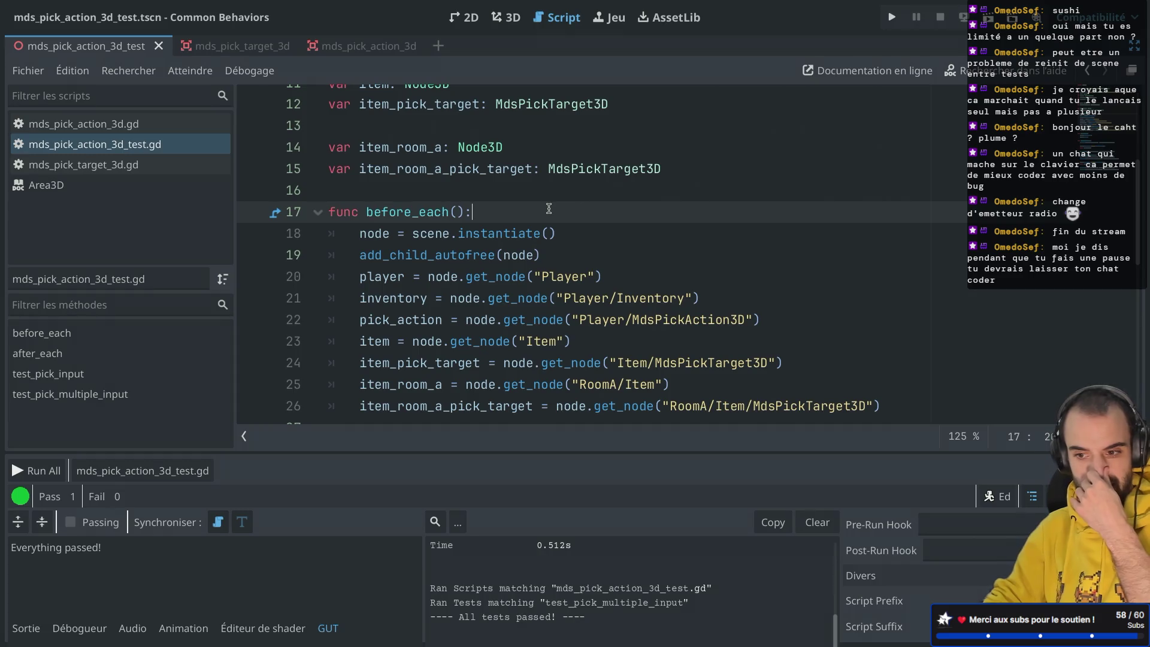
scroll(549, 208, "up", 2)
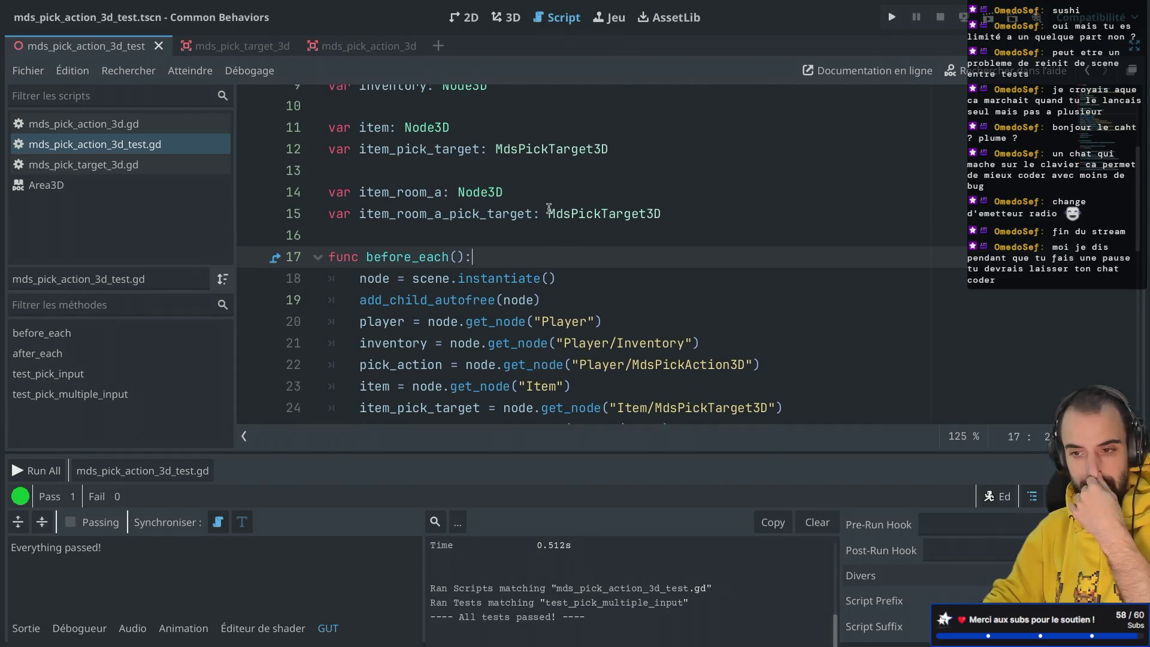
scroll(549, 208, "down", 4)
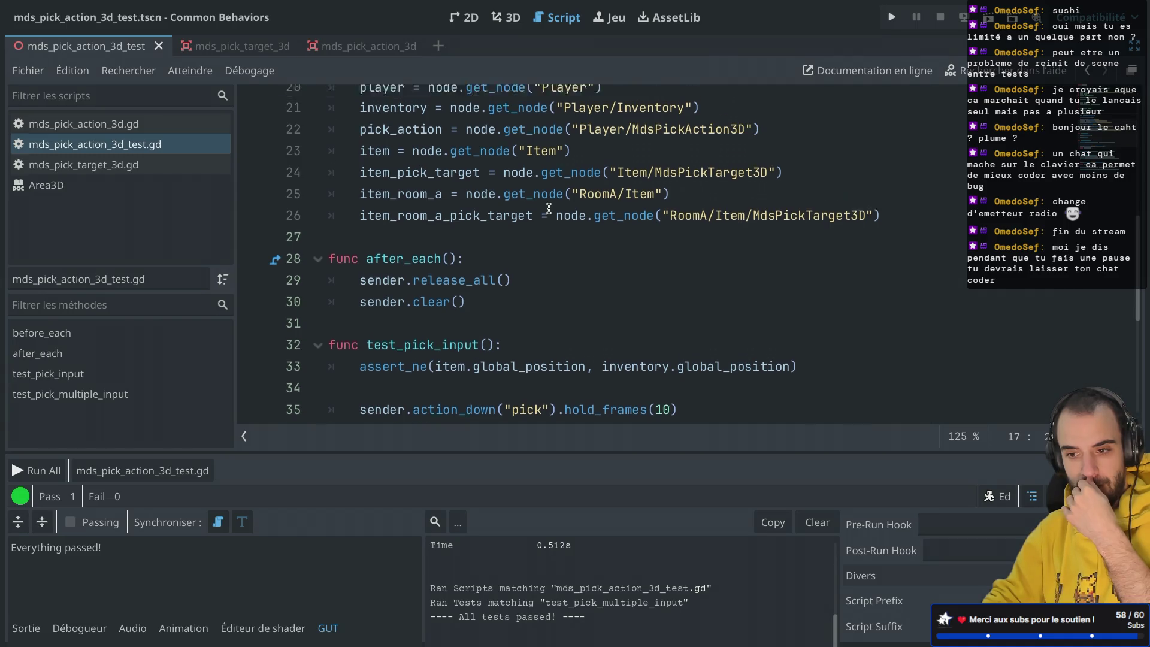
scroll(549, 208, "up", 7)
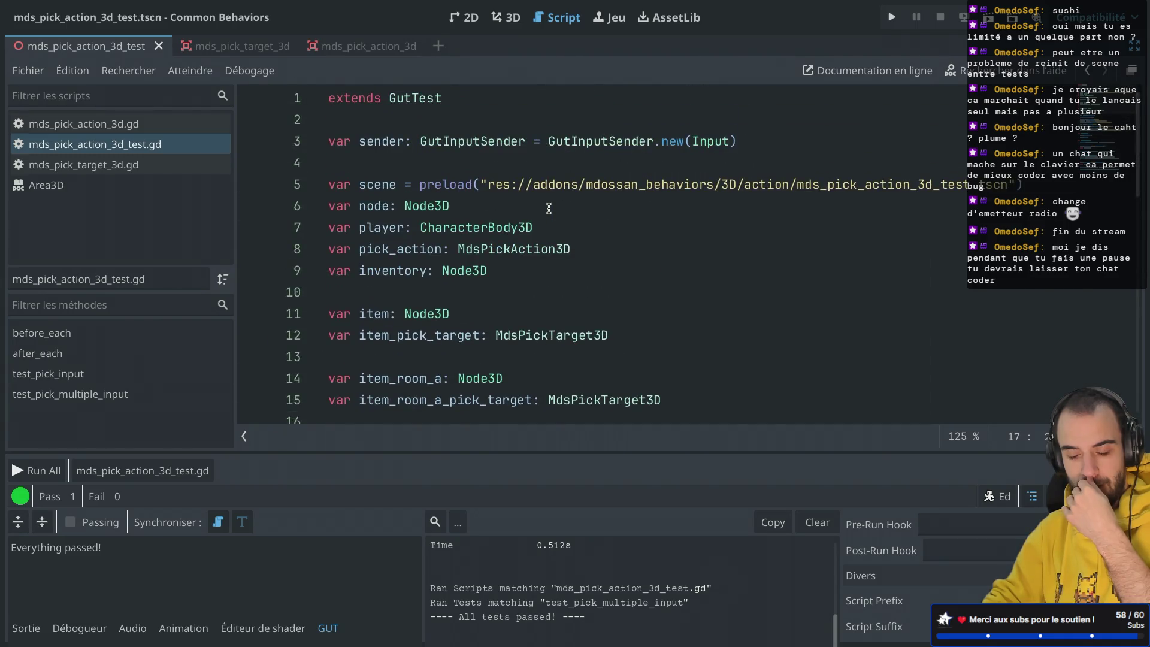
scroll(548, 207, "down", 1)
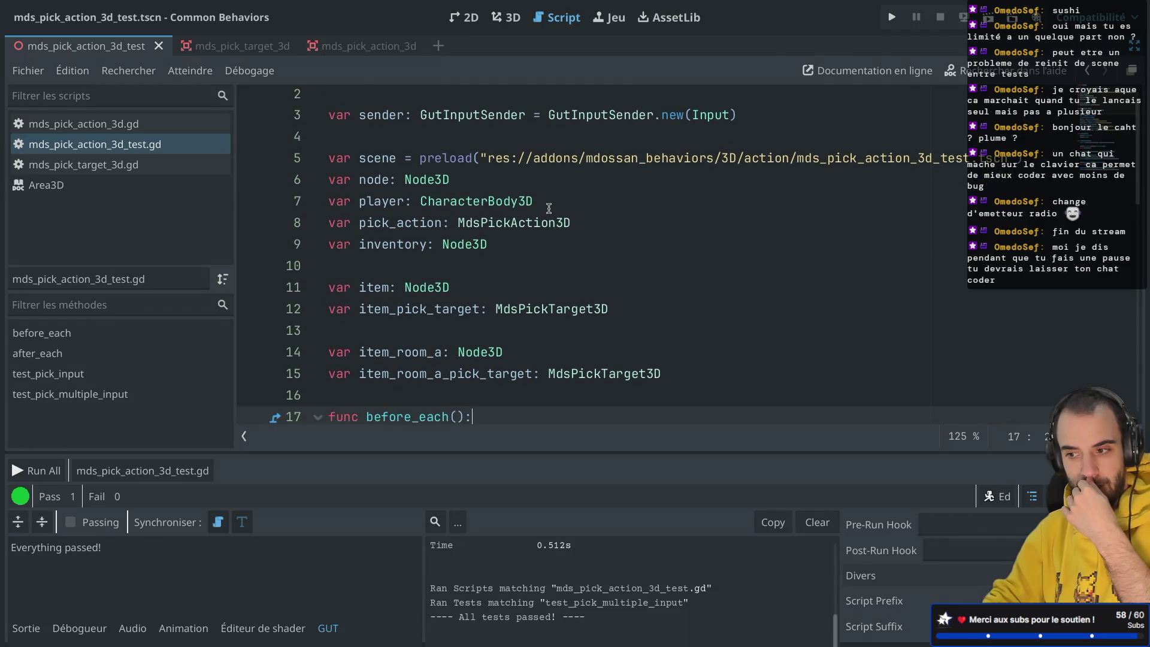
scroll(548, 208, "down", 3)
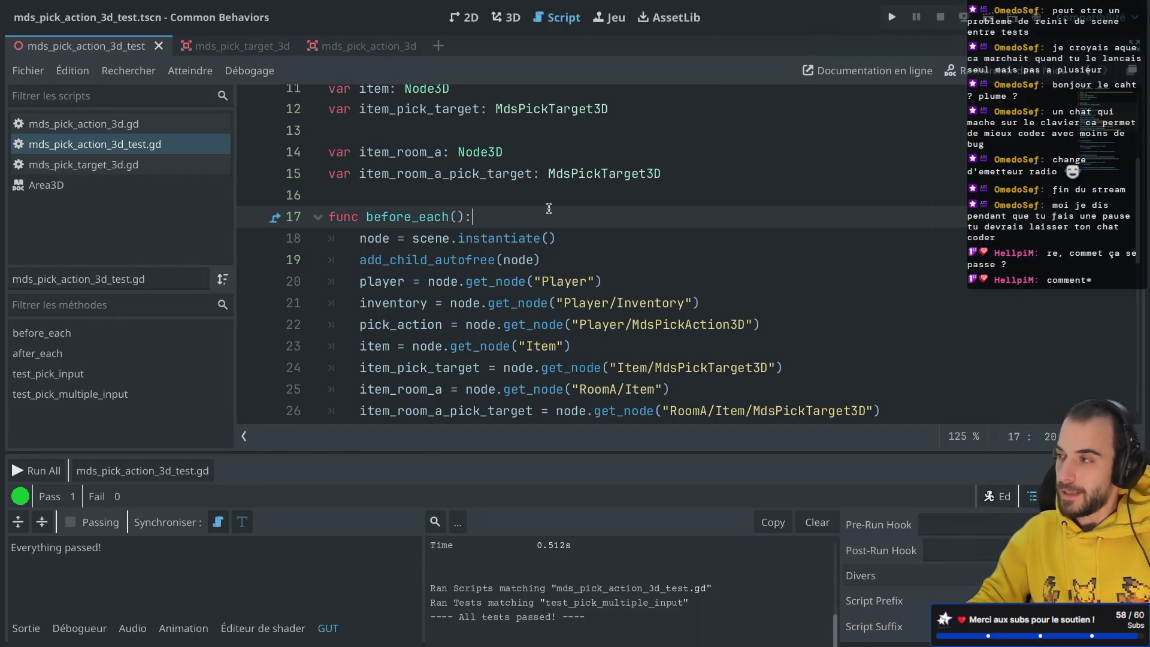
scroll(549, 208, "down", 1)
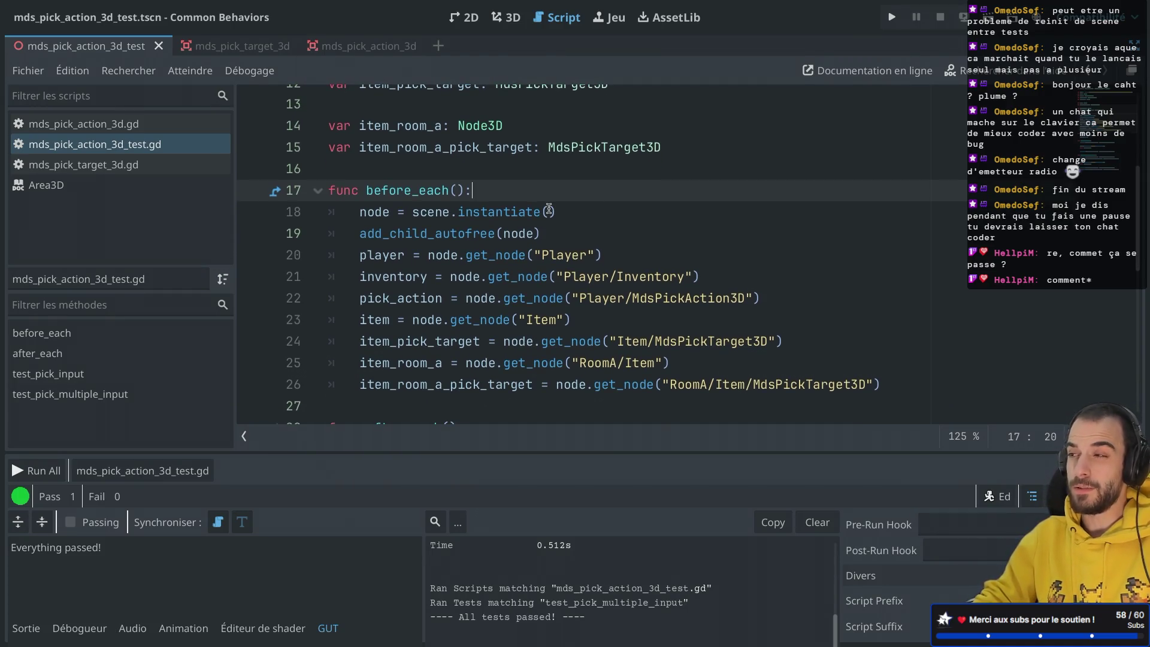
scroll(549, 208, "up", 1)
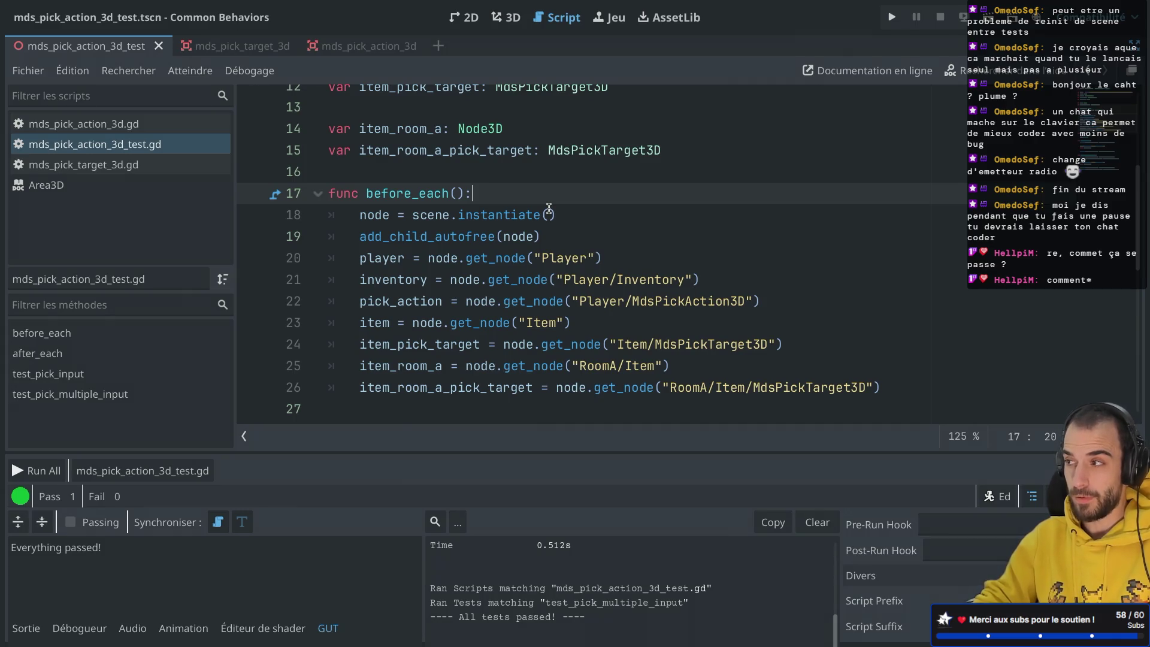
scroll(548, 208, "down", 3)
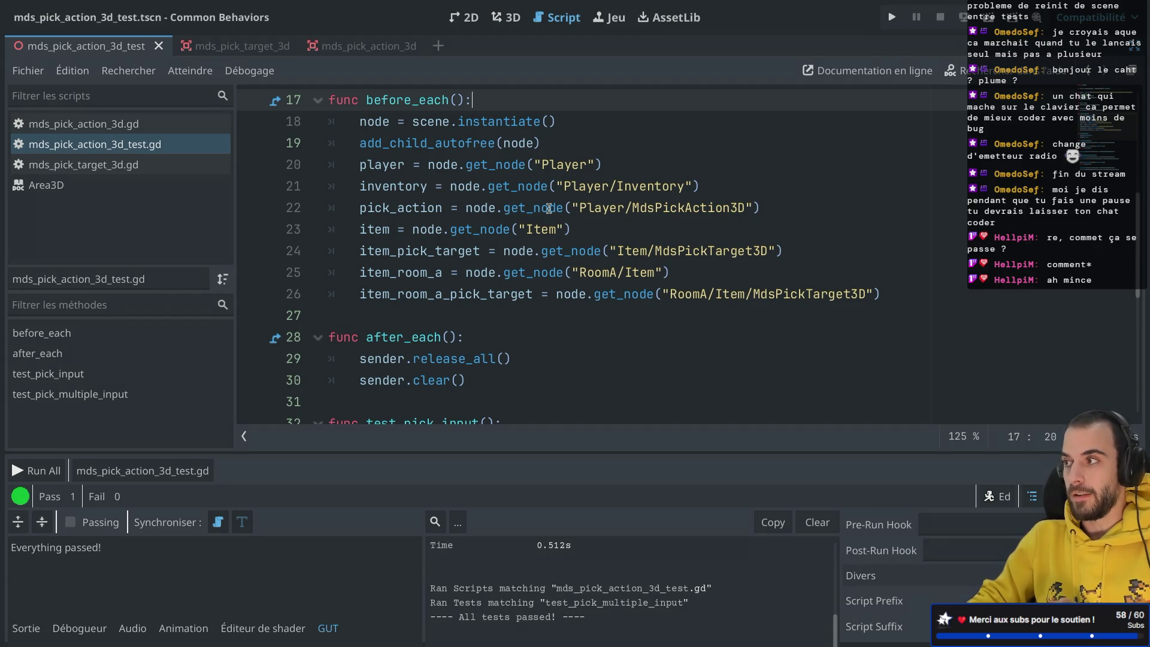
scroll(549, 208, "down", 2)
scroll(414, 329, "up", 1)
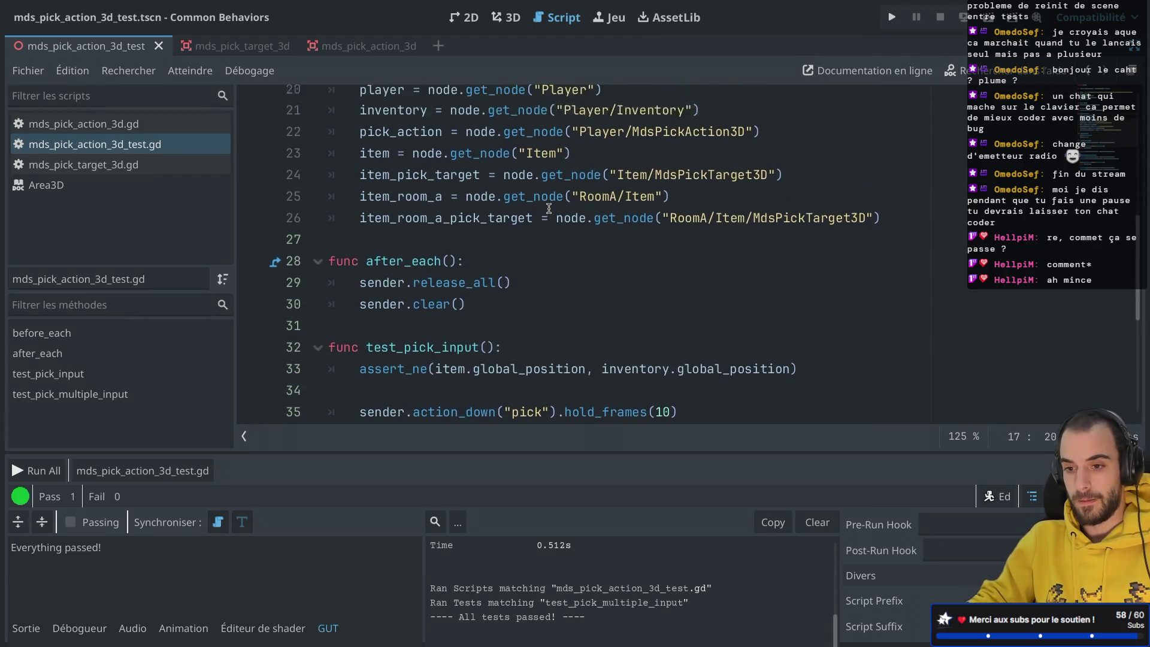
left_click_drag(414, 329, 428, 270)
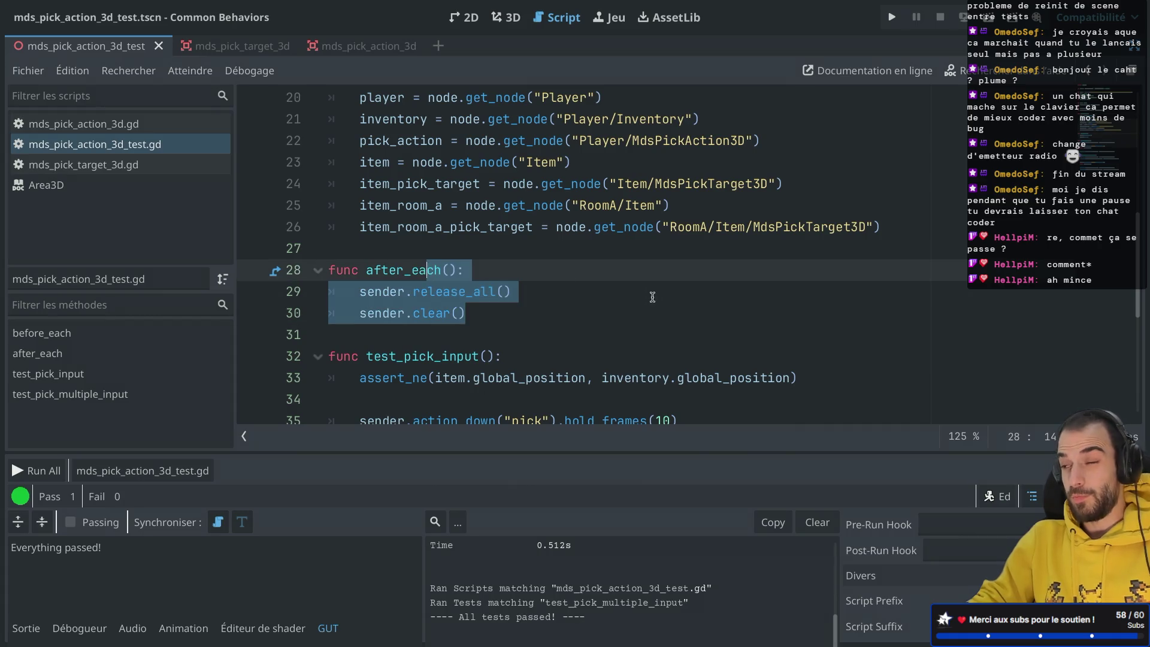
scroll(659, 299, "down", 1)
scroll(659, 299, "down", 5)
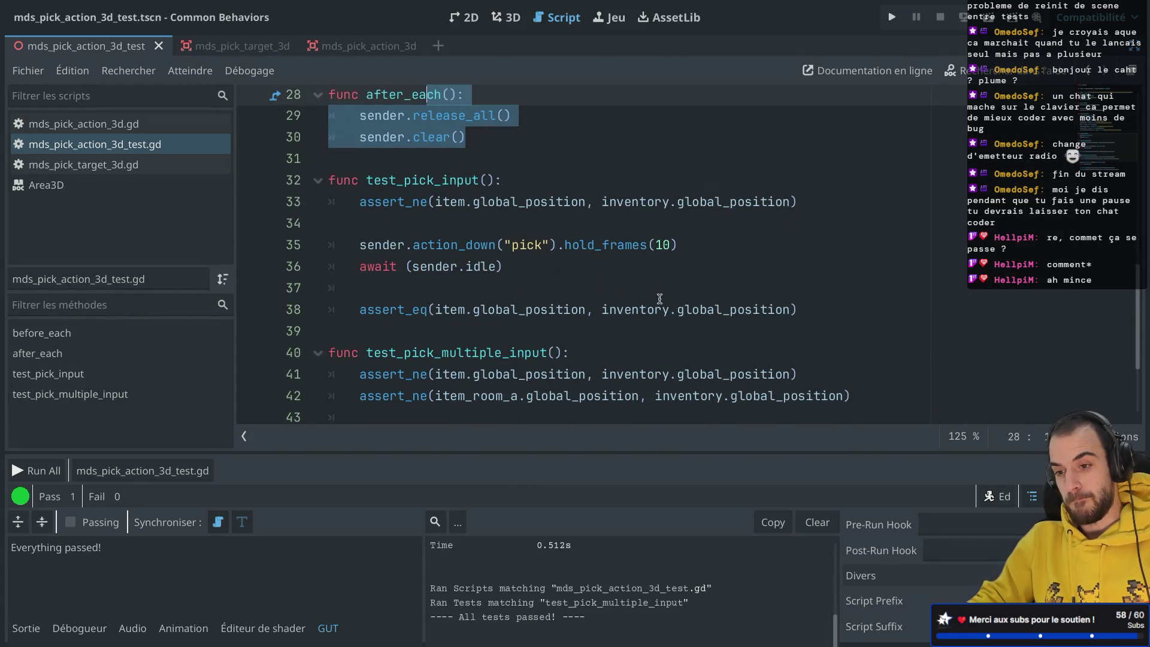
scroll(659, 299, "down", 2)
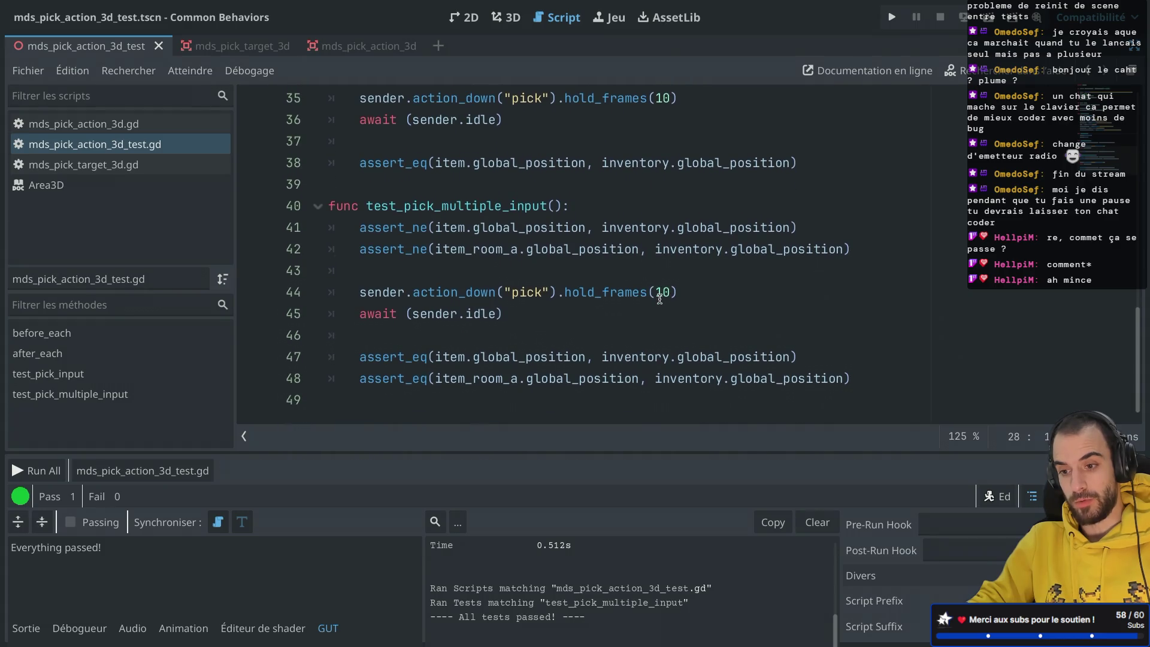
Change hold_frames(10) to hold_frames(100) on line 44 of test_pick_multiple_input.
left_click(667, 292)
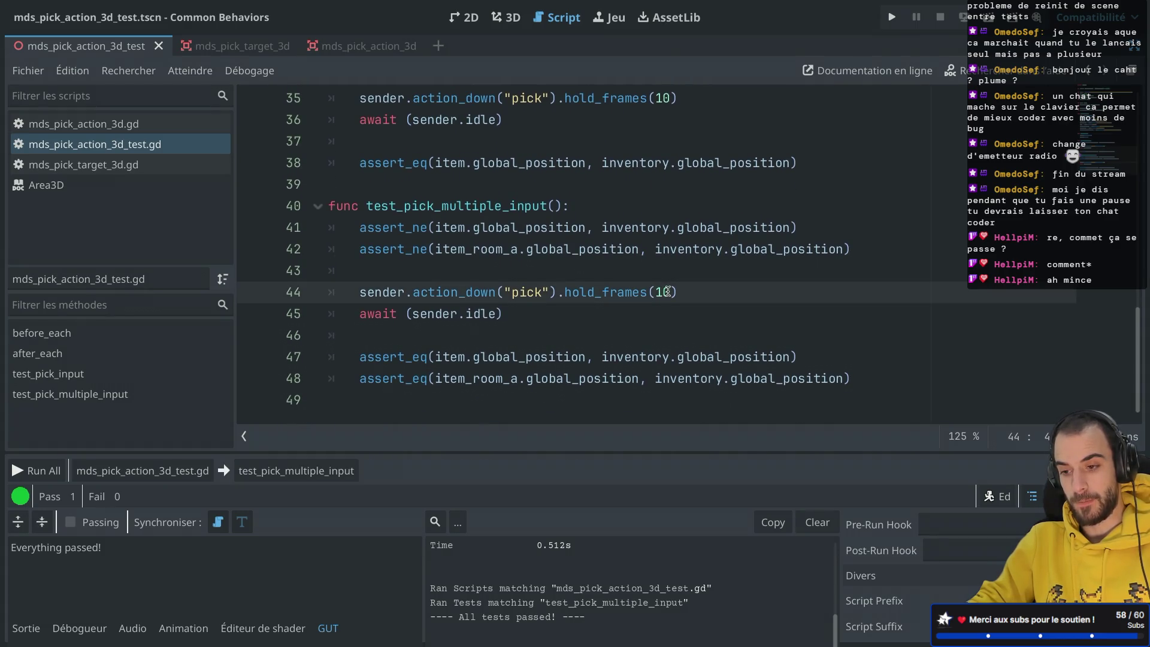
type("0")
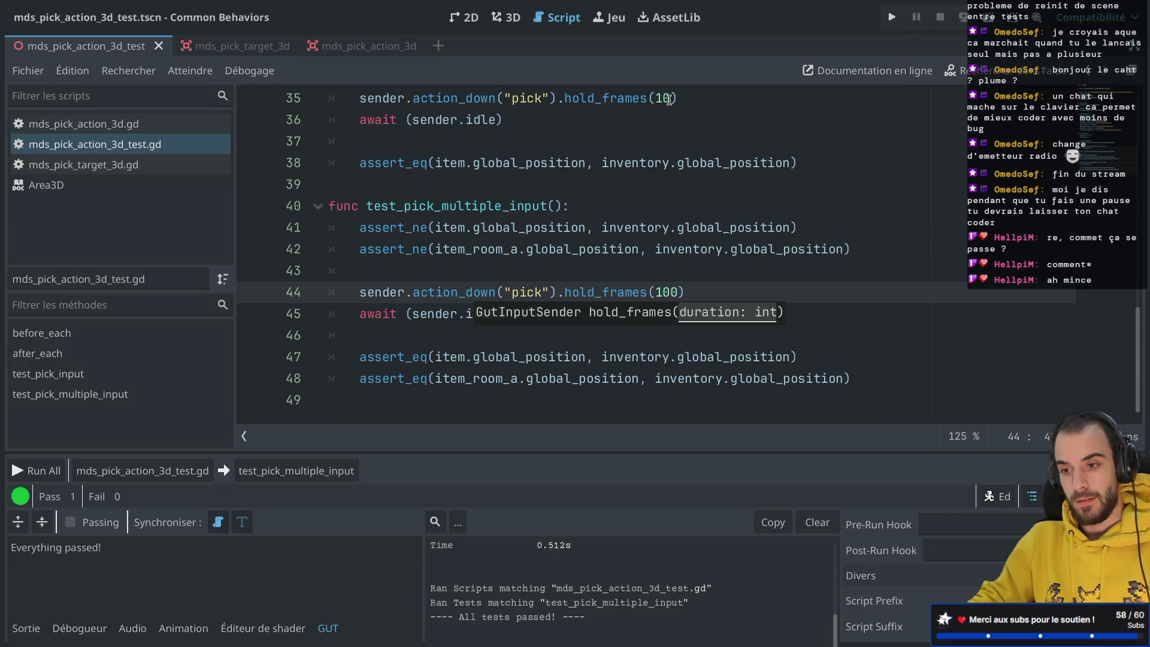
left_click(668, 100)
left_click(668, 312)
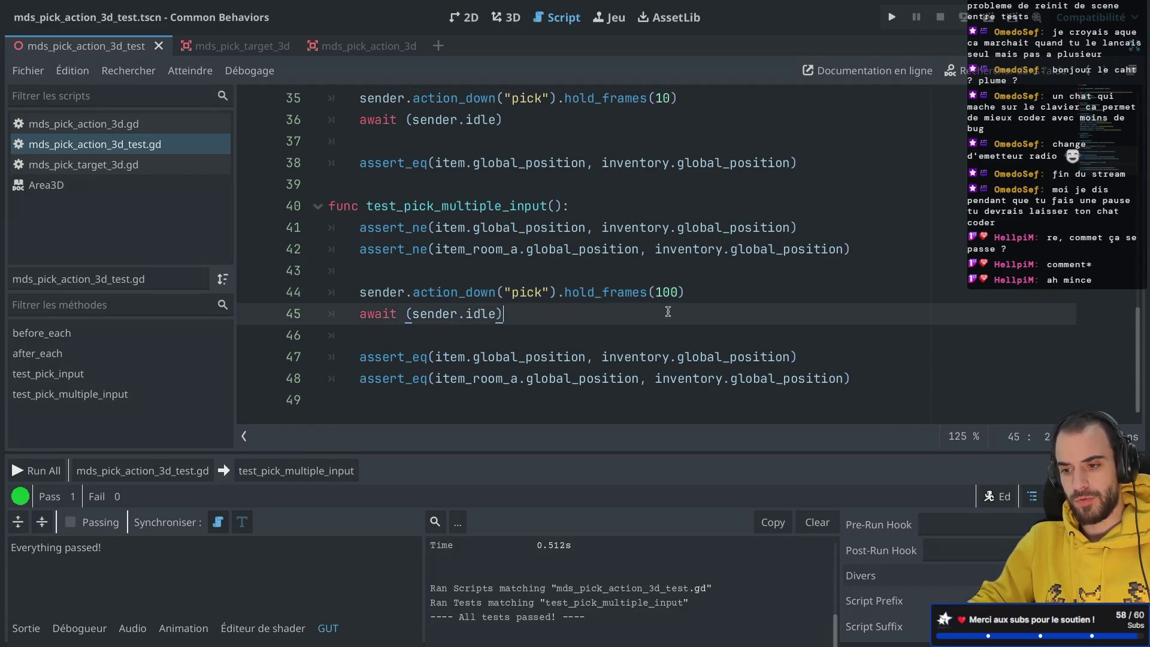
Run all tests in mds_pick_action_3d_test.gd and find test_pick_multiple_input failing.
left_click(184, 473)
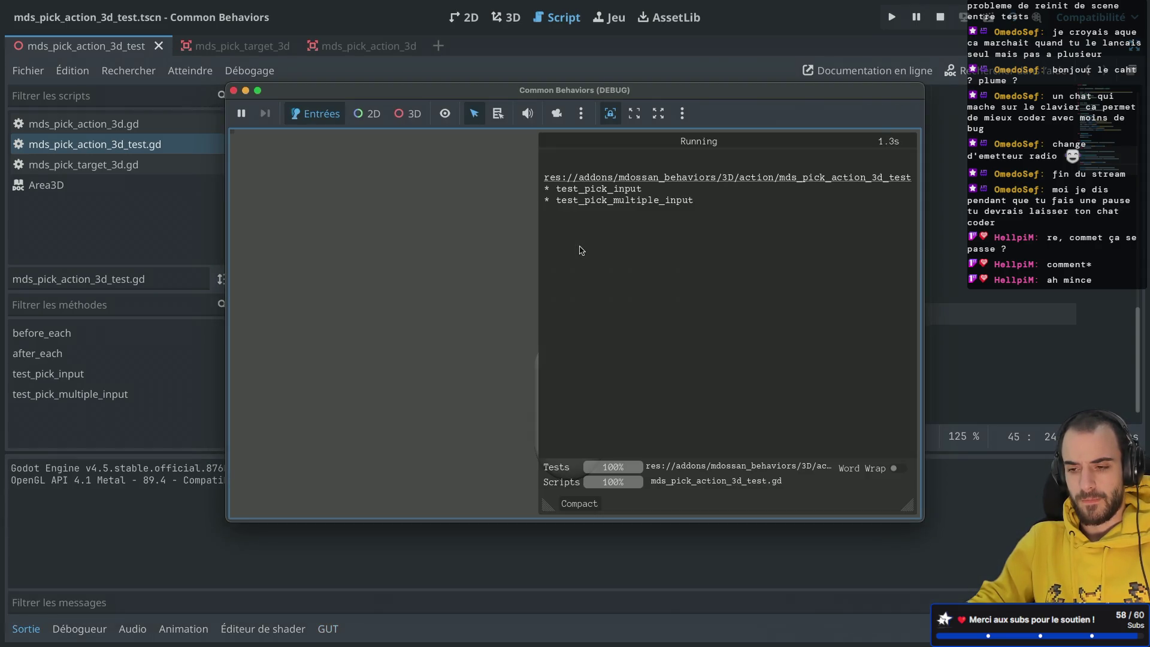
scroll(580, 248, "up", 4)
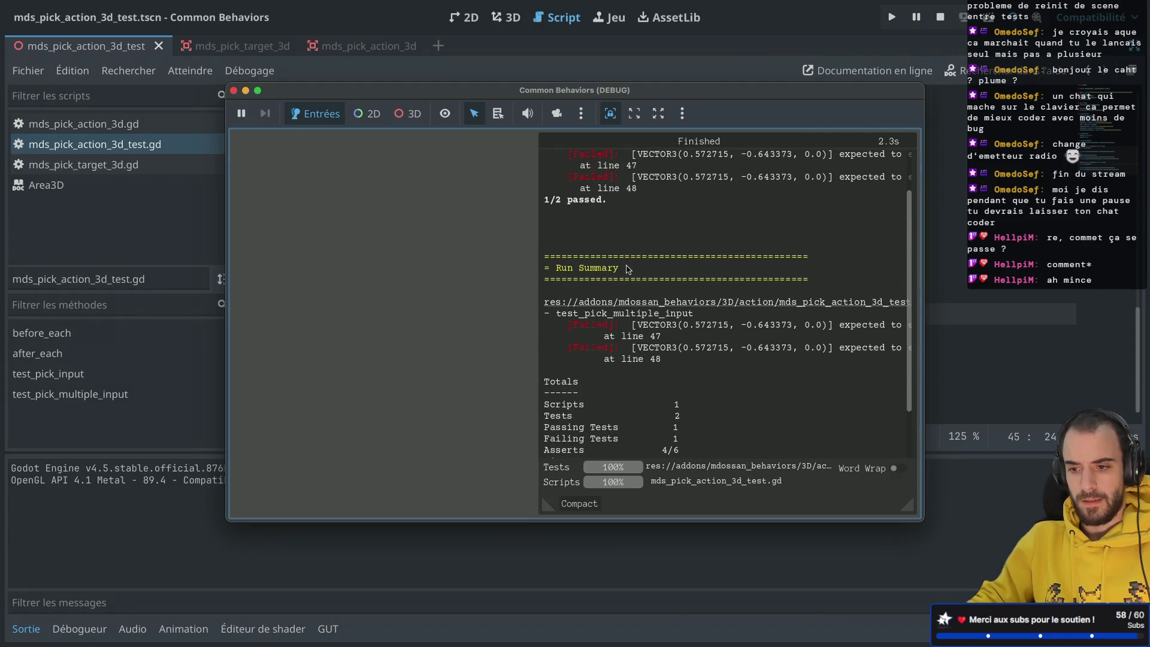
left_click_drag(574, 316, 676, 315)
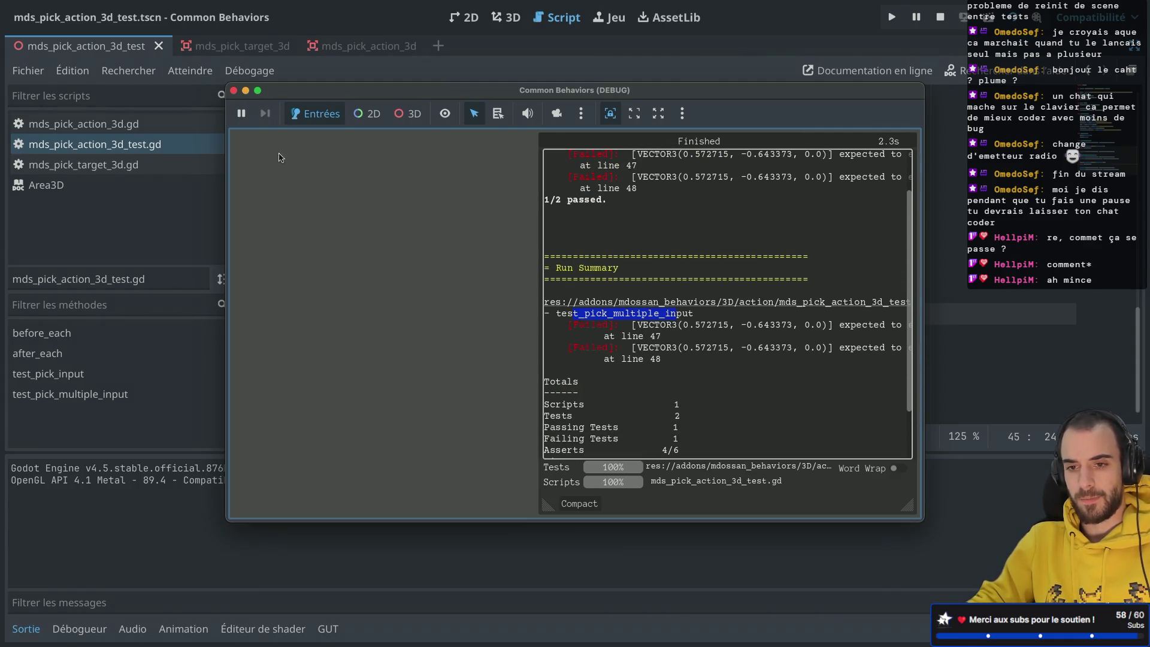
left_click(233, 90)
left_click(445, 274)
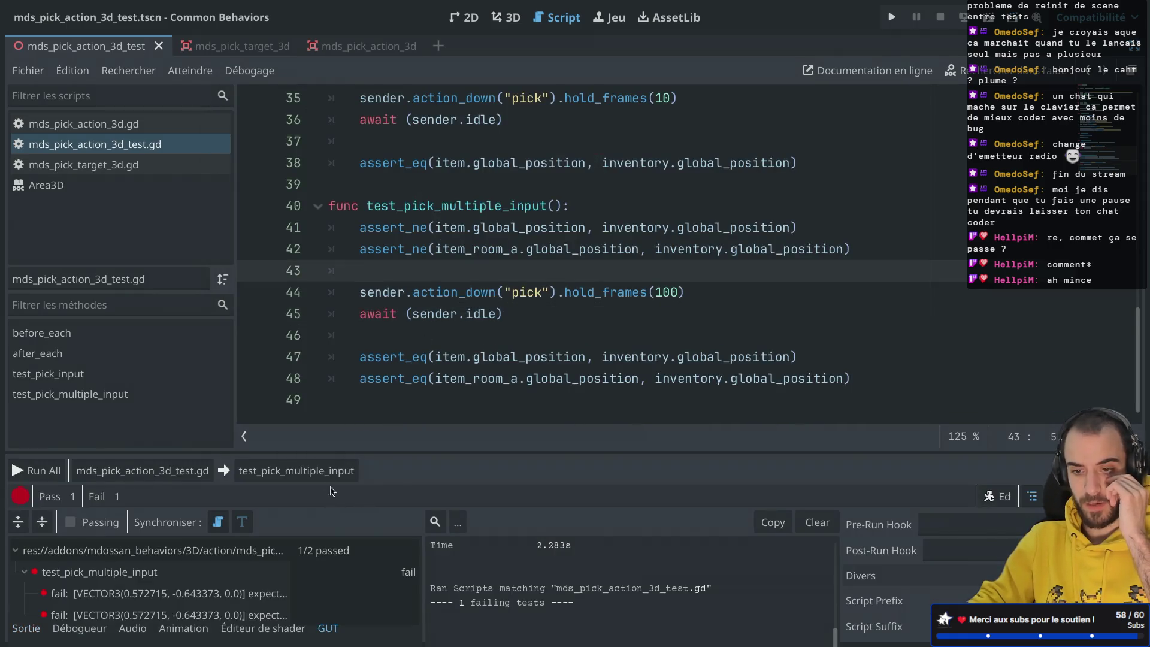
Rerun test_pick_multiple_input alone, which passes with 1 pass in 2.031s.
left_click(347, 470)
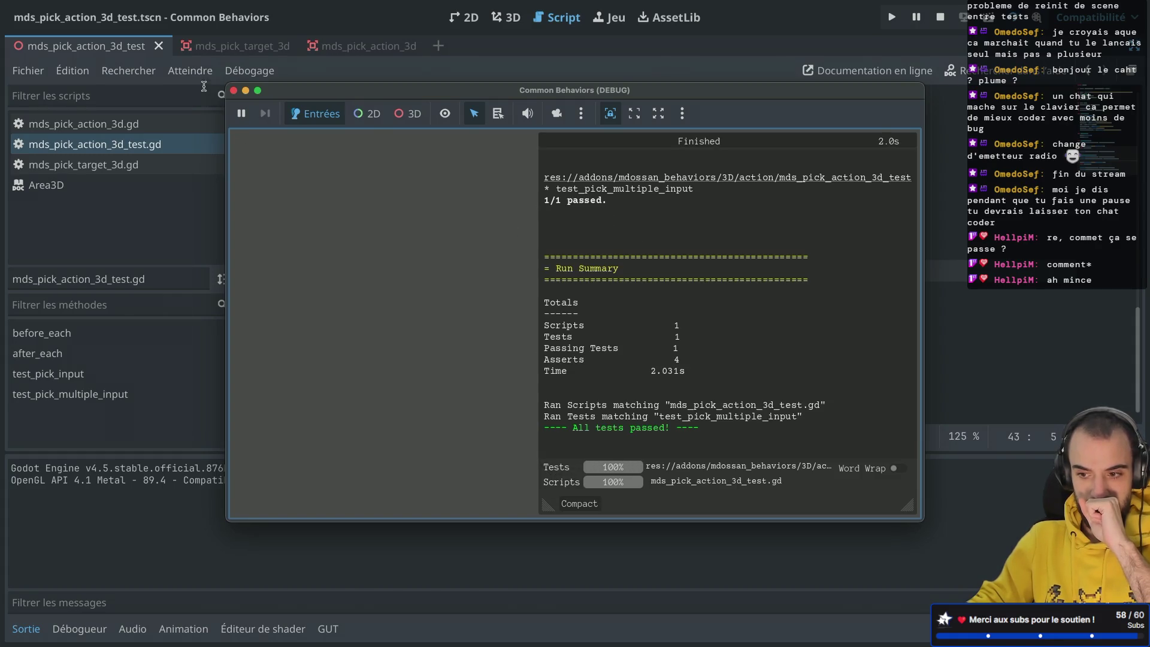
left_click(234, 90)
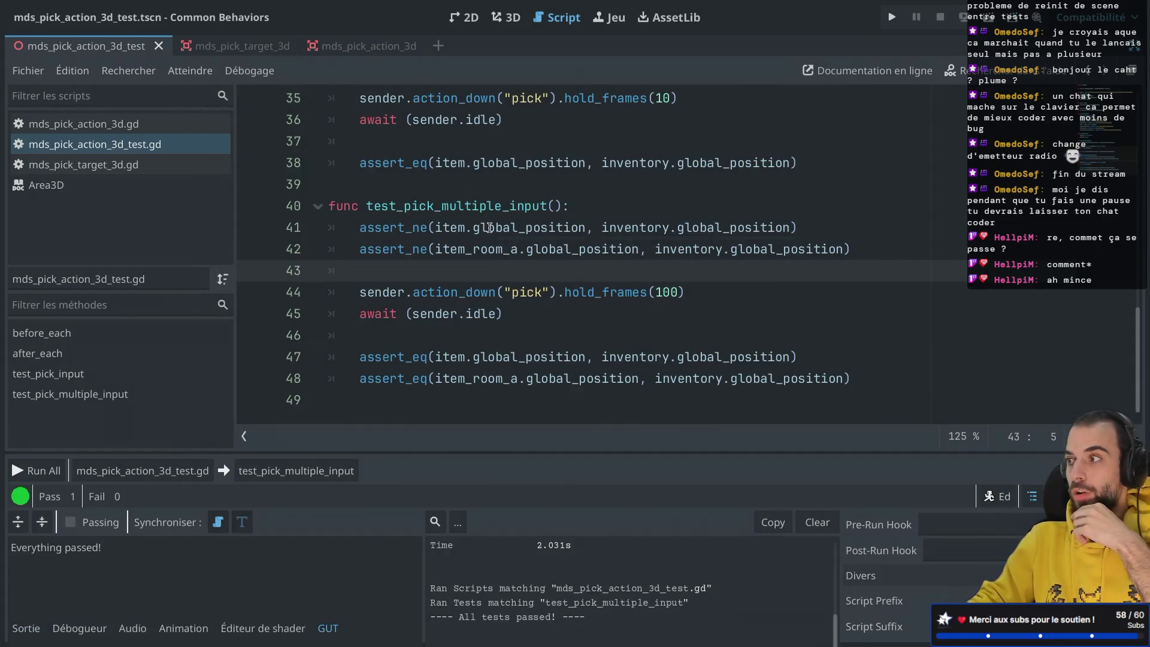
mouse_move(490, 228)
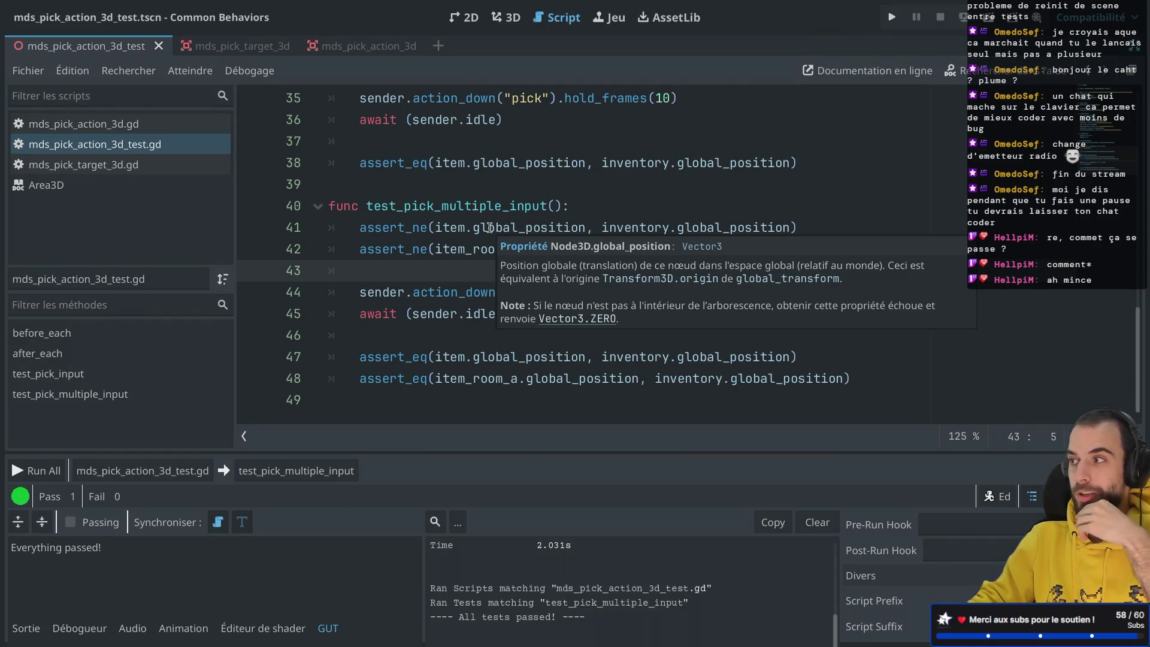
left_click(579, 204)
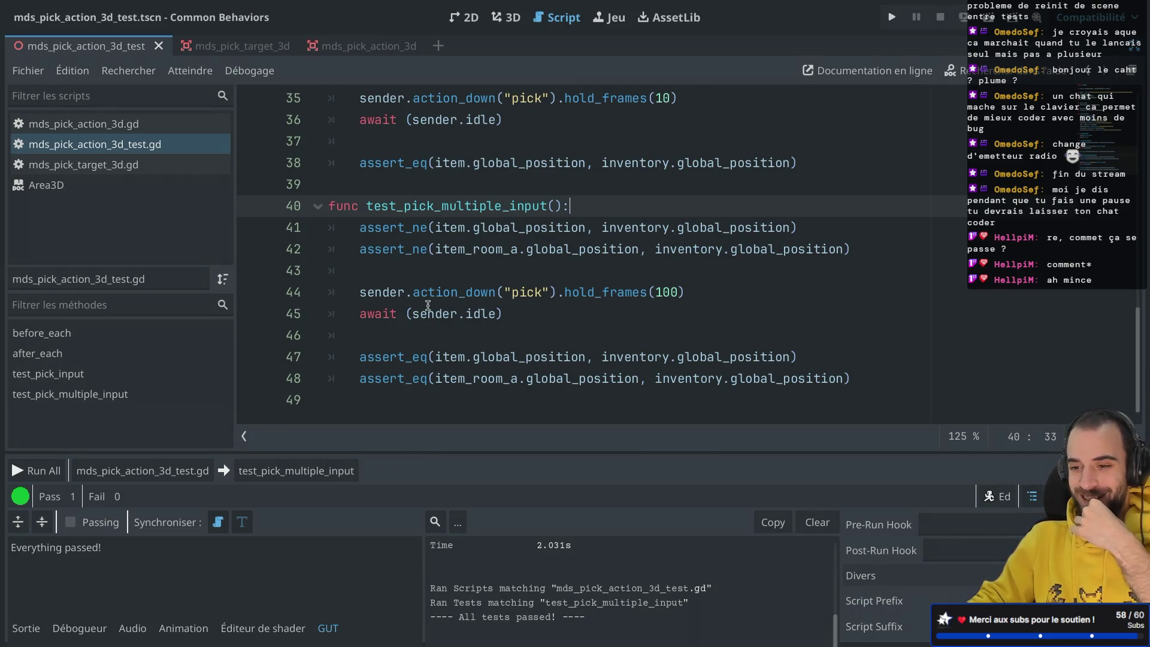
scroll(428, 305, "up", 1)
mouse_move(428, 305)
scroll(428, 305, "down", 1)
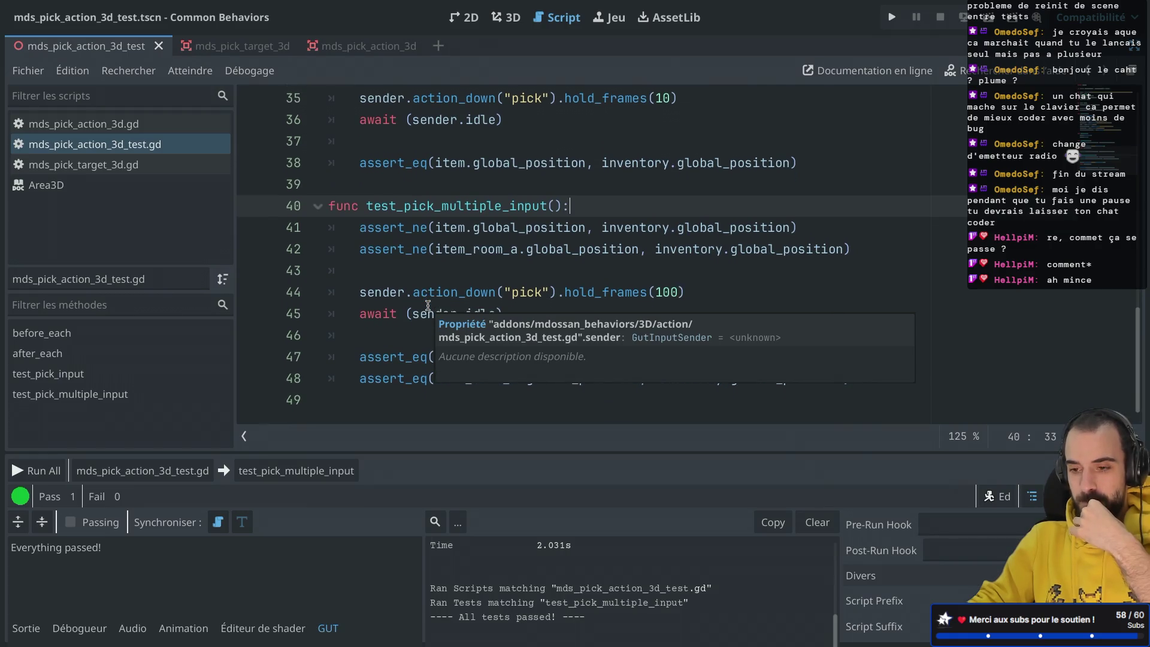
left_click(507, 272)
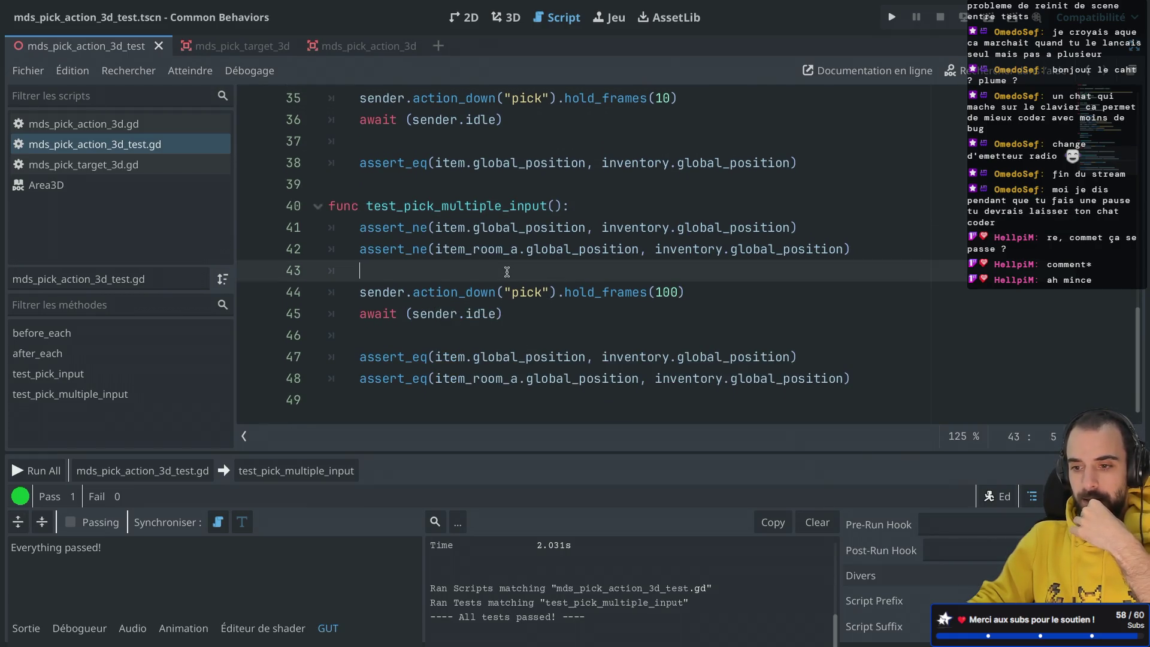
scroll(507, 272, "up", 8)
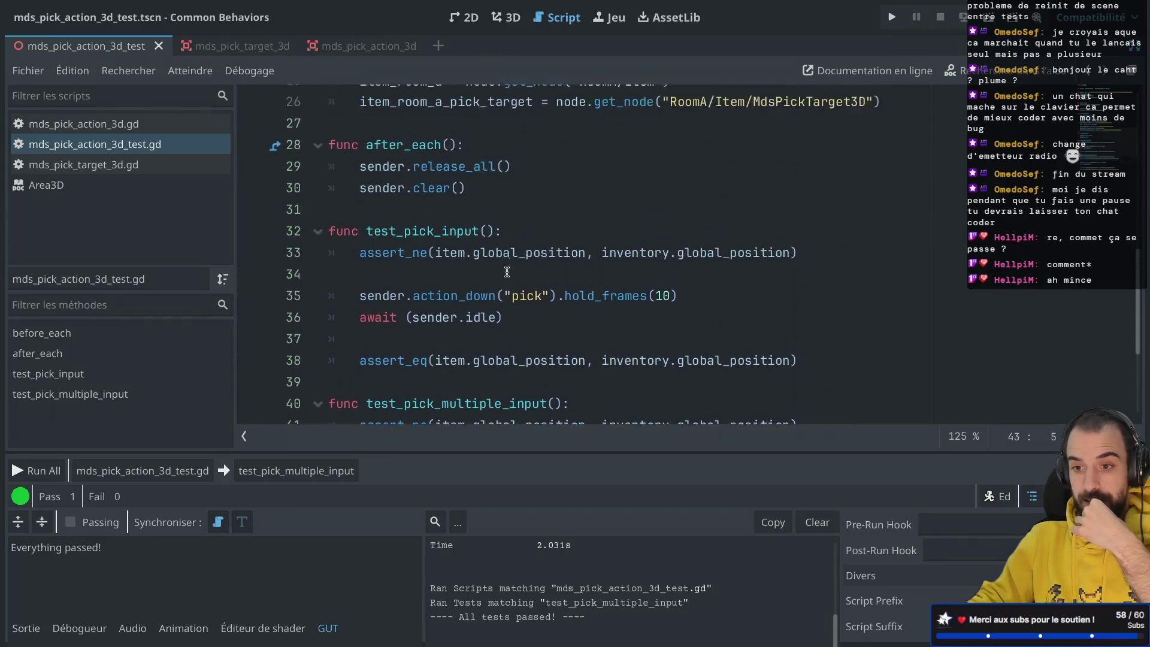
scroll(507, 272, "up", 2)
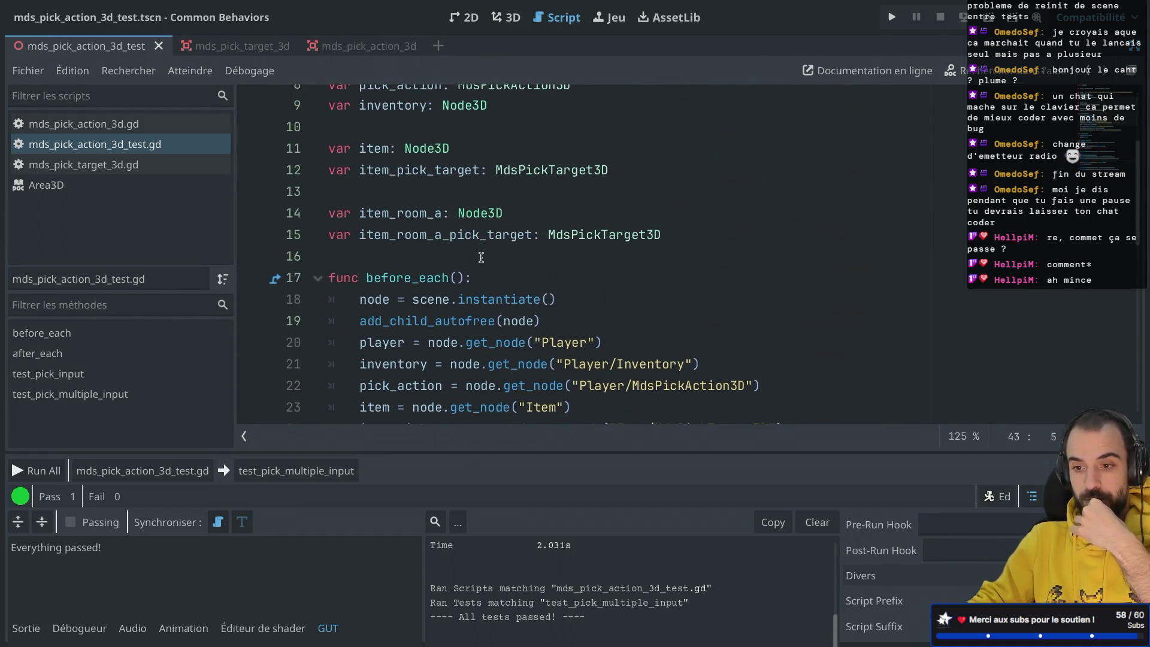
mouse_move(420, 288)
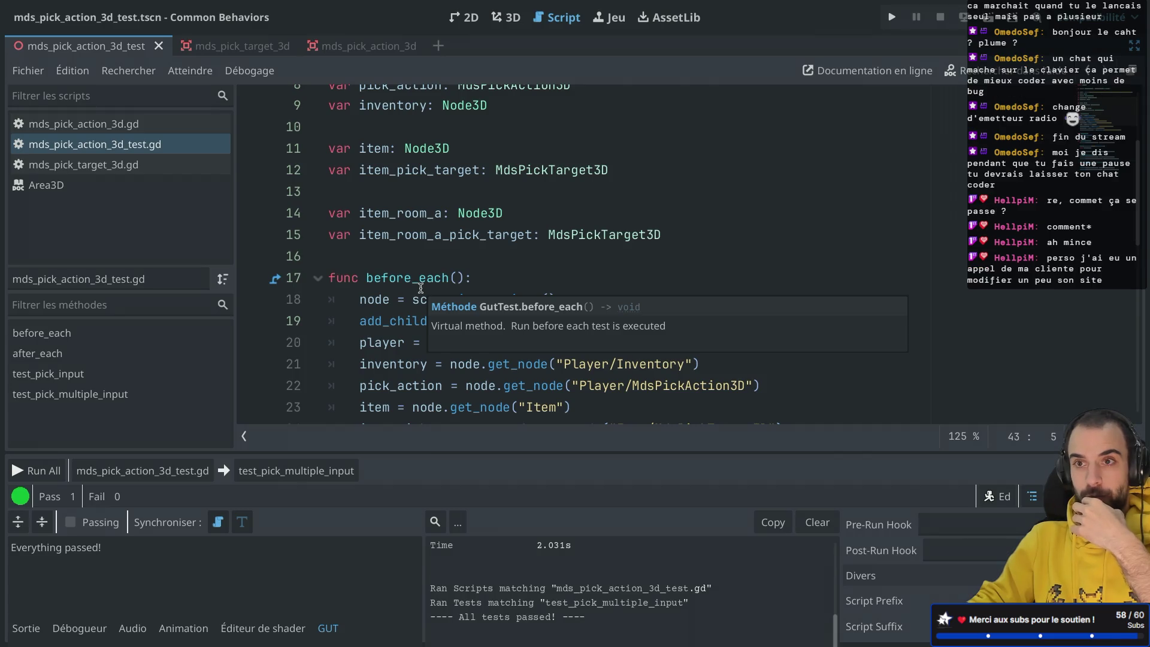
scroll(421, 288, "down", 2)
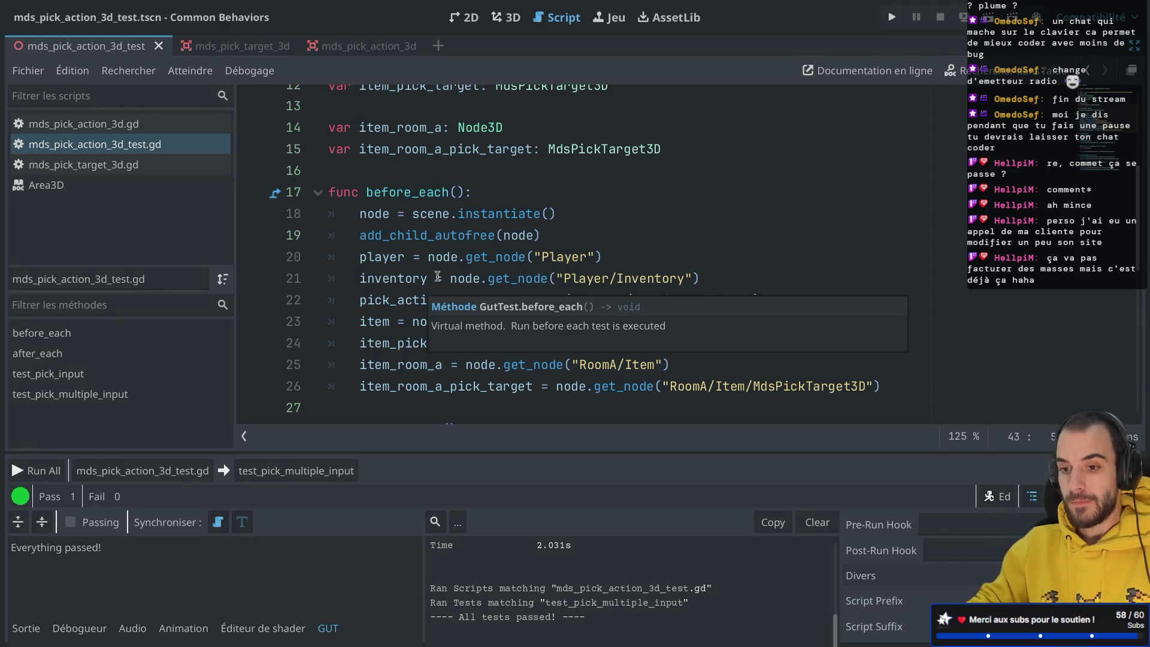
scroll(448, 272, "down", 2)
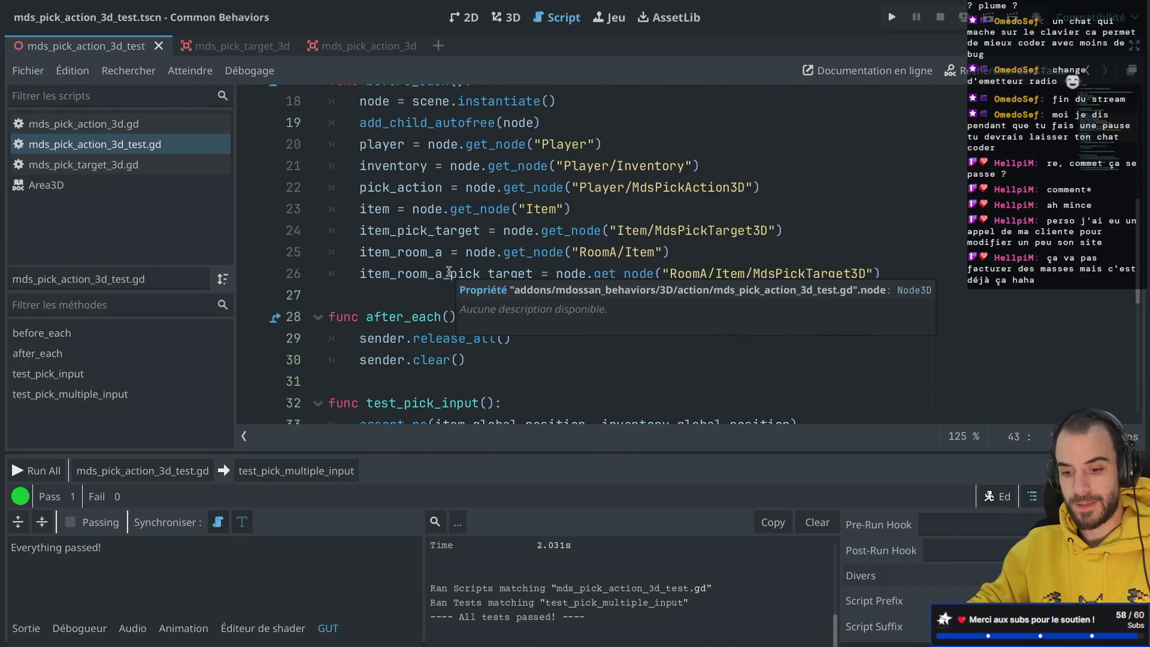
left_click(465, 168)
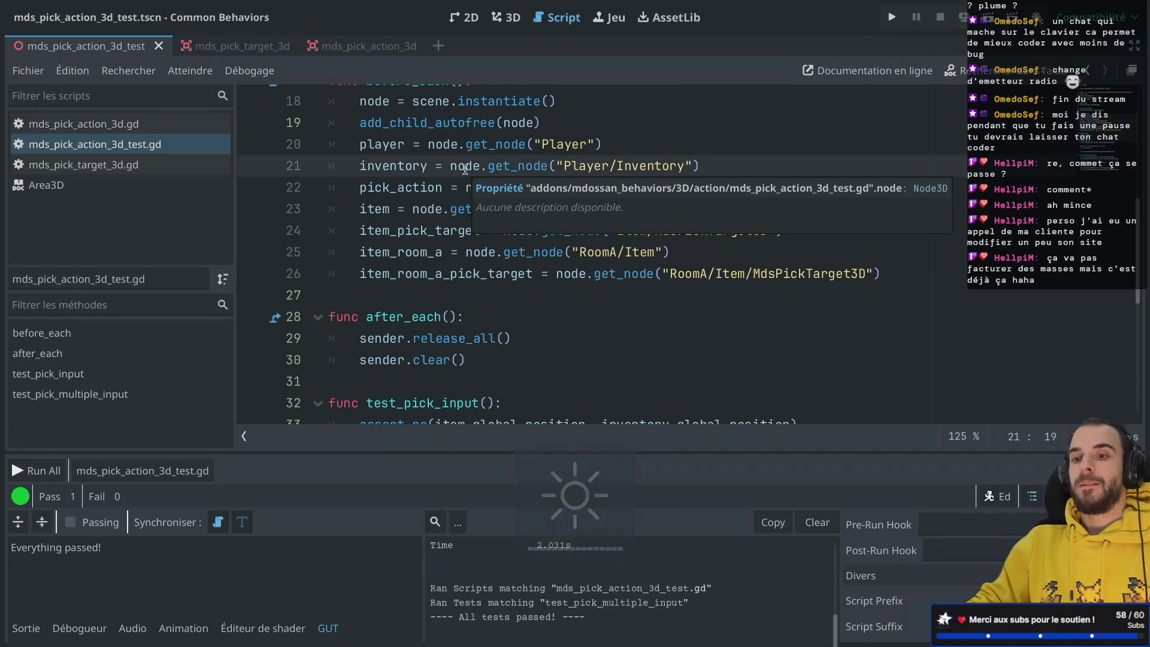
scroll(471, 166, "down", 1)
scroll(473, 164, "up", 2)
scroll(476, 162, "up", 1)
left_click_drag(542, 167, 582, 152)
scroll(583, 151, "up", 5)
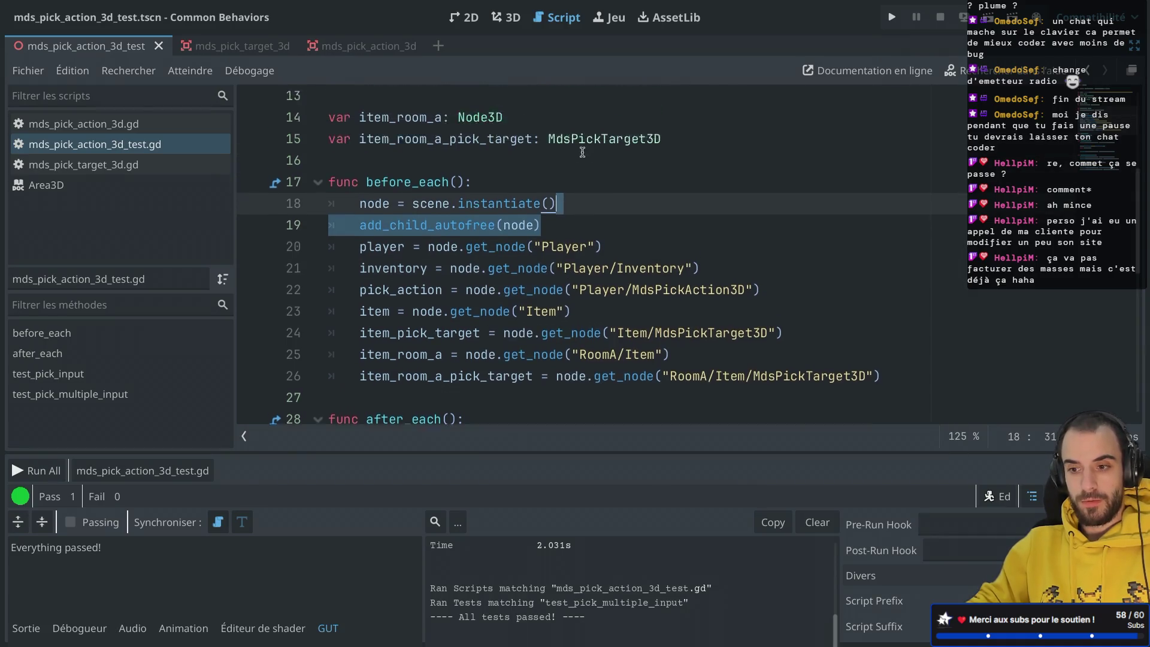
scroll(582, 152, "up", 2)
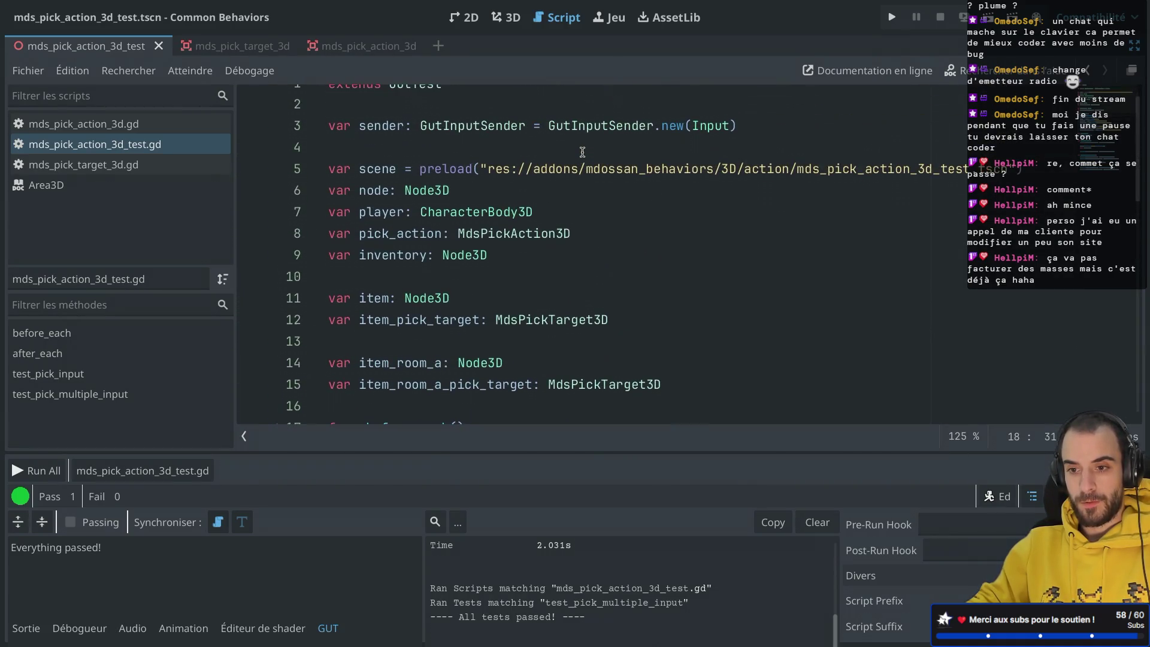
scroll(583, 151, "down", 7)
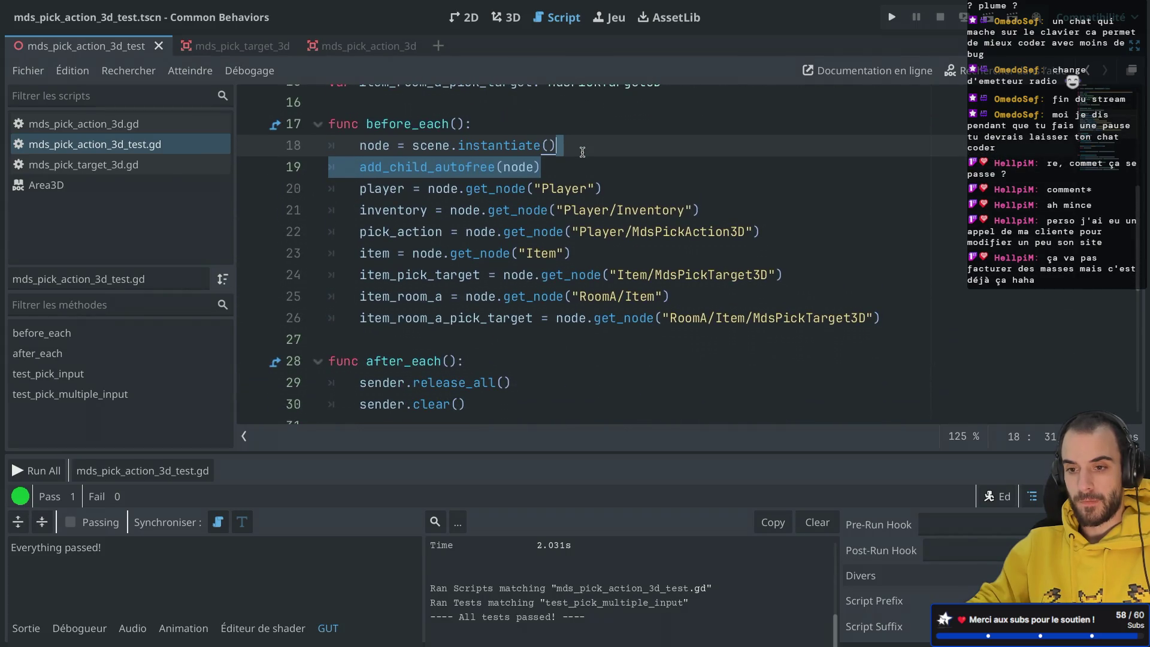
scroll(458, 275, "down", 1)
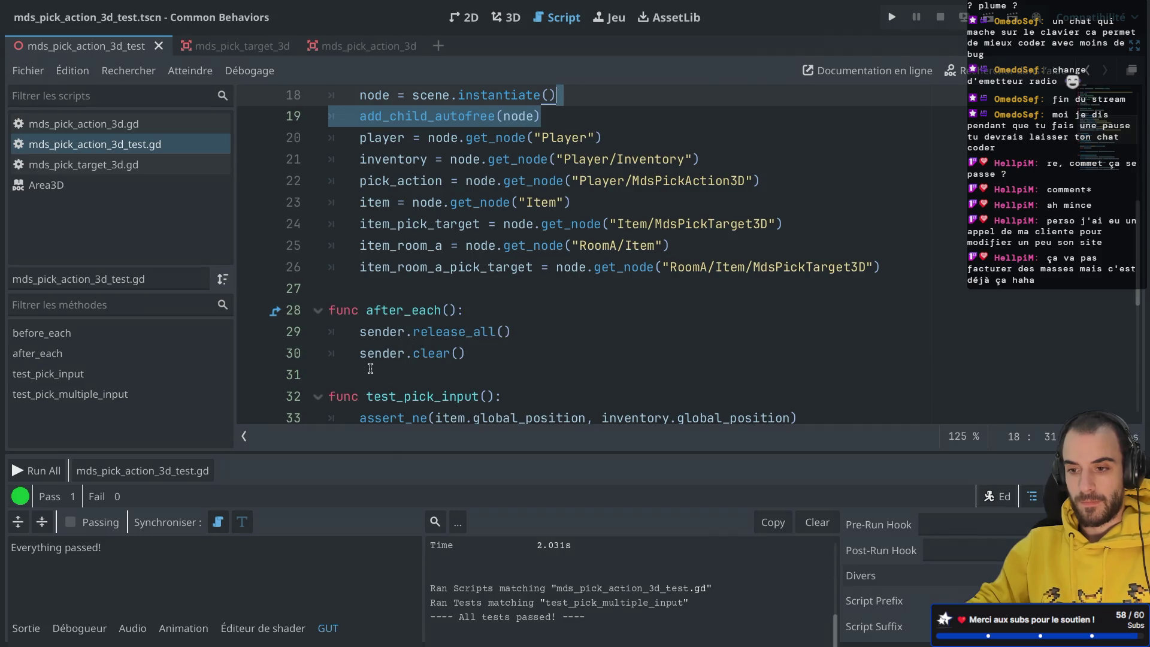
scroll(370, 367, "down", 4)
left_click(155, 474)
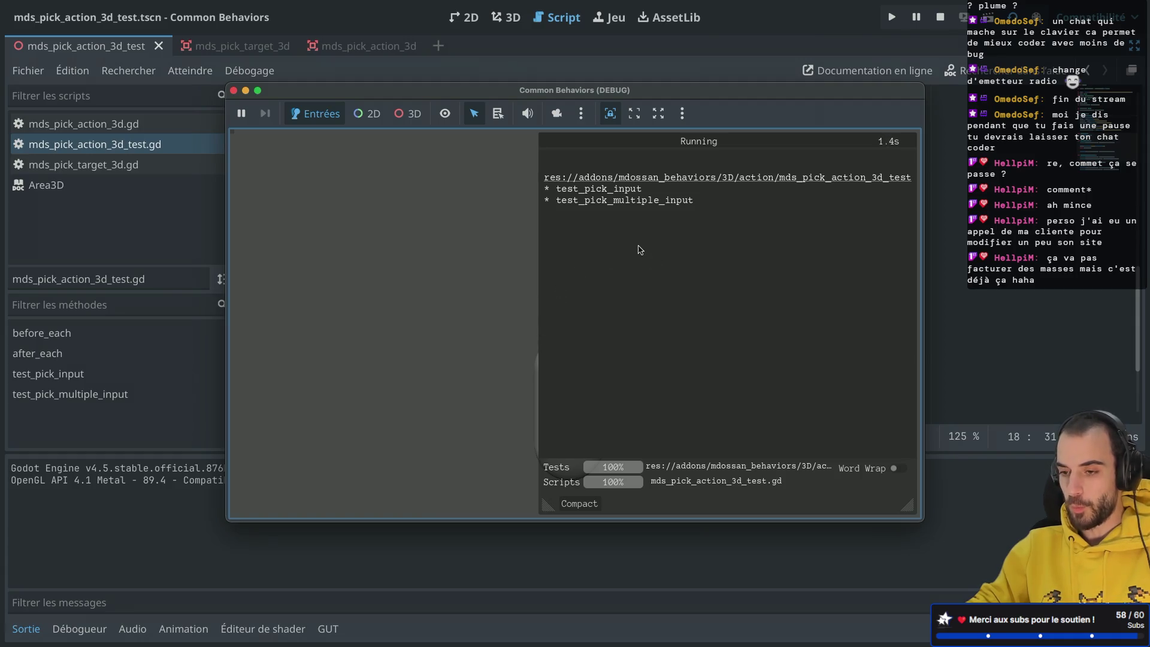
Resize and expand the GUT results to read test_pick_multiple_input's failures at lines 47 and 48.
scroll(738, 273, "up", 2)
scroll(738, 273, "up", 1)
scroll(728, 315, "up", 1)
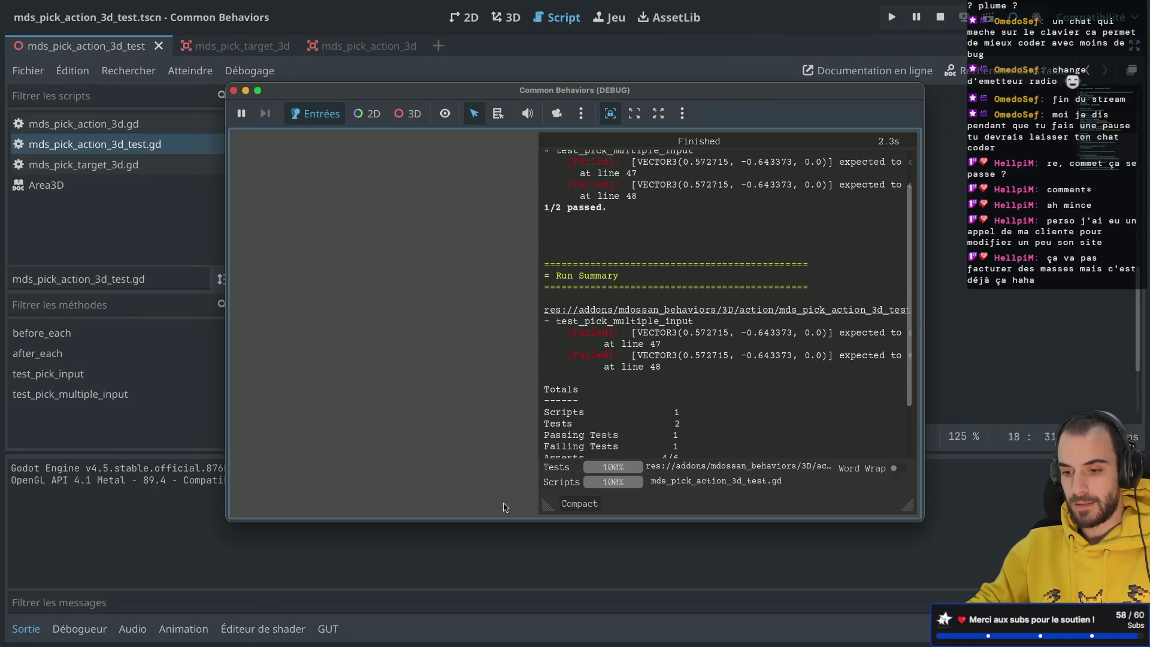
mouse_move(547, 505)
left_mouse_down()
mouse_move(262, 520)
mouse_move(316, 439)
left_mouse_up()
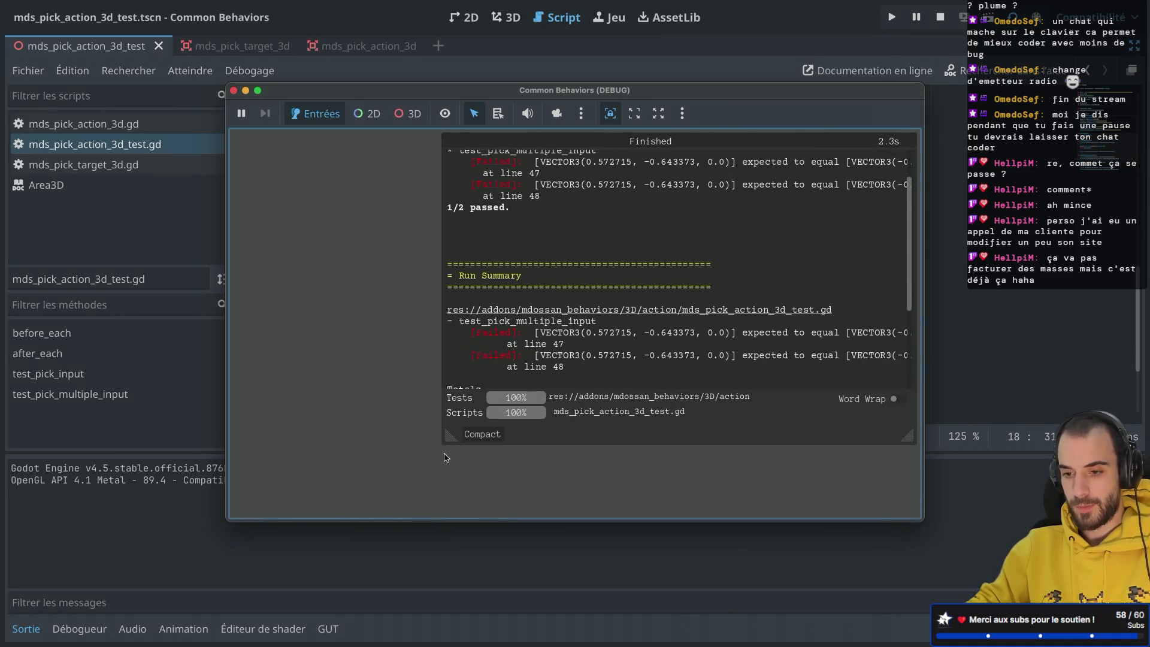
left_click(478, 439)
left_click(786, 503)
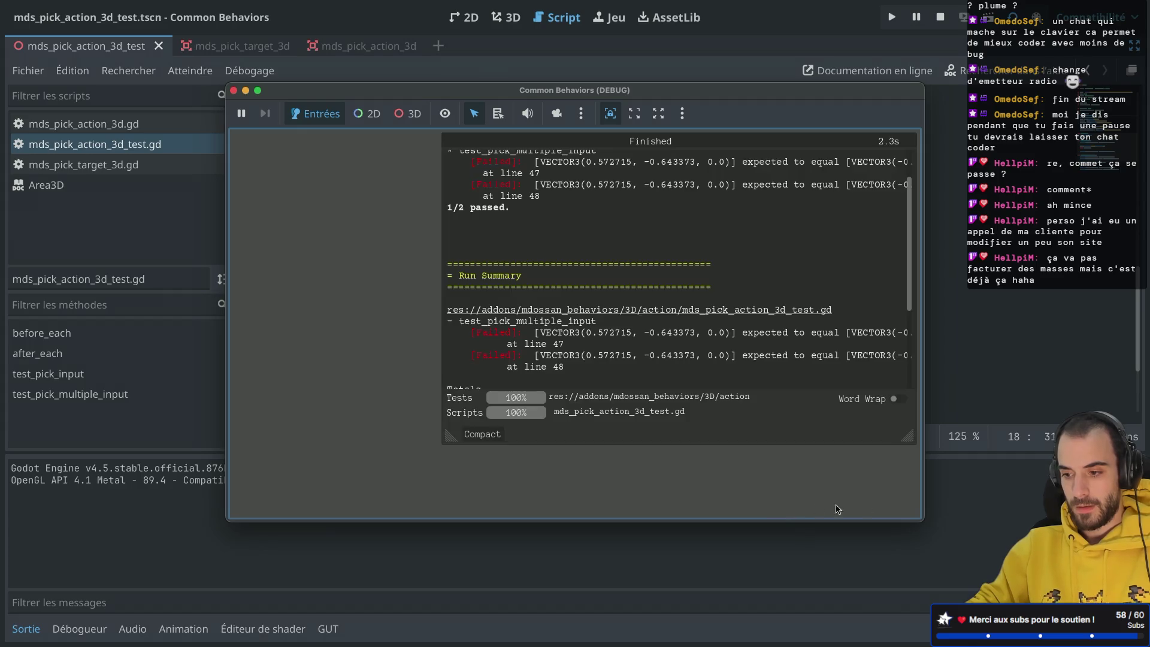
mouse_move(922, 519)
left_mouse_down()
mouse_move(1019, 527)
mouse_move(1025, 580)
left_mouse_up()
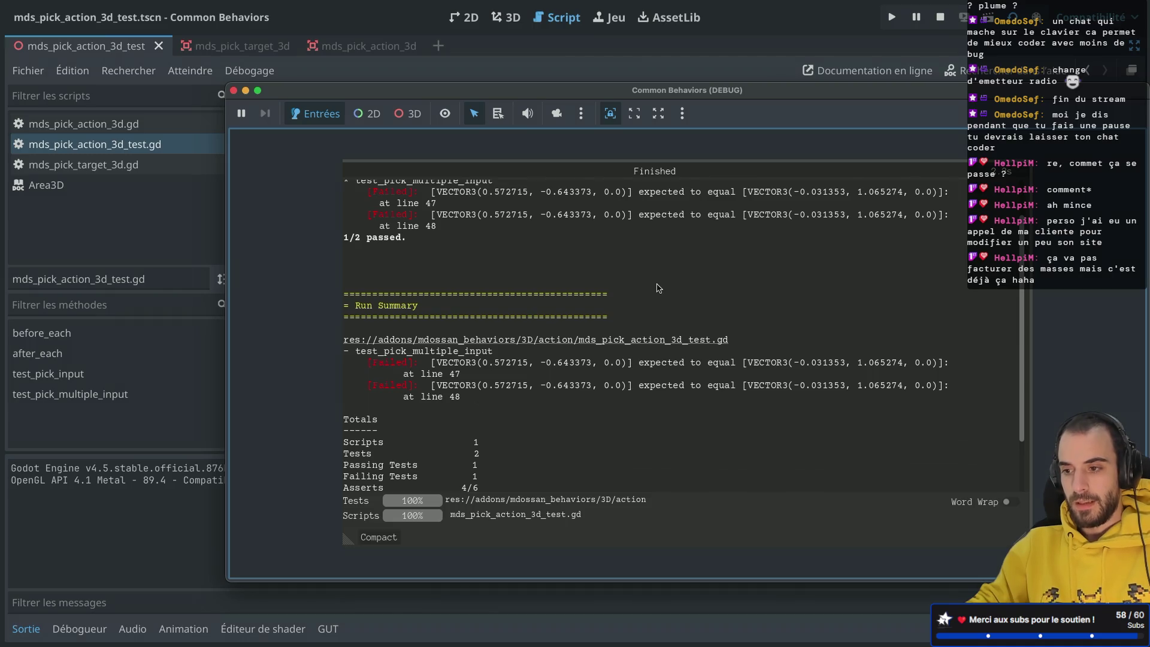
scroll(659, 288, "up", 2)
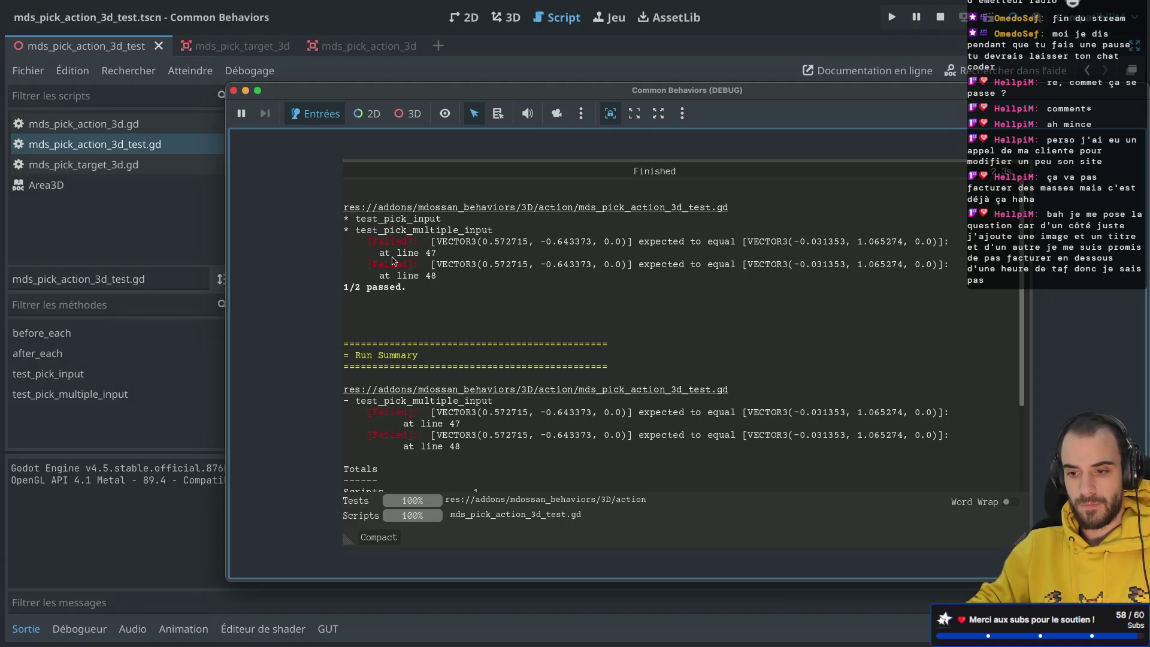
left_click(234, 91)
Review before_each in the test script, then run the current test scene and close its window.
scroll(515, 227, "down", 1)
scroll(515, 227, "down", 3)
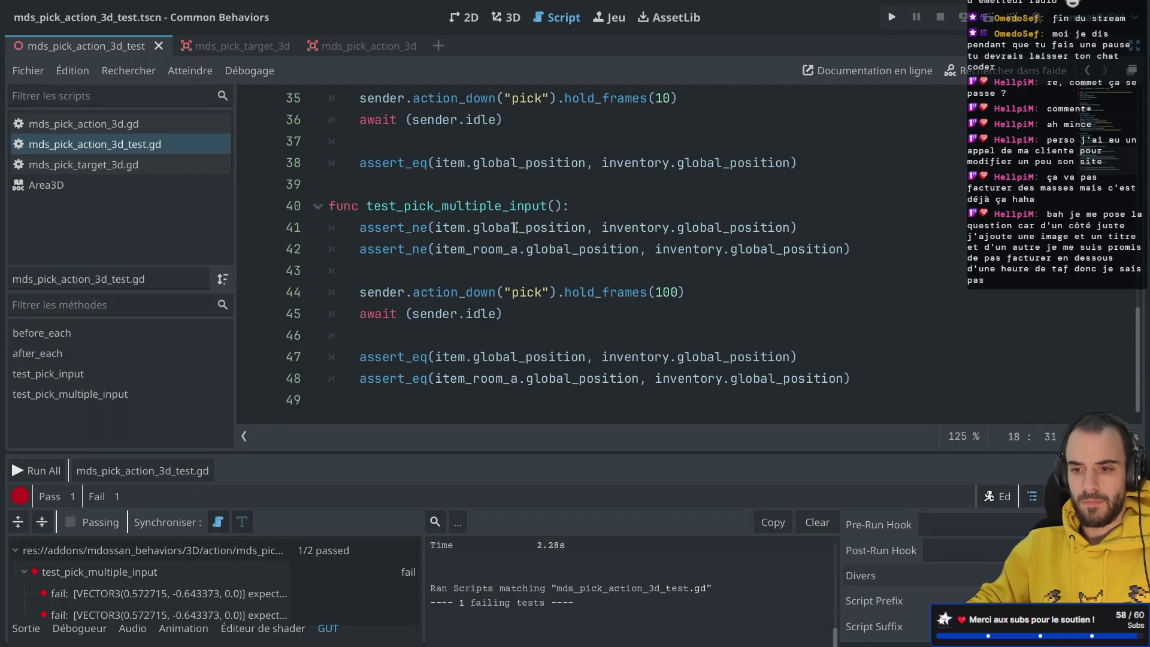
scroll(515, 228, "up", 7)
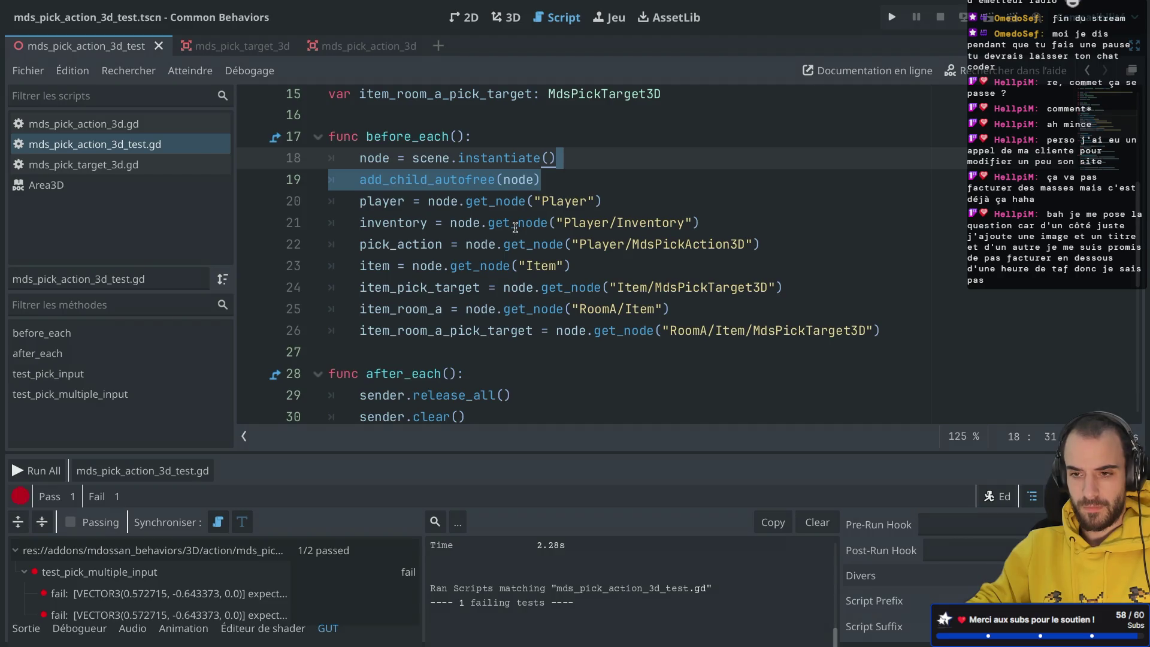
scroll(515, 228, "up", 1)
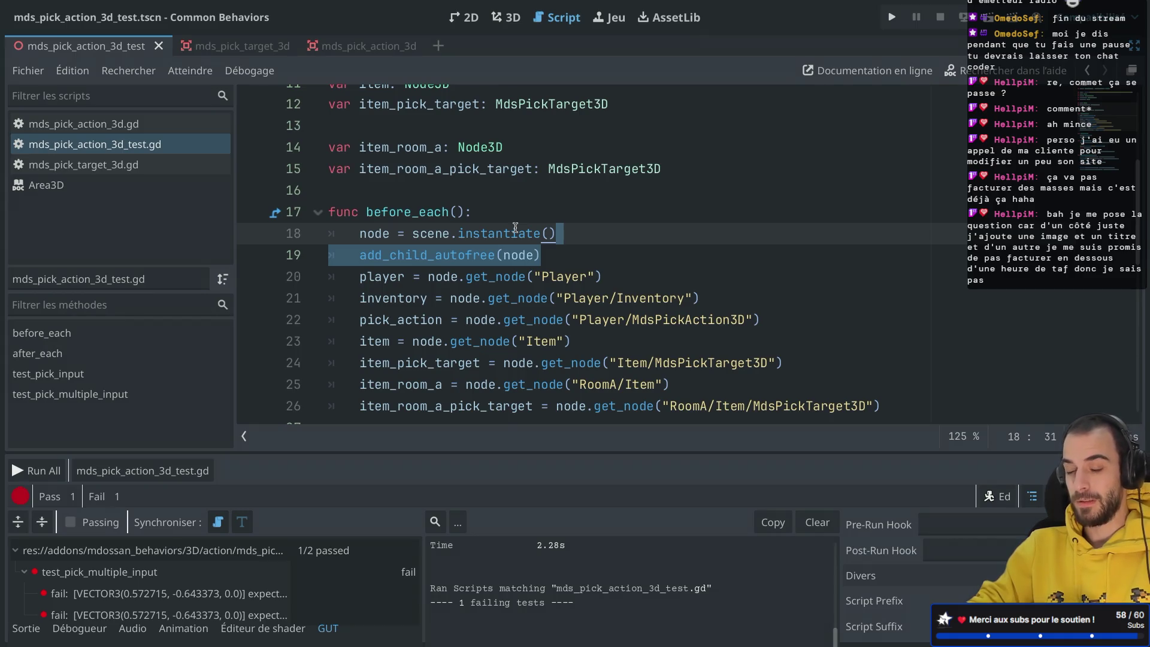
scroll(515, 227, "down", 2)
scroll(516, 227, "up", 1)
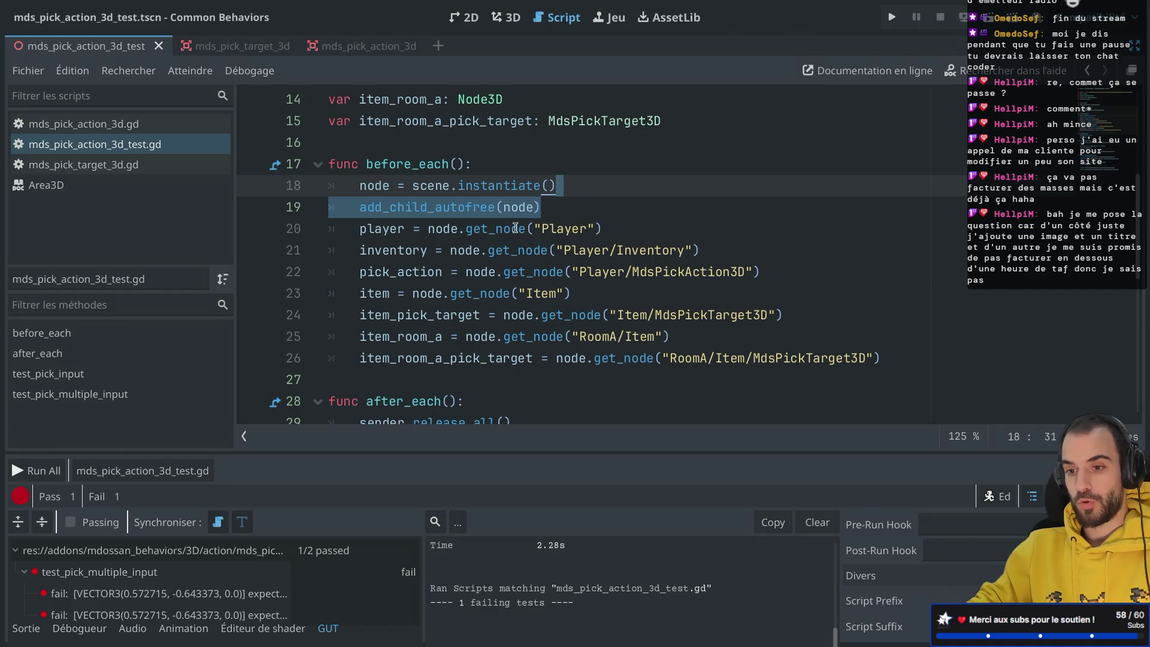
scroll(515, 228, "down", 1)
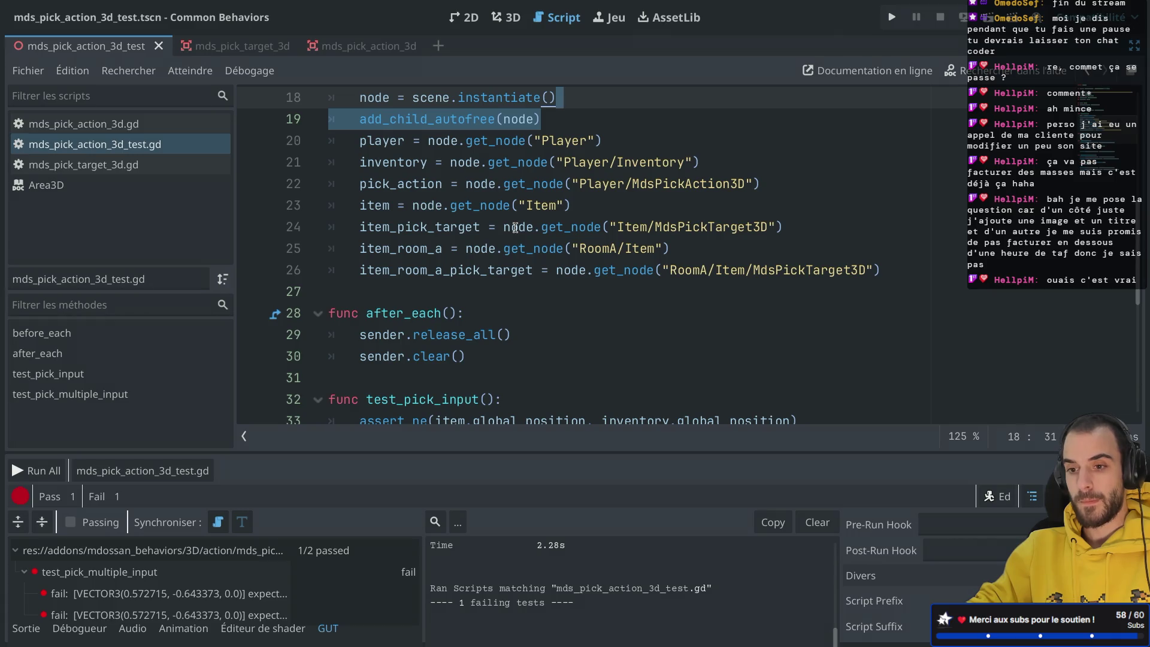
scroll(515, 227, "up", 3)
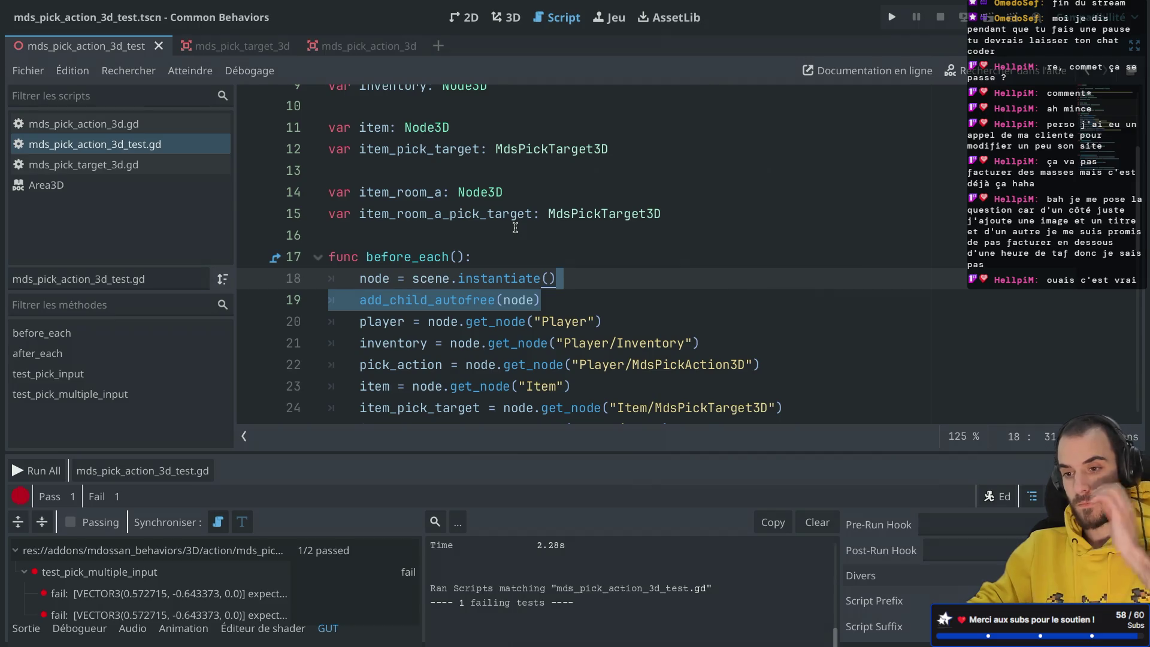
scroll(515, 228, "down", 2)
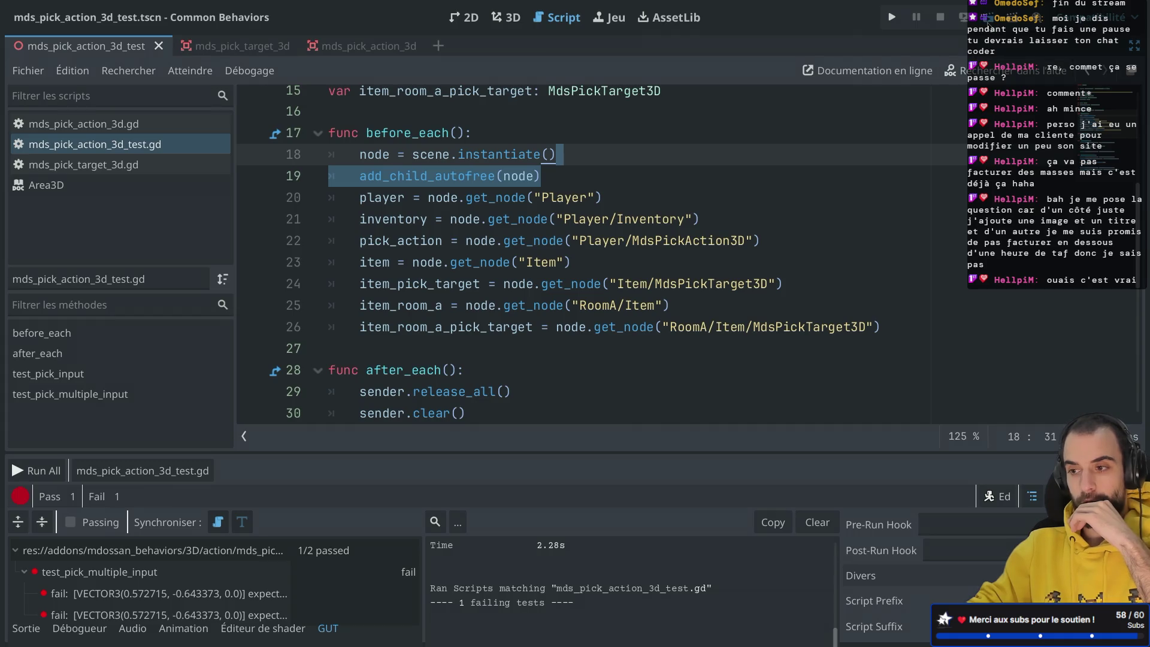
left_click(988, 23)
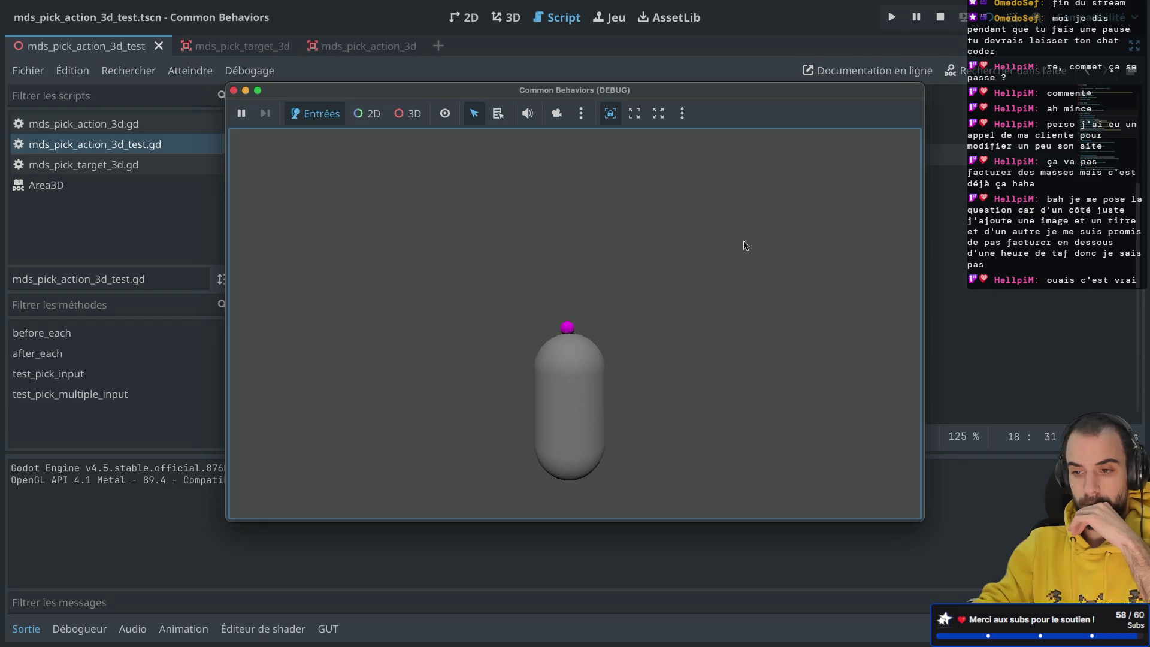
left_click(234, 92)
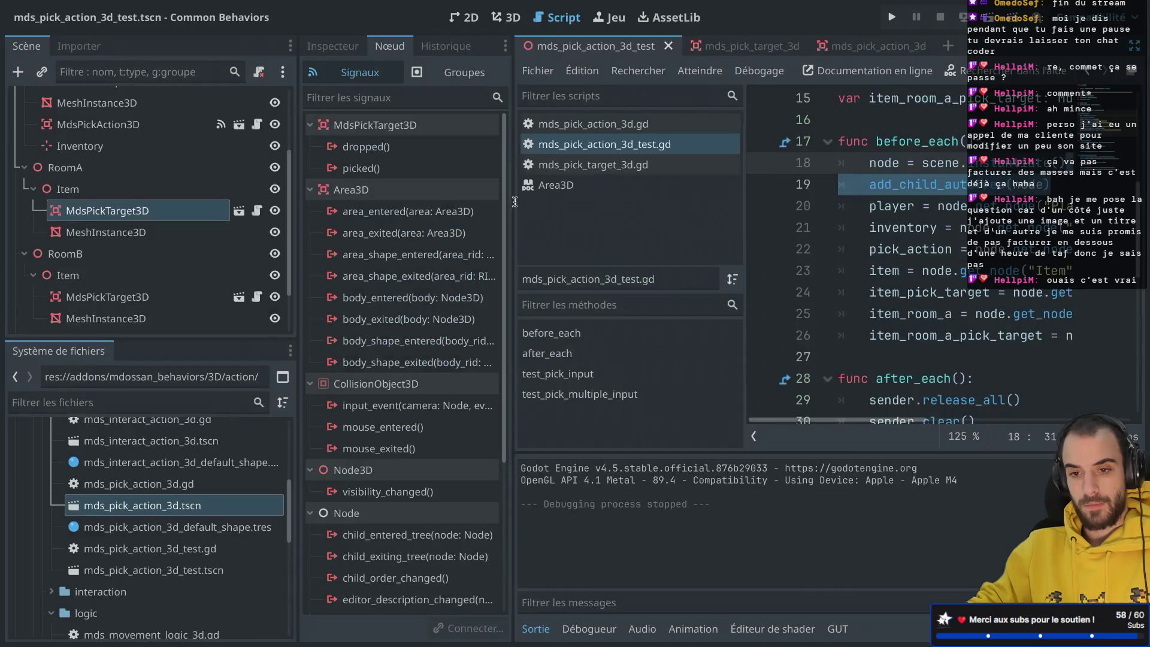
In the 3D view, drag RoomA's Item left along the X axis.
left_click(505, 18)
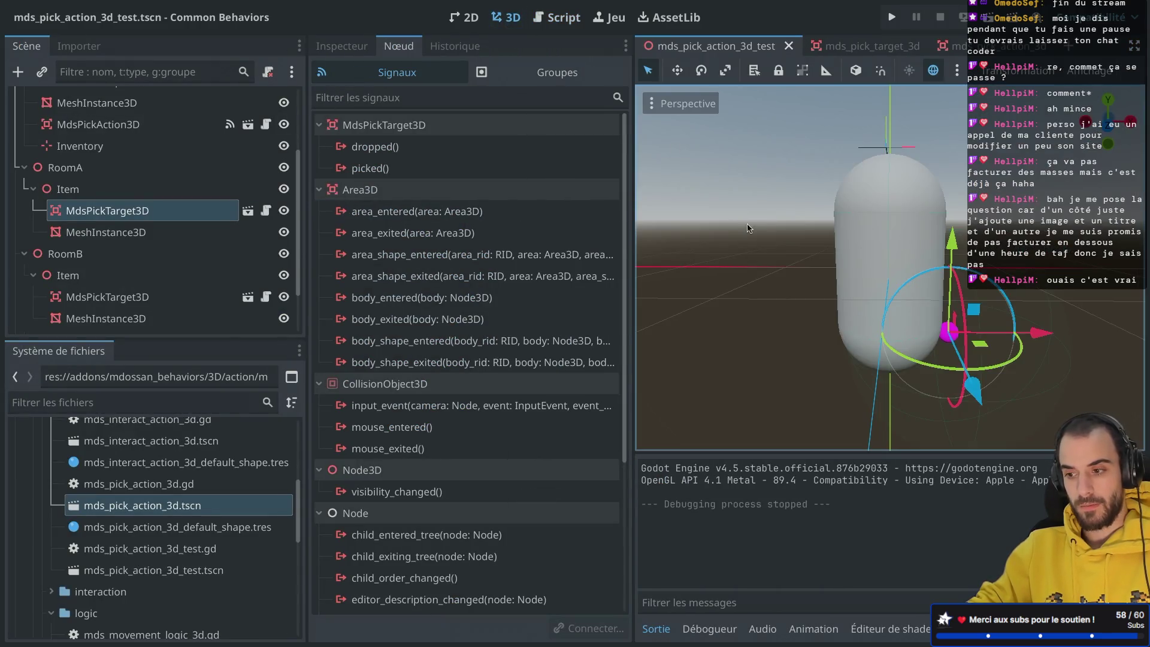
scroll(844, 243, "right", 3)
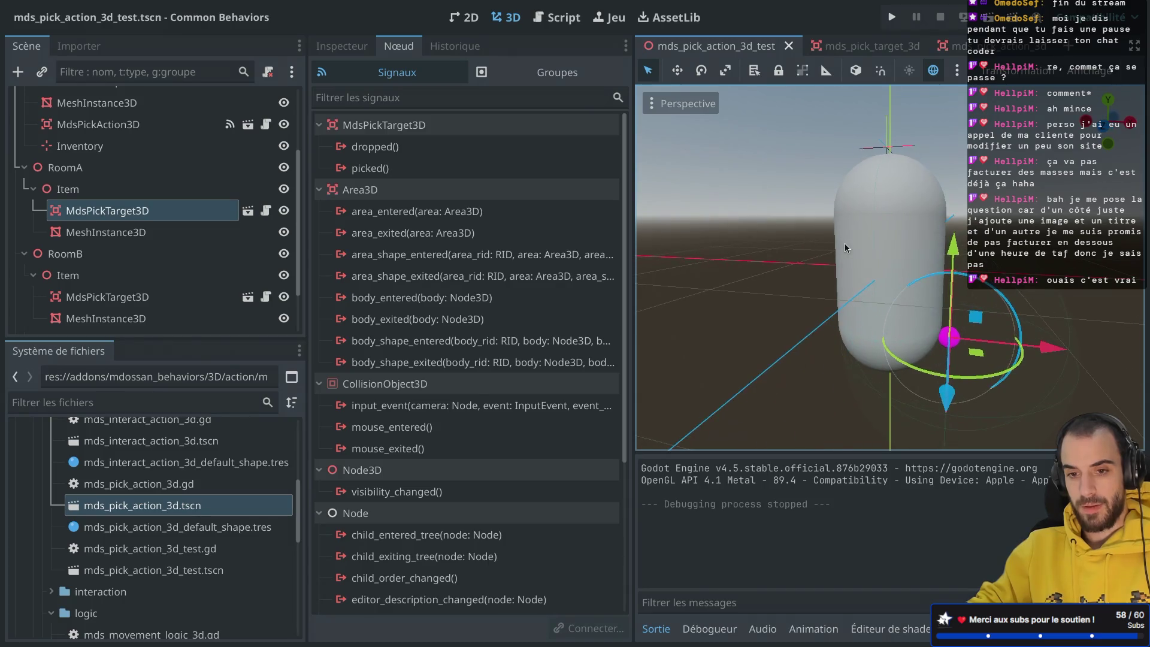
left_click(37, 276)
left_click(83, 277)
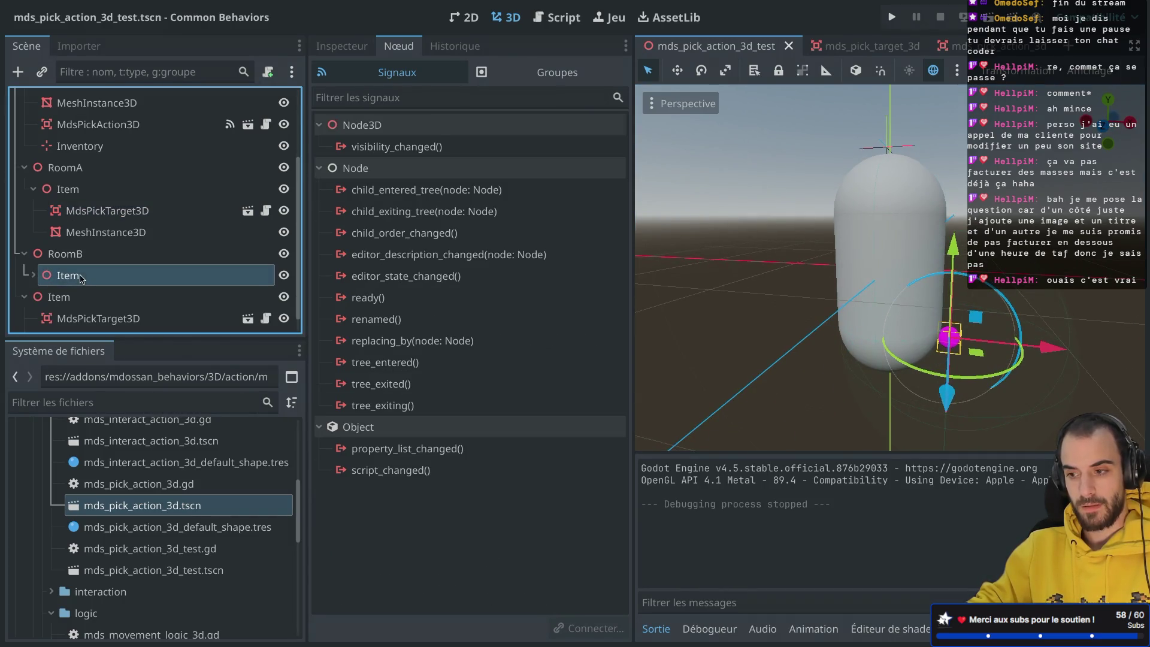
left_click(93, 194)
scroll(873, 322, "down", 5)
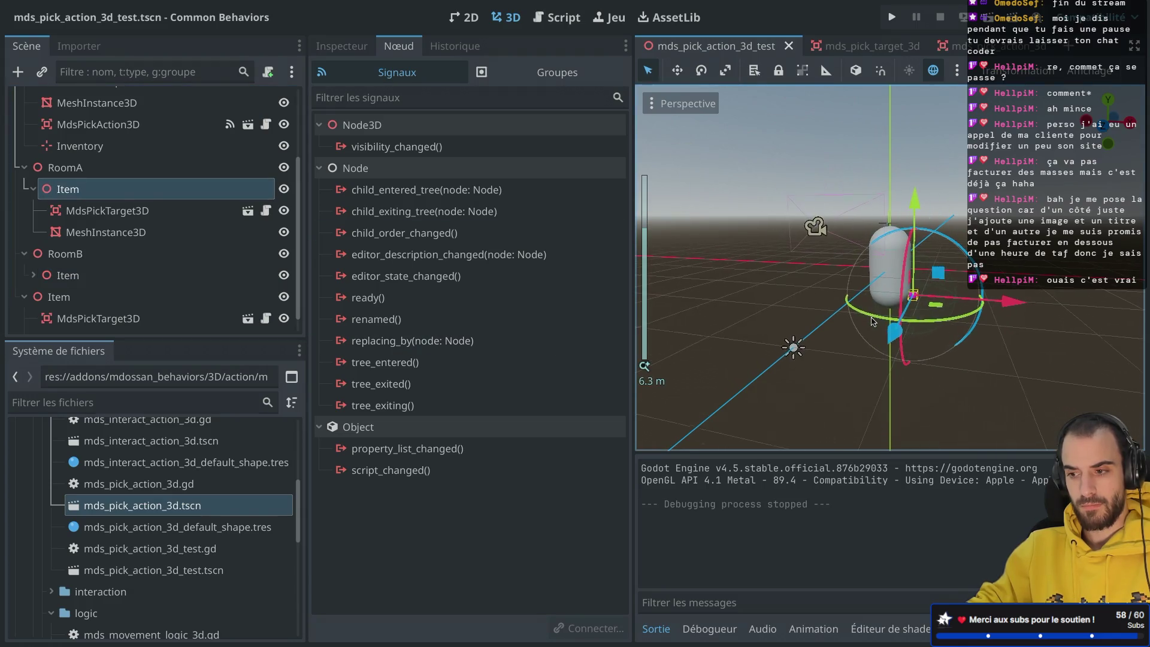
scroll(867, 285, "left", 2)
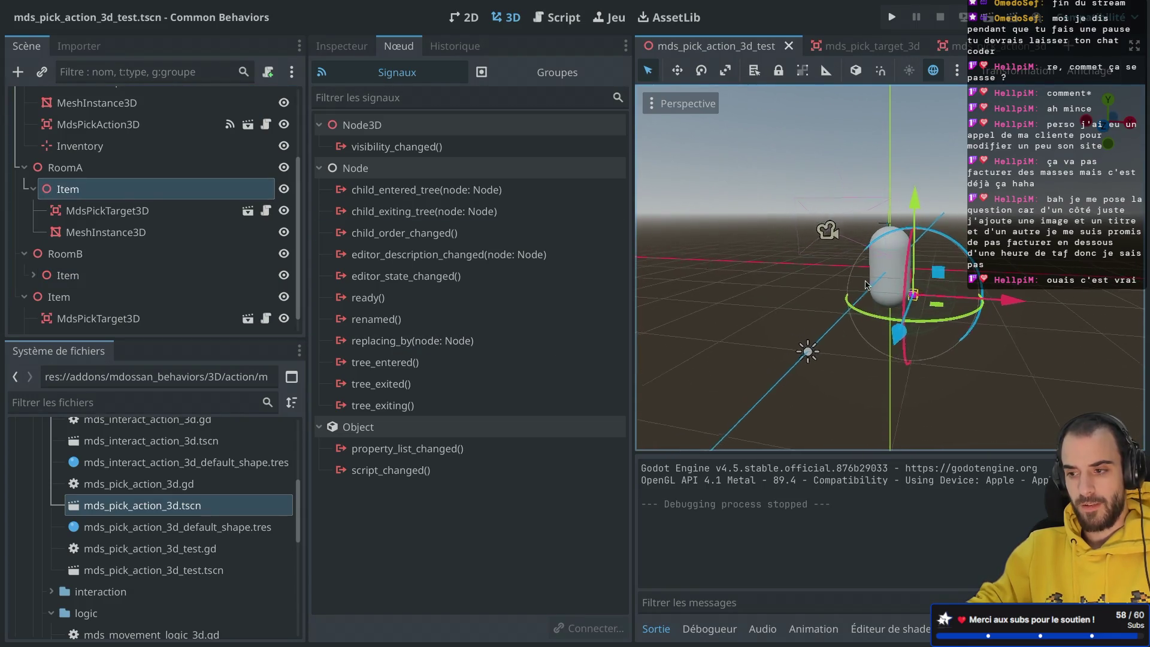
scroll(867, 284, "left", 3)
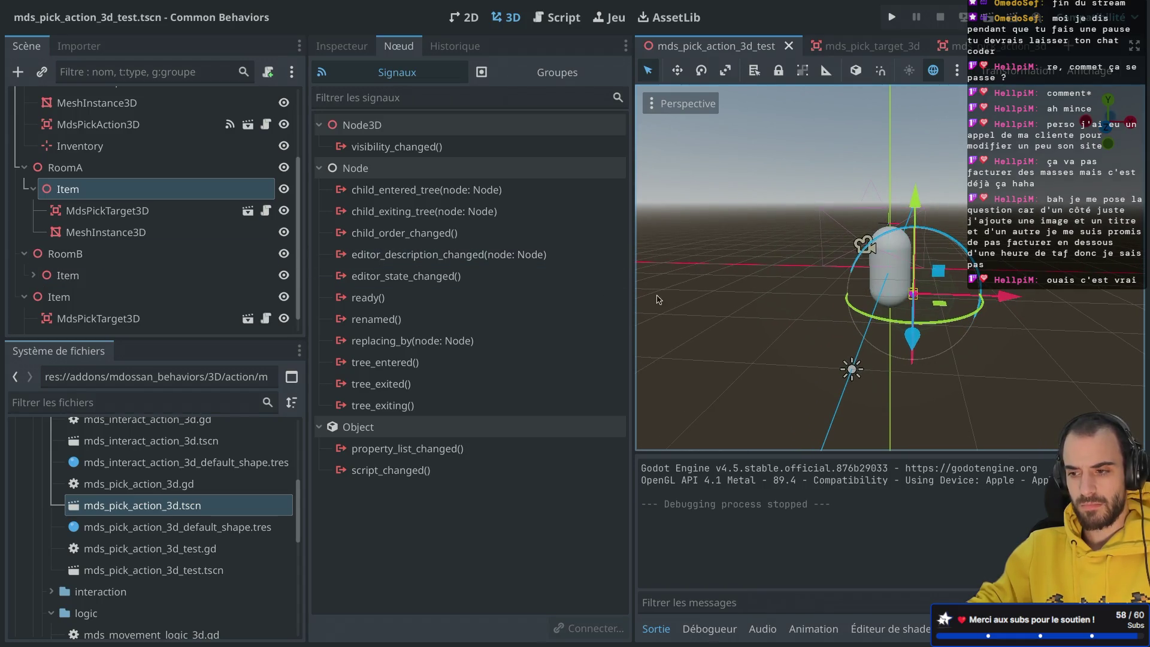
left_click_drag(1009, 297, 942, 300)
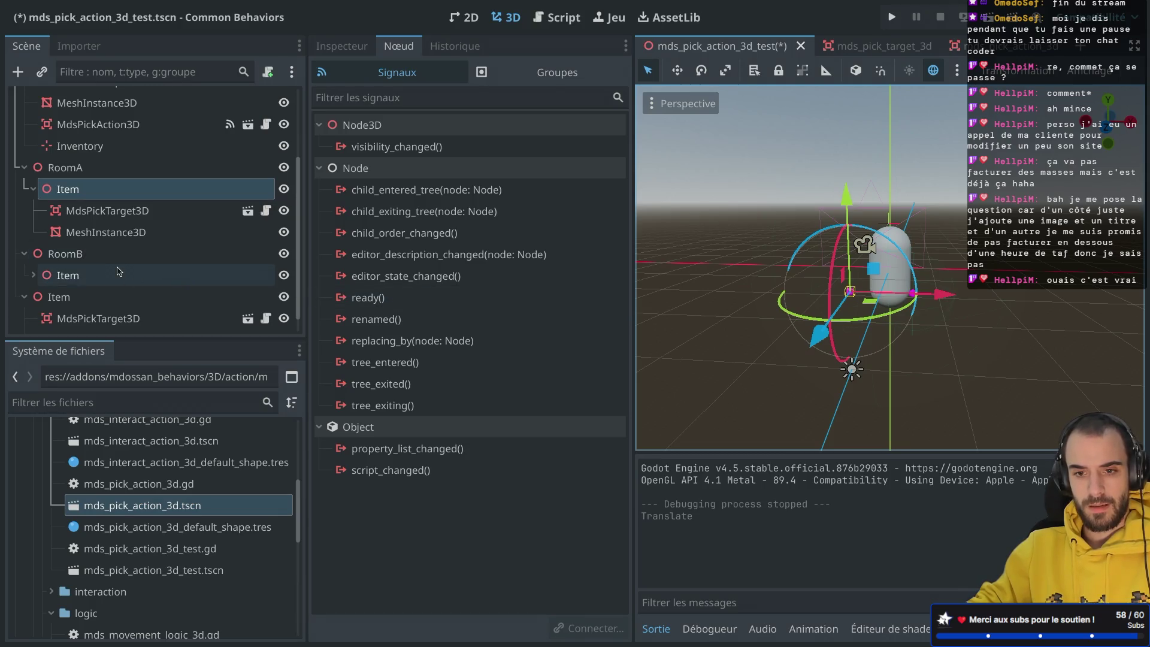
Nudge RoomB's Item along the Z axis, then save and run the test scene.
left_click(118, 273)
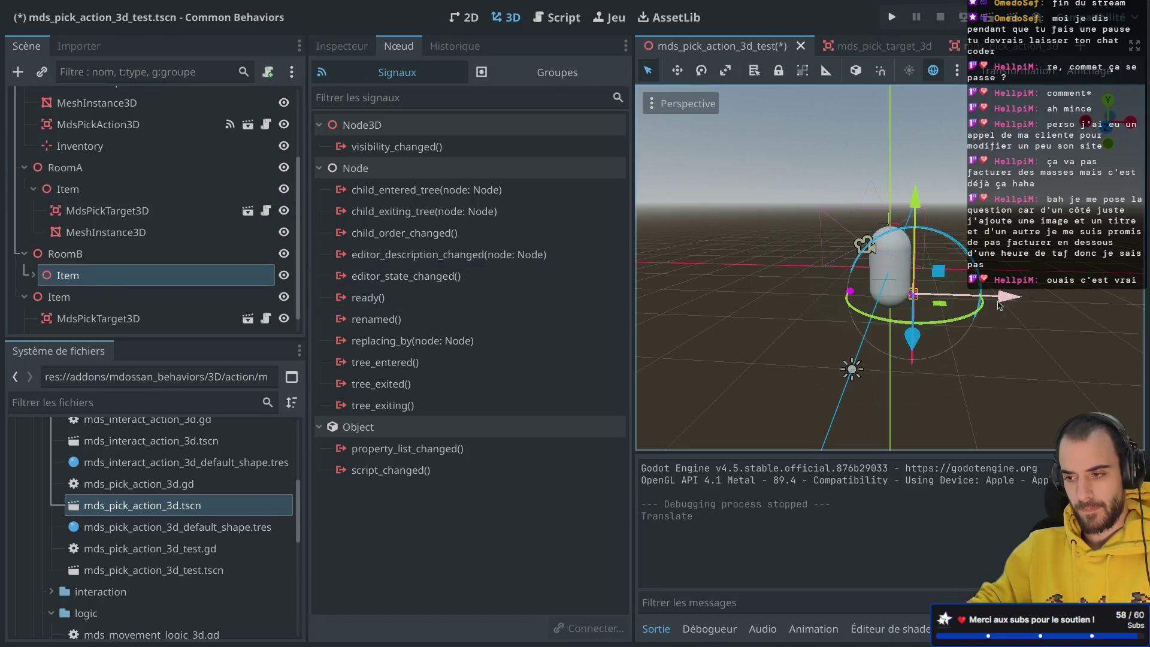
left_click_drag(912, 338, 871, 360)
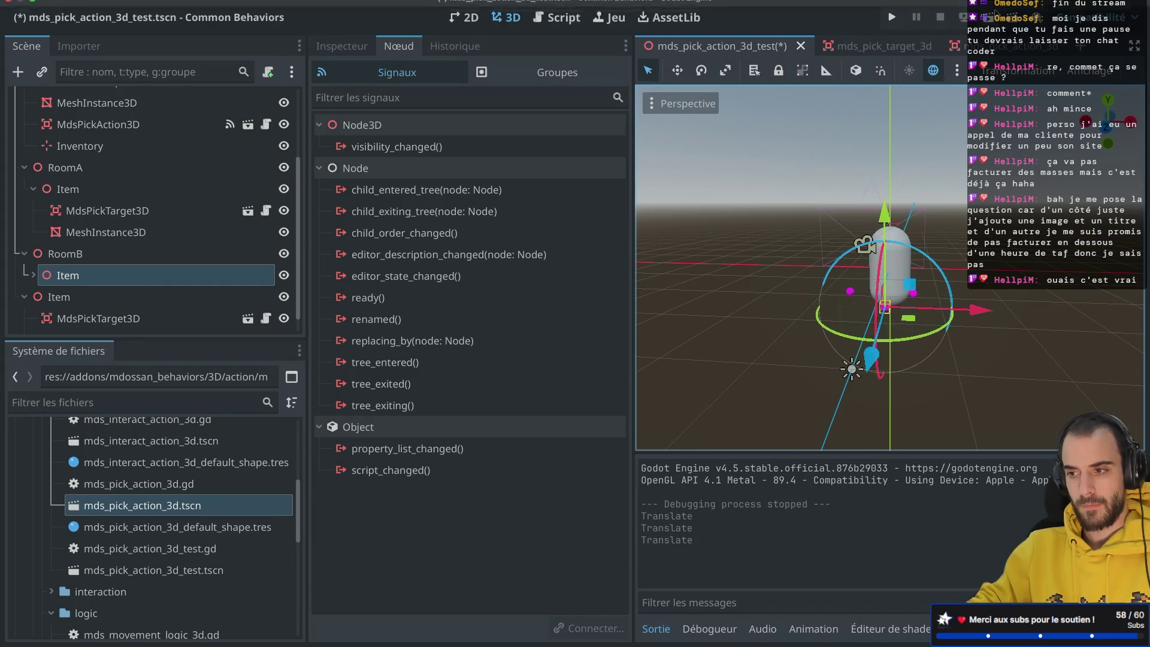
left_click(891, 17)
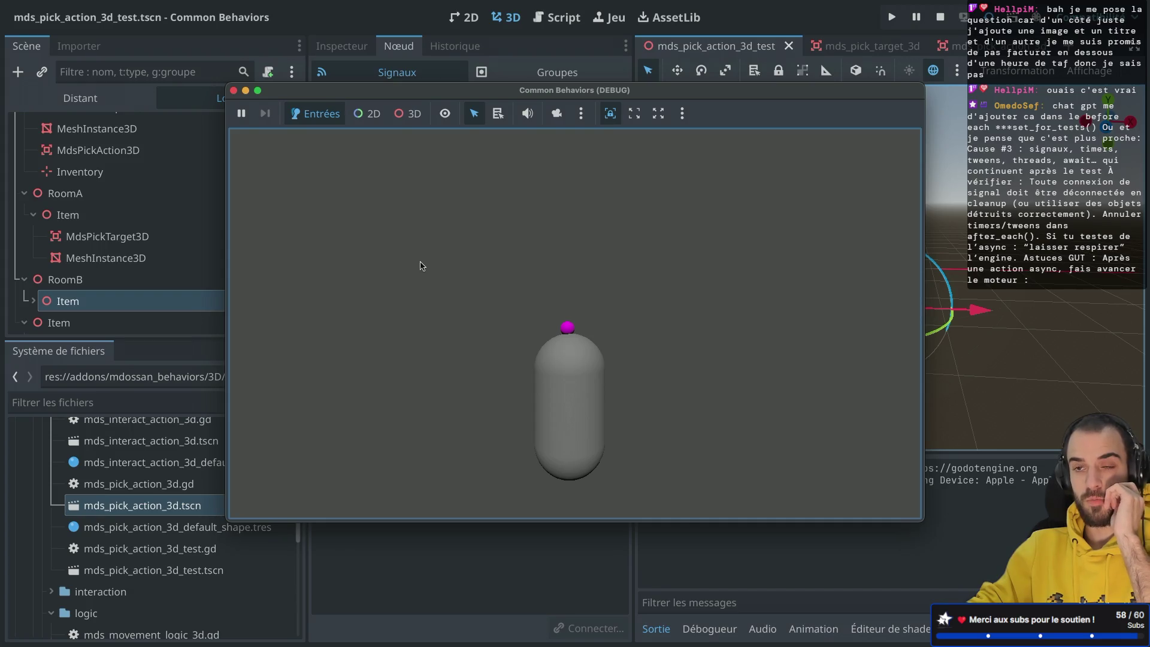
left_click(234, 91)
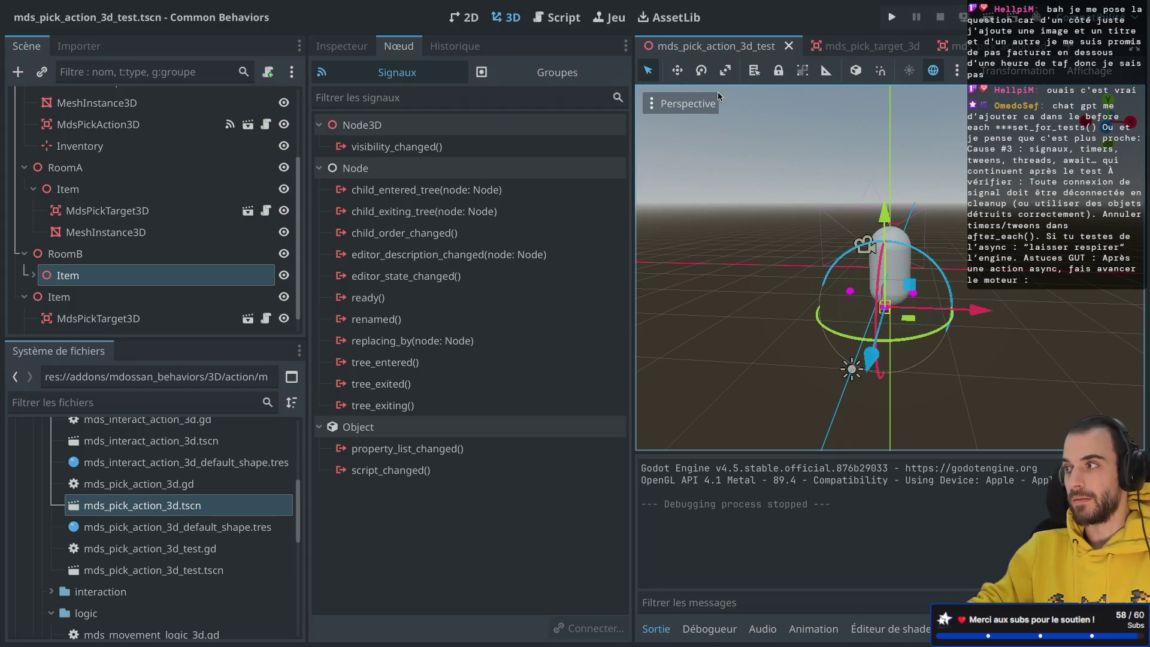
Change hold_frames(10) to hold_frames(100) on line 35 of the first pick test.
key("ctrl+shift+f")
key("Escape")
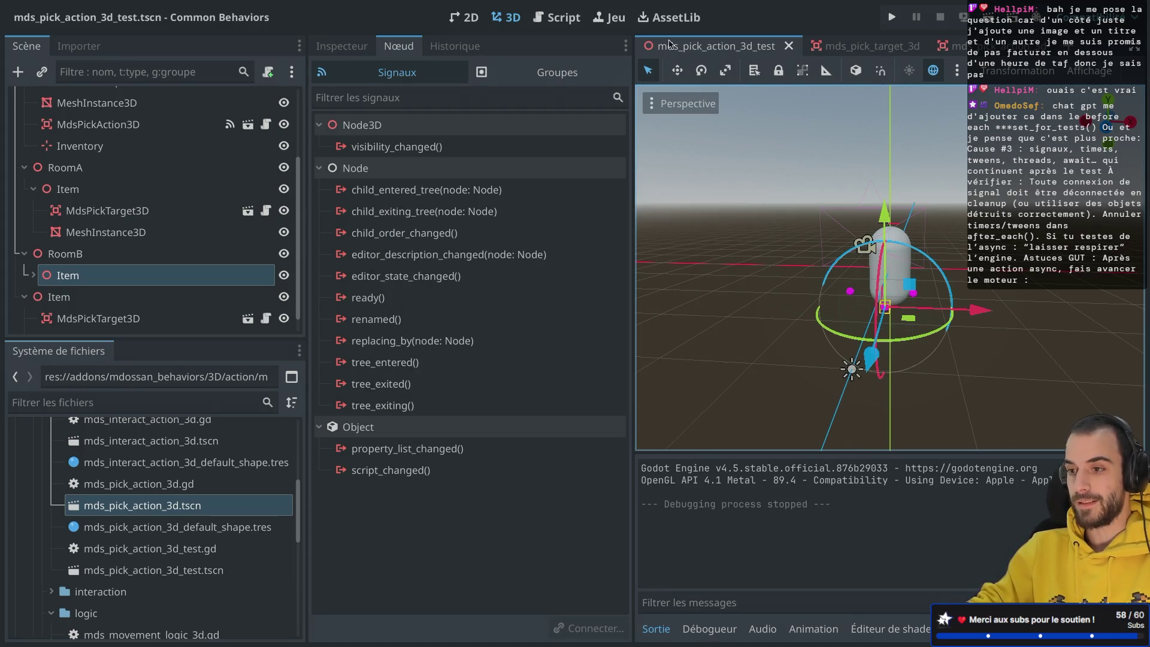
left_click(556, 17)
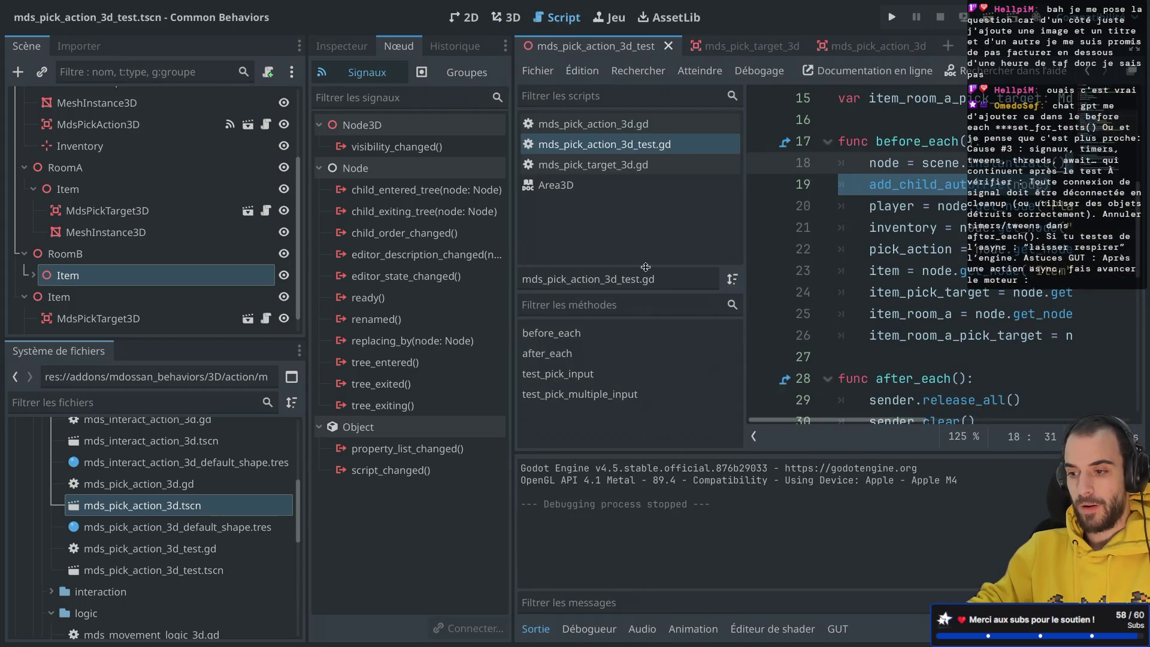
key("ctrl+shift+F11")
scroll(695, 315, "down", 7)
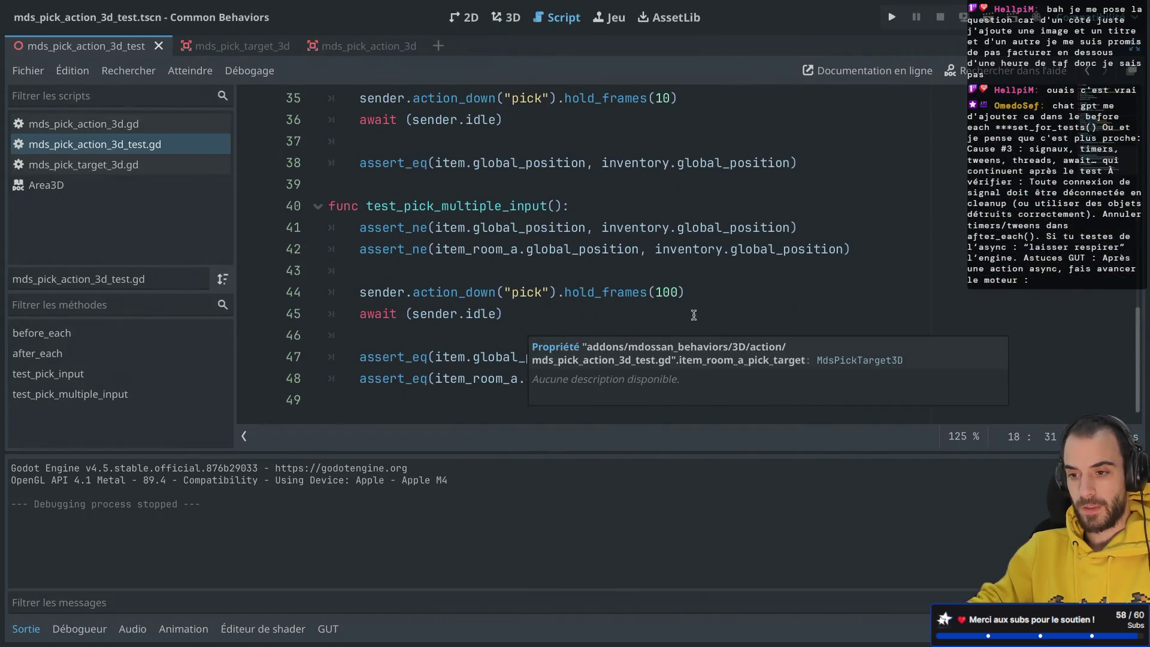
scroll(657, 292, "up", 2)
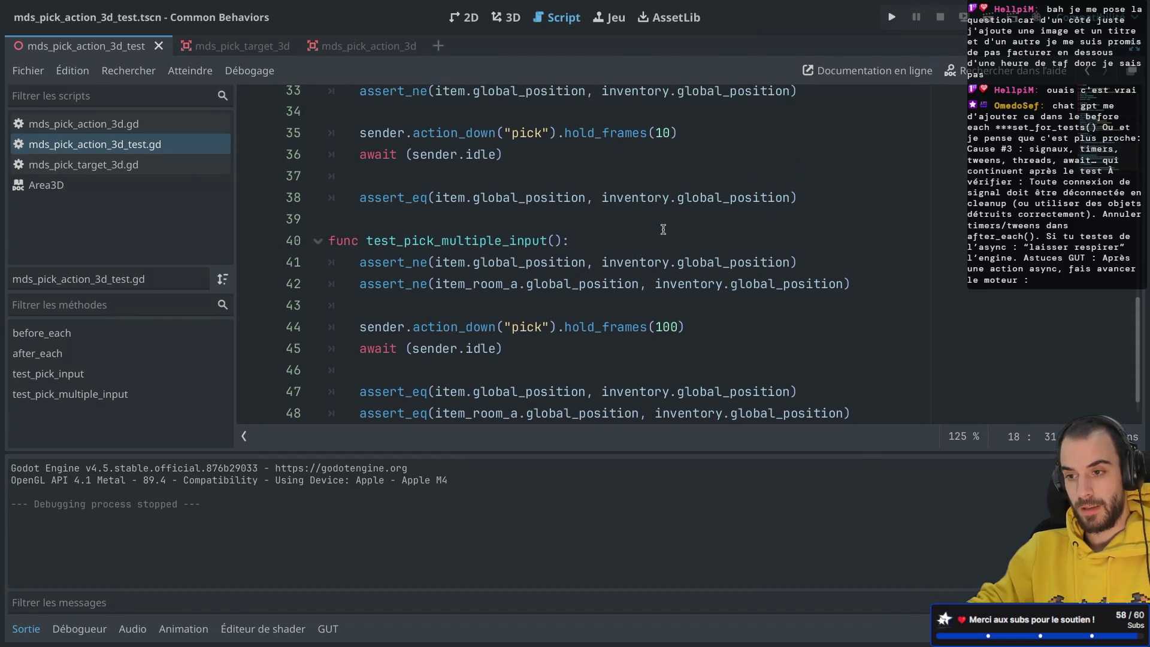
left_click(668, 130)
type("0")
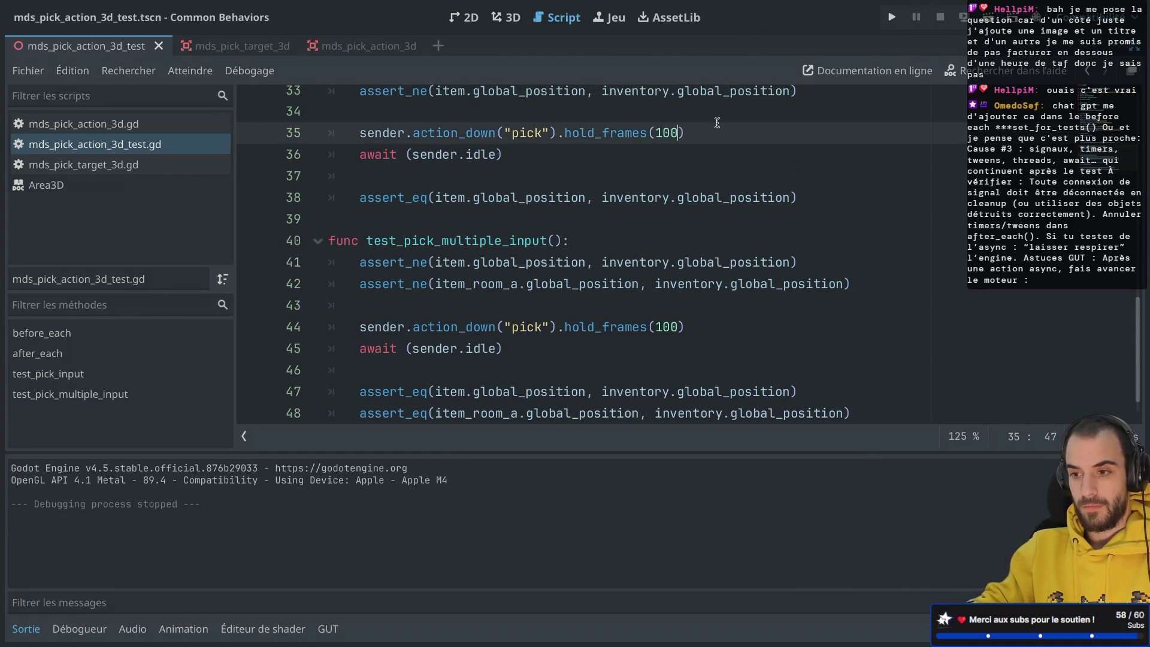
Run the pick tests and view the GUT results: 1/2 passed in 2.28s.
left_click(987, 16)
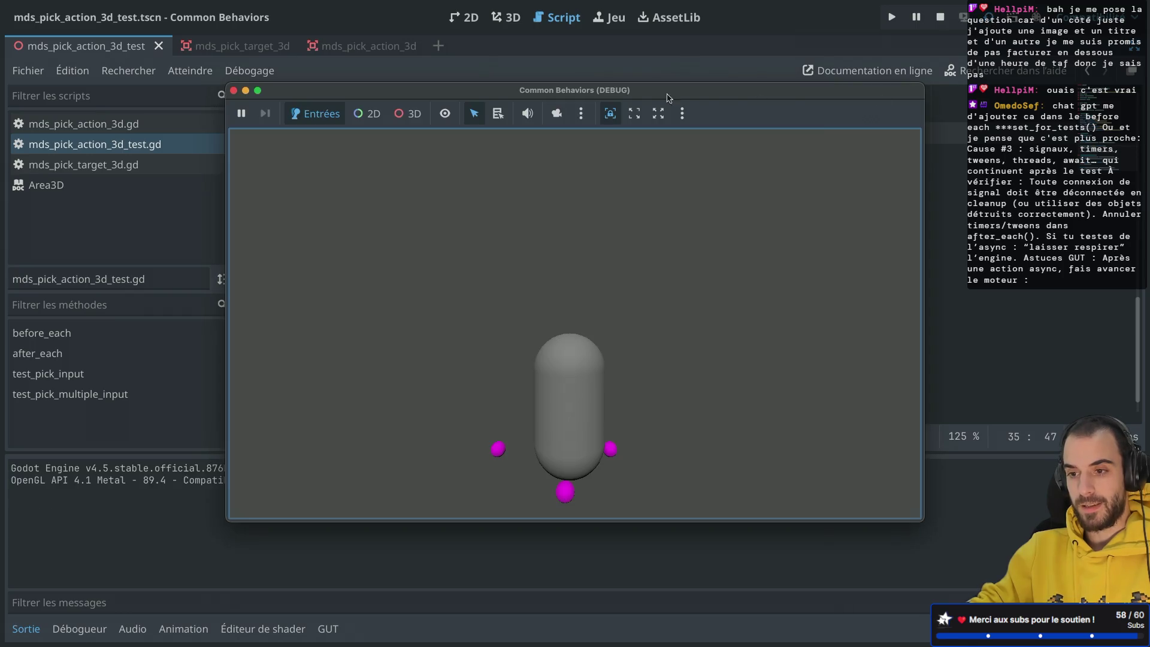
left_click(233, 90)
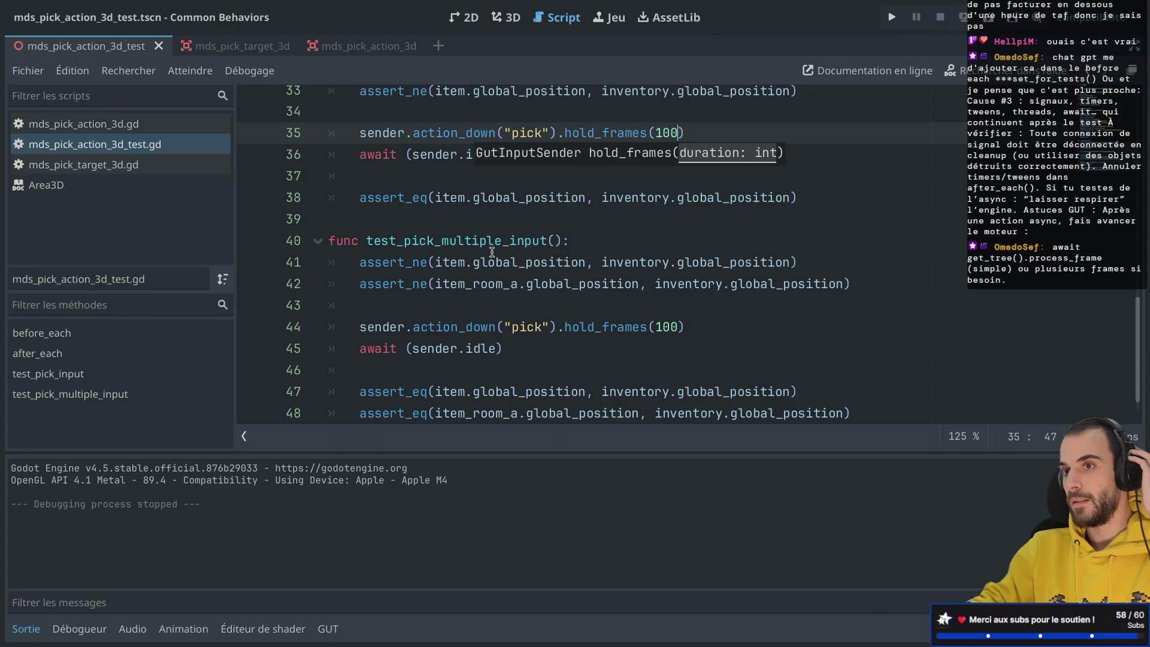
scroll(505, 327, "down", 1)
left_click(507, 322)
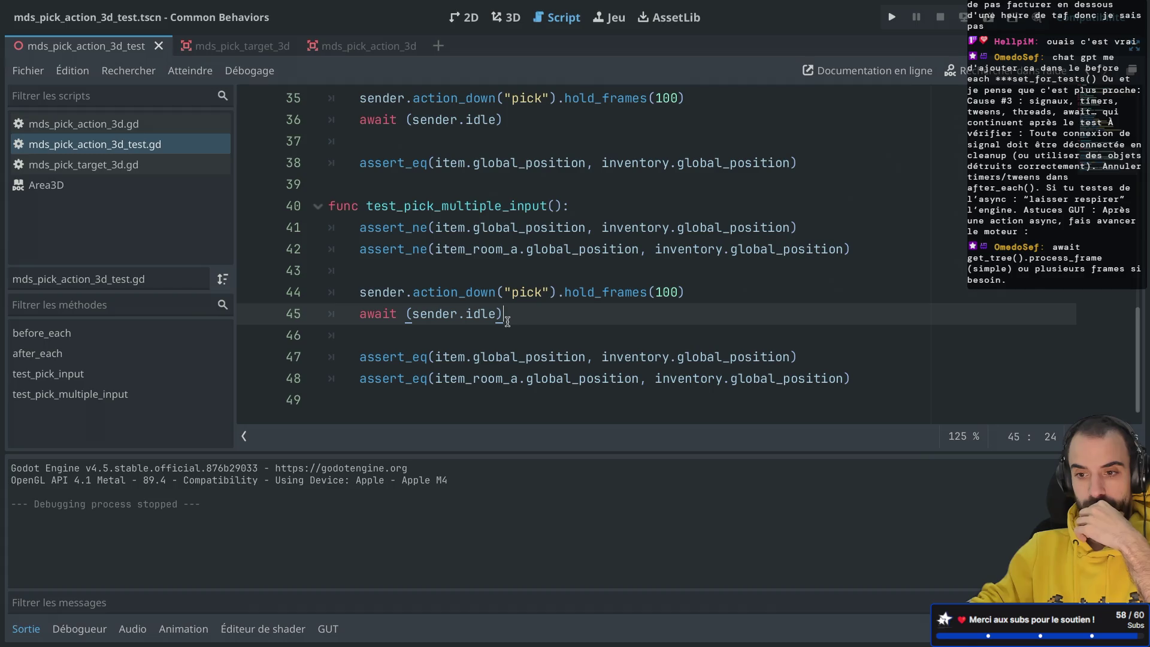
left_click(328, 628)
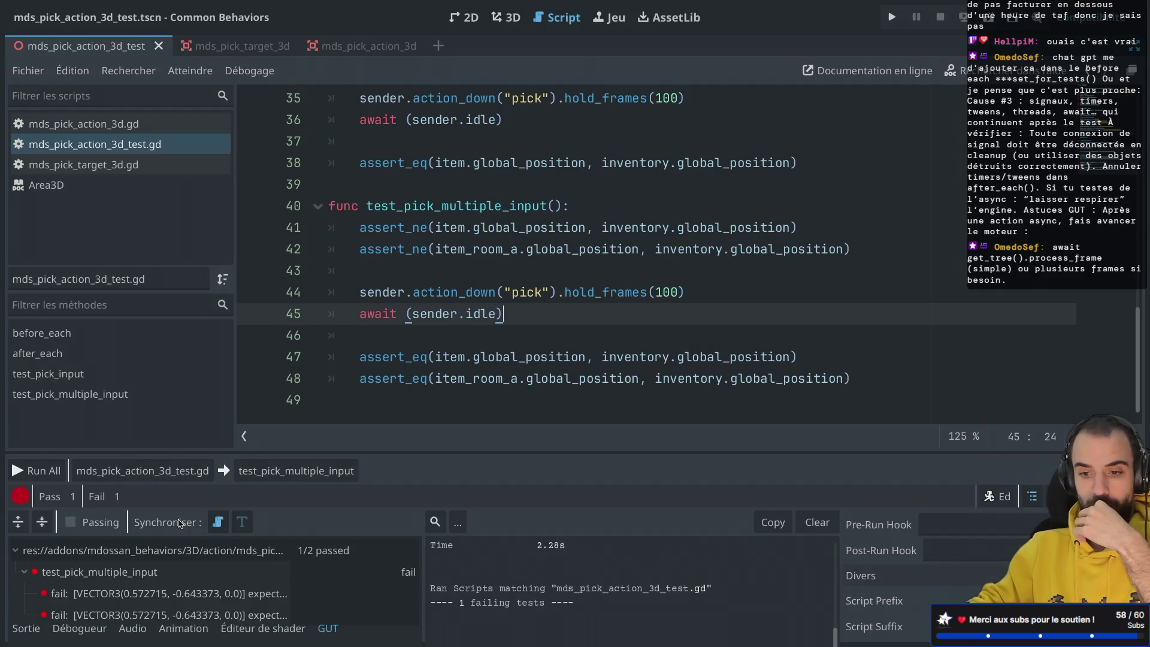
Run test_pick_multiple_input alone, then the whole script, which finishes in 3.699s with 4/6 asserts.
left_click(290, 473)
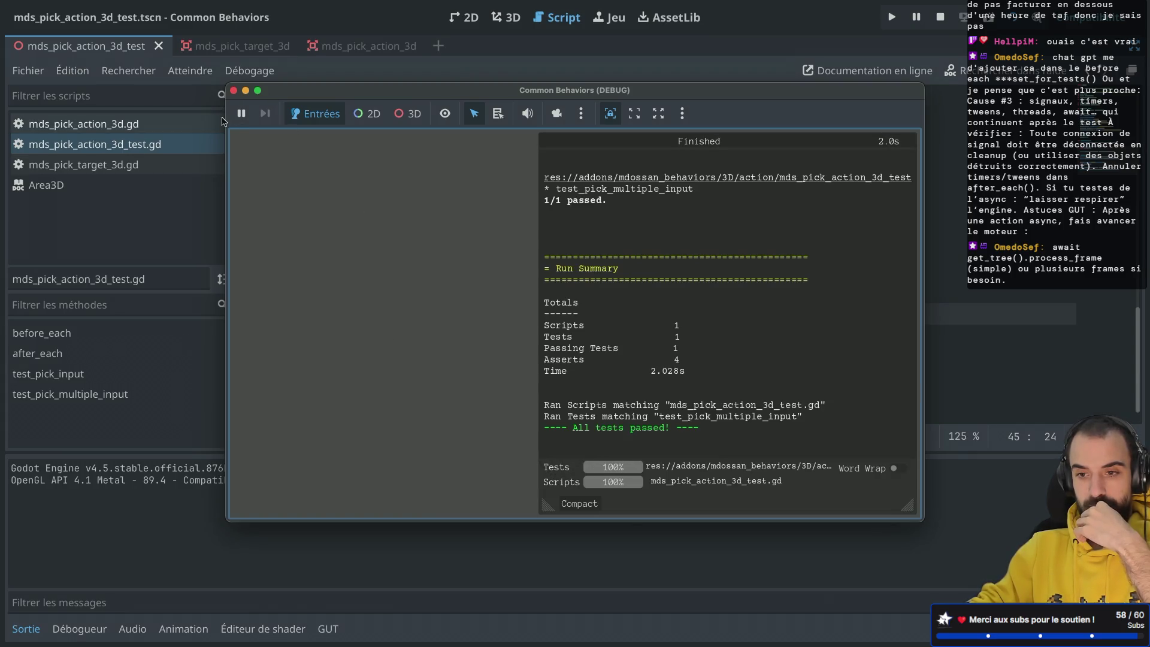
left_click(234, 91)
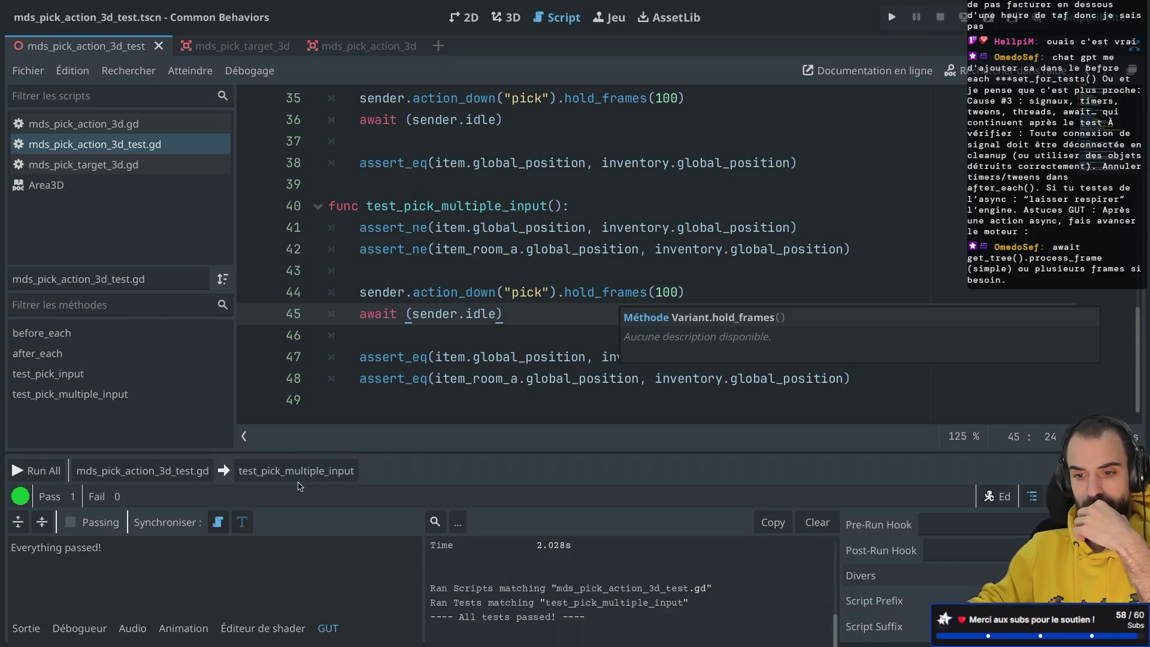
left_click(152, 470)
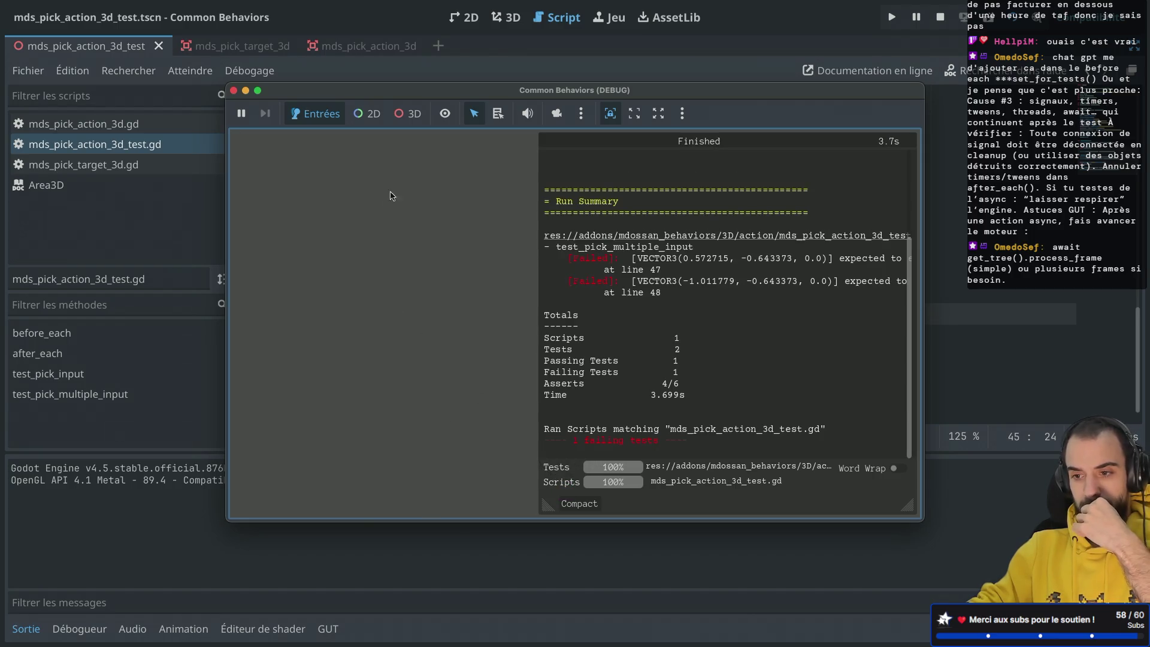
Resize the test output pane and rerun the whole pick test script.
left_click_drag(546, 514, 659, 519)
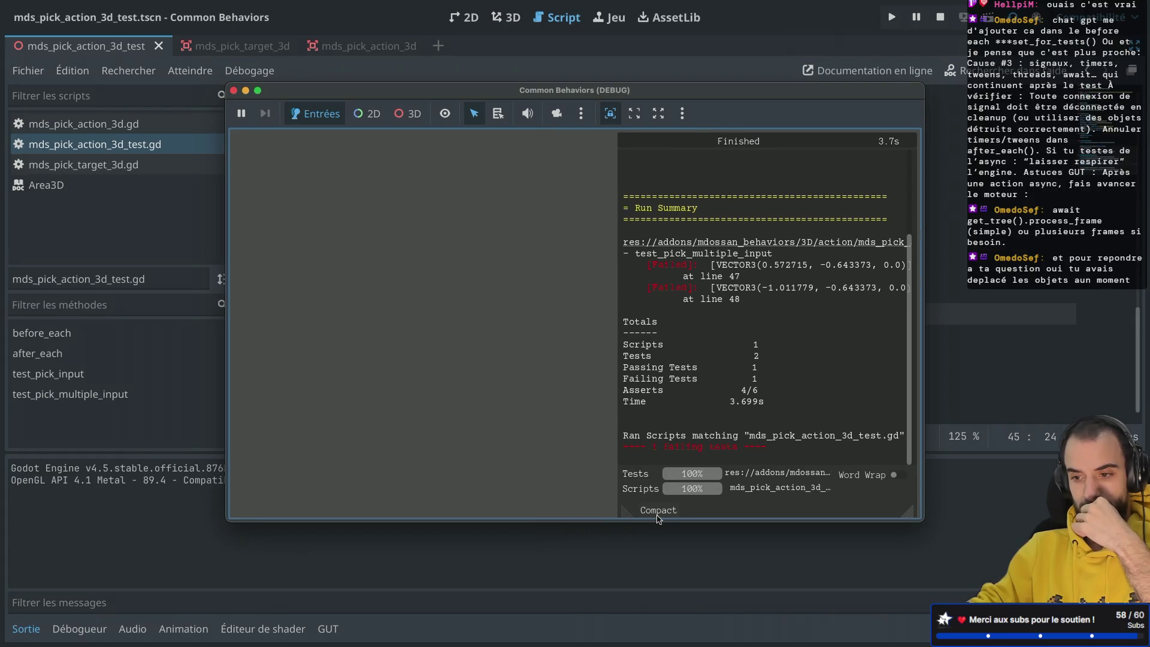
left_click(234, 90)
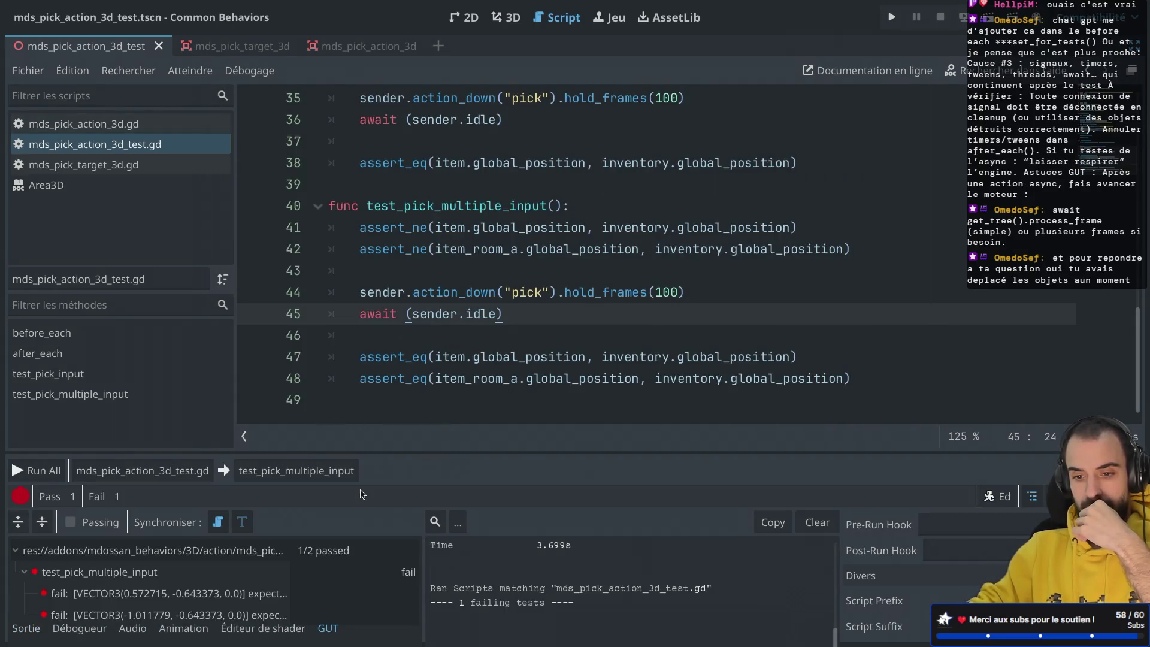
left_click(178, 472)
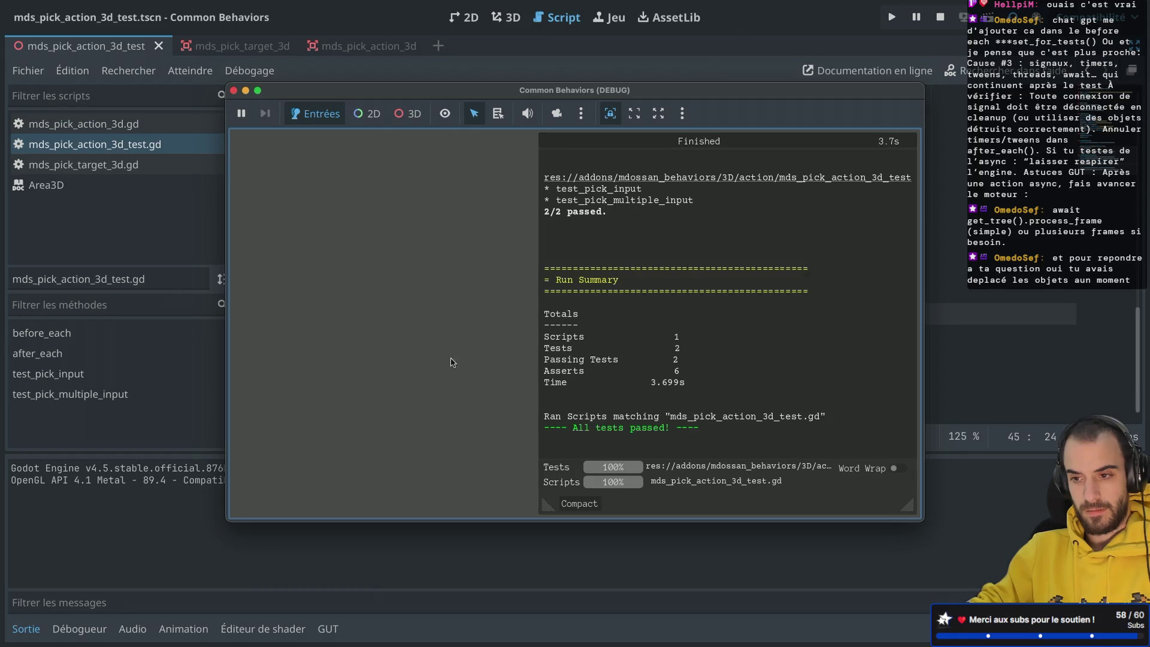
left_click(234, 90)
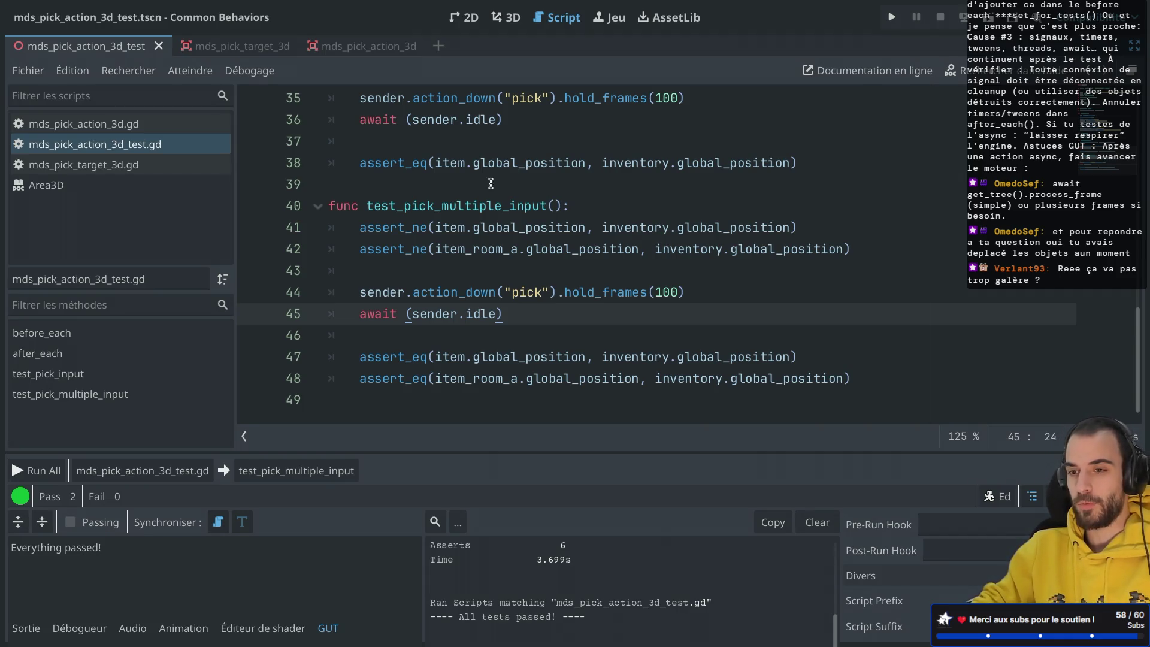
Run test_pick_multiple_input and test_pick_input each on their own; test_pick_input passes.
left_click(496, 18)
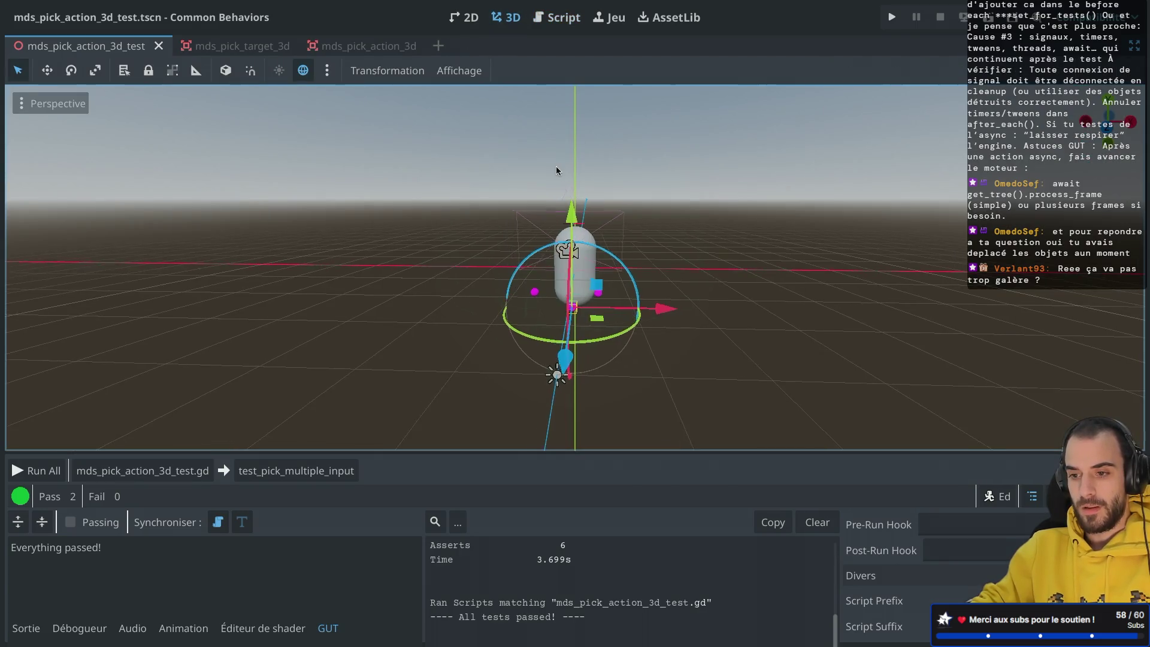
scroll(555, 167, "left", 5)
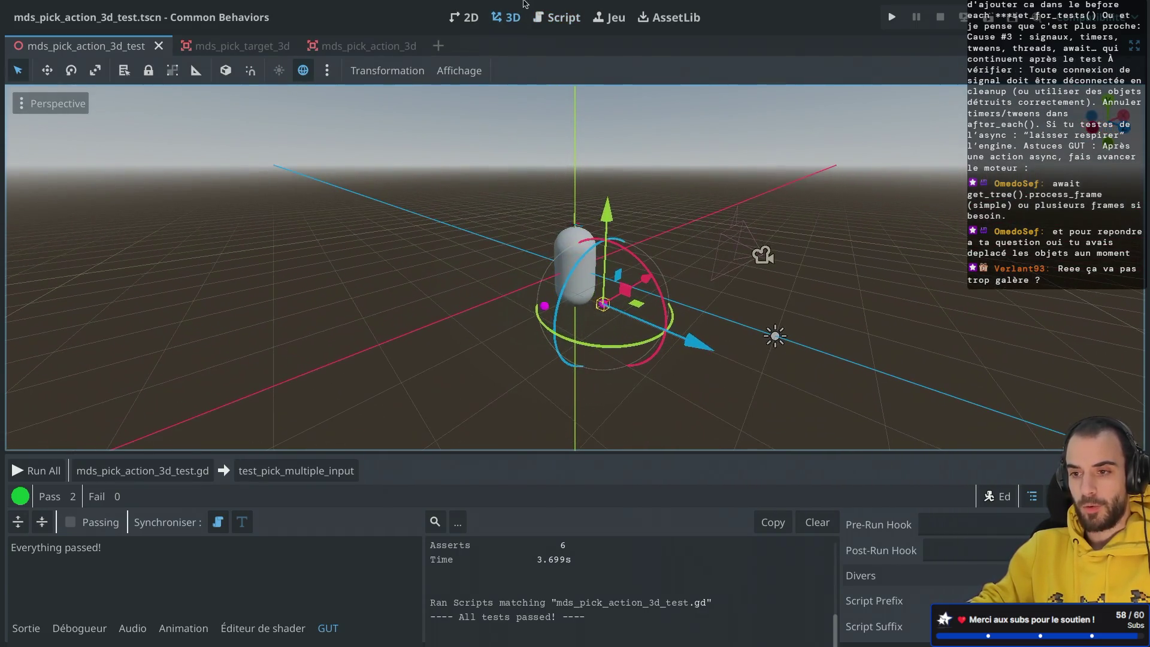
left_click(556, 17)
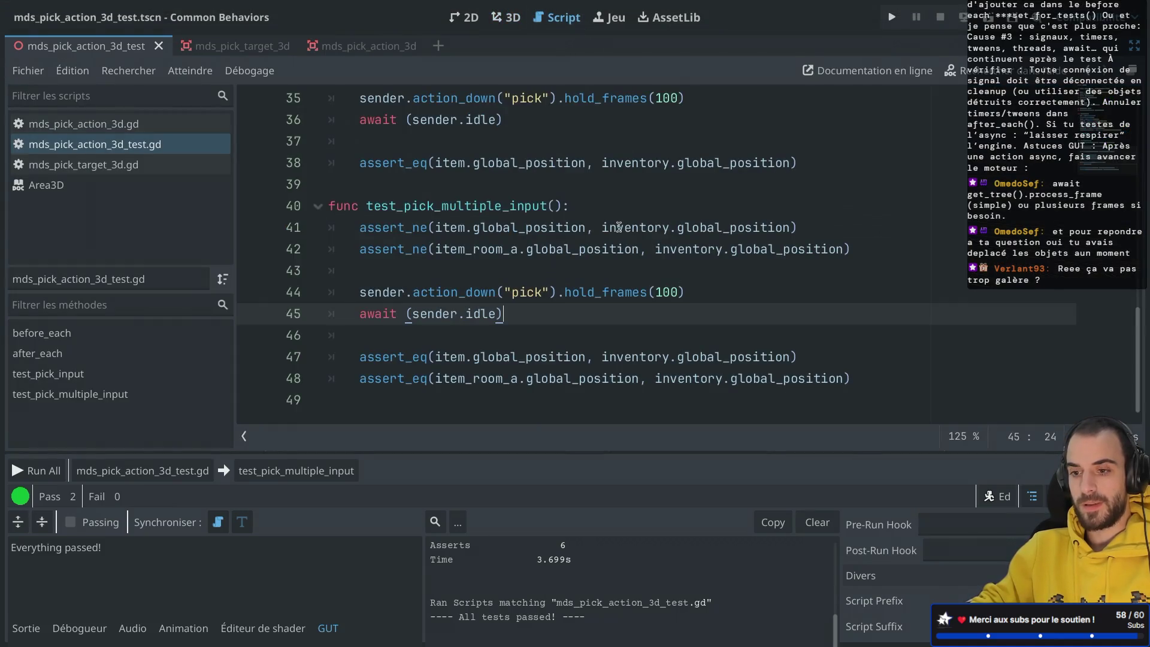
left_click(297, 471)
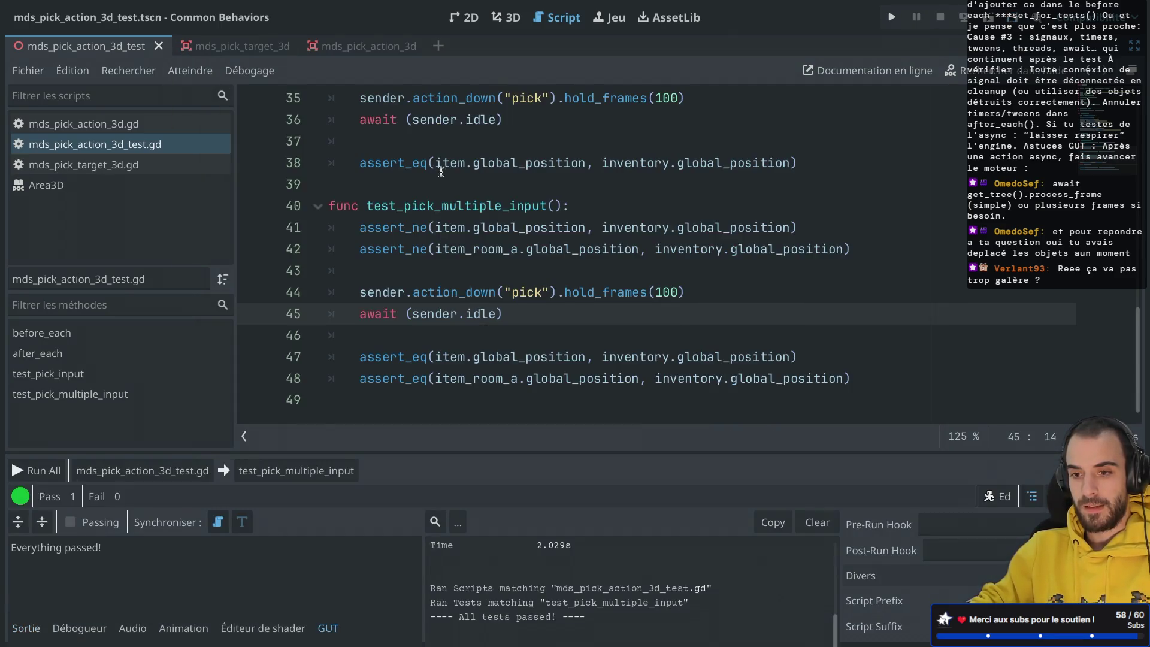
left_click(441, 172)
left_click(281, 471)
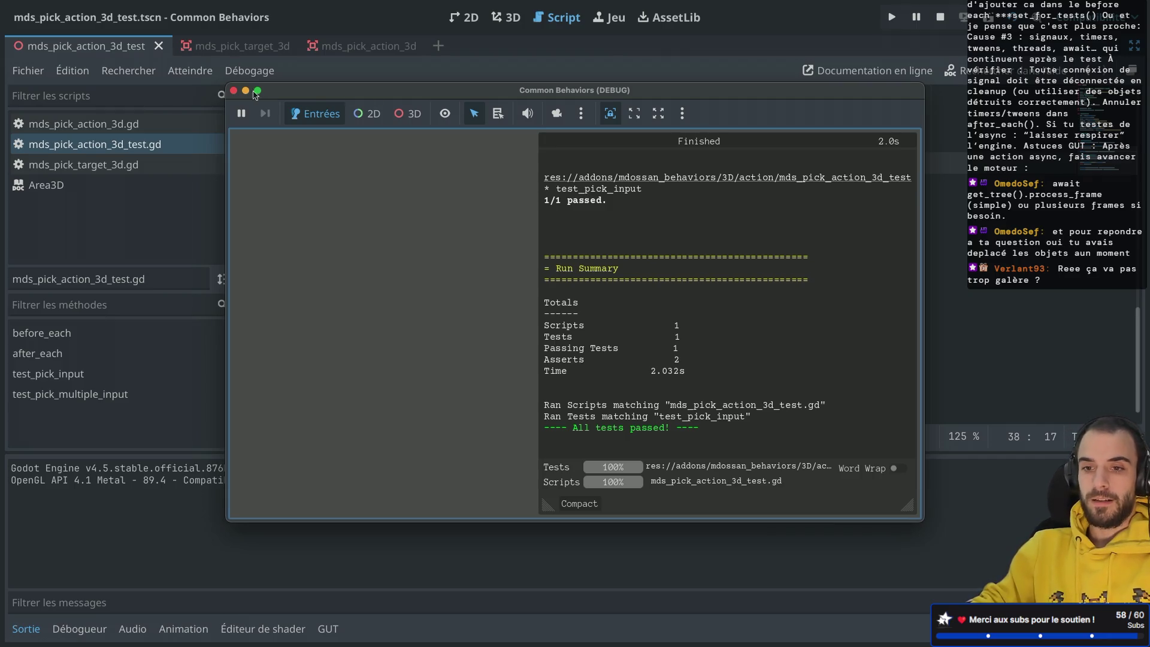
left_click(233, 90)
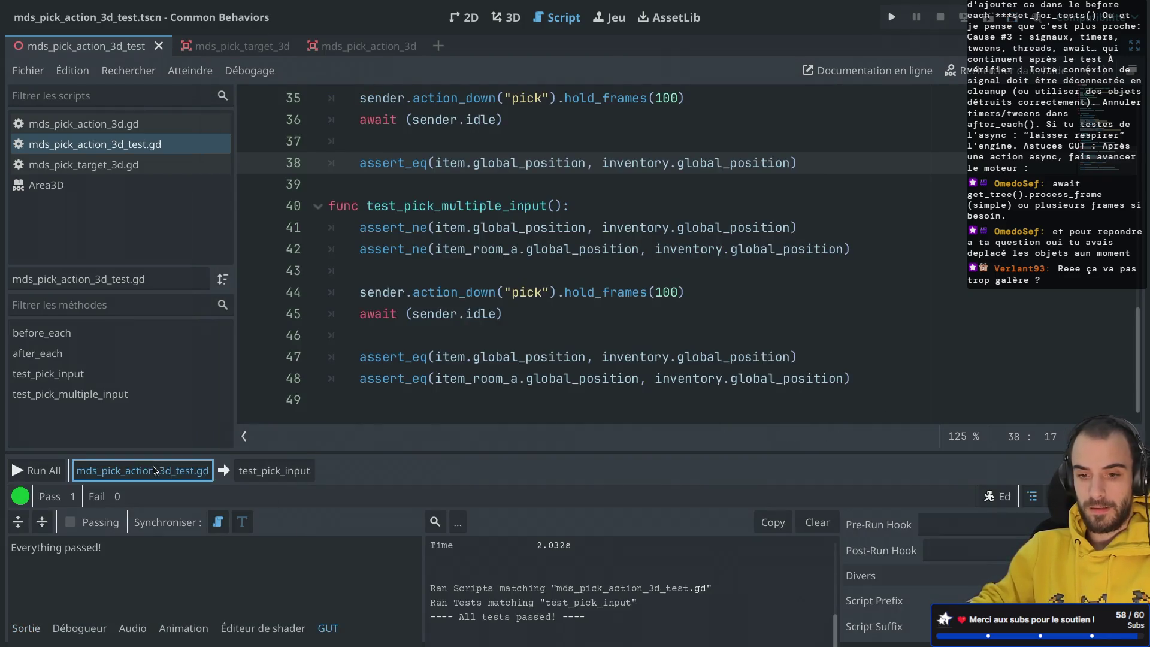
Rerun every pick test (3.695s, test_pick_multiple_input failing) and inspect the pick call on line 44.
left_click(154, 471)
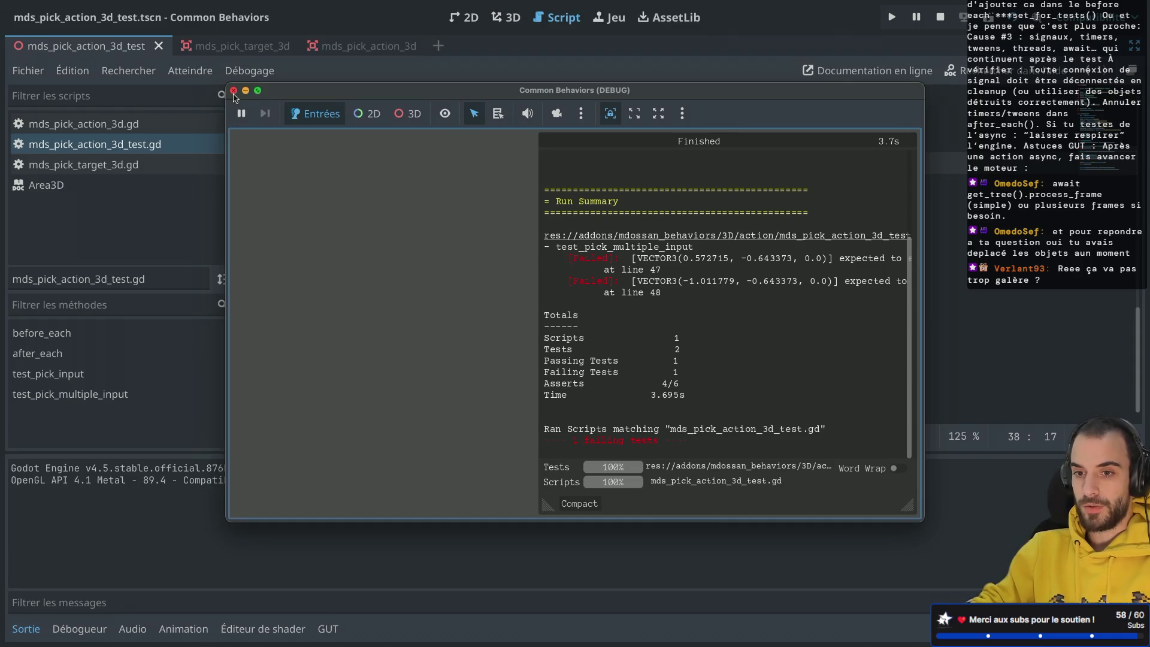
left_click(234, 91)
left_click_drag(413, 291, 535, 286)
scroll(527, 269, "up", 5)
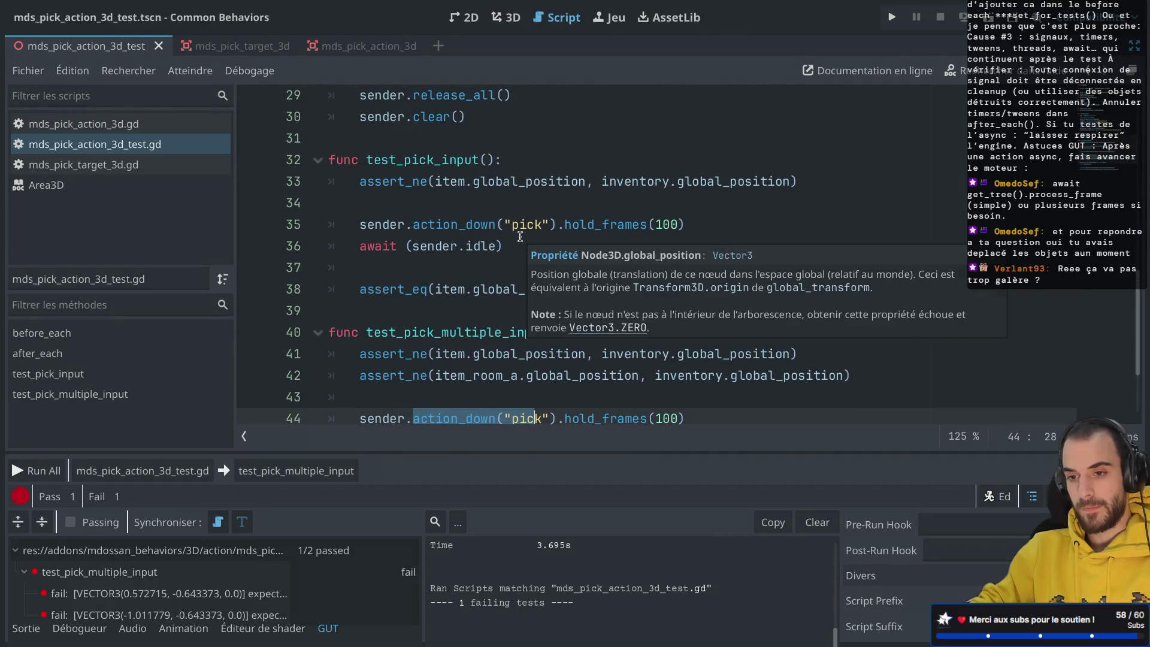
Read the release_all documentation, then widen the GUT settings area and scroll through its options.
left_click(384, 255)
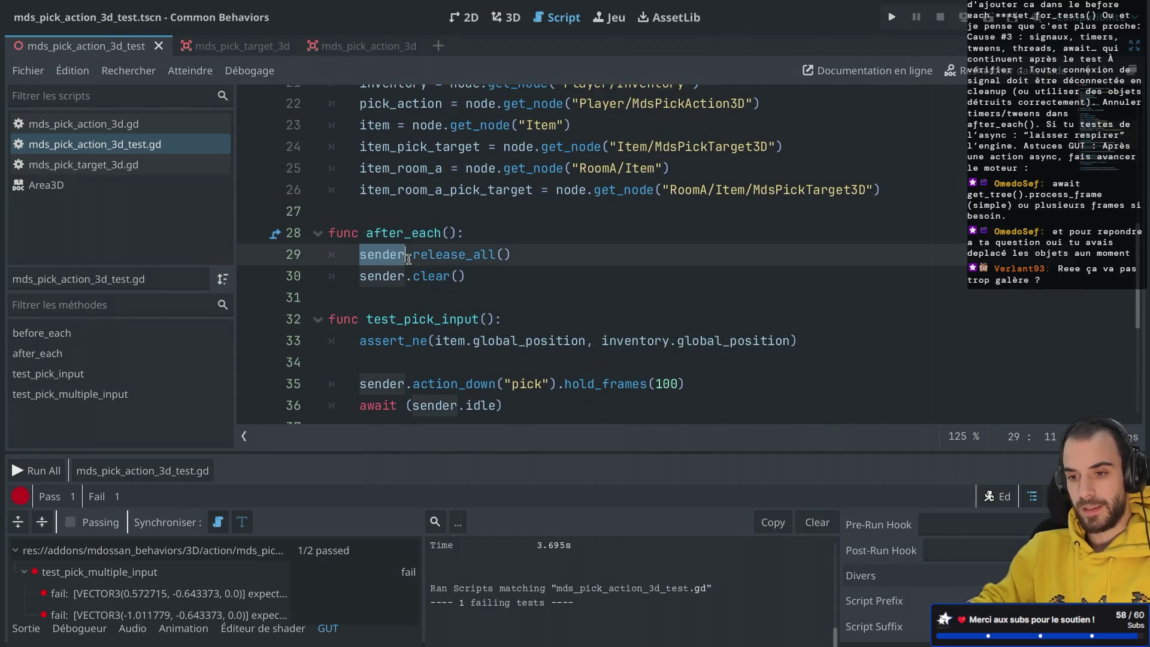
double_click(440, 255)
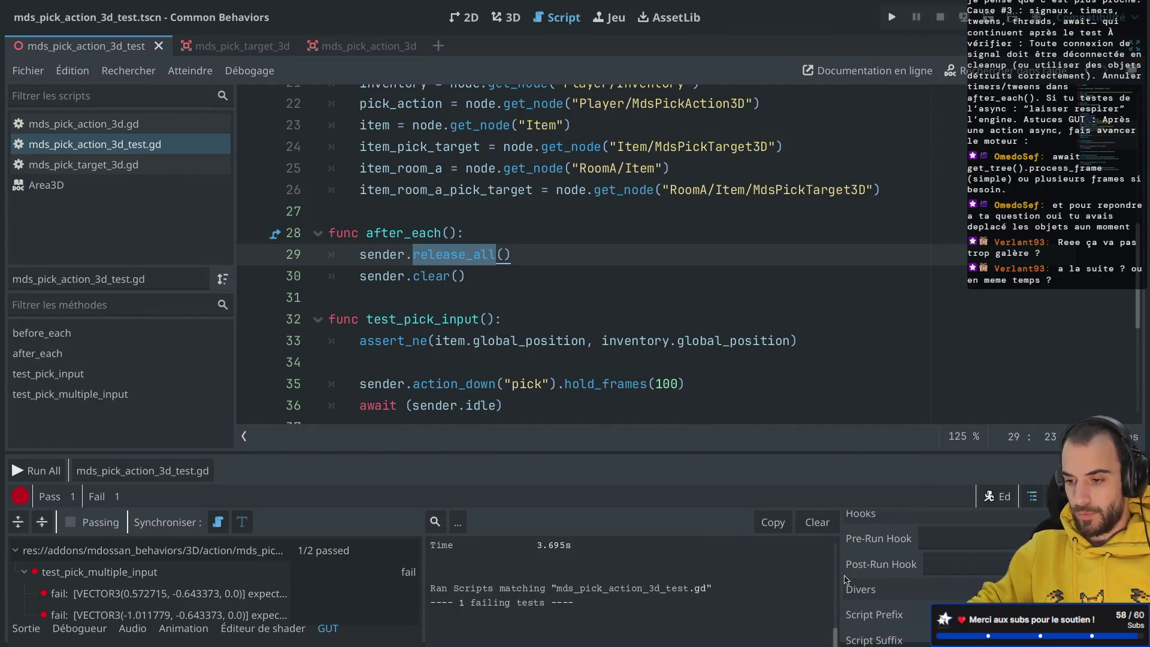
left_click_drag(840, 572, 689, 570)
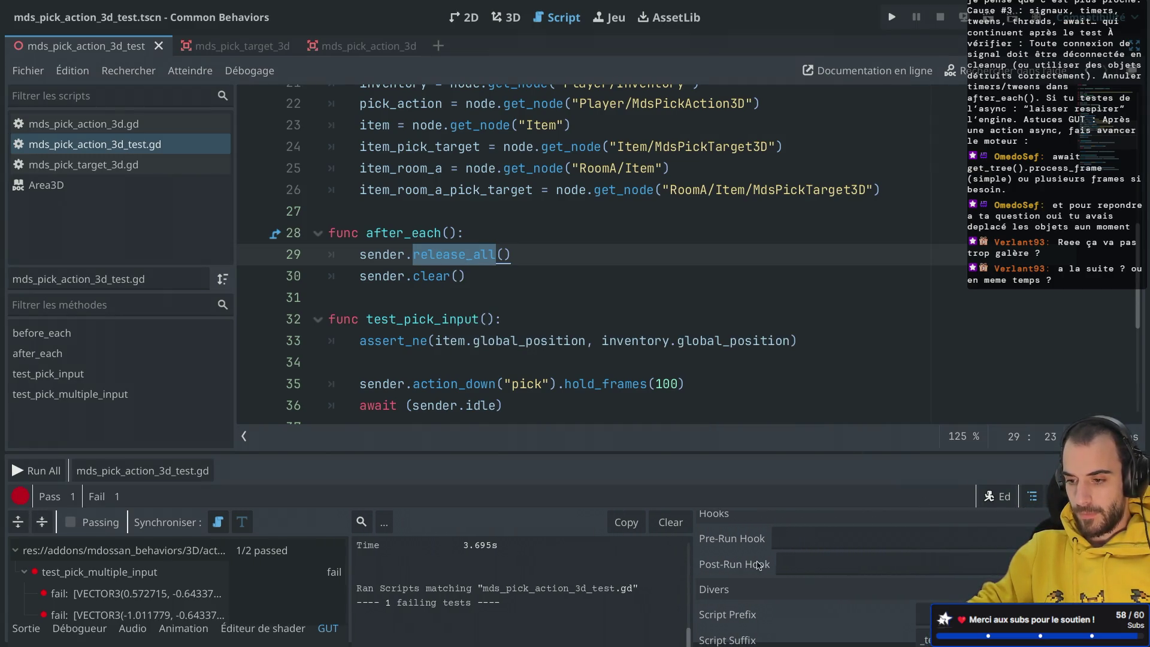
scroll(758, 565, "down", 5)
scroll(758, 565, "down", 10)
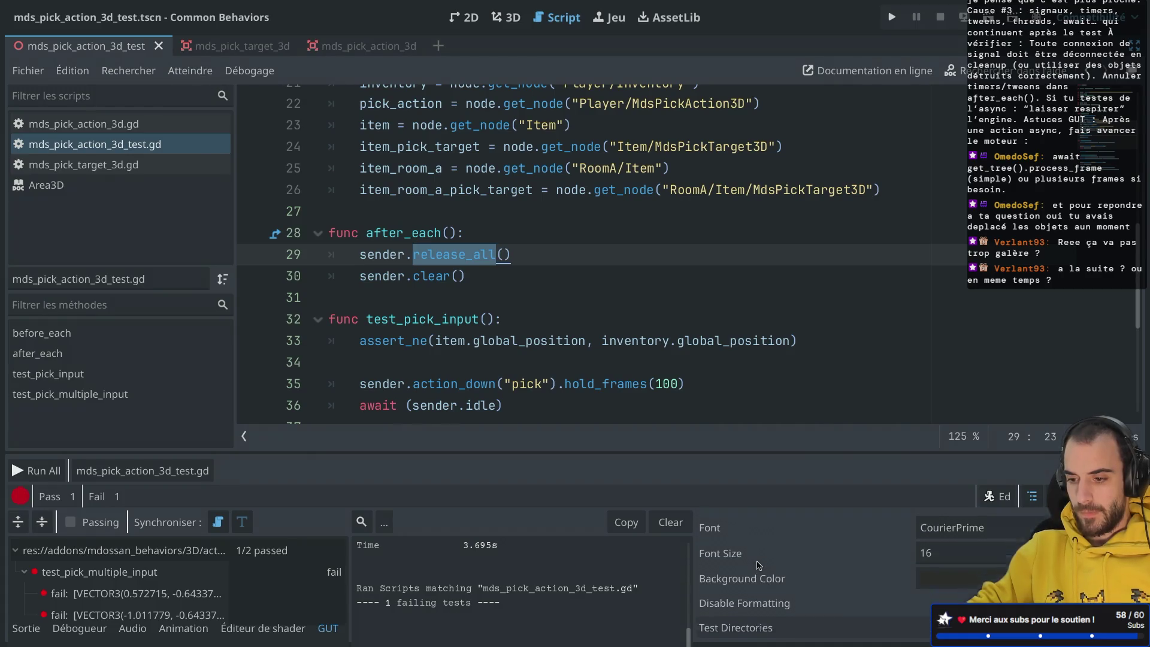
scroll(758, 565, "up", 5)
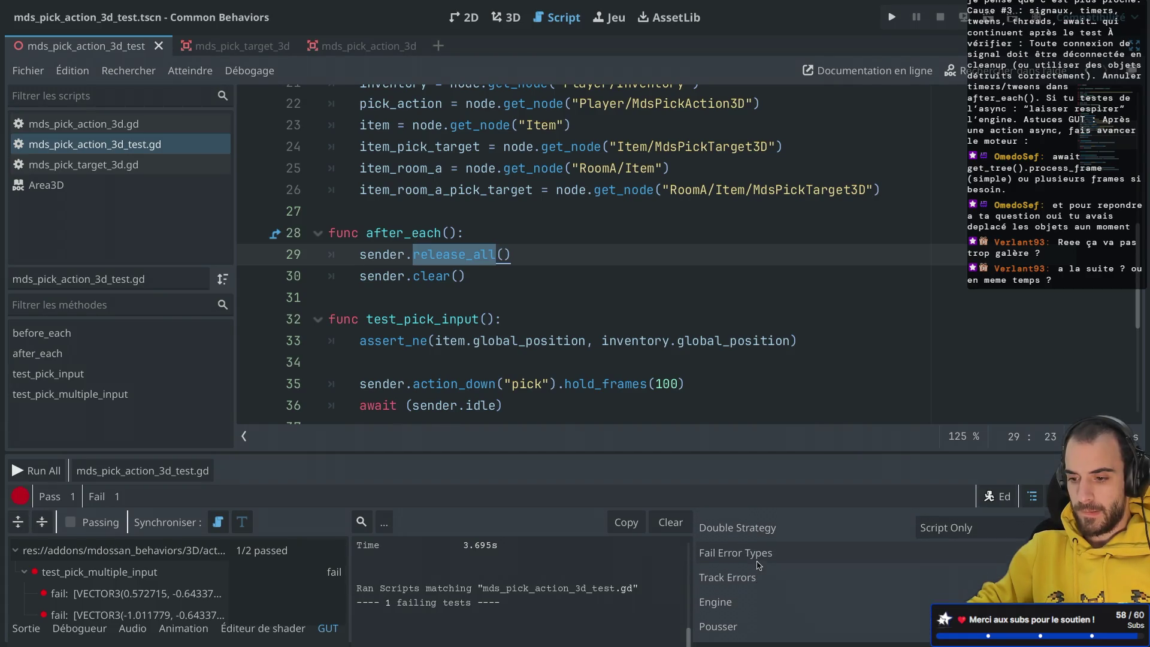
scroll(759, 566, "up", 2)
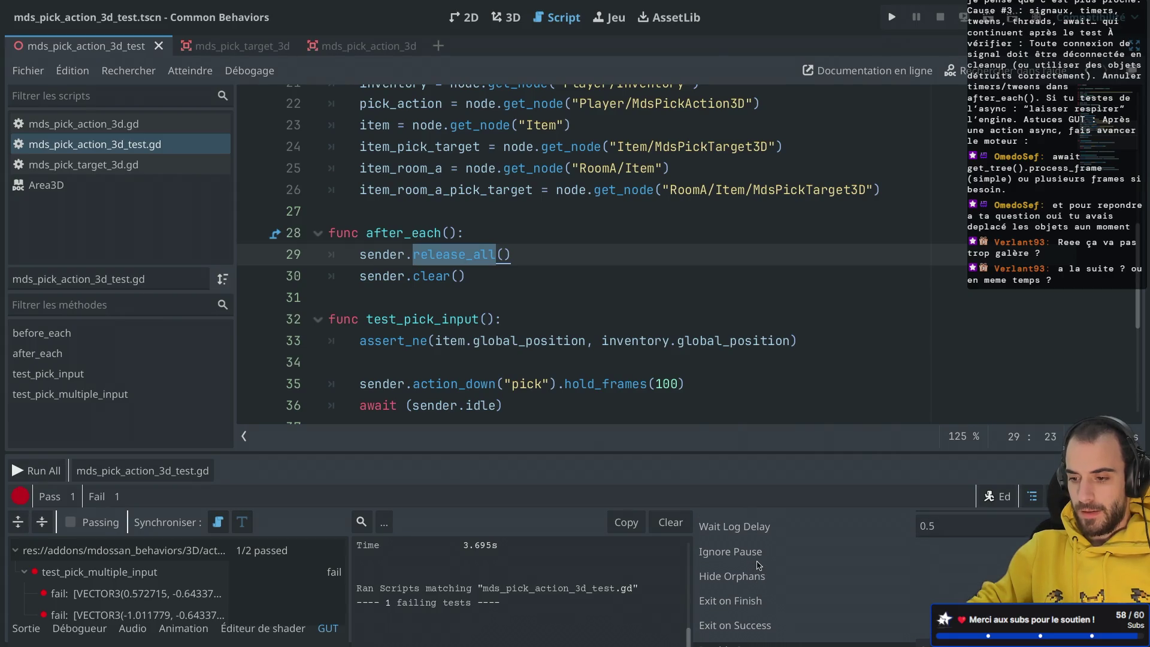
scroll(758, 565, "up", 3)
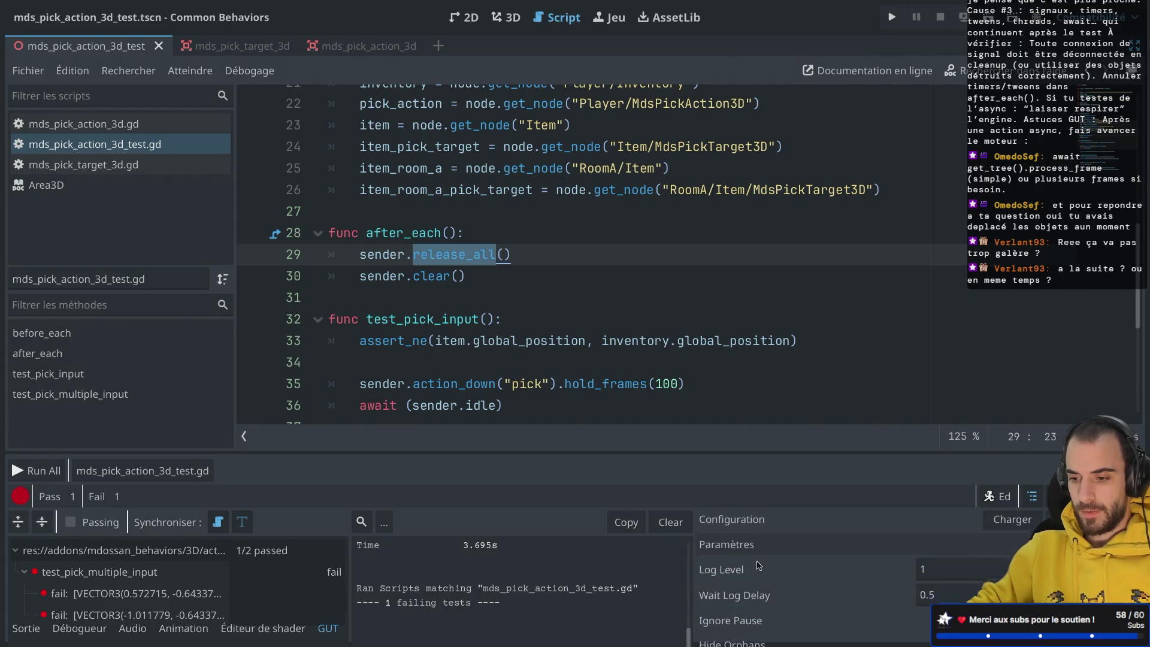
scroll(759, 564, "down", 3)
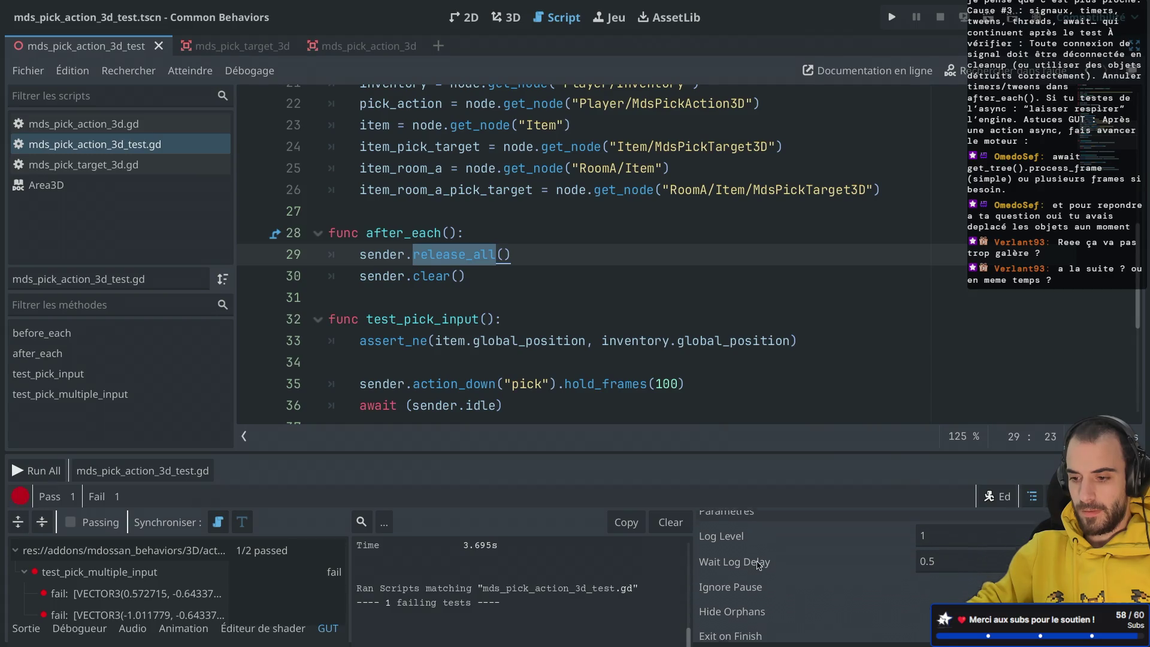
scroll(758, 563, "down", 8)
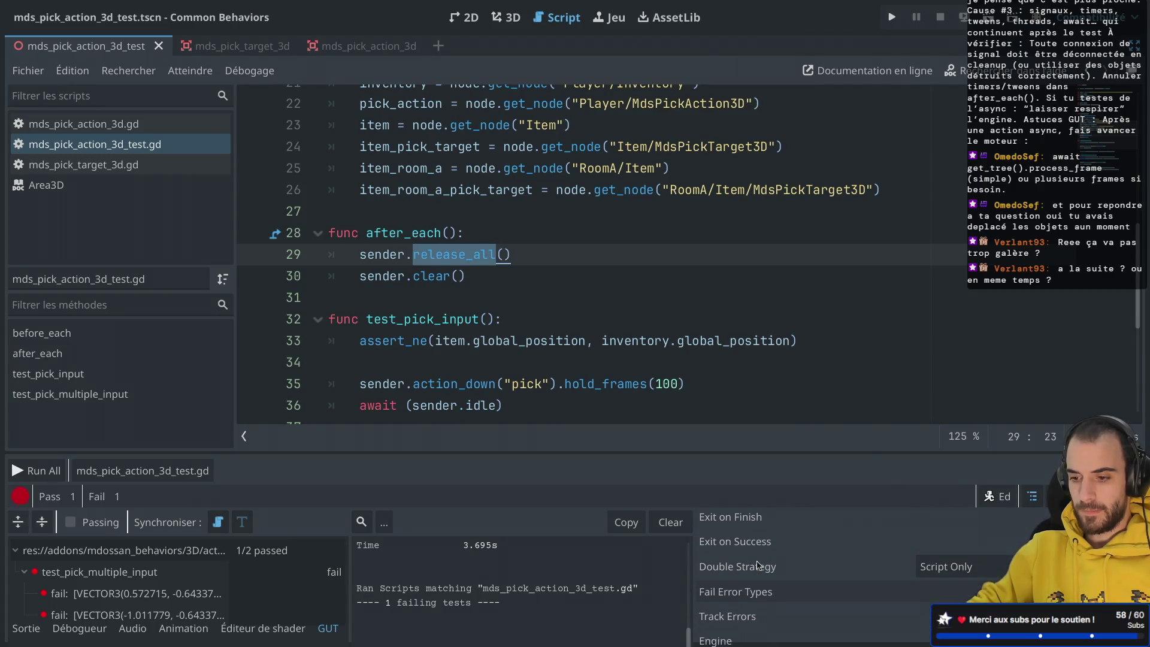
scroll(759, 565, "up", 3)
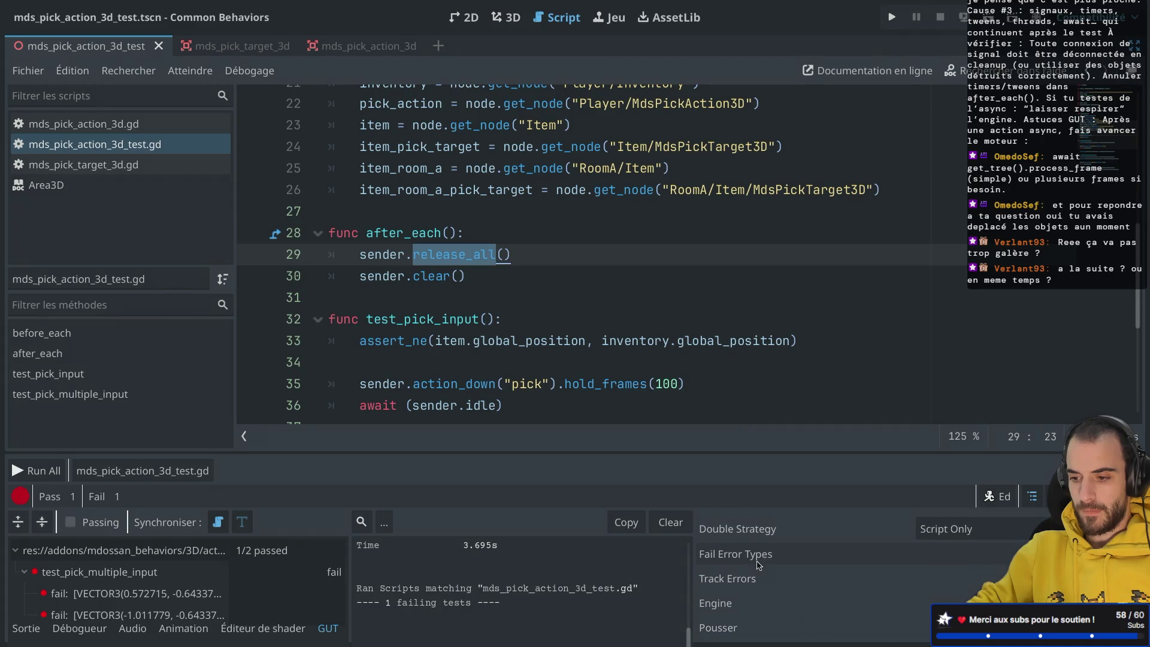
Check the Double Strategy choices, leaving it at Script Only, and scroll the remaining settings.
left_click(927, 535)
left_click(948, 535)
scroll(840, 597, "down", 3)
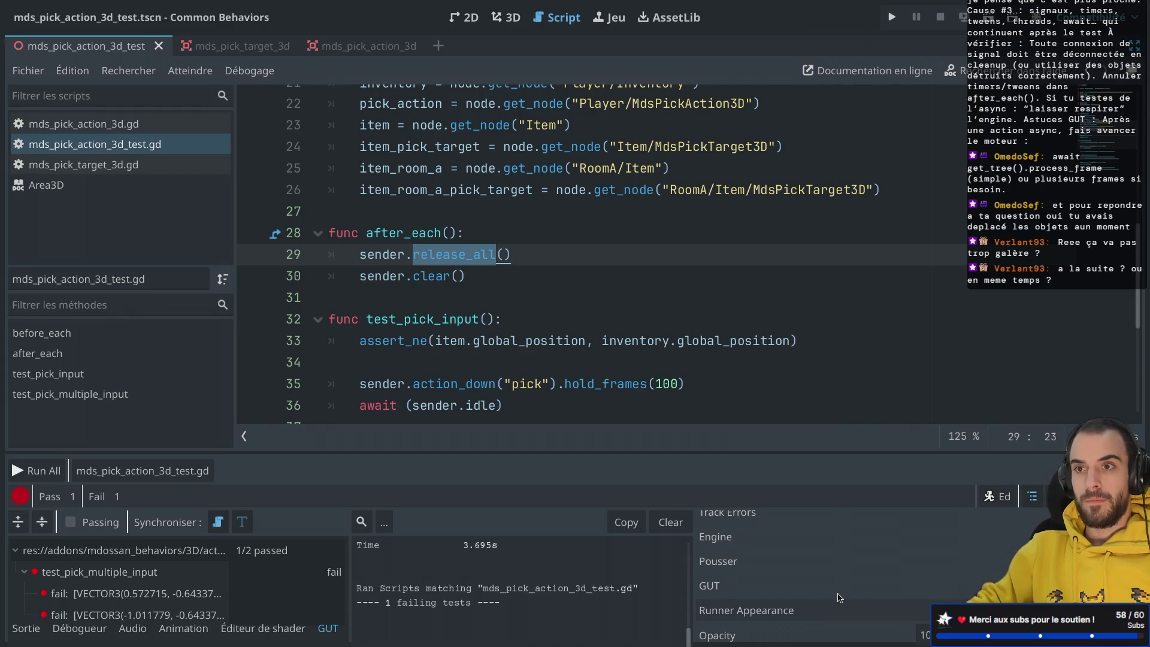
scroll(839, 598, "down", 5)
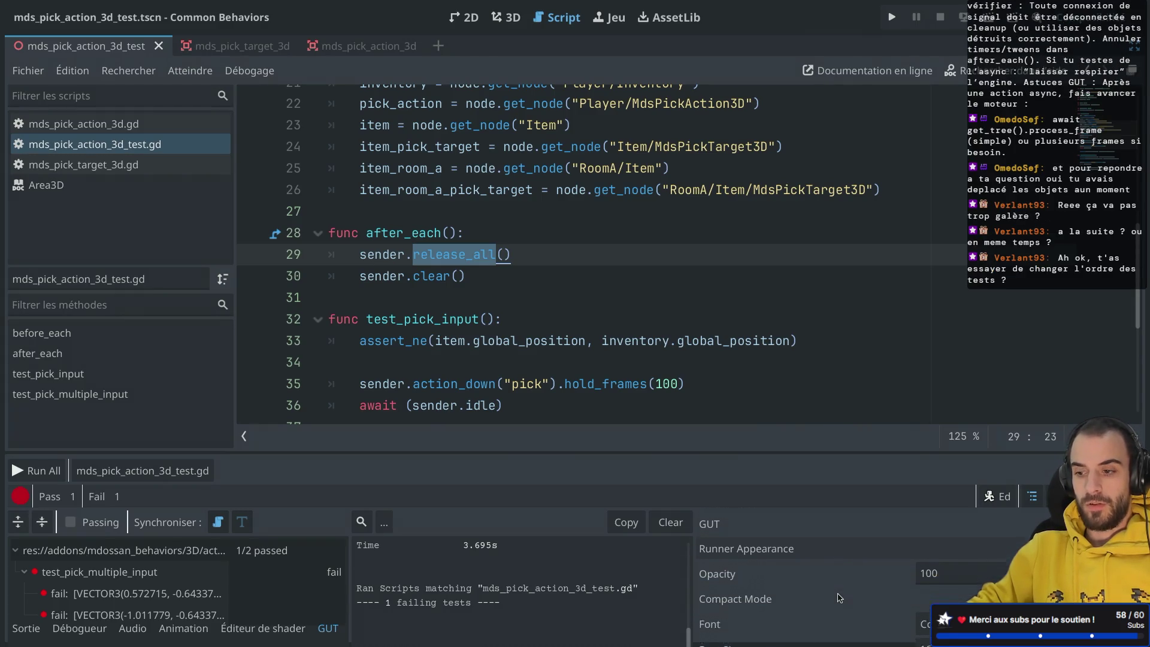
scroll(655, 333, "down", 5)
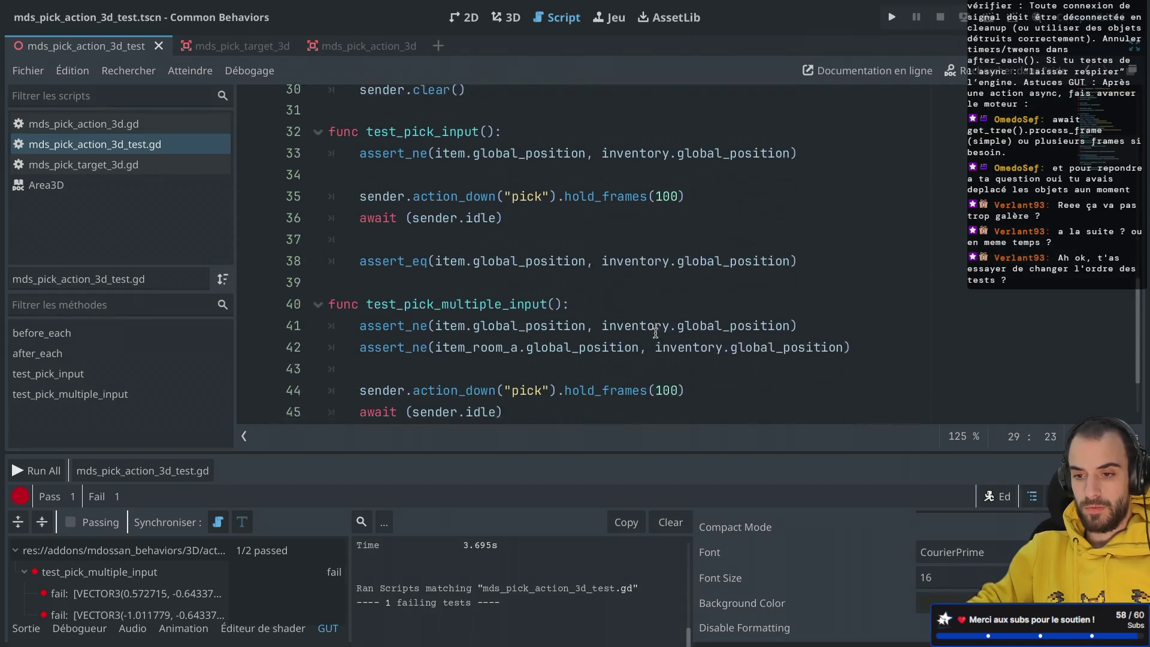
Move test_pick_multiple_input above test_pick_input and save the script.
left_click_drag(368, 394, 345, 183)
key("ctrl+c")
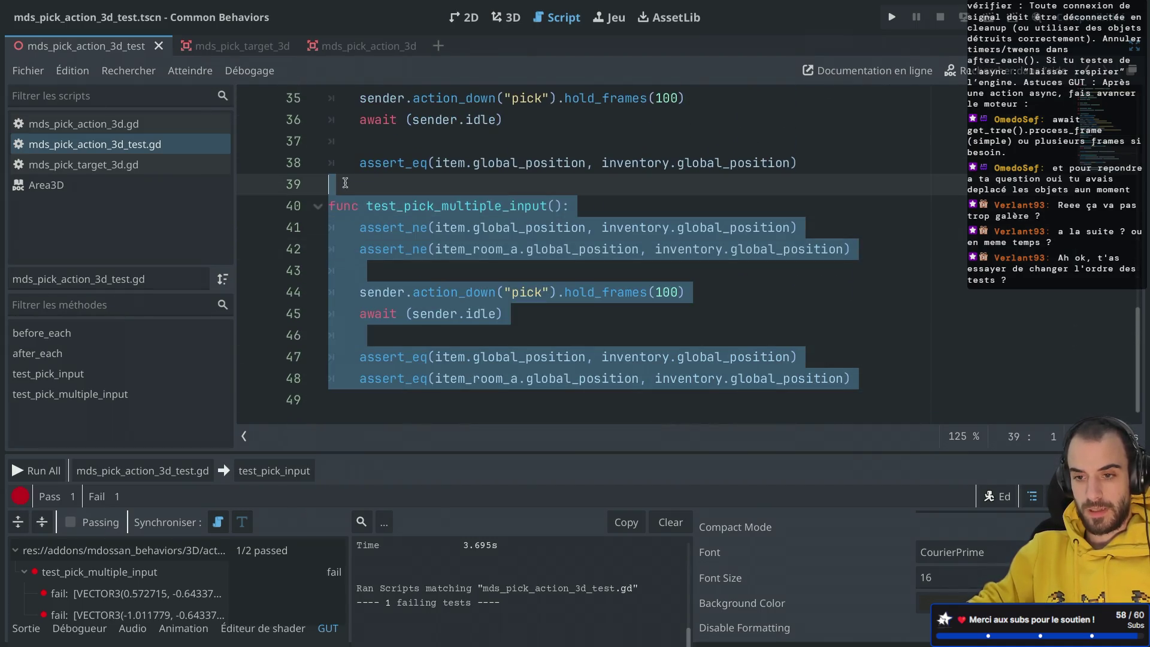
key("BackSpace")
scroll(345, 183, "up", 6)
scroll(336, 222, "down", 3)
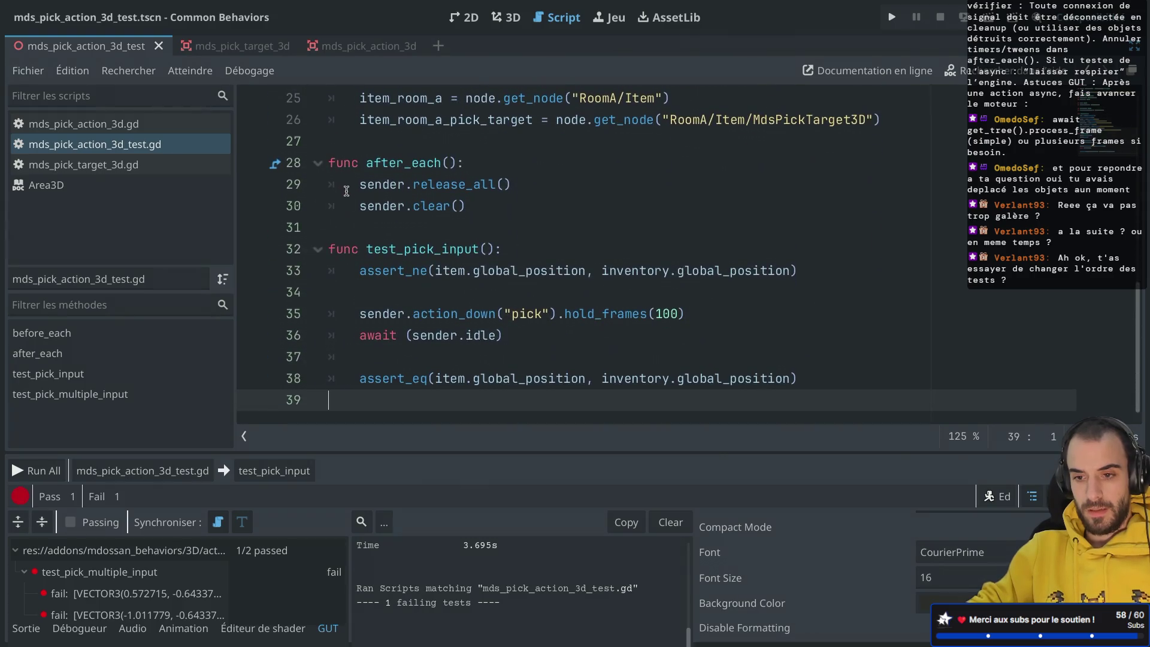
left_click(334, 228)
key("Return")
key("ctrl+v")
key("ctrl+s")
Run the pick tests in the new order, where test_pick_input now fails.
scroll(455, 229, "up", 4)
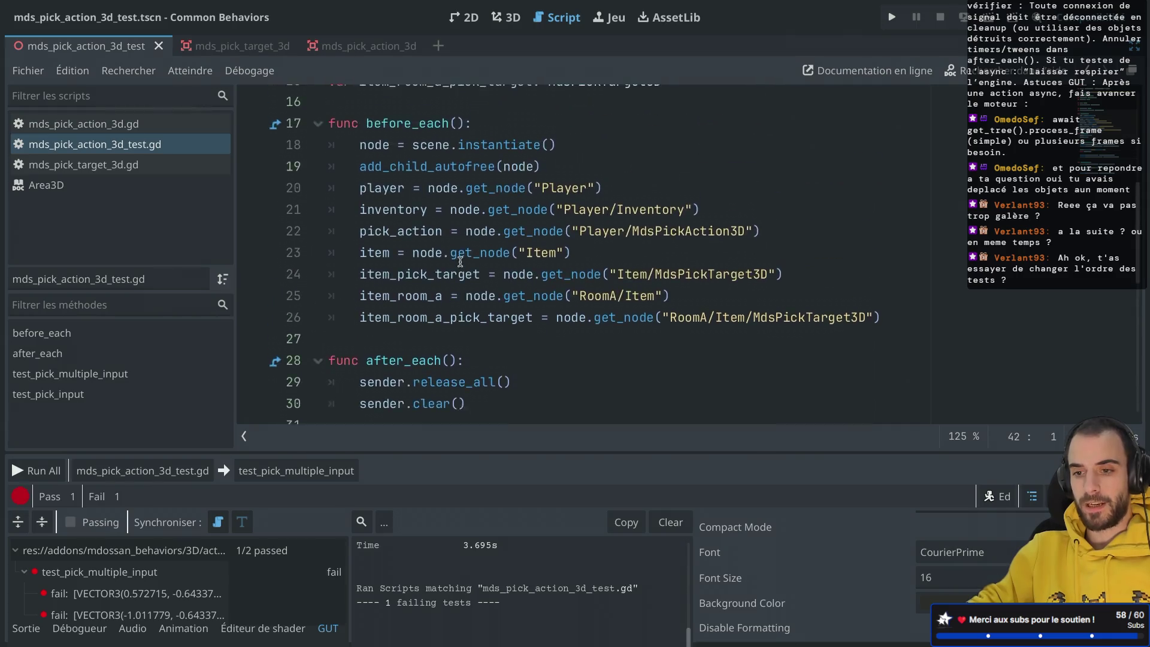
scroll(460, 262, "down", 5)
left_click(474, 203)
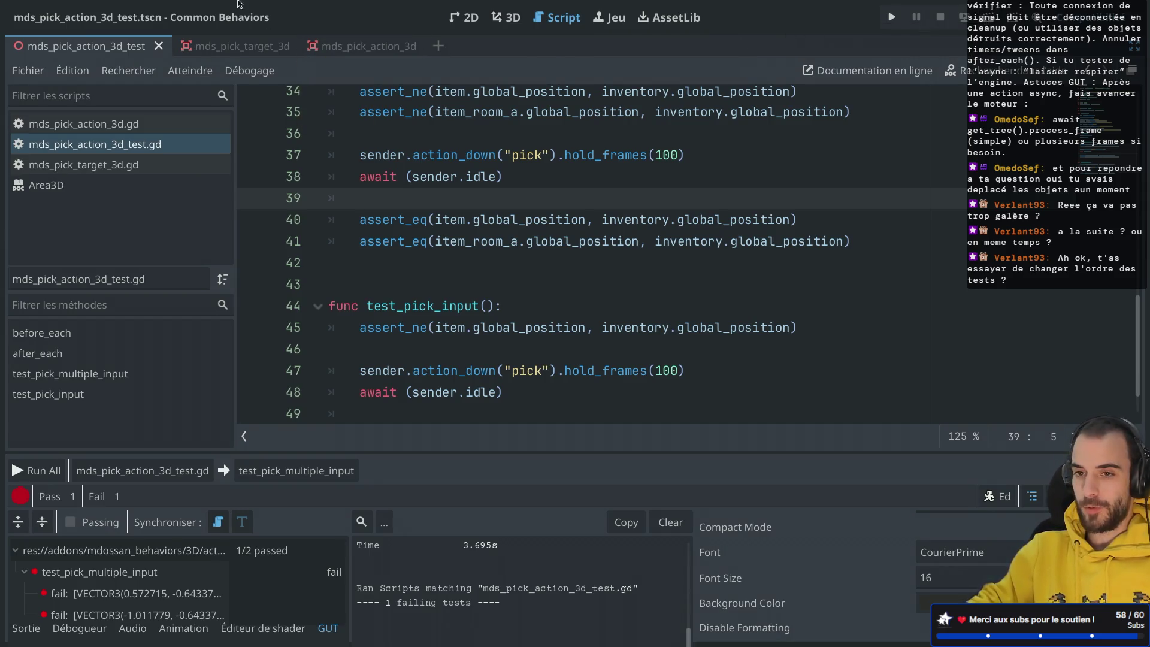
left_click(293, 476)
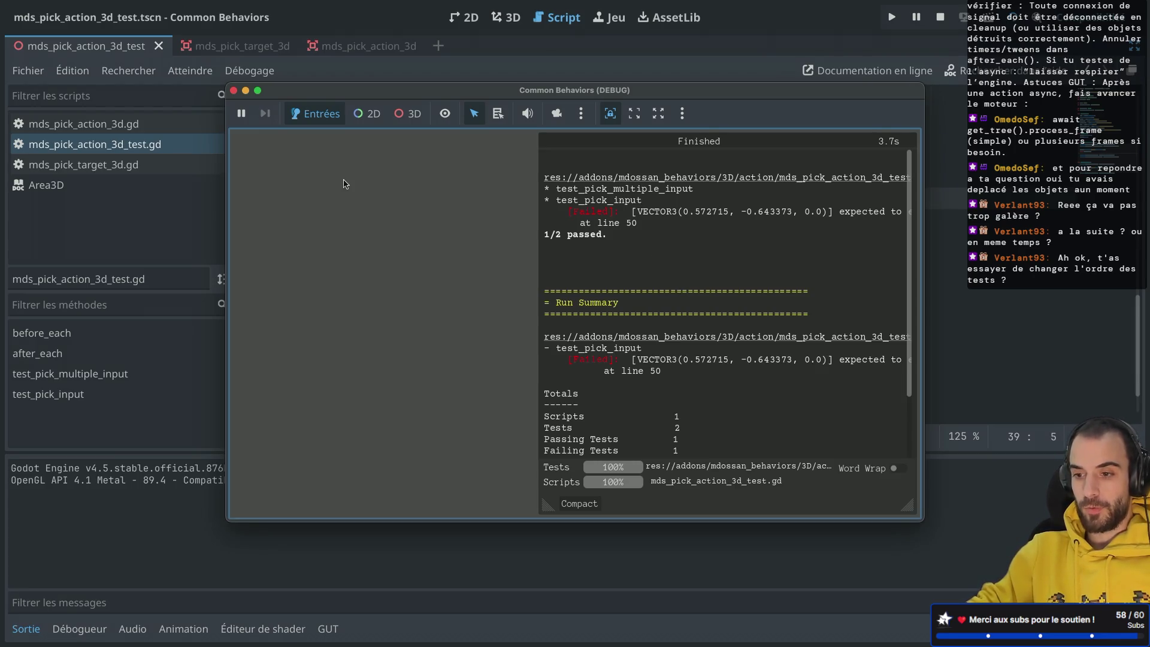
left_click(233, 90)
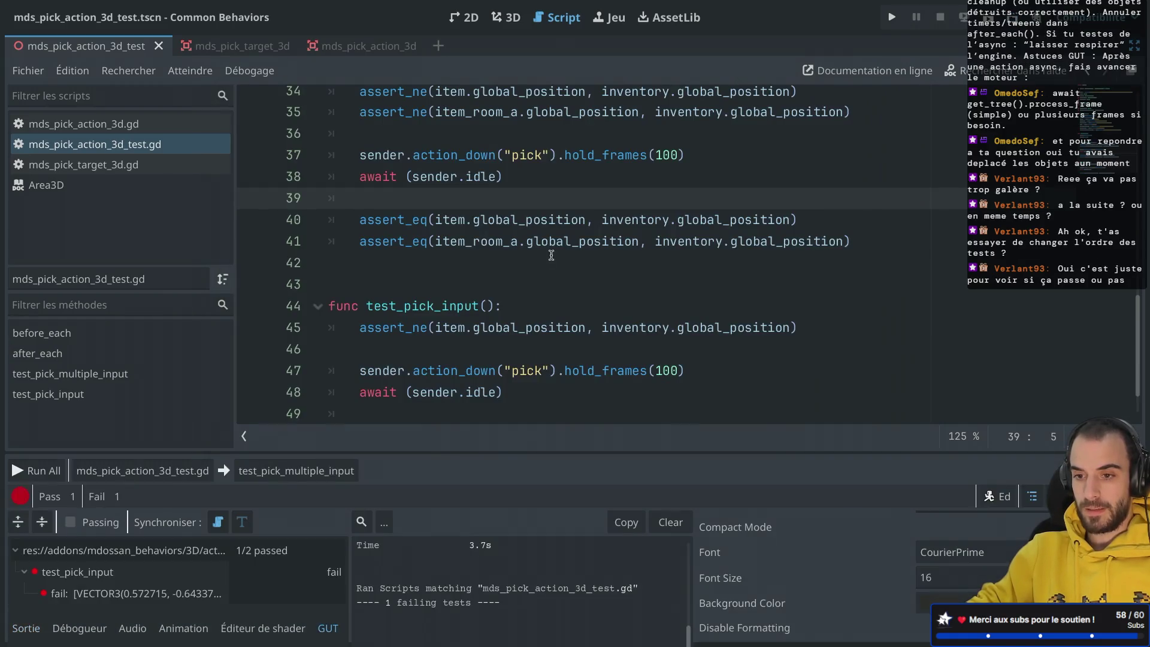
Move test_pick_multiple_input back below test_pick_input and remove the extra blank lines.
scroll(413, 277, "up", 1)
left_click(377, 332)
key("shift+Up")
key("shift+Up")
key("shift+Up")
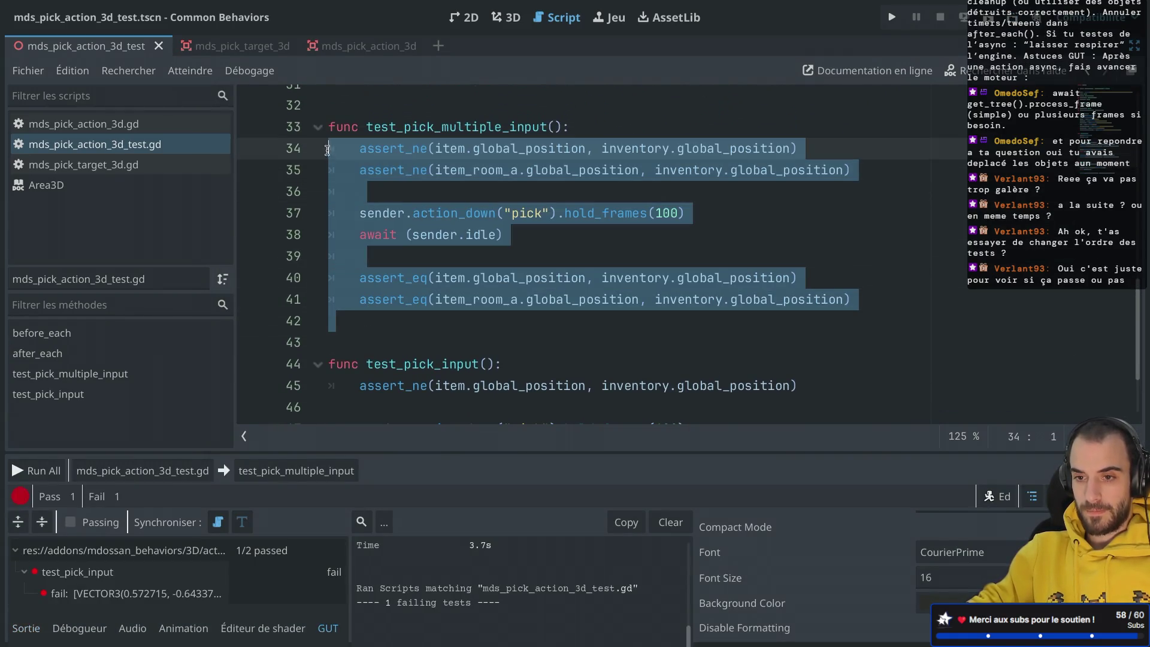
key("Delete")
left_click(362, 331)
key("Return")
key("ctrl+v")
scroll(404, 208, "up", 3)
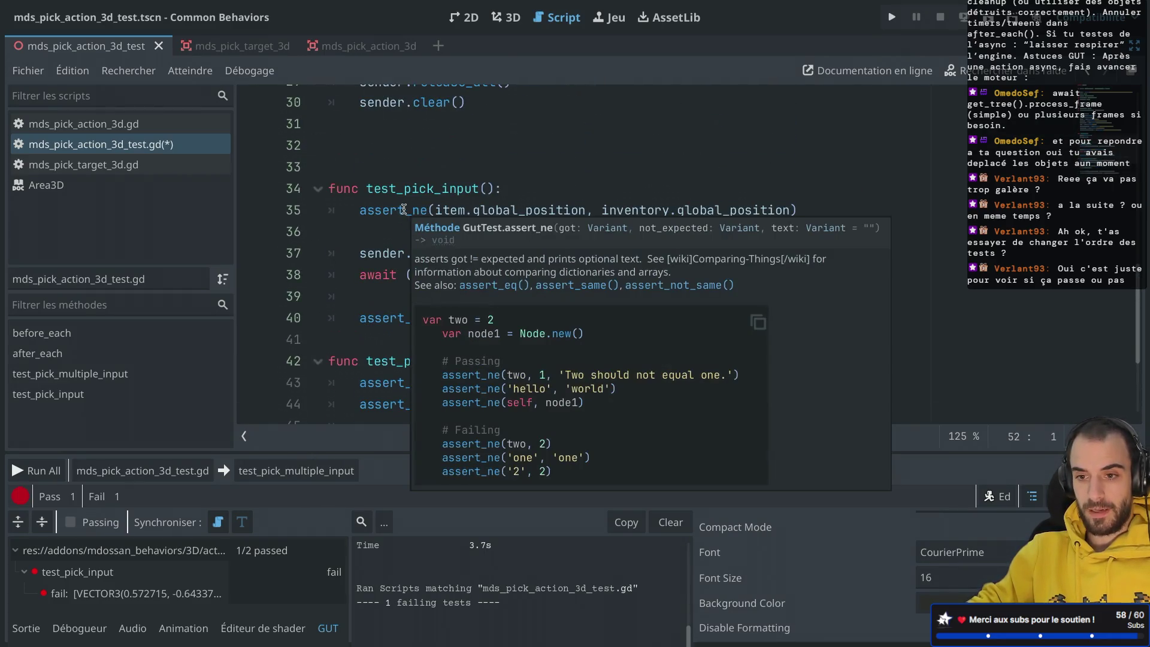
left_click(370, 167)
key("BackSpace")
key("BackSpace")
scroll(369, 167, "up", 5)
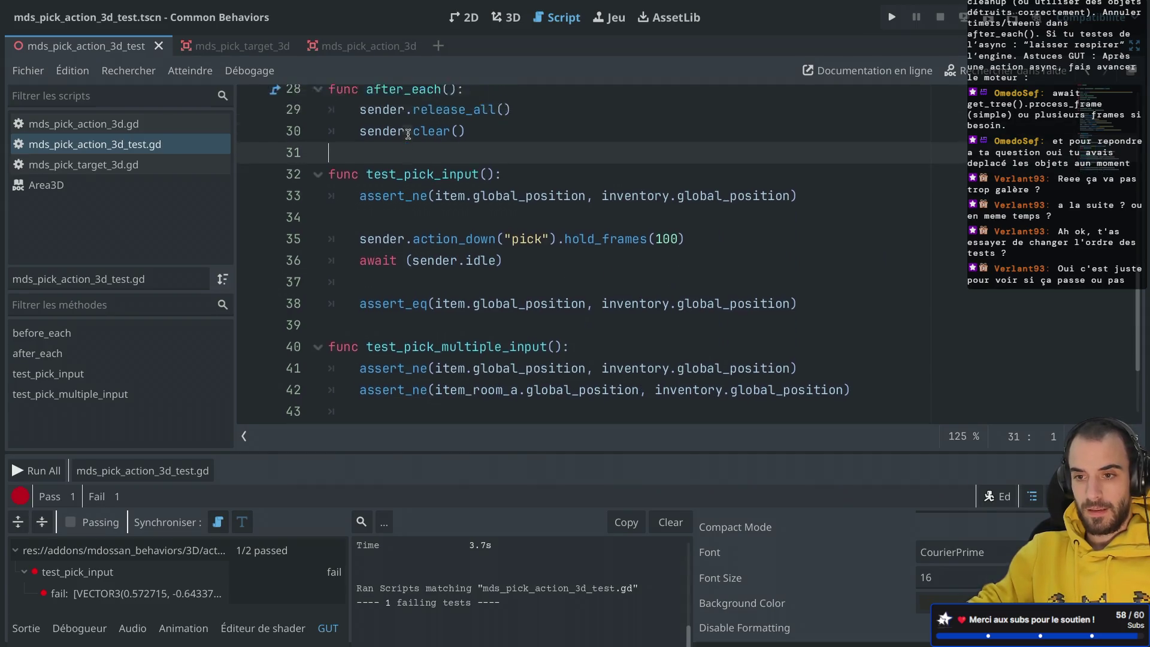
scroll(415, 329, "down", 2)
Cut the GutInputSender creation out of the sender declaration on line 3.
left_click(503, 258)
scroll(530, 212, "up", 6)
left_click_drag(435, 142, 748, 148)
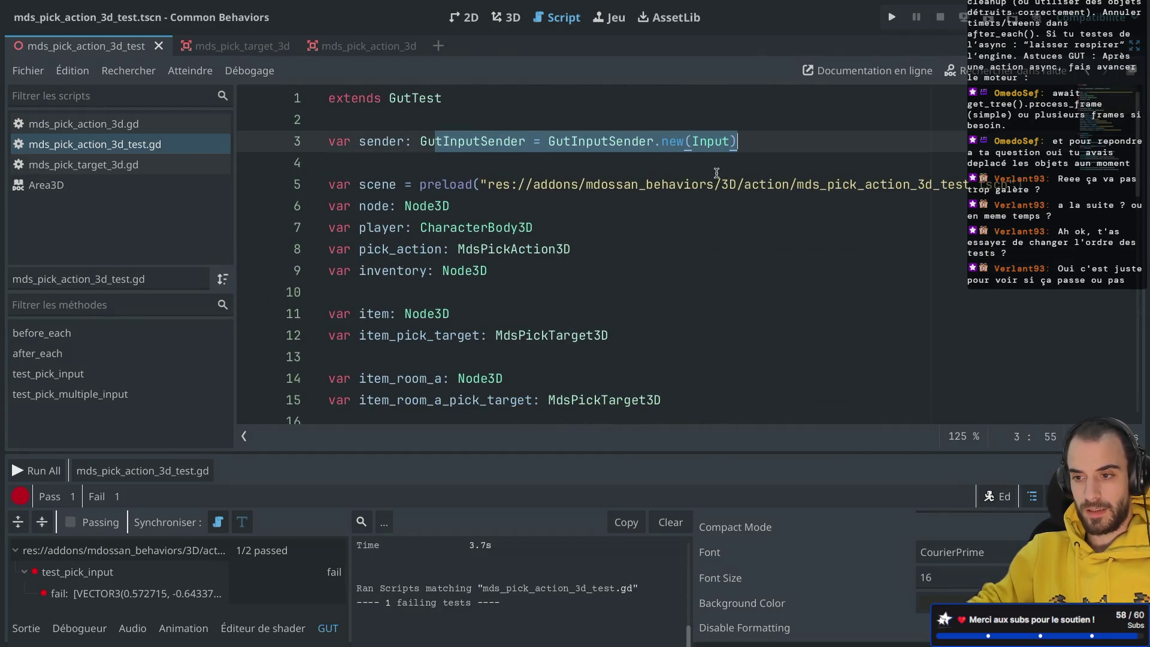
key("ctrl+s")
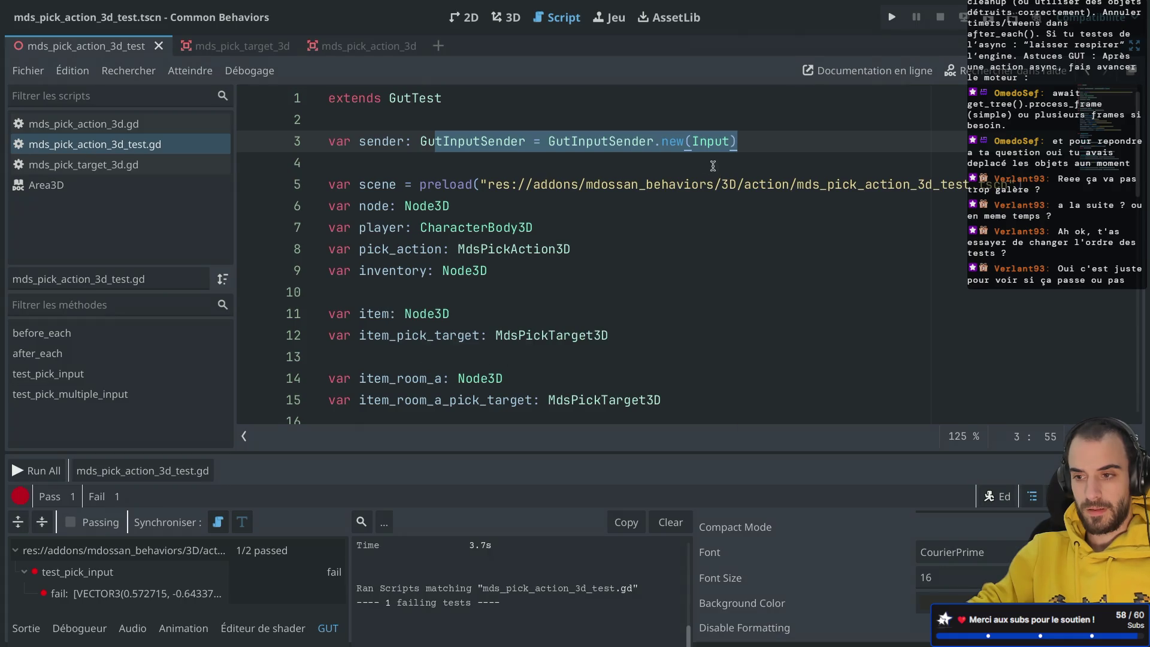
left_click(705, 144)
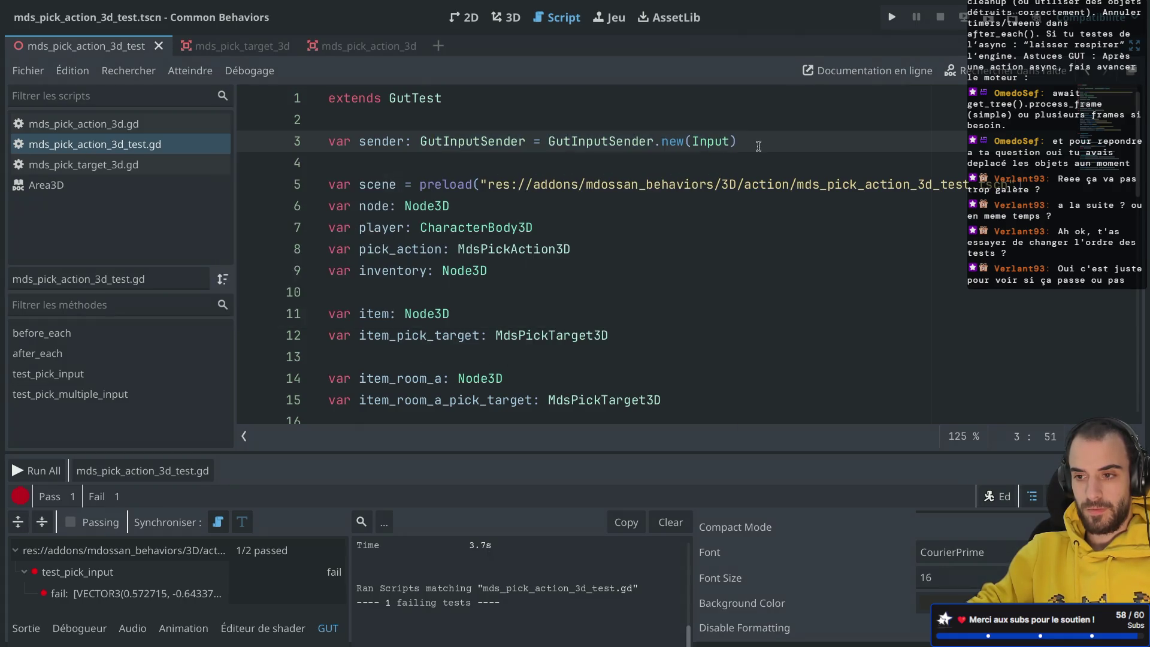
left_click_drag(758, 146, 756, 129)
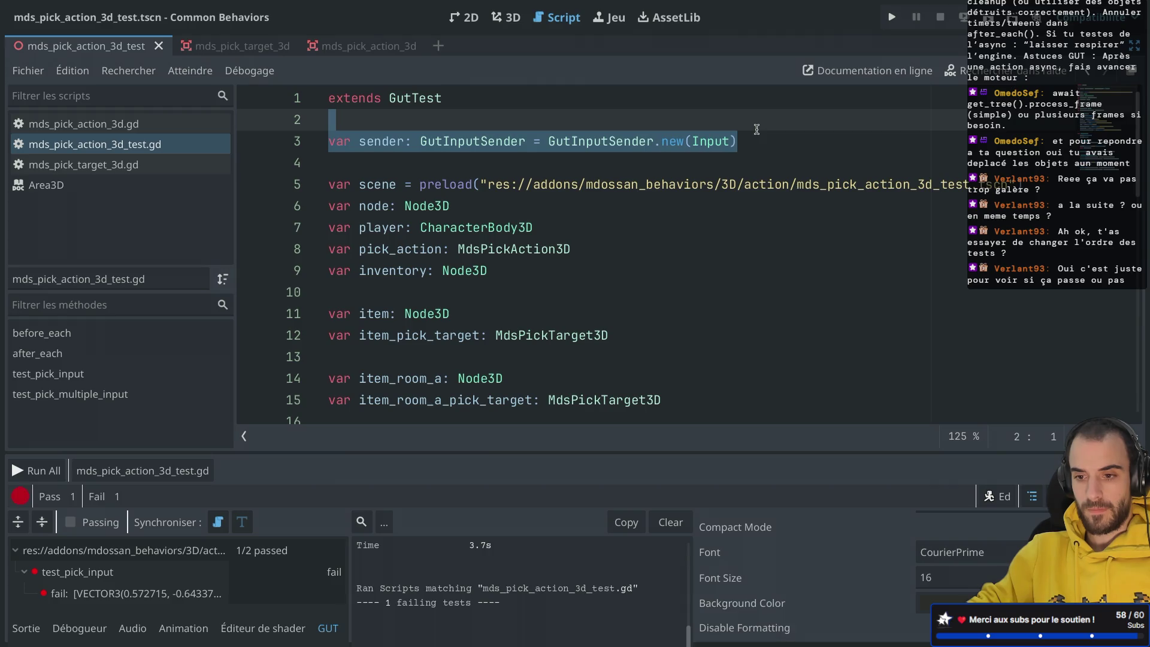
mouse_move(545, 144)
left_mouse_down()
mouse_move(732, 145)
mouse_move(557, 161)
mouse_move(658, 143)
mouse_move(776, 145)
left_mouse_up()
key("ctrl+c")
key("BackSpace")
key("ctrl+s")
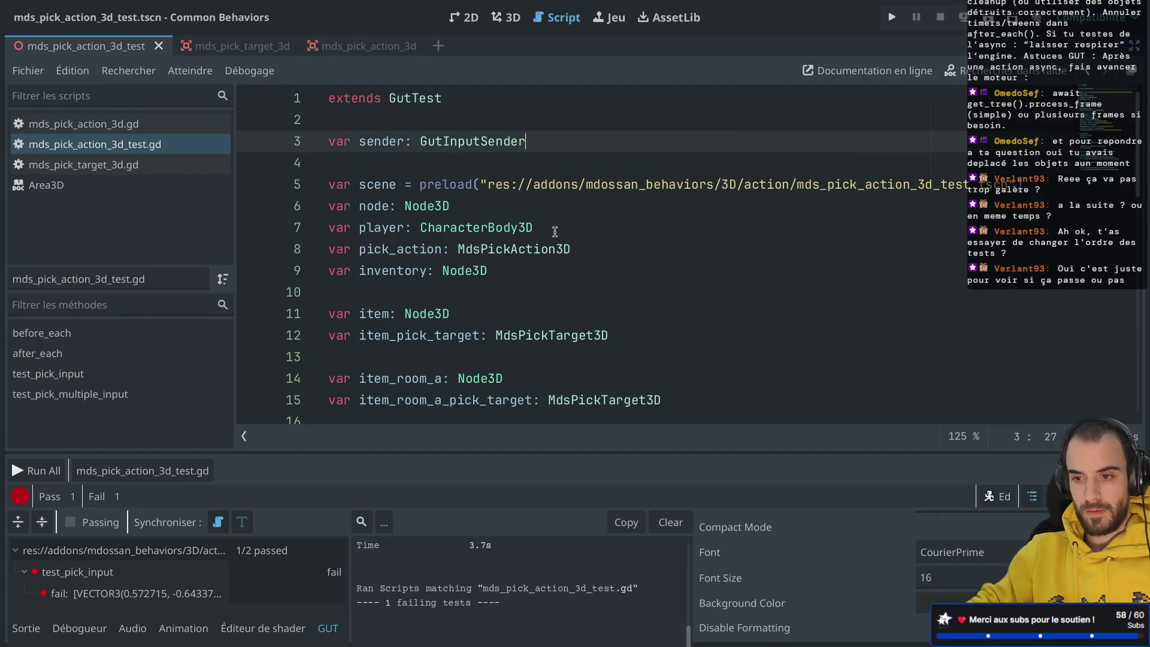
Paste the GutInputSender creation into before_each as the sender assignment and save the script.
scroll(546, 243, "down", 2)
scroll(546, 243, "down", 2)
left_click(486, 200)
key("Return")
key("ctrl+v")
left_click(362, 219)
type("sender")
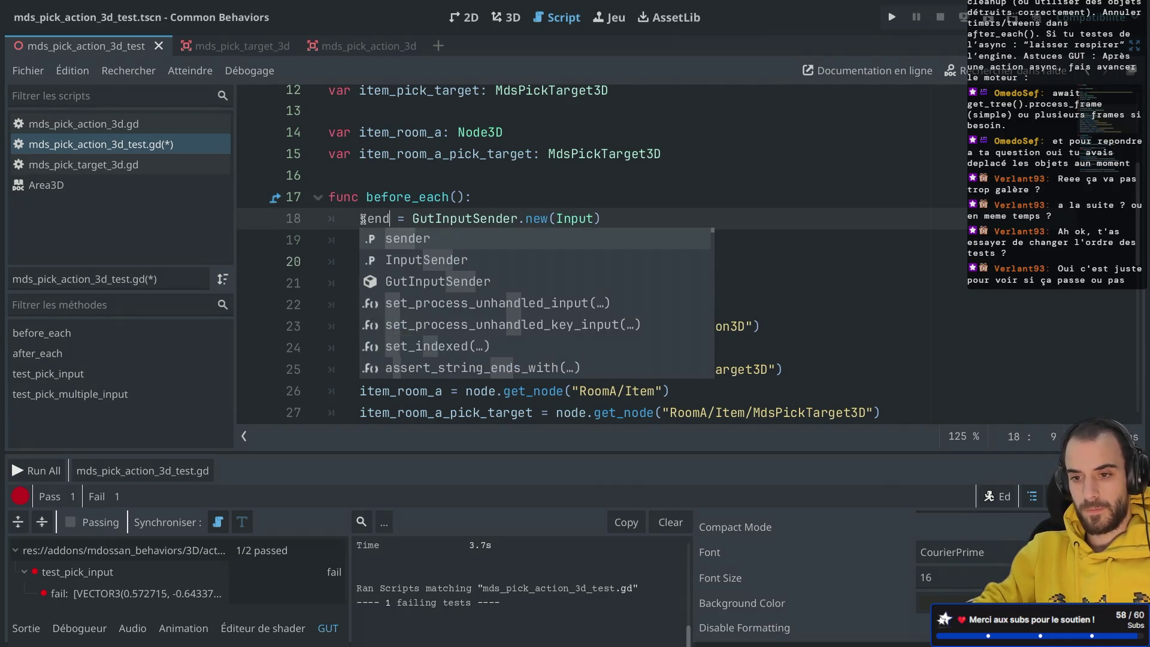
key("ctrl+s")
left_click(491, 196)
Rerun the pick action tests; test_pick_multiple_input now fails at lines 48 and 49.
scroll(491, 196, "down", 2)
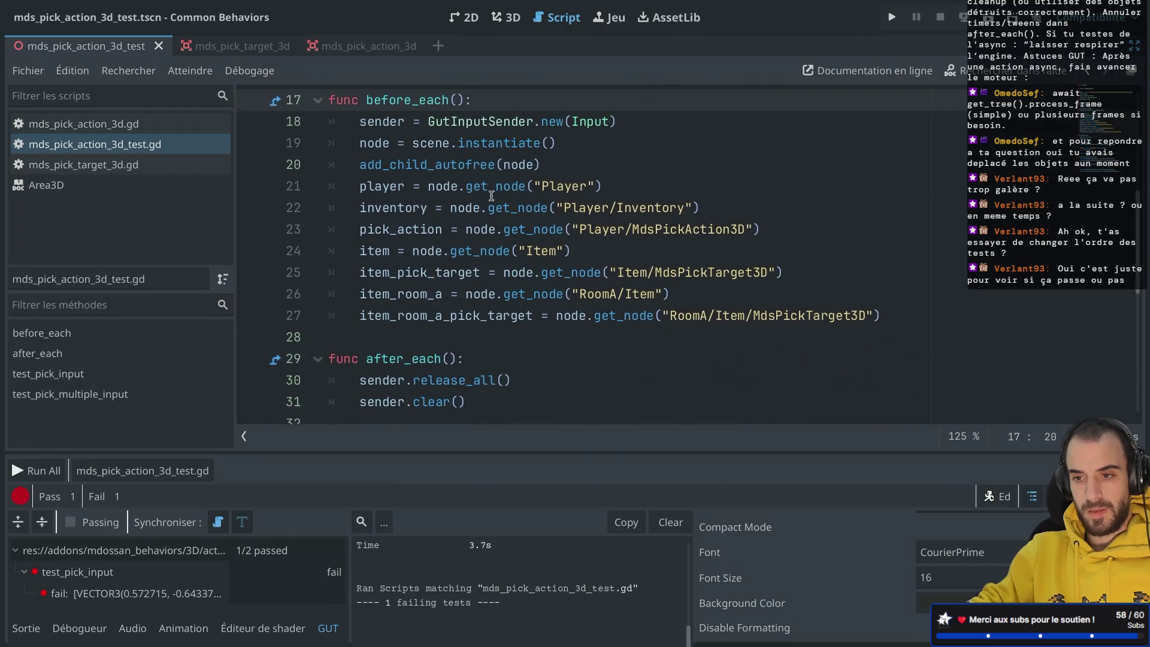
scroll(569, 128, "down", 2)
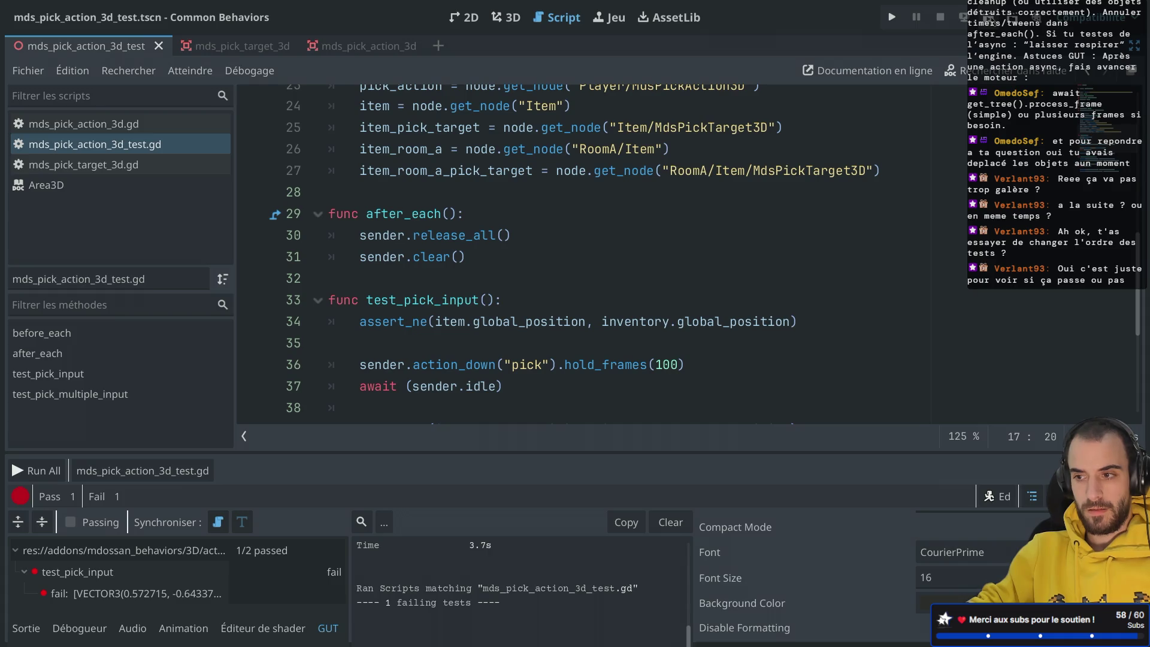
left_click(156, 472)
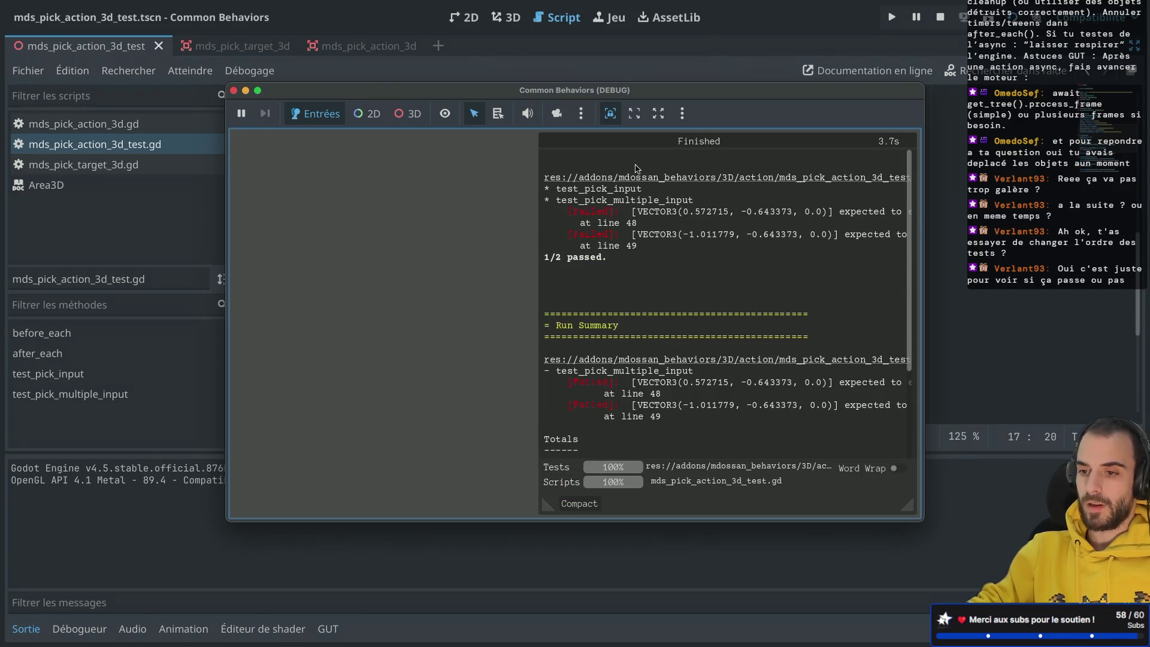
Close the results window and begin an await line after sender.clear() in after_each.
left_click(234, 91)
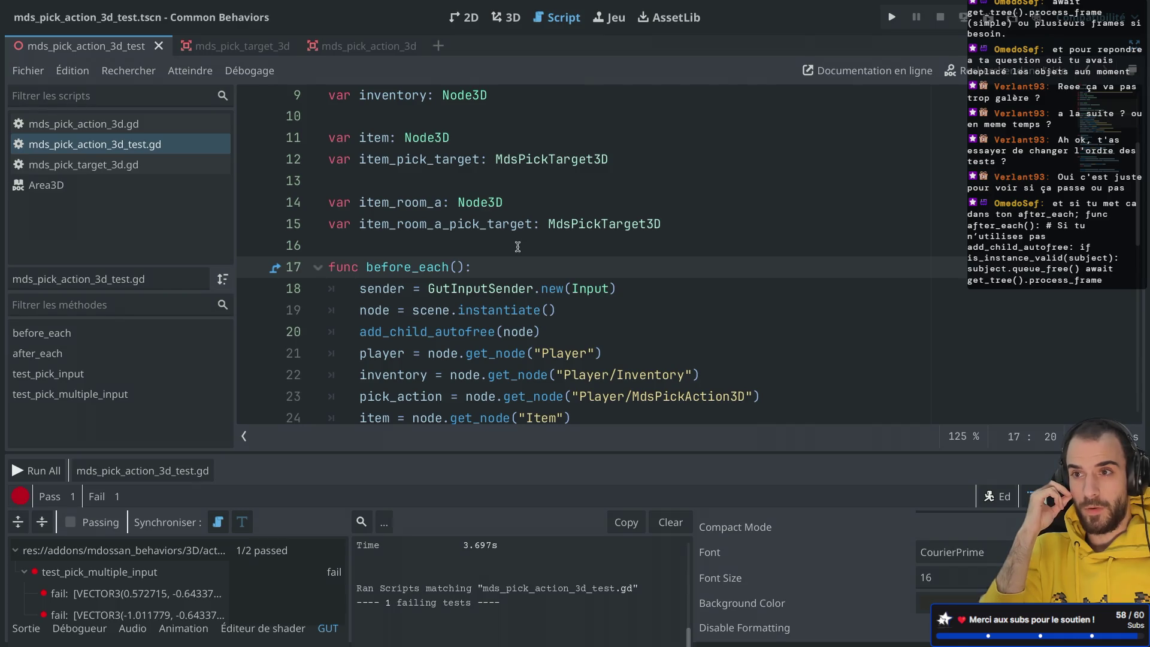
scroll(518, 246, "down", 6)
left_click(481, 195)
key("Return")
type("await")
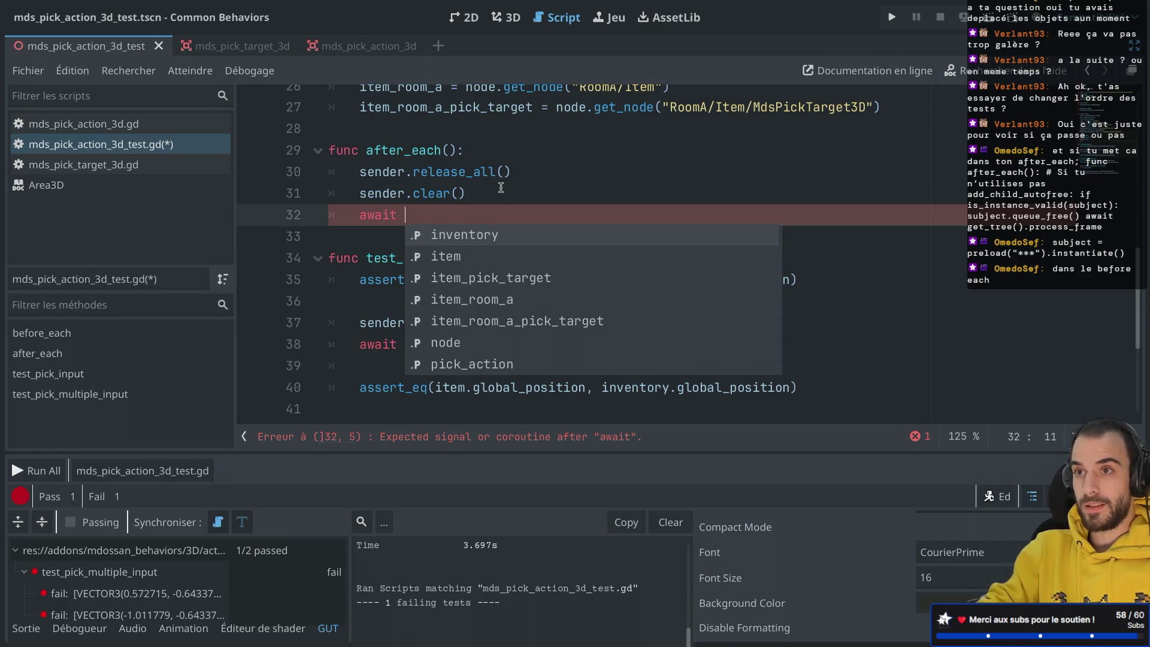
Complete line 32 as await get_tree().process_frame and save the script.
type("get_tree")
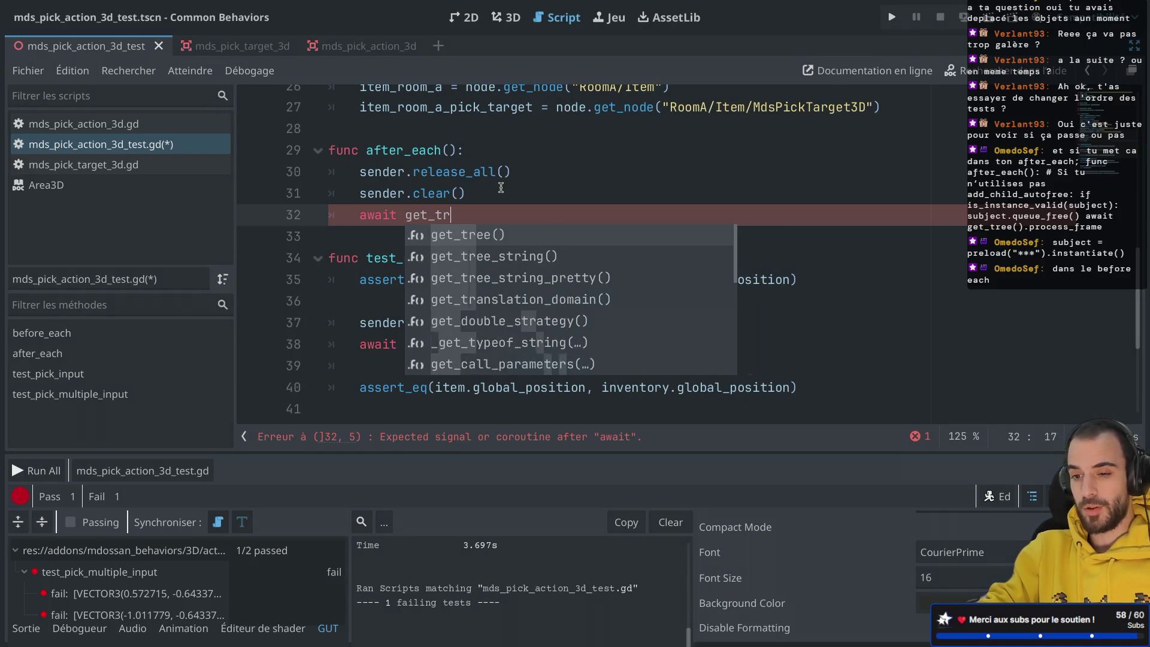
key("Return")
type(".proc")
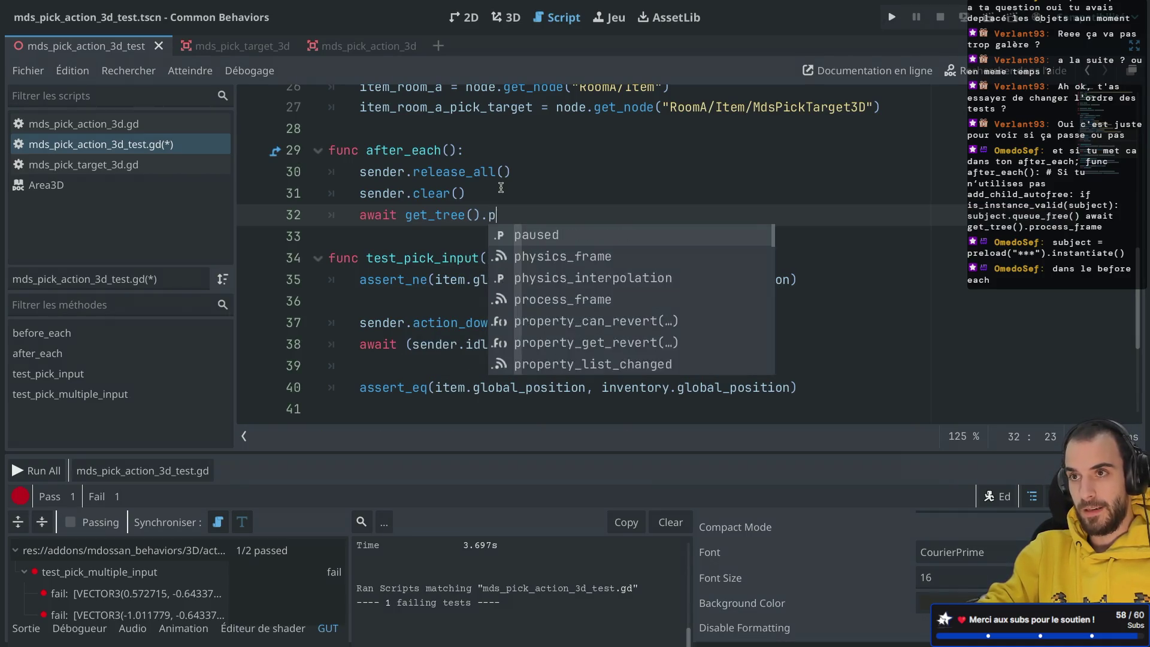
key("Return")
key("ctrl+s")
left_click(502, 191)
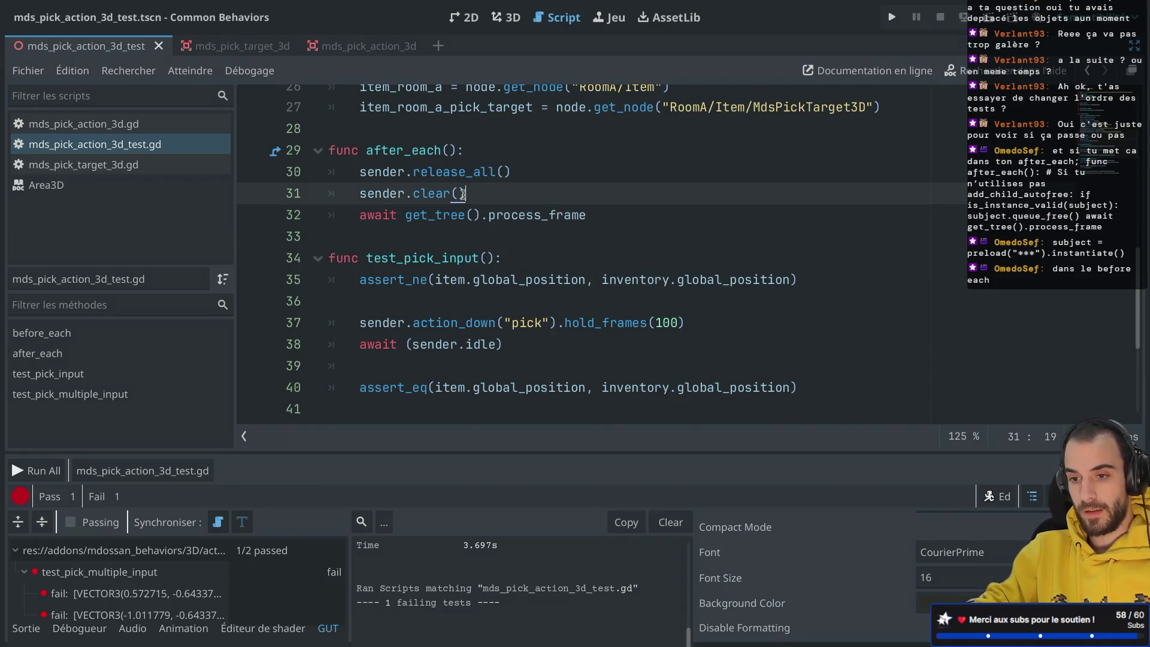
left_click(623, 217)
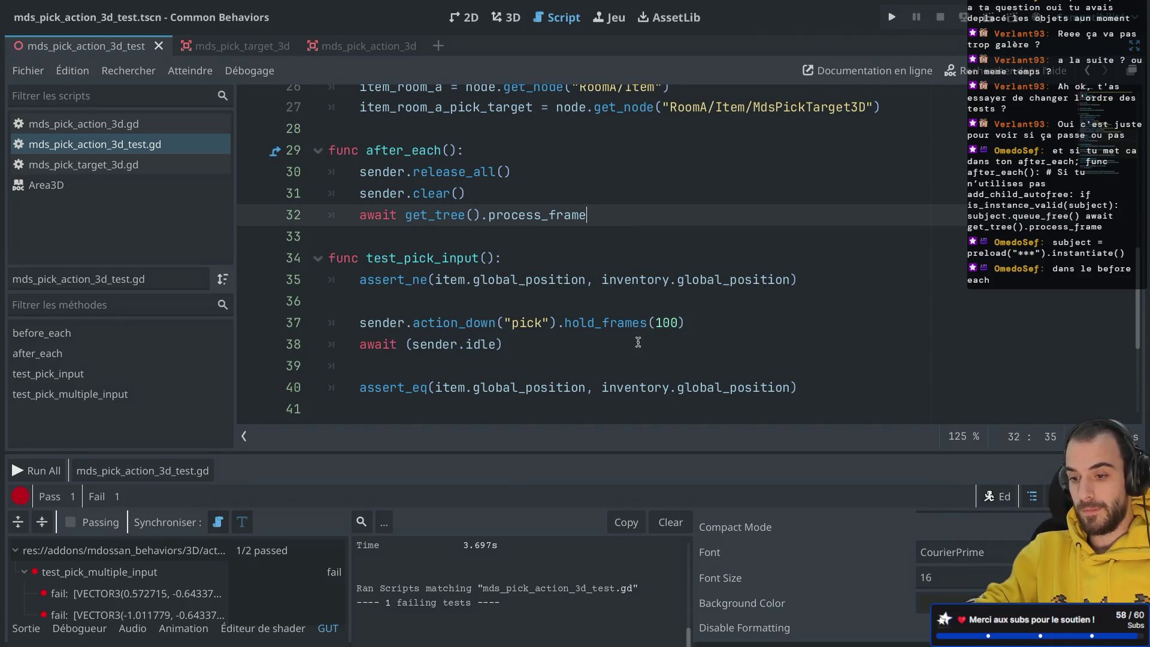
Rerun the tests; test_pick_multiple_input still fails, now at lines 49 and 50.
left_click(144, 471)
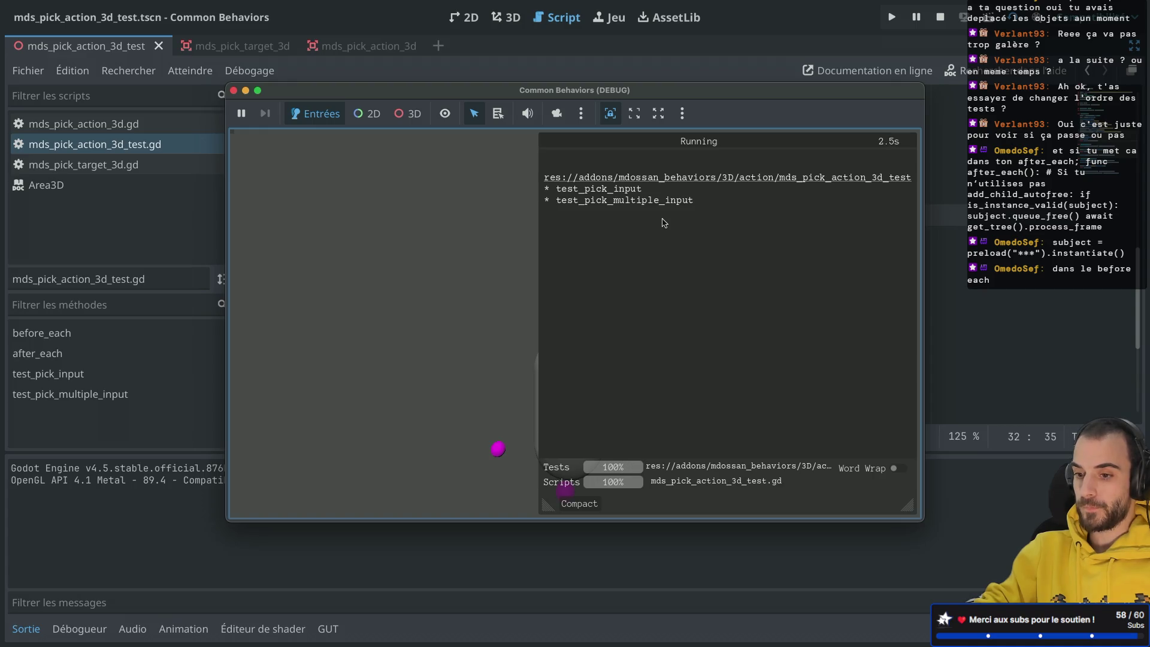
left_click(234, 91)
scroll(445, 296, "up", 2)
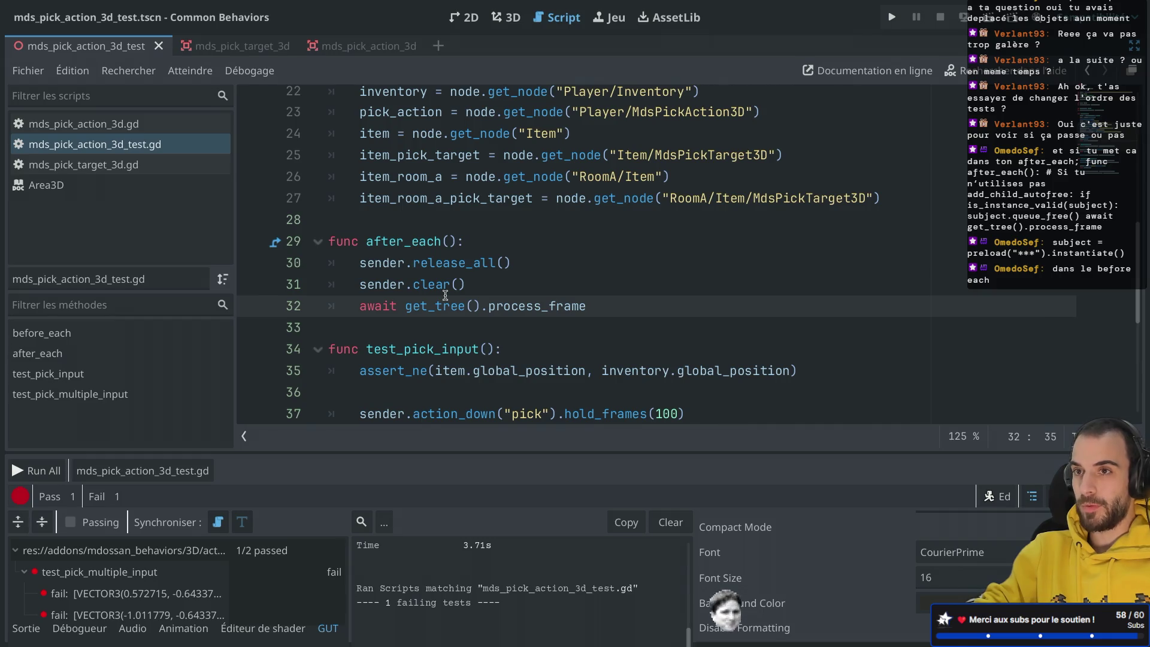
Scroll the GUT Mocking Input docs to the Using Input as a Receiver section and its after_each example.
key("ctrl+Right")
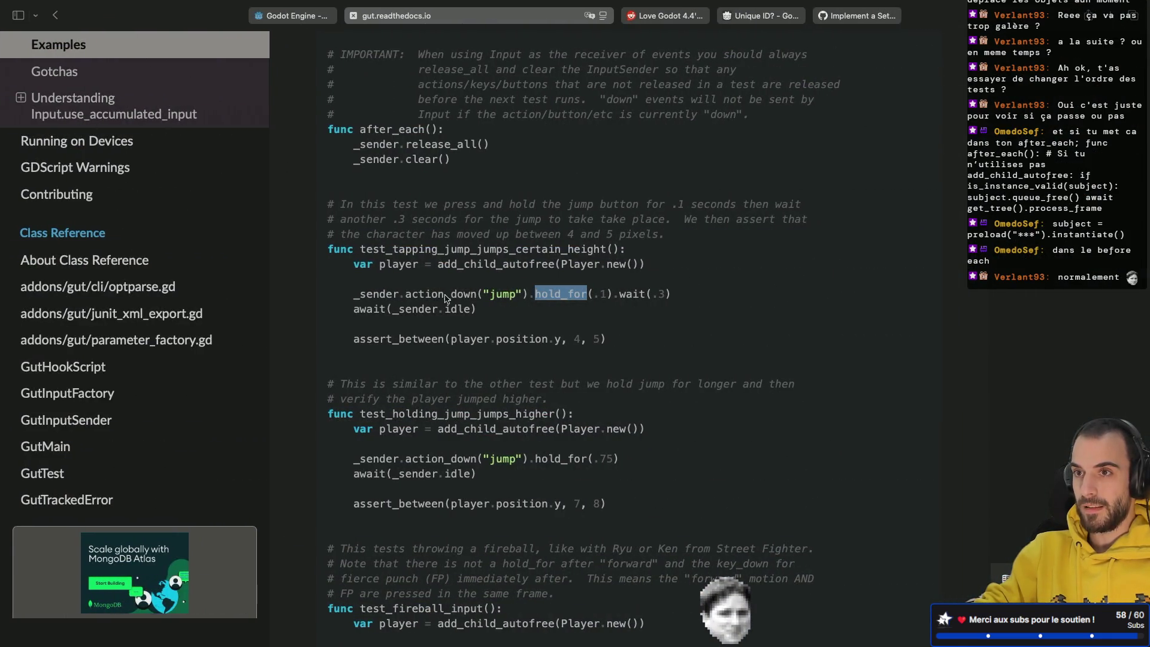
scroll(495, 431, "down", 3)
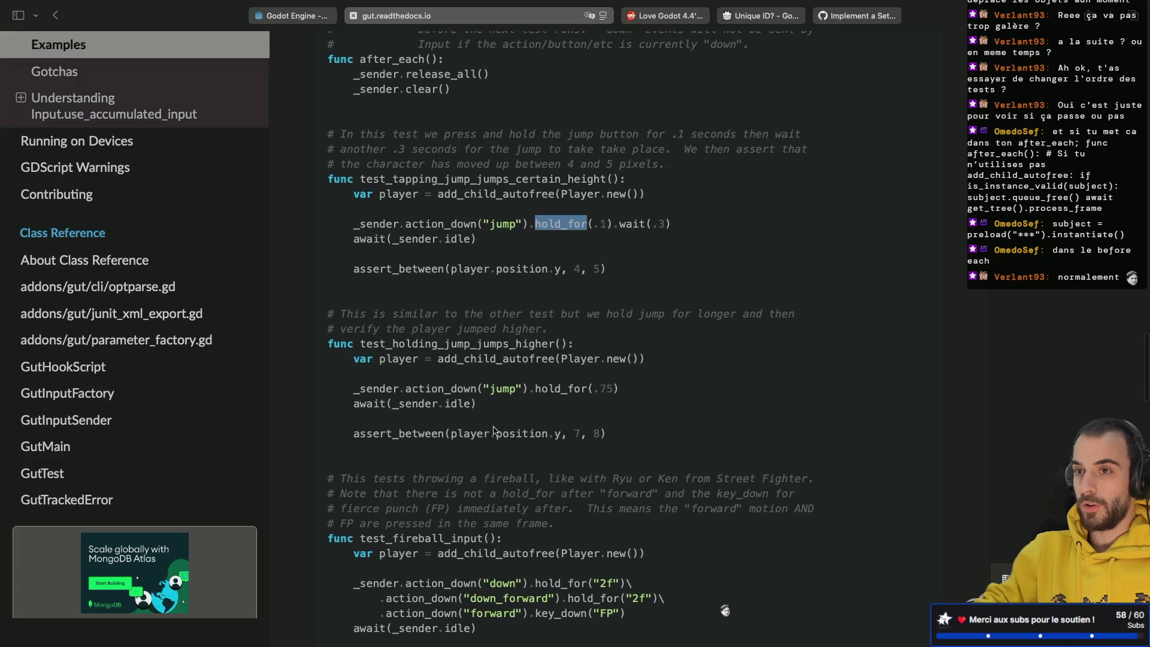
scroll(494, 431, "up", 15)
scroll(494, 431, "up", 10)
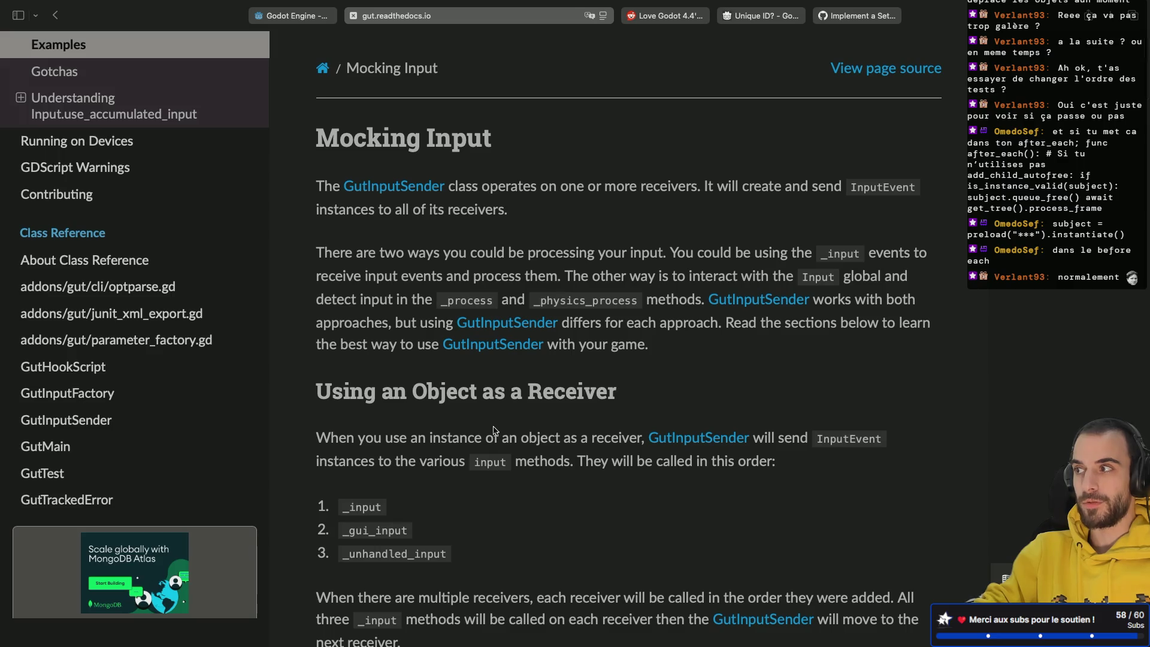
scroll(494, 430, "down", 10)
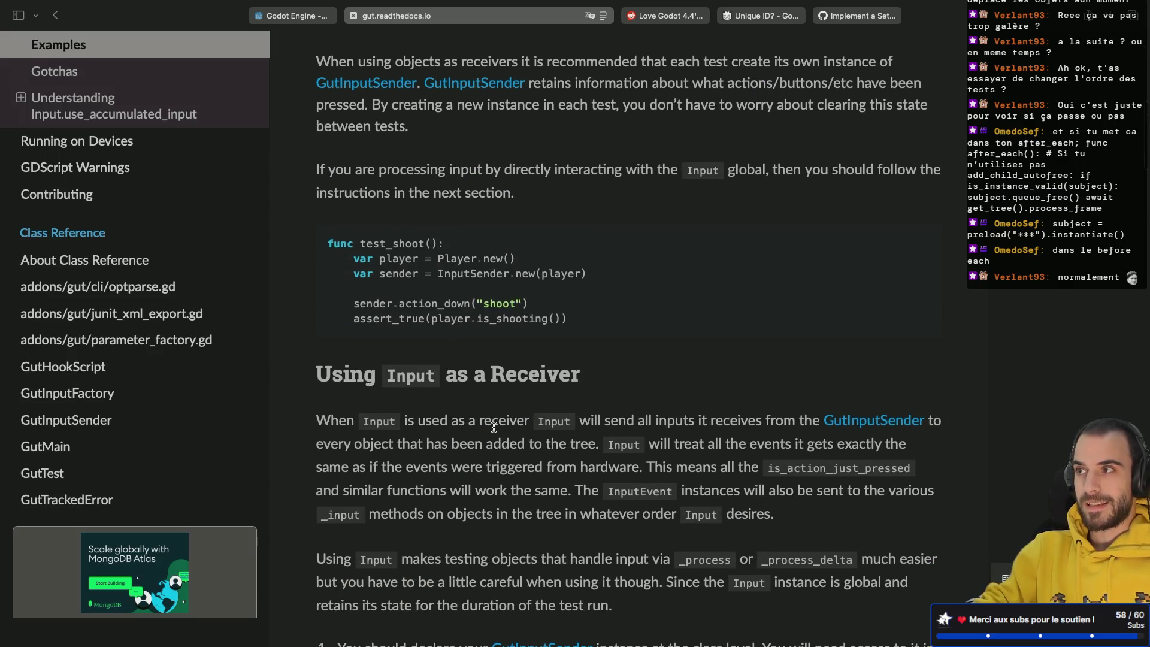
scroll(494, 427, "down", 1)
scroll(493, 427, "down", 10)
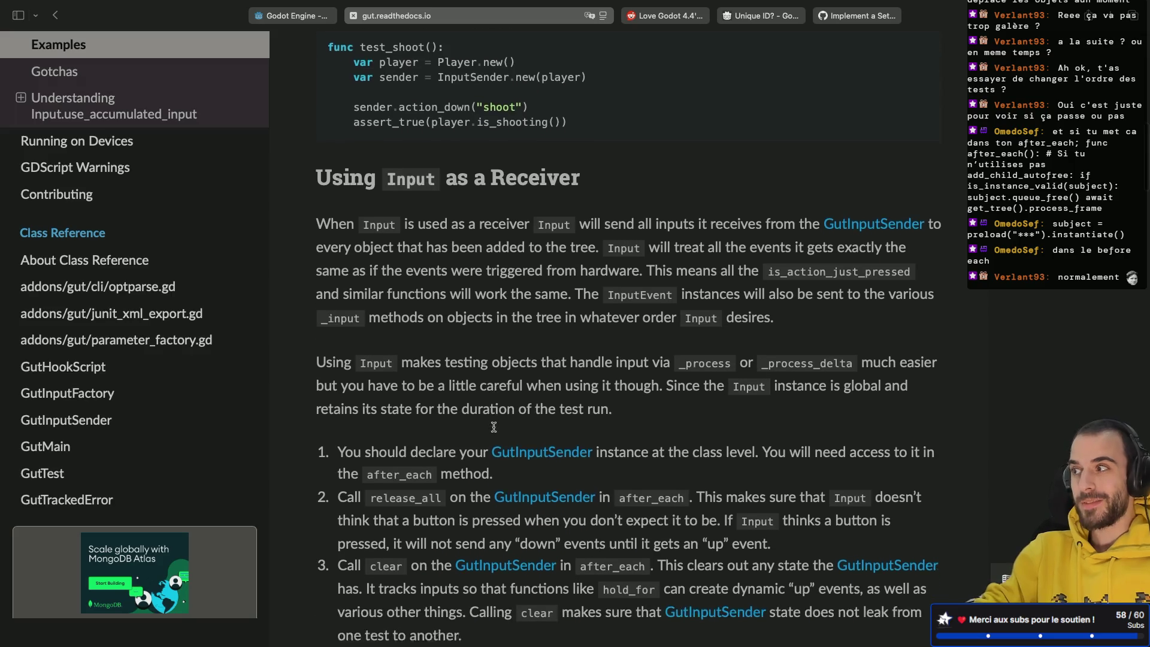
scroll(495, 432, "down", 6)
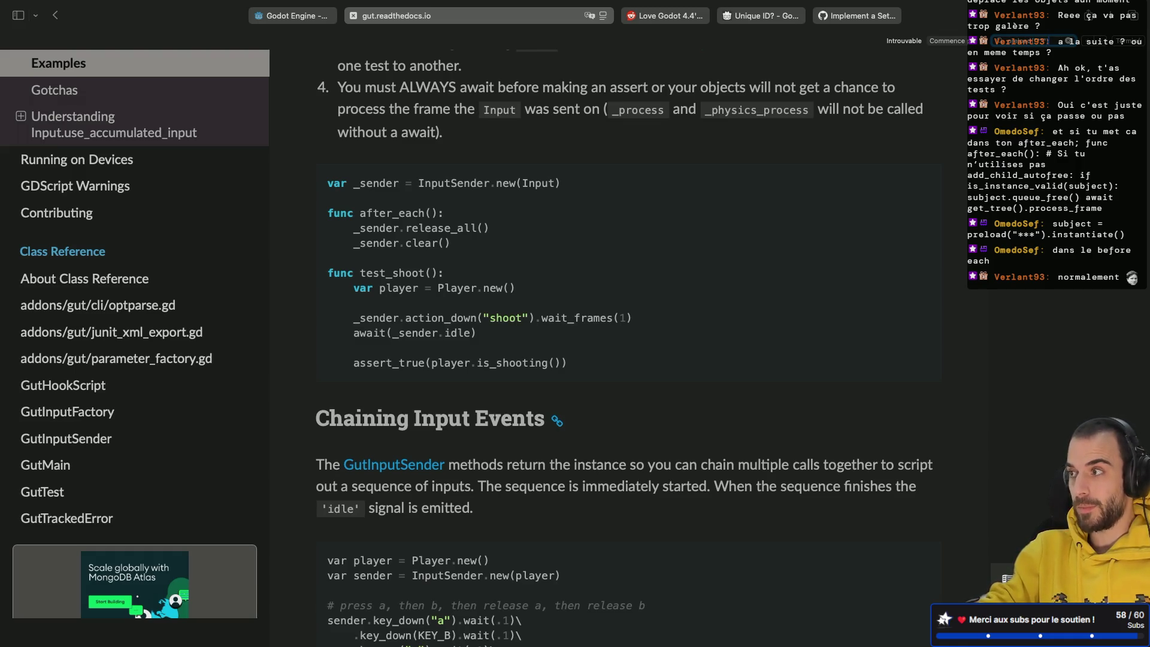
key("super+t")
Search Google for 'godot preload ***' and scan the results.
type("godot preload ***")
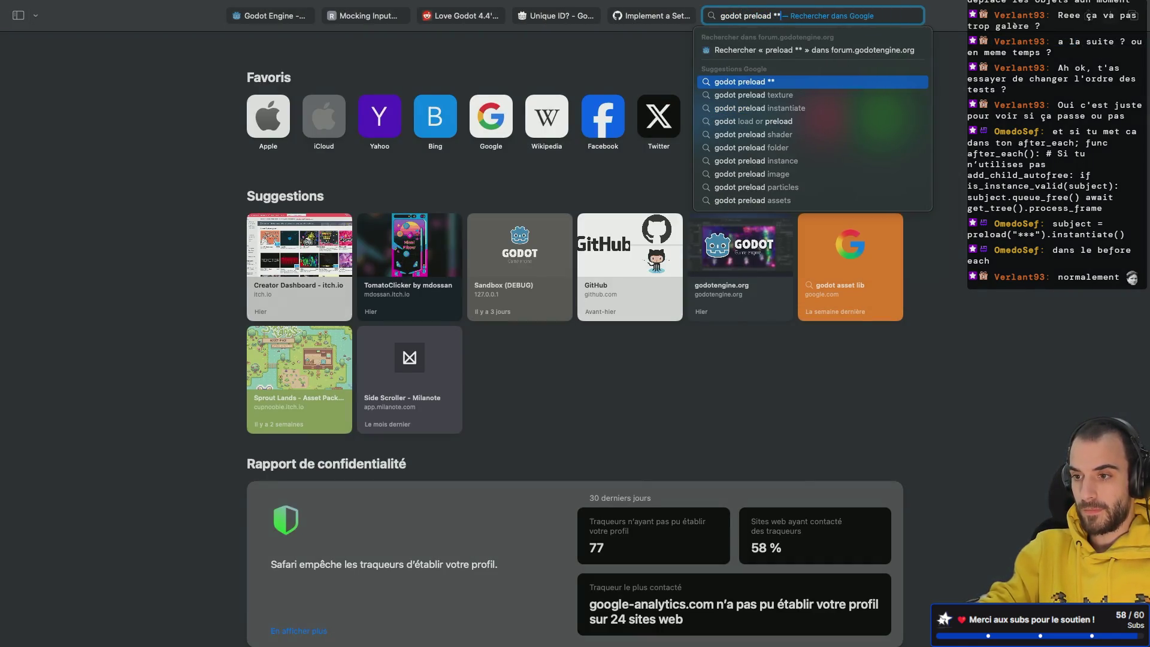
key("Return")
scroll(467, 330, "down", 5)
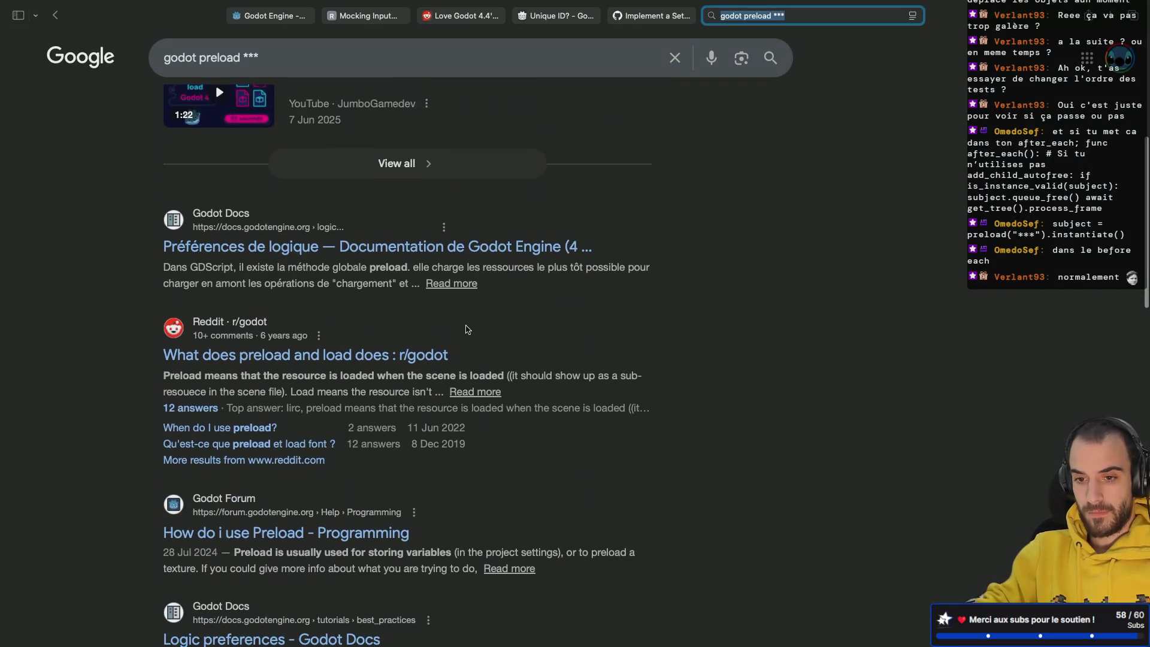
Search again with the closing quote, browse the preload-versus-load results, and return to Godot.
left_click(247, 58)
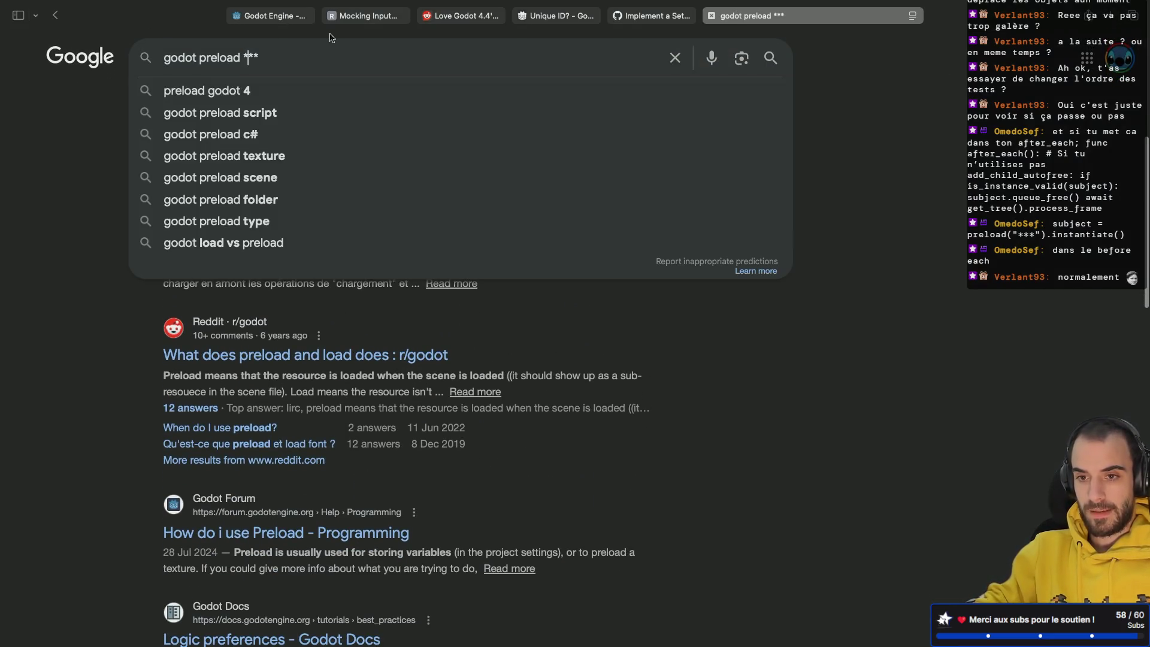
type("\"")
left_click(306, 58)
type("\"")
key("Return")
scroll(15, 277, "down", 7)
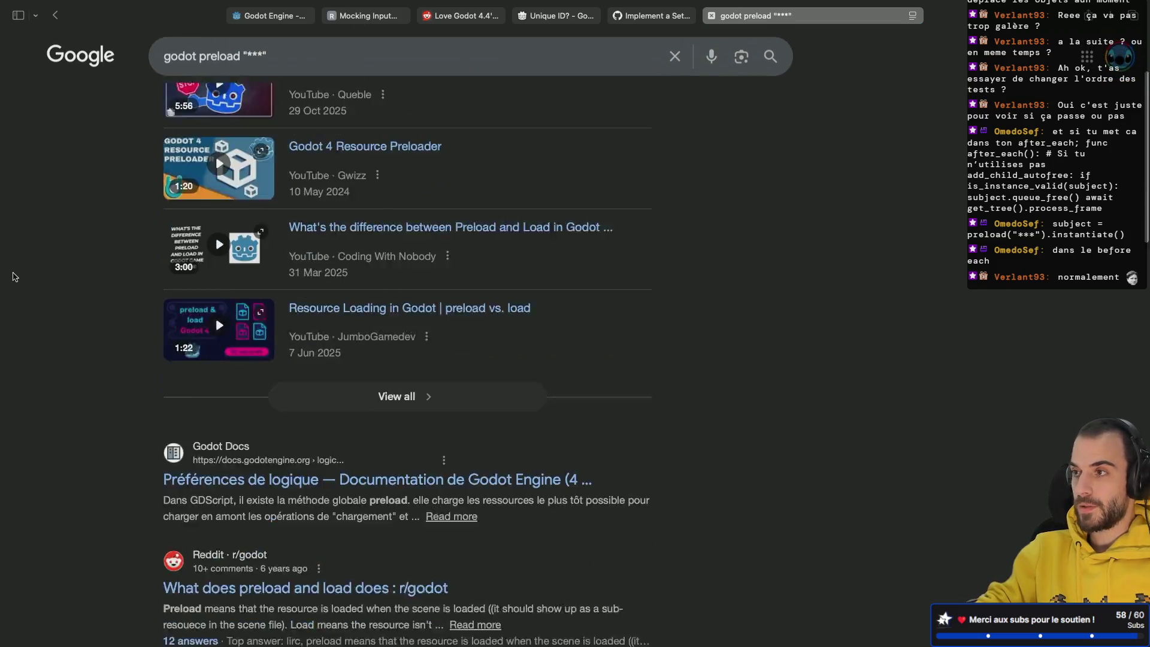
scroll(15, 277, "down", 2)
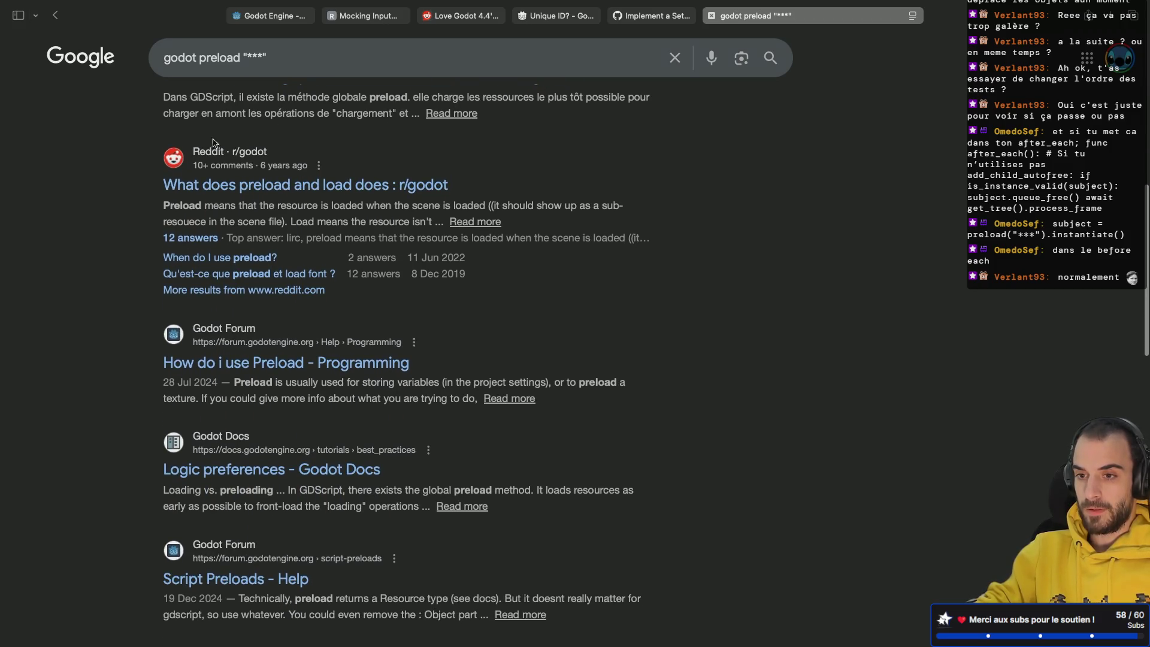
key("ctrl+Left")
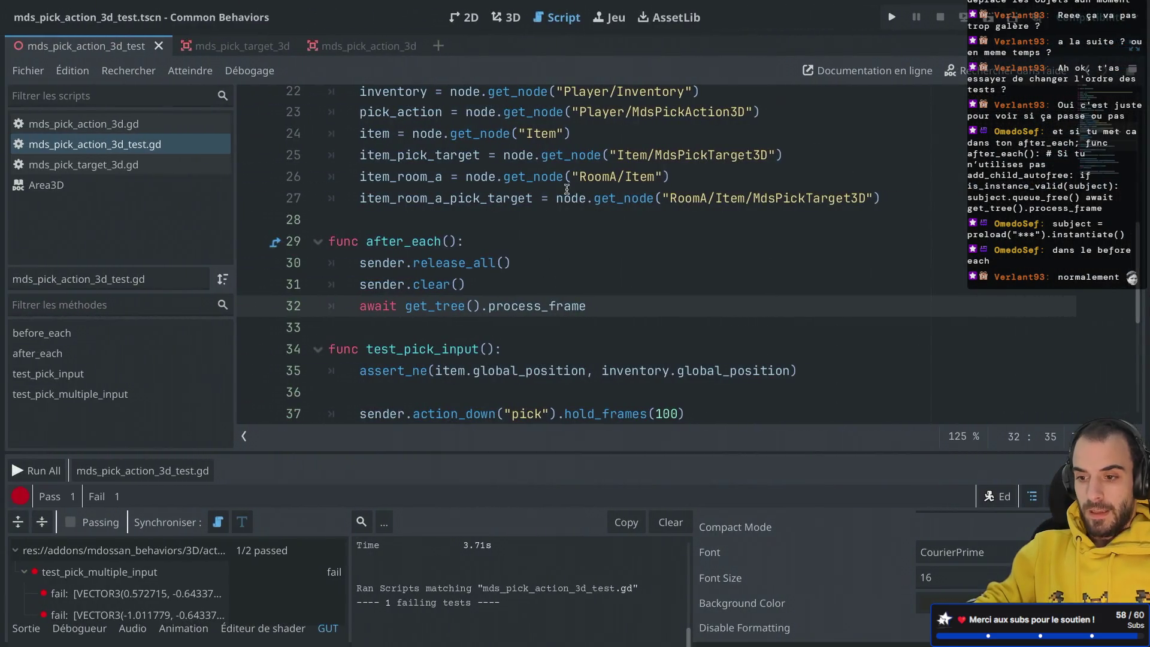
Change hold_frames(100) to hold_frames(100000) on line 46 and save.
scroll(561, 207, "down", 4)
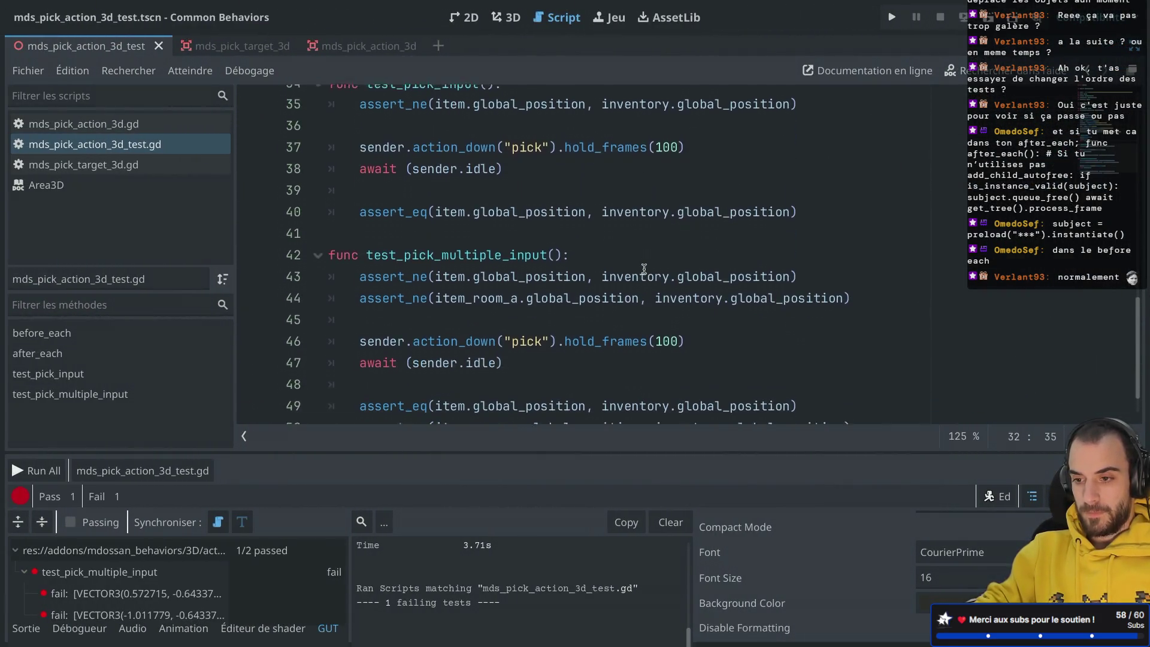
left_click(679, 335)
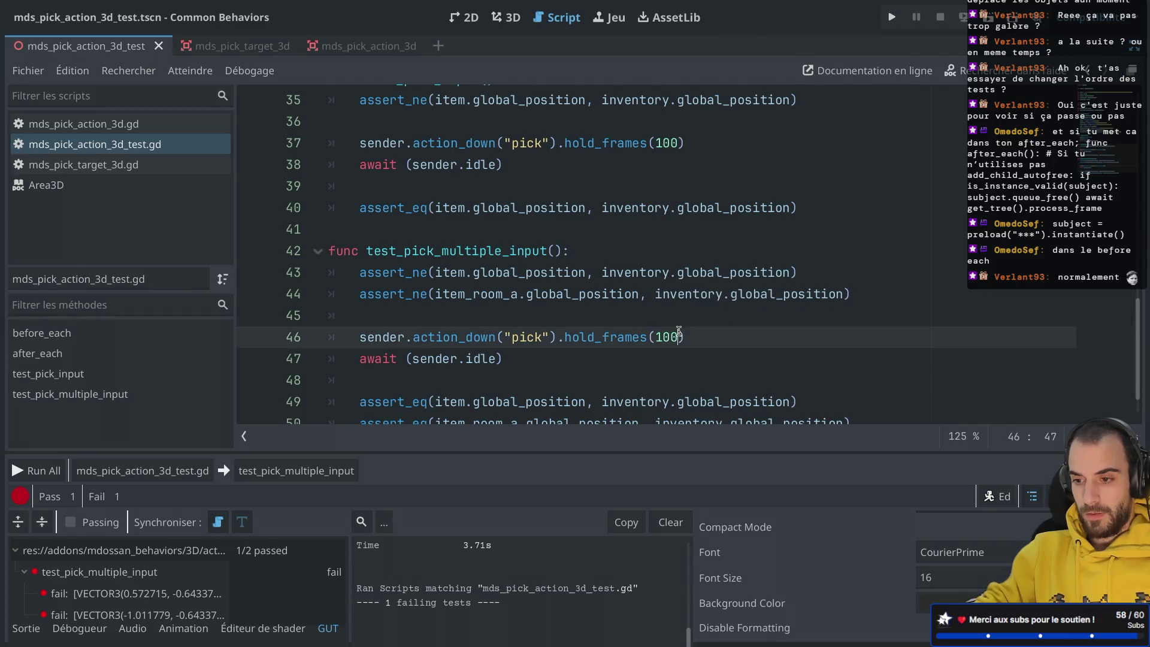
type("000")
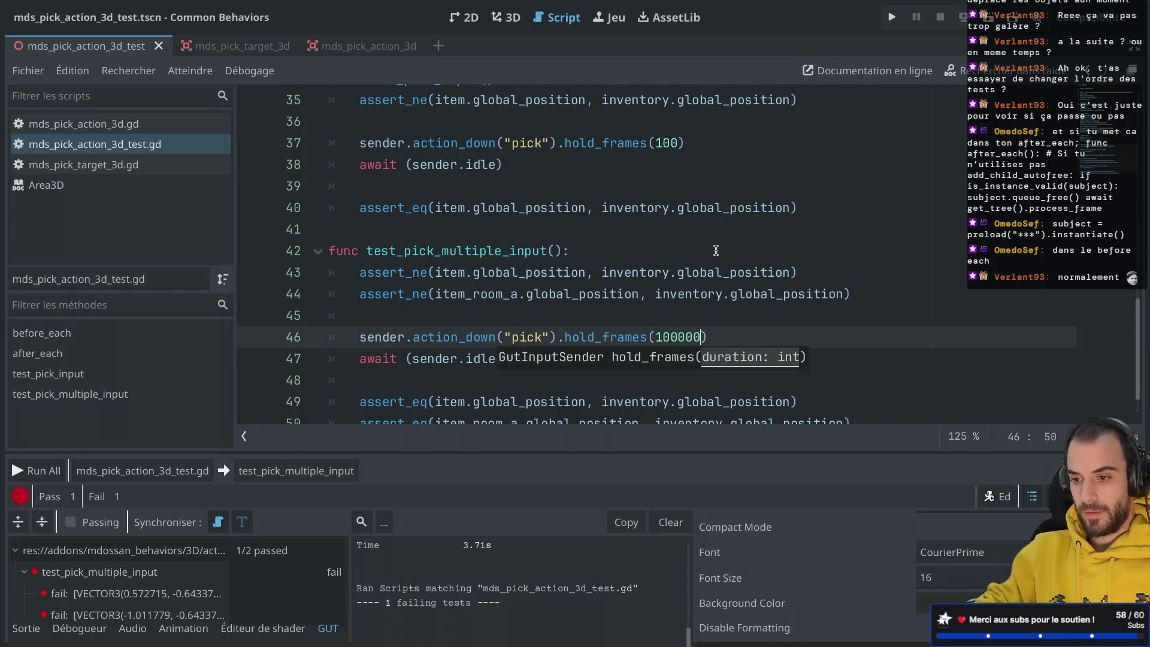
left_click(715, 250)
key("ctrl+s")
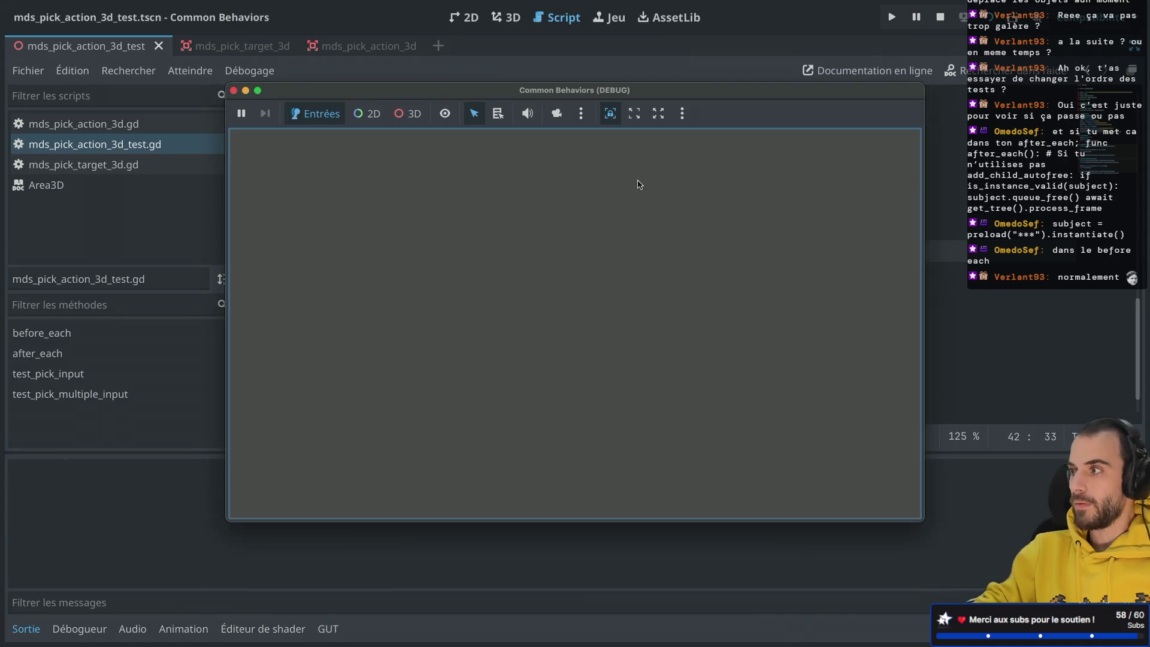
Run only test_pick_multiple_input from the GUT panel.
left_click(233, 90)
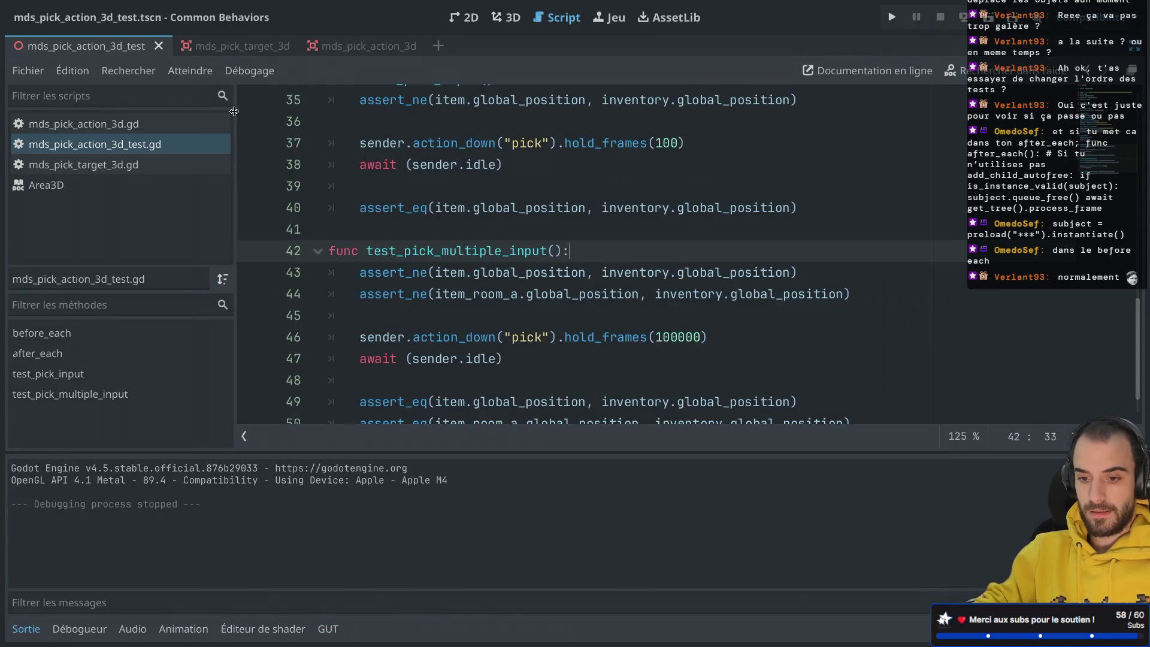
left_click(328, 629)
left_click(297, 471)
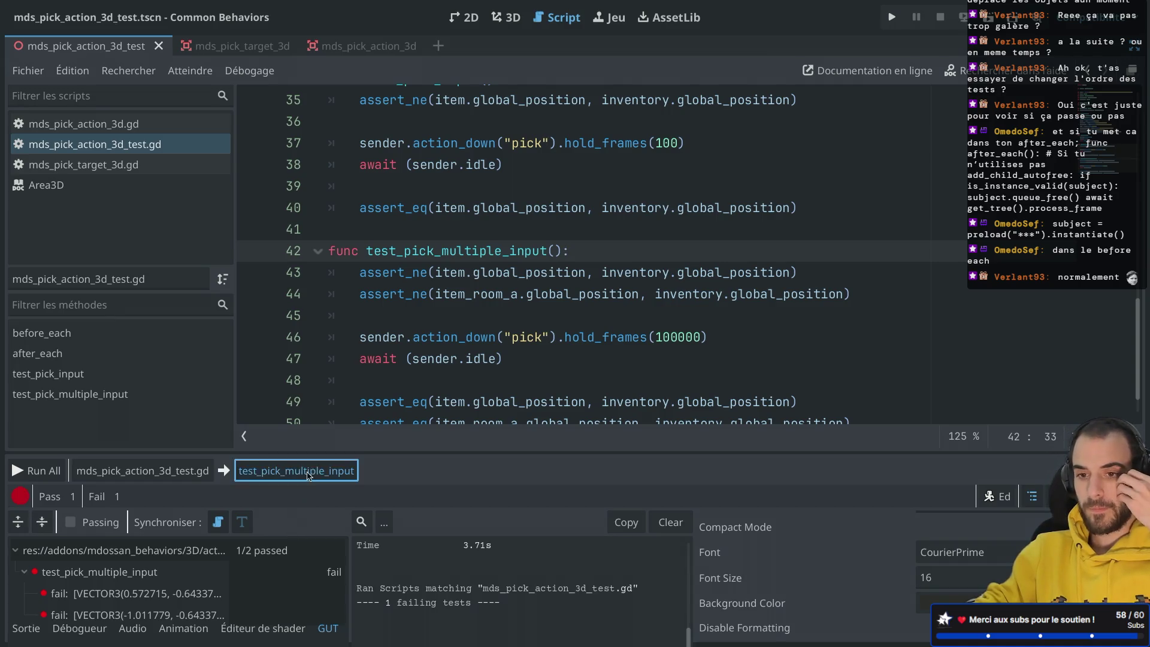
left_click(514, 39)
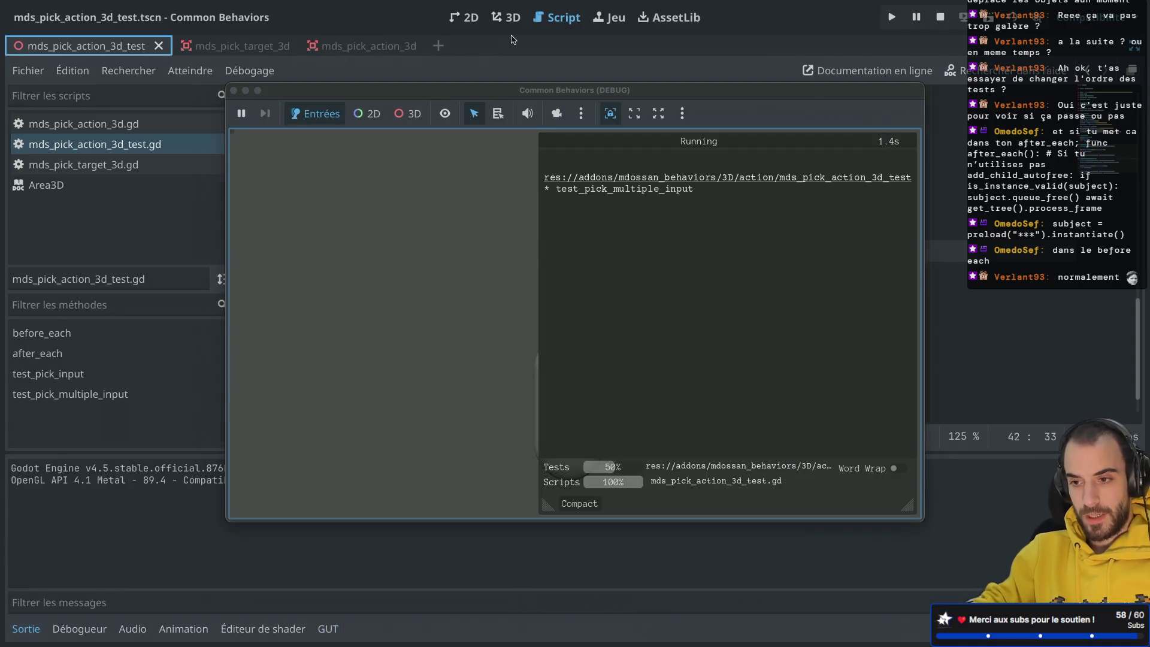
key("ctrl+shift+F11")
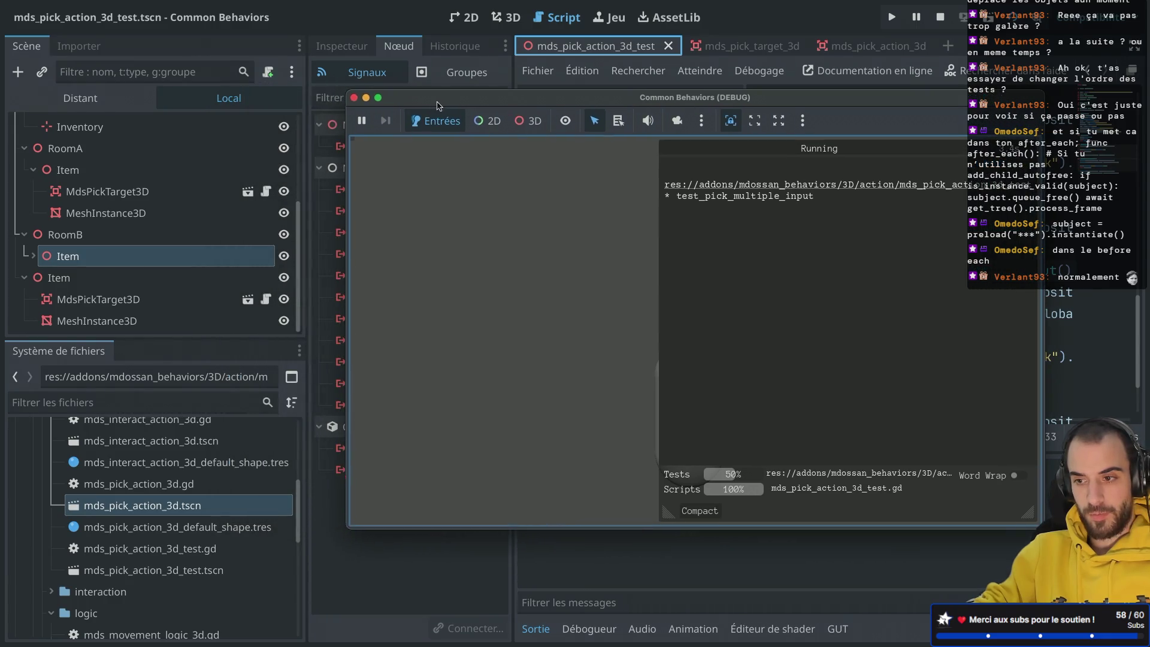
left_click(80, 97)
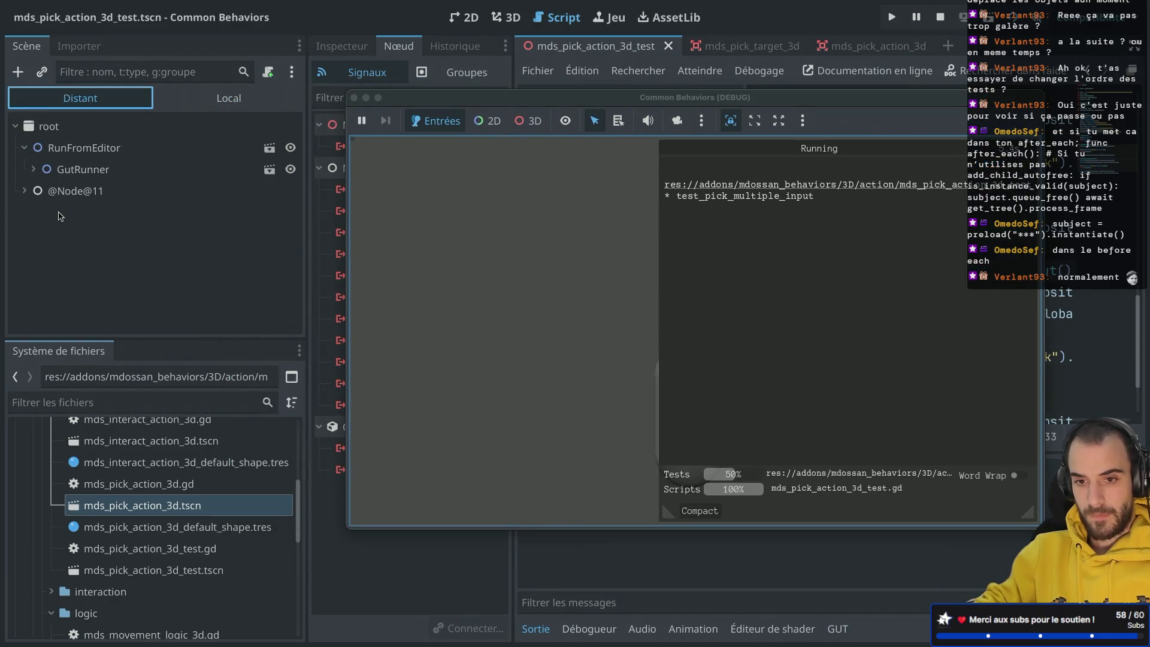
left_click(33, 169)
left_click(44, 213)
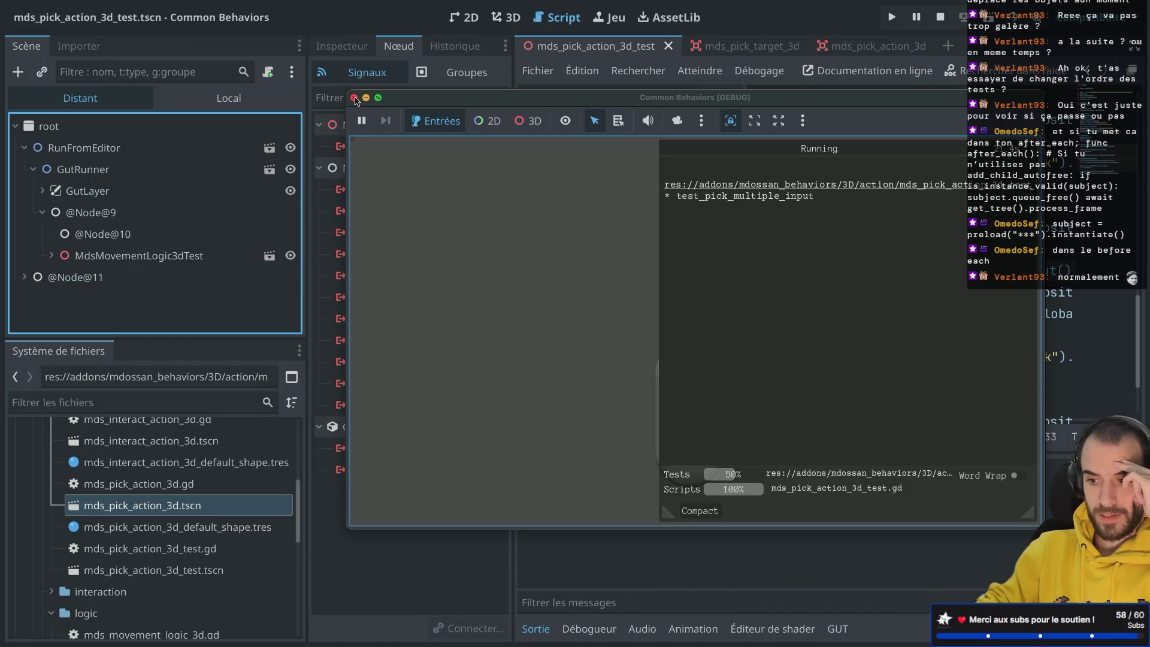
scroll(91, 269, "down", 1)
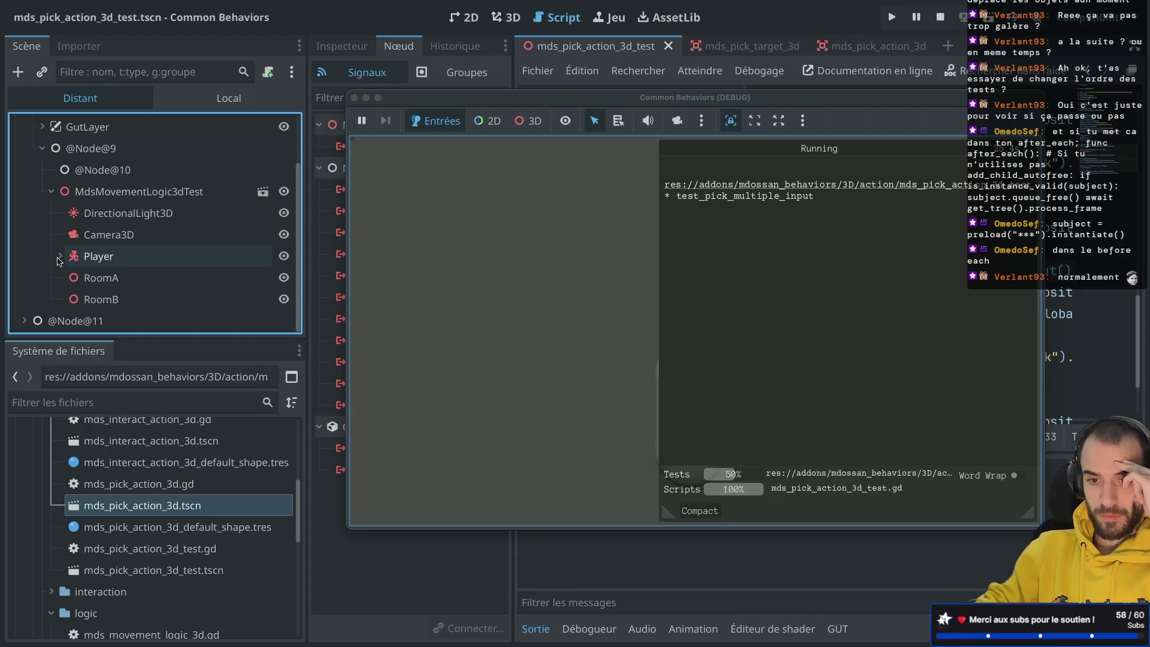
End the run so the solo test passes, then start a full-script GUT run.
left_click(354, 97)
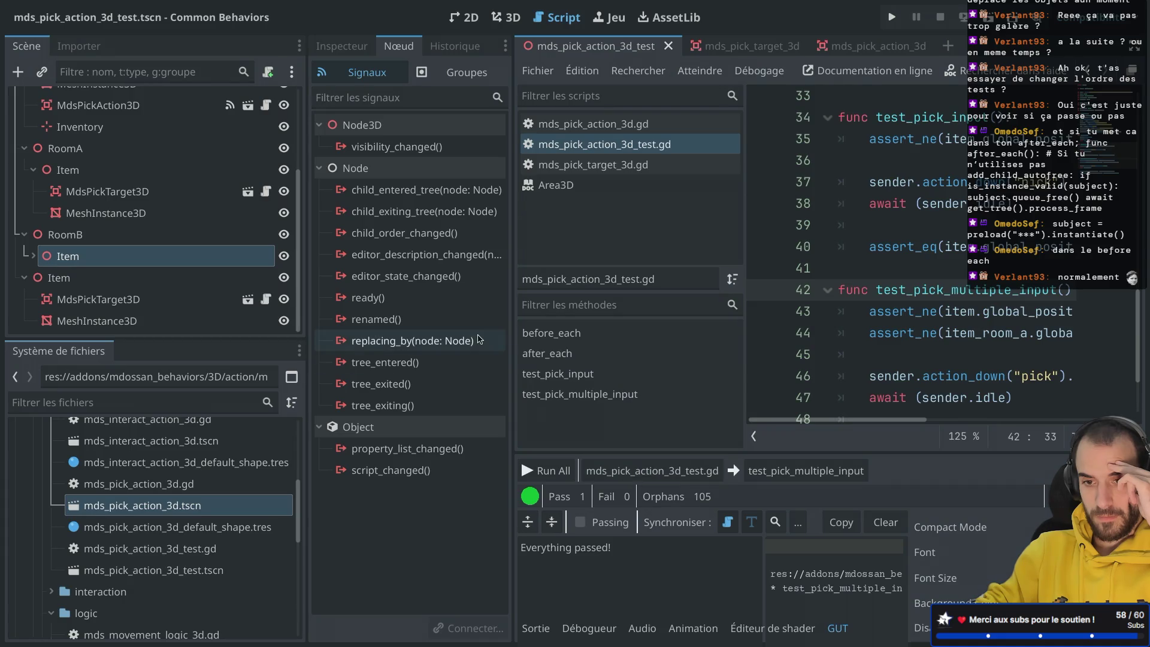
scroll(204, 258, "up", 3)
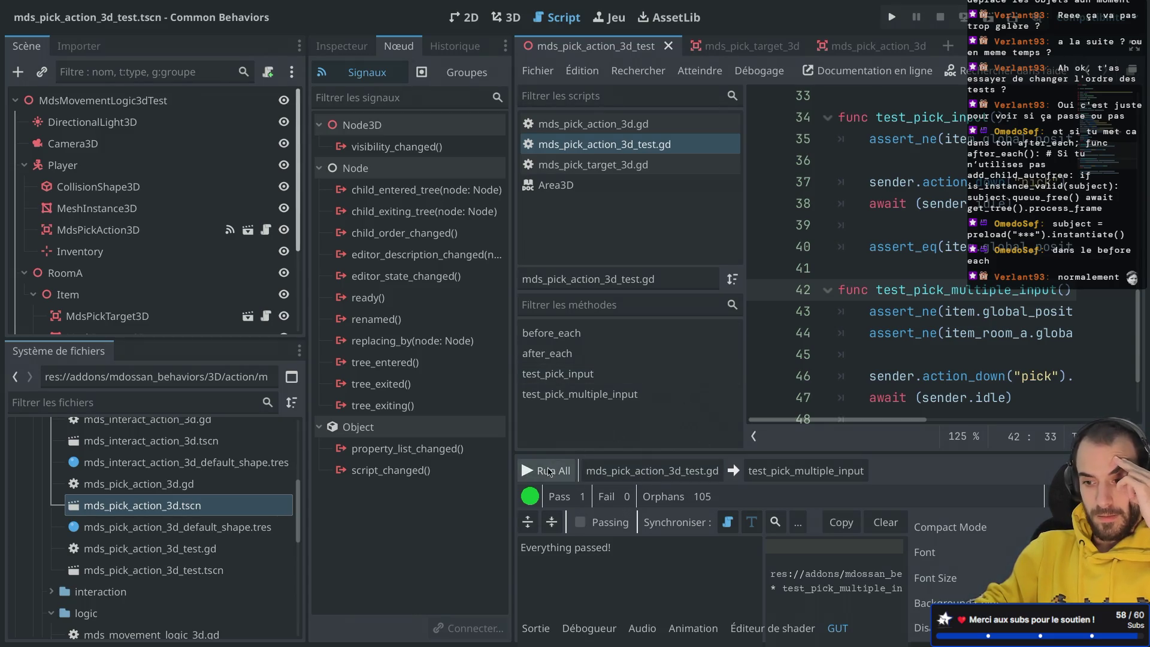
left_click(652, 471)
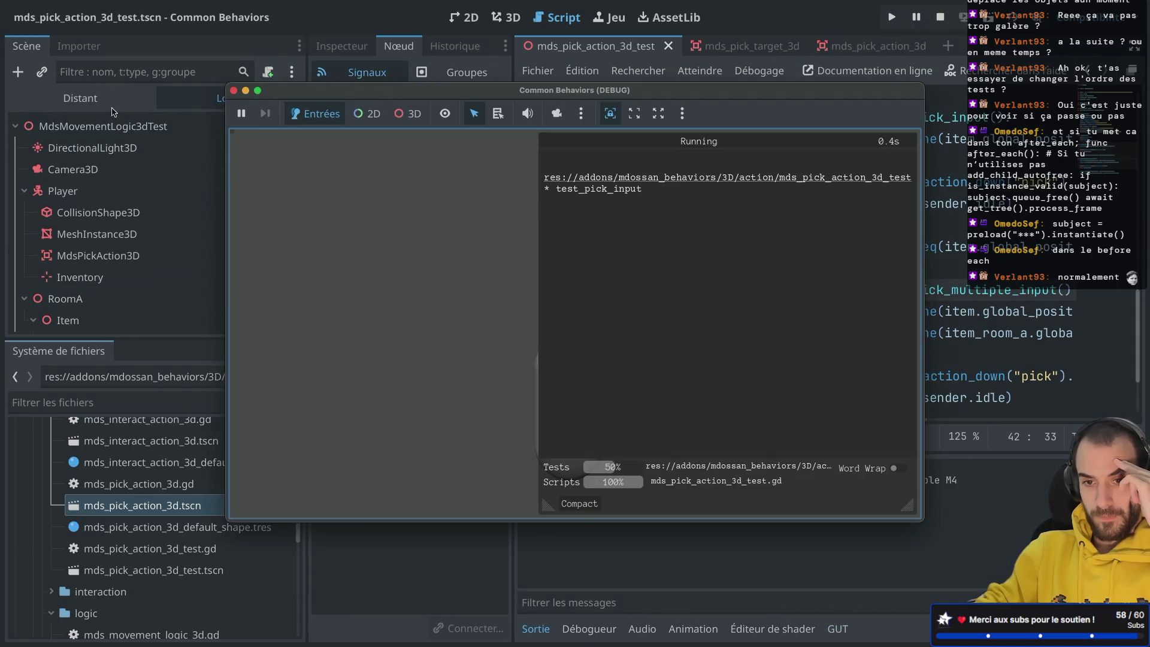
left_click(114, 101)
left_click(33, 170)
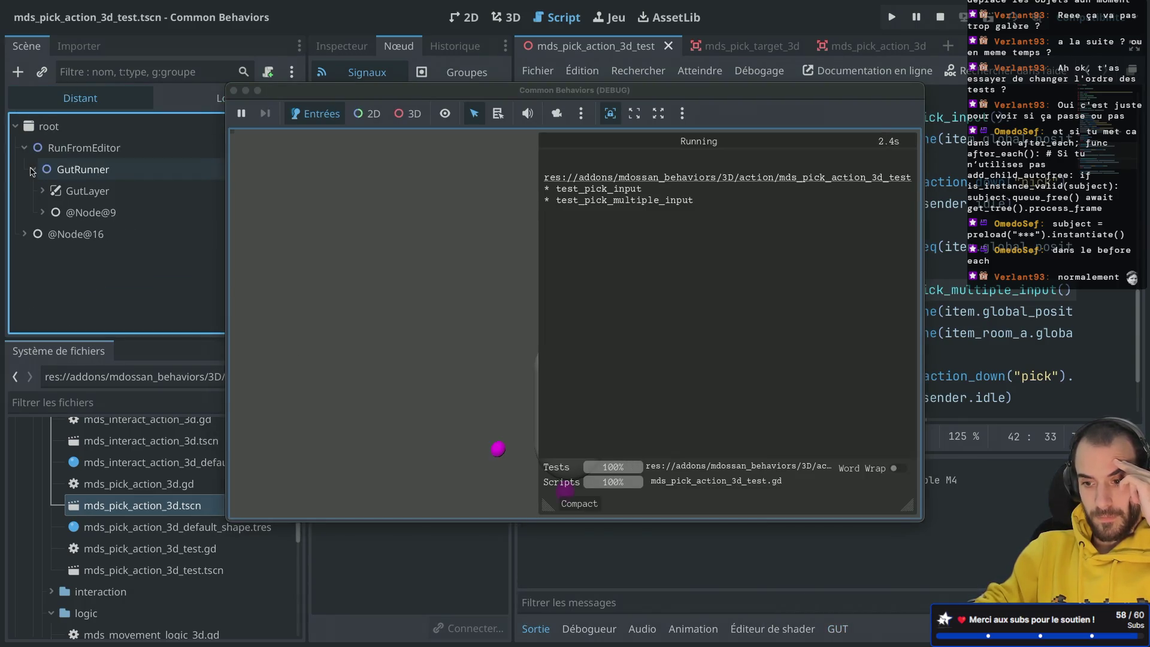
left_click(42, 213)
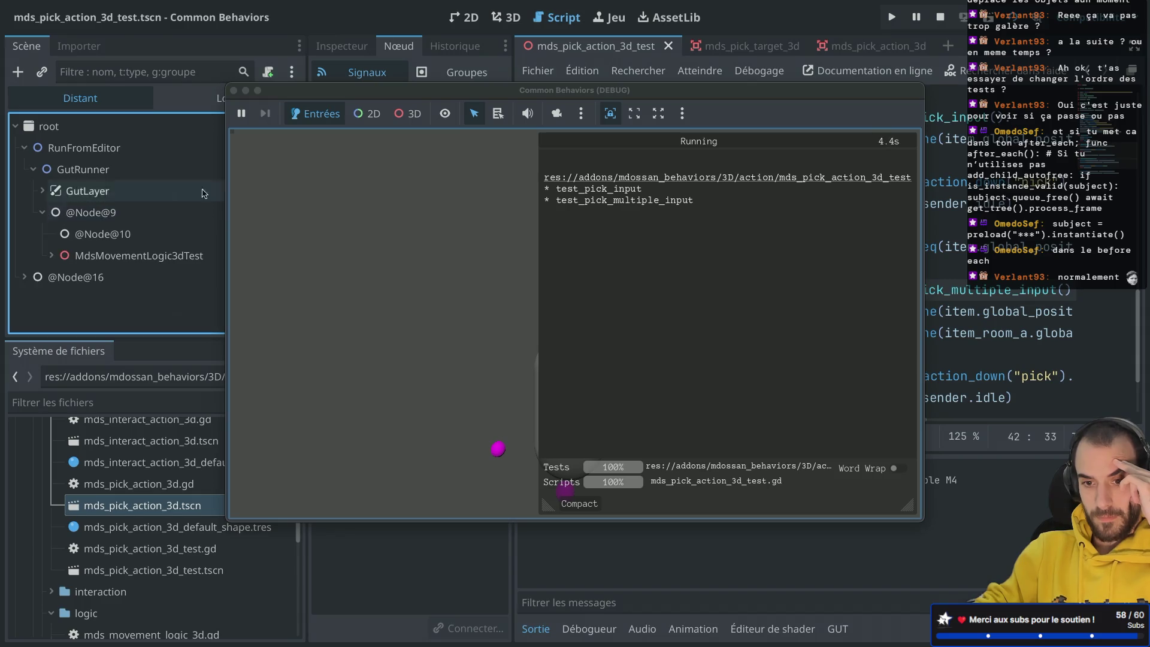
left_click(379, 101)
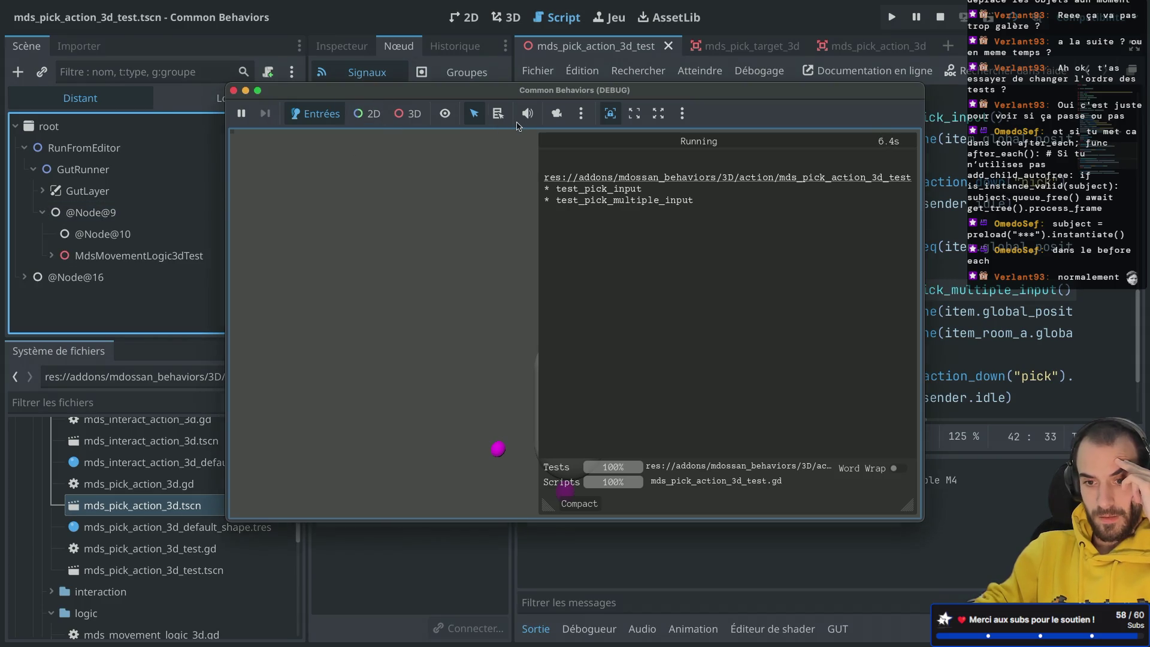
left_click_drag(449, 95, 604, 98)
left_click(51, 255)
scroll(113, 240, "down", 2)
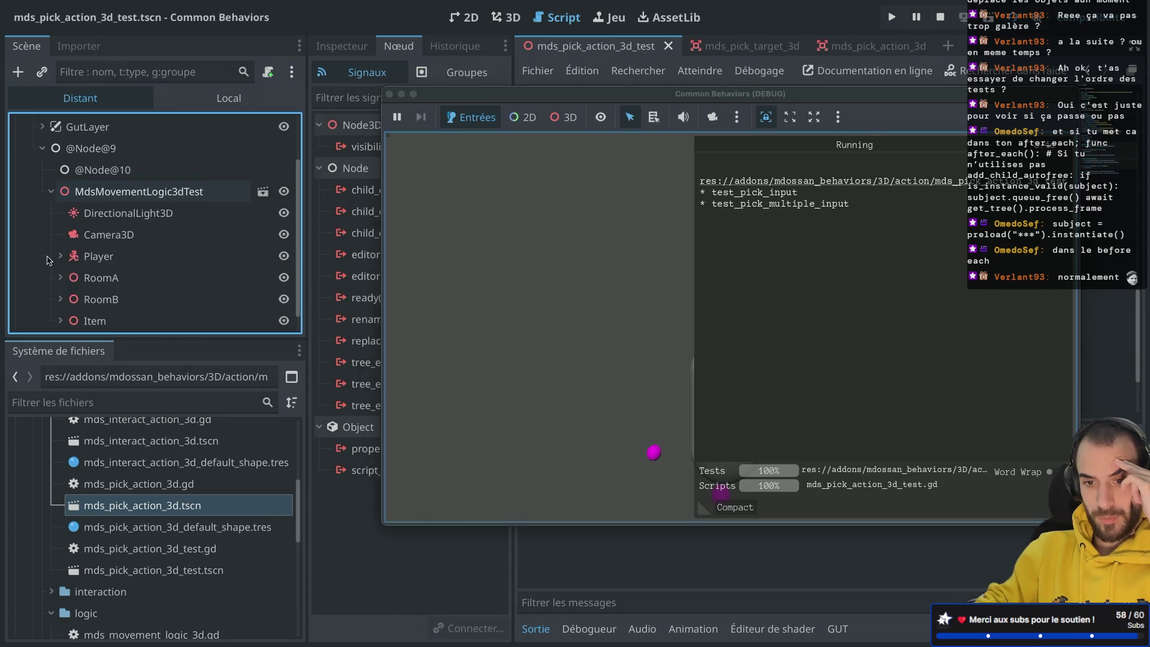
scroll(112, 243, "down", 1)
left_click(60, 260)
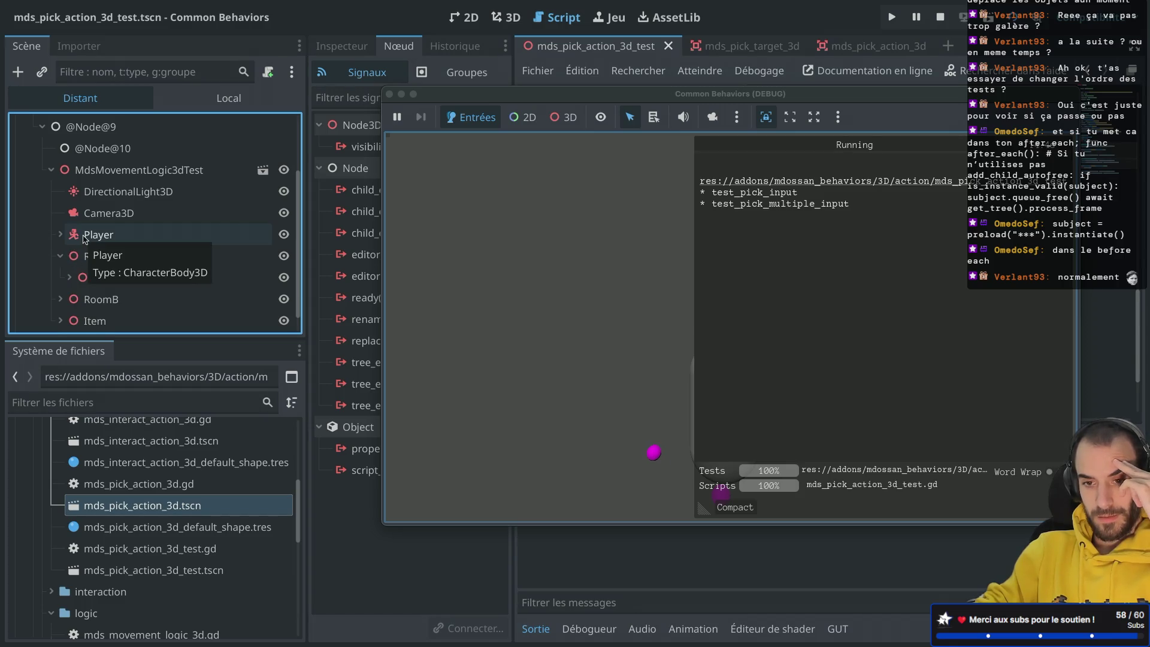
Close the finished run with both tests passing and select the 100-second wait on line 37.
scroll(85, 239, "up", 3)
scroll(79, 255, "down", 5)
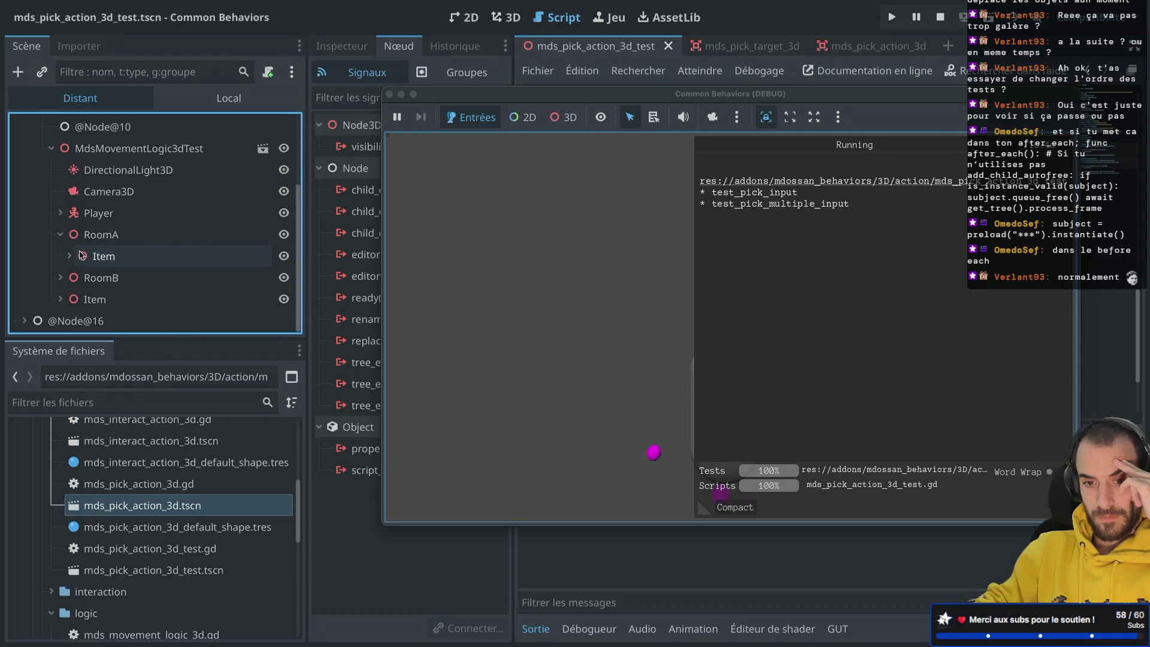
scroll(64, 262, "down", 1)
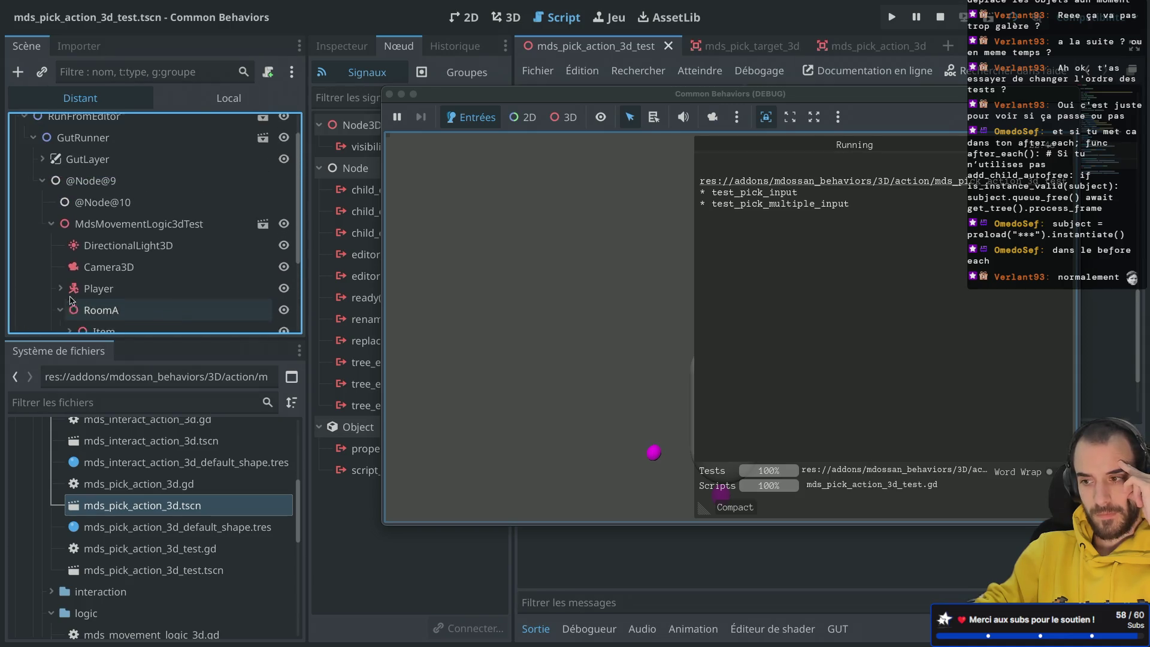
left_click(389, 94)
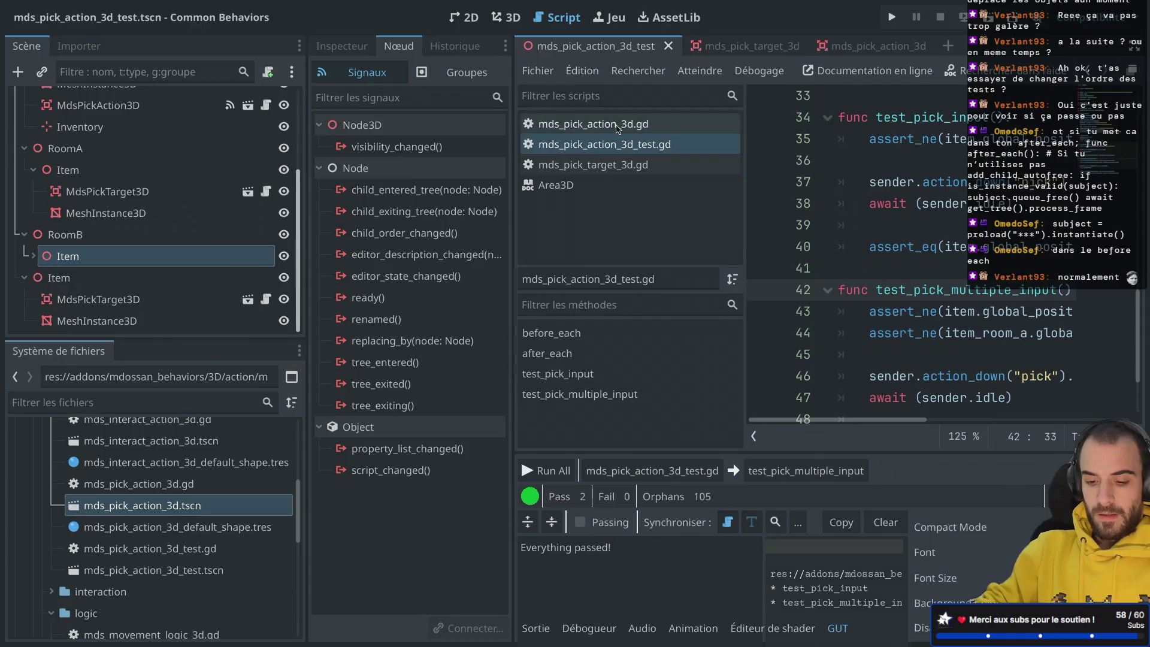
double_click(653, 185)
Change the wait on line 37 to 10 seconds and save the script.
type("10")
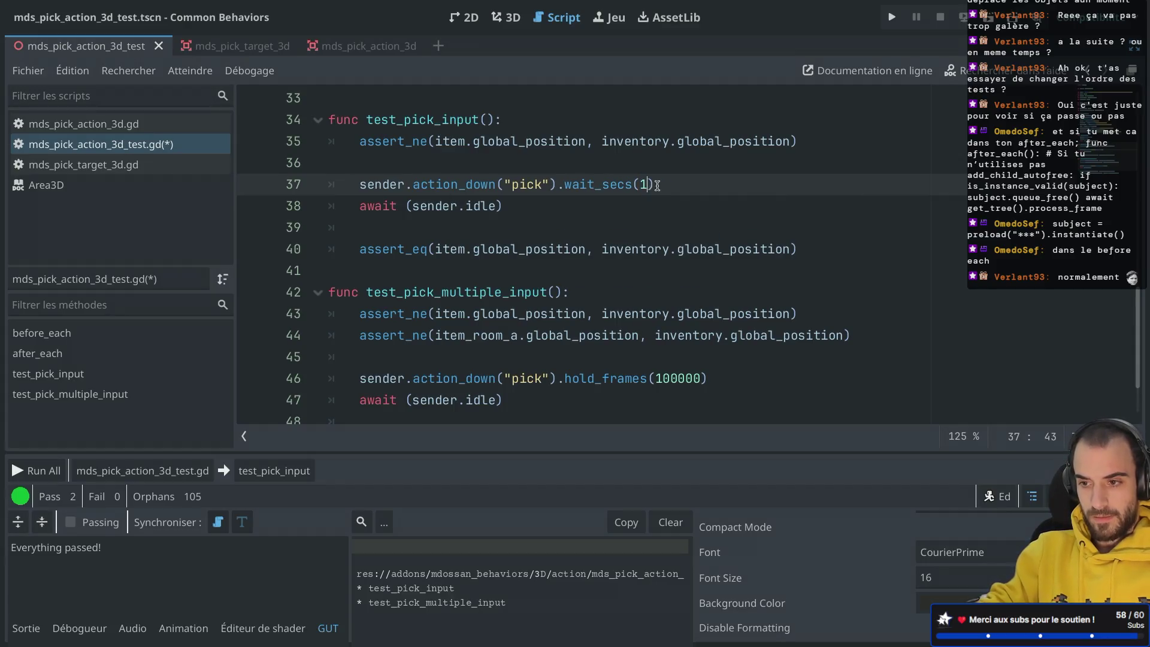
scroll(617, 321, "down", 2)
double_click(605, 293)
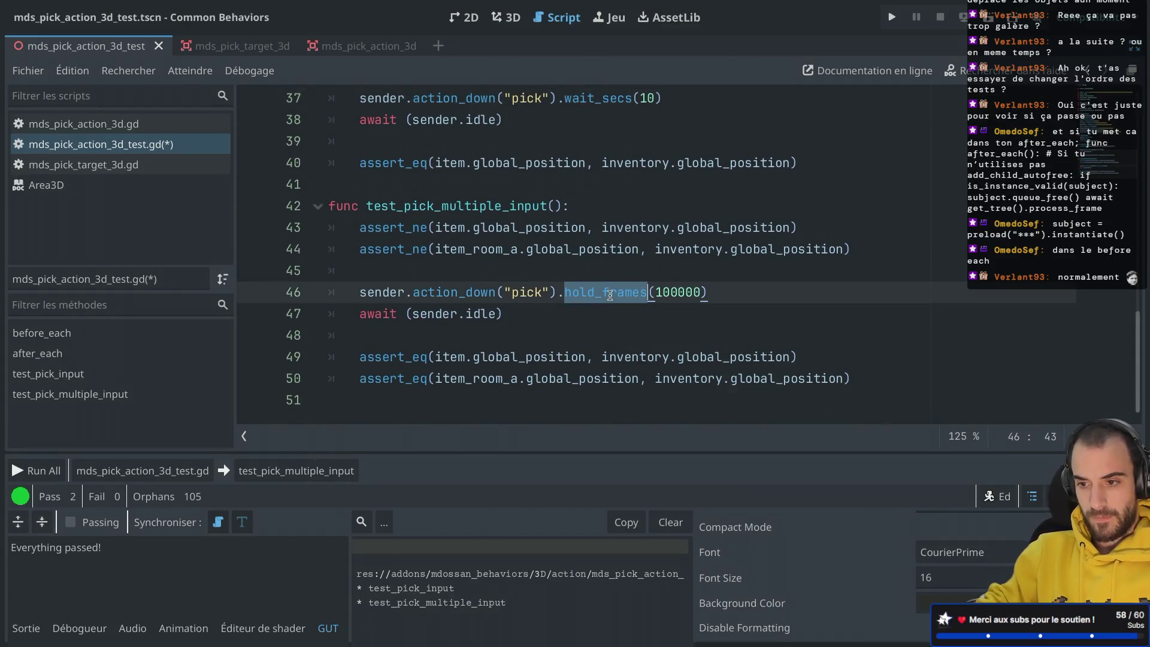
left_click(617, 271)
key("ctrl+s")
scroll(659, 146, "up", 2)
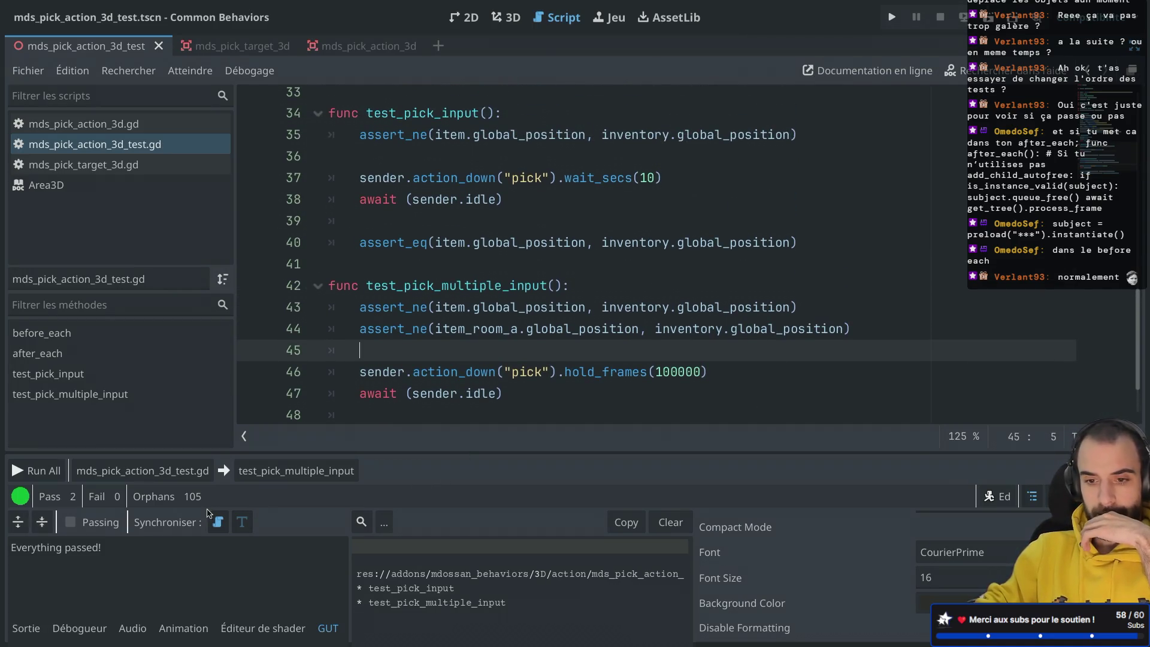
Rerun the pick tests, inspecting the live tree, until both pass with 0 failures.
left_click(143, 471)
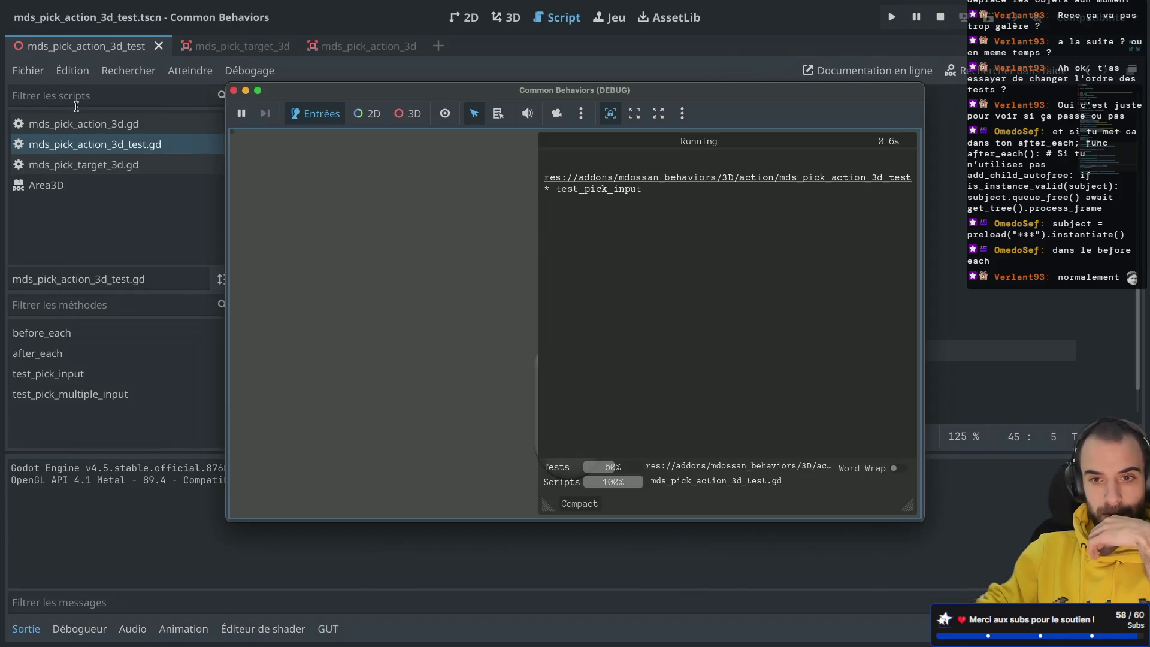
left_click(85, 249)
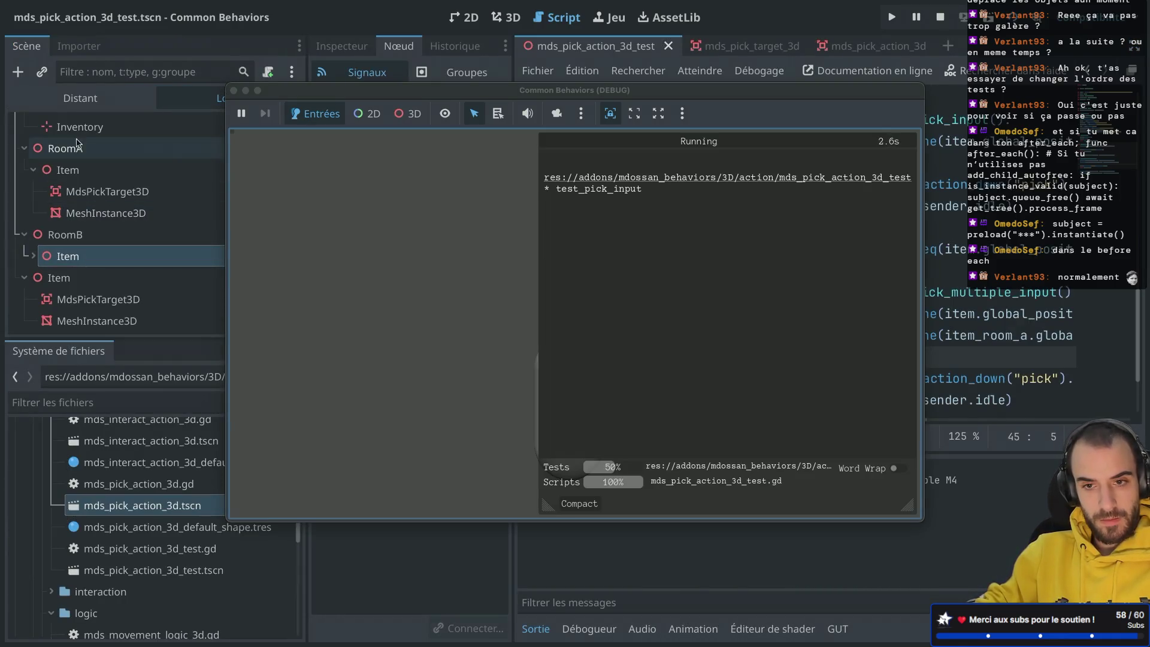
left_click(80, 97)
left_click(42, 171)
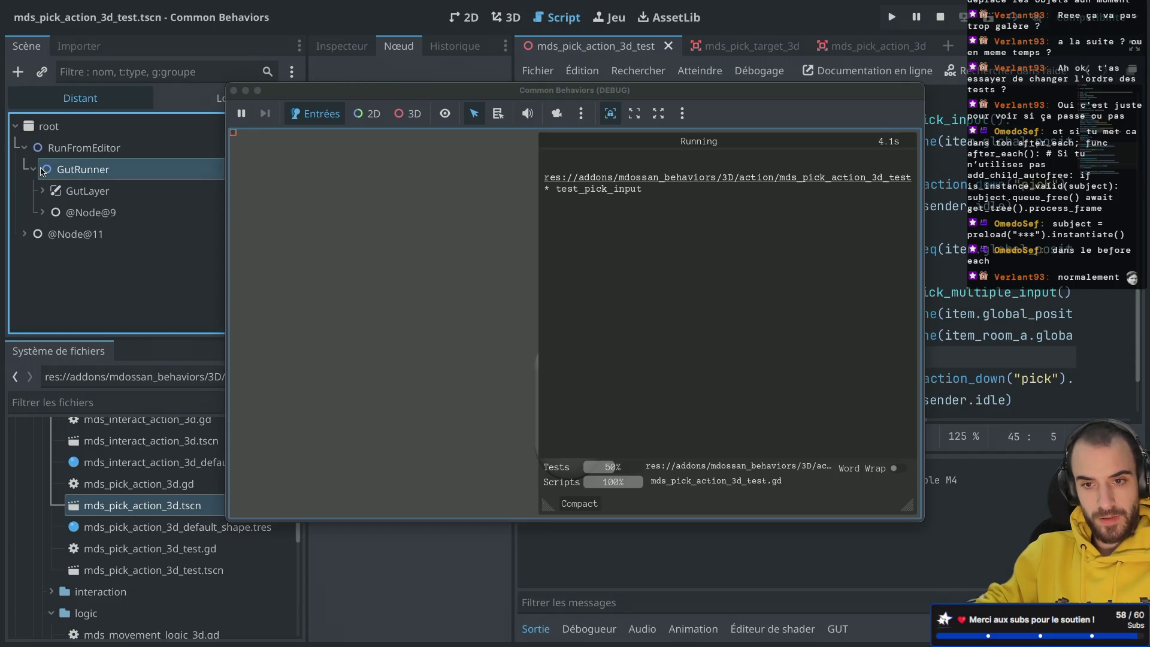
left_click(43, 212)
scroll(54, 262, "down", 1)
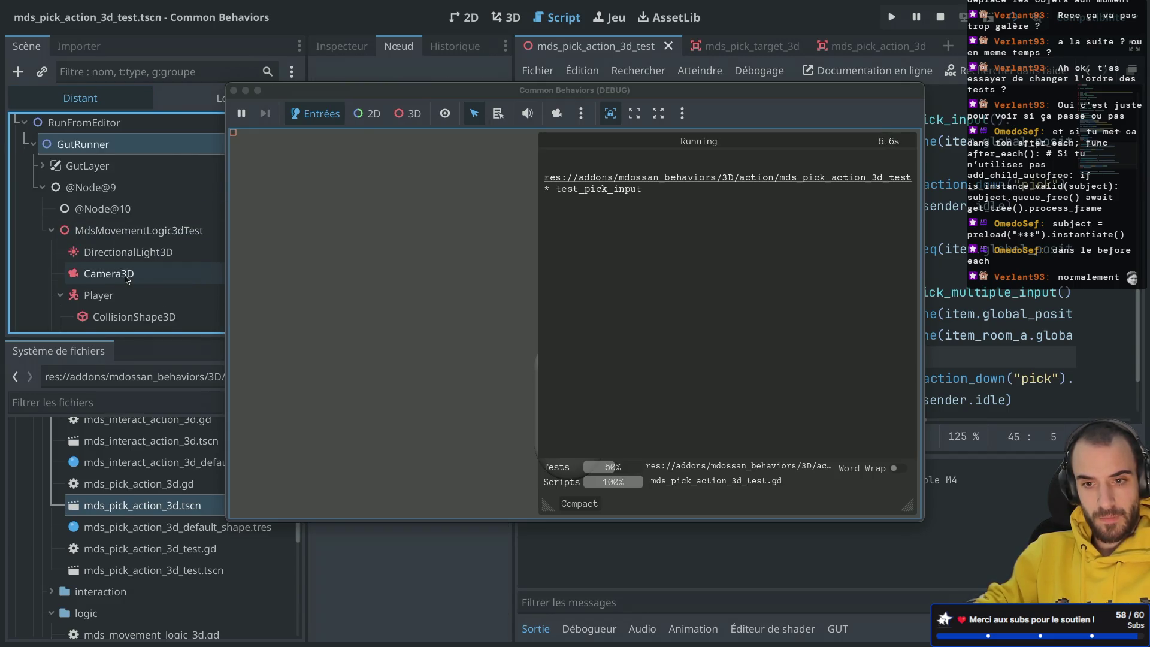
scroll(122, 276, "down", 3)
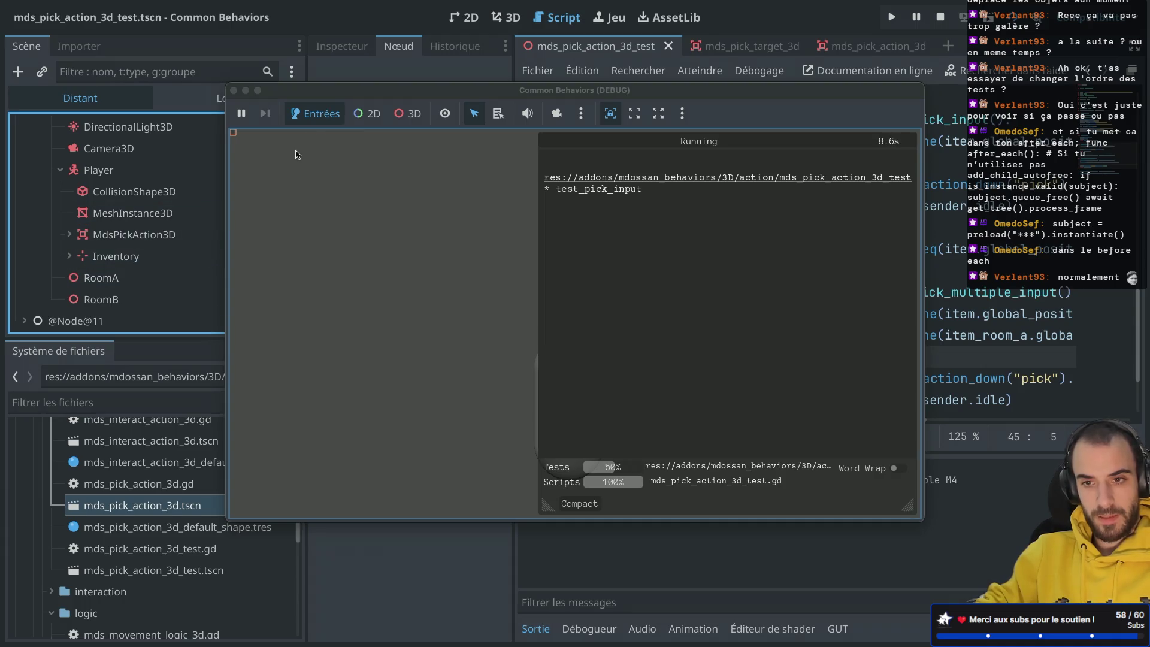
left_click_drag(360, 96, 501, 113)
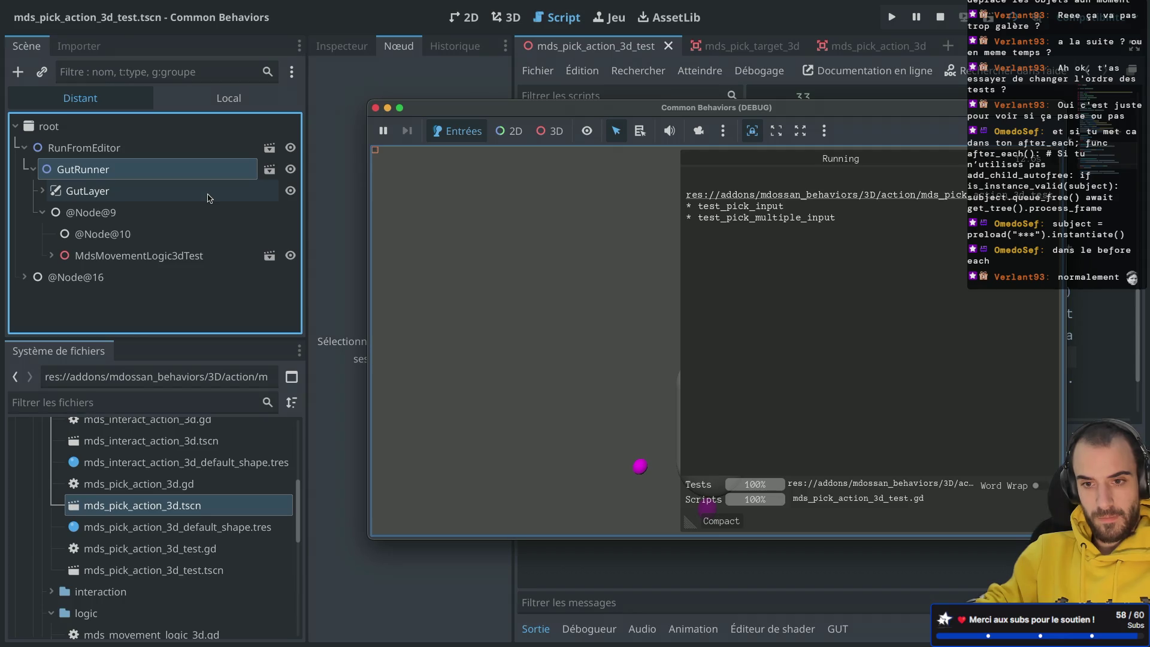
left_click(51, 256)
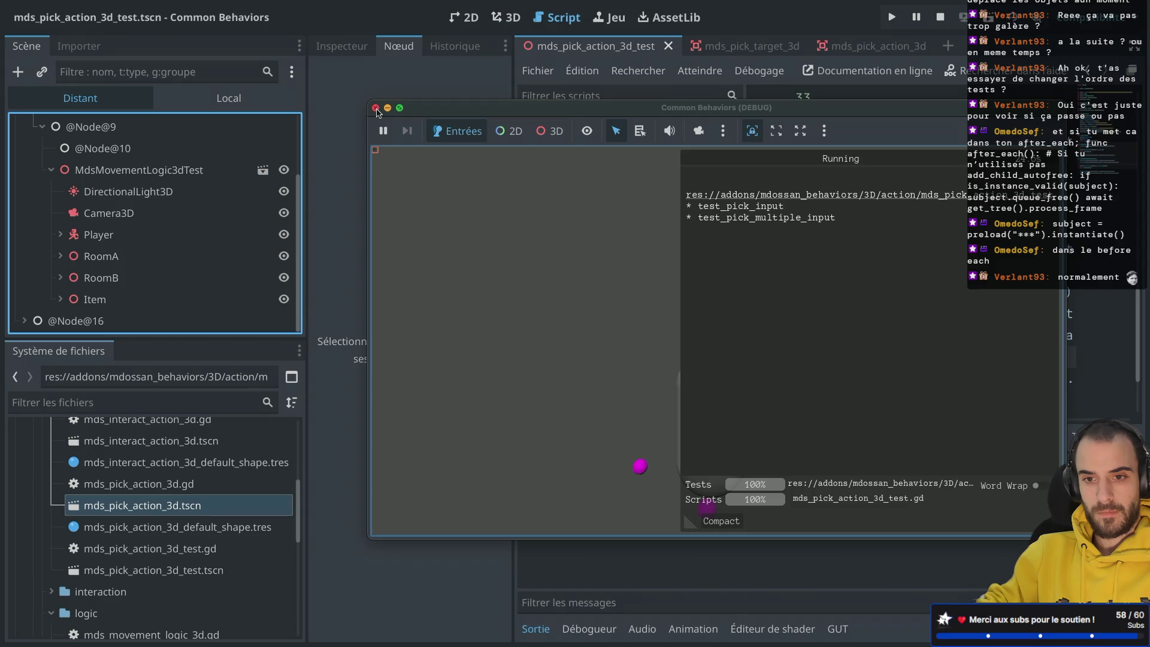
left_click(376, 108)
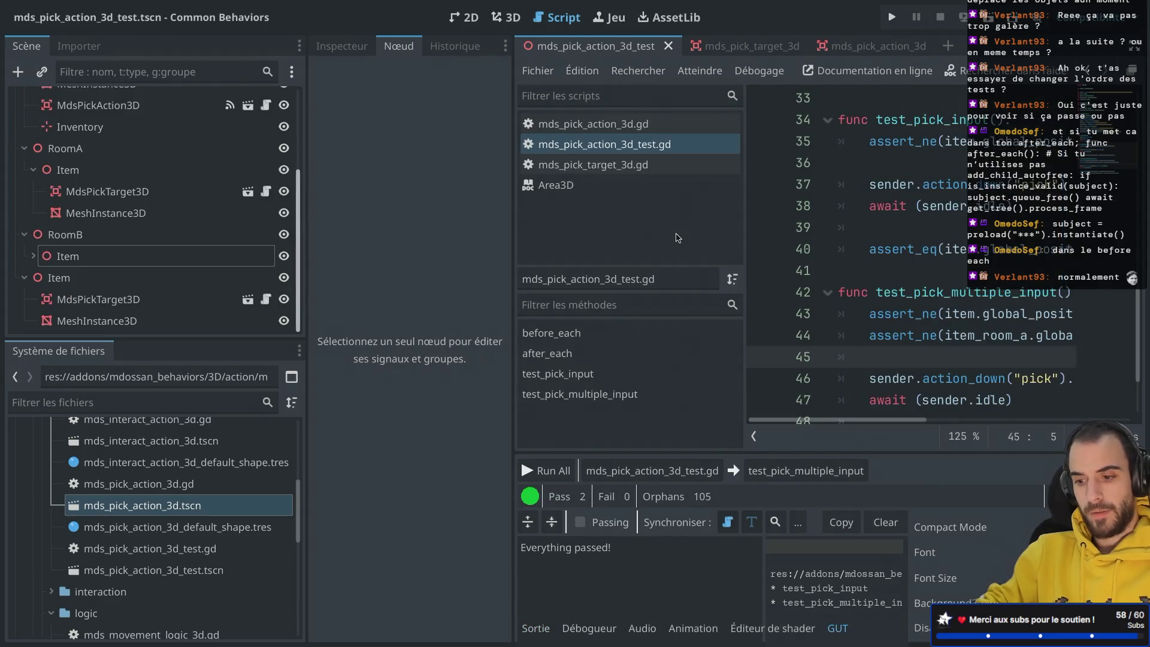
key("ctrl+shift+F11")
scroll(517, 251, "up", 4)
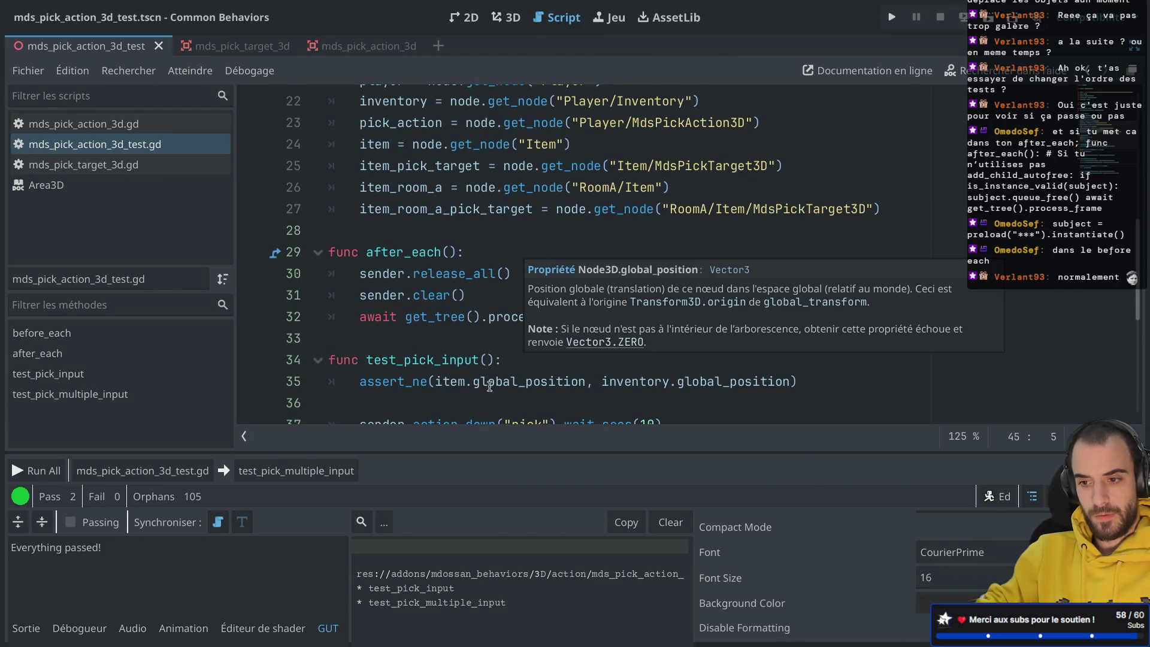
left_click(627, 313)
key("Return")
type("node.que")
key("Down")
key("Return")
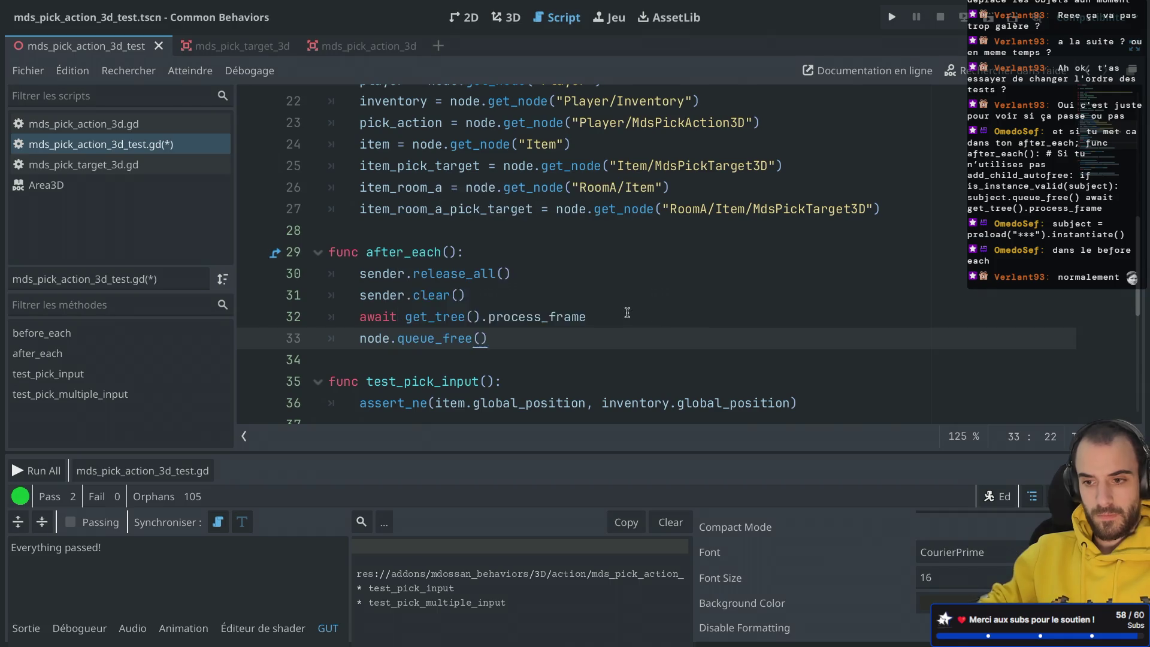
left_click_drag(627, 312, 628, 298)
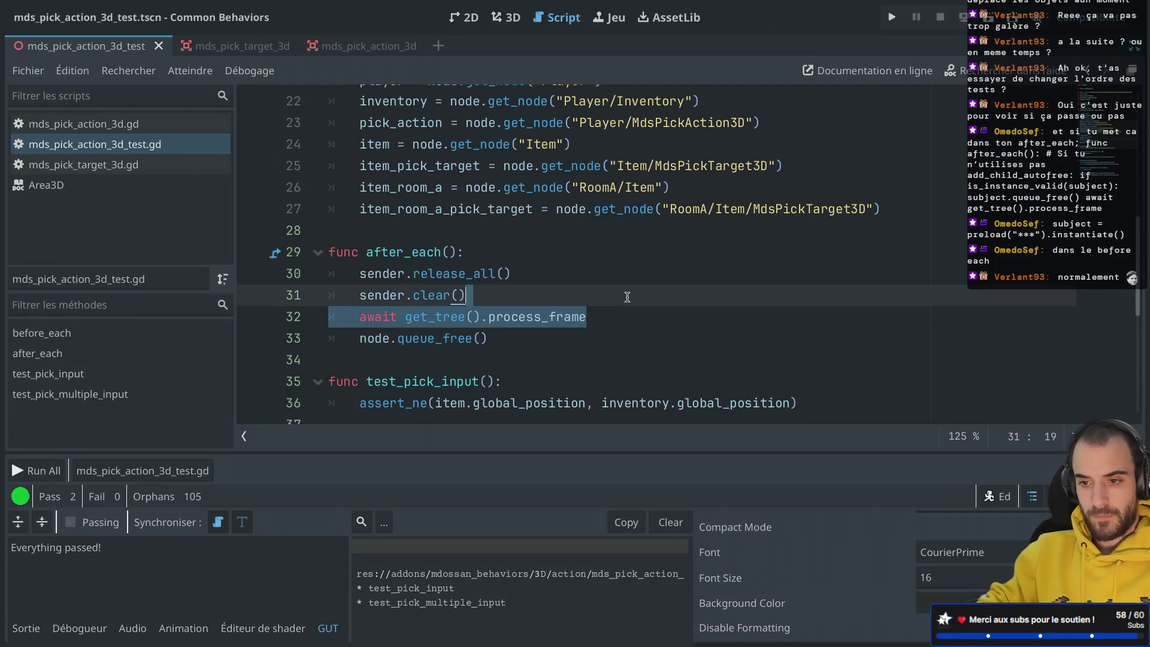
key("BackSpace")
scroll(537, 252, "up", 3)
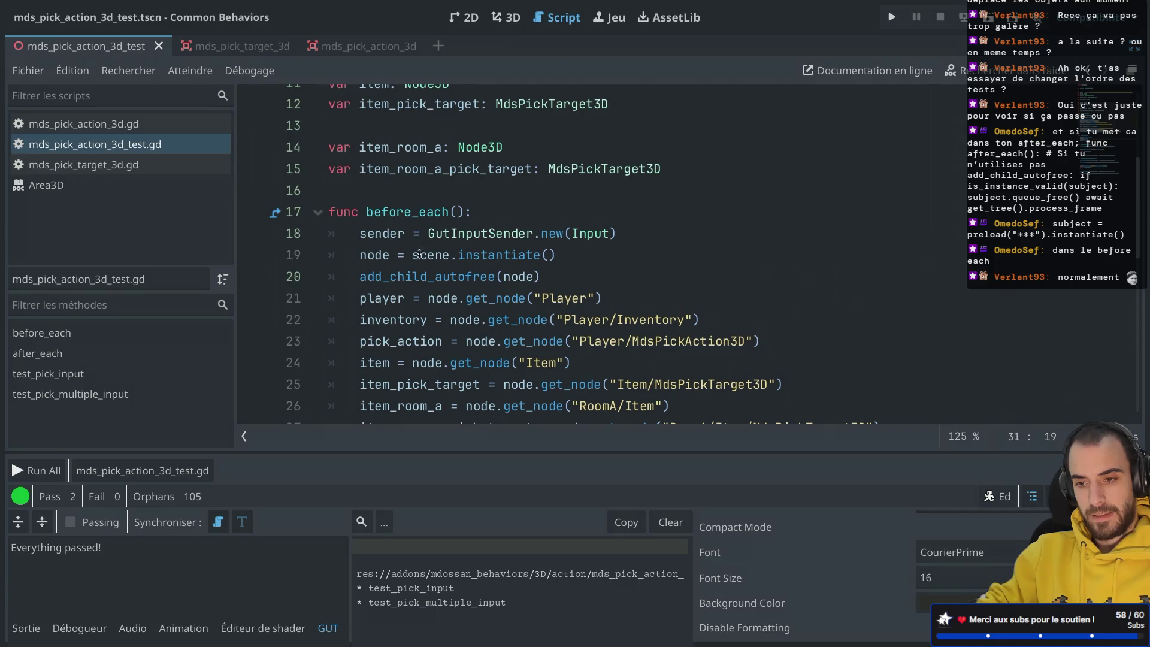
left_click_drag(356, 263, 587, 259)
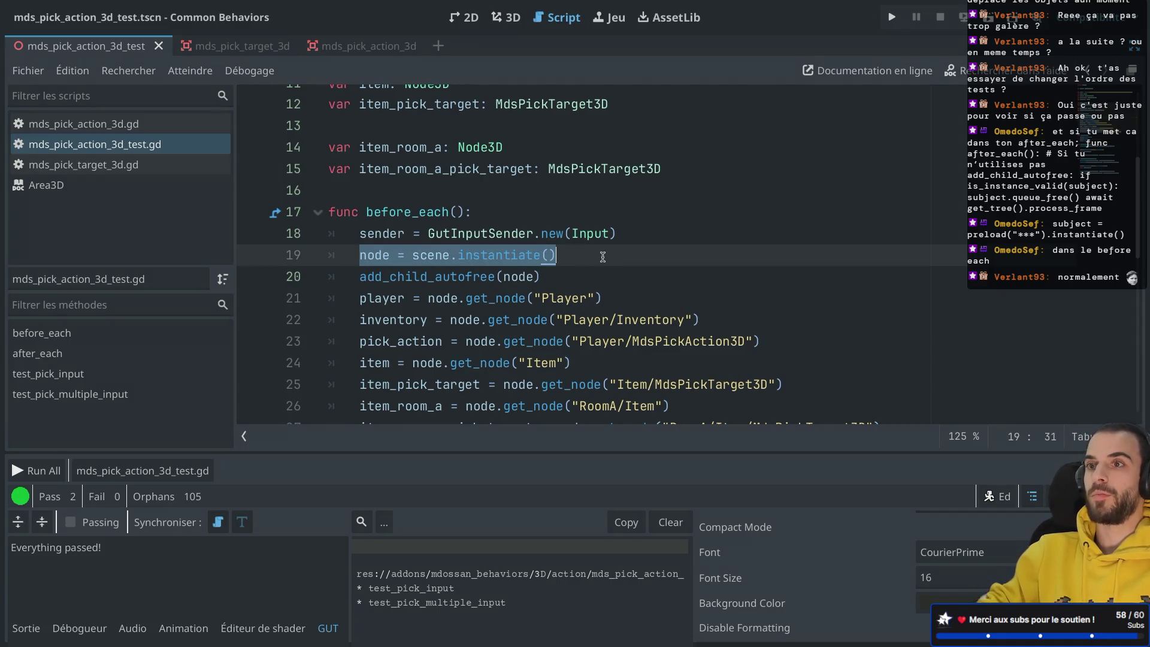
scroll(531, 260, "down", 3)
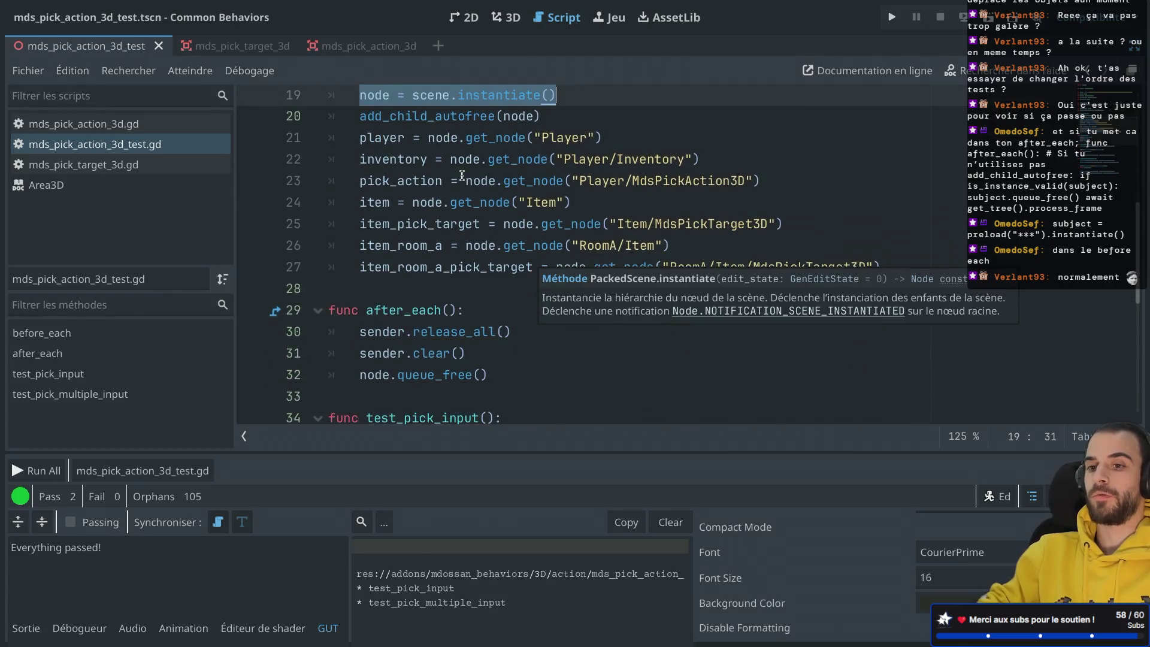
scroll(462, 175, "up", 2)
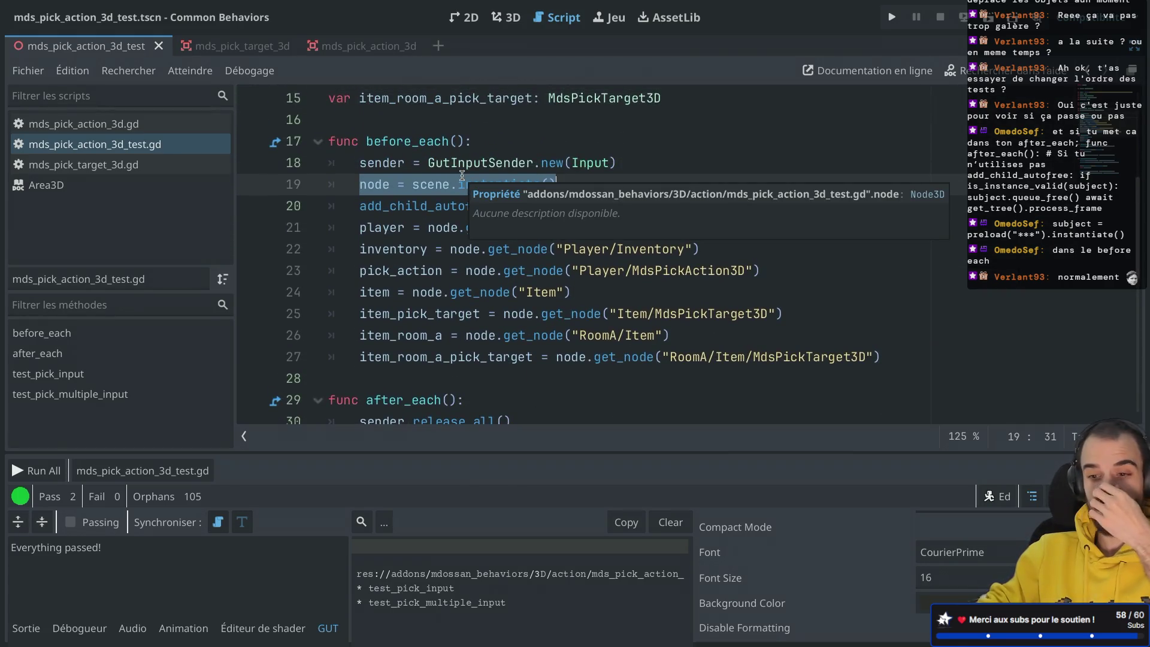
scroll(478, 230, "down", 6)
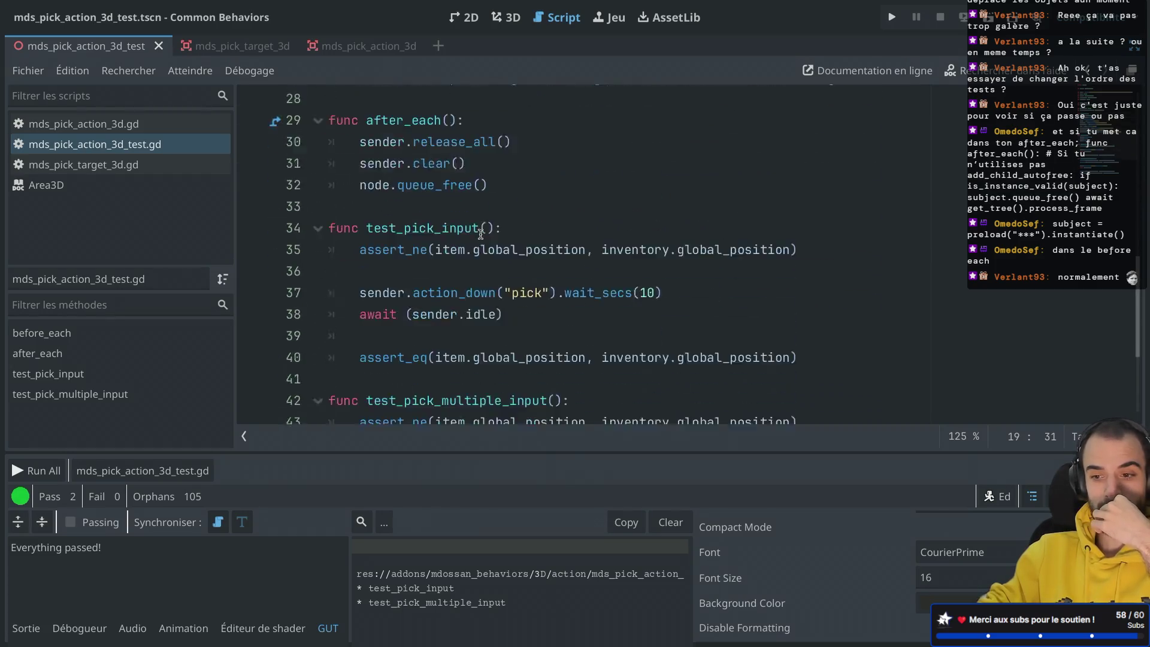
scroll(481, 235, "up", 3)
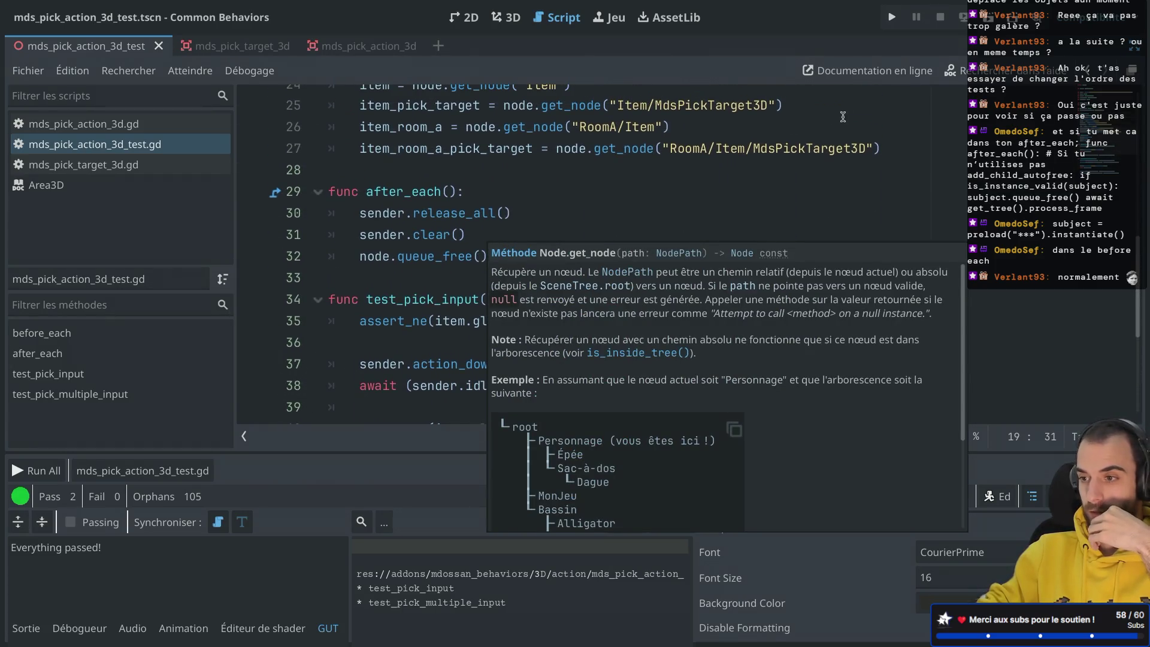
left_click(988, 18)
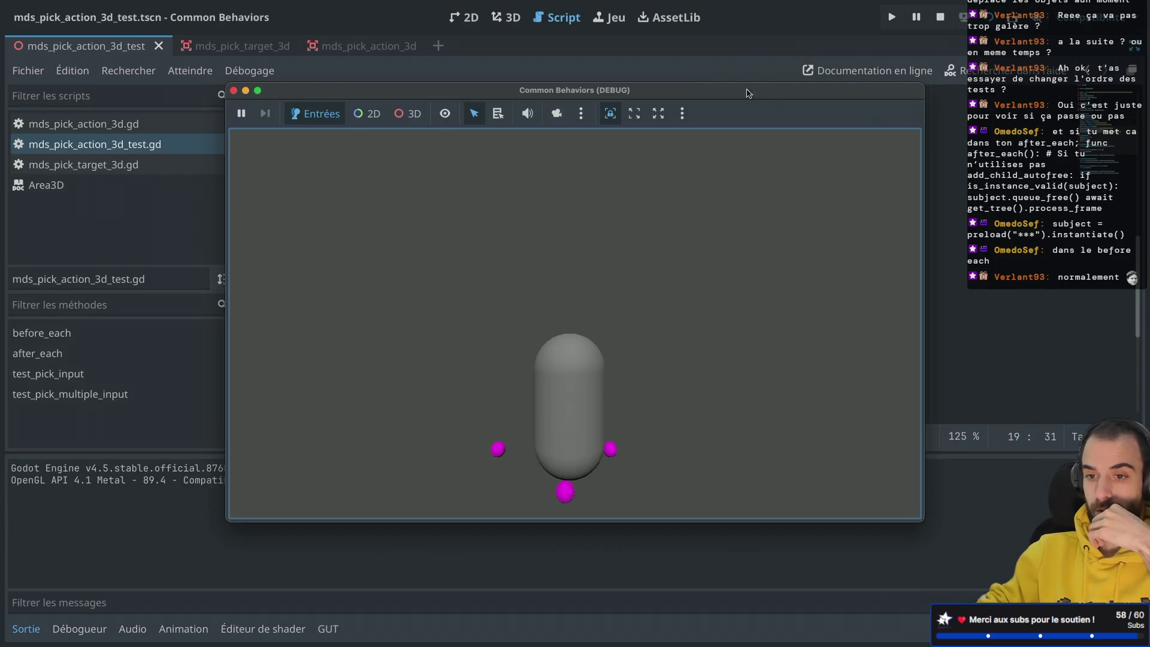
left_click(234, 91)
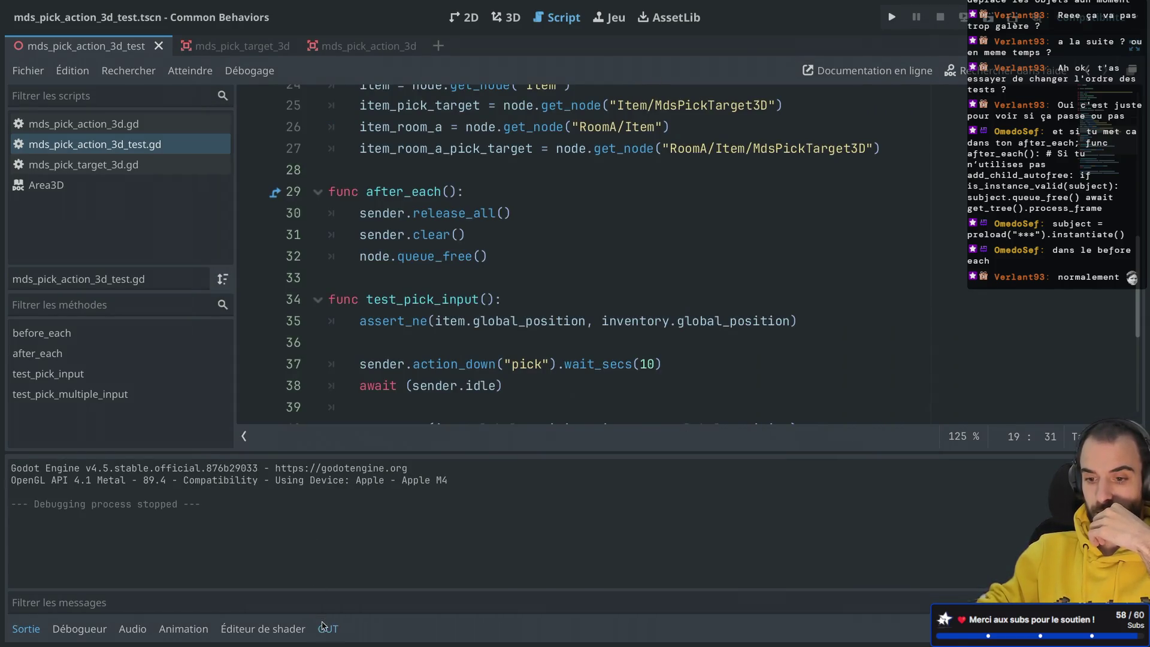
left_click(183, 473)
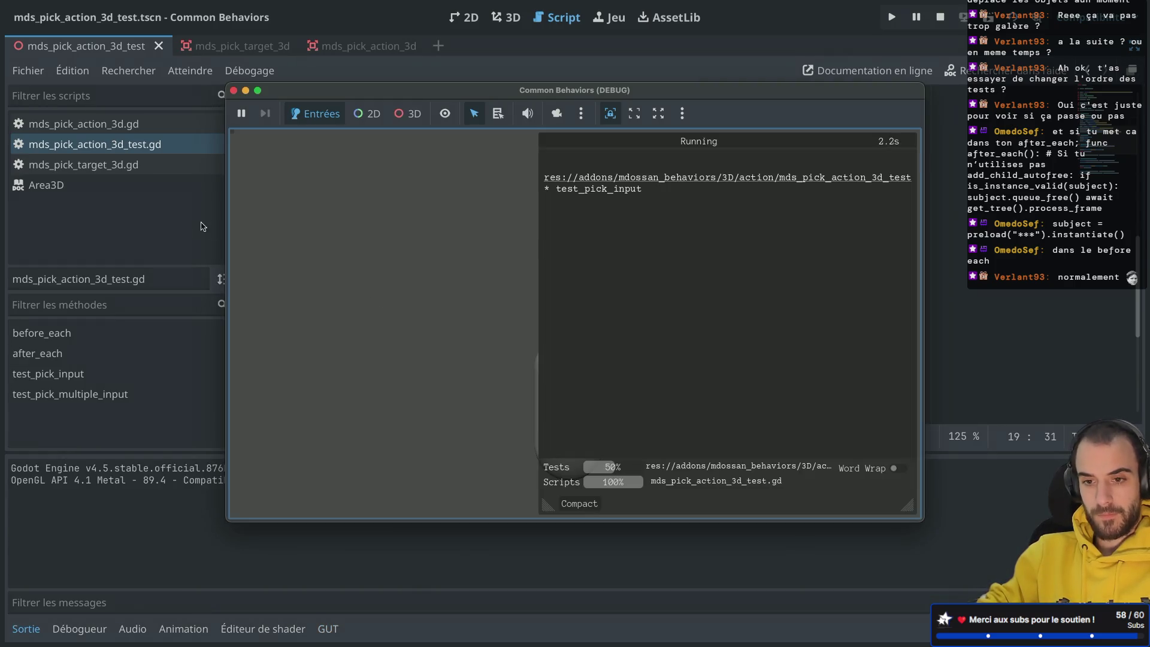
left_click(384, 70)
key("ctrl+shift+F11")
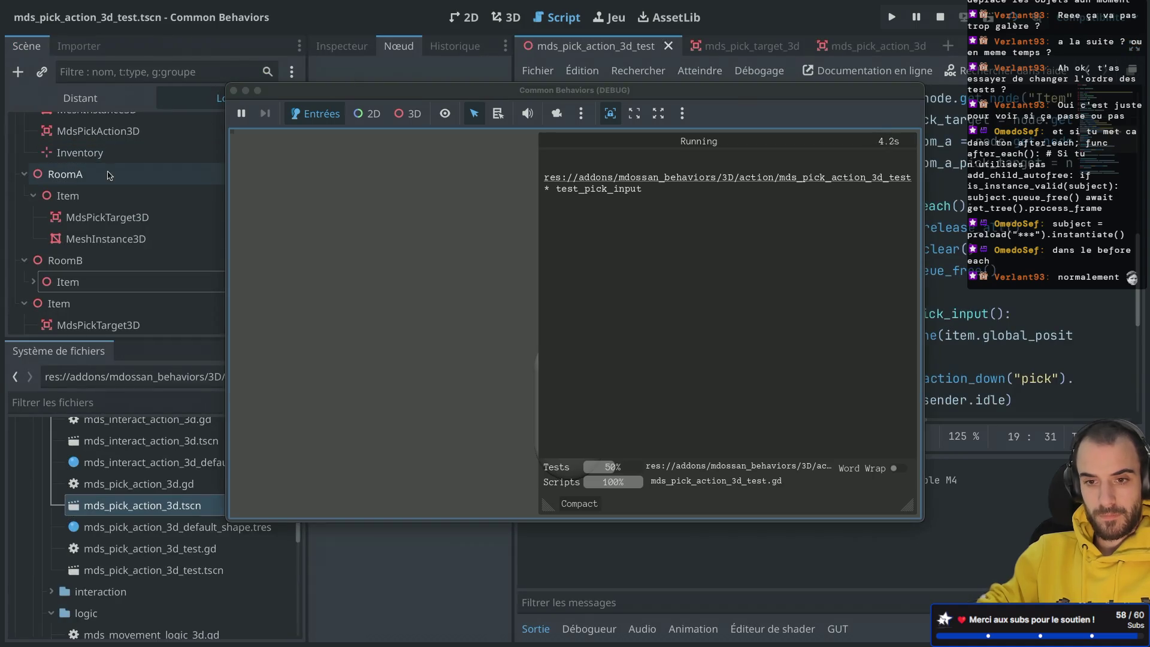
left_click(33, 169)
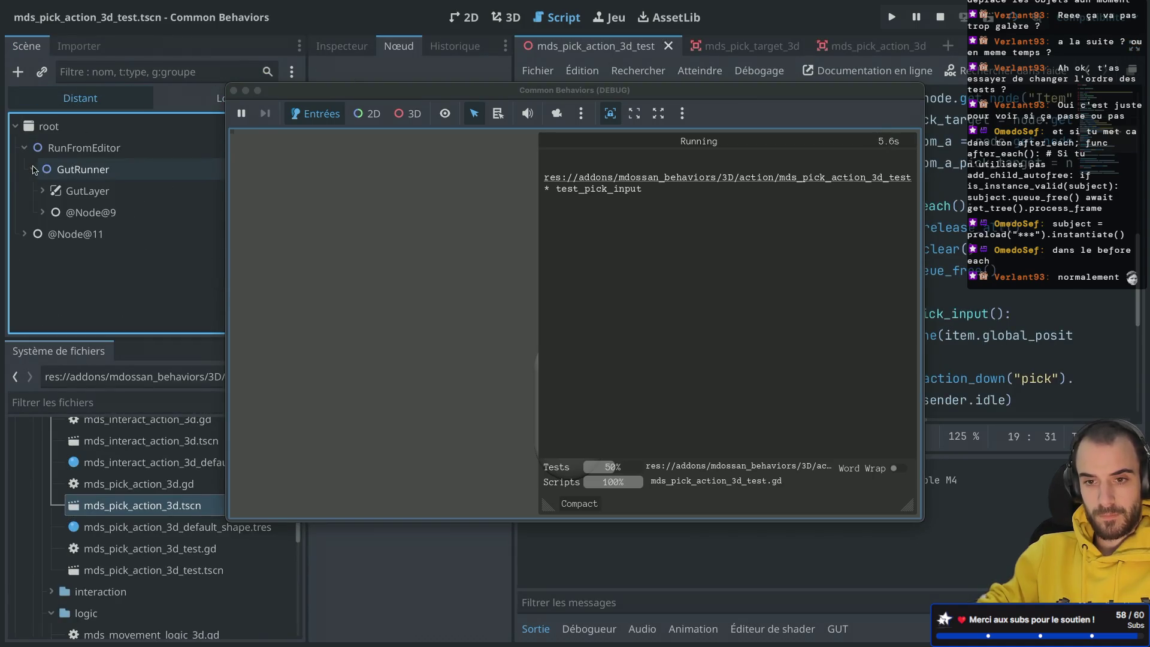
left_click(42, 213)
left_click(52, 255)
scroll(52, 245, "down", 3)
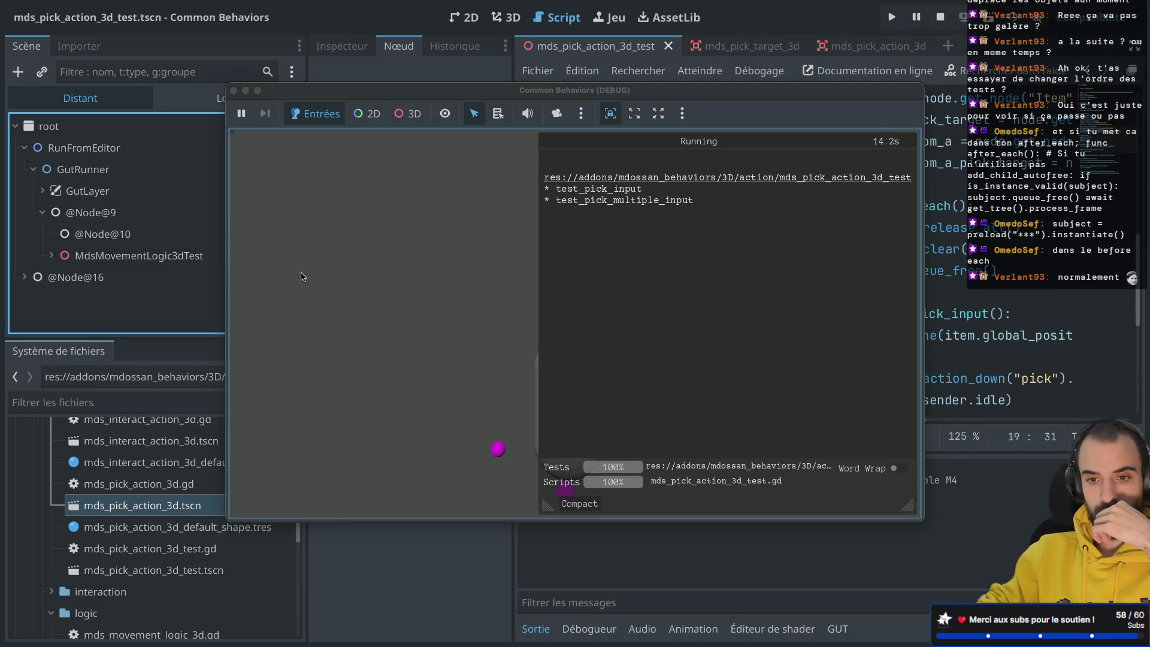
left_click(234, 94)
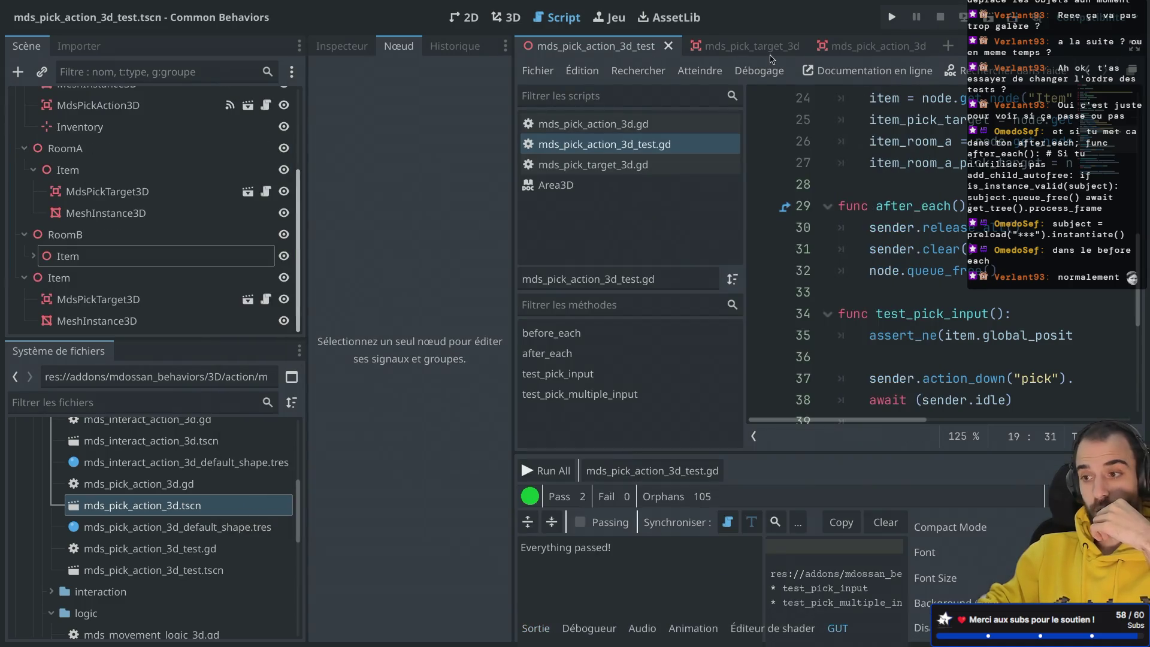
Launch and stop the game once more, then move to Safari with a new blank tab.
left_click(993, 18)
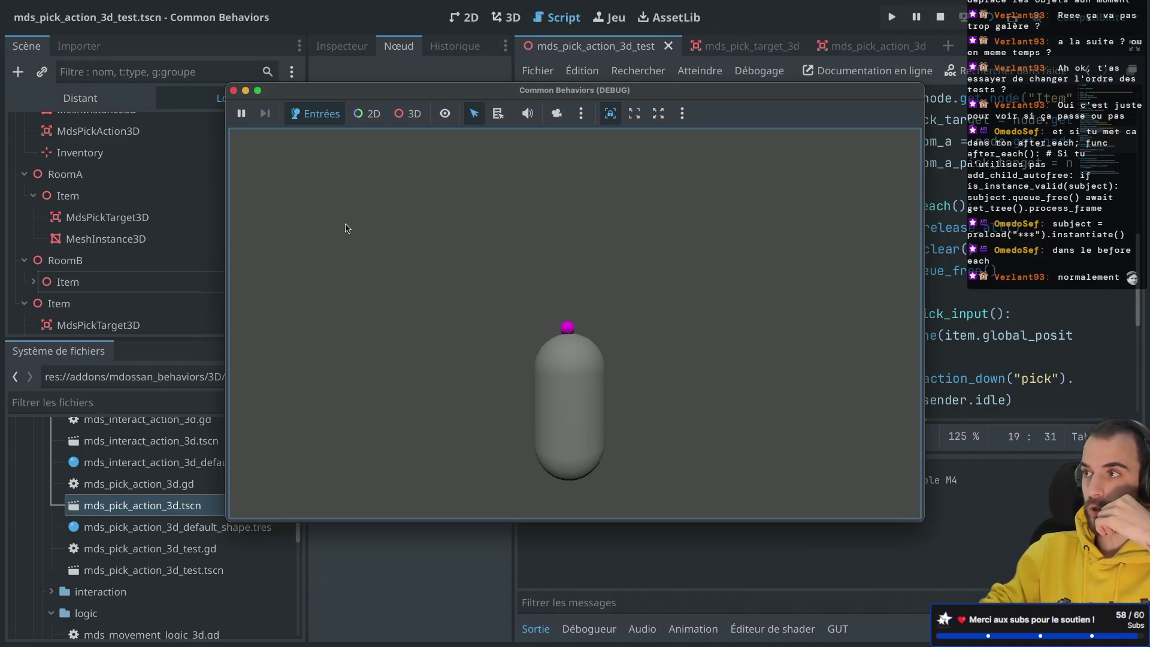
left_click(234, 90)
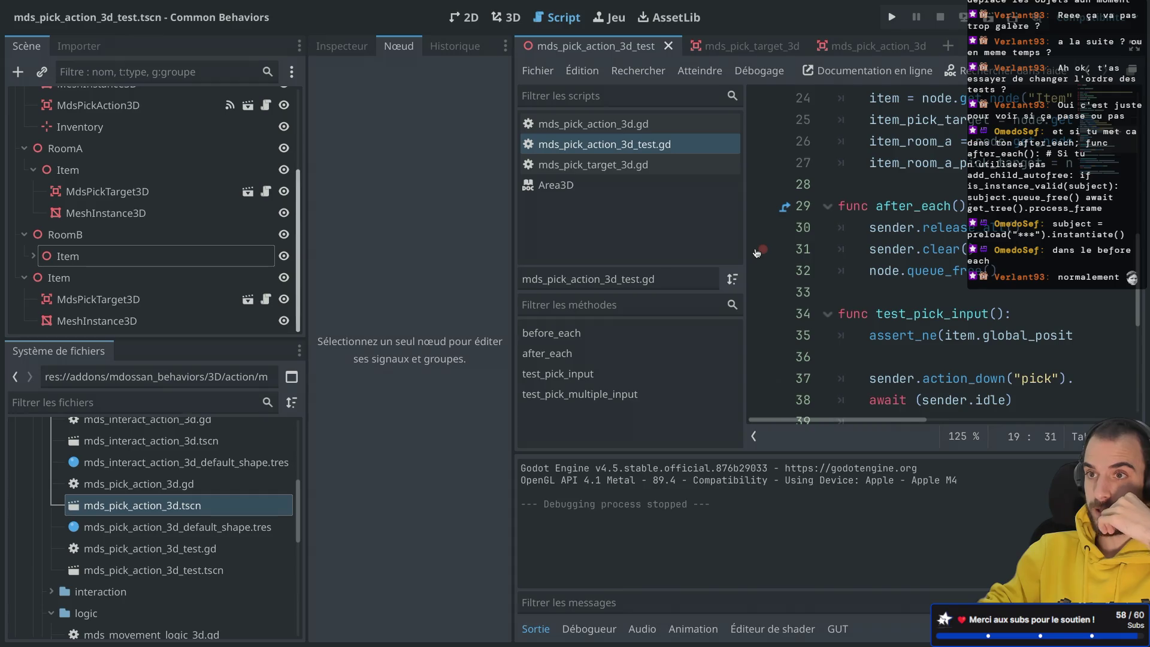
key("ctrl+shift+f")
key("Escape")
left_click(861, 269)
key("ctrl+shift+f")
key("Escape")
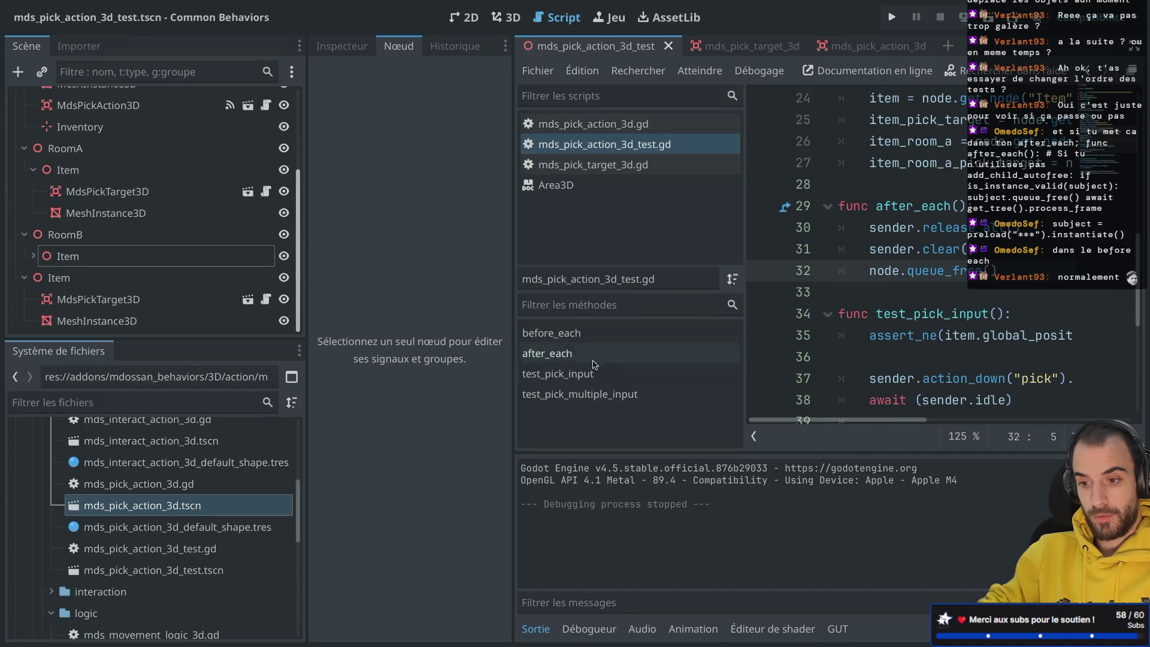
key("ctrl+Right")
key("super+t")
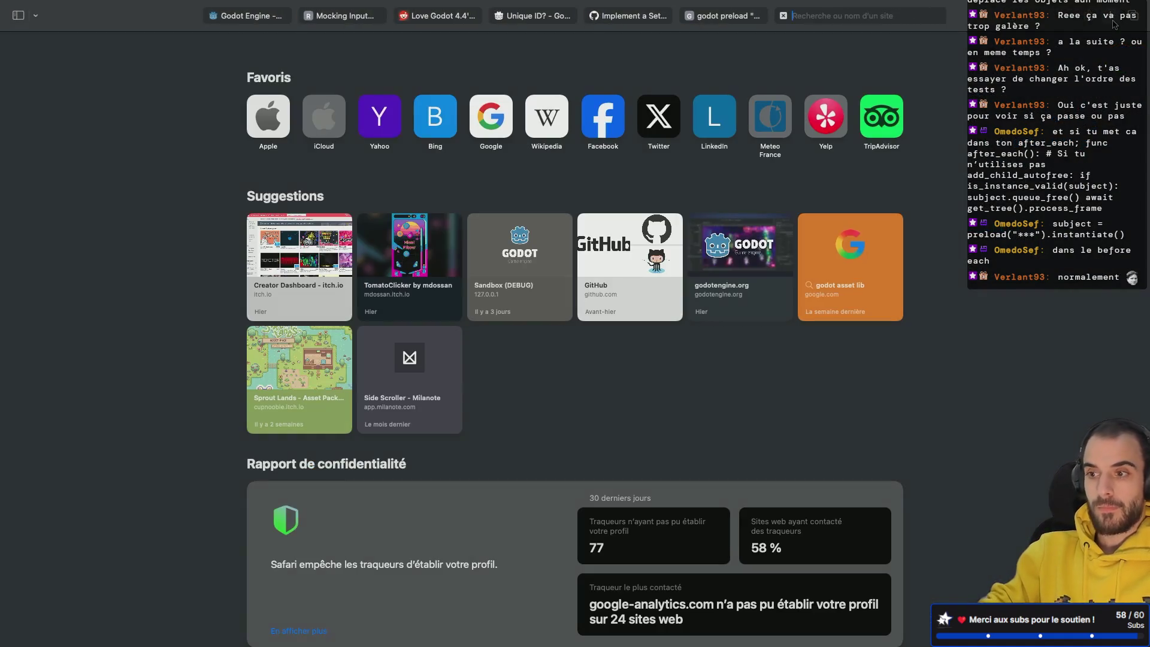
Google 'gut godot scene instanciation flaky input' and open the Godot Forum thread on testing instantiated scenes.
type("gut")
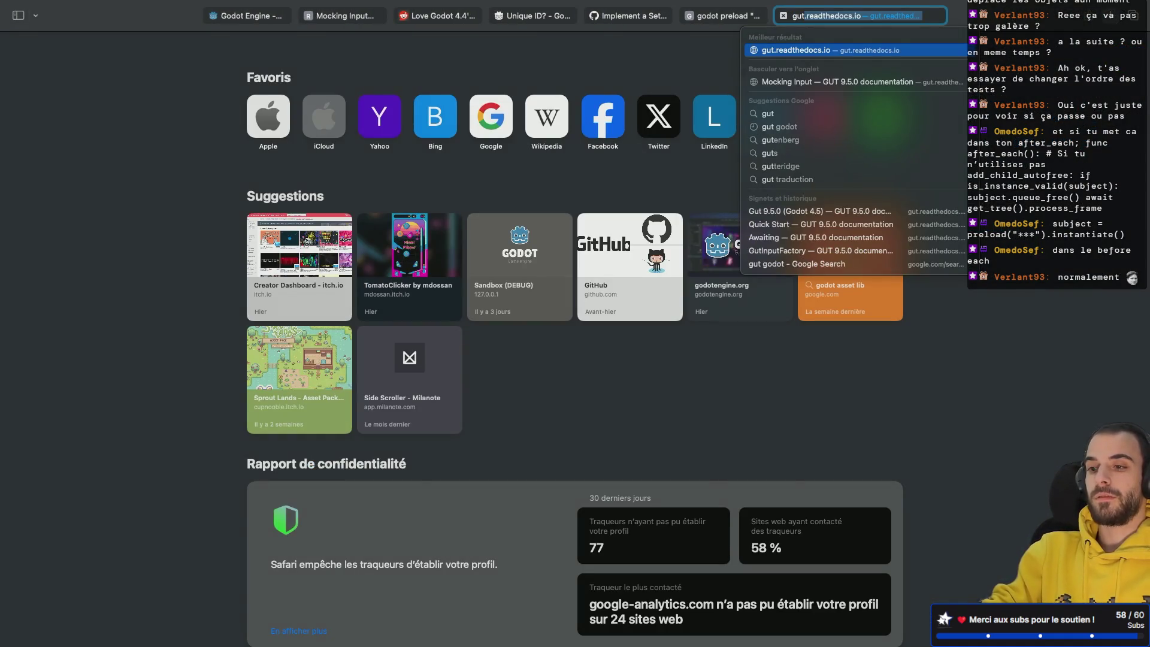
type(" godot")
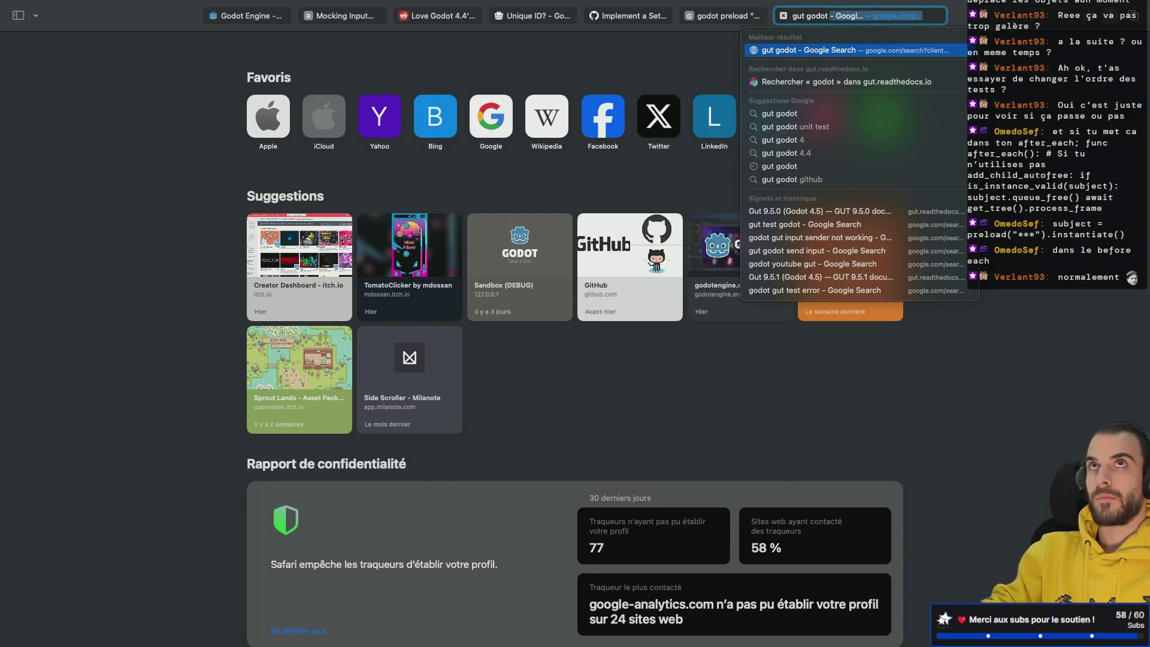
type(" scene")
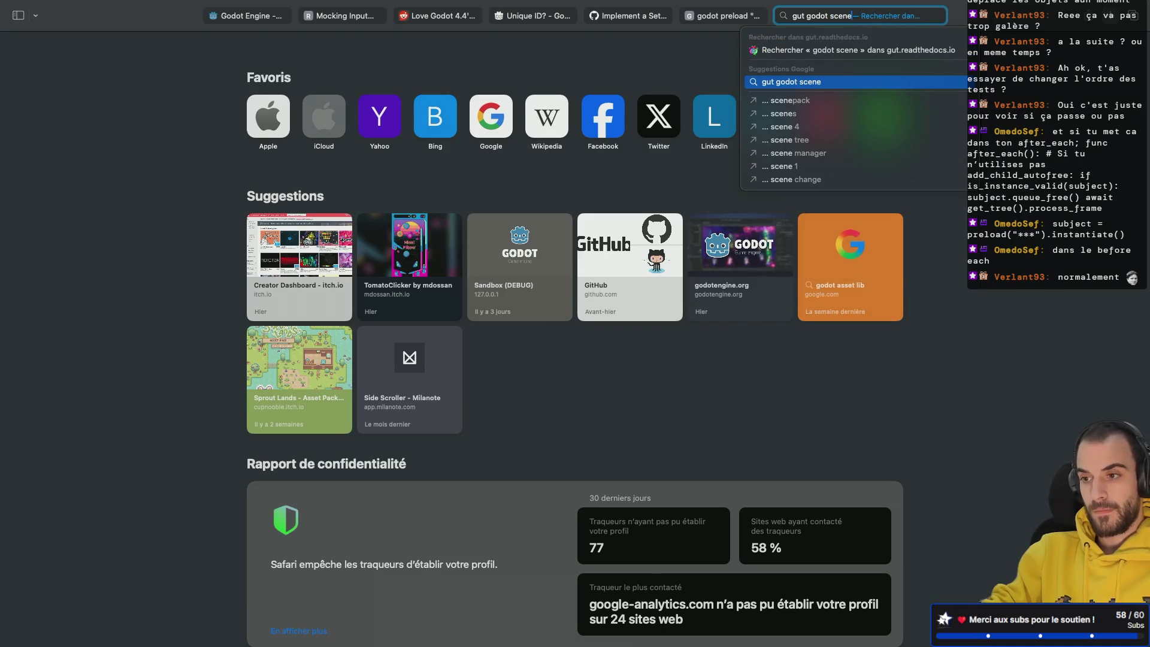
type(" instanciat")
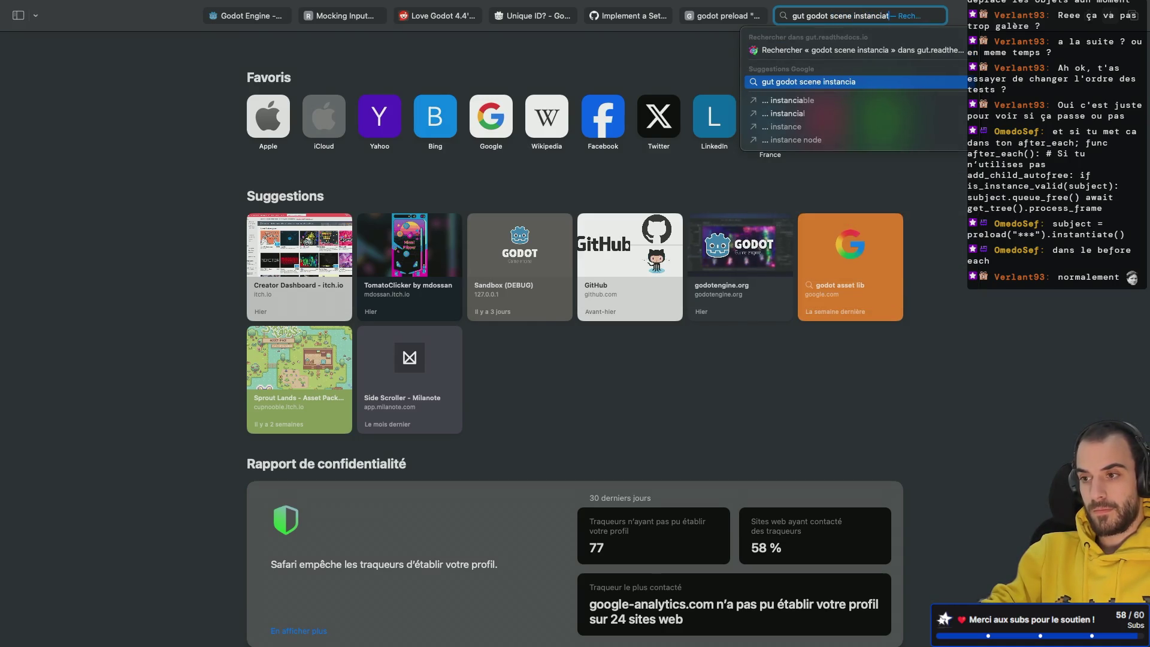
type("ion flaky ")
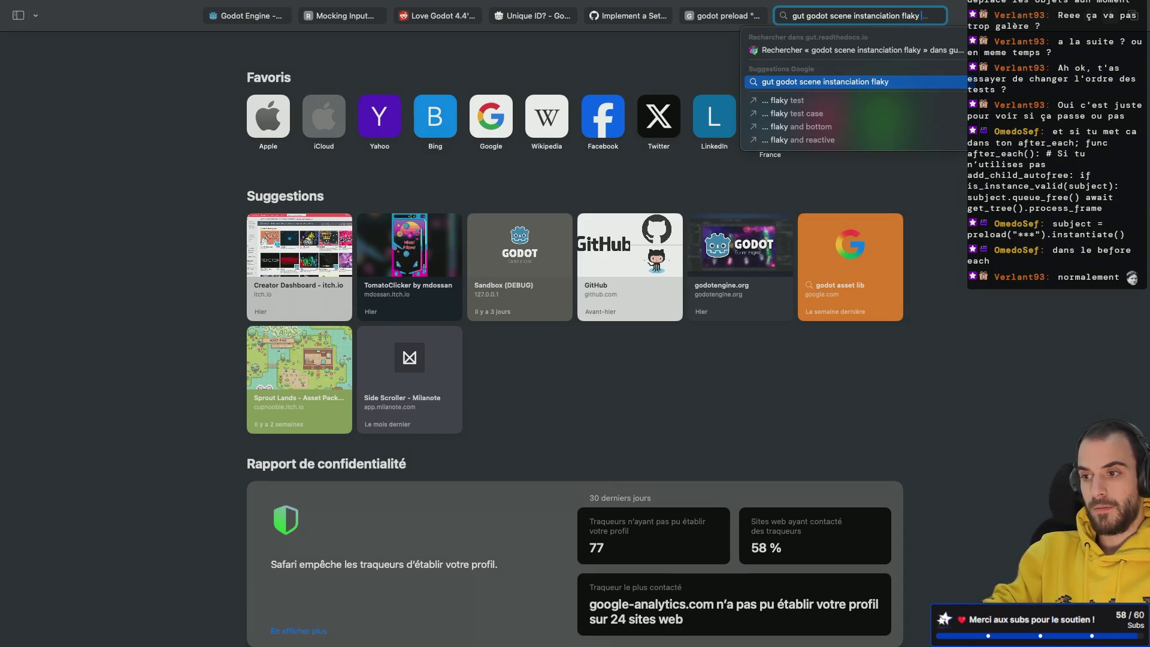
type("input")
key("Return")
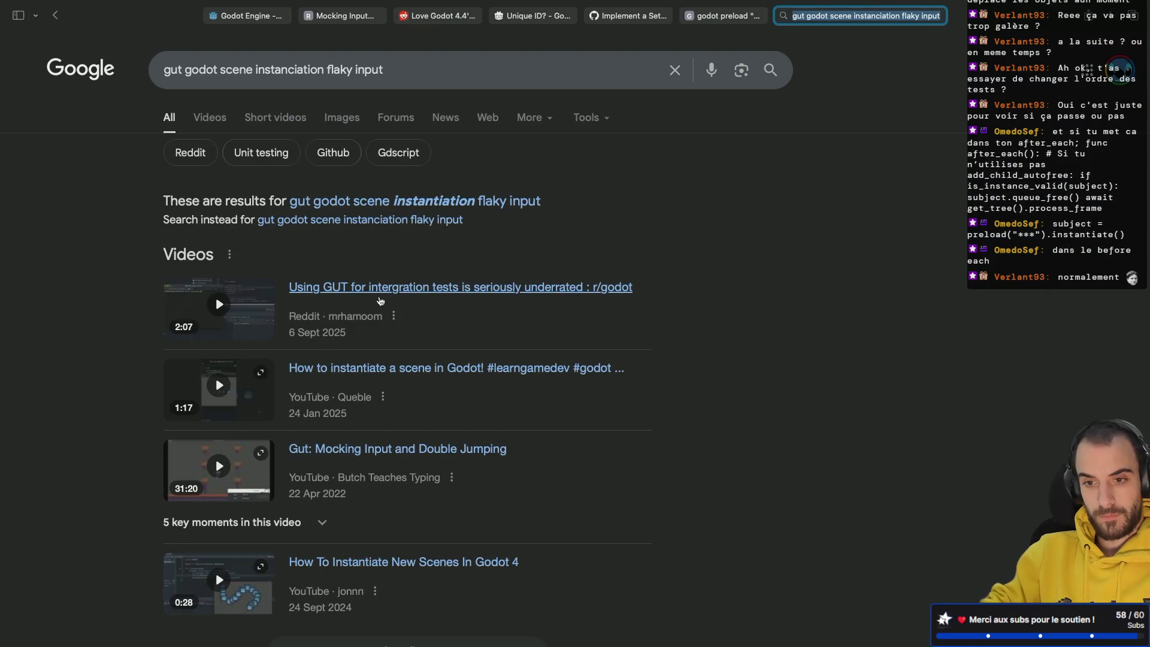
scroll(275, 258, "down", 6)
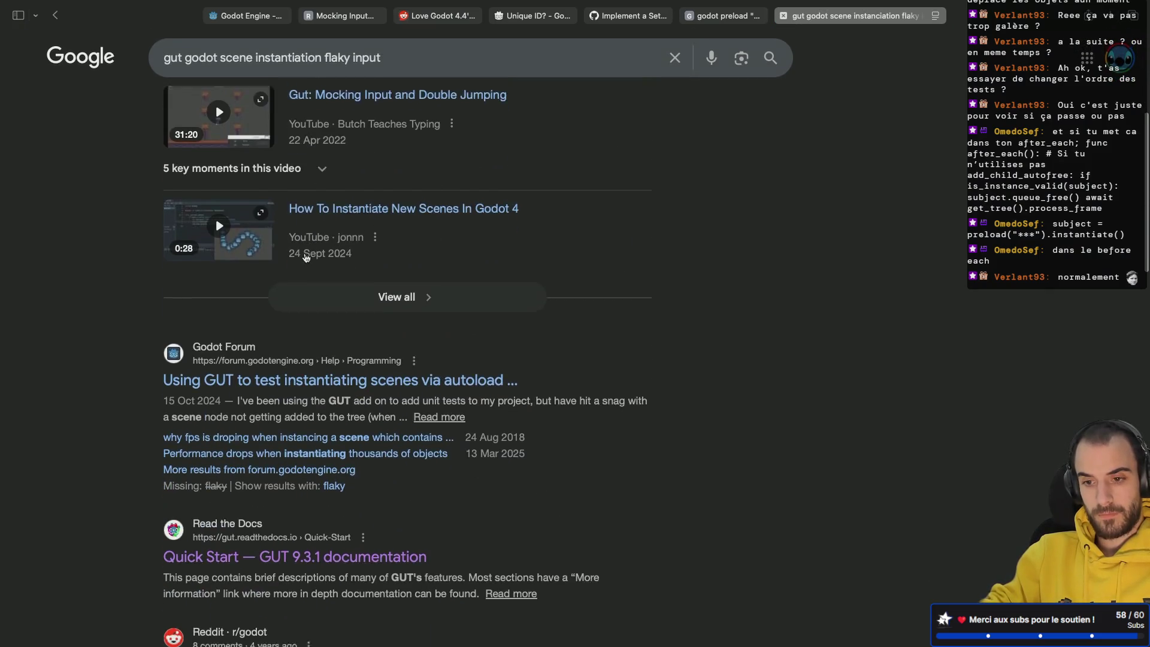
scroll(306, 256, "down", 1)
left_click(361, 310)
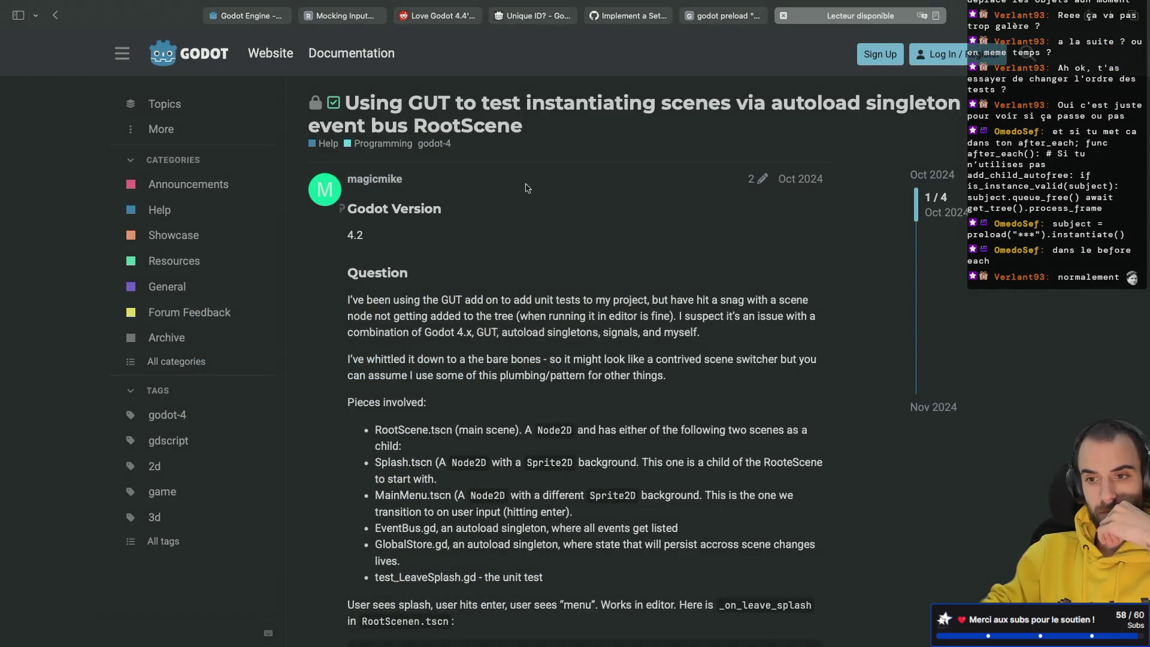
Browse the results, check the PackedScene.instance() GitHub proposal, then return to Google.
scroll(527, 182, "down", 4)
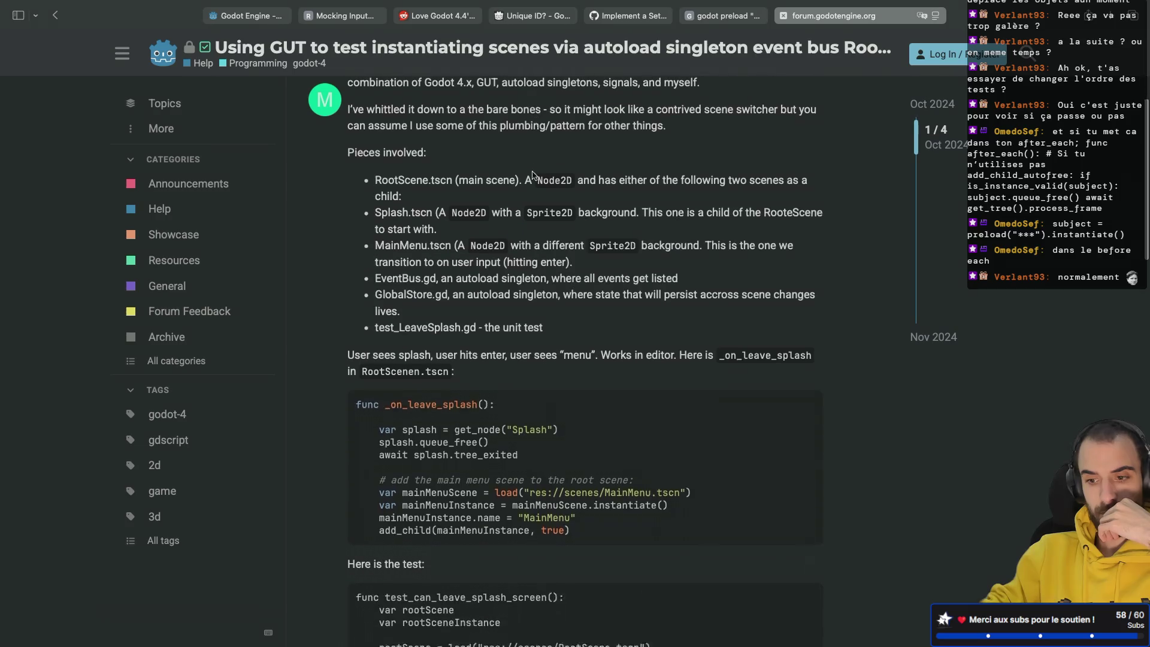
scroll(533, 175, "down", 2)
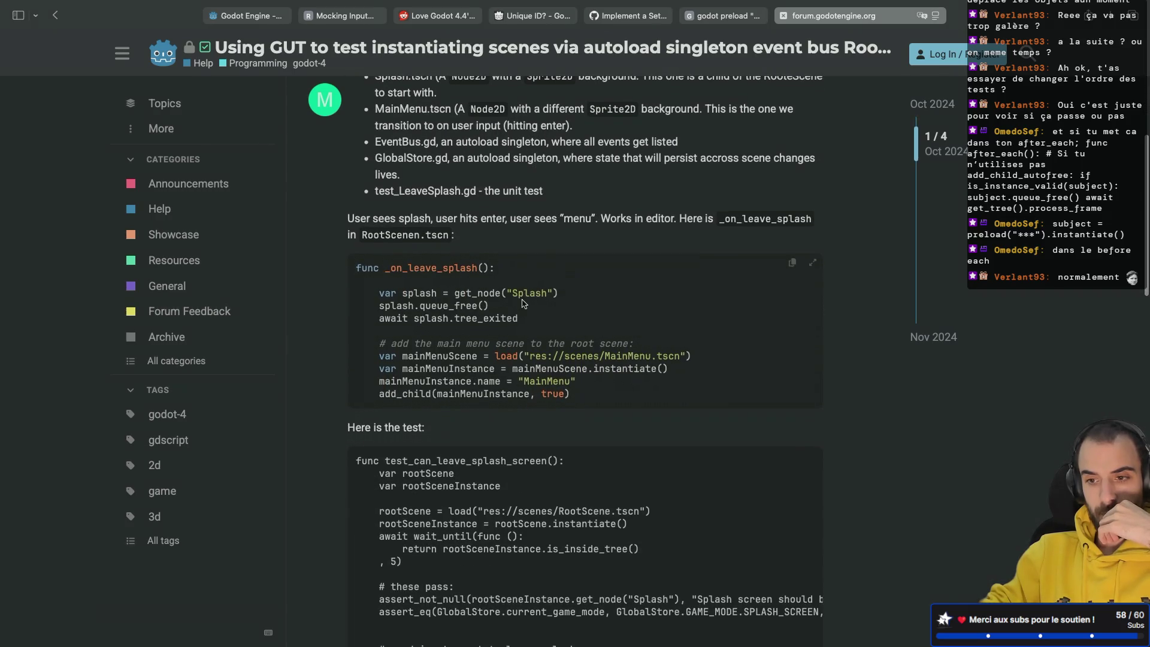
scroll(524, 303, "down", 1)
scroll(524, 303, "down", 7)
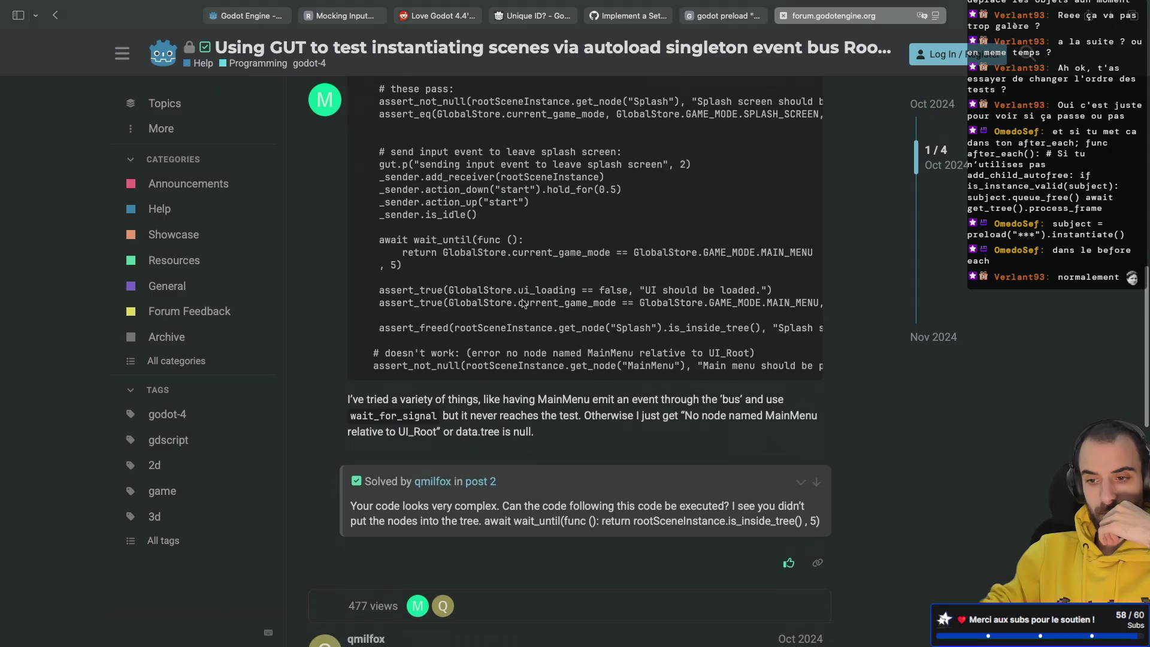
scroll(523, 304, "down", 5)
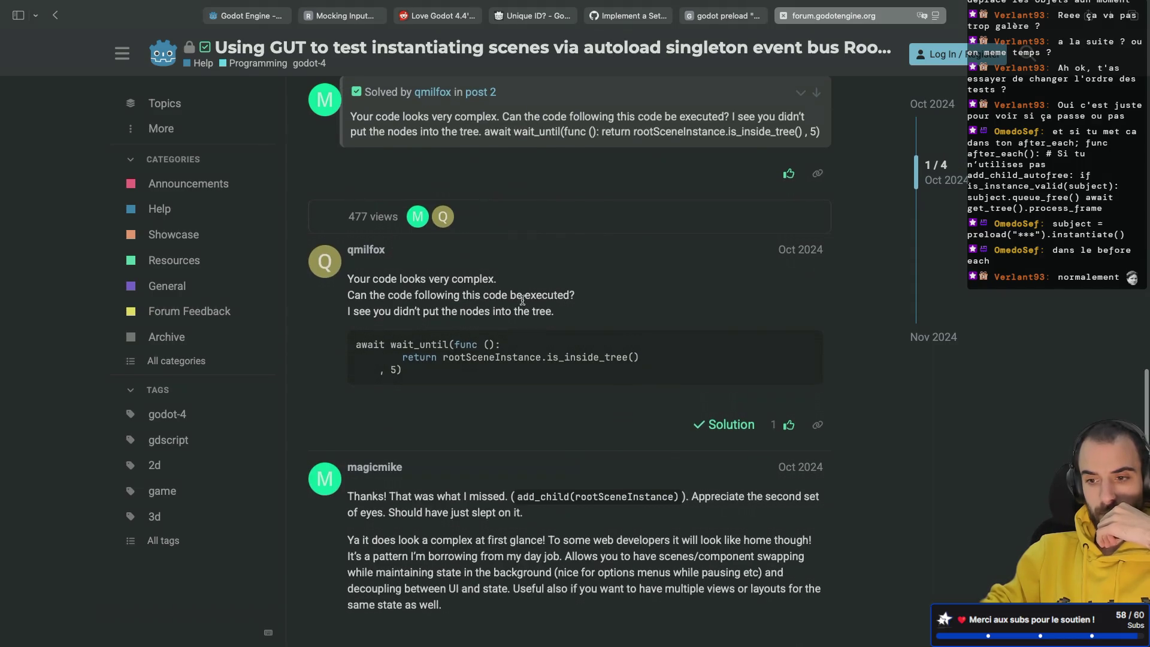
scroll(523, 300, "down", 3)
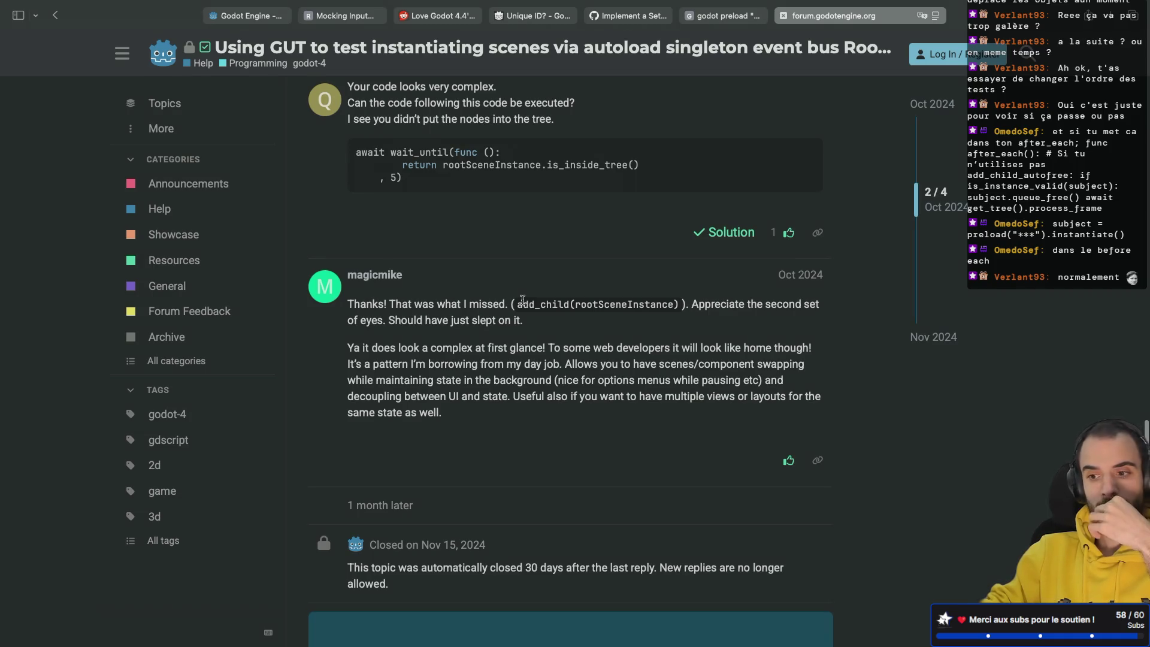
scroll(522, 300, "down", 5)
scroll(520, 303, "left", 5)
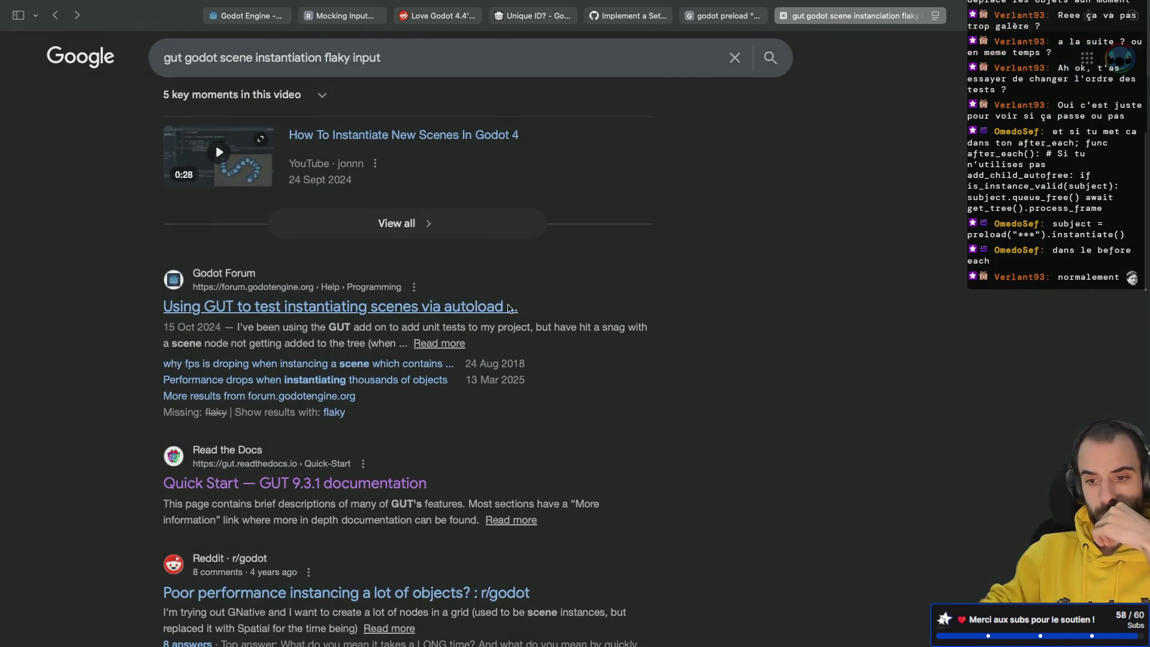
scroll(519, 304, "down", 5)
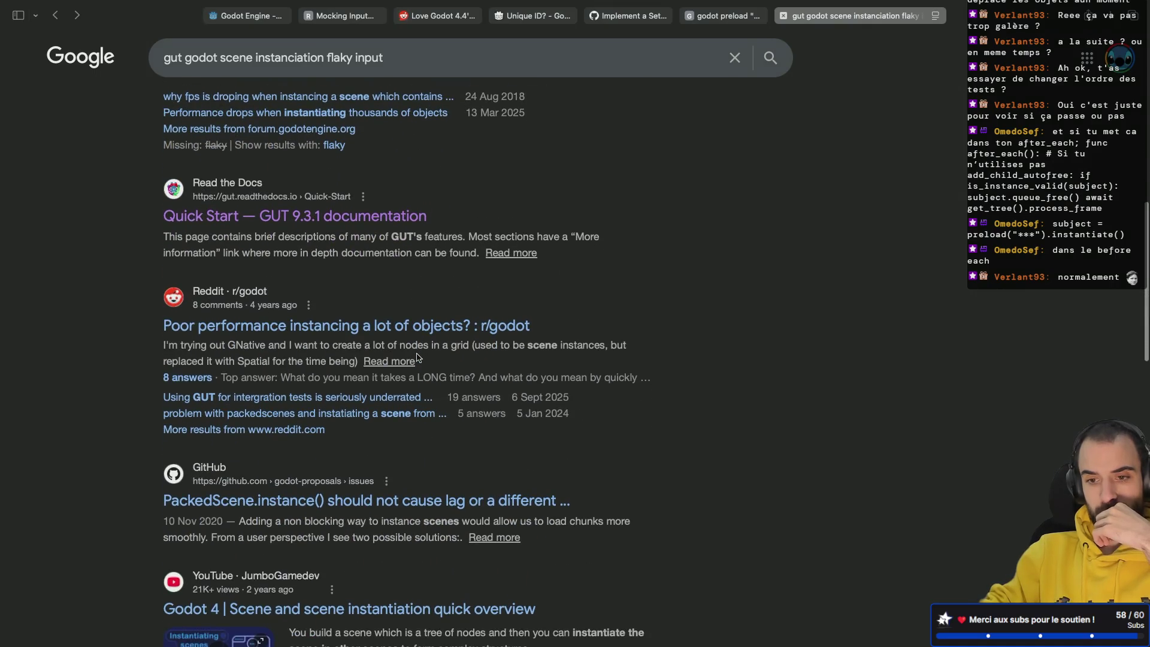
scroll(418, 358, "down", 3)
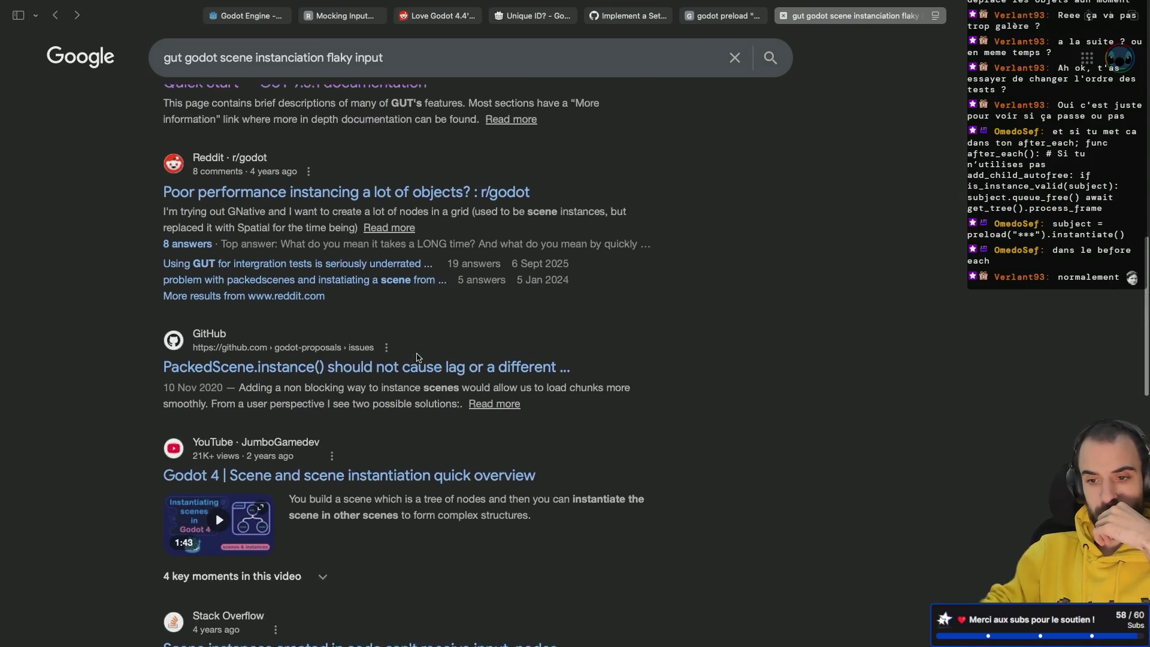
left_click(420, 326)
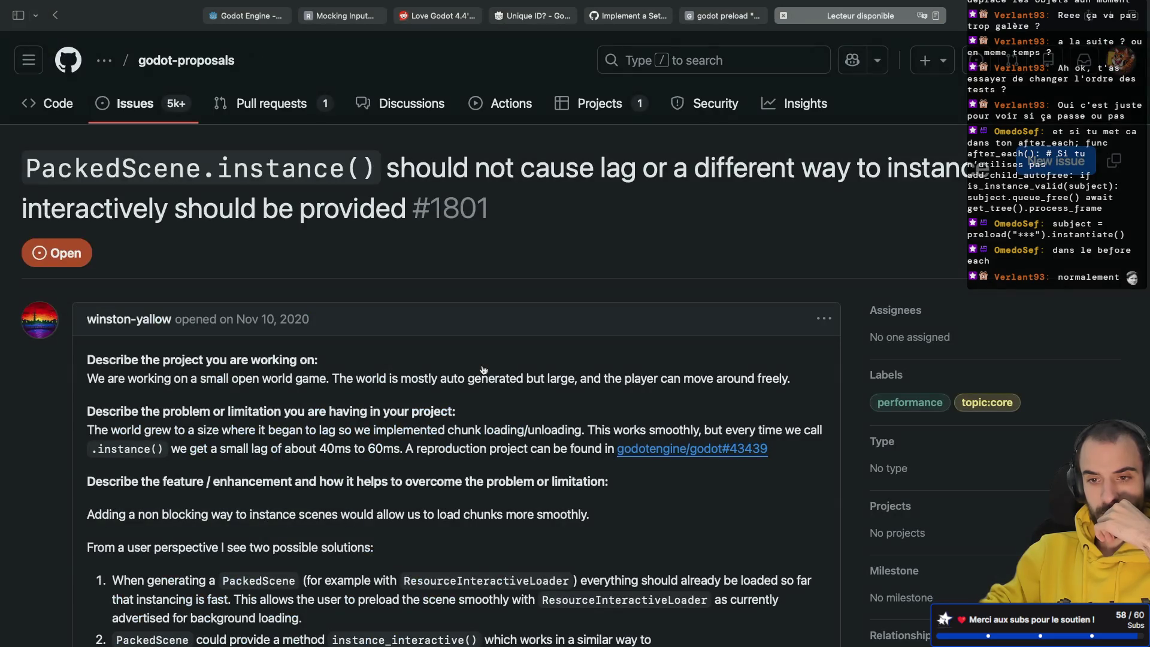
scroll(484, 370, "down", 1)
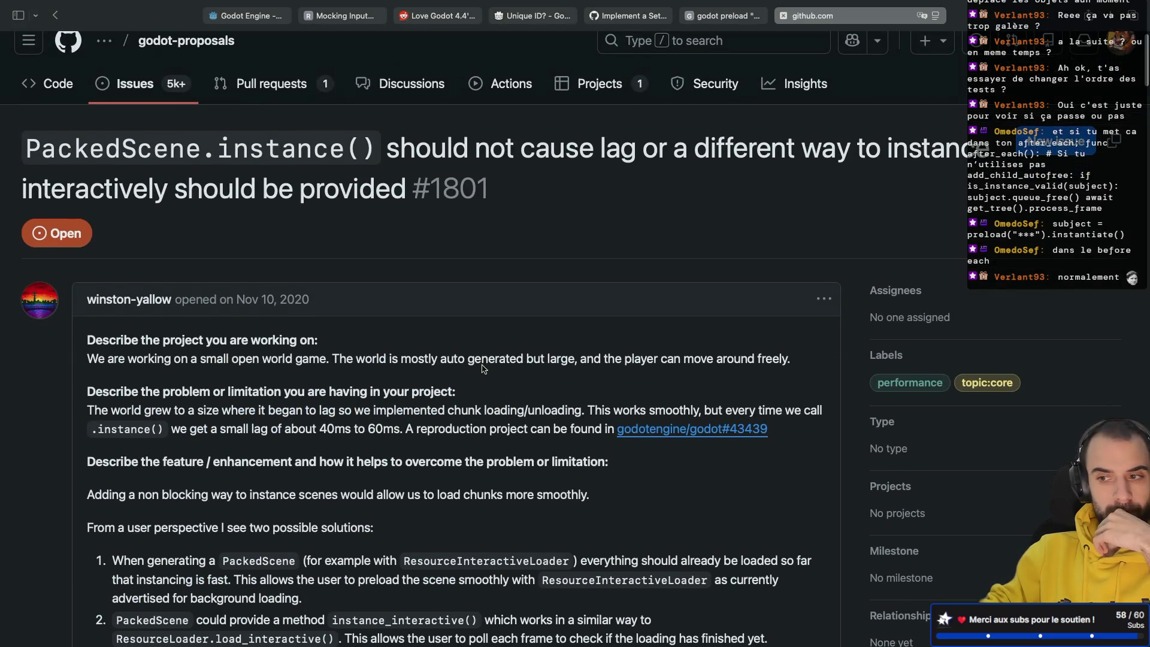
scroll(484, 368, "up", 1)
scroll(484, 368, "down", 5)
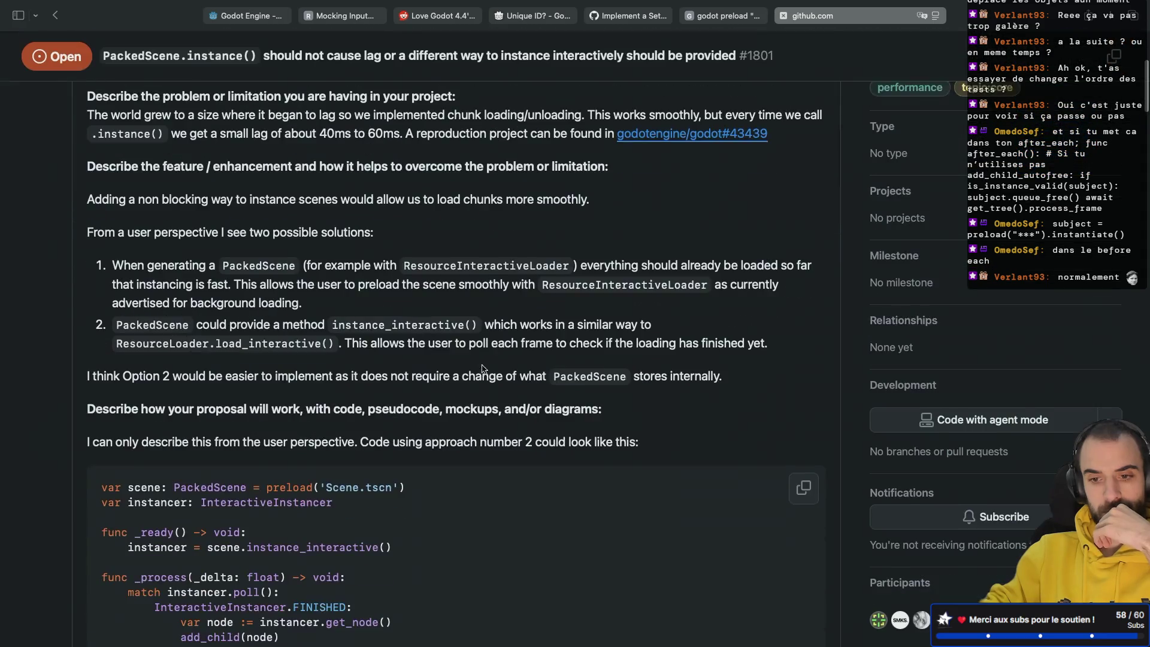
key("super+bracketleft")
Remove 'flaky input' from the query and rerun it with the corrected spelling 'instantiation'.
scroll(482, 365, "down", 3)
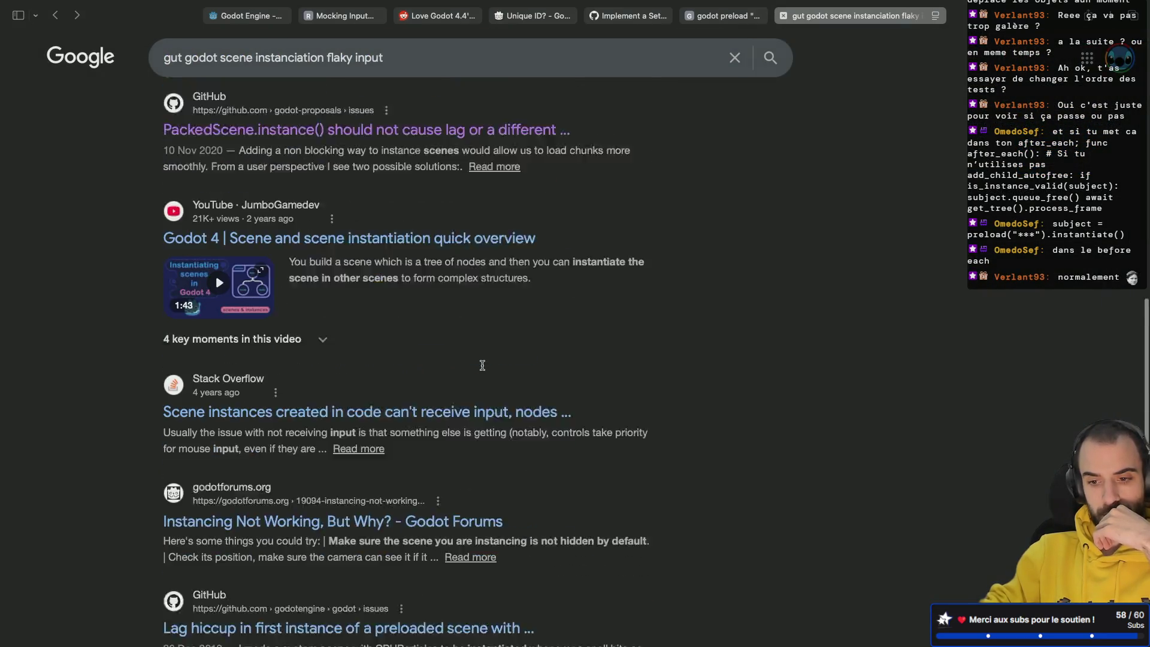
scroll(484, 370, "down", 6)
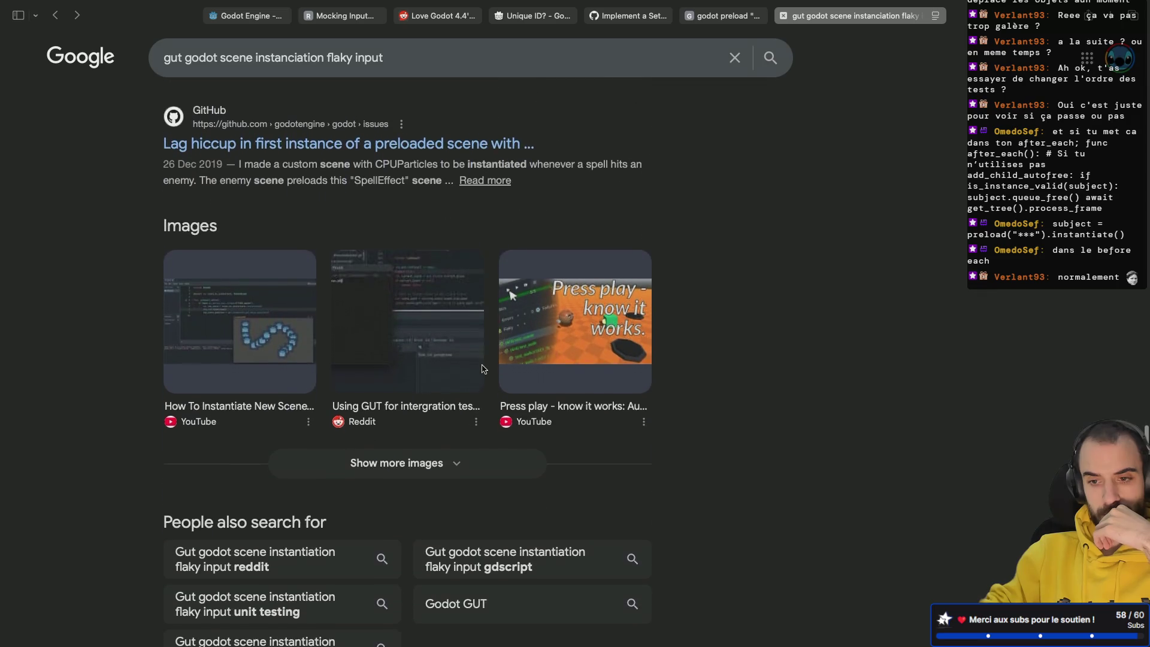
scroll(484, 370, "up", 15)
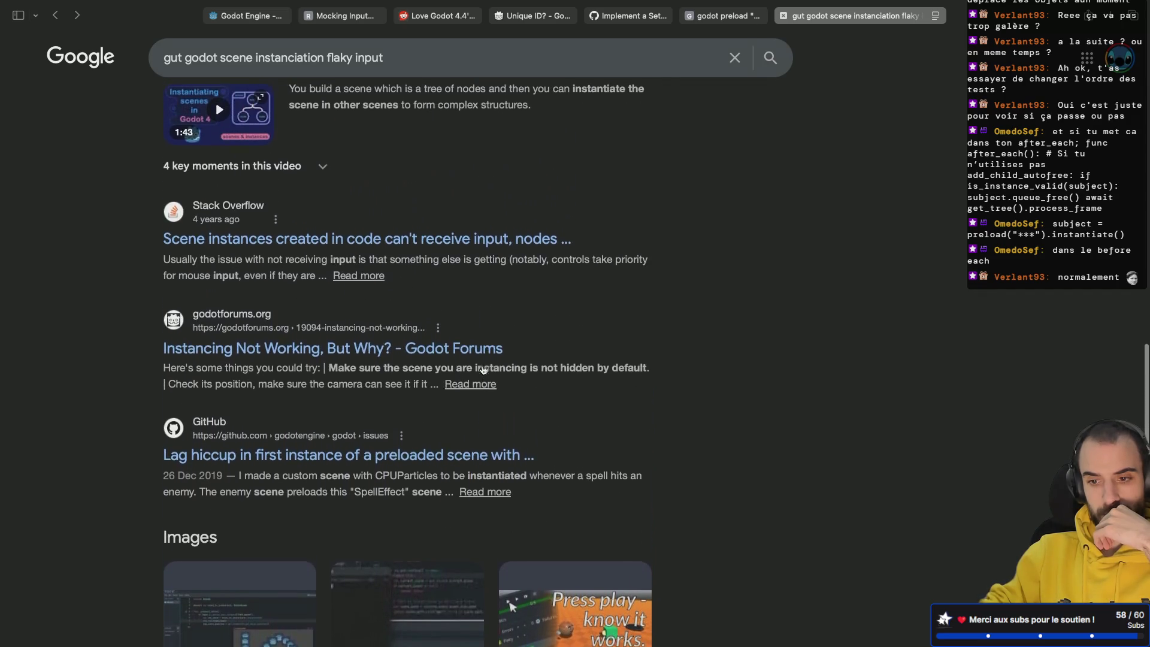
scroll(484, 369, "up", 7)
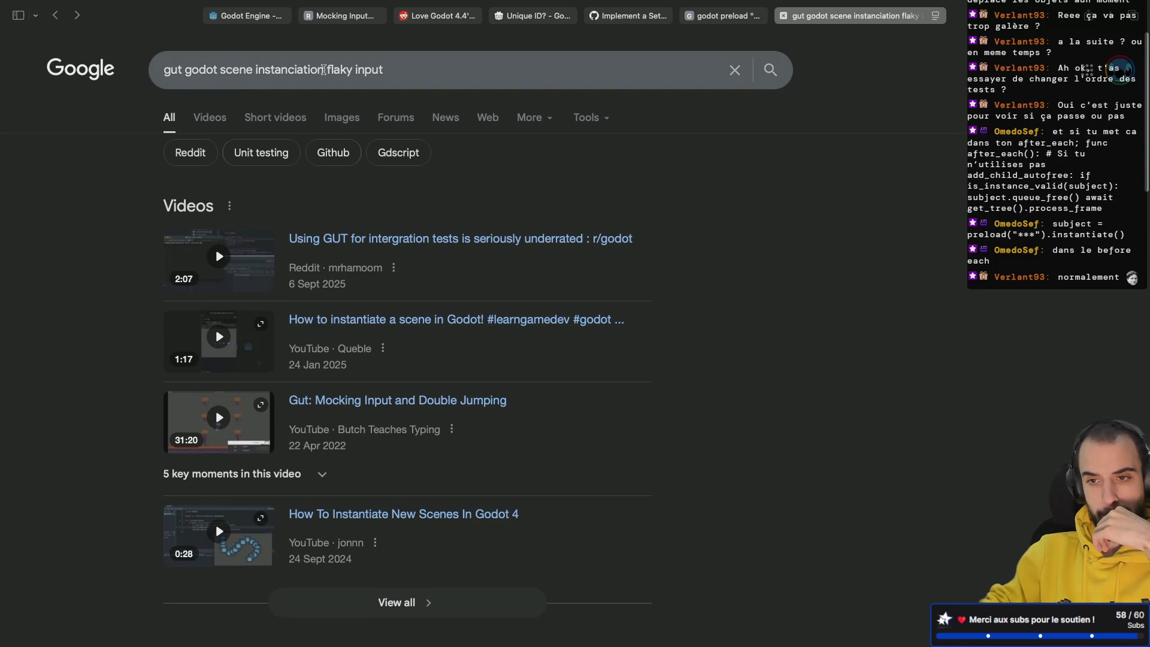
left_click_drag(323, 69, 475, 70)
key("BackSpace")
key("Return")
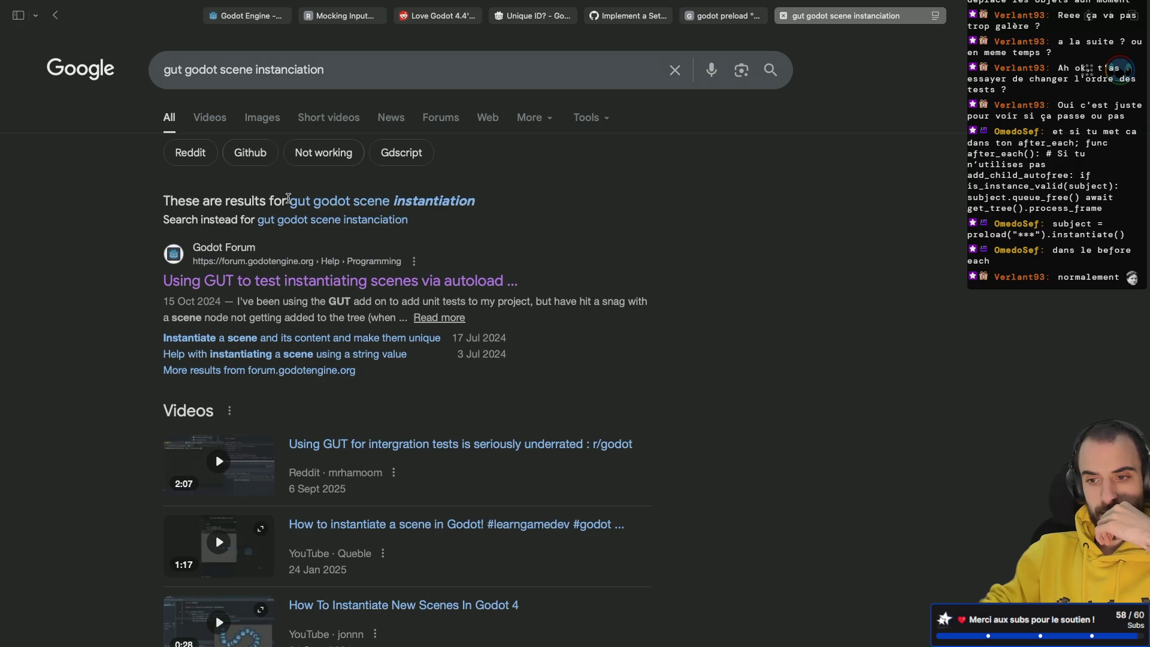
left_click(374, 206)
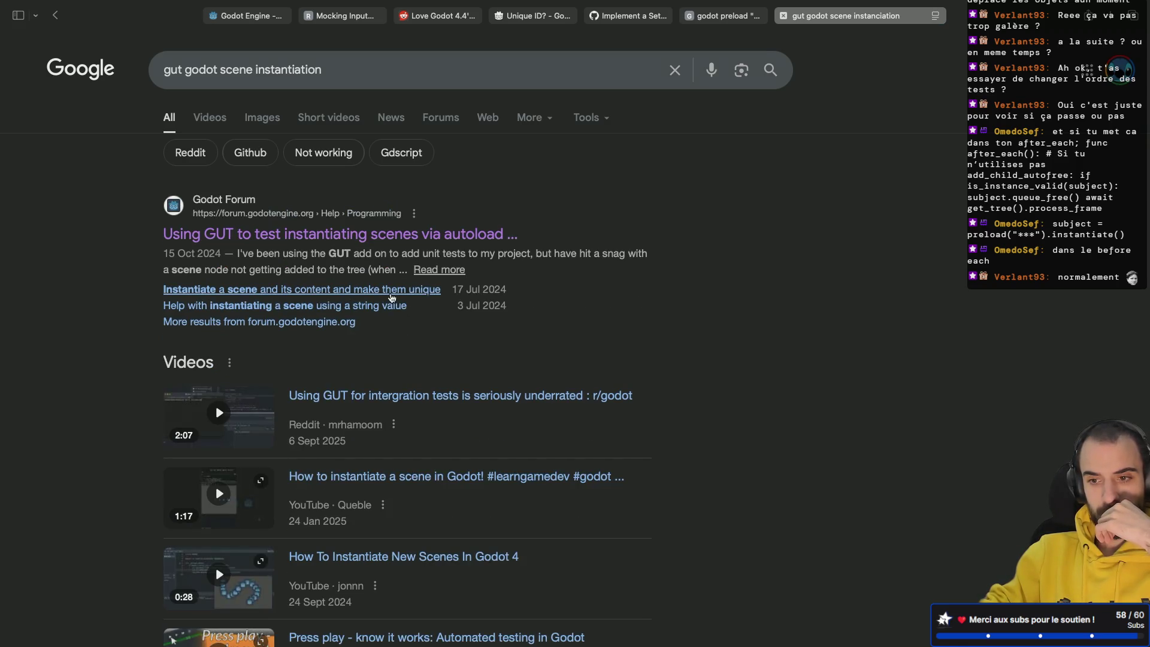
Check the forum thread on instantiating unique scenes, then open the GUT issue on doubling a PackedScene.
left_click(392, 290)
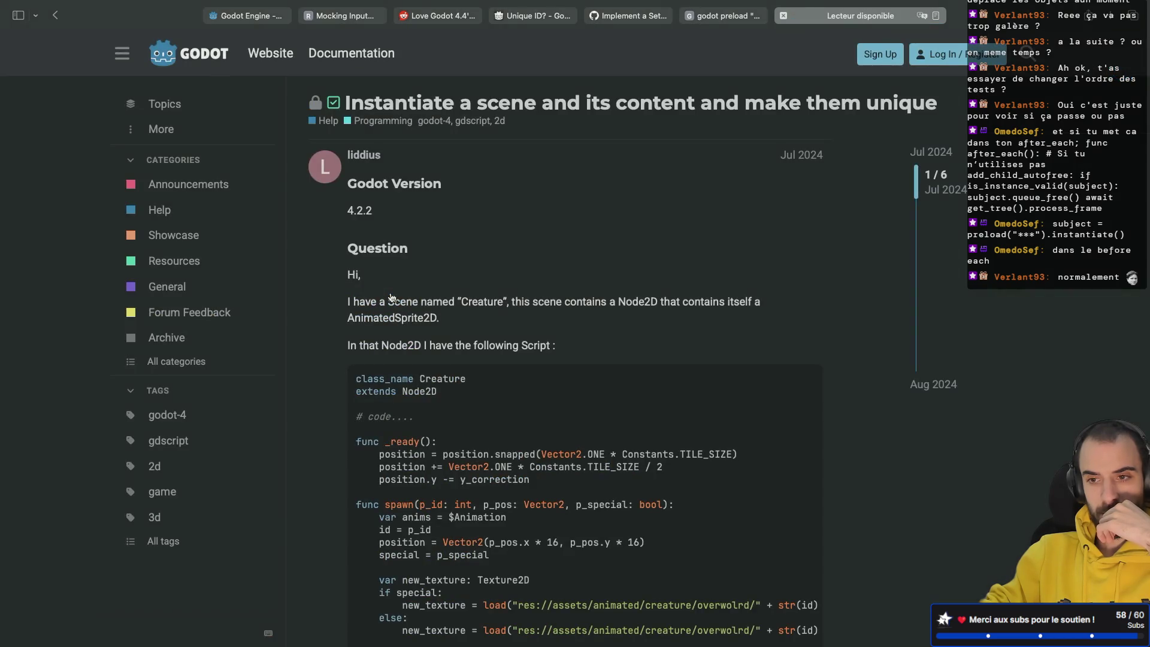
scroll(392, 297, "down", 1)
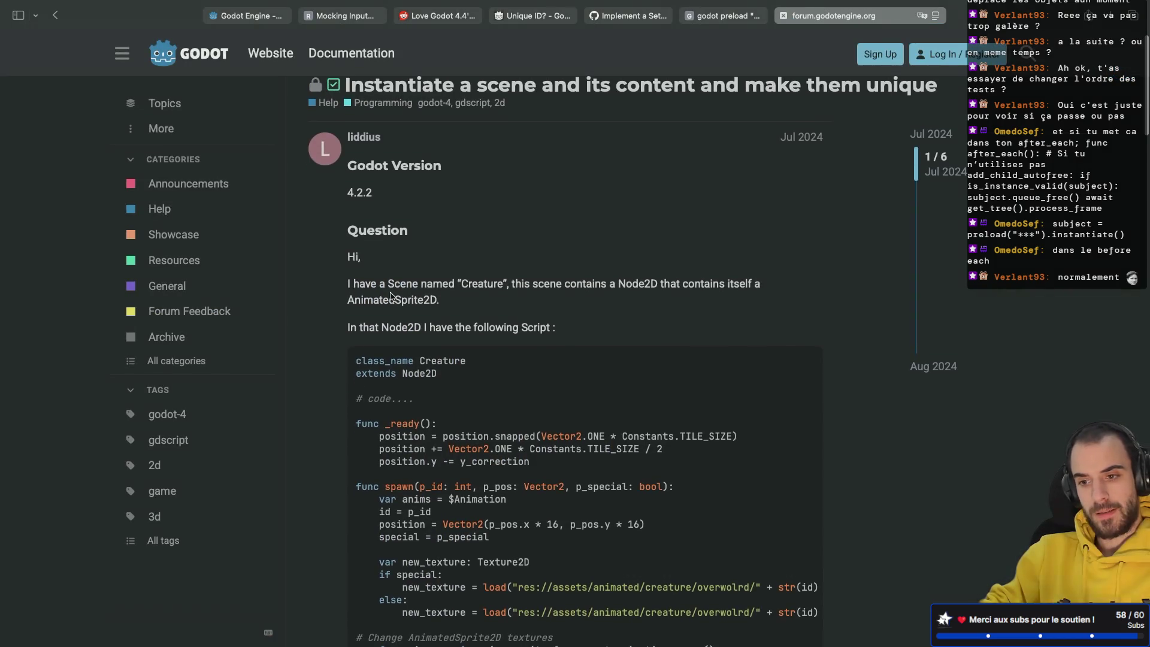
scroll(392, 298, "left", 3)
scroll(392, 297, "down", 5)
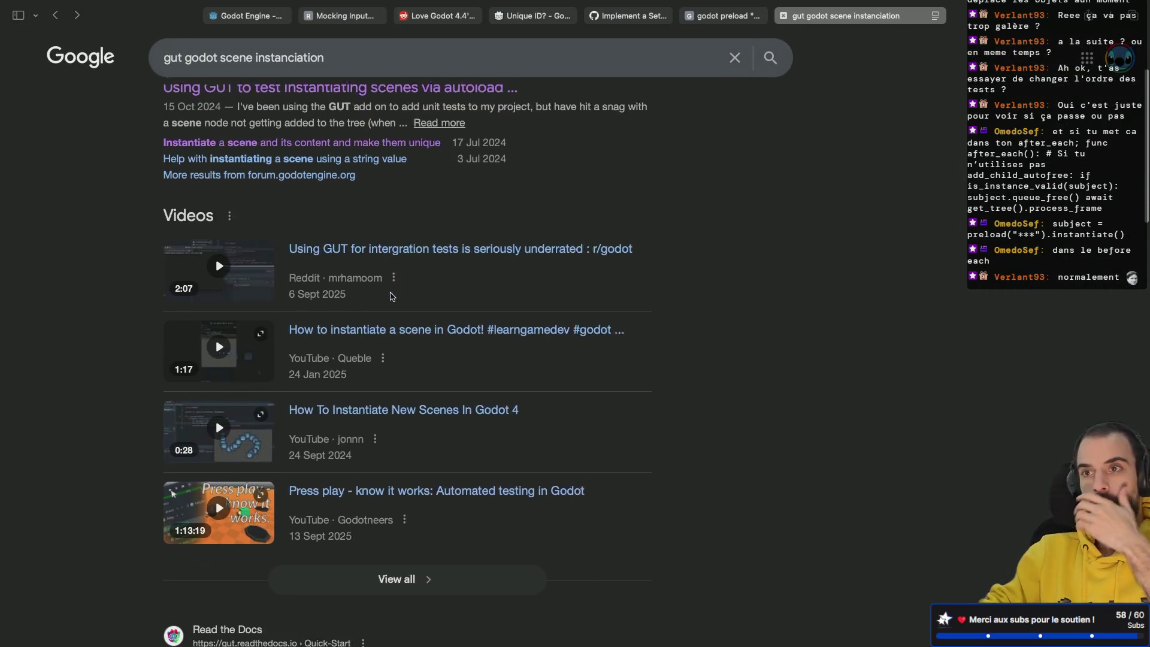
scroll(392, 296, "down", 6)
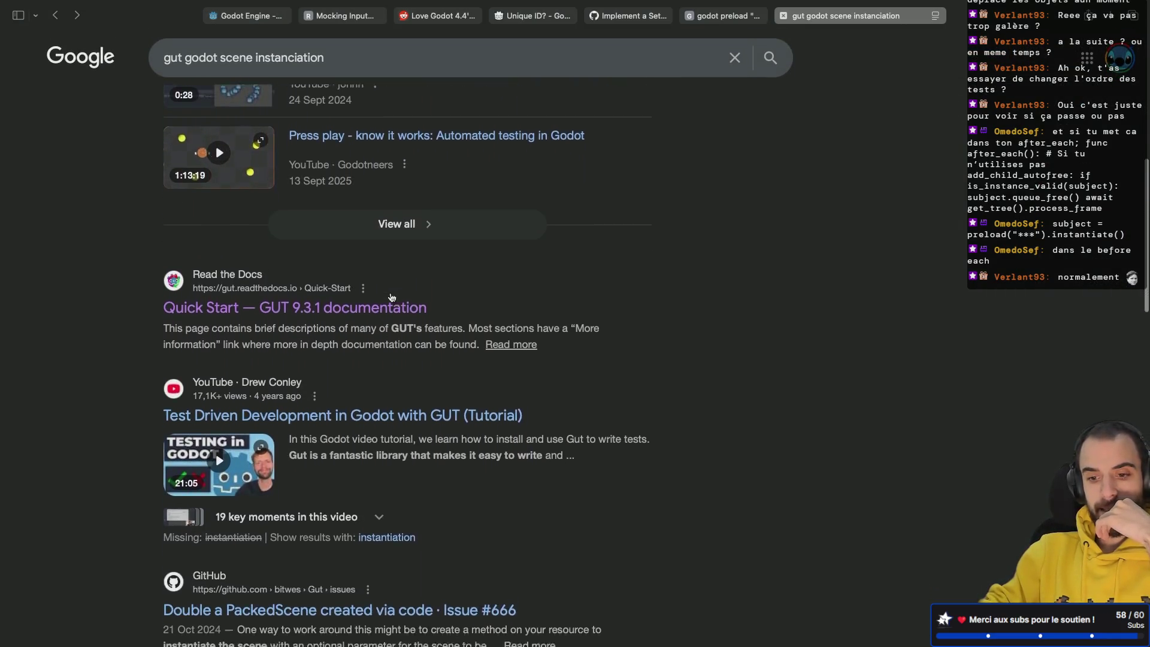
scroll(391, 293, "down", 2)
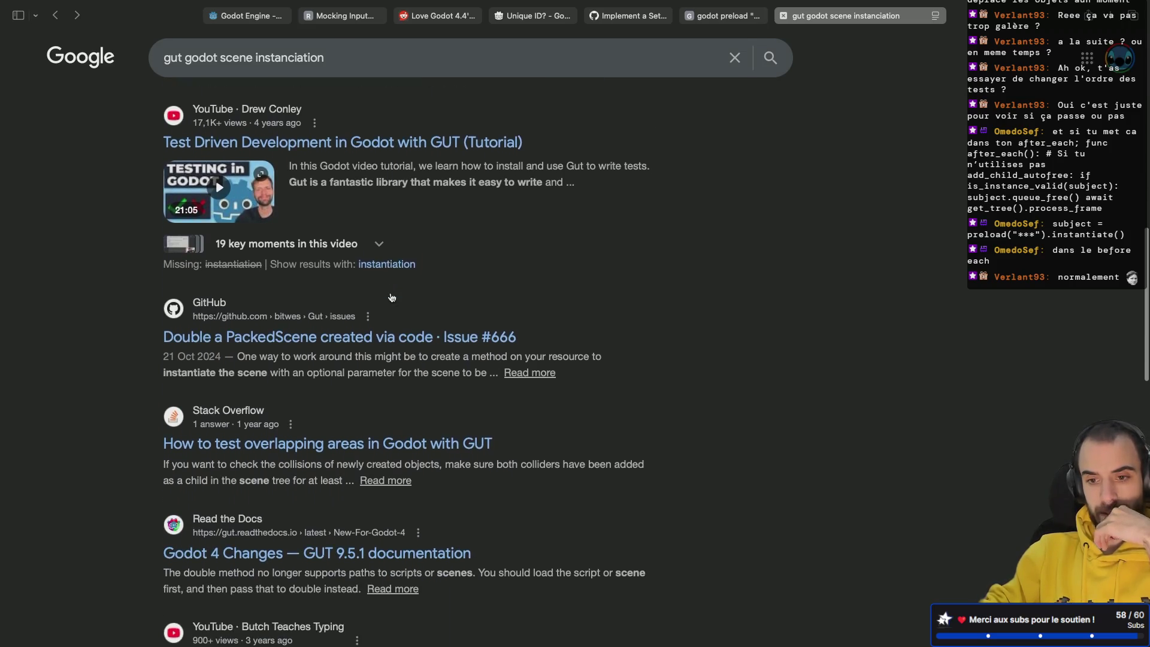
scroll(329, 300, "down", 1)
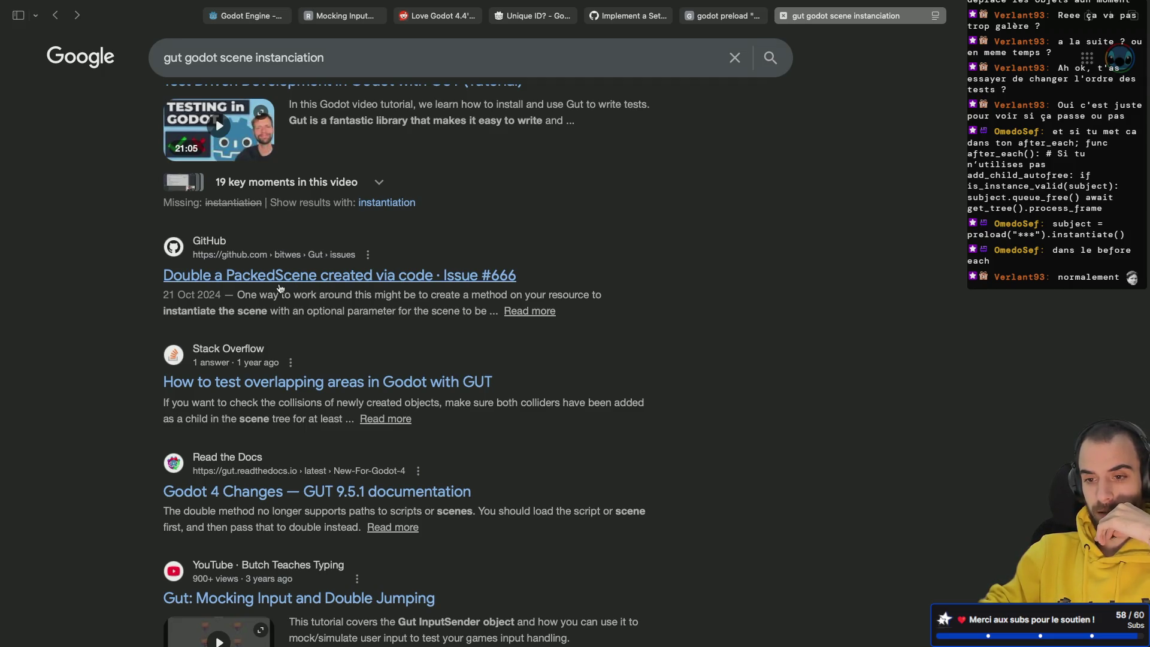
left_click(280, 286)
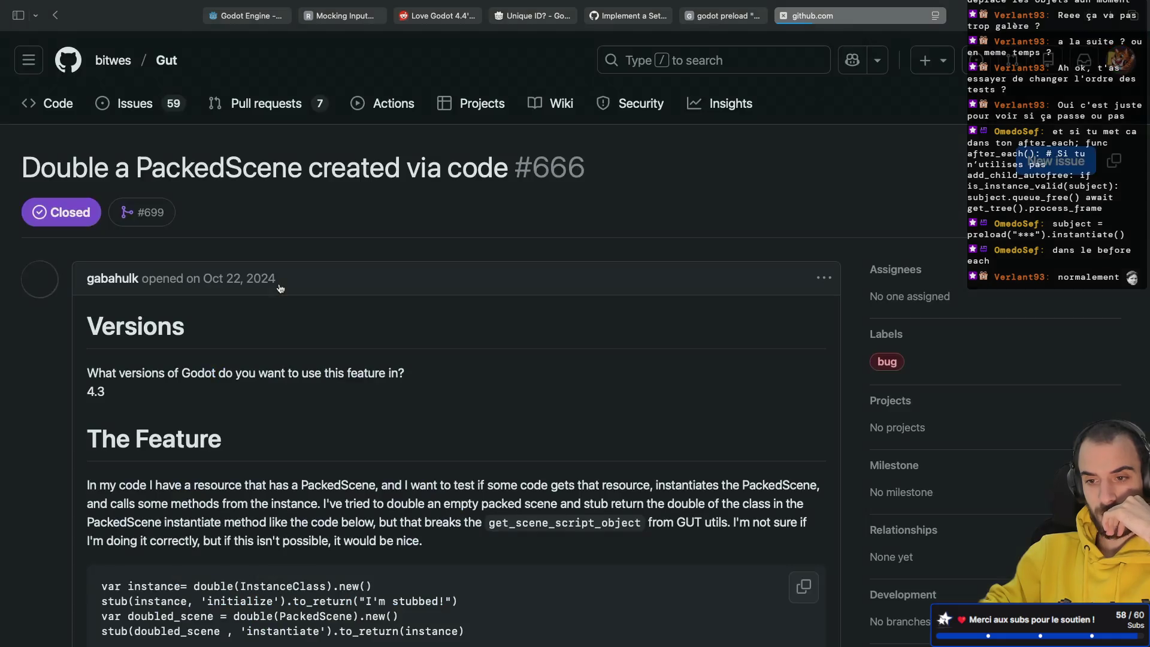
Read issue #666's comments, selecting load in the maintainer's example code.
scroll(280, 287, "down", 3)
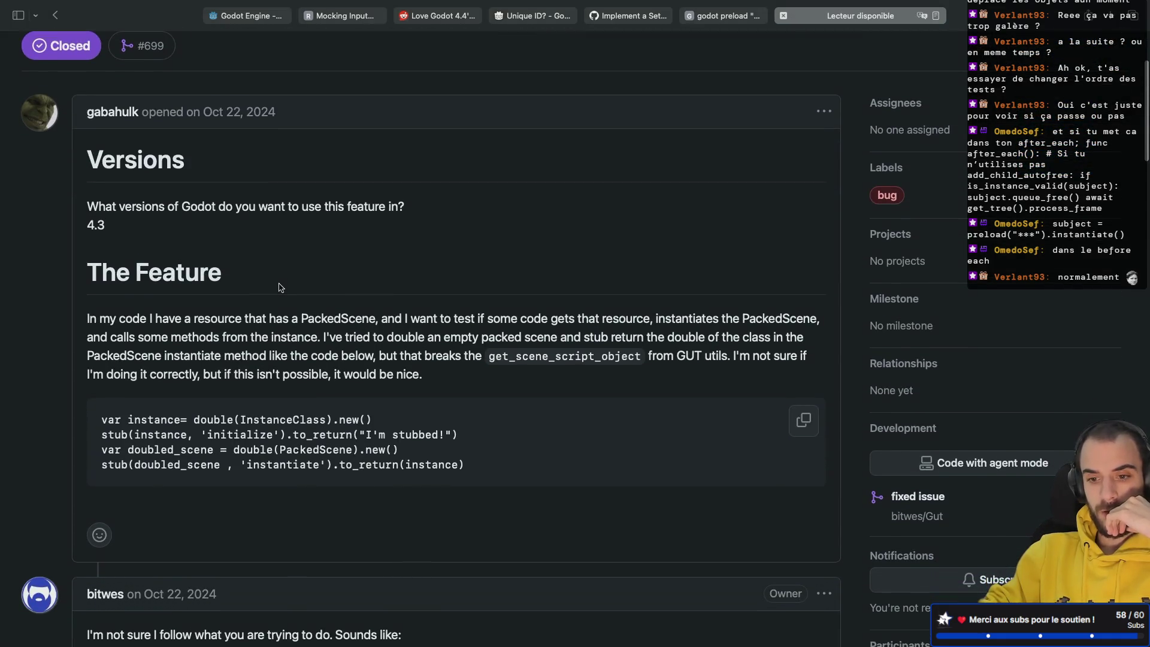
scroll(280, 287, "down", 1)
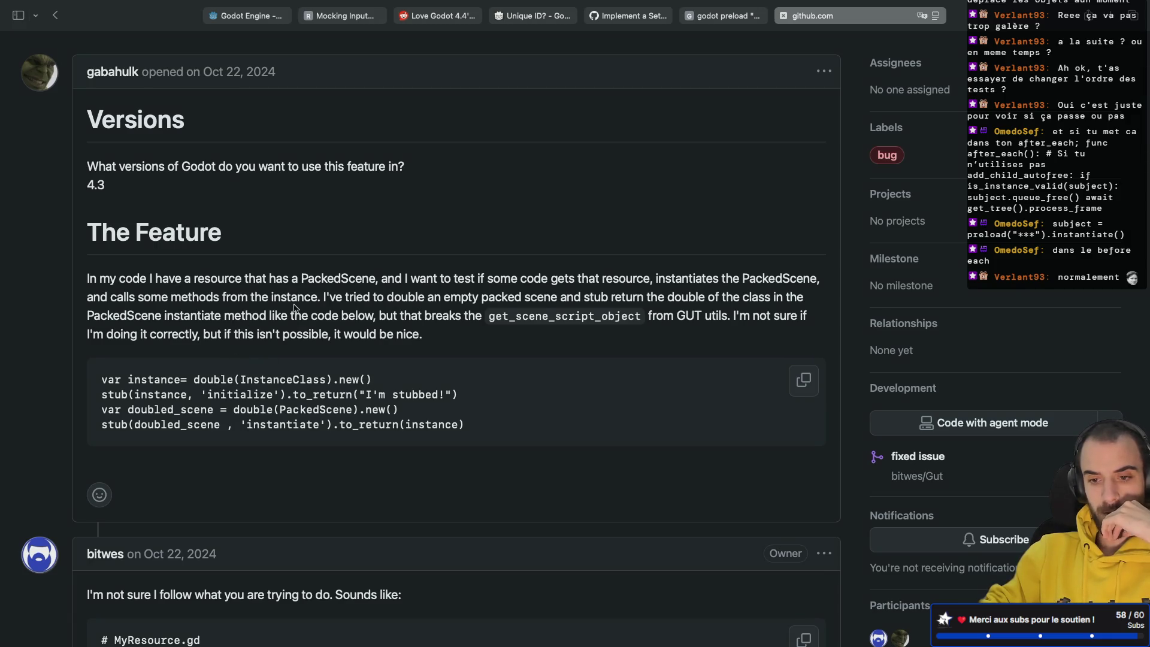
scroll(293, 308, "down", 4)
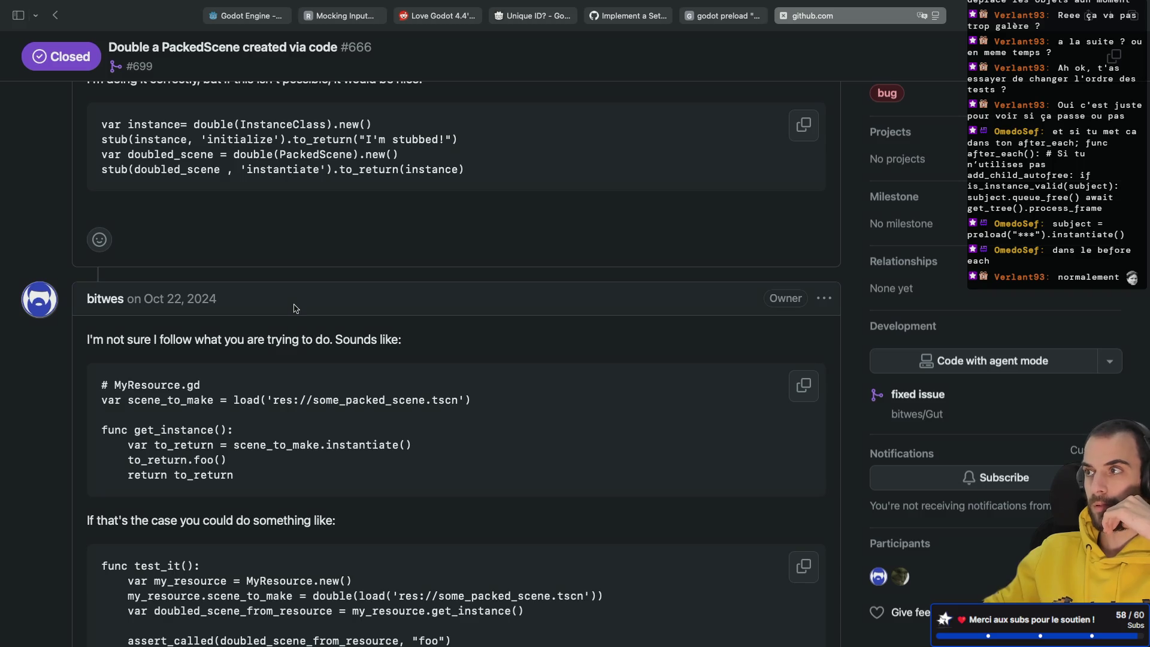
scroll(293, 308, "down", 2)
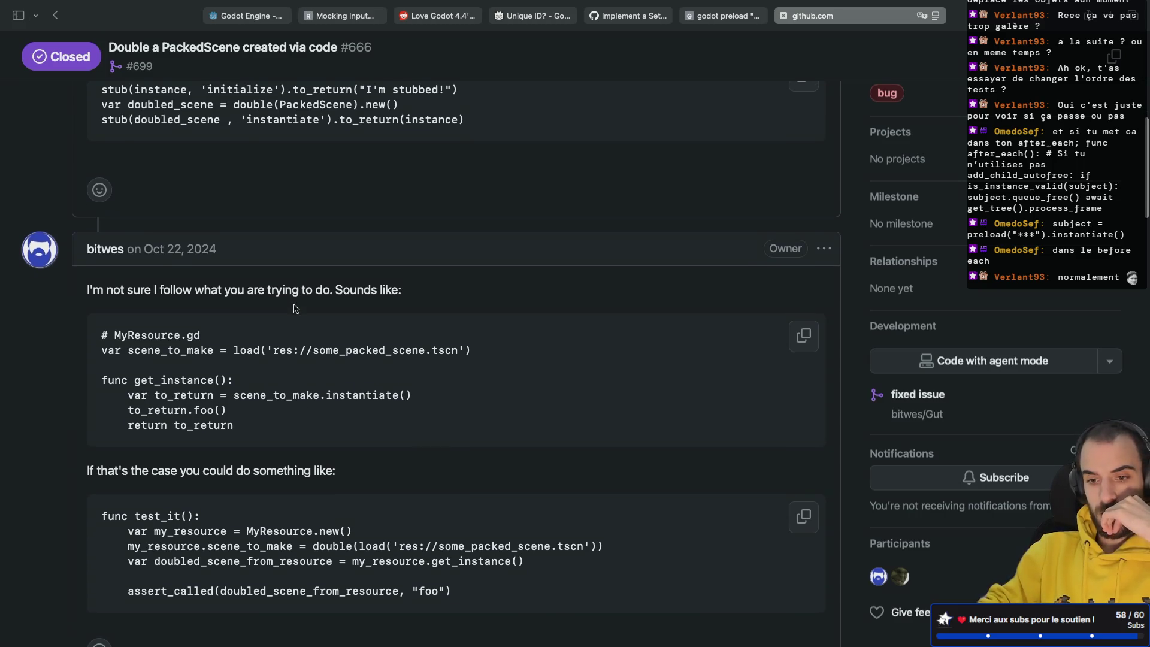
scroll(294, 306, "down", 1)
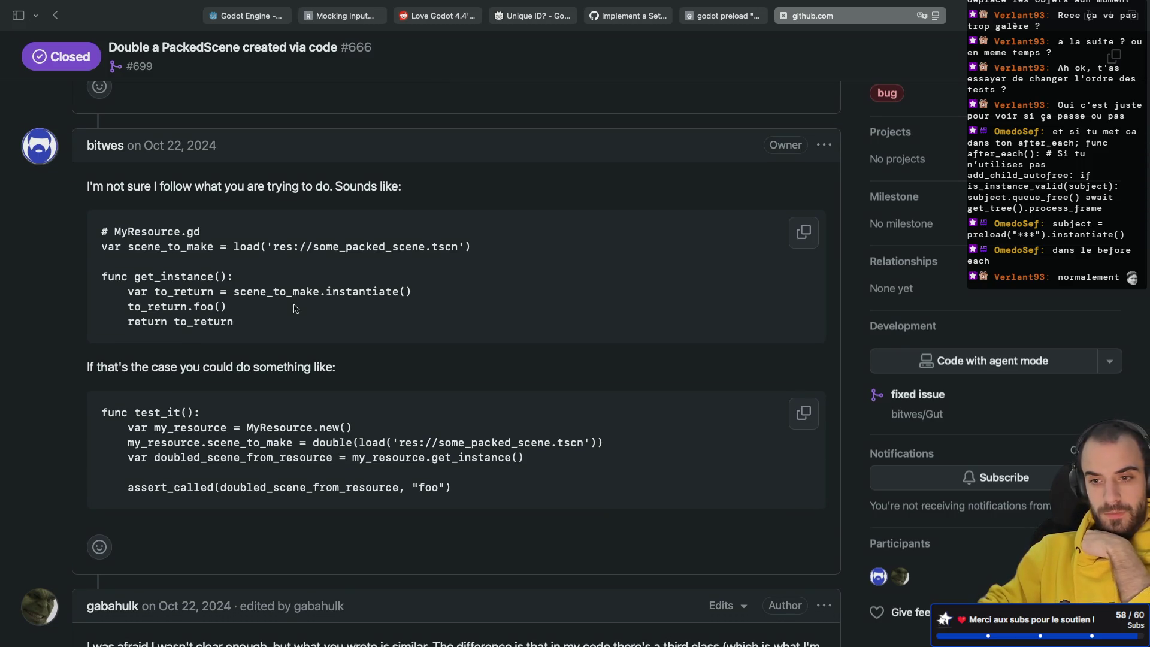
scroll(294, 308, "down", 1)
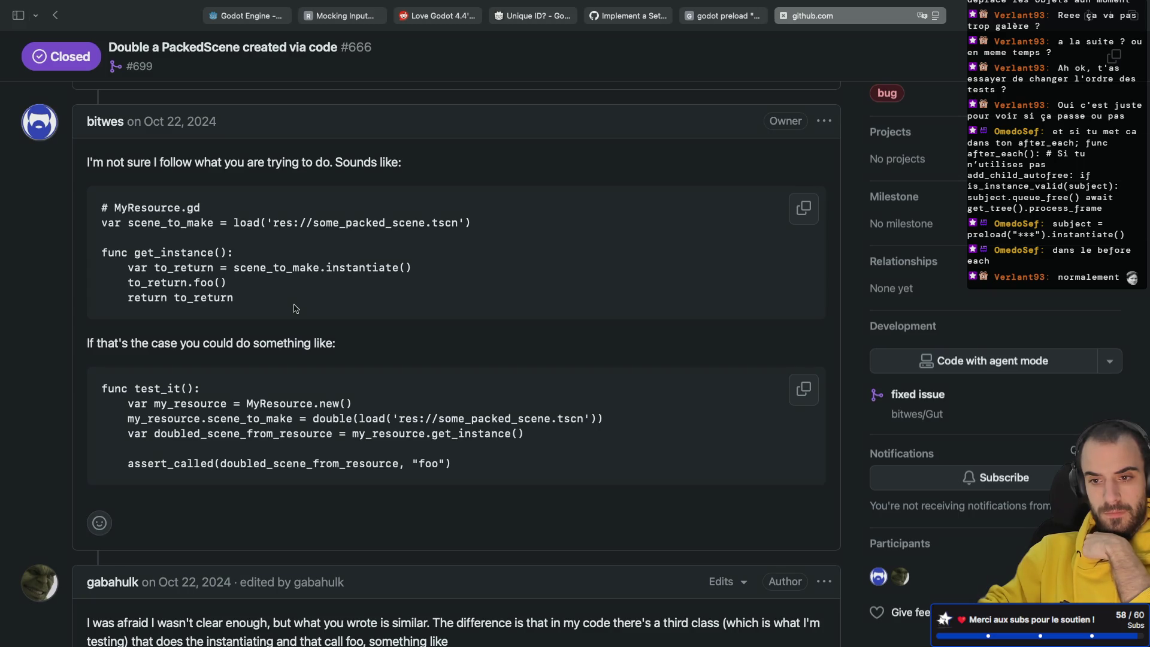
double_click(249, 223)
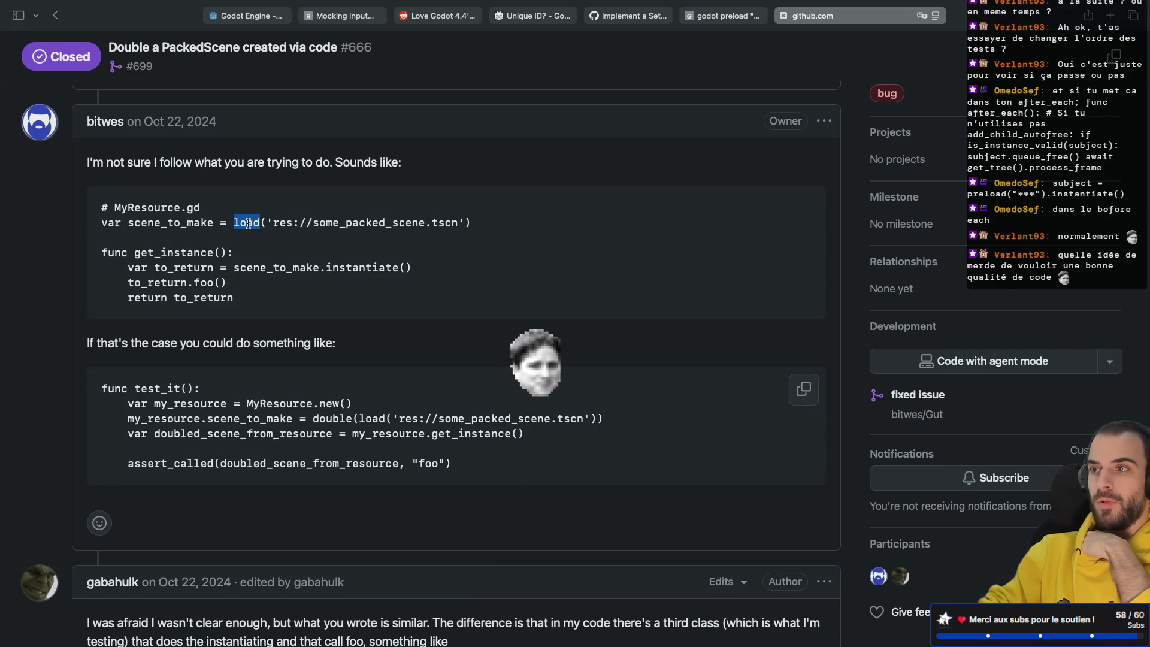
scroll(249, 223, "down", 8)
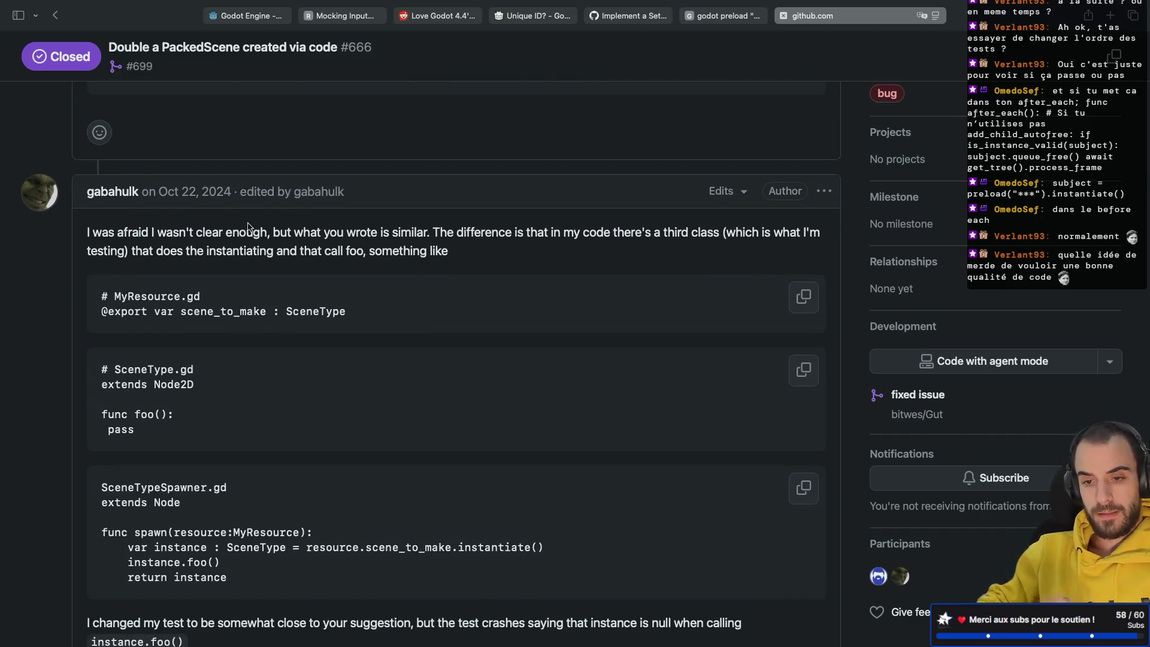
key("ctrl+Left")
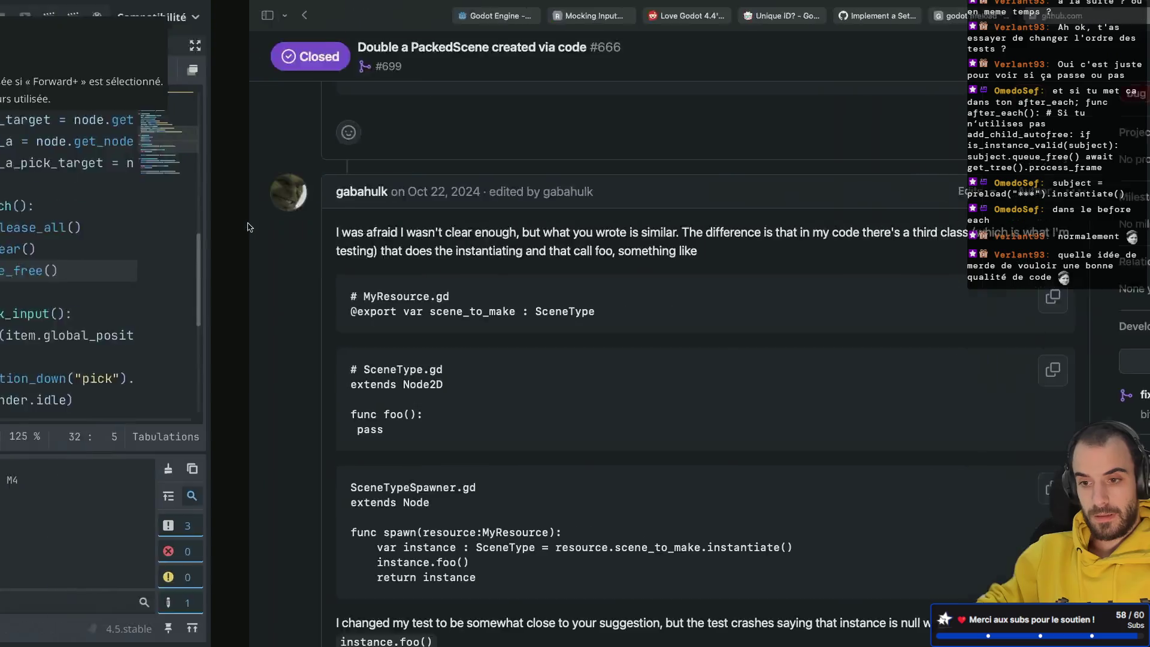
Hide the side docks for distraction-free editing of the test script.
key("ctrl+shift+f")
key("Escape")
left_click(847, 205)
key("ctrl+shift+f")
key("Escape")
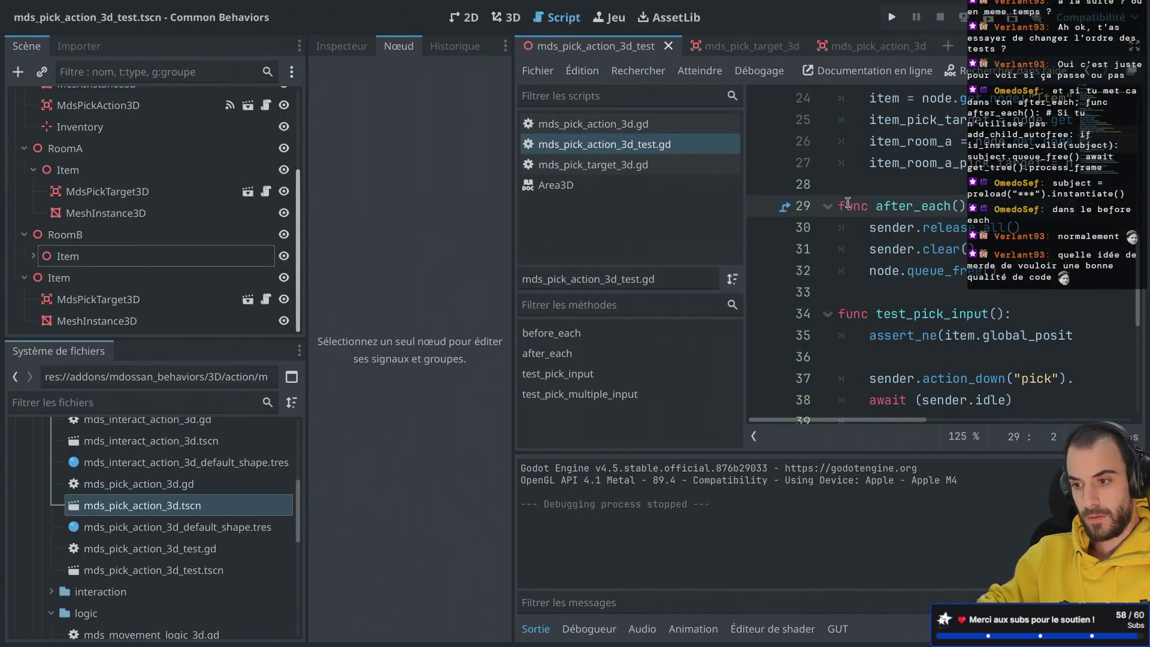
key("ctrl+shift+F11")
Replace preload with load on line 5 of the test script.
scroll(847, 202, "up", 8)
double_click(438, 189)
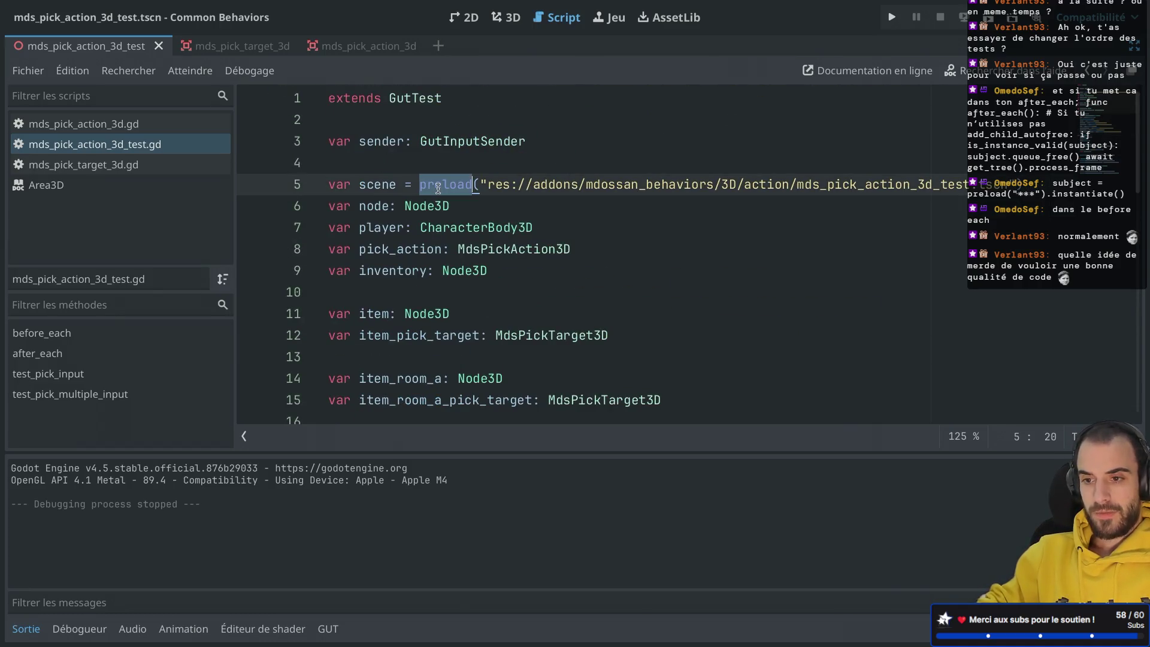
type("load")
left_click(488, 163)
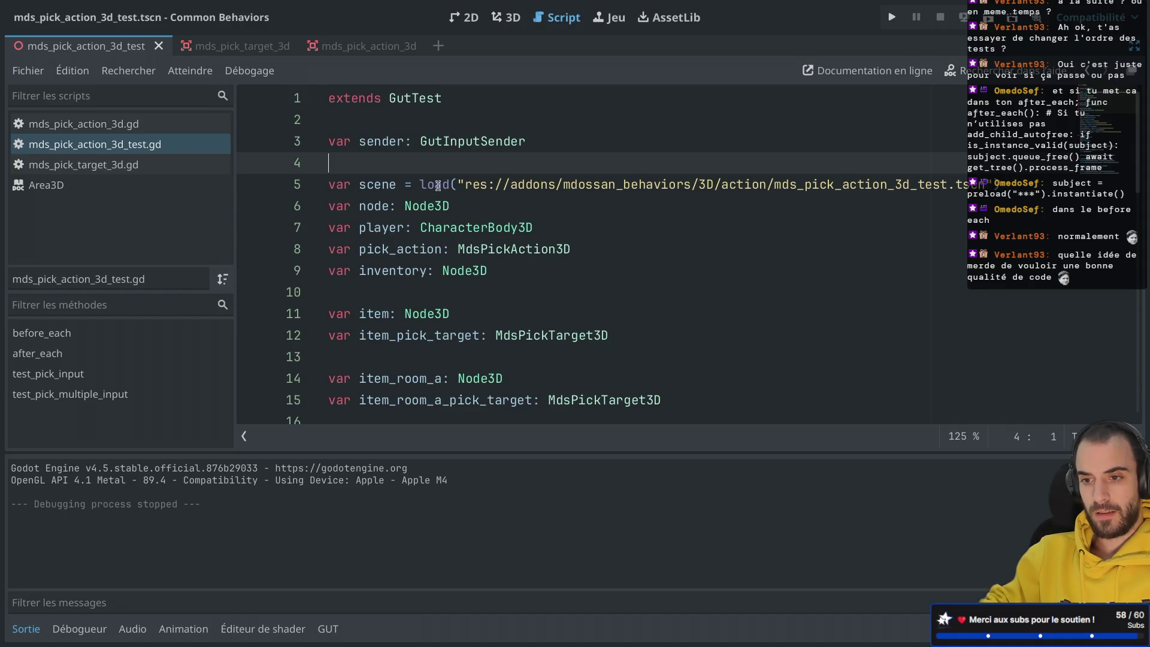
Rerun the GUT tests from the test results panel.
mouse_move(438, 186)
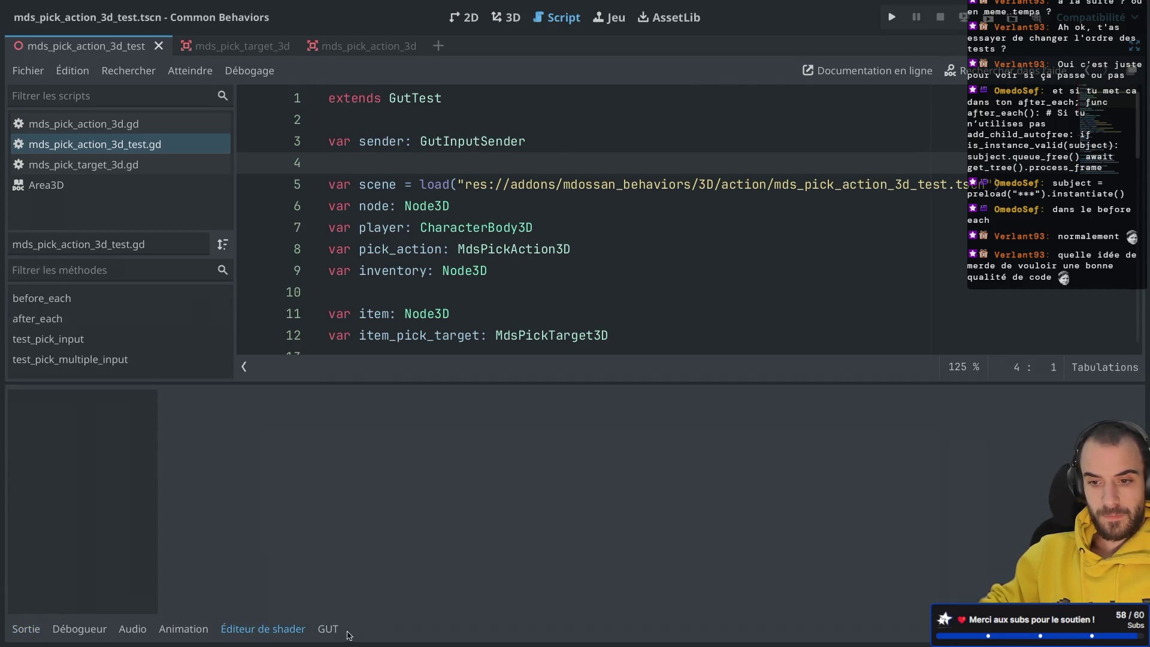
left_click(328, 629)
left_click(188, 476)
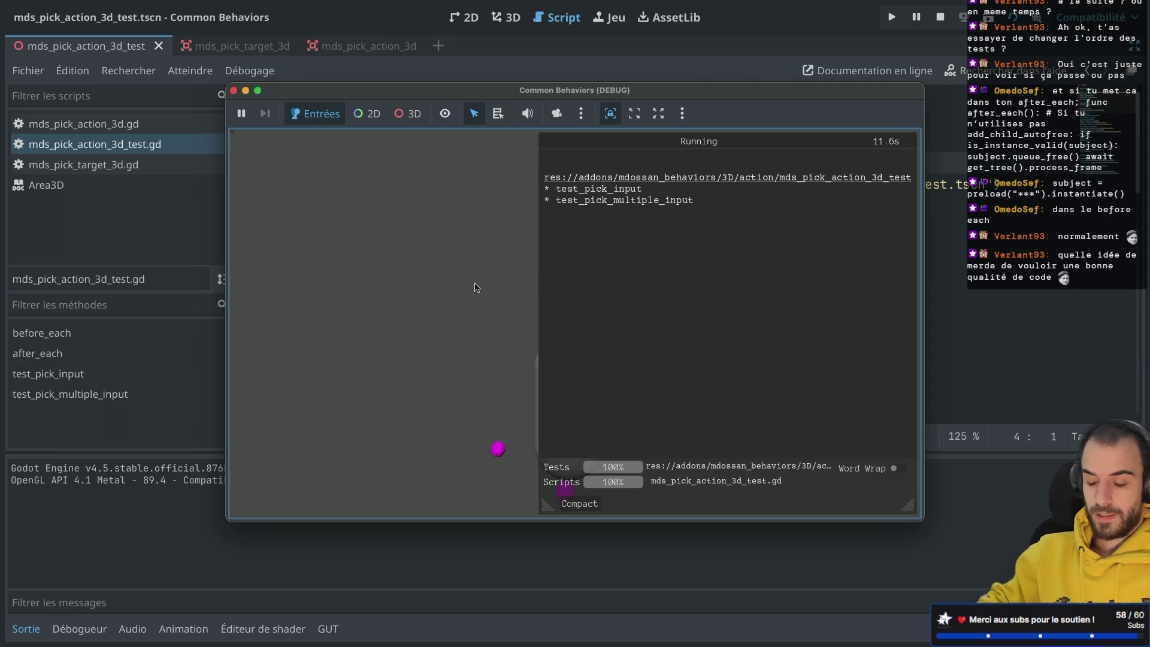
key("ctrl+Right")
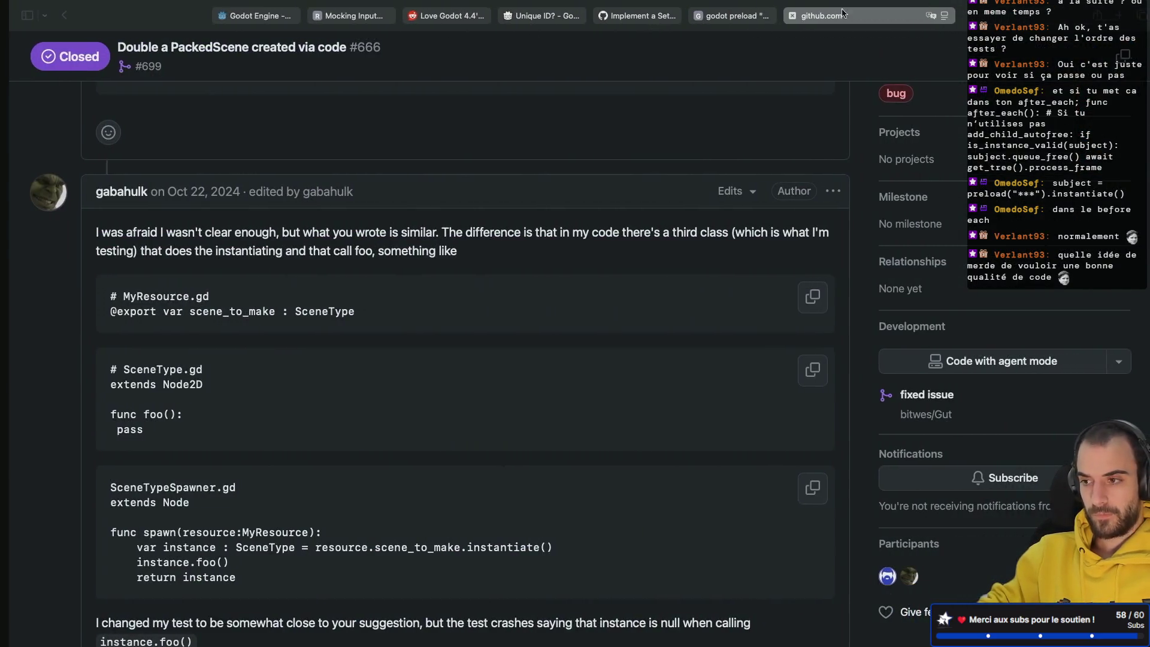
In a new tab, search Google for 'godot diff load preload' and open the Reddit thread.
key("super+t")
type("godot")
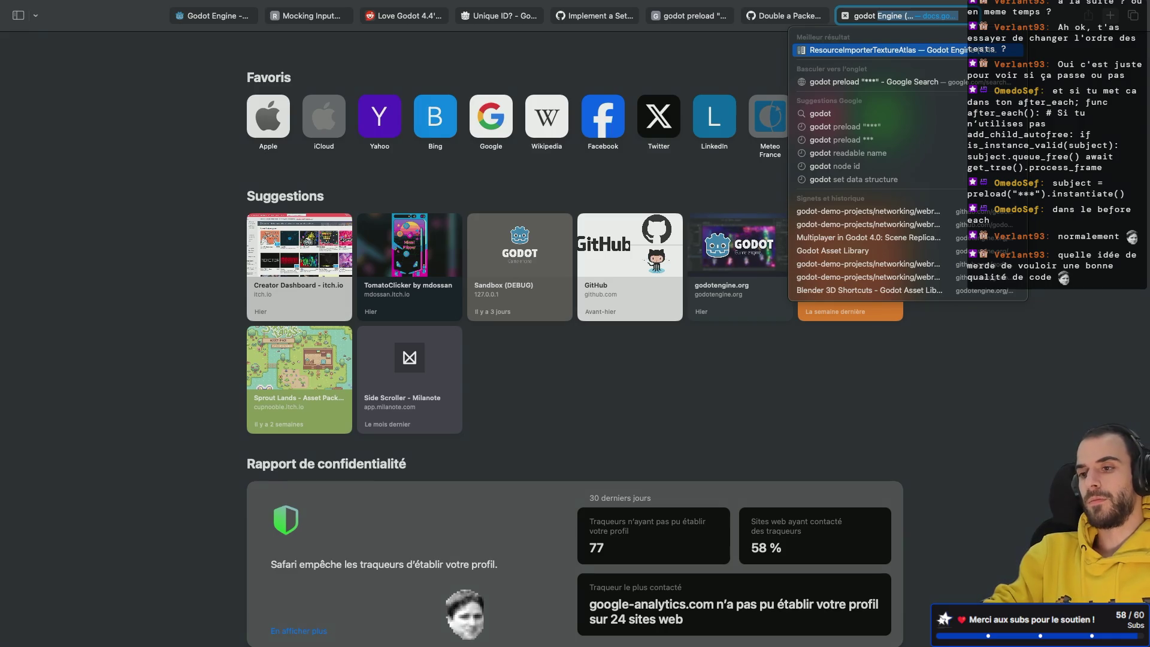
type(" diff load pre")
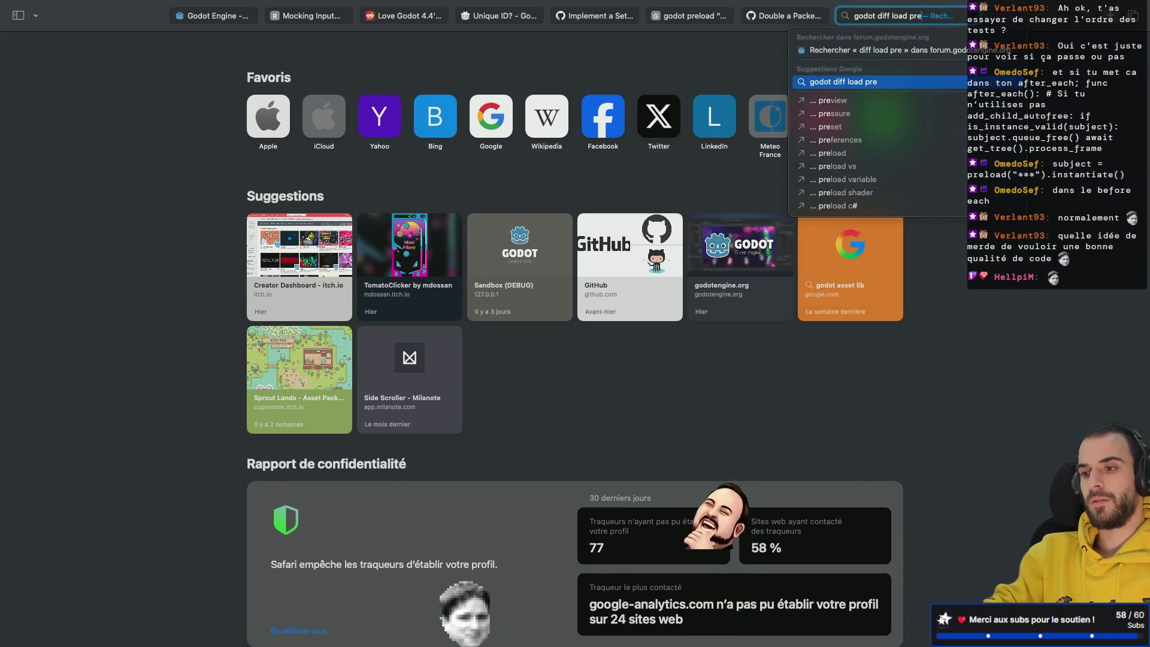
type("load")
key("Return")
scroll(411, 254, "down", 5)
scroll(412, 254, "down", 2)
left_click(384, 309)
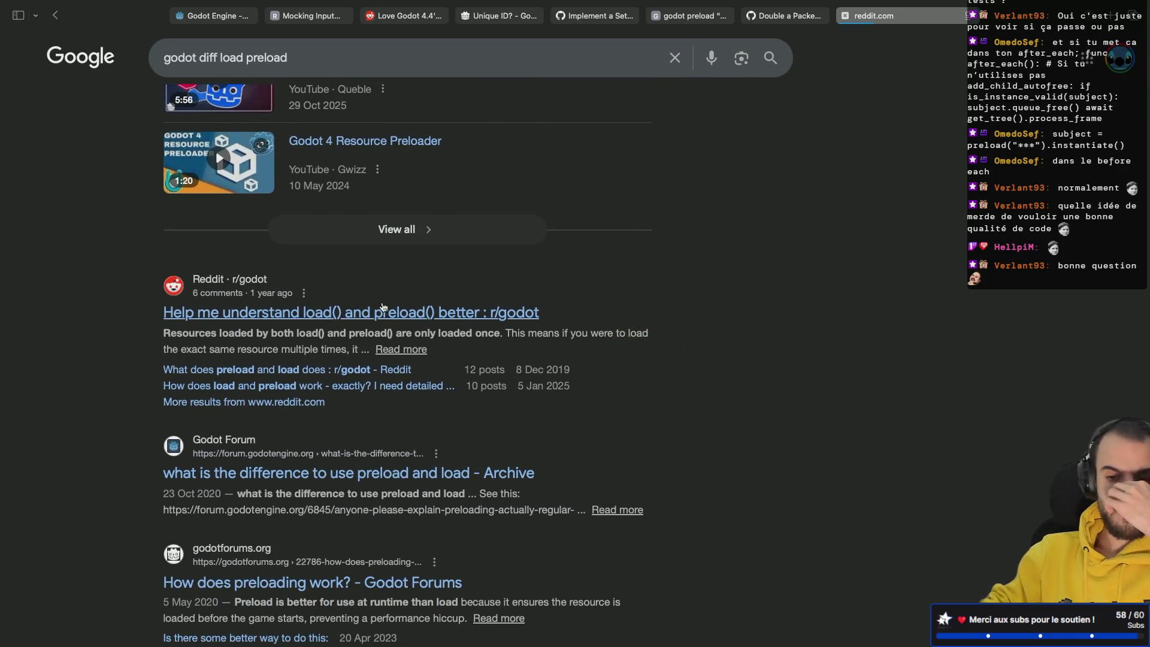
Read the r/godot thread on load() versus preload(), then go back.
scroll(383, 308, "down", 1)
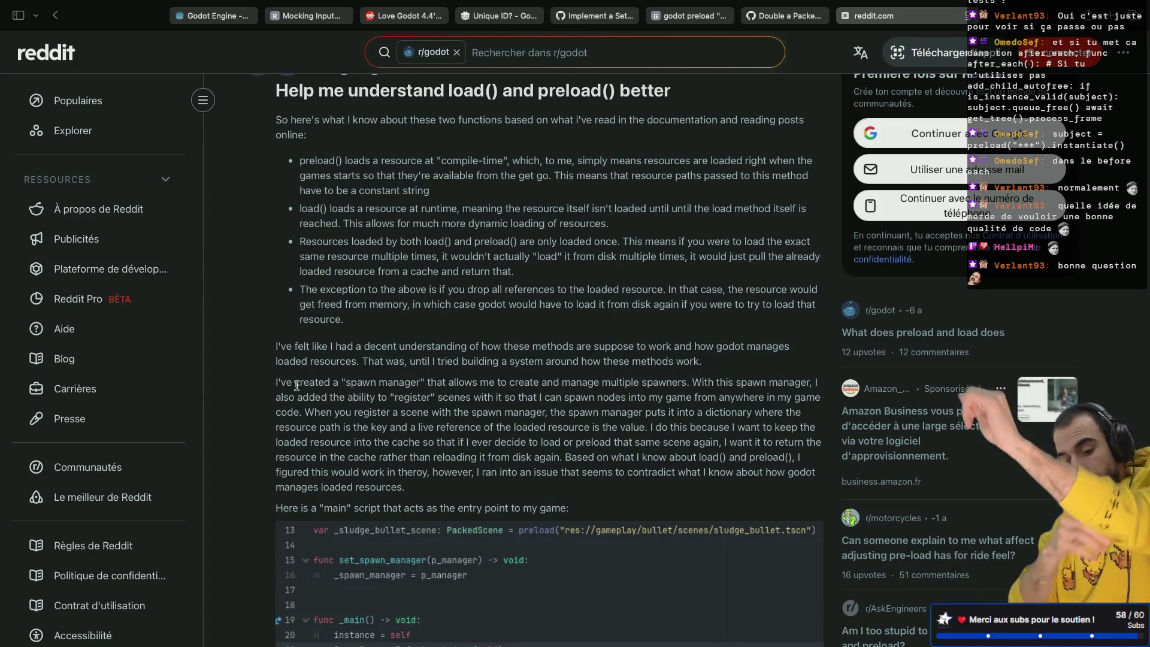
scroll(297, 386, "down", 3)
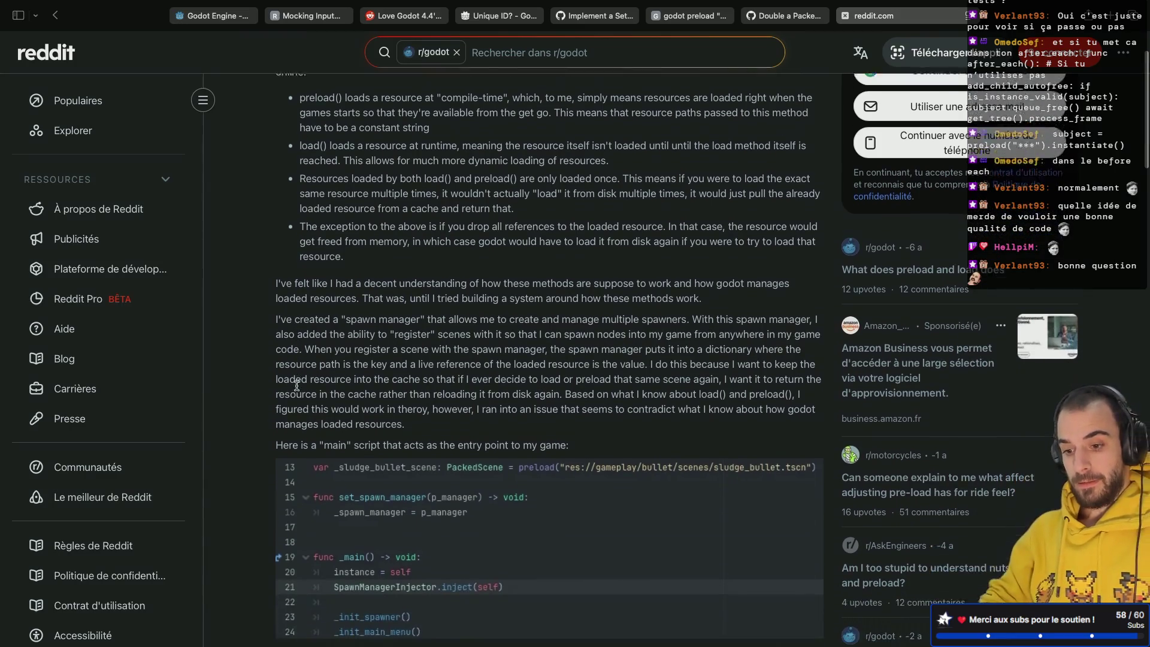
scroll(296, 386, "up", 2)
scroll(296, 386, "up", 1)
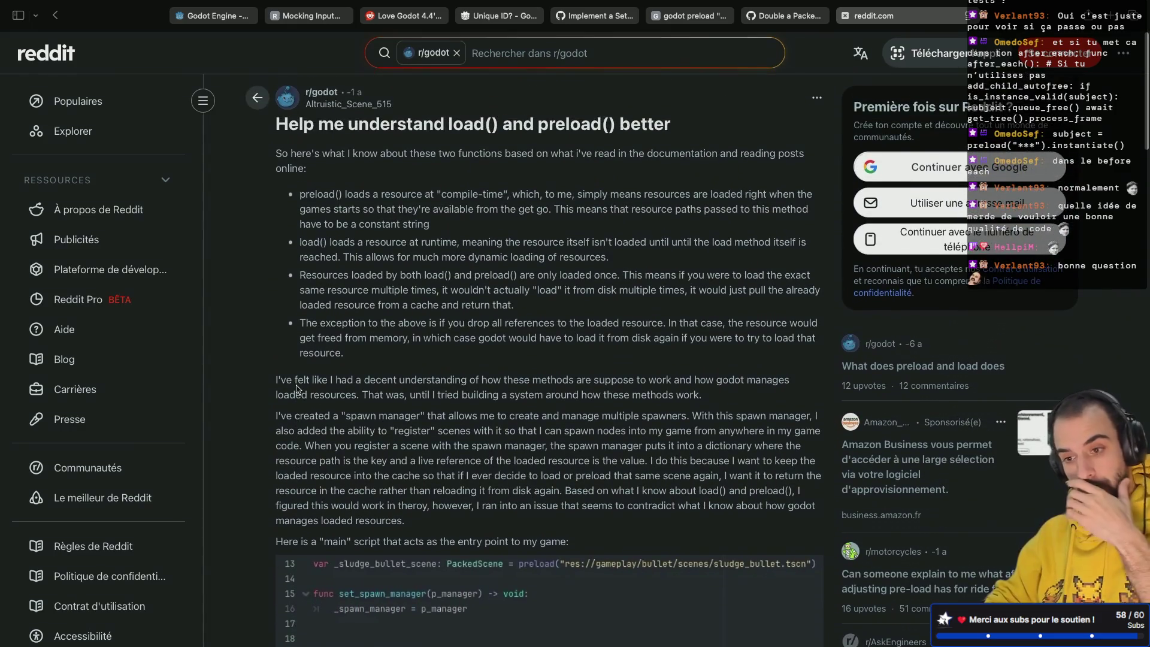
scroll(296, 388, "down", 10)
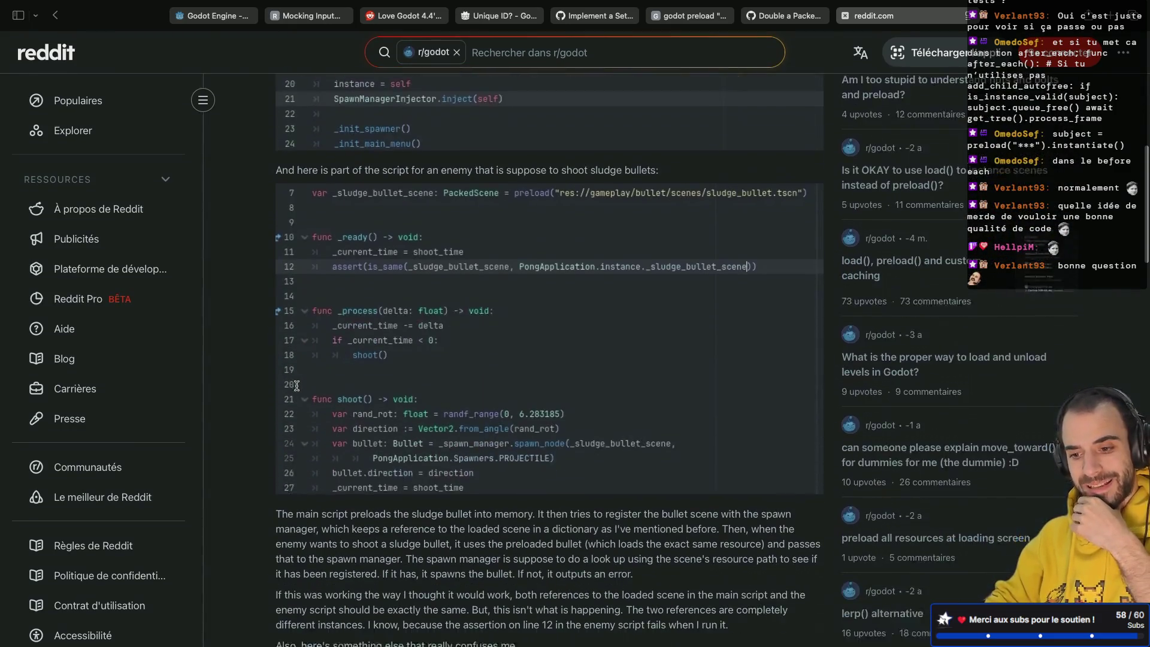
scroll(297, 386, "down", 15)
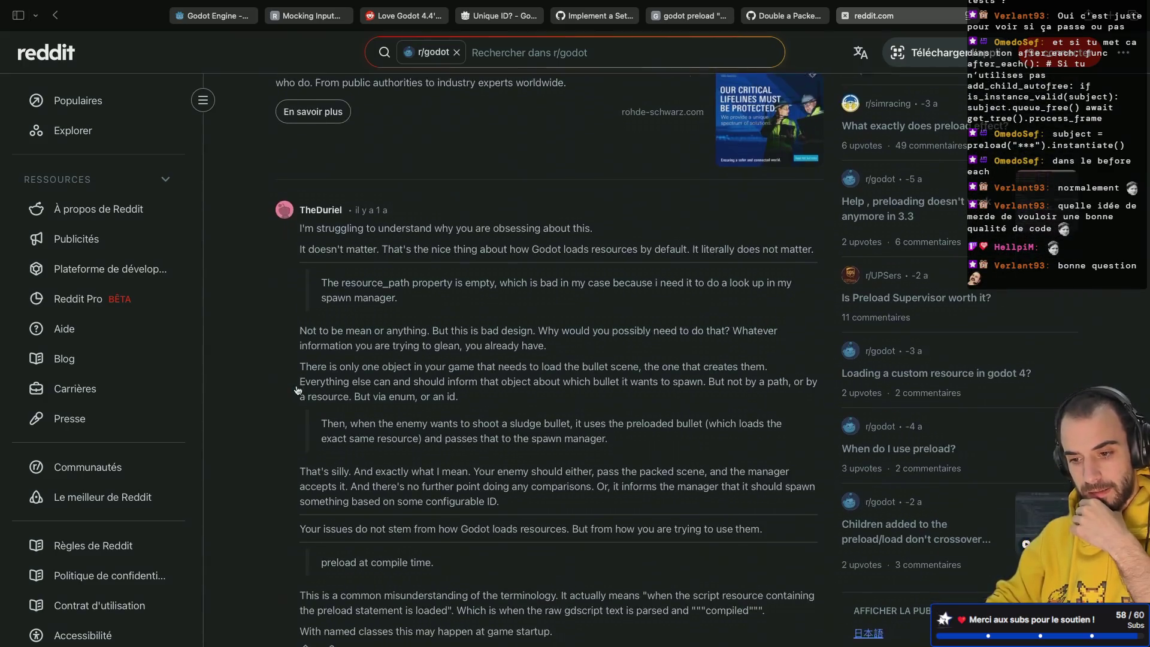
scroll(297, 389, "down", 1)
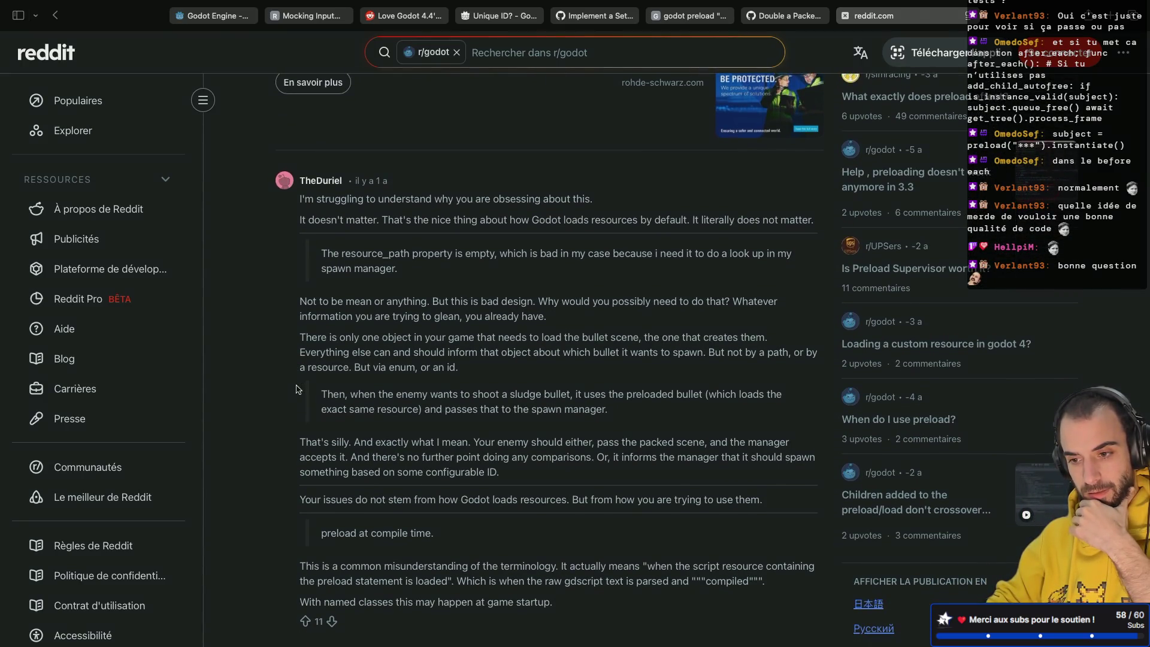
key("super+bracketleft")
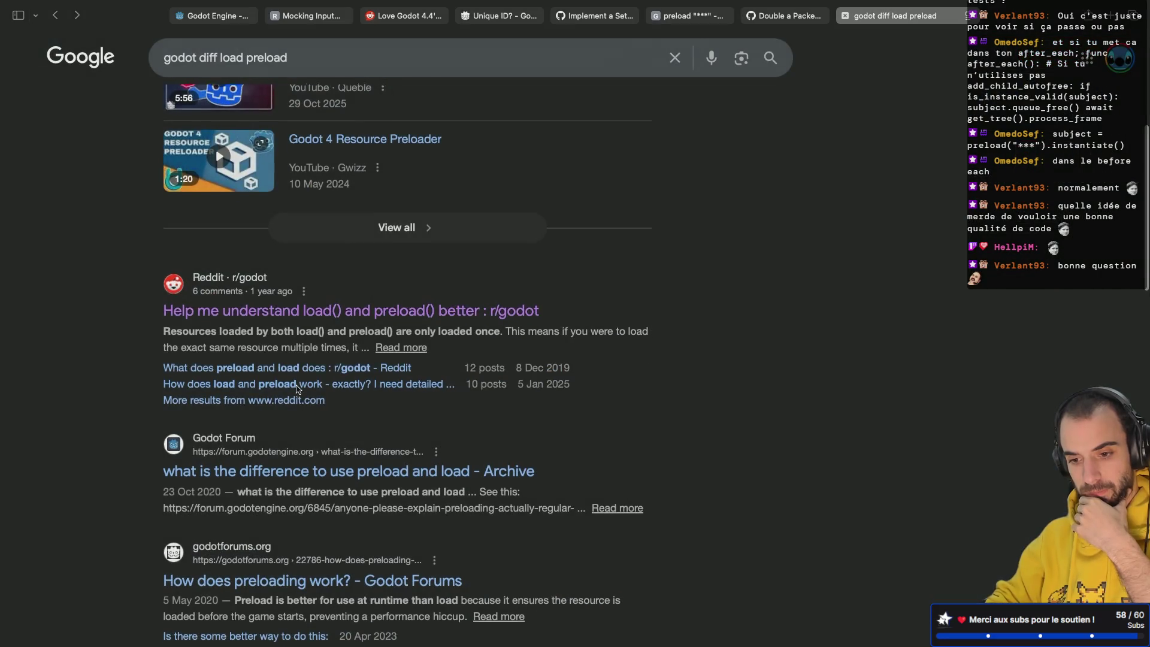
Open the Godot Forum preload-versus-load topic and follow its link to the 2016 preloading thread.
scroll(297, 390, "down", 1)
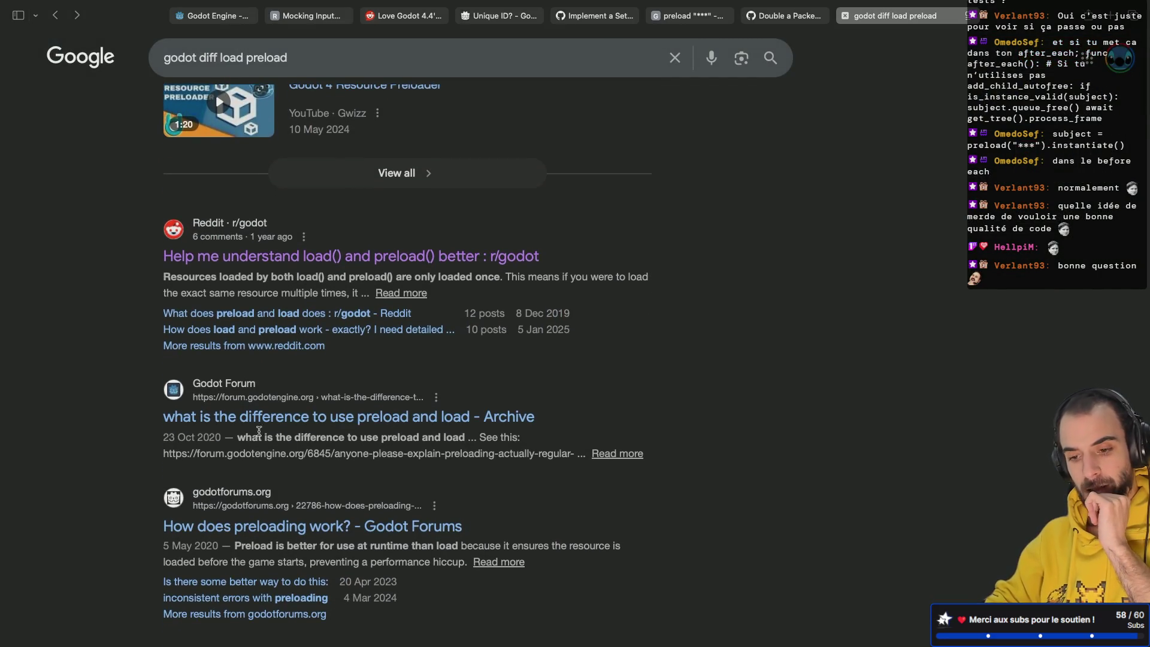
left_click(230, 419)
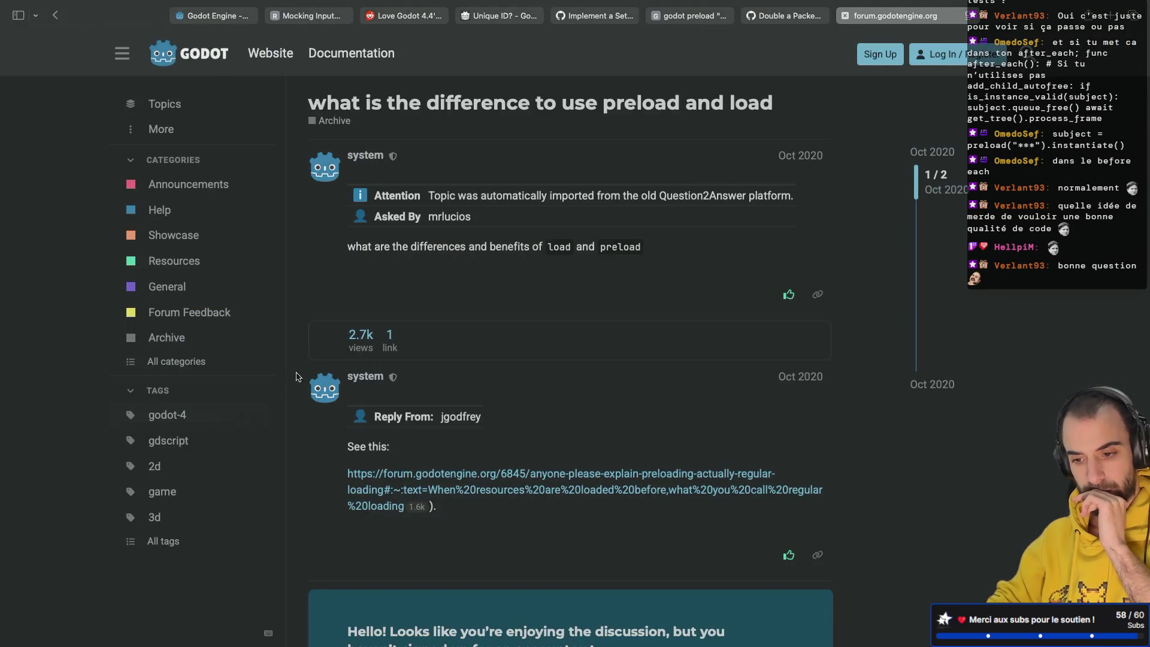
scroll(306, 344, "down", 5)
left_click(497, 265)
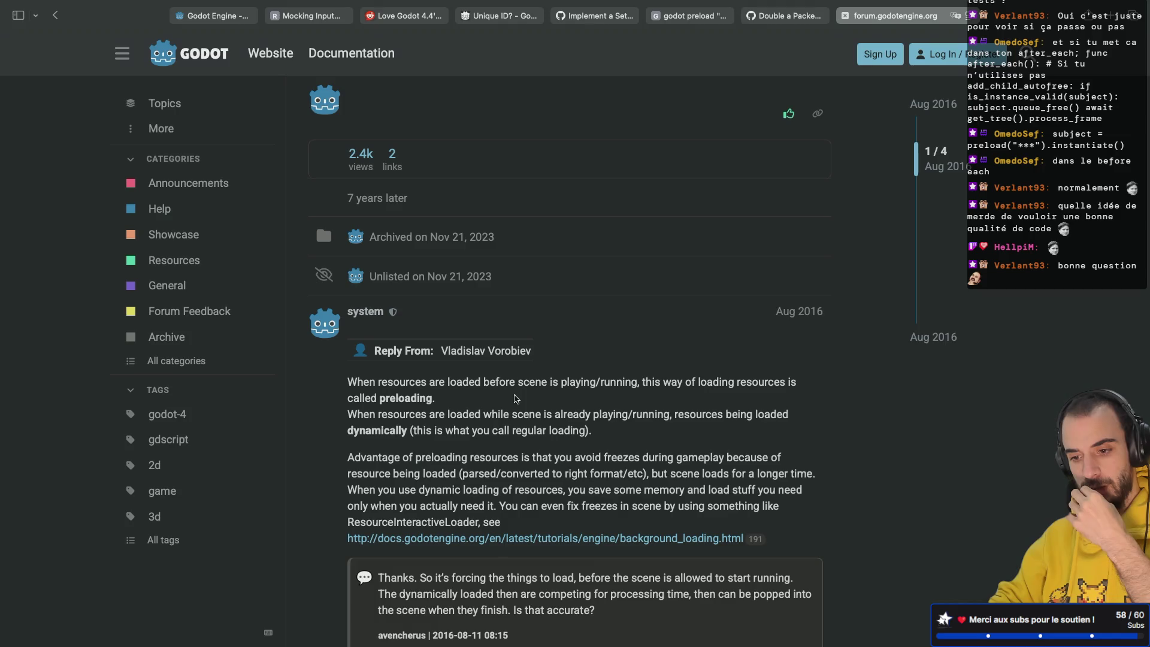
scroll(515, 399, "down", 3)
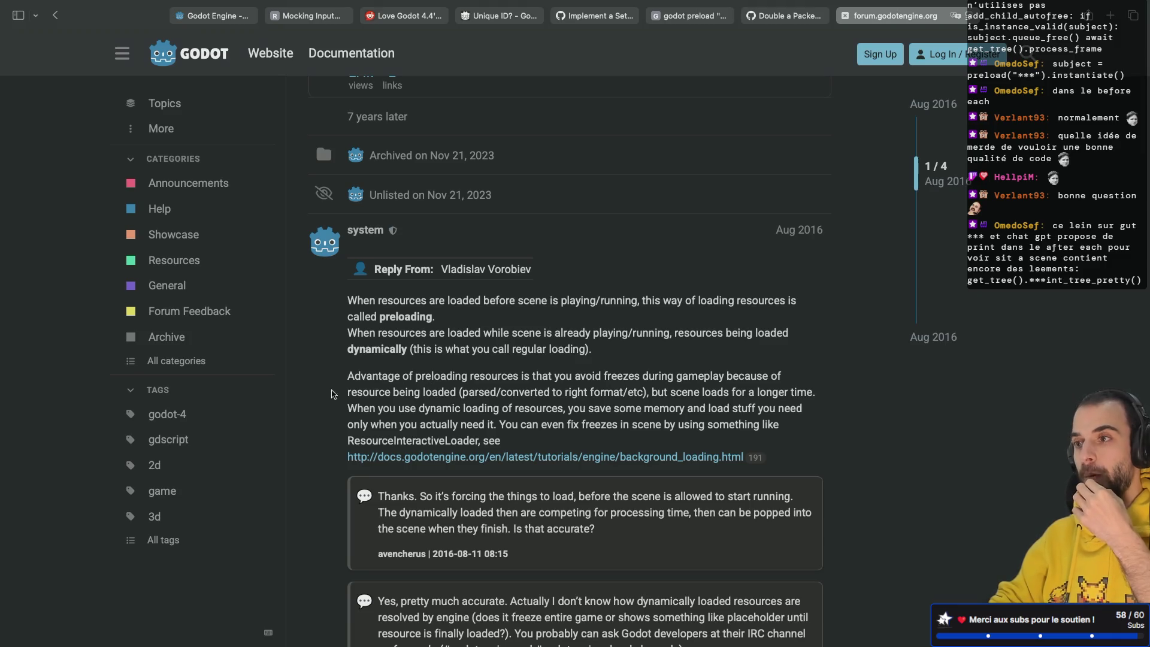
Rerun the GUT tests, view the live remote tree with Player, RoomA, RoomB and Item, then stop.
key("ctrl+Left")
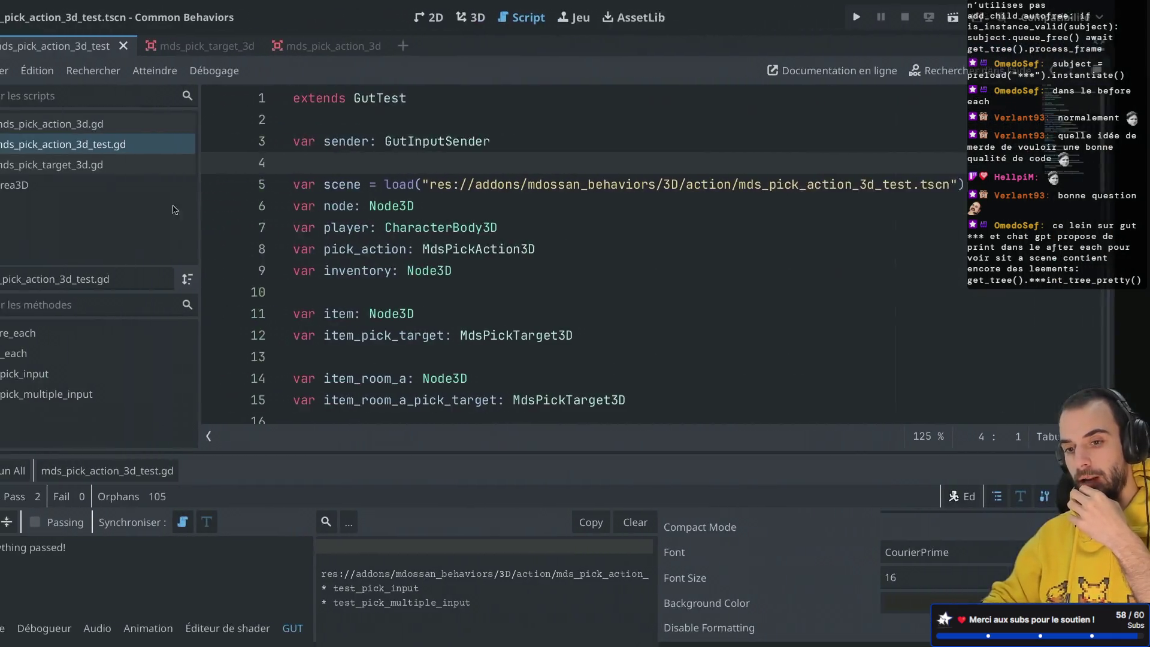
left_click(987, 18)
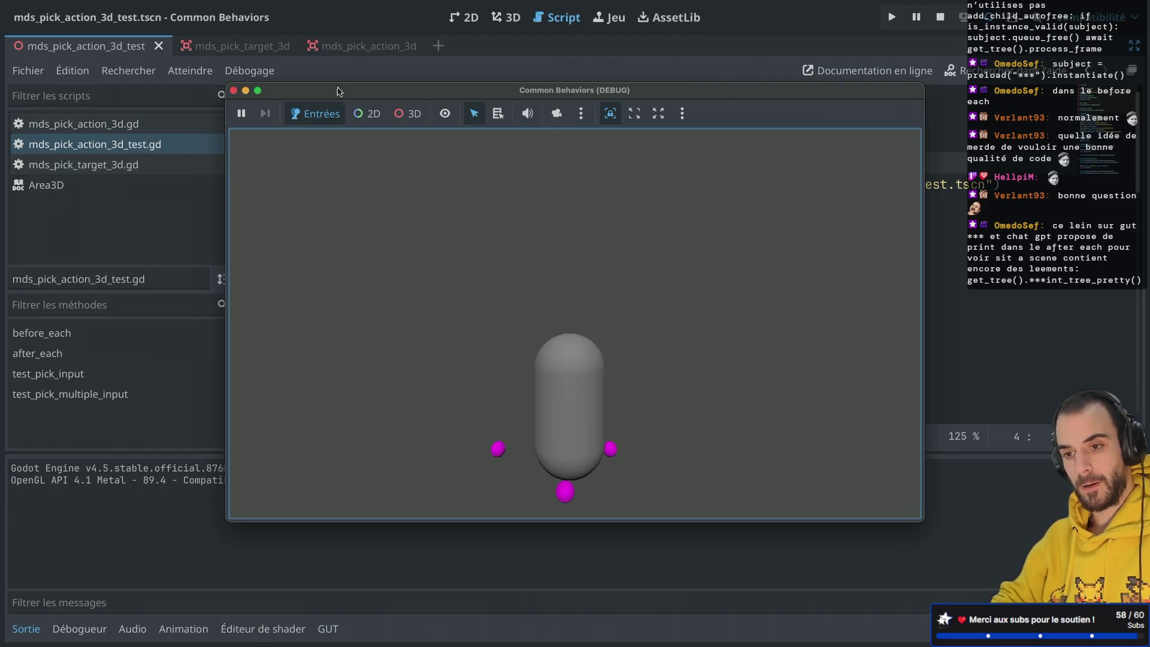
left_click(412, 70)
key("ctrl+shift+F11")
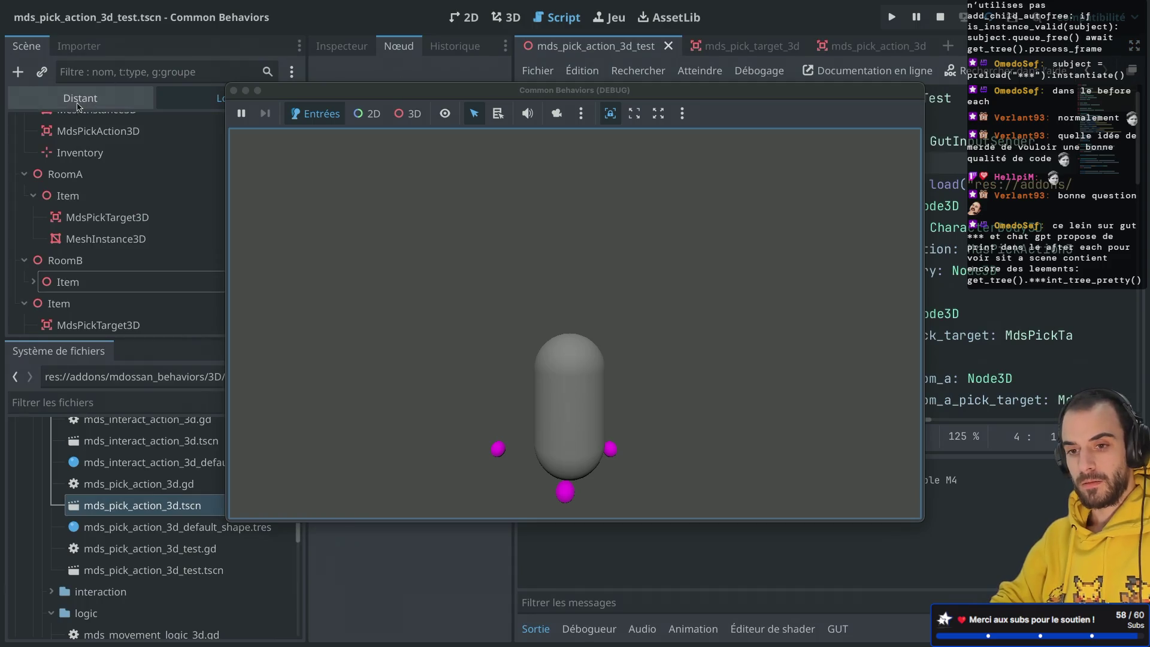
left_click(102, 96)
scroll(96, 220, "down", 2)
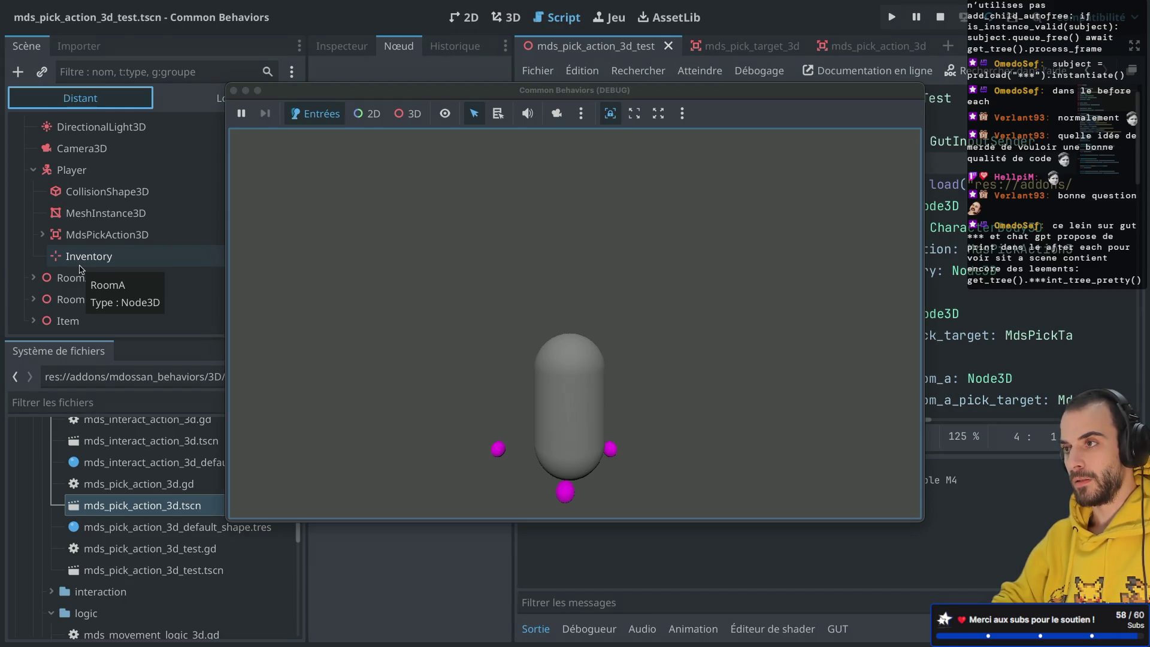
left_click(234, 90)
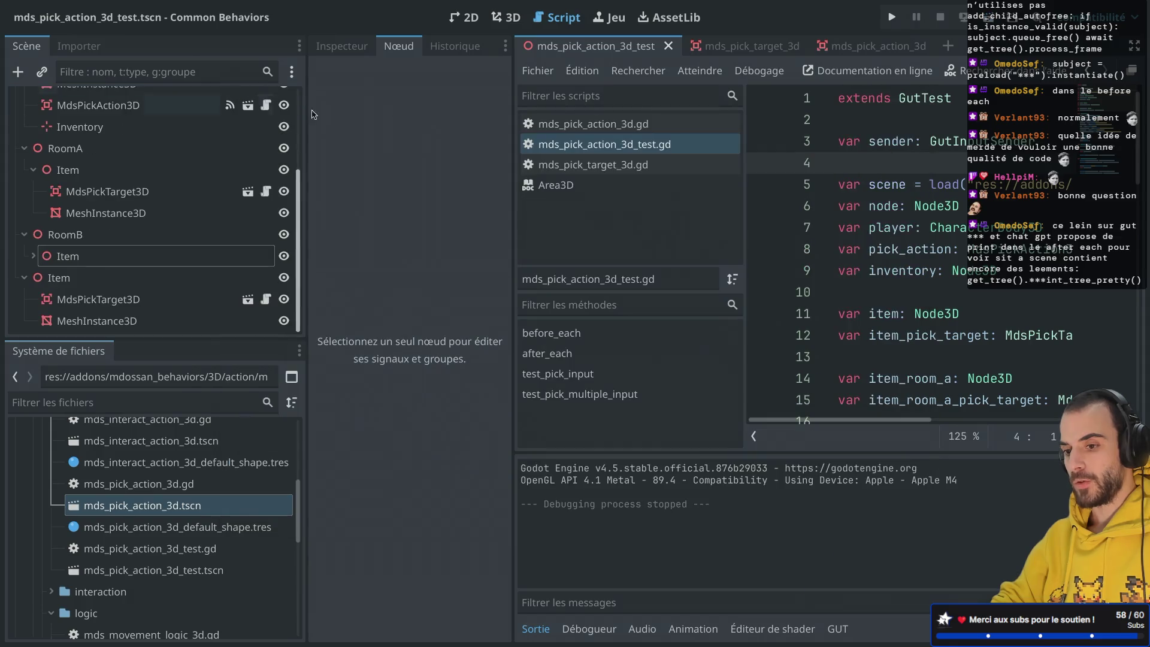
Scroll through mds_pick_action_3d_test.gd's setup, teardown and pick tests, then Run All in GUT.
key("ctrl+shift+F11")
scroll(592, 292, "down", 2)
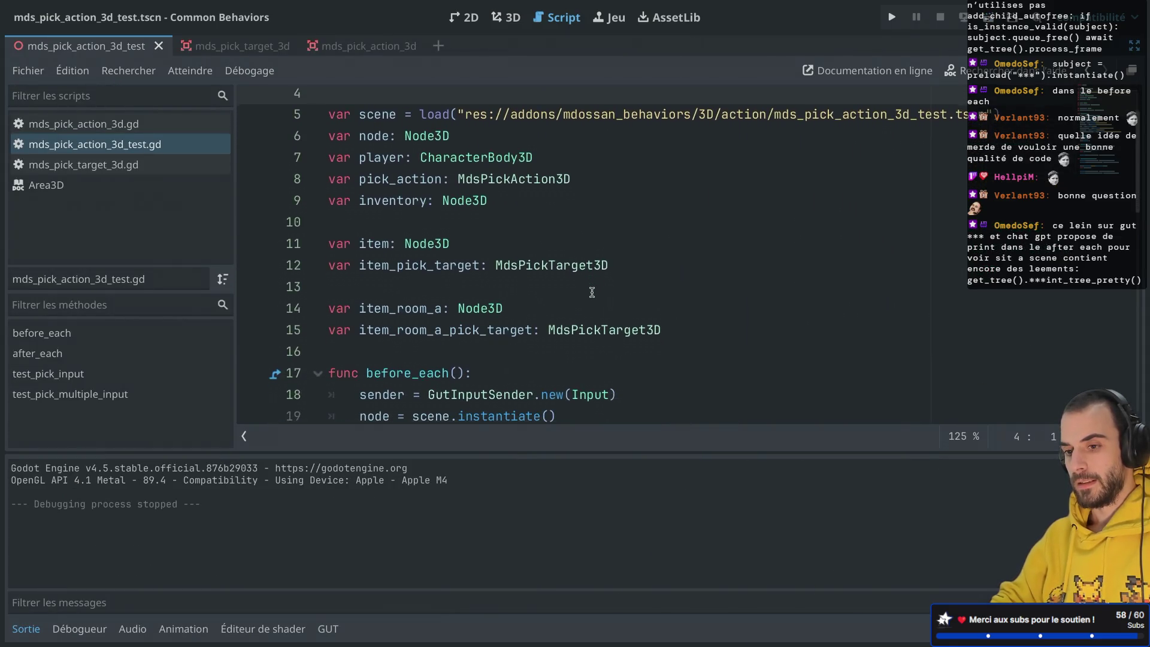
scroll(592, 291, "up", 2)
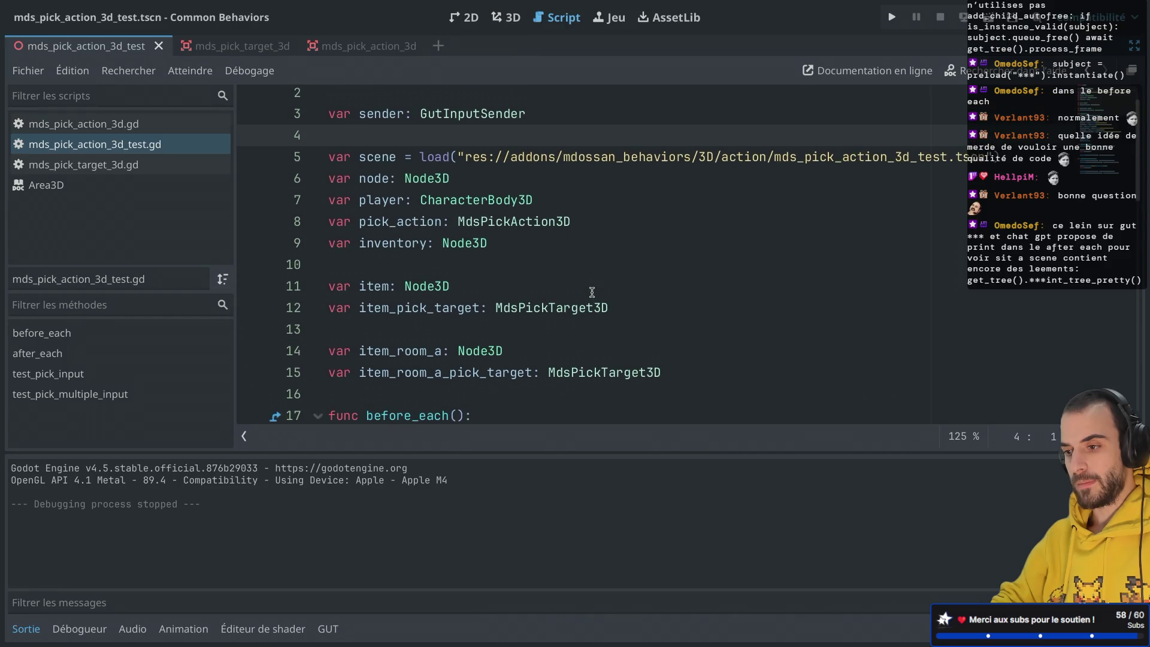
scroll(592, 292, "down", 2)
scroll(592, 292, "up", 2)
scroll(592, 291, "up", 1)
scroll(592, 292, "down", 10)
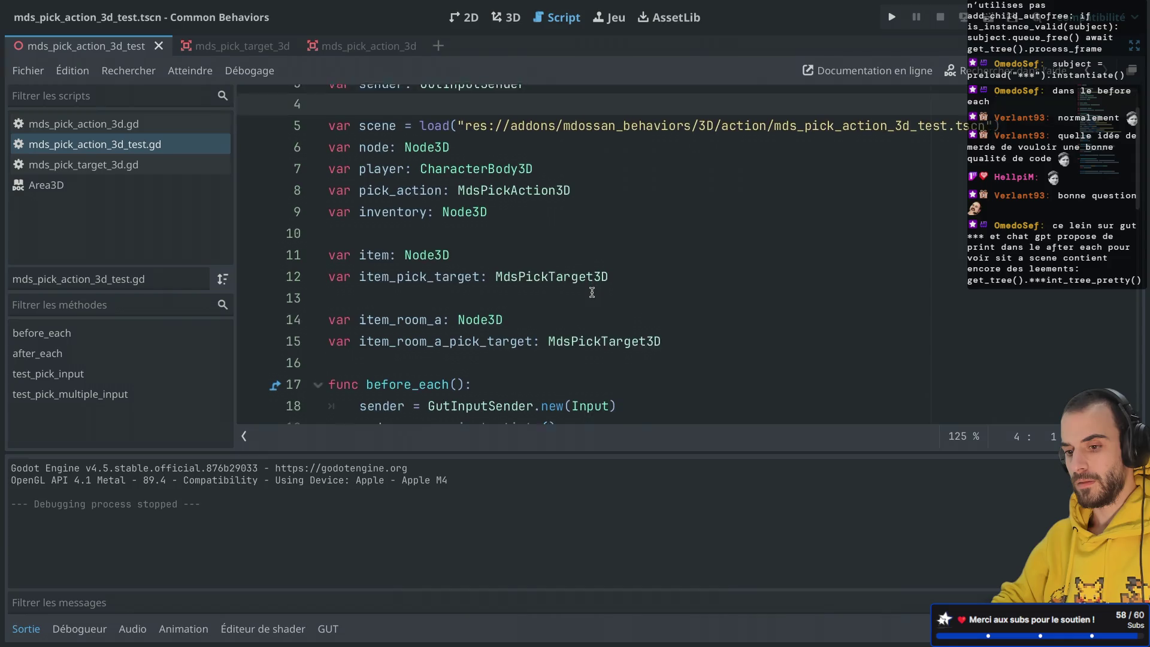
scroll(592, 291, "down", 2)
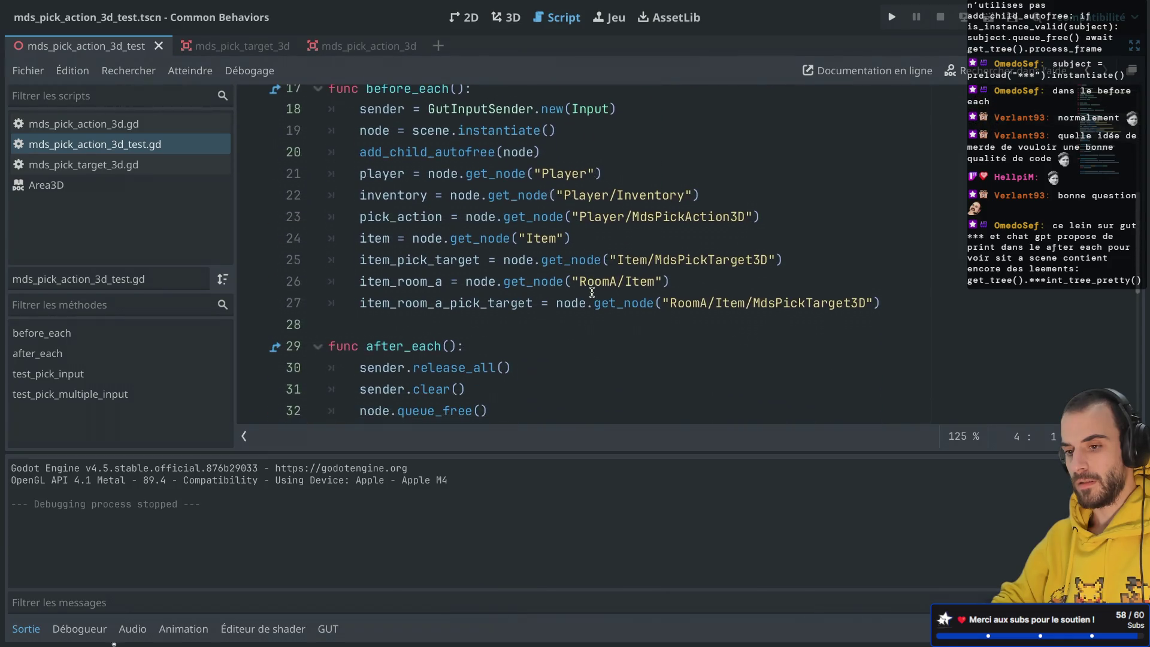
scroll(591, 292, "up", 4)
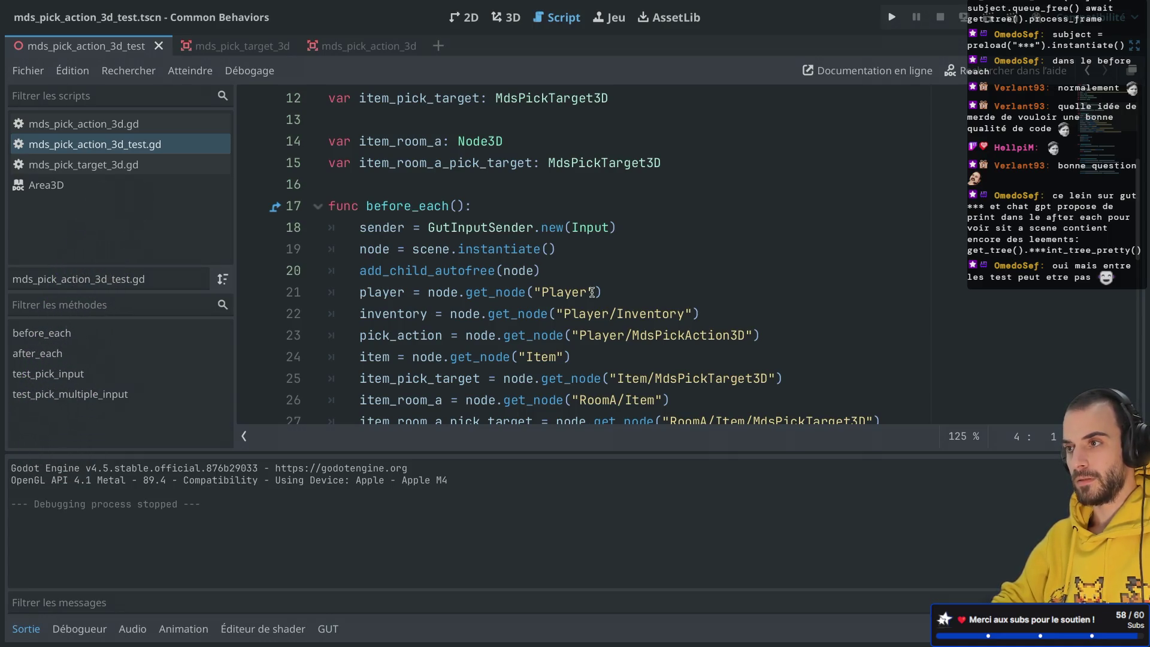
scroll(593, 269, "down", 10)
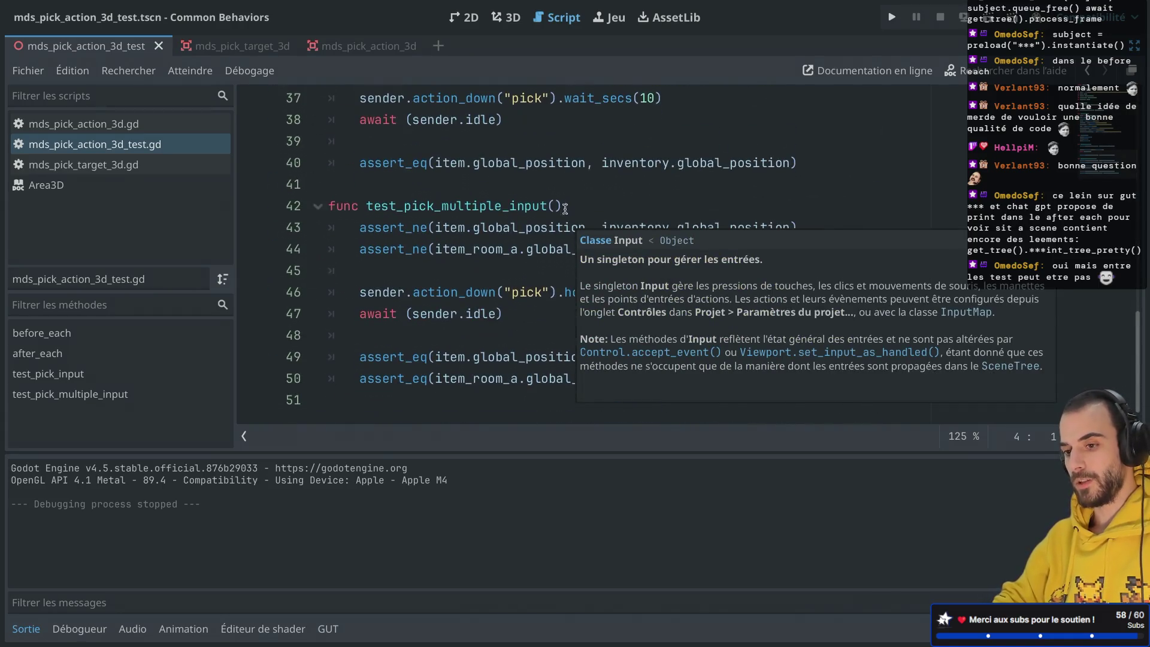
scroll(616, 203, "up", 2)
scroll(615, 203, "up", 2)
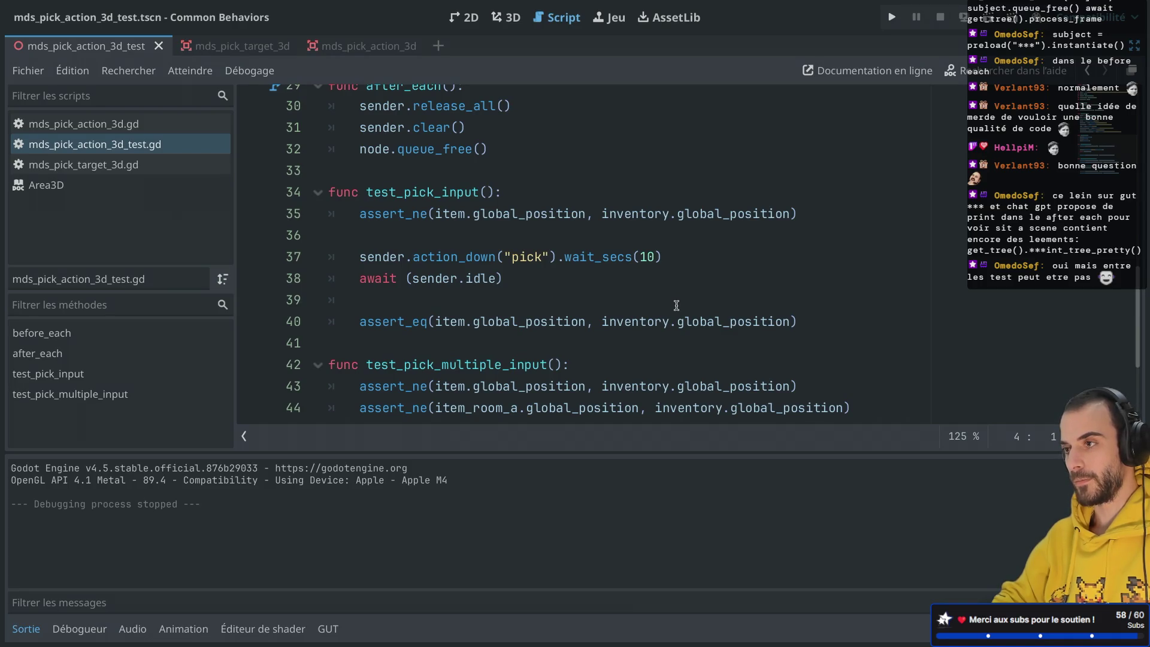
left_click(989, 18)
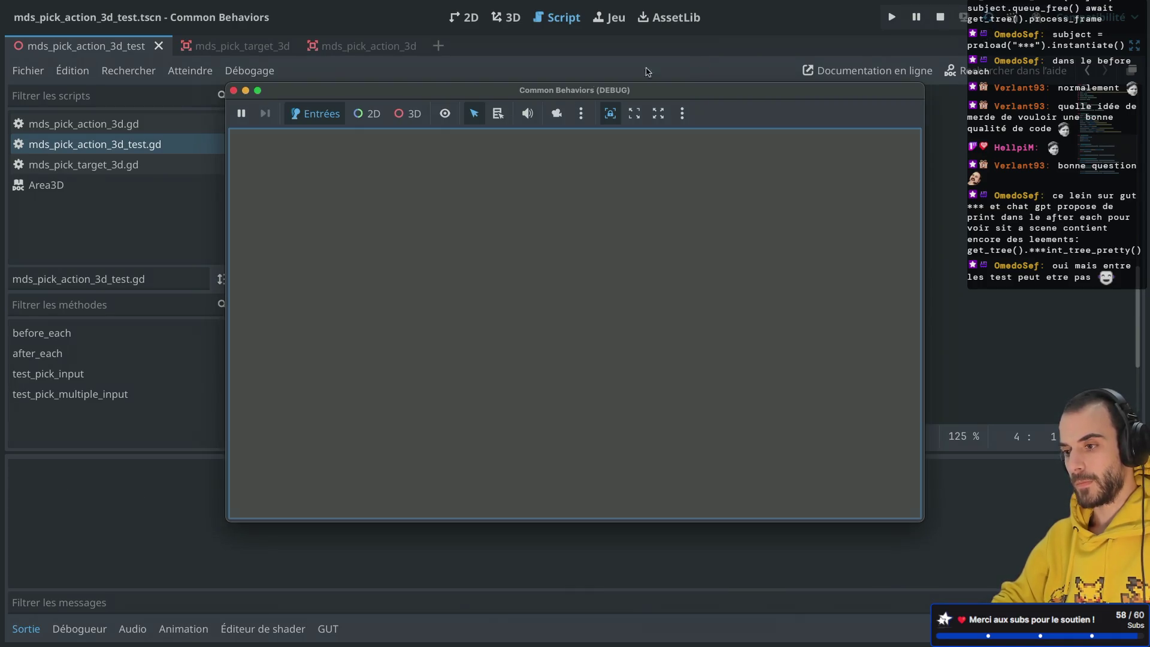
Close the blank game window, run the pick action test script, and show the remote scene tree.
left_click(234, 91)
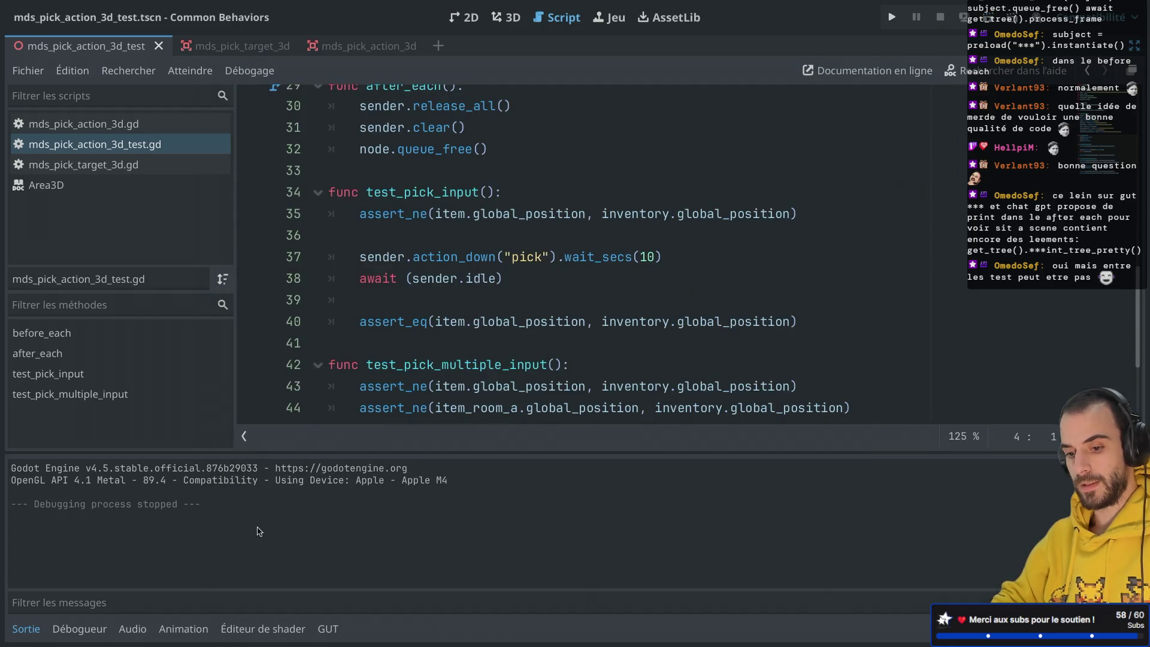
left_click(327, 628)
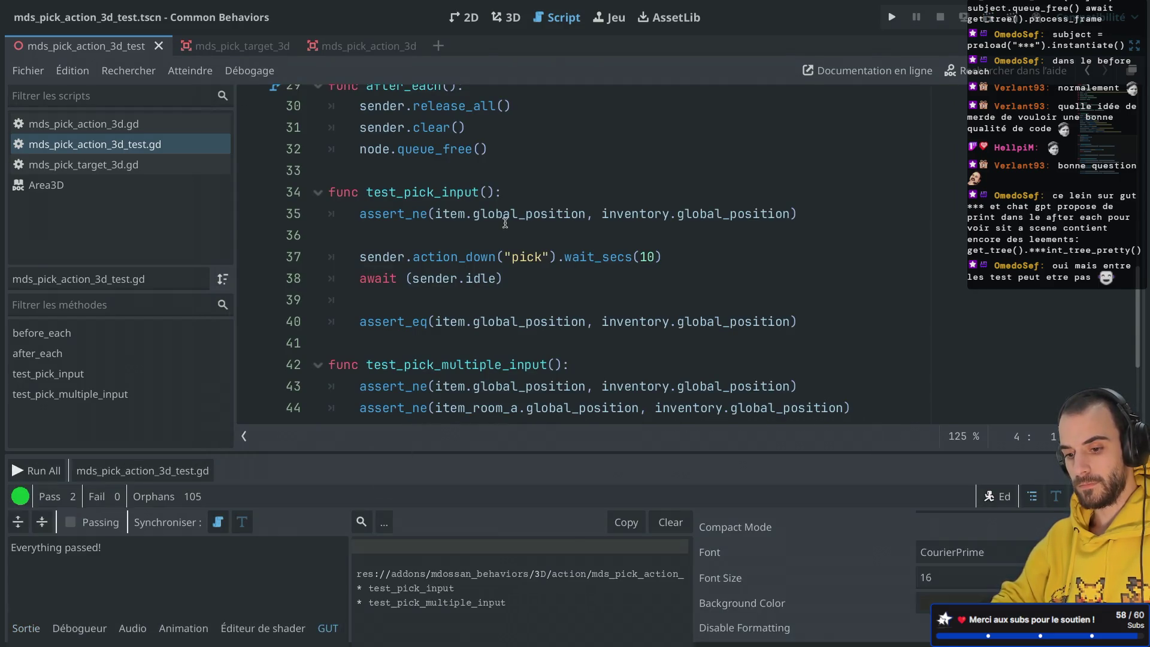
key("ctrl+shift+F11")
left_click(599, 472)
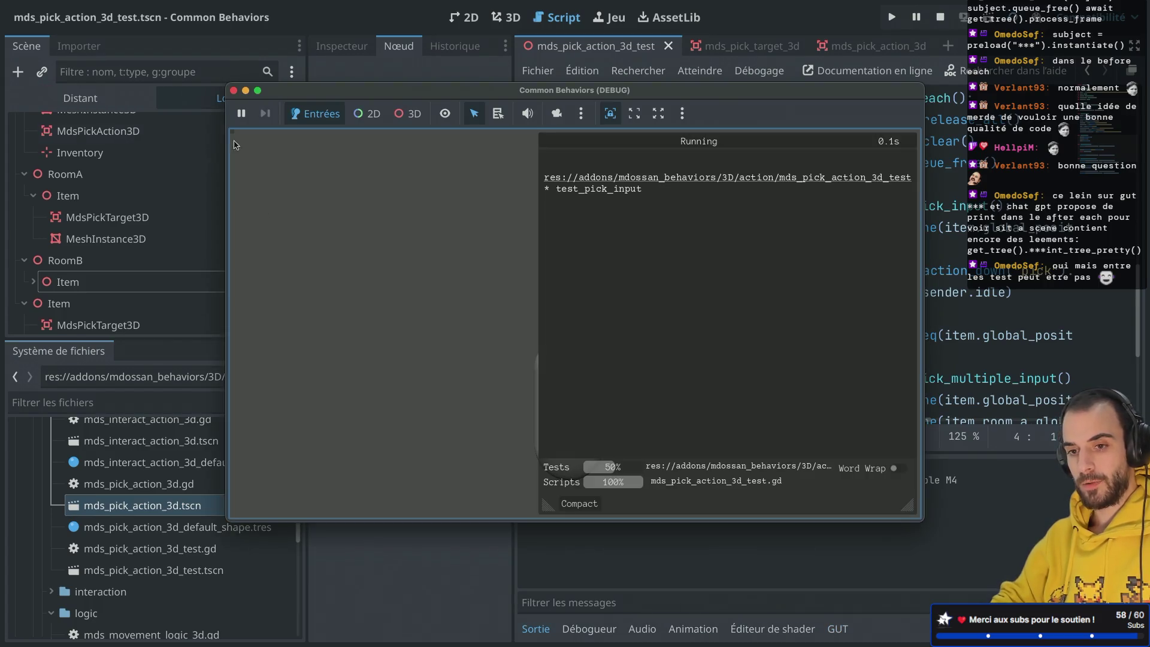
left_click(113, 91)
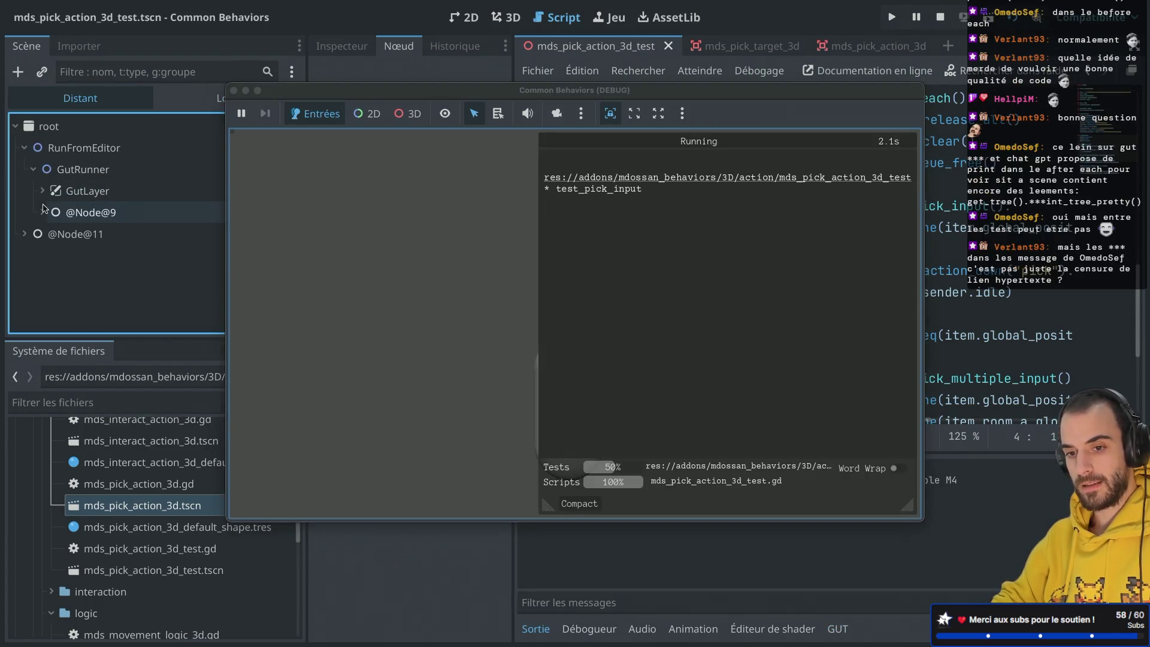
Expand MdsMovementLogic3dTest, Player and Inventory to check the picked items.
left_click(52, 255)
scroll(66, 281, "down", 2)
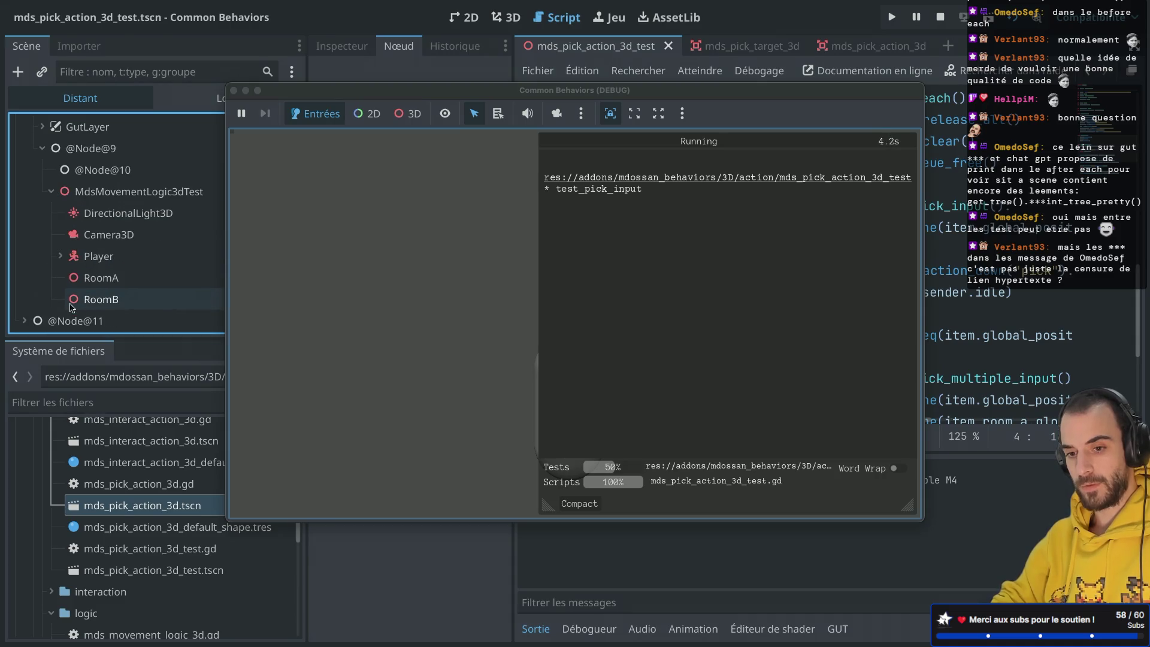
left_click(60, 256)
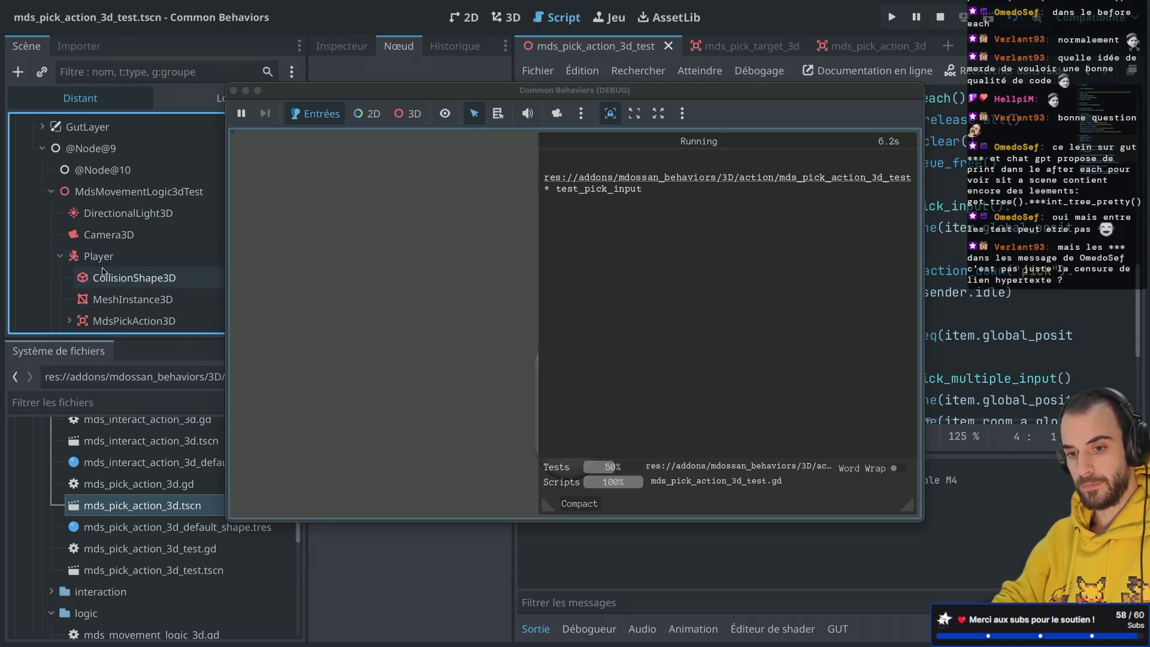
scroll(103, 272, "down", 4)
left_click(69, 258)
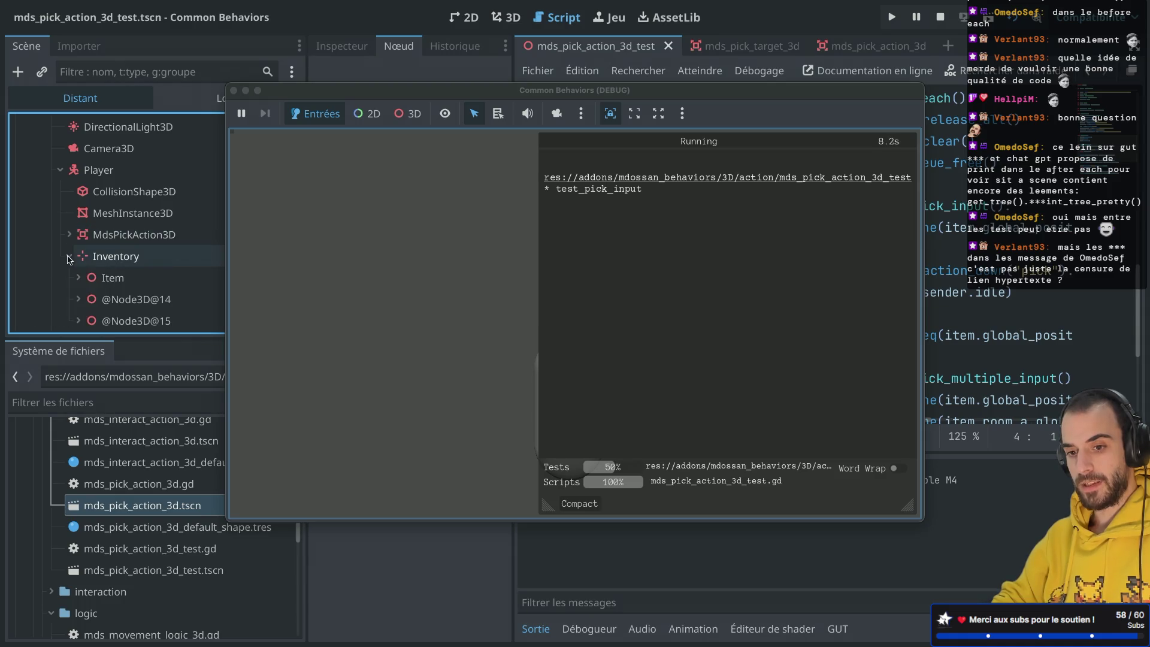
scroll(60, 228, "up", 4)
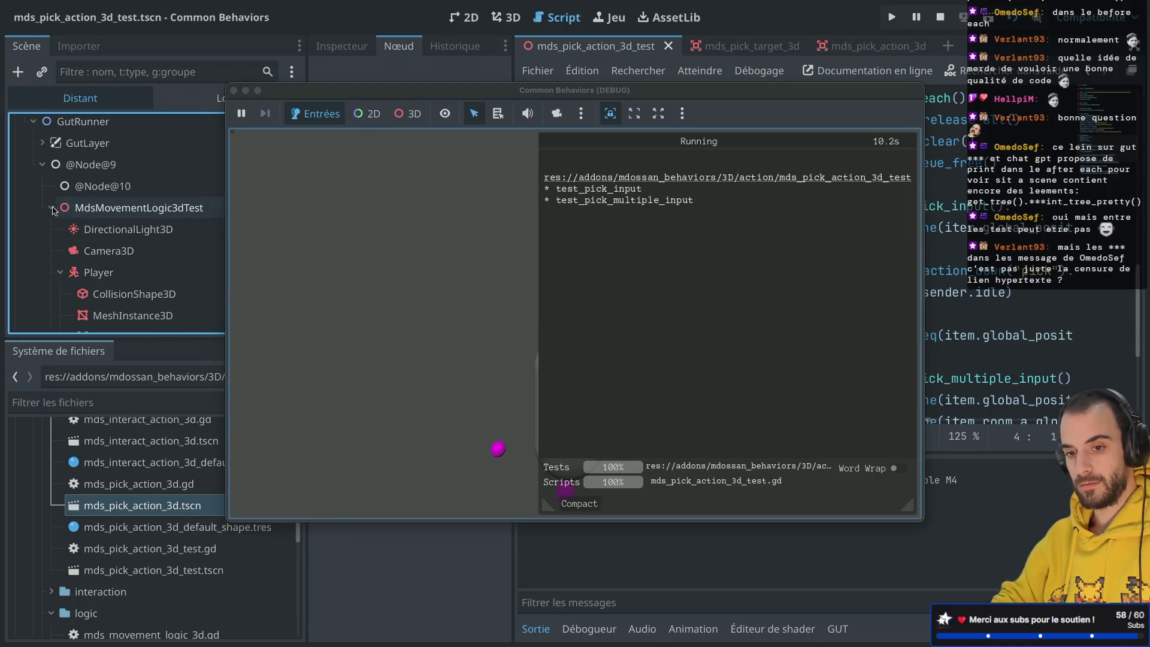
For the second test, expand Item, RoomA and RoomB, then close the game window.
left_click(52, 209)
left_click(60, 257)
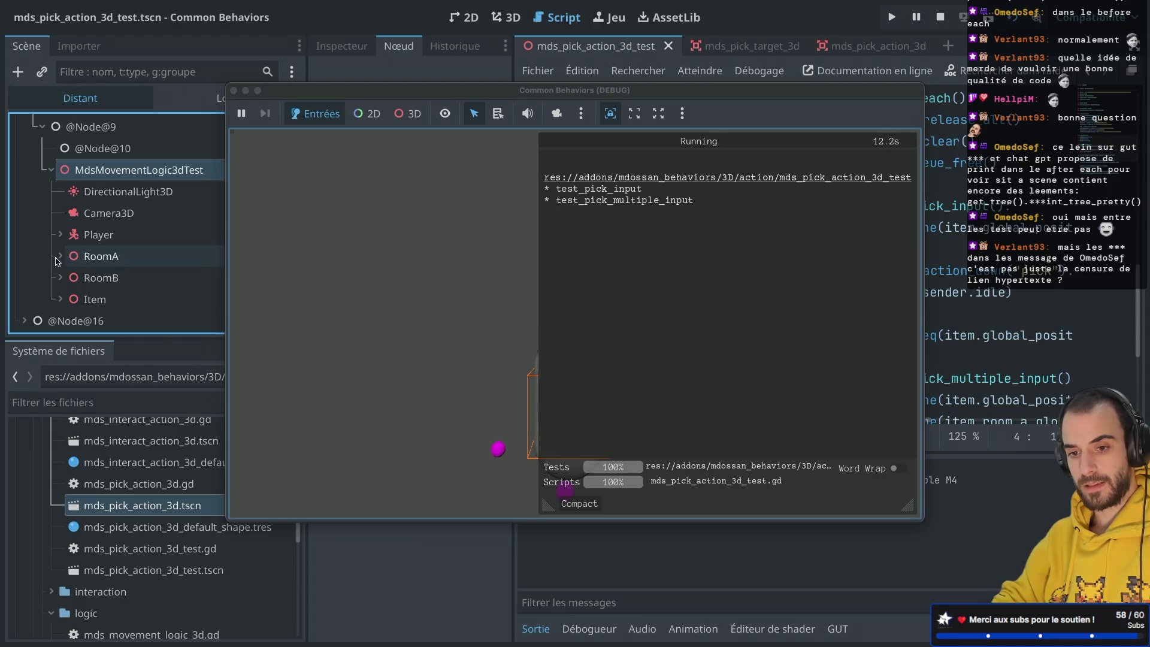
left_click(60, 299)
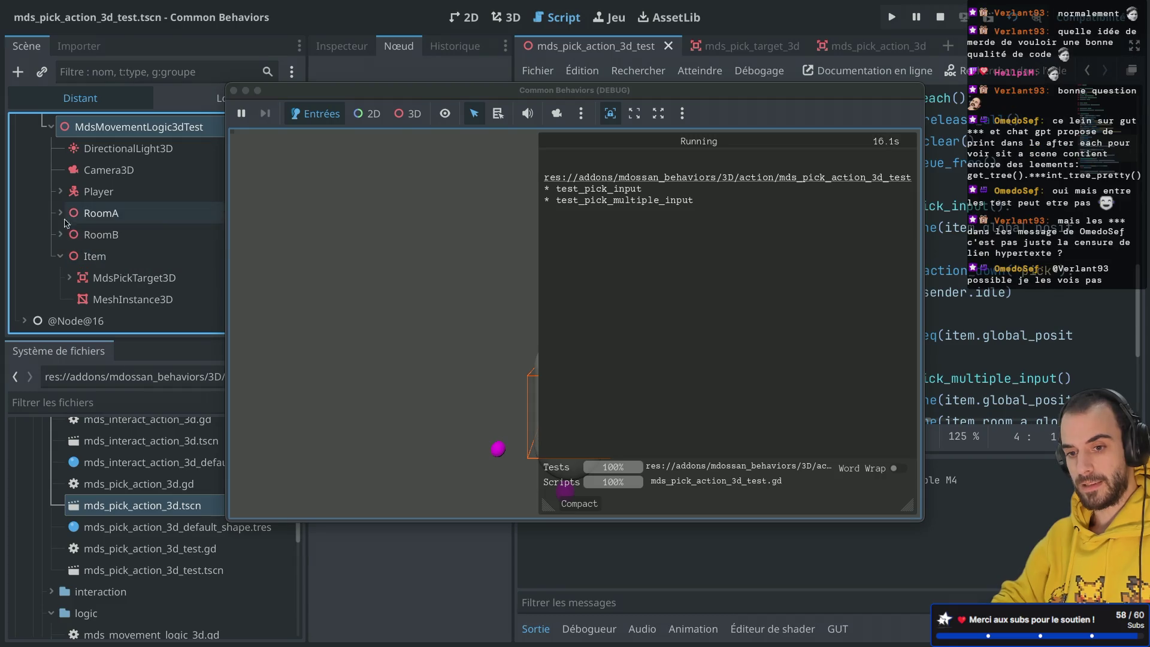
left_click(61, 213)
left_click(56, 256)
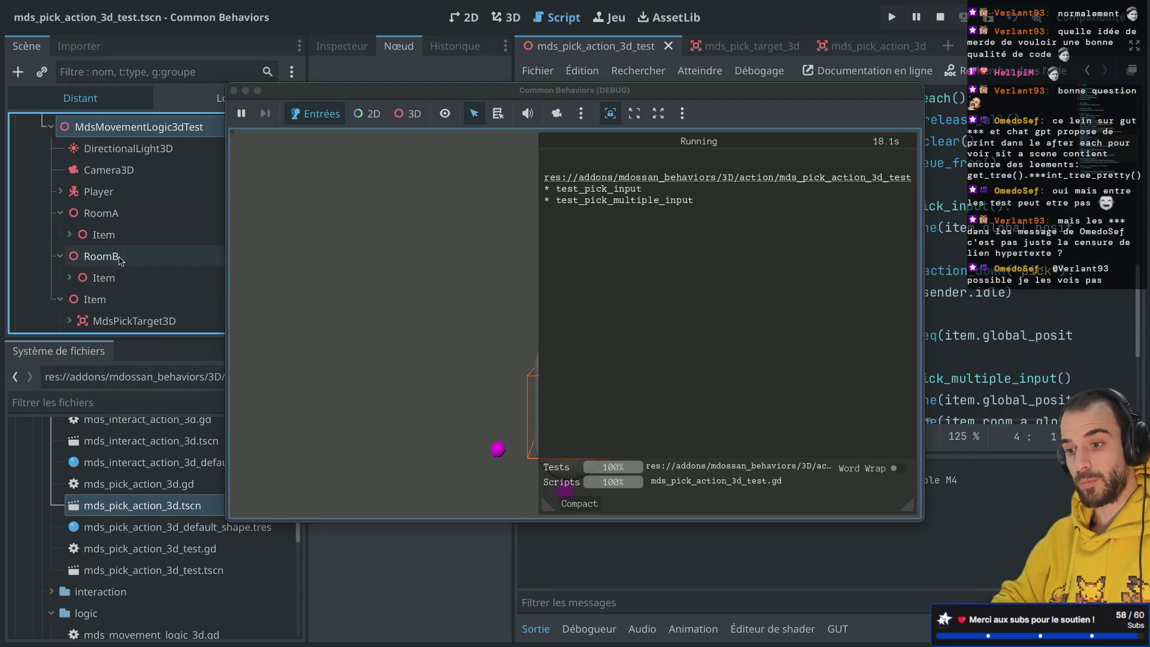
scroll(120, 258, "up", 3)
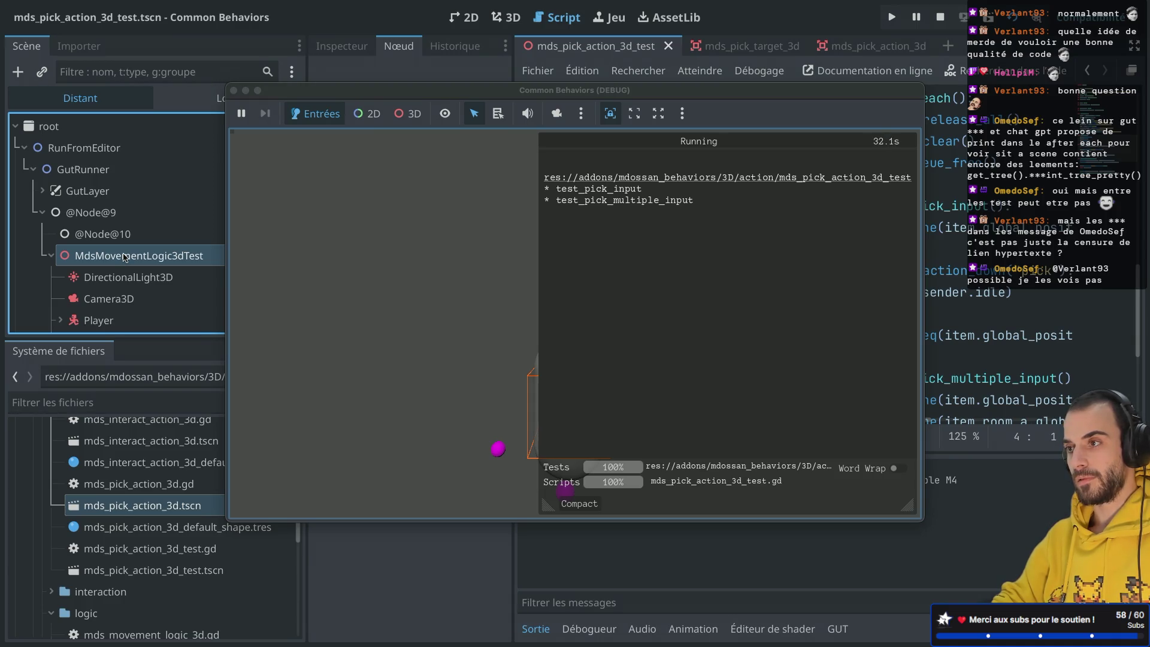
left_click(233, 90)
Scroll through the pick test code and hide the side docks for more script space.
scroll(228, 225, "up", 2)
scroll(228, 225, "down", 2)
scroll(226, 225, "up", 2)
scroll(226, 225, "down", 2)
left_click(976, 271)
key("ctrl+shift+F11")
Show the add_child_autofree documentation, then switch to the browser.
scroll(631, 258, "down", 2)
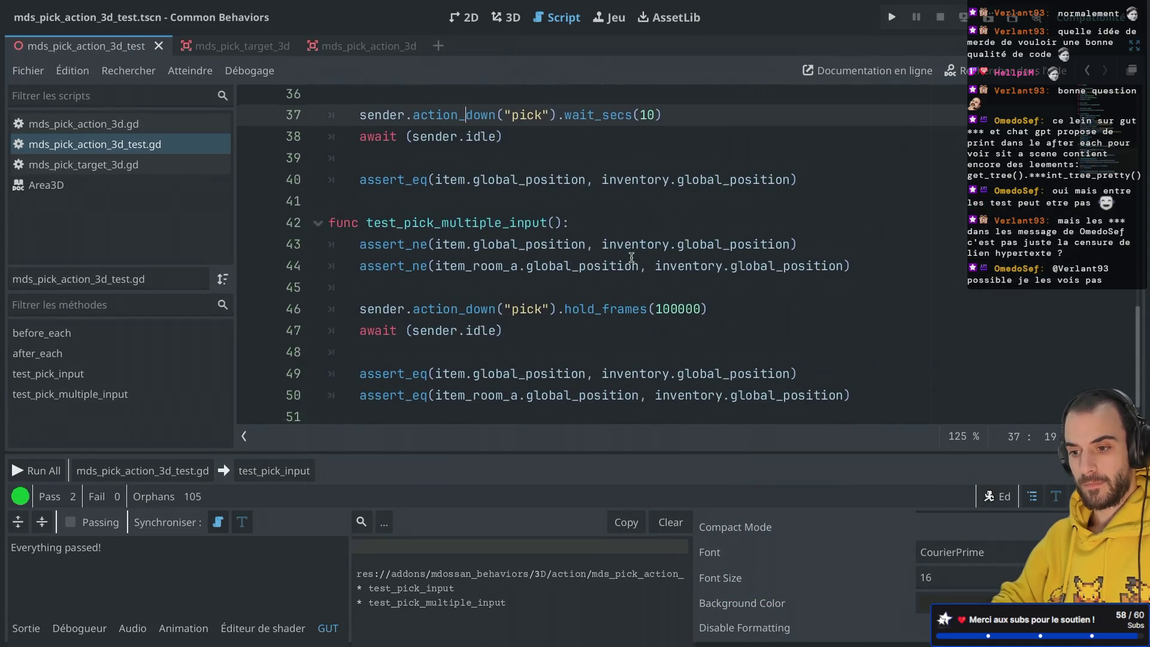
scroll(631, 258, "up", 5)
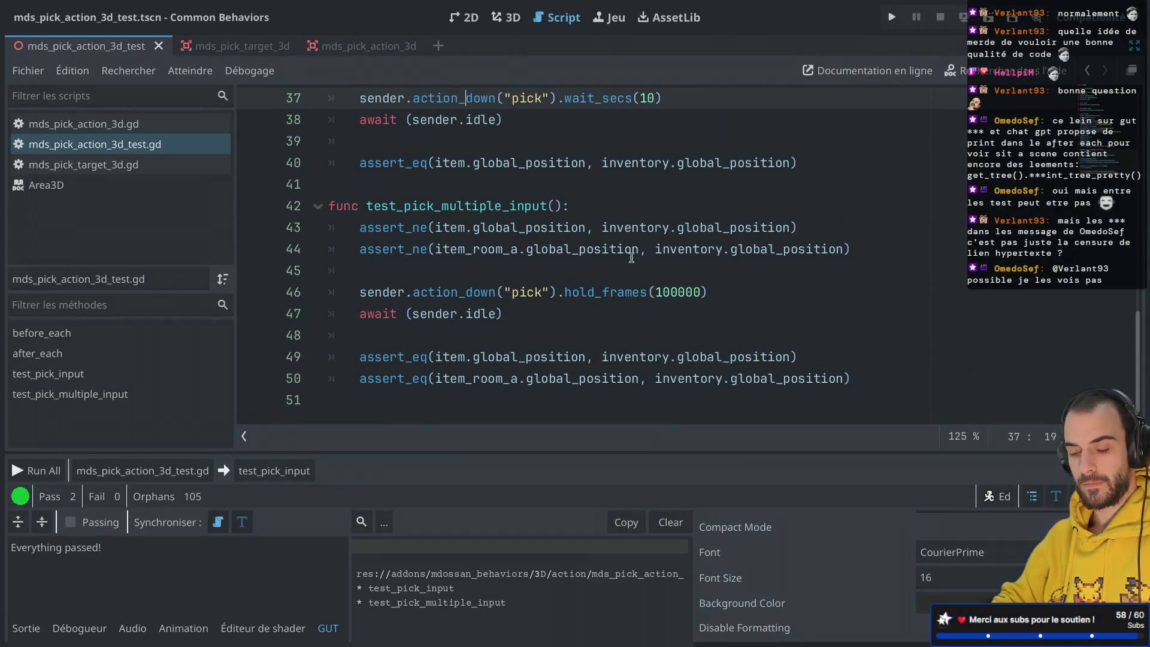
scroll(631, 258, "up", 4)
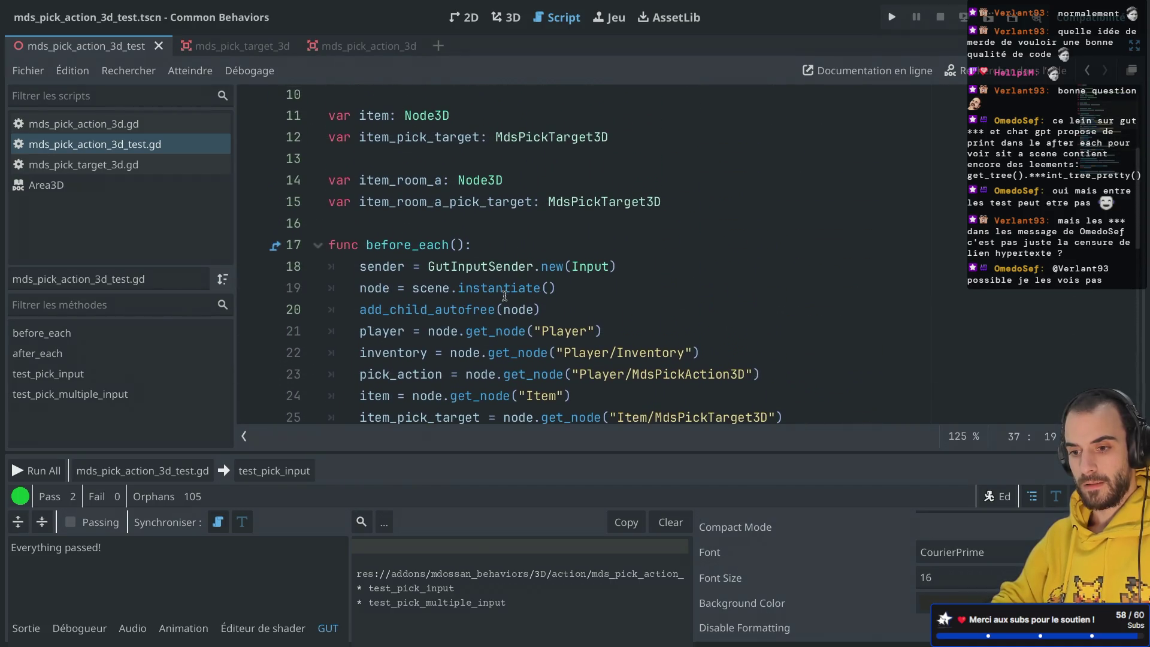
left_click(463, 306)
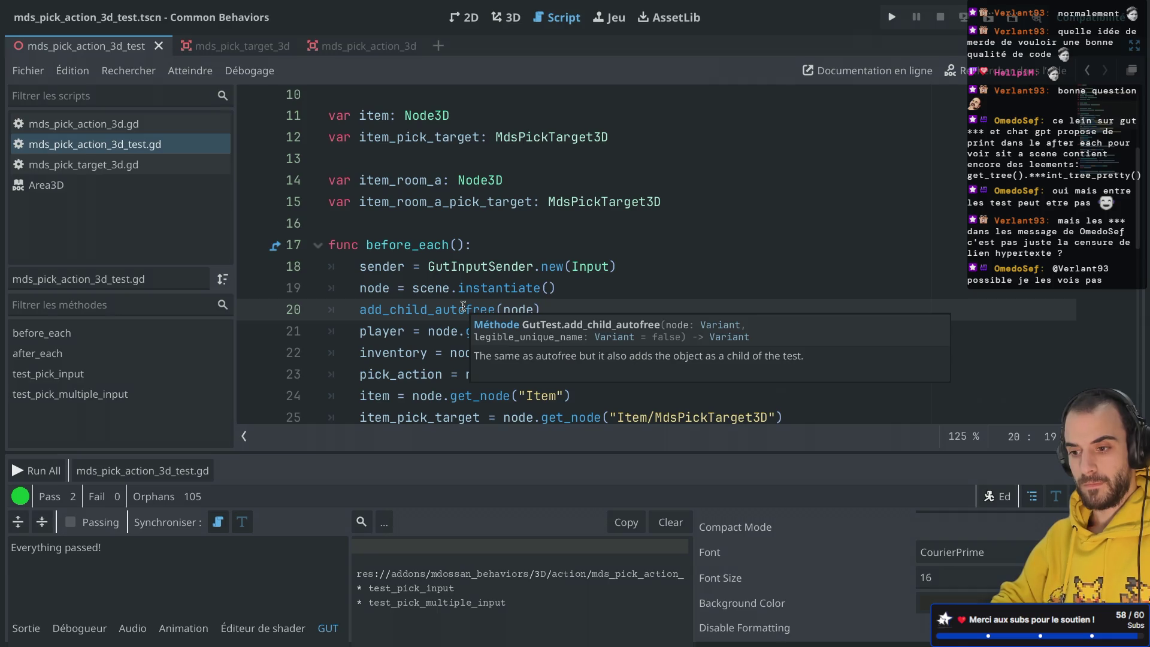
key("alt+Tab")
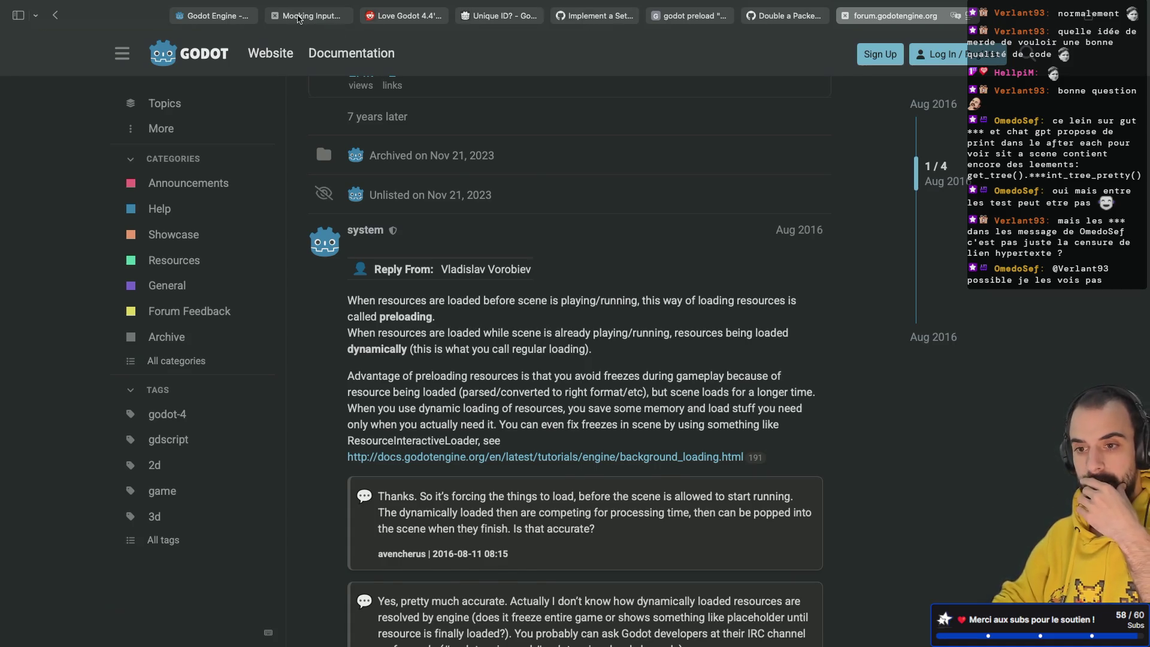
In the GUT docs tab, browse the sidebar down and open the GutInputFactory class reference.
left_click(276, 16)
scroll(240, 90, "up", 10)
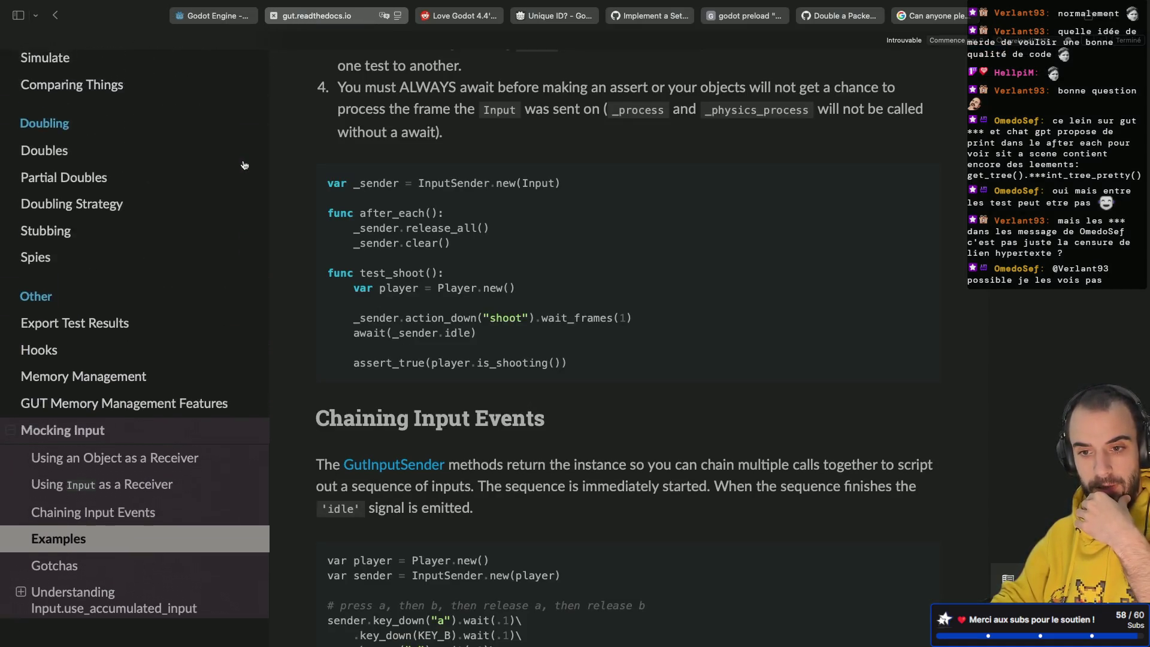
scroll(245, 166, "up", 8)
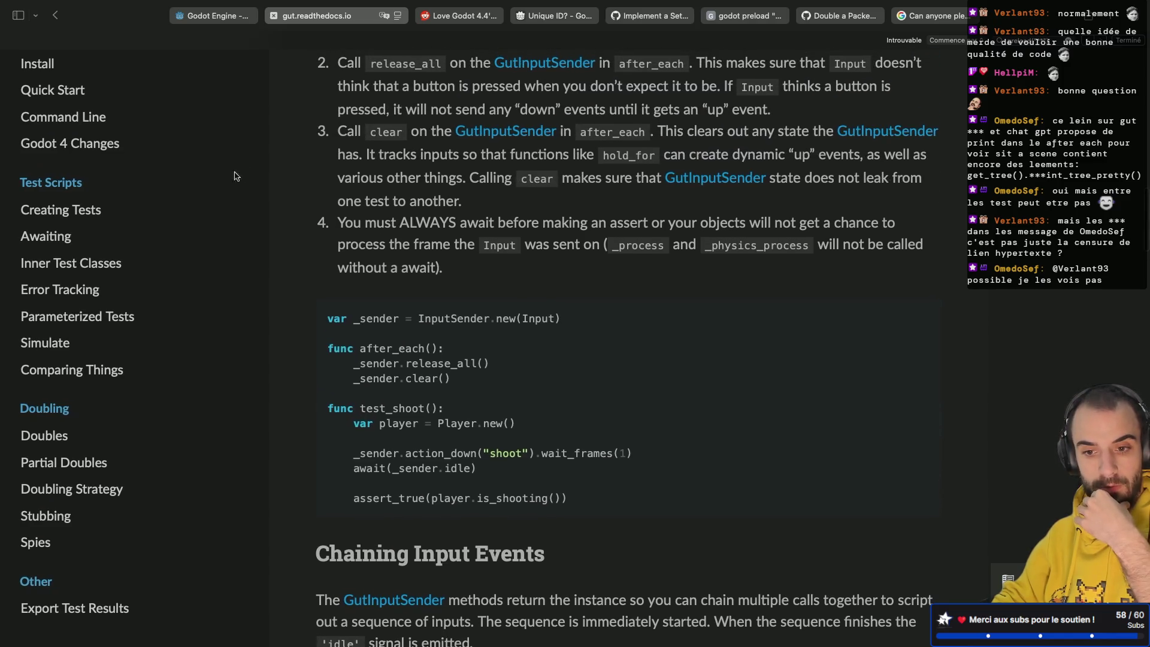
scroll(174, 272, "up", 2)
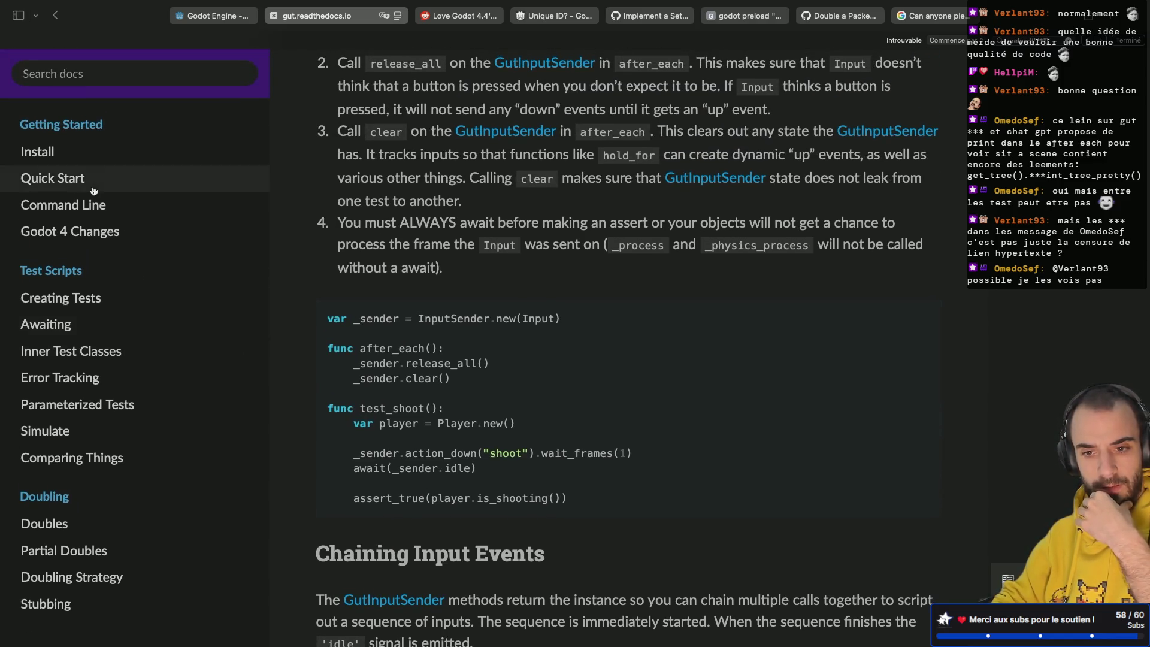
scroll(91, 258, "down", 2)
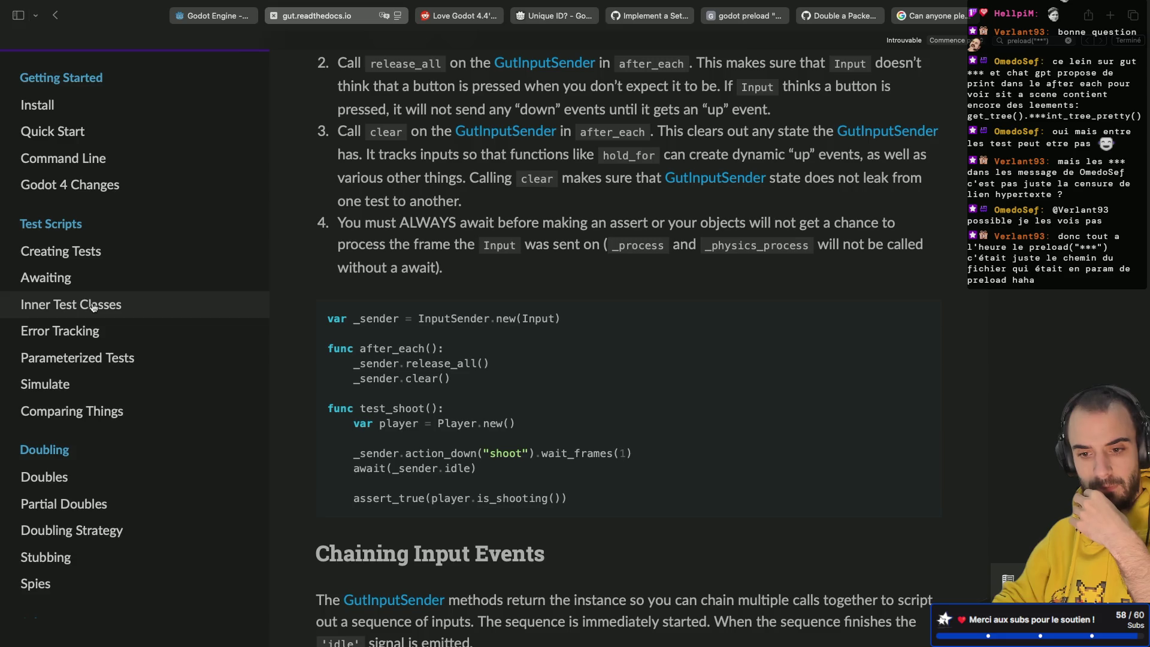
scroll(93, 307, "down", 5)
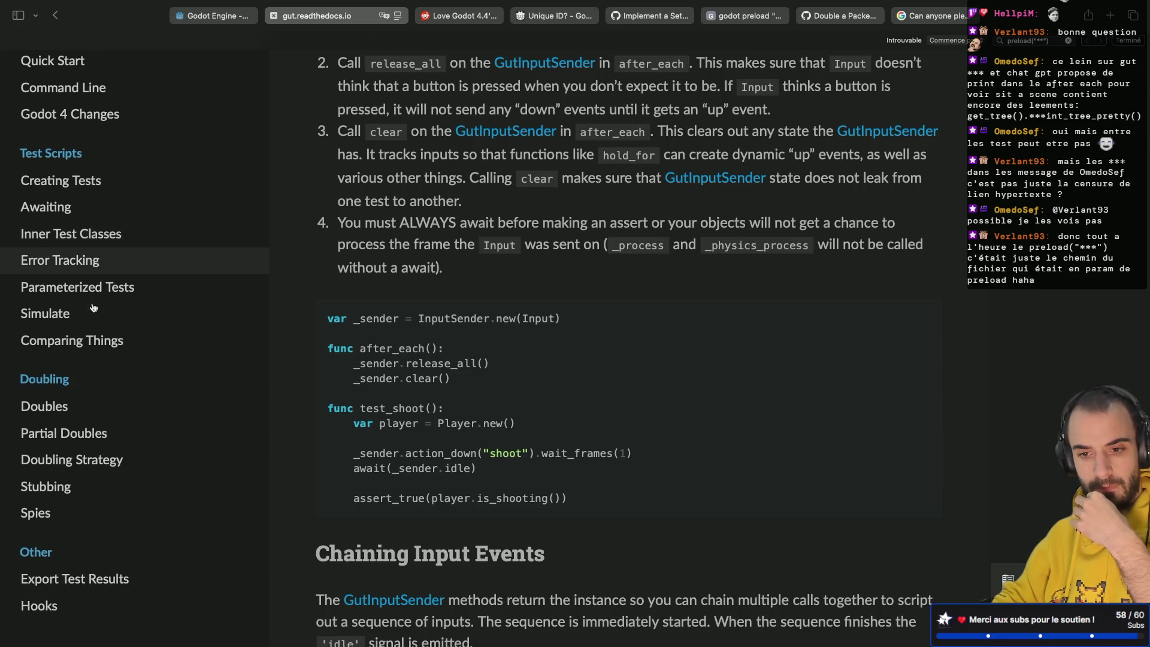
scroll(93, 308, "down", 15)
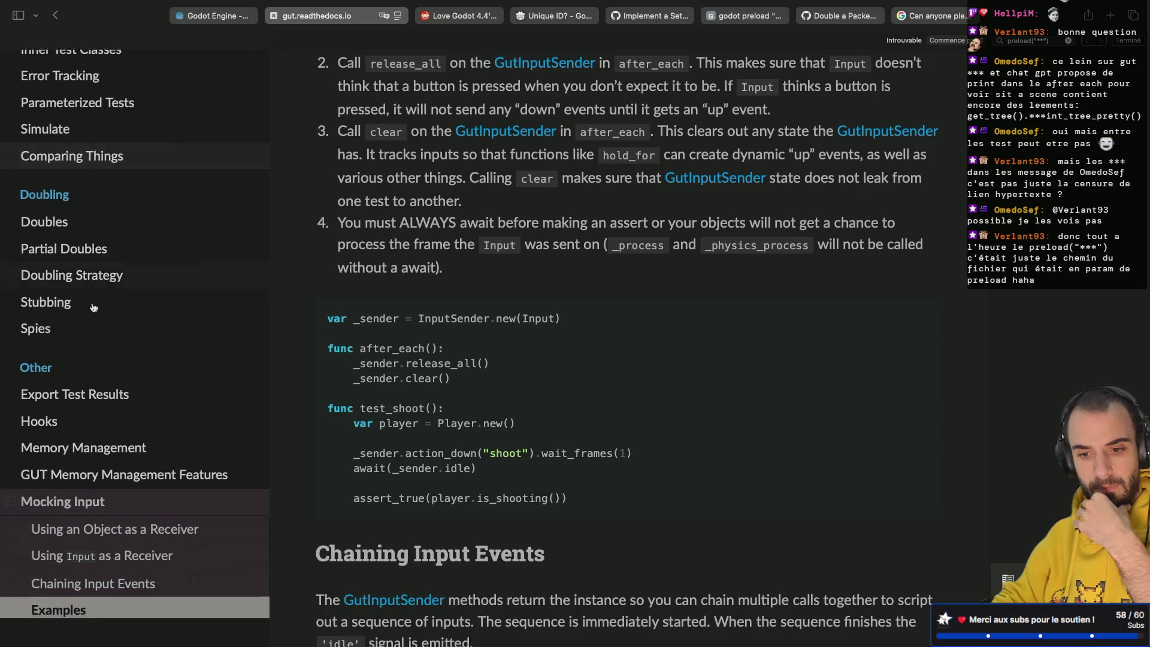
scroll(92, 307, "down", 6)
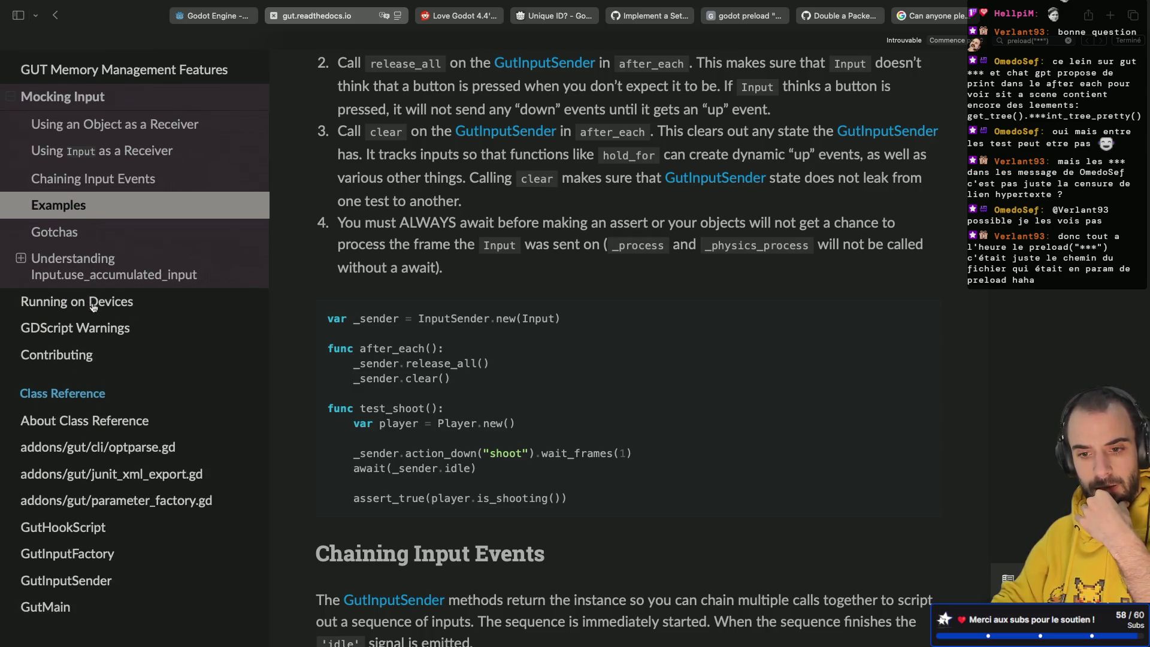
scroll(93, 307, "down", 7)
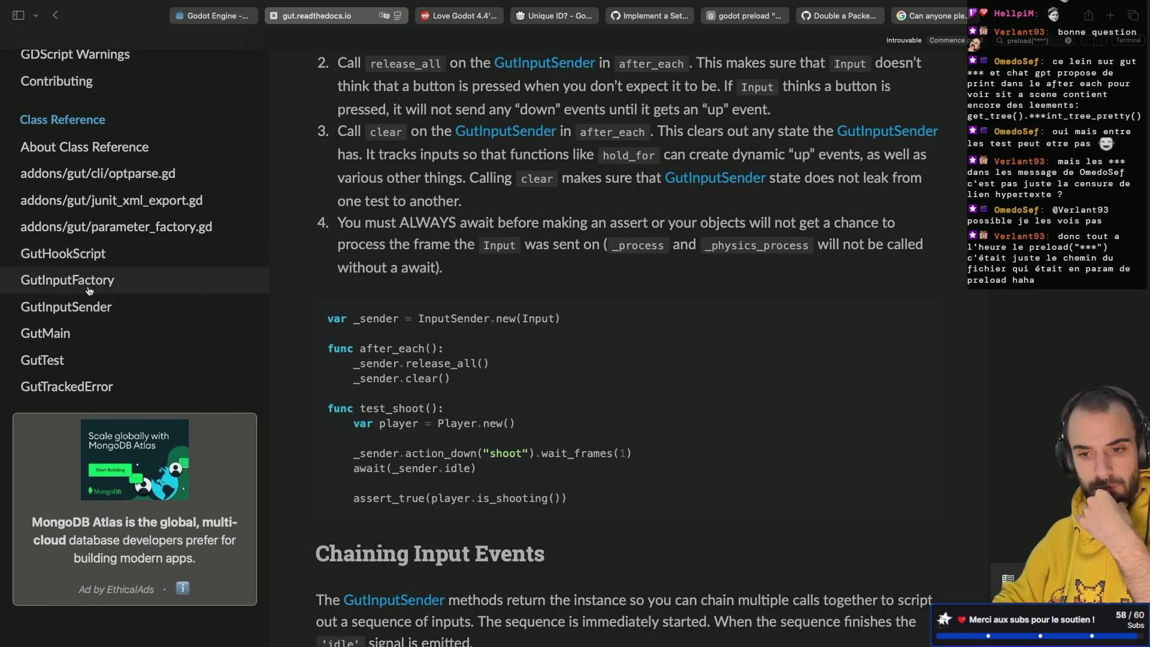
left_click(88, 286)
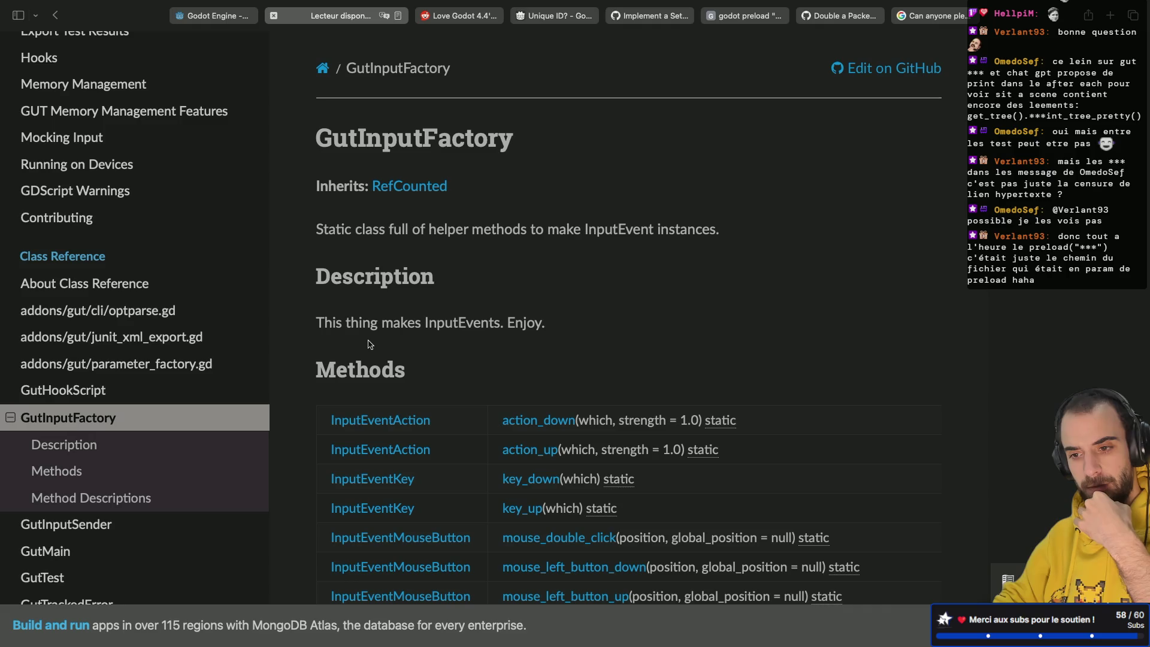
Read the GutInputFactory Methods table, then open and scroll the GutInputSender reference page.
scroll(370, 345, "down", 4)
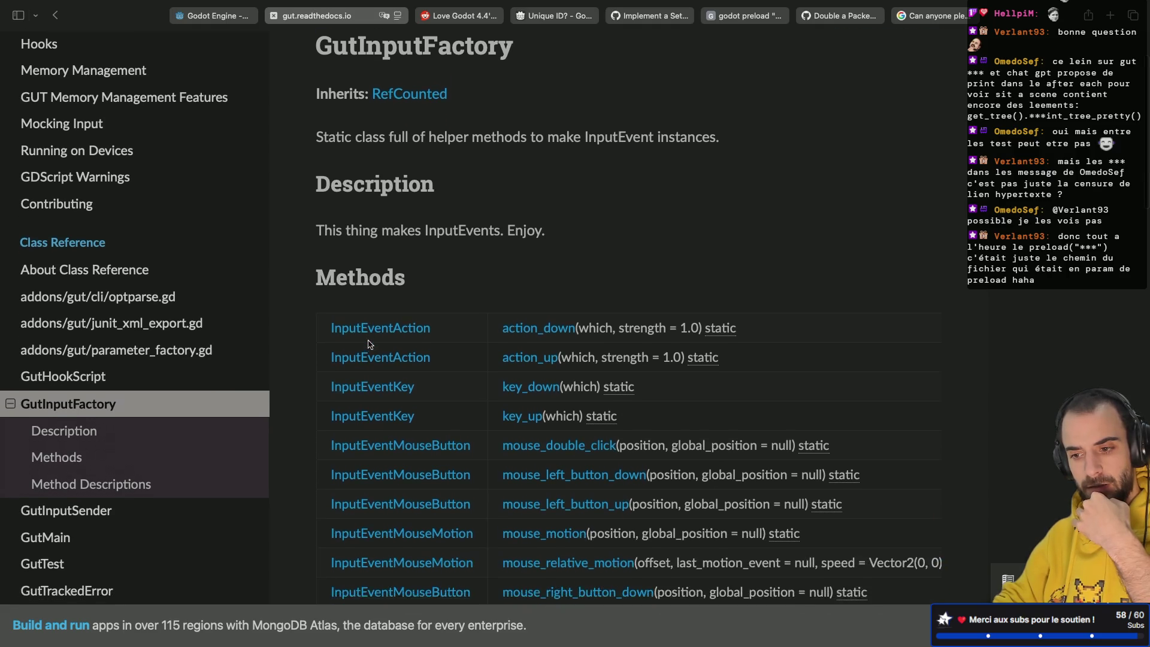
scroll(369, 346, "down", 5)
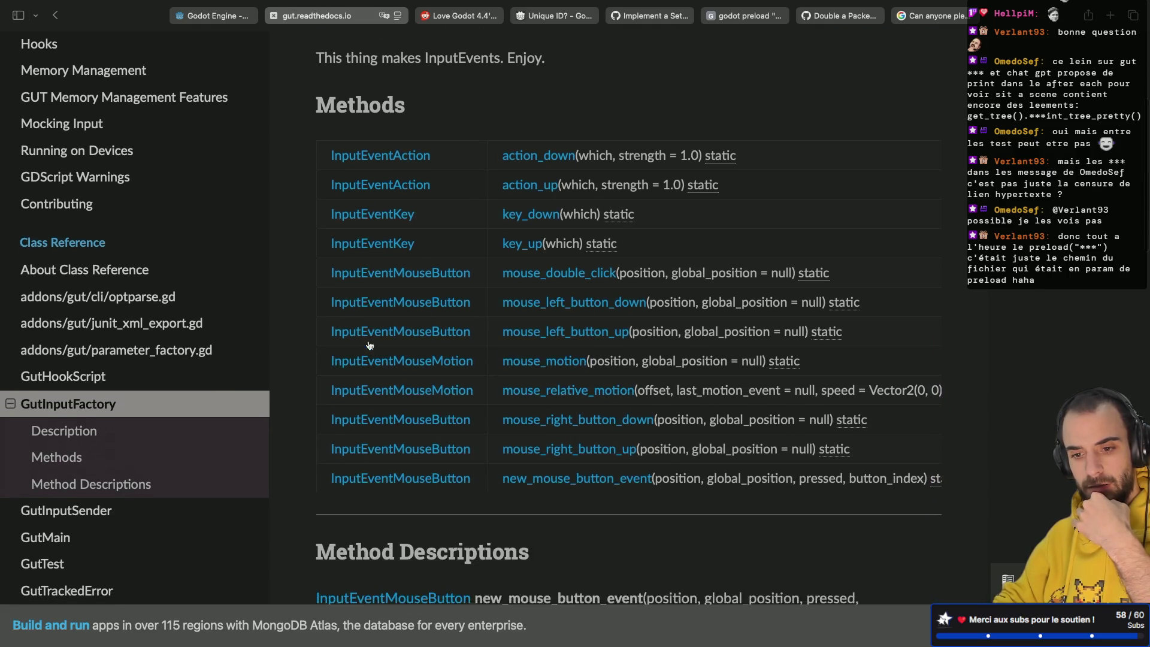
scroll(322, 333, "up", 2)
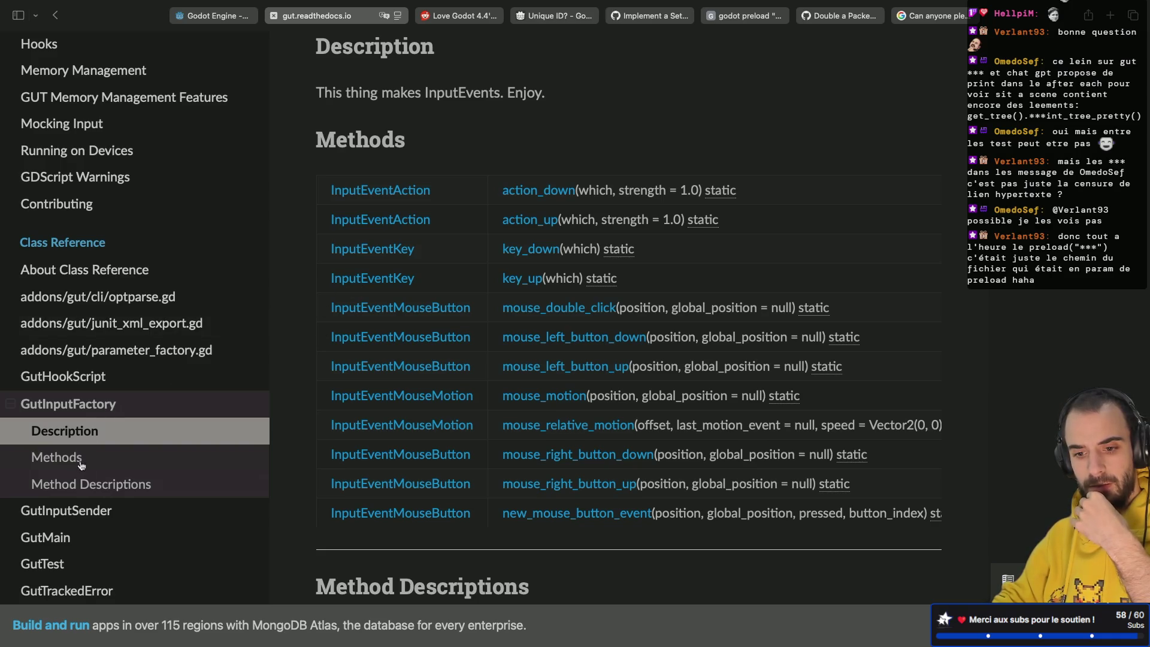
left_click(72, 510)
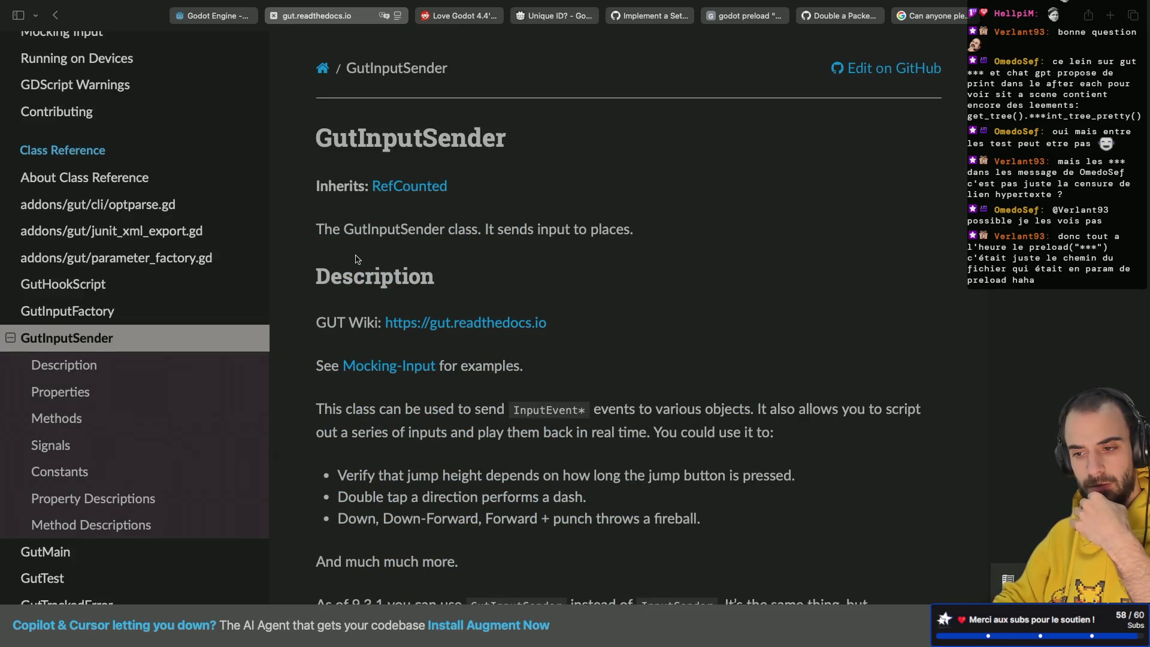
scroll(357, 259, "down", 3)
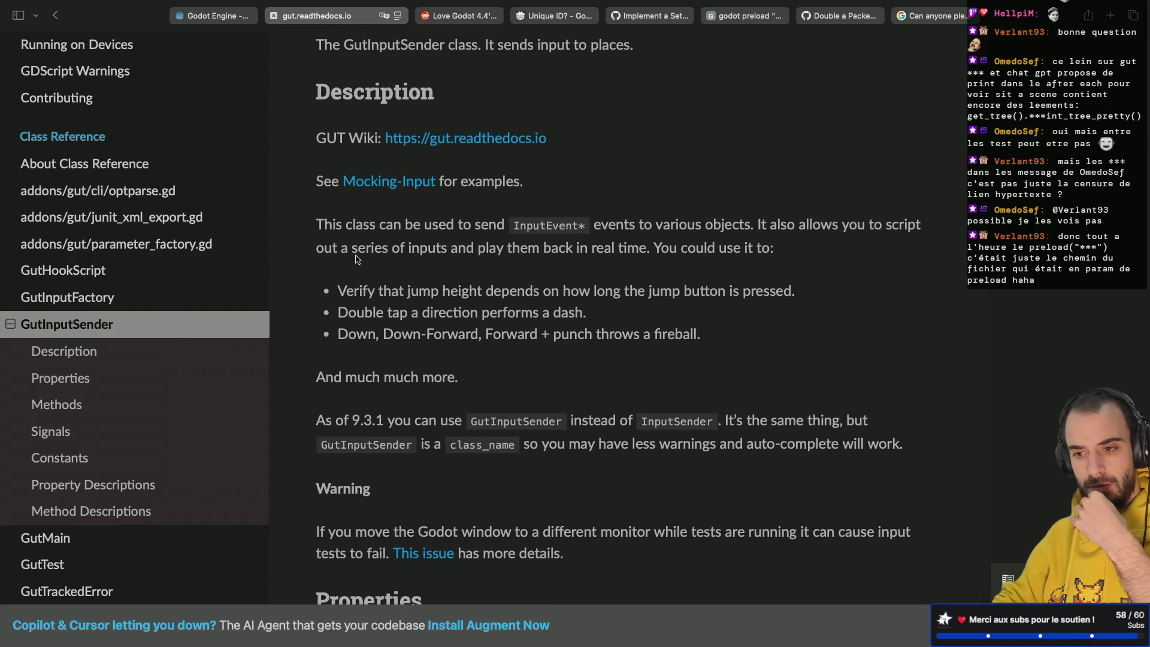
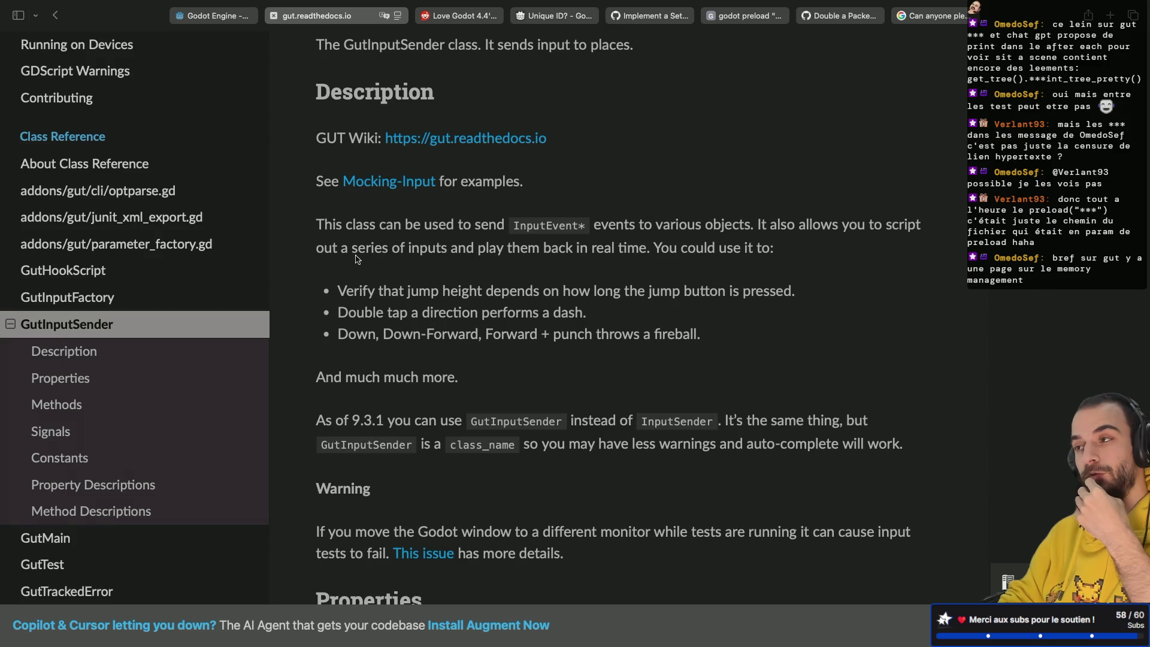
Read the GutInputSender reference from Description to Method Descriptions, then return to the Godot editor.
scroll(358, 258, "down", 5)
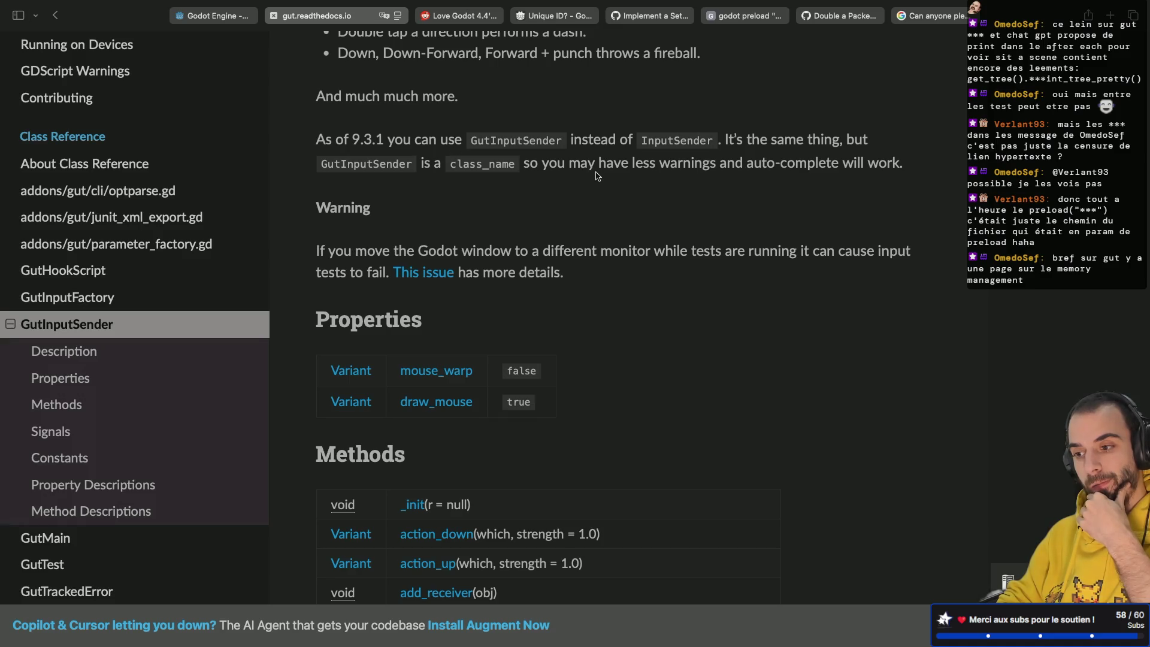
scroll(537, 145, "down", 7)
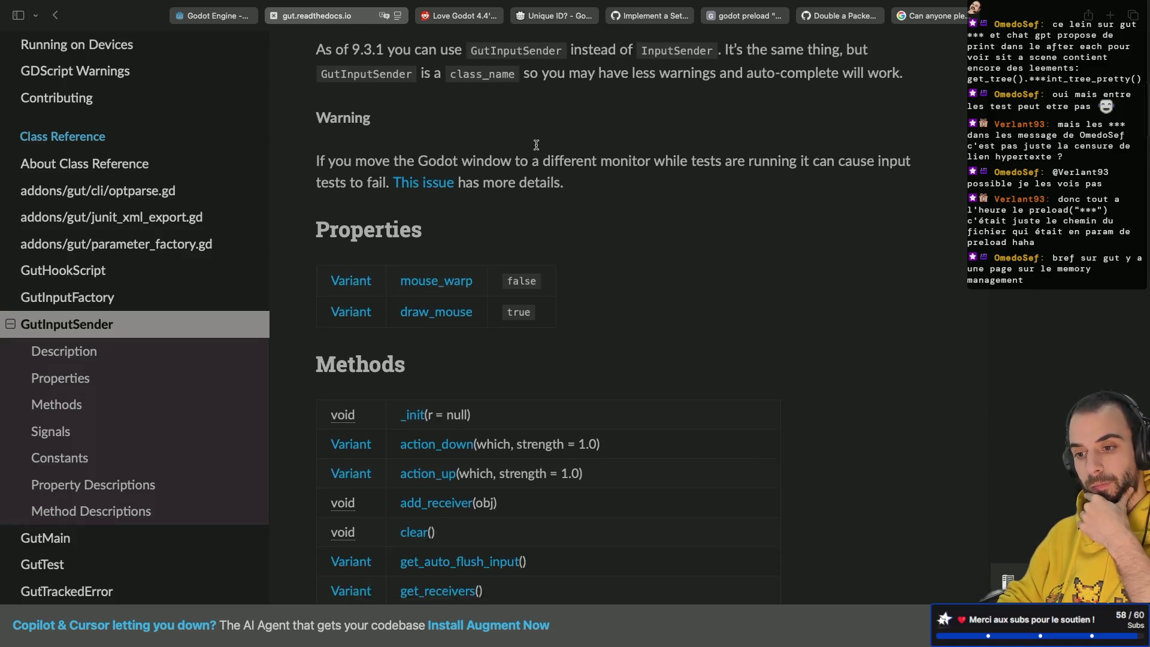
scroll(536, 145, "down", 14)
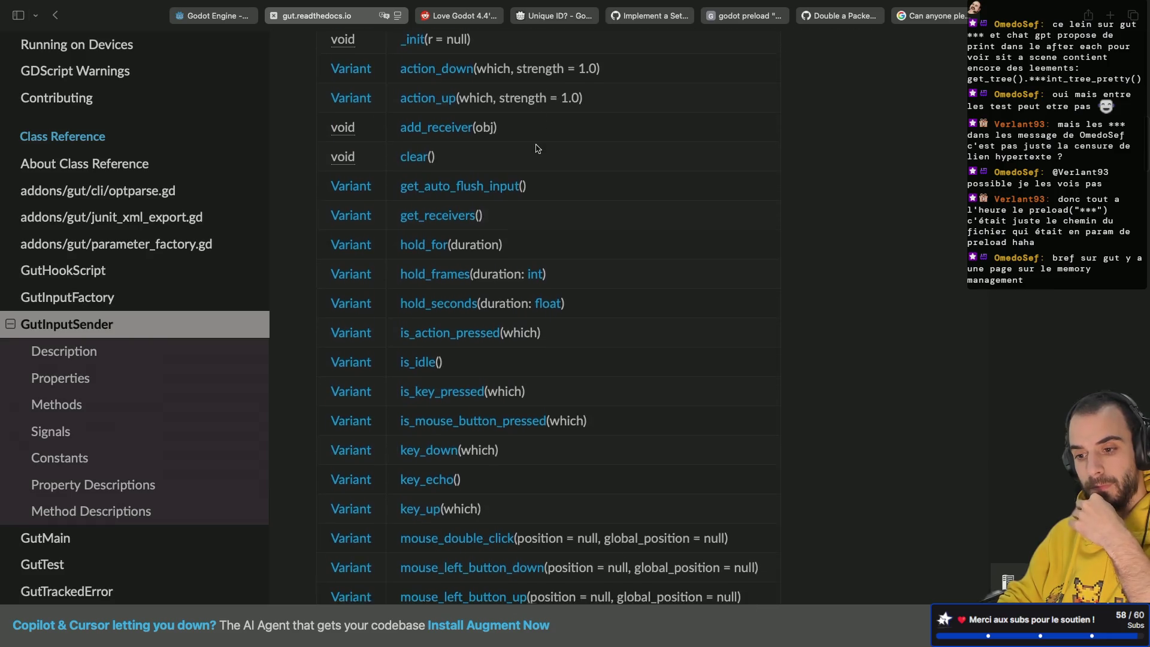
scroll(538, 149, "down", 3)
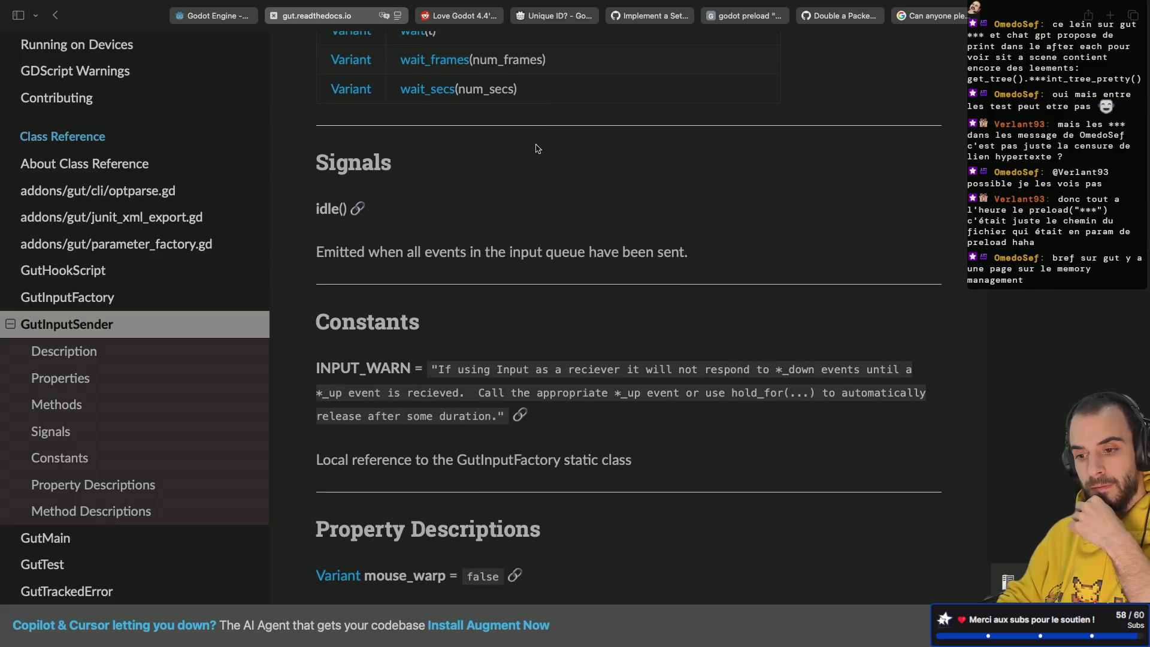
scroll(392, 258, "down", 4)
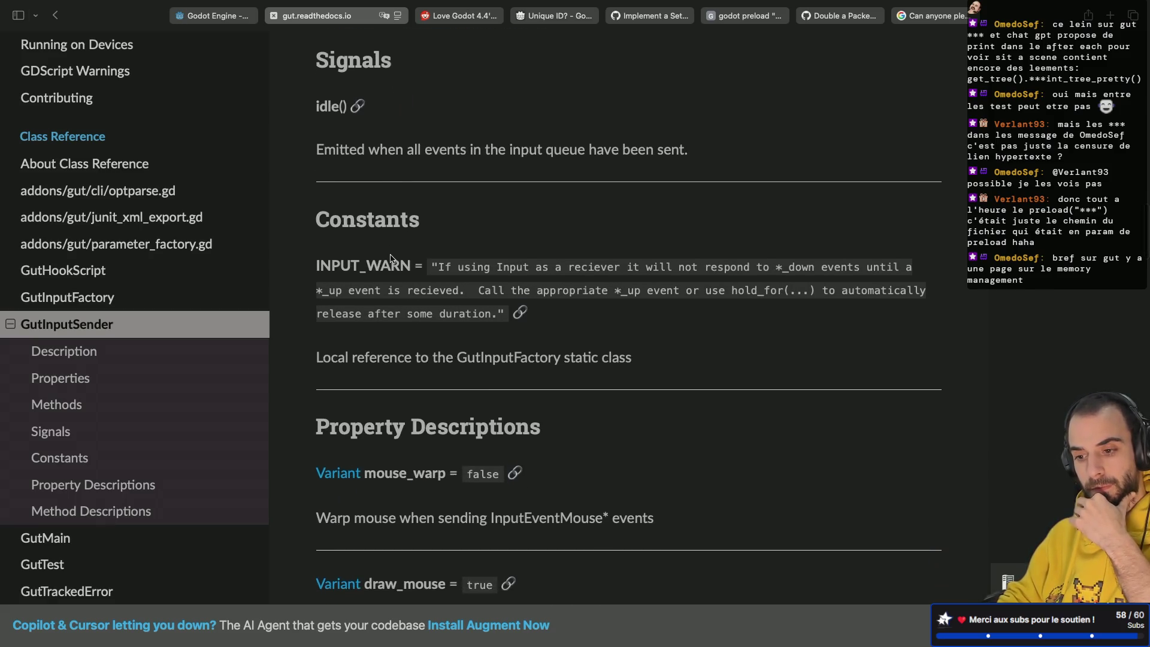
scroll(392, 259, "down", 1)
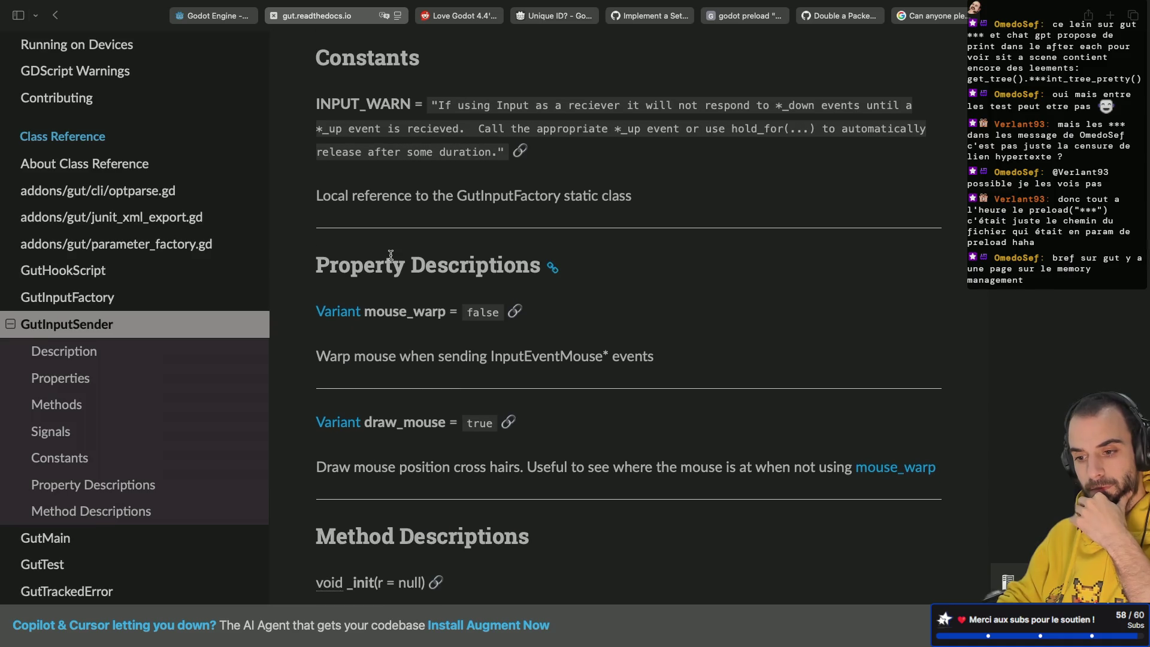
scroll(391, 255, "down", 5)
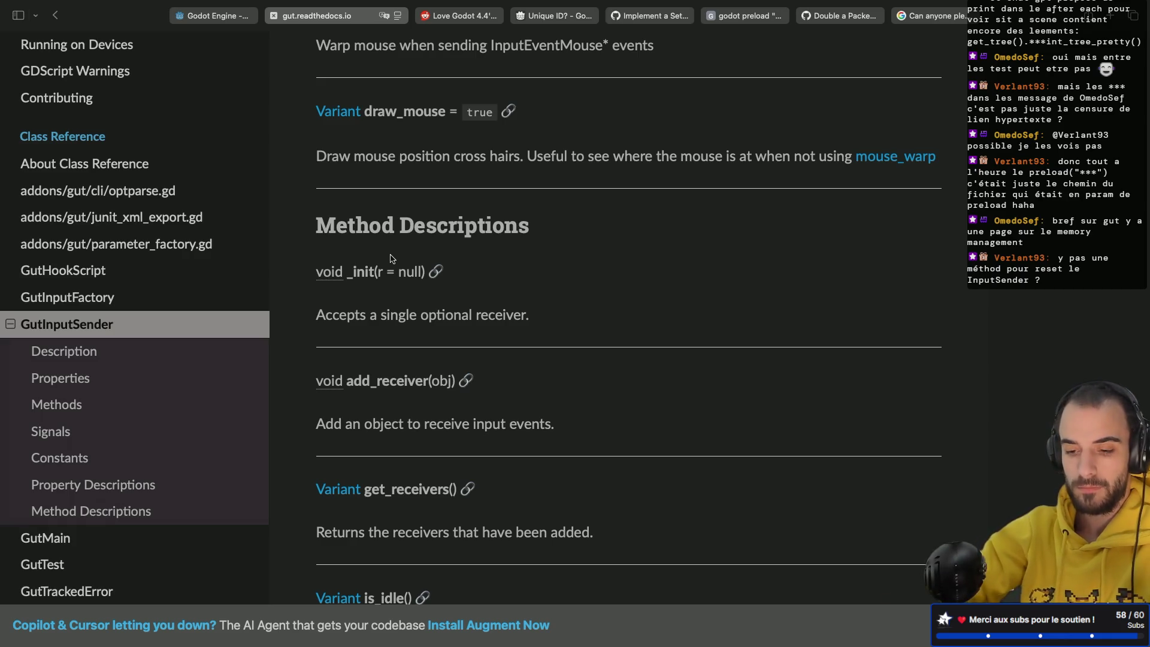
key("ctrl+Left")
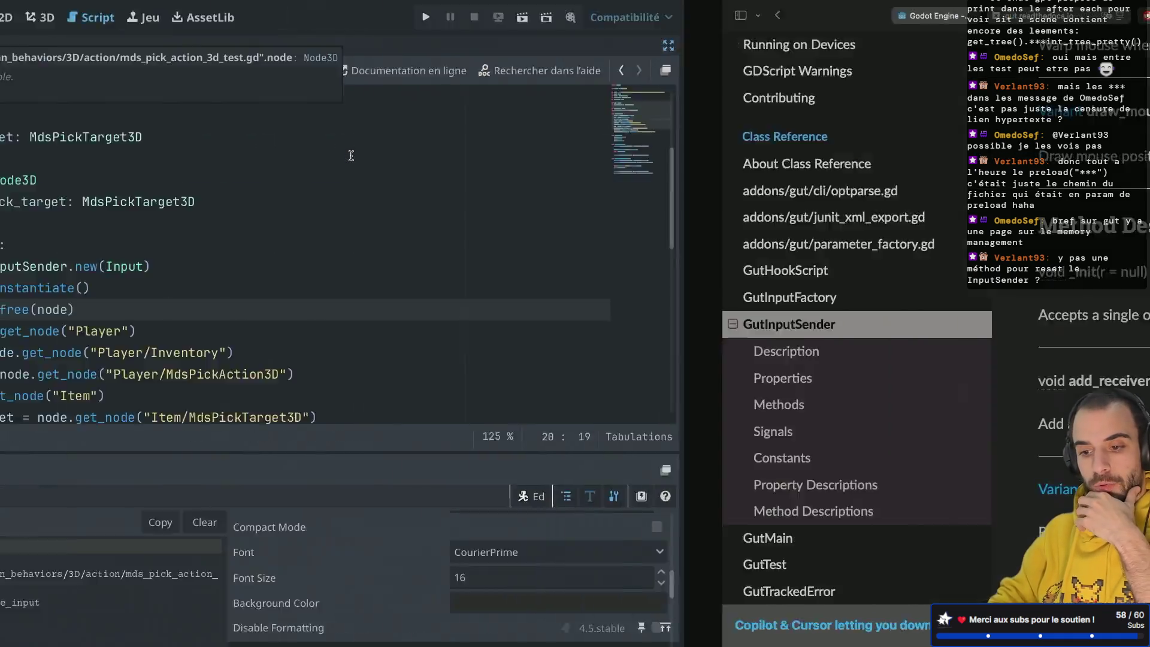
scroll(482, 257, "down", 5)
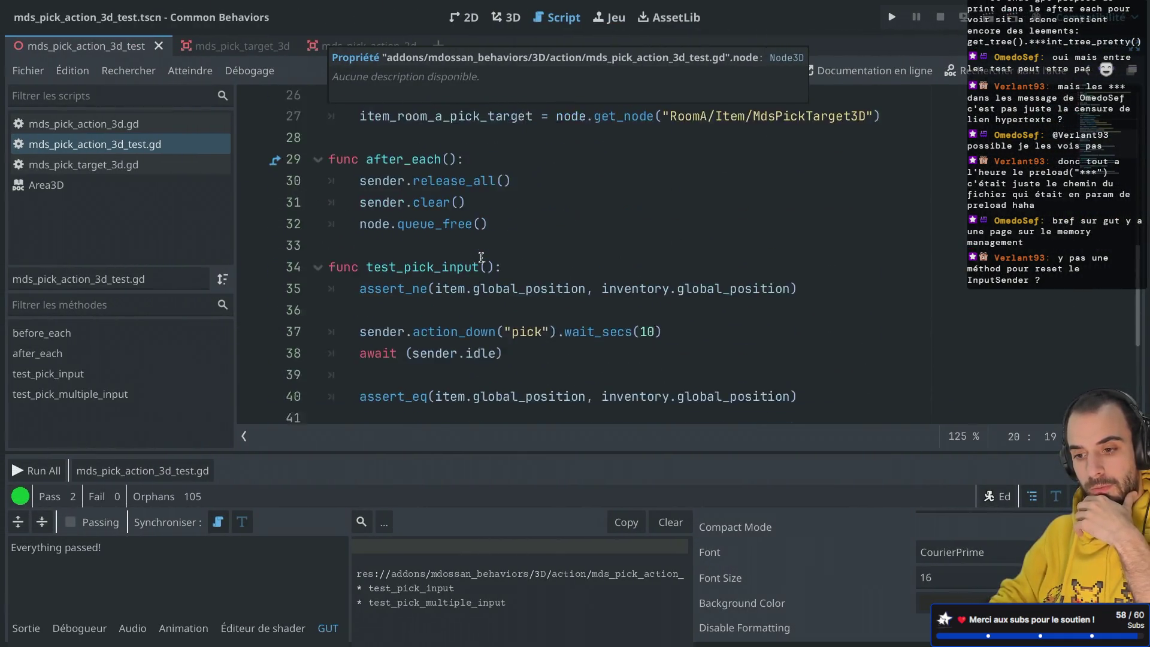
scroll(482, 258, "up", 1)
left_click_drag(520, 210, 518, 191)
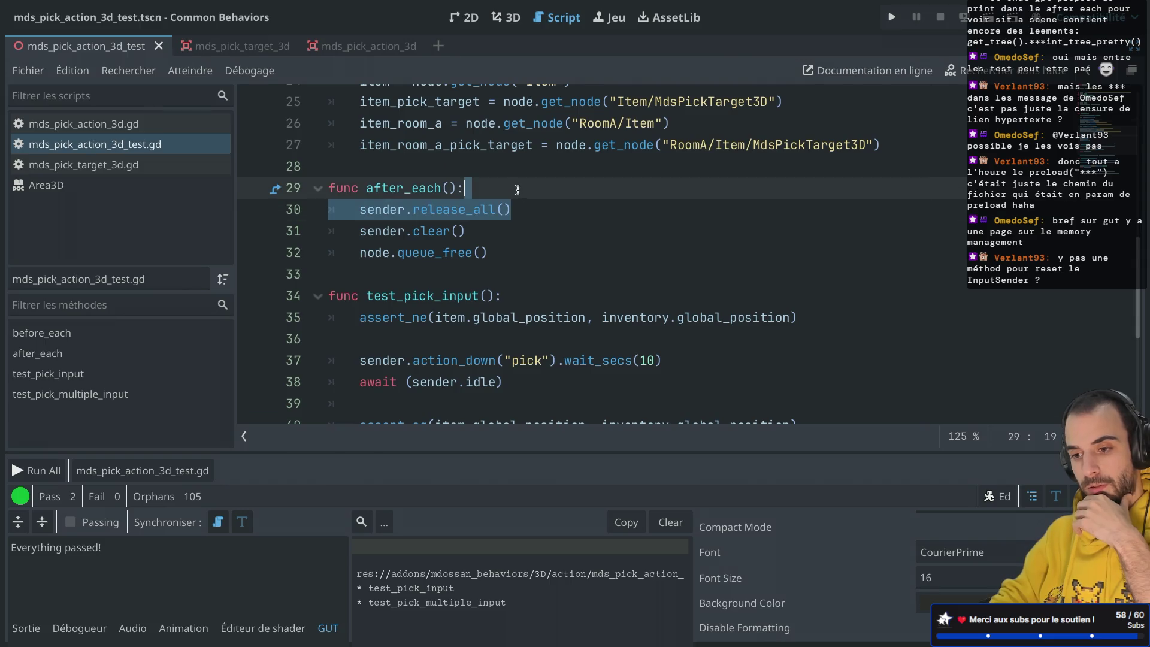
left_click_drag(469, 232, 473, 232)
scroll(492, 215, "up", 7)
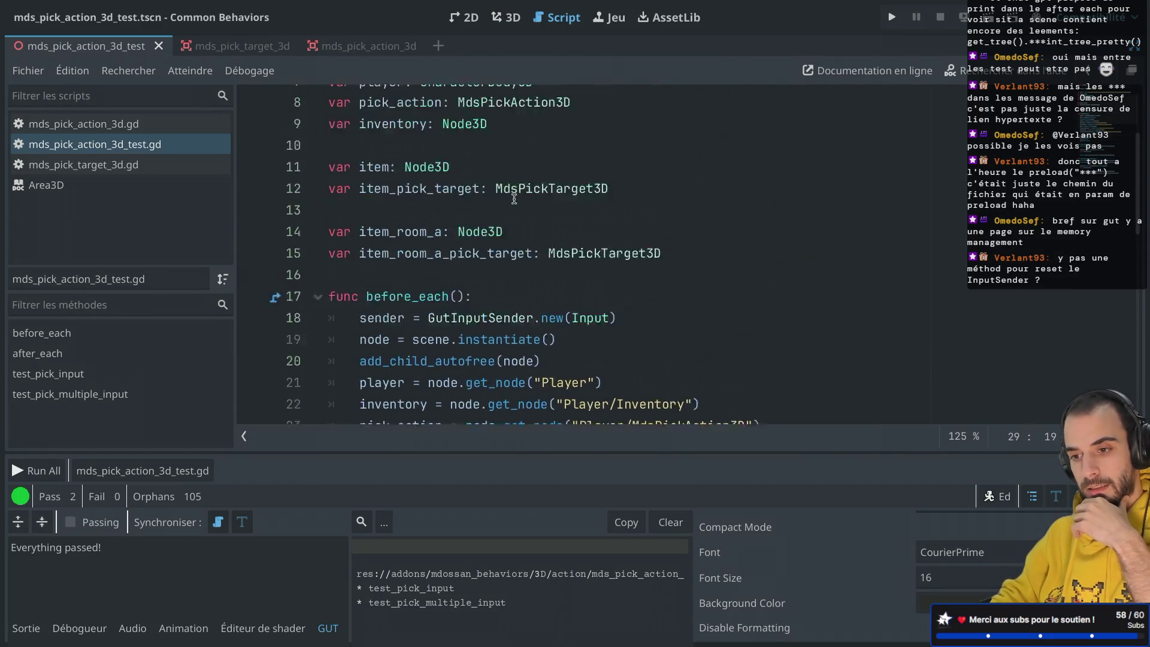
scroll(514, 199, "down", 2)
scroll(420, 216, "up", 2)
scroll(420, 216, "up", 2)
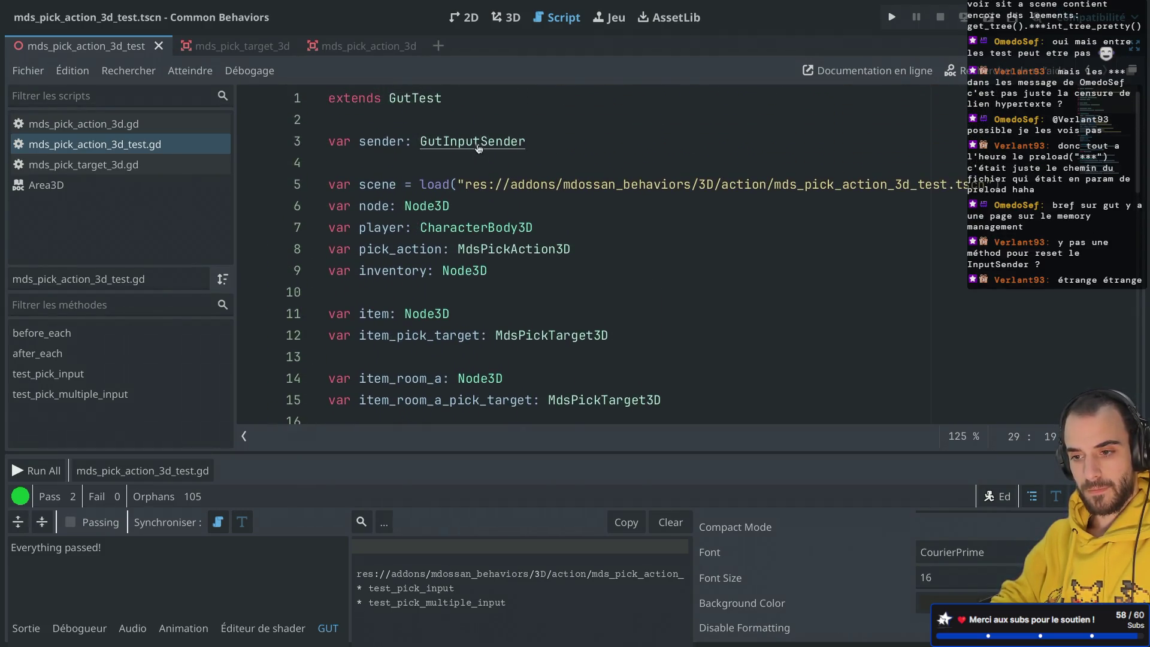
left_click(480, 144, "ctrl")
scroll(451, 239, "down", 3)
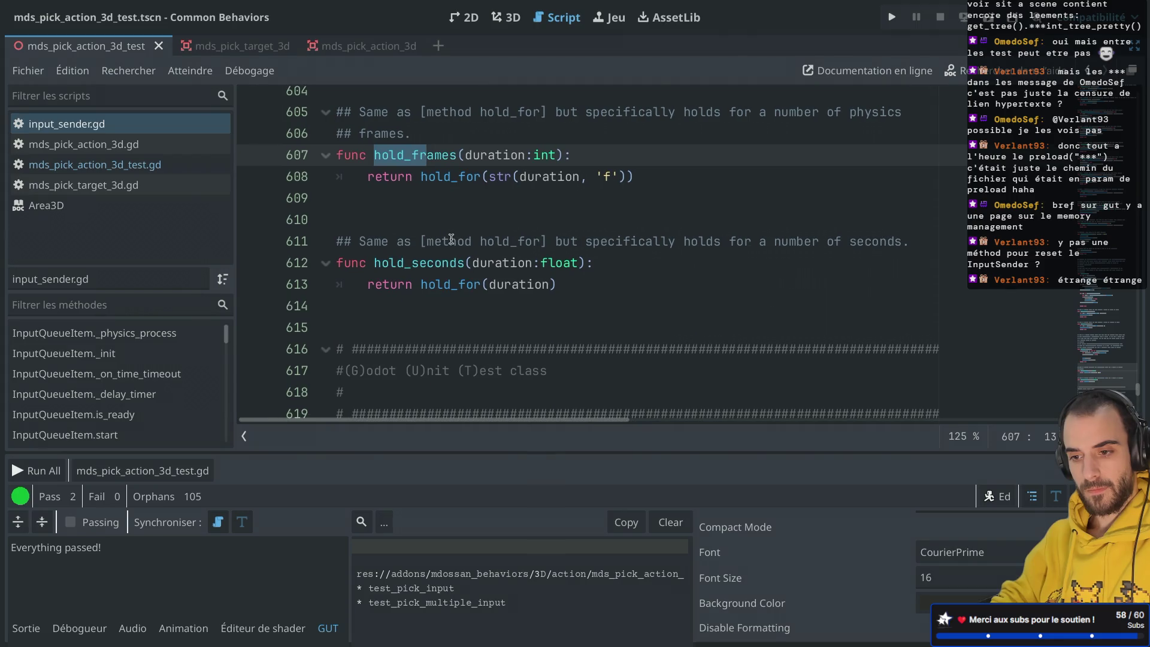
scroll(451, 239, "up", 2)
scroll(451, 239, "up", 20)
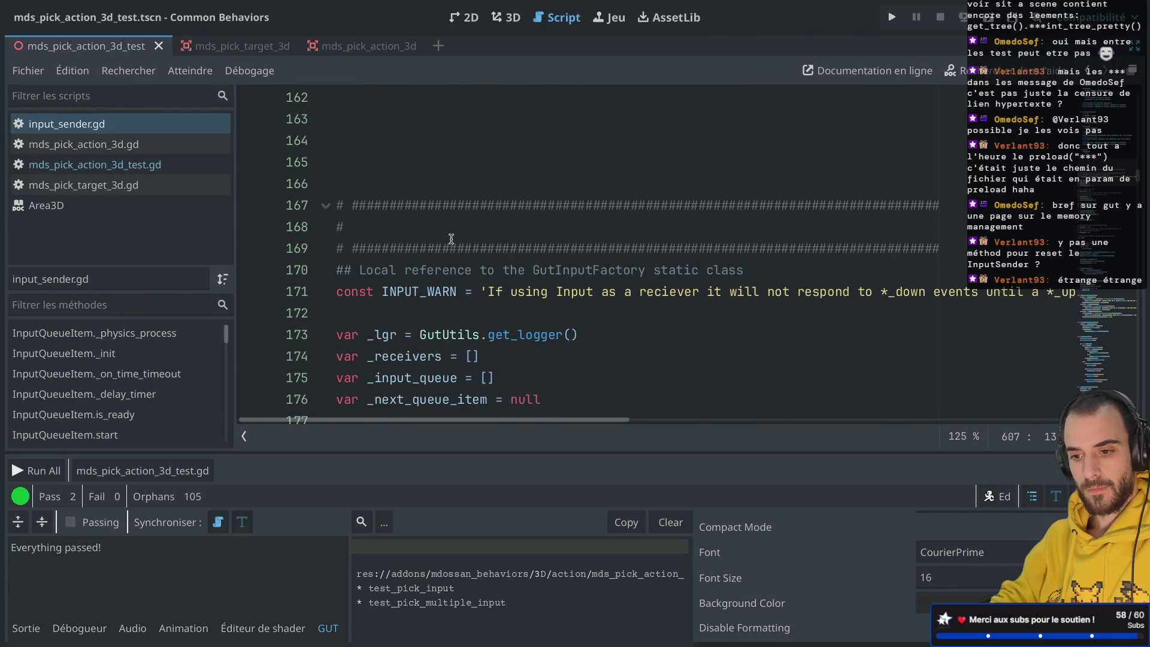
key("ctrl+f")
type("release_all")
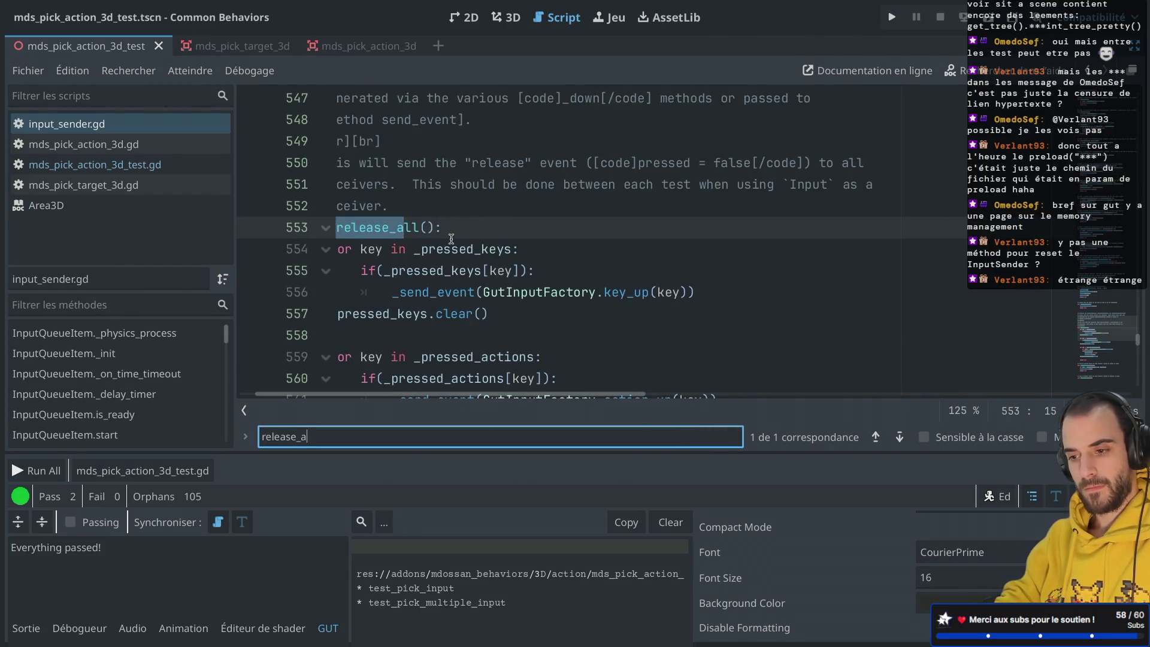
scroll(452, 239, "down", 3)
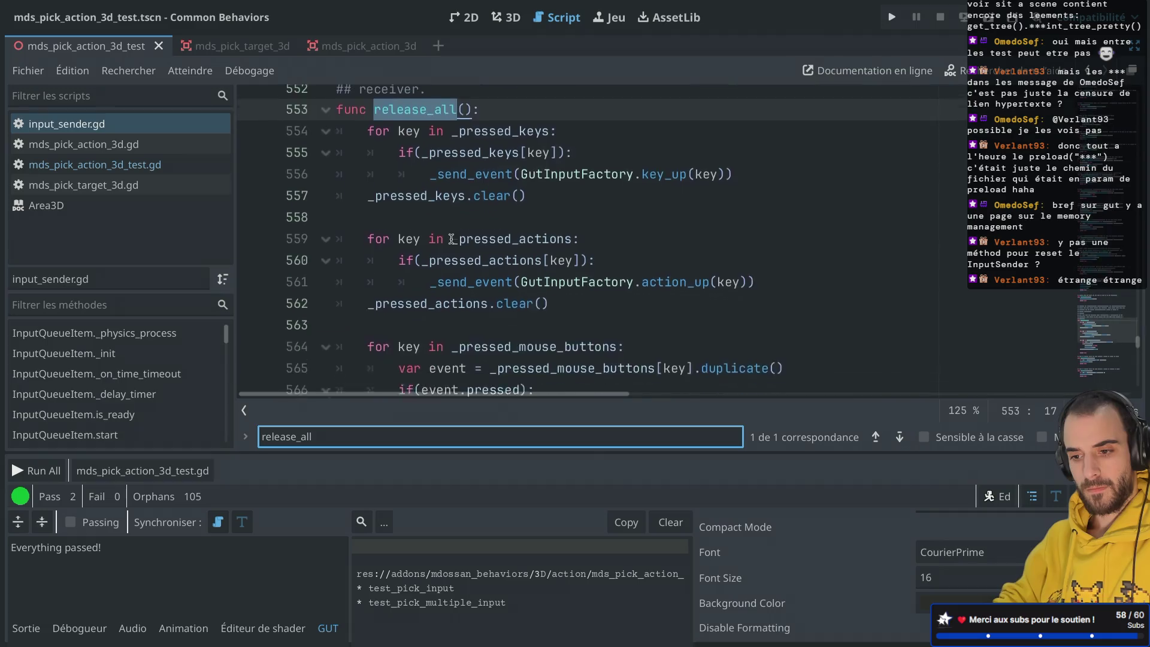
scroll(451, 239, "up", 1)
scroll(451, 239, "down", 4)
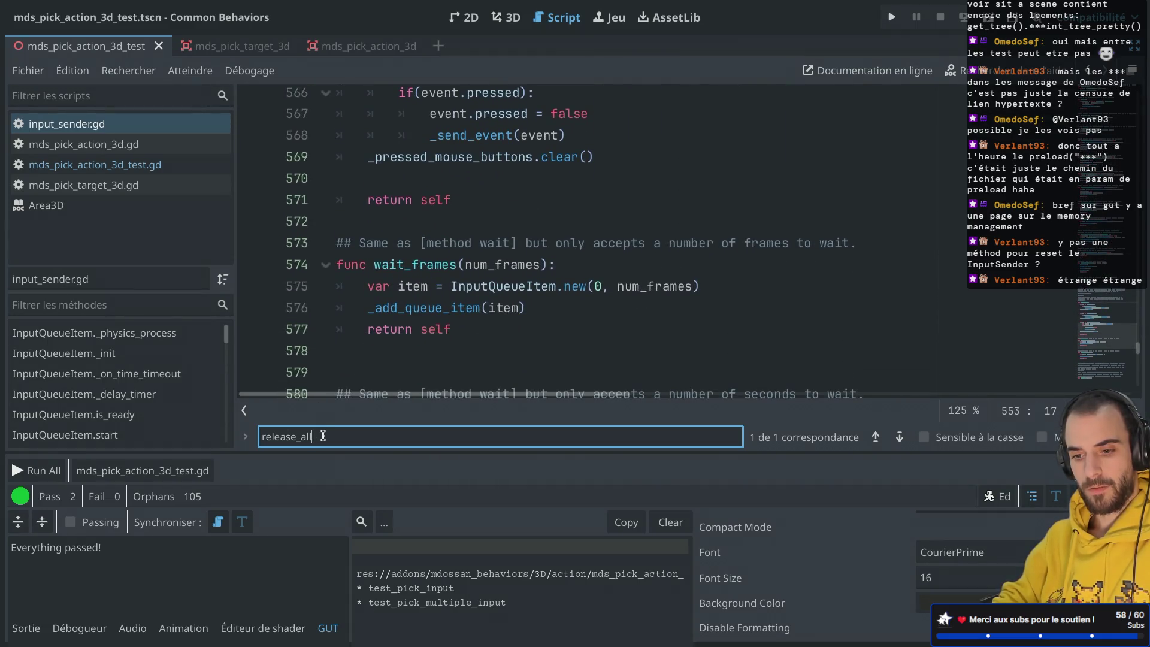
key("ctrl+a")
type("clear_")
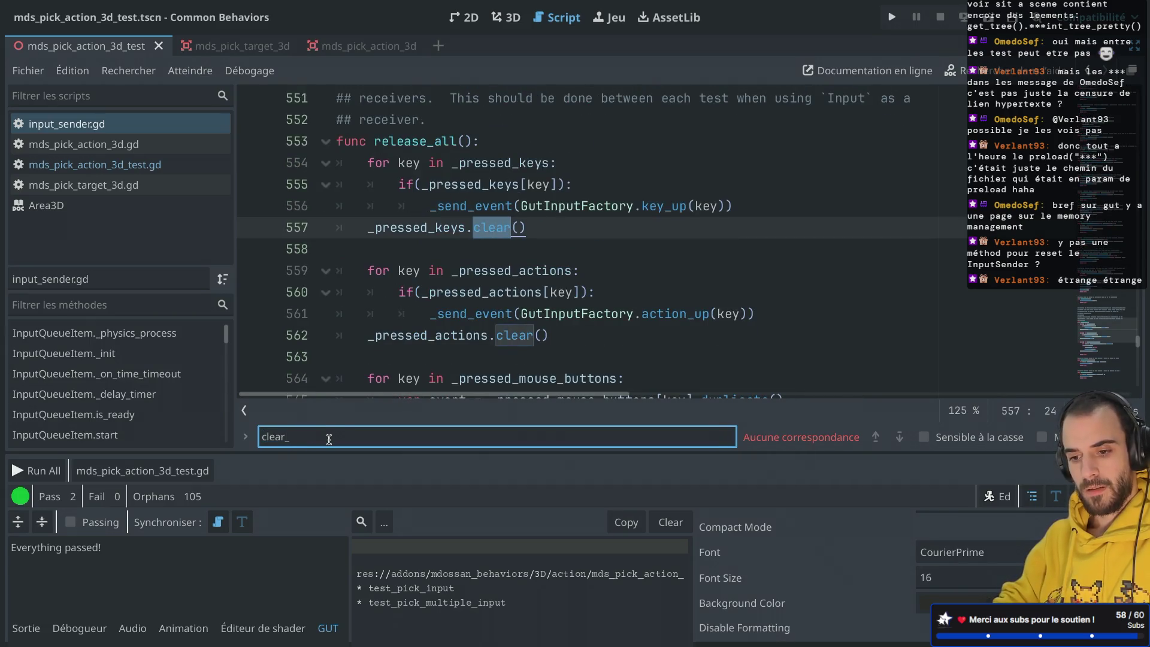
key("BackSpace")
type("()")
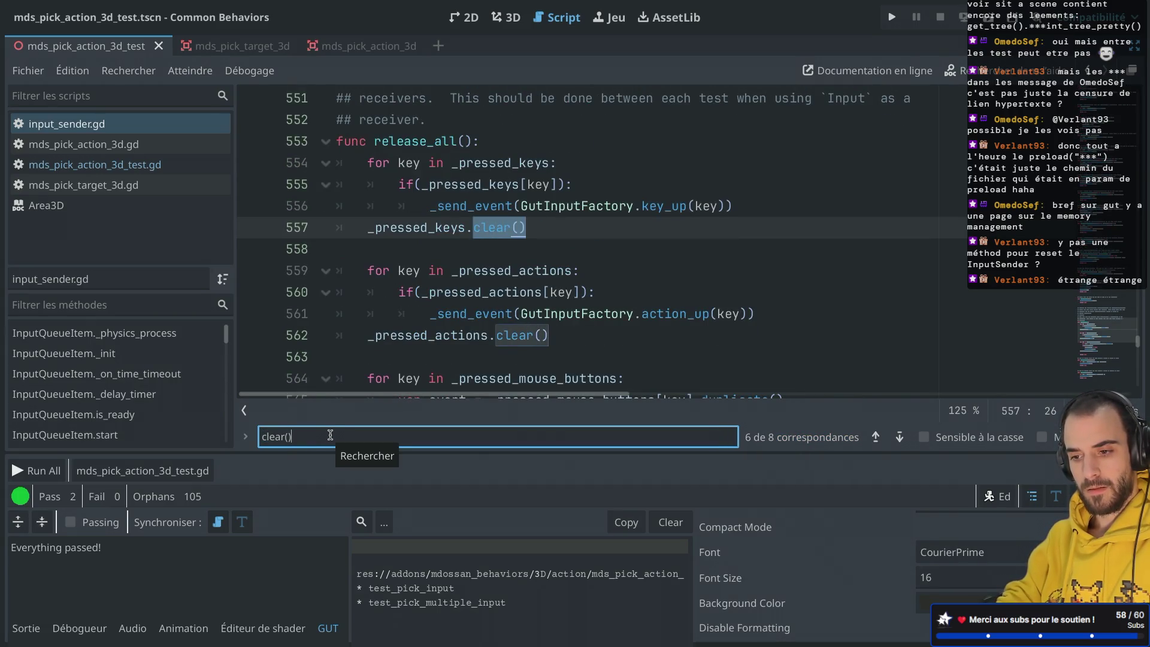
key("BackSpace")
key("Return")
key("Return")
key("Return")
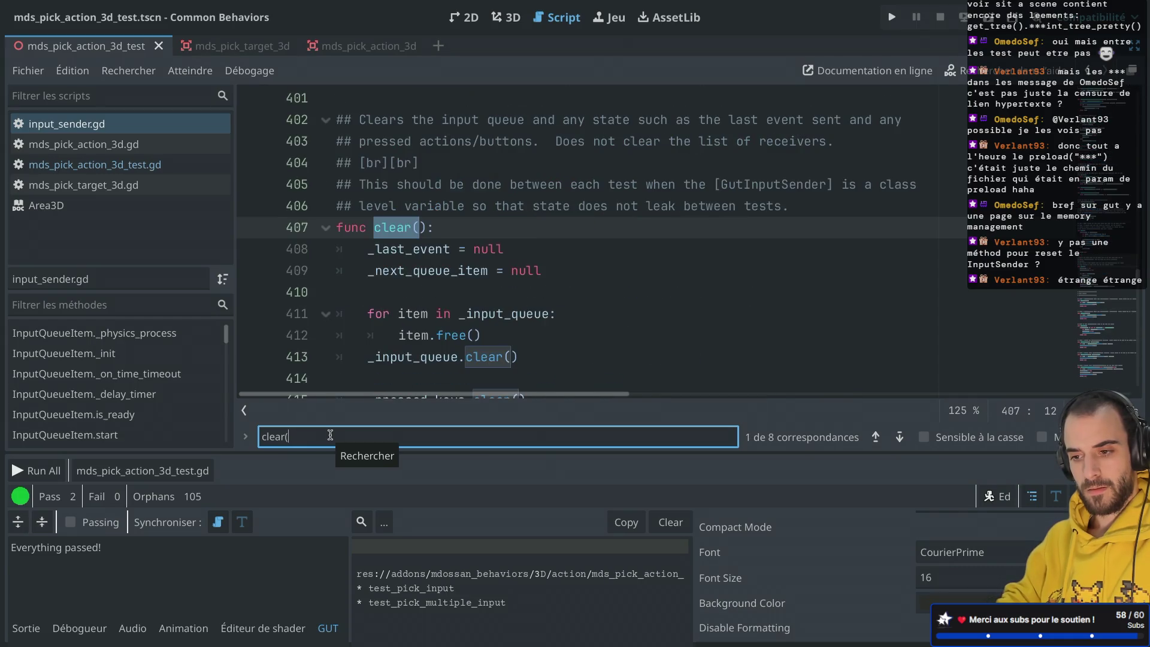
scroll(468, 228, "up", 1)
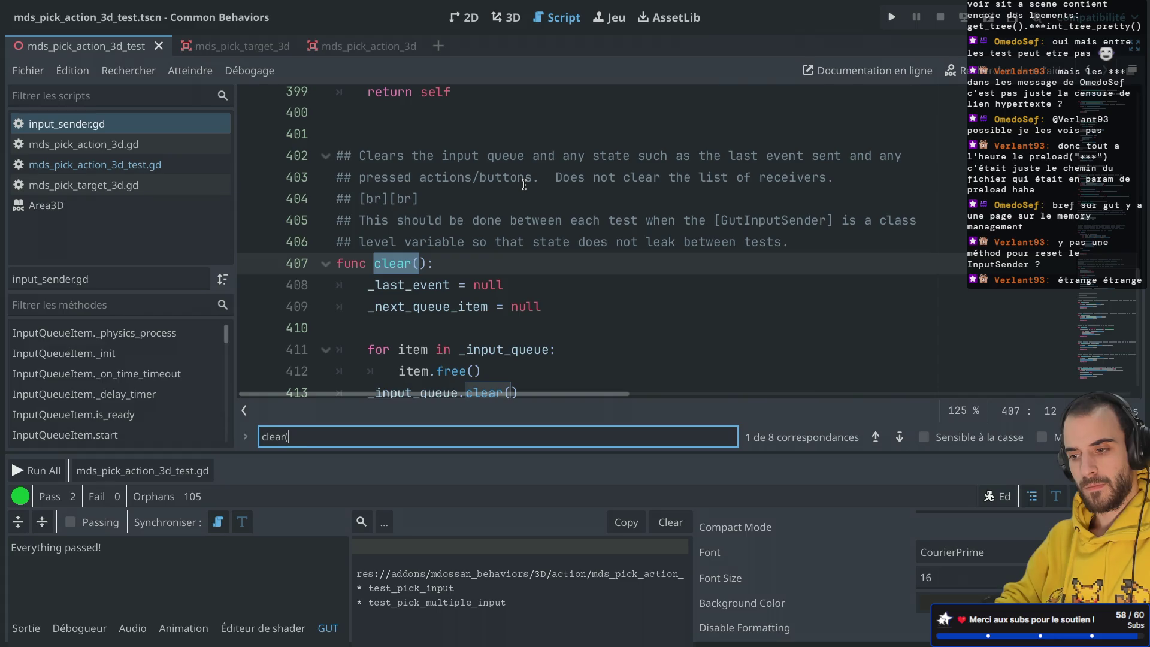
scroll(535, 242, "down", 7)
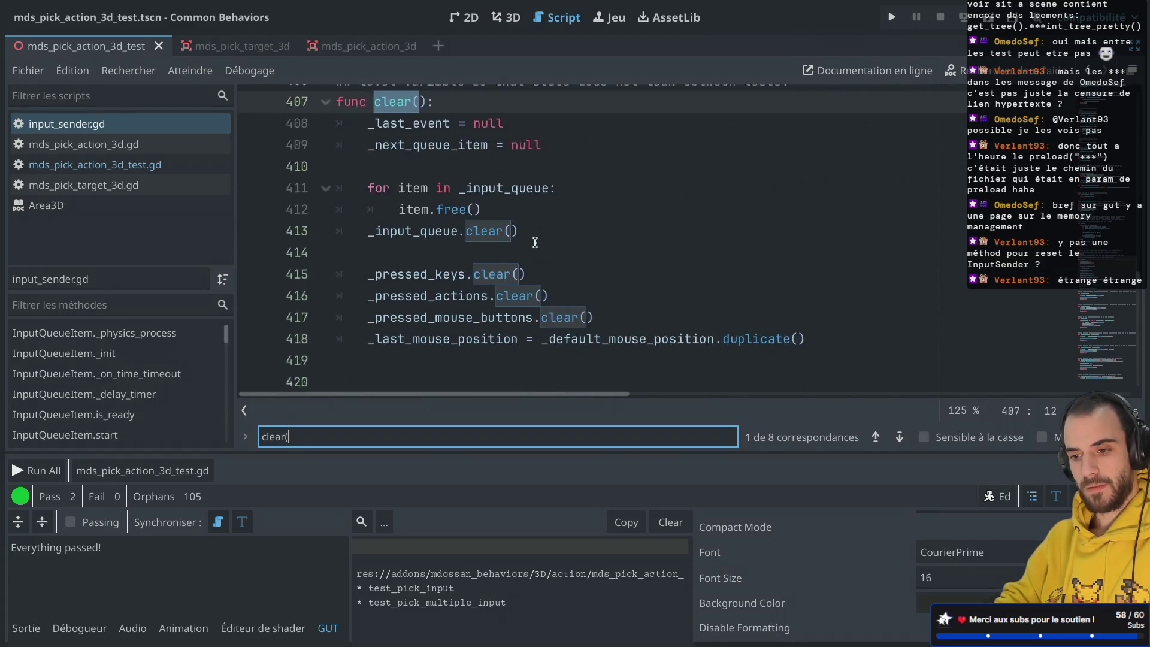
scroll(534, 242, "down", 10)
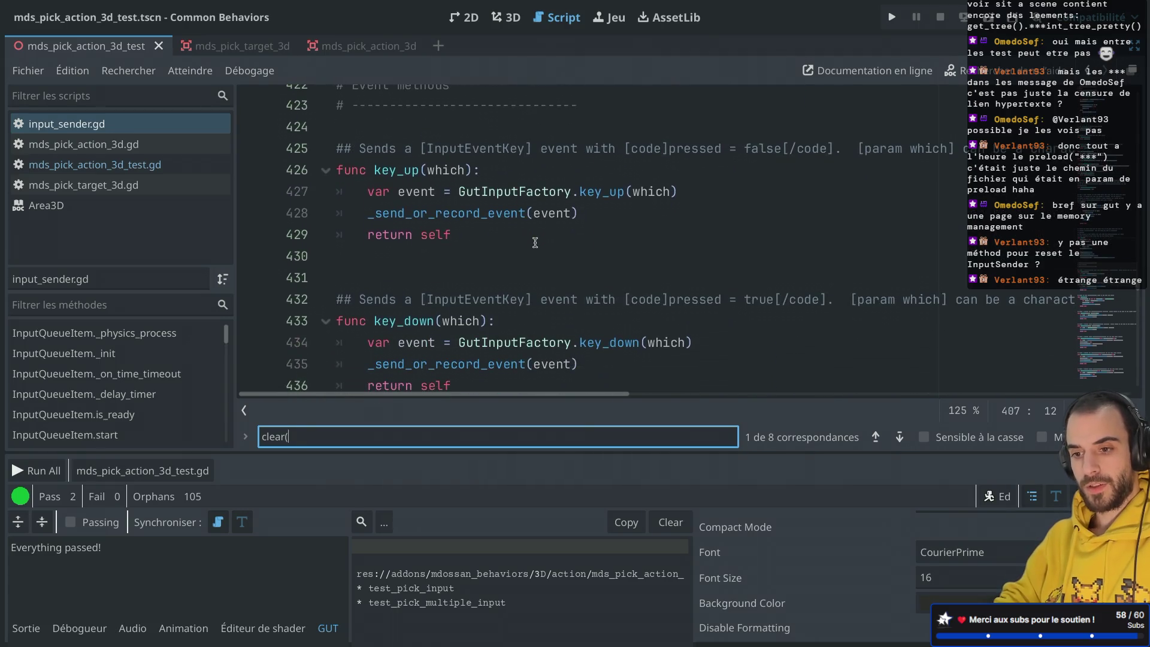
scroll(535, 242, "down", 1)
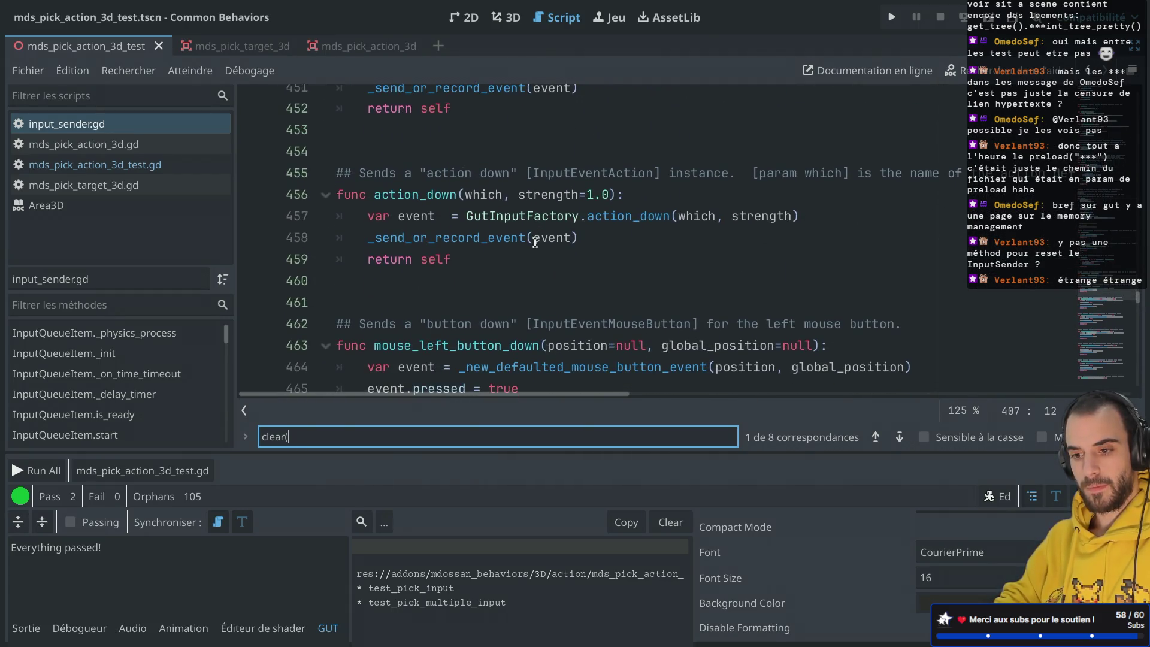
left_click(535, 242)
key("ctrl+w")
scroll(470, 245, "down", 1)
scroll(470, 246, "up", 1)
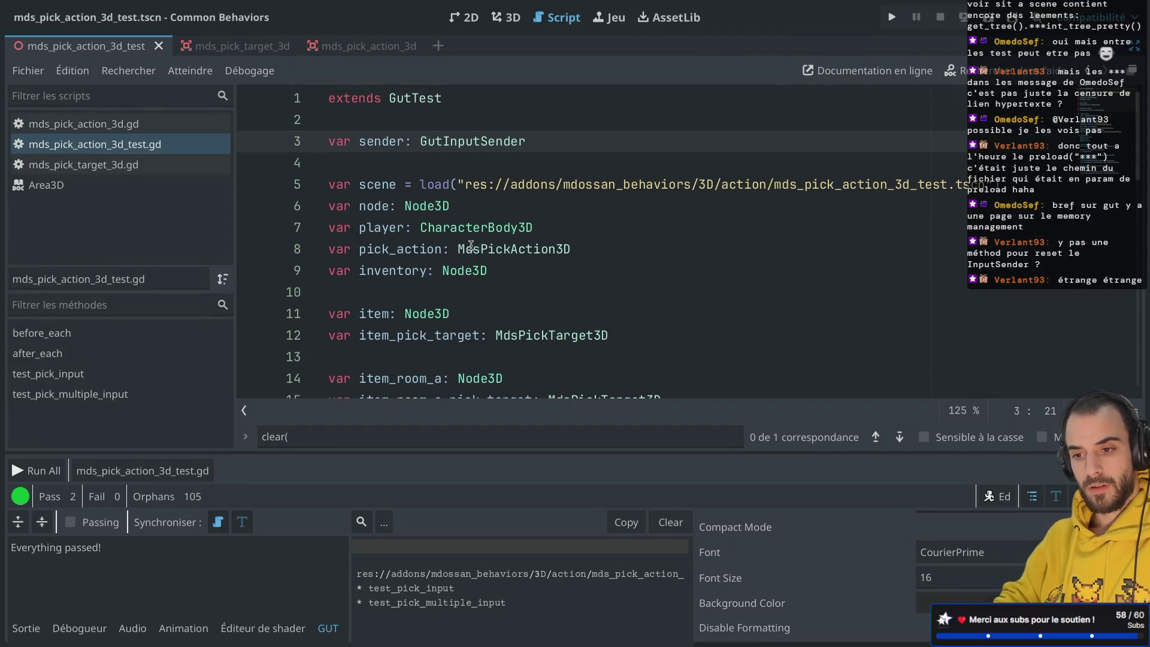
Relaunch Godot through system search and open the SideScroller project.
left_click(380, 43)
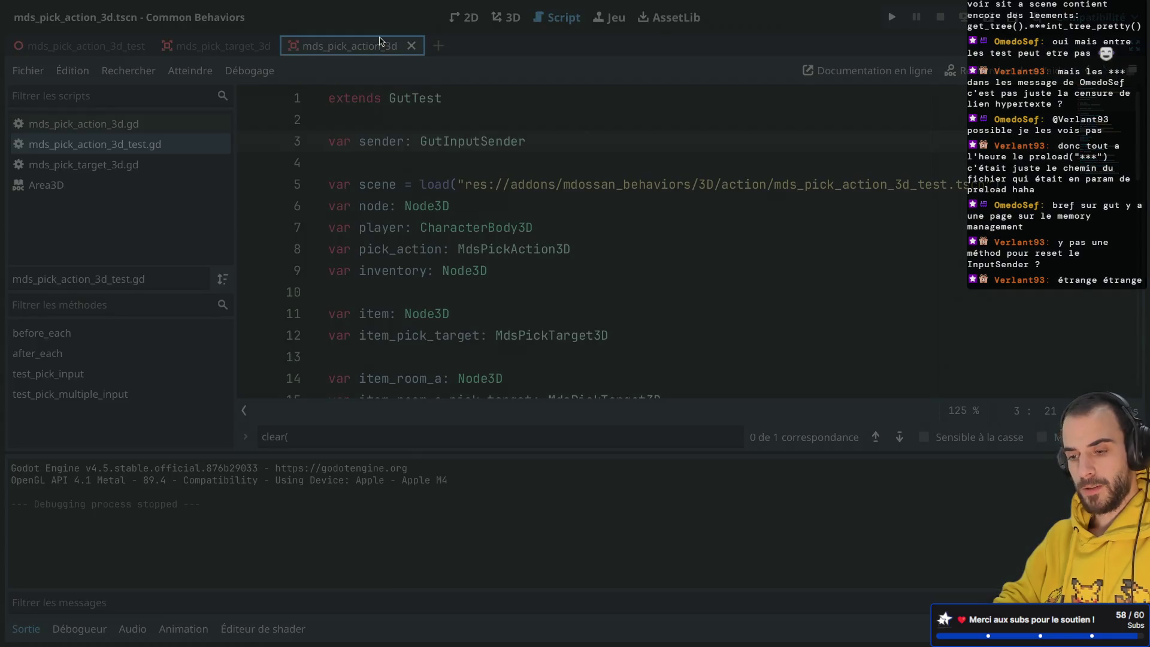
key("super+space")
type("go")
key("Return")
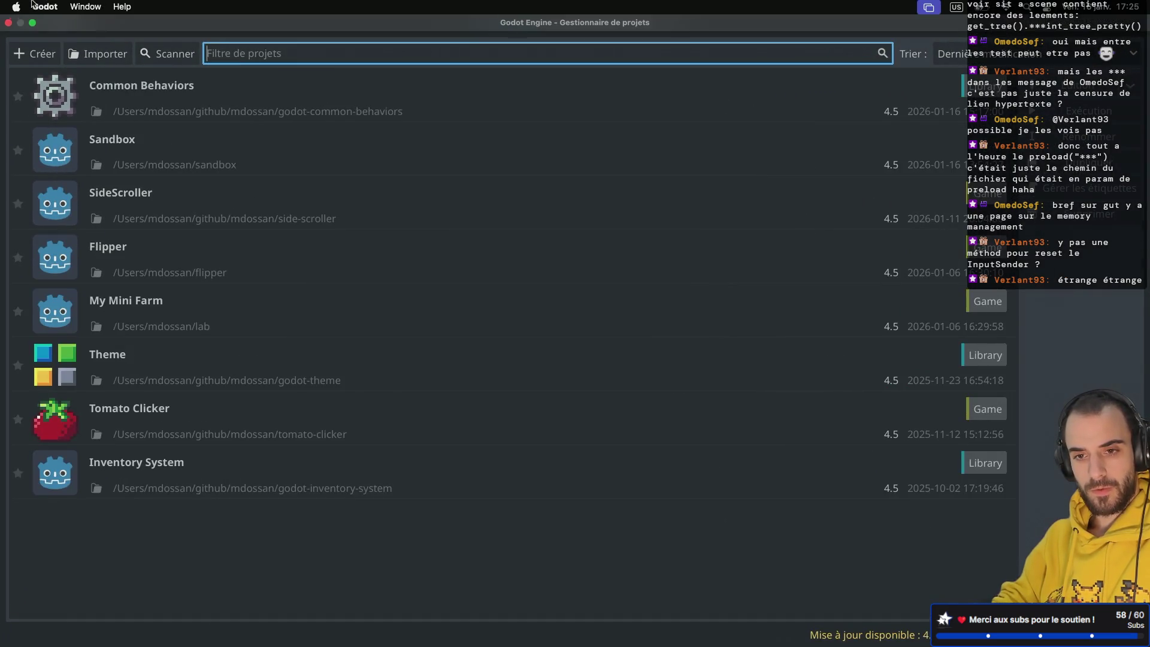
left_click(34, 23)
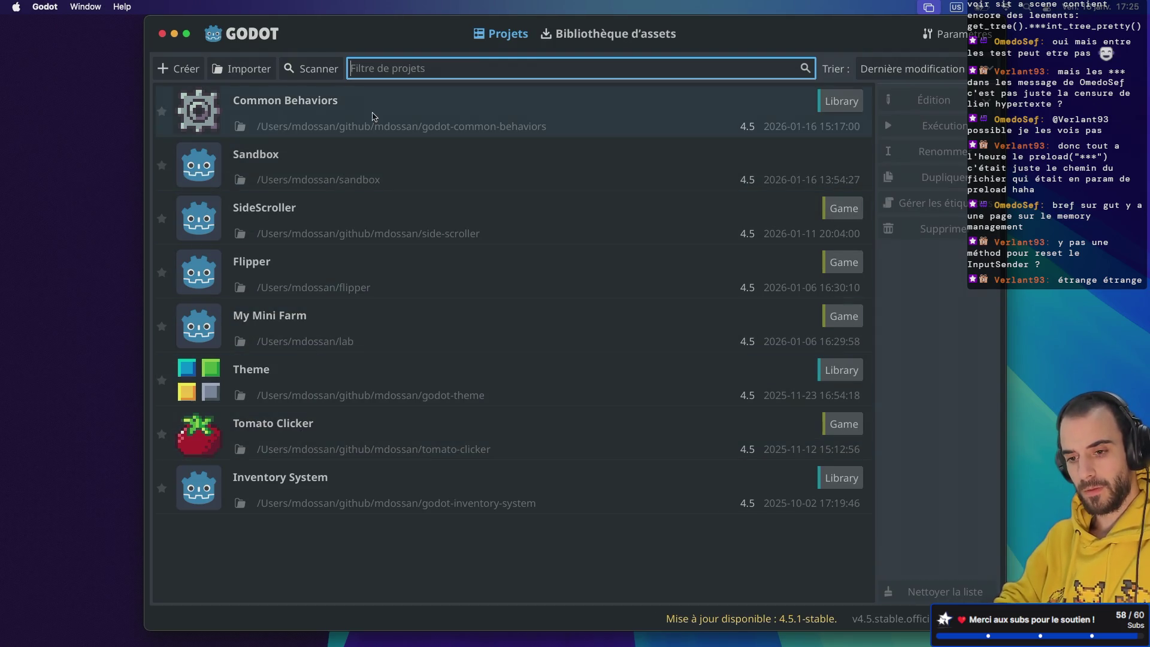
double_click(354, 231)
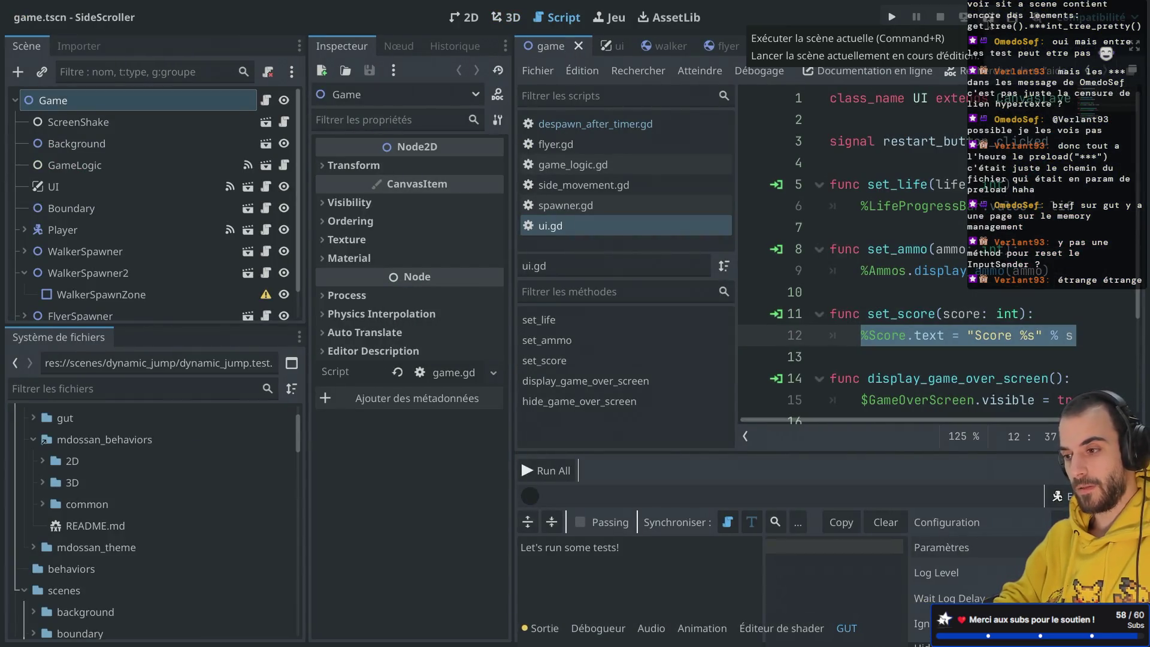
Run the current scene, make the player walk and jump briefly, then close the game.
left_click(989, 18)
key("Right")
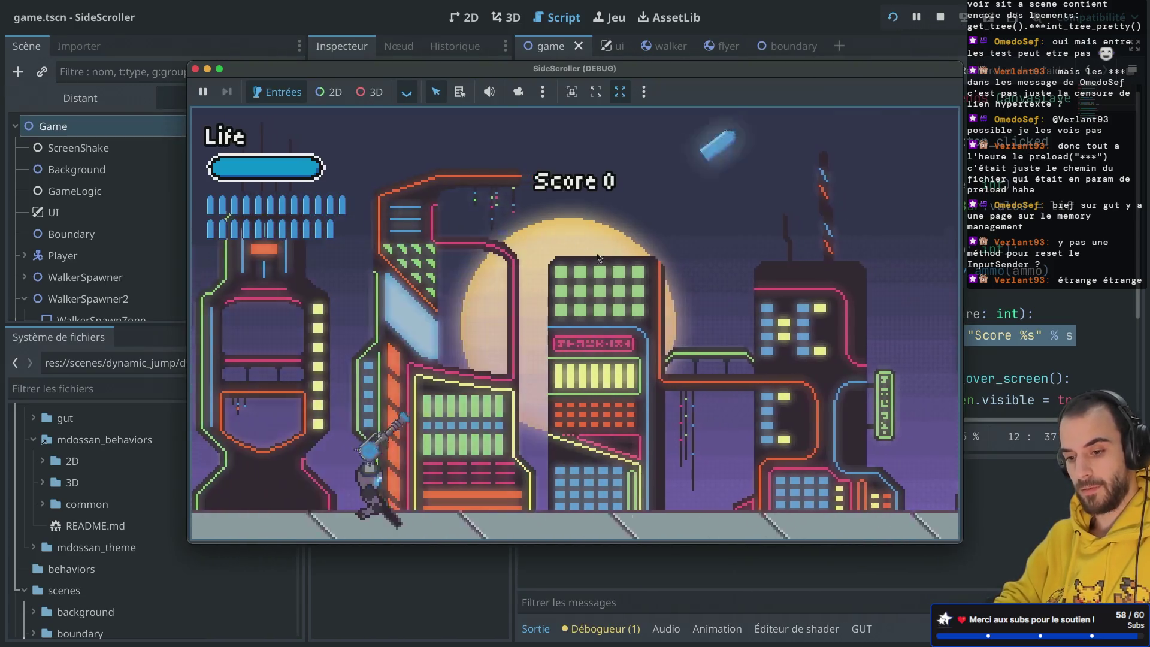
key("space")
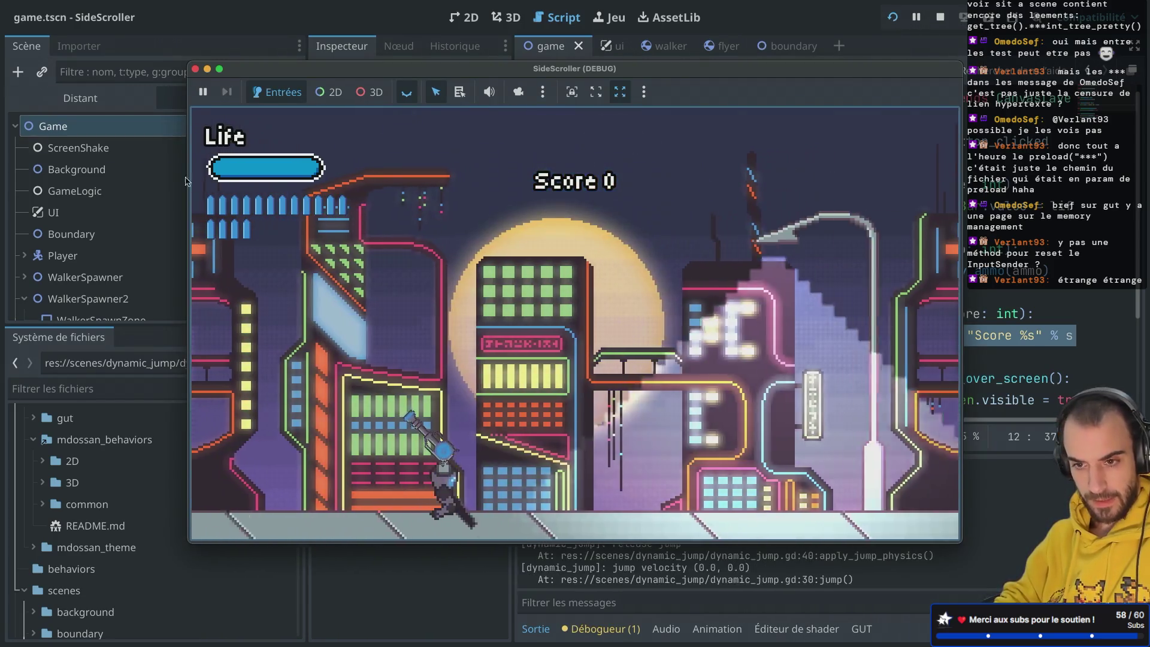
left_click(196, 68)
Enlarge the FileSystem dock and filter its files by 'test'.
left_click_drag(169, 326, 169, 278)
left_click(85, 341)
type("tes")
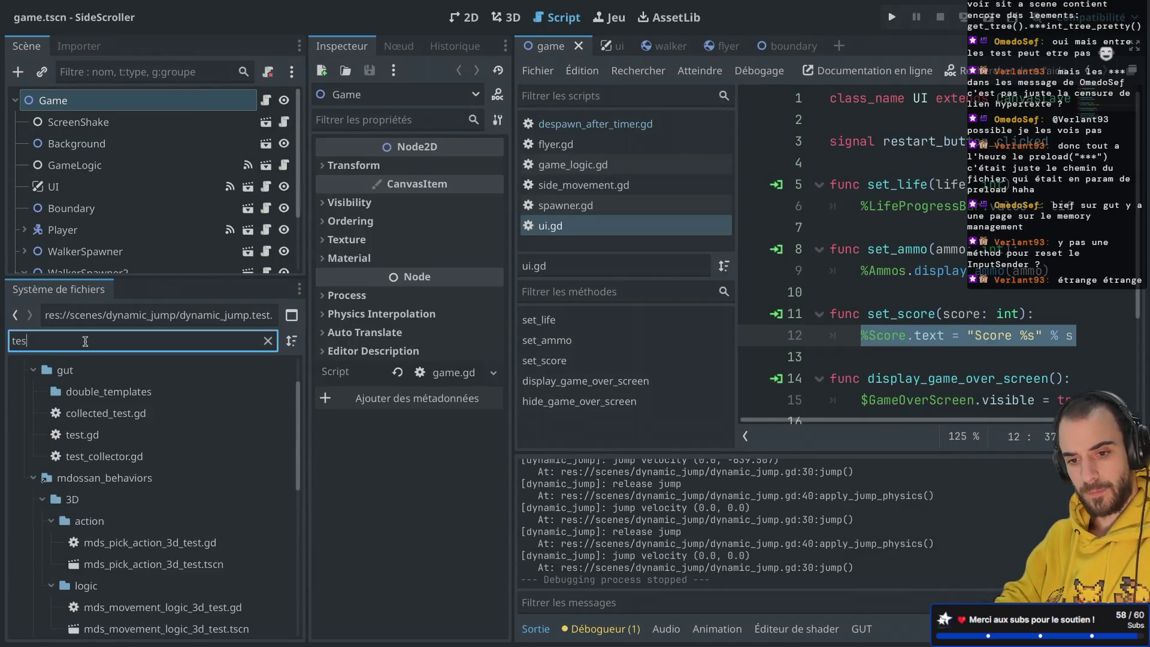
type("t")
Open test_jump_behavior.gd, briefly viewing it in distraction-free mode.
scroll(121, 460, "down", 10)
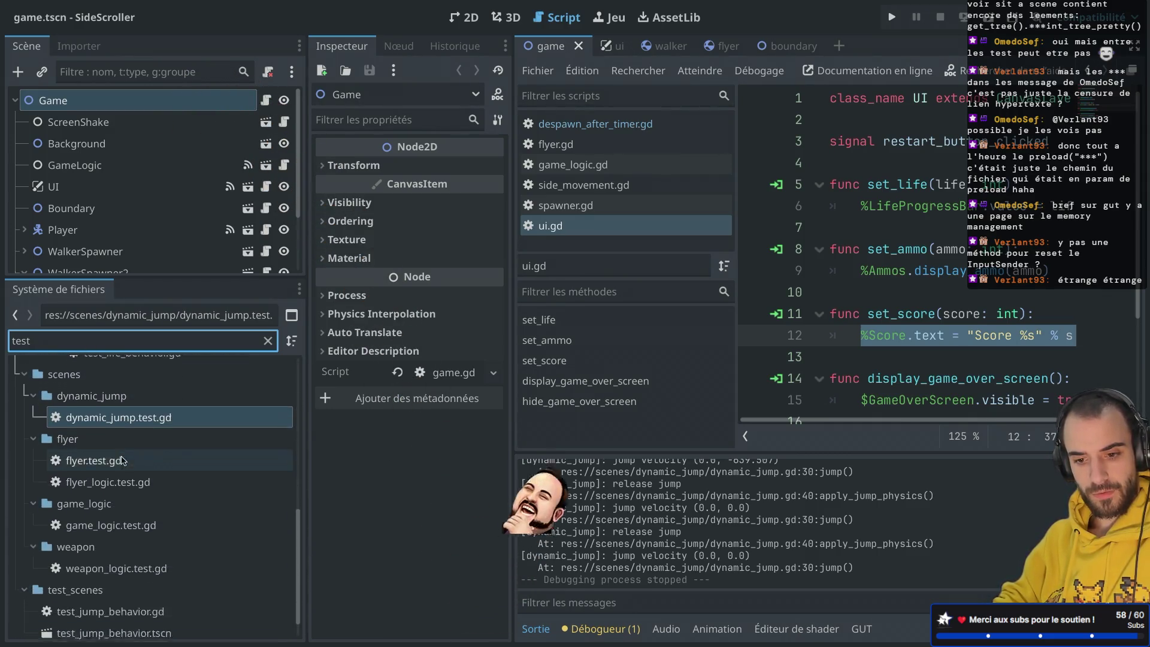
scroll(120, 509, "down", 1)
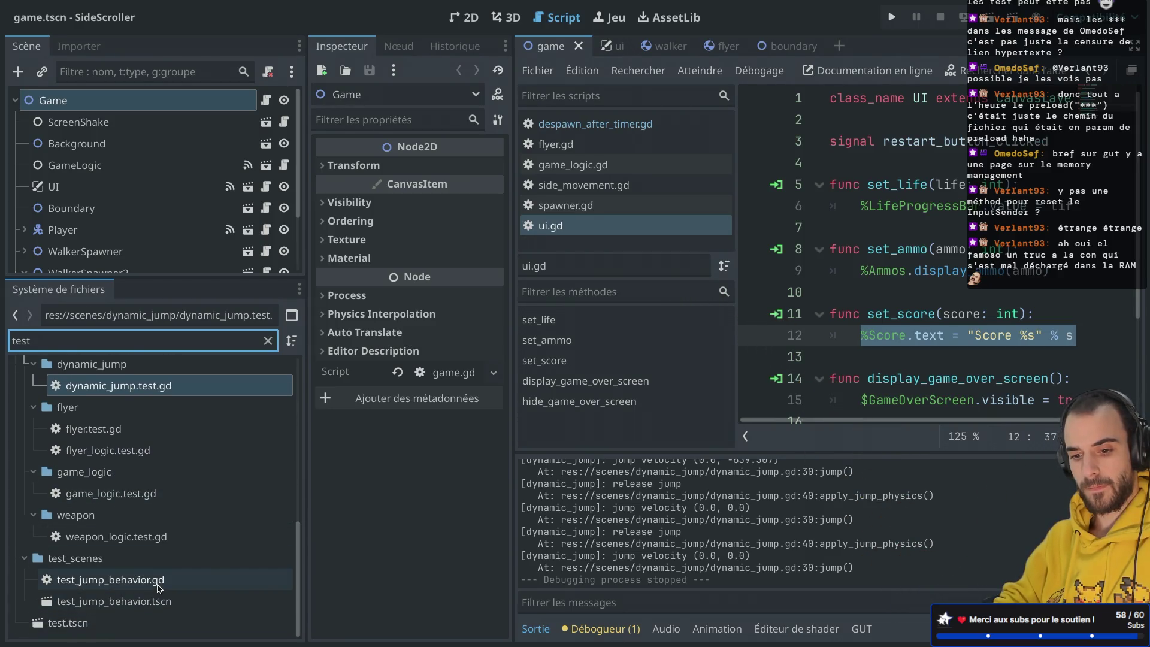
double_click(158, 582)
key("ctrl+shift+F11")
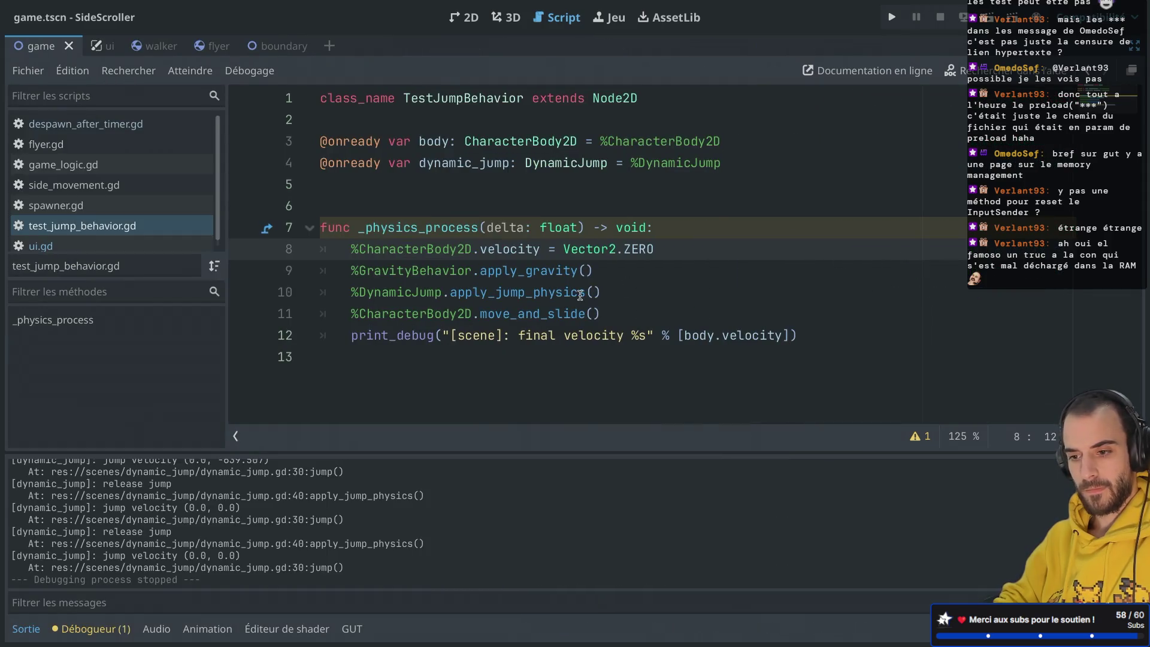
key("ctrl+shift+F11")
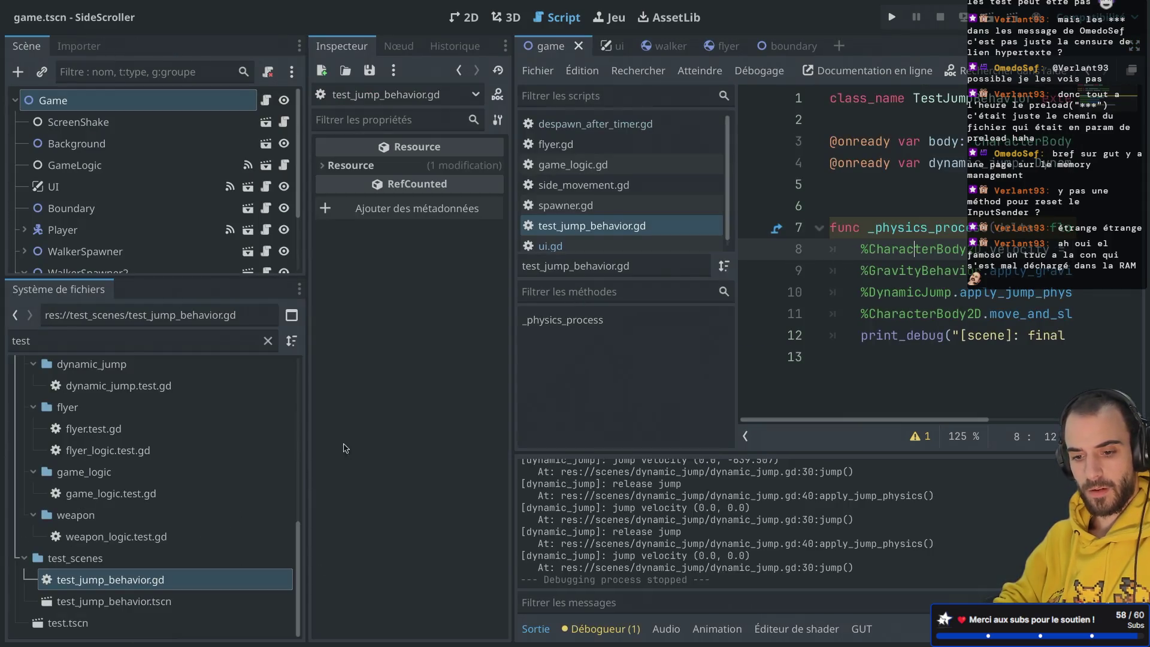
Open the test_jump_behavior.tscn scene and its TestJumpBehavior root node's script.
left_click(178, 602)
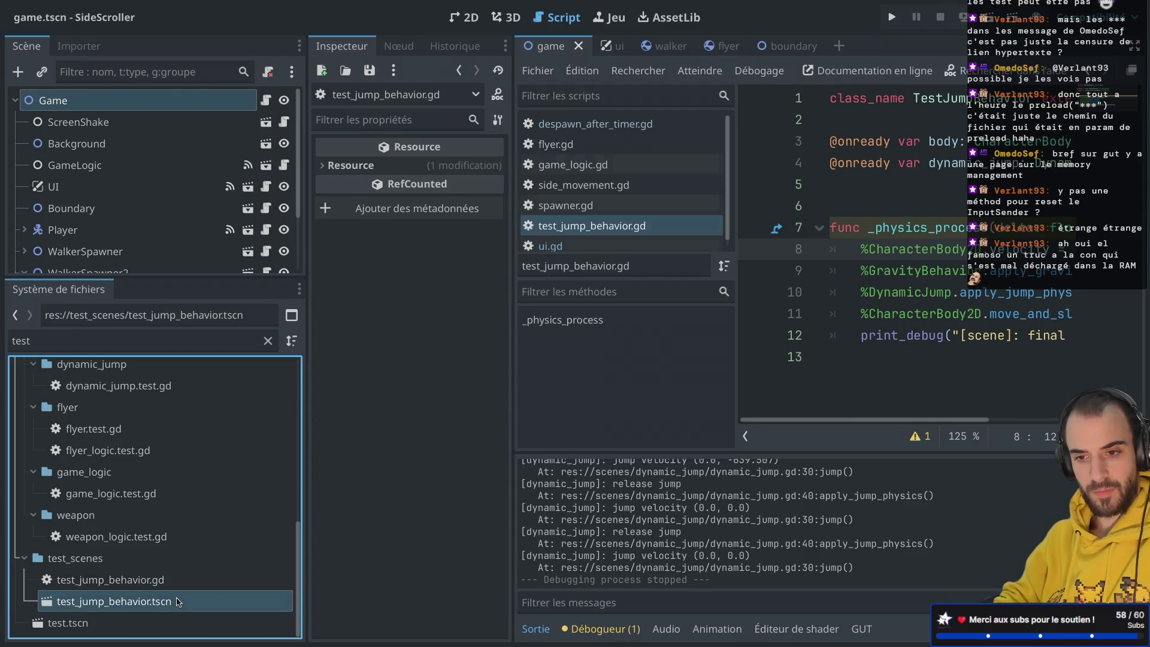
double_click(178, 602)
left_click(151, 106)
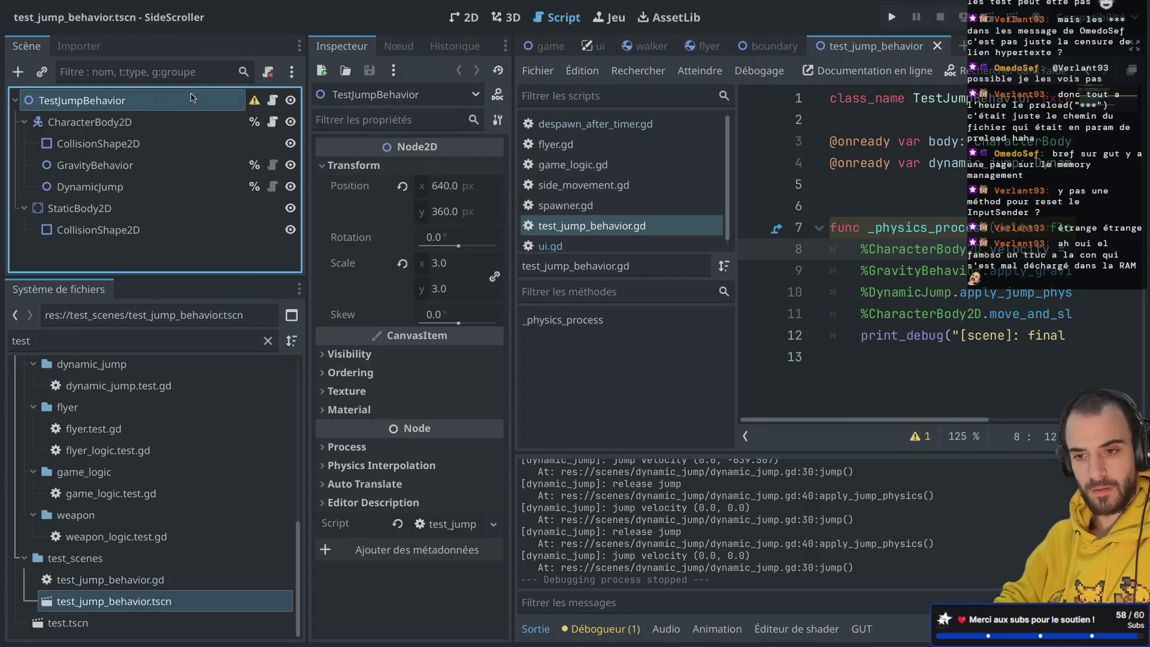
left_click(273, 100)
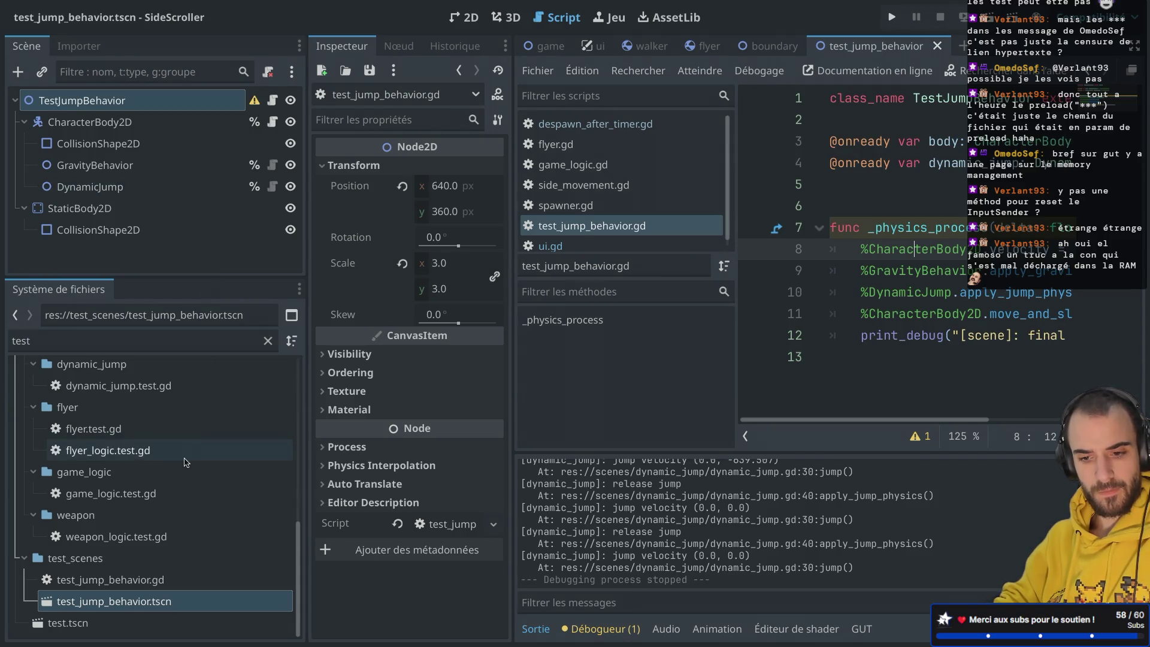
Open dynamic_jump.test.gd full-window and highlight the preloaded scene and its instantiation in before_each.
scroll(186, 462, "up", 4)
double_click(149, 481)
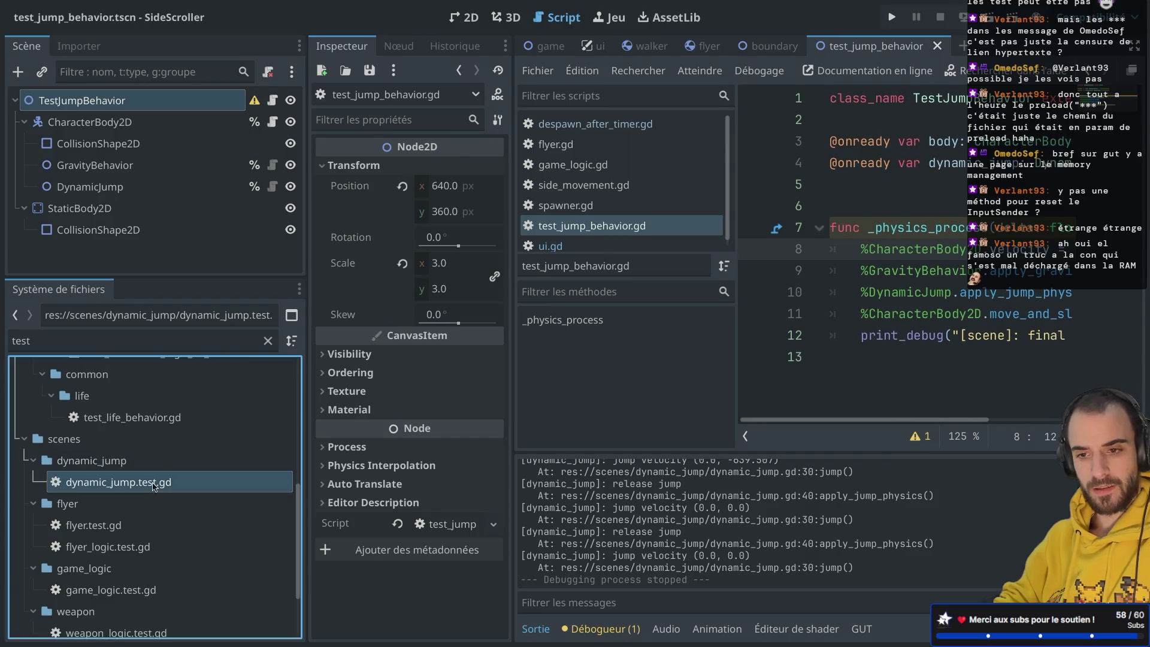
key("ctrl+shift+F11")
scroll(549, 287, "up", 15)
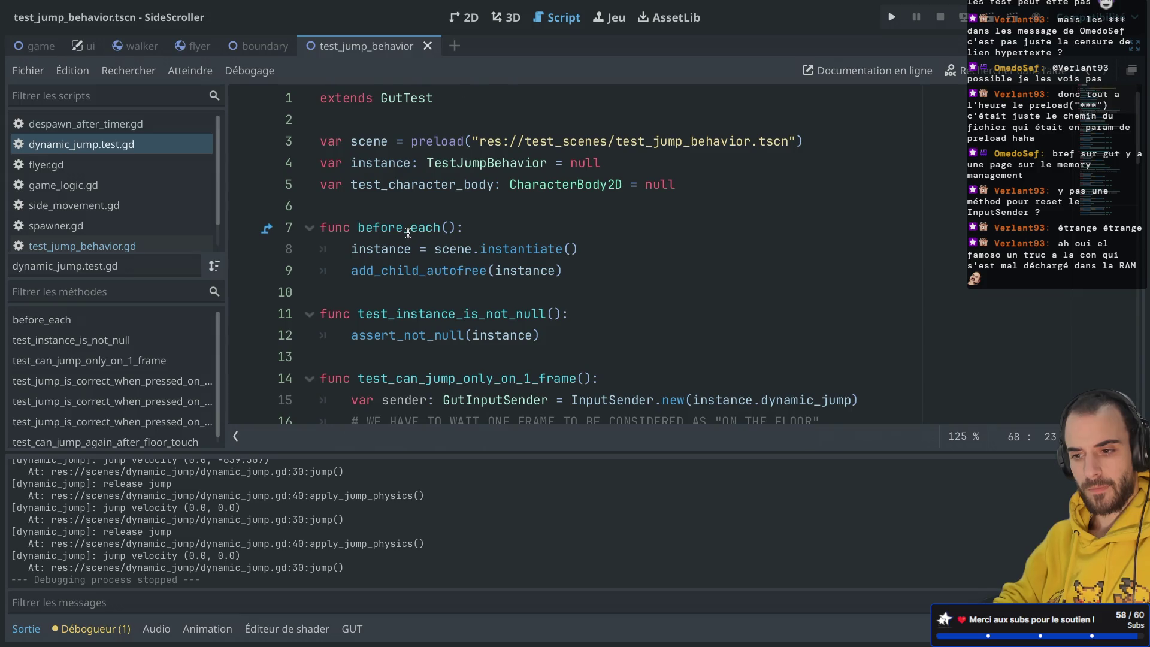
left_click(367, 252)
left_click_drag(425, 252, 548, 252)
left_click(423, 277)
left_click_drag(381, 141, 486, 141)
Scroll through the jump tests, inspecting instance.dynamic_jump and the 11-frame jump test.
scroll(478, 250, "down", 2)
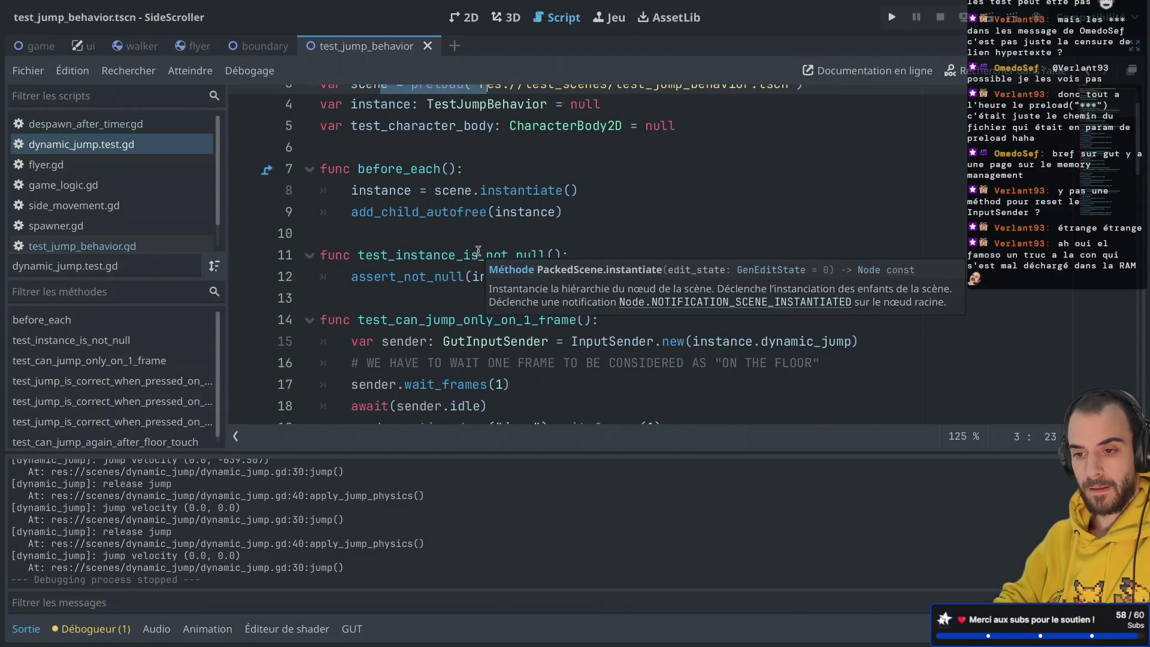
scroll(478, 250, "up", 2)
scroll(436, 227, "down", 7)
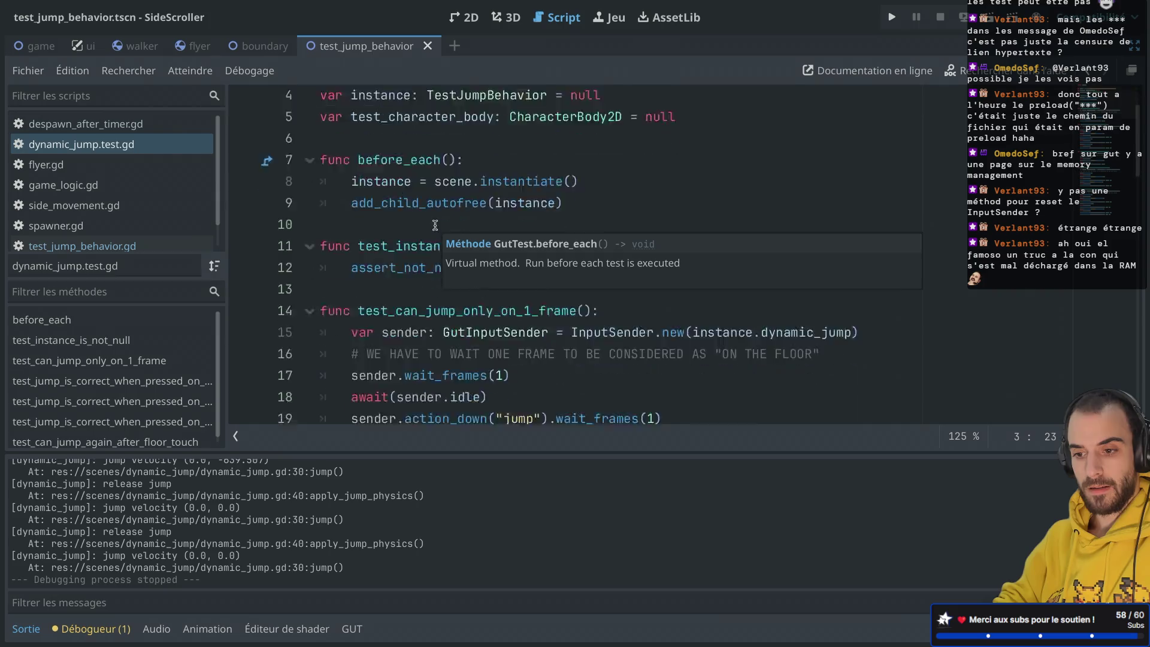
scroll(435, 225, "down", 7)
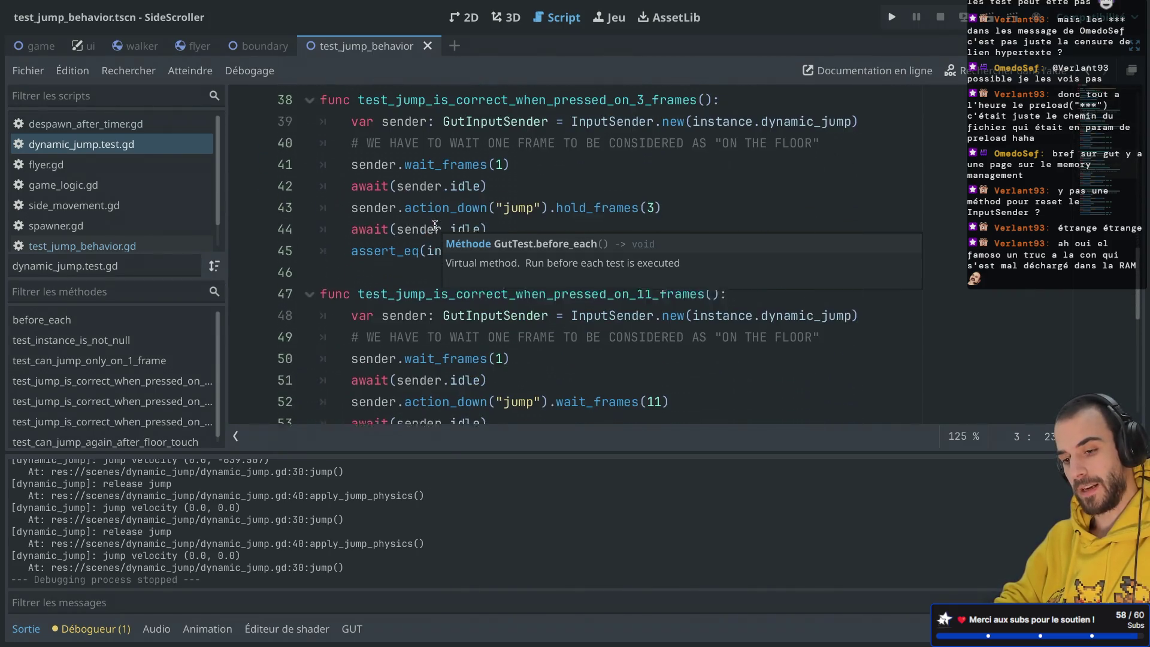
scroll(413, 297, "down", 1)
scroll(414, 298, "up", 1)
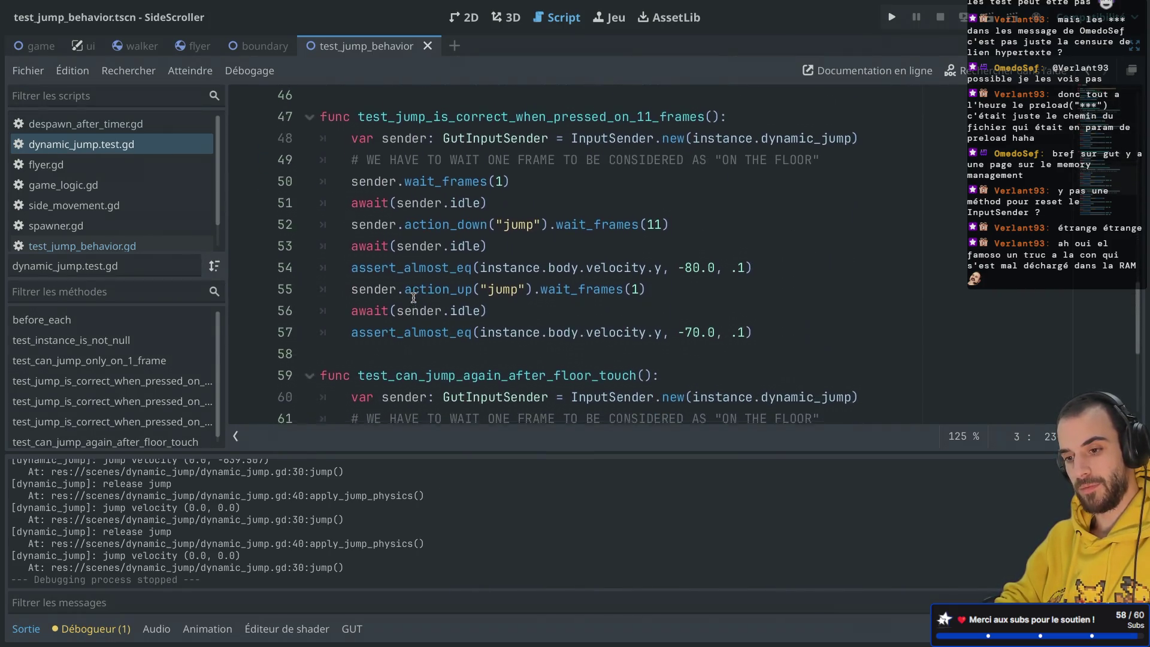
scroll(413, 297, "up", 1)
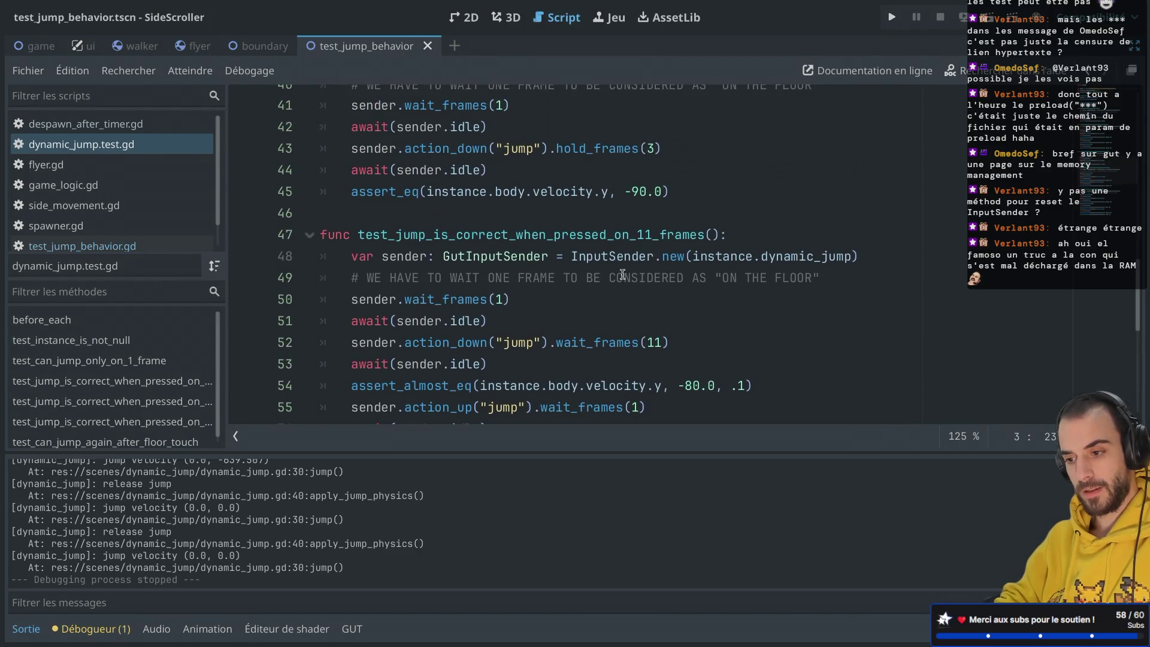
double_click(720, 256)
double_click(809, 257)
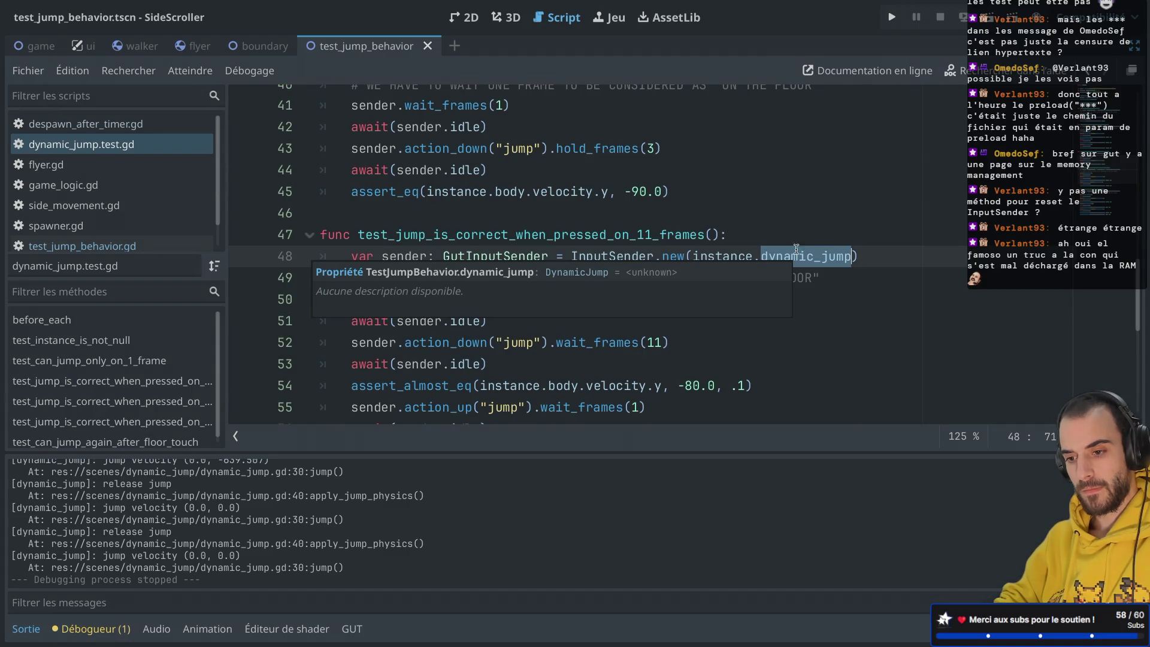
left_click(784, 219)
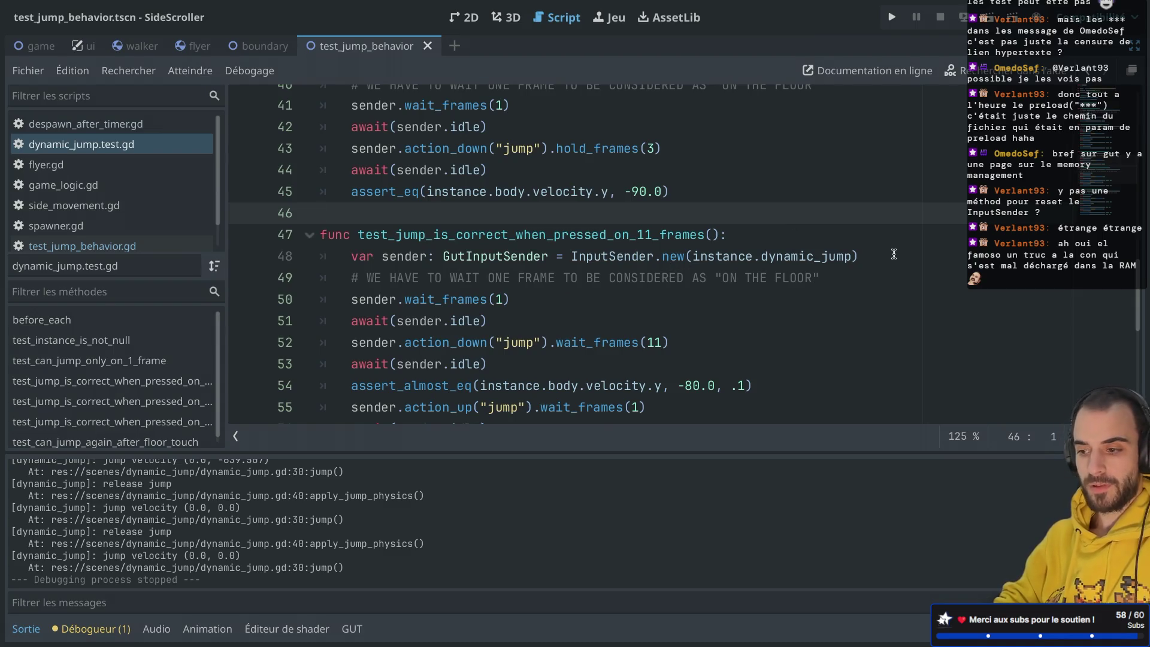
left_click_drag(893, 255, 878, 236)
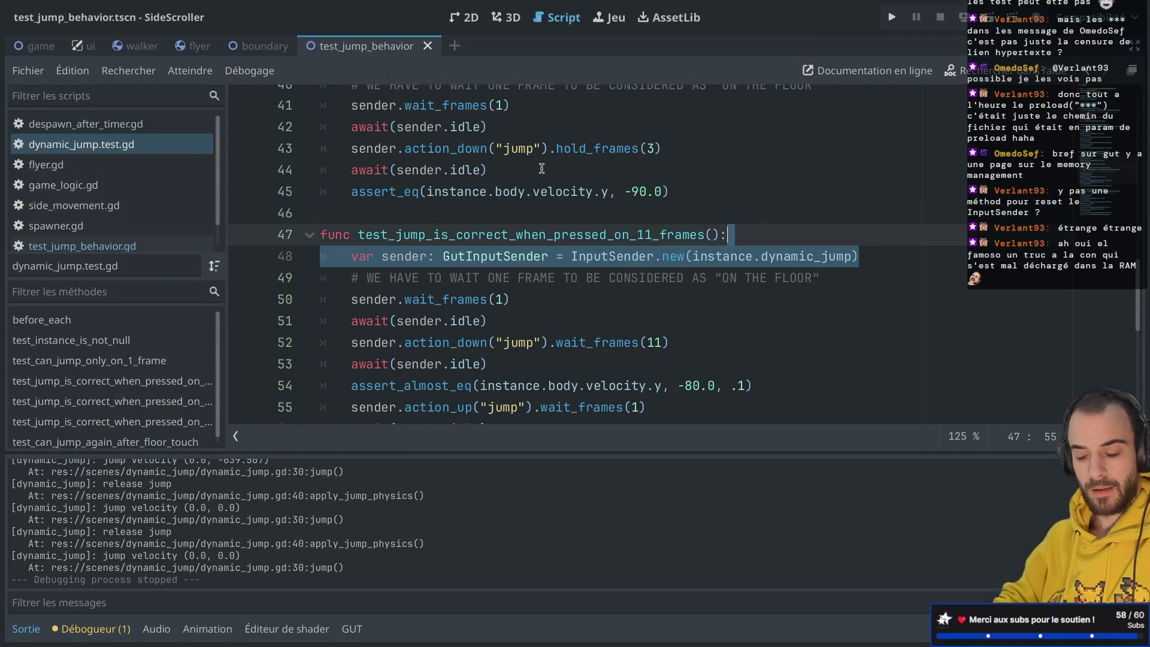
key("Escape")
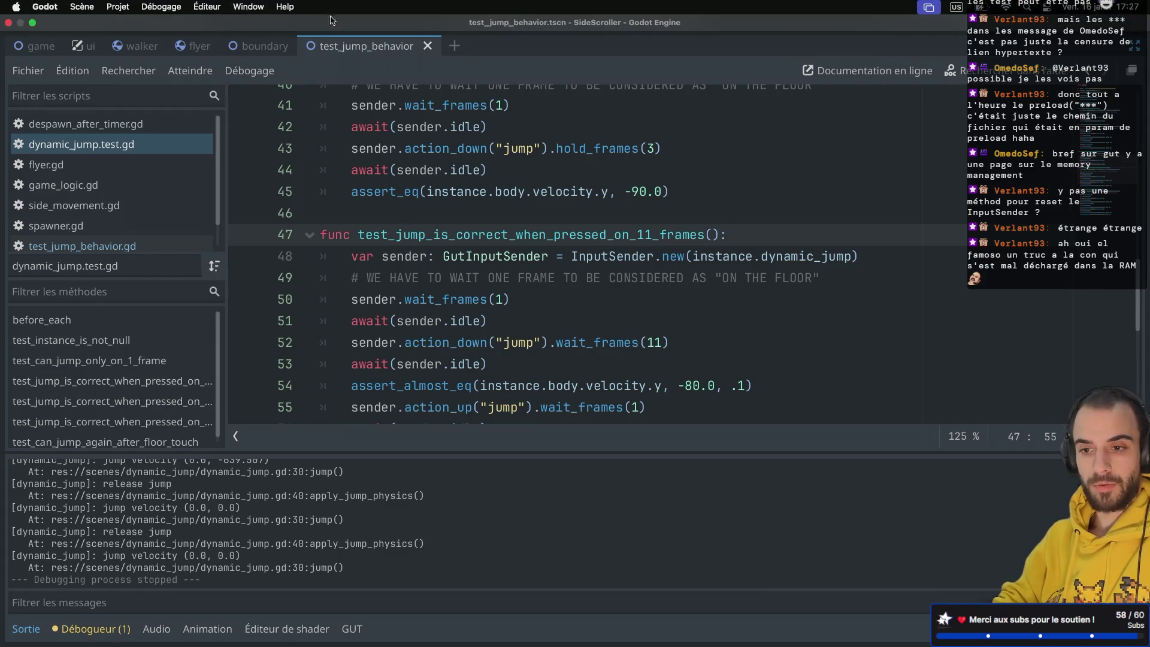
Relaunch Godot via system search and open the Common Behaviors project.
key("ctrl+Left")
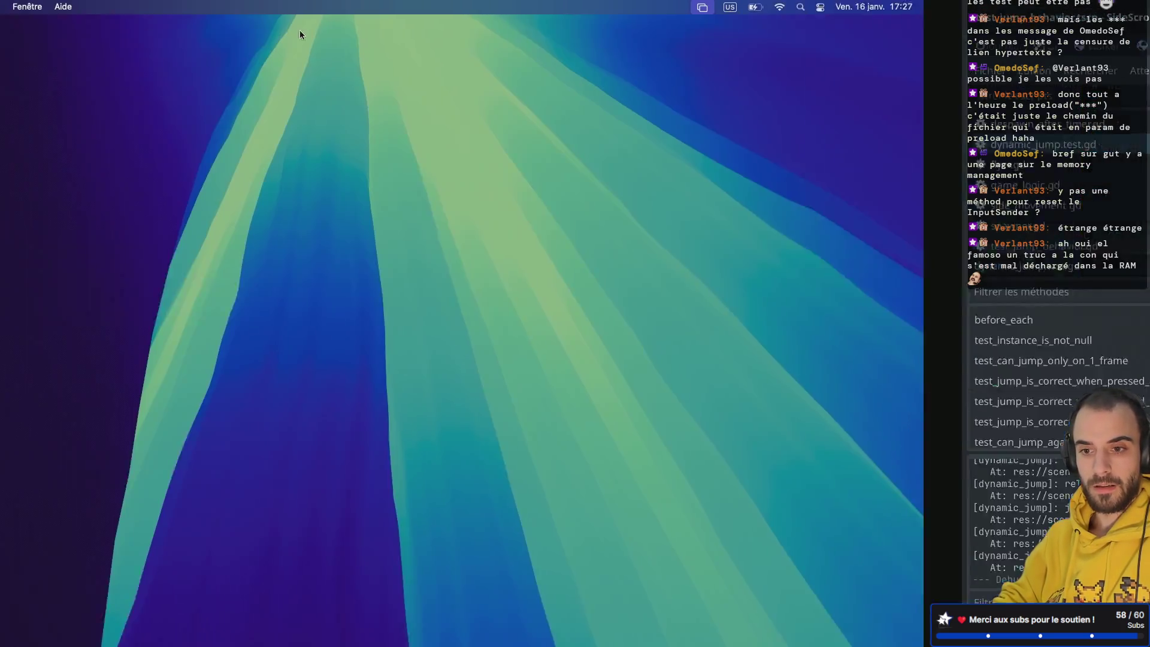
key("super+space")
type("godot")
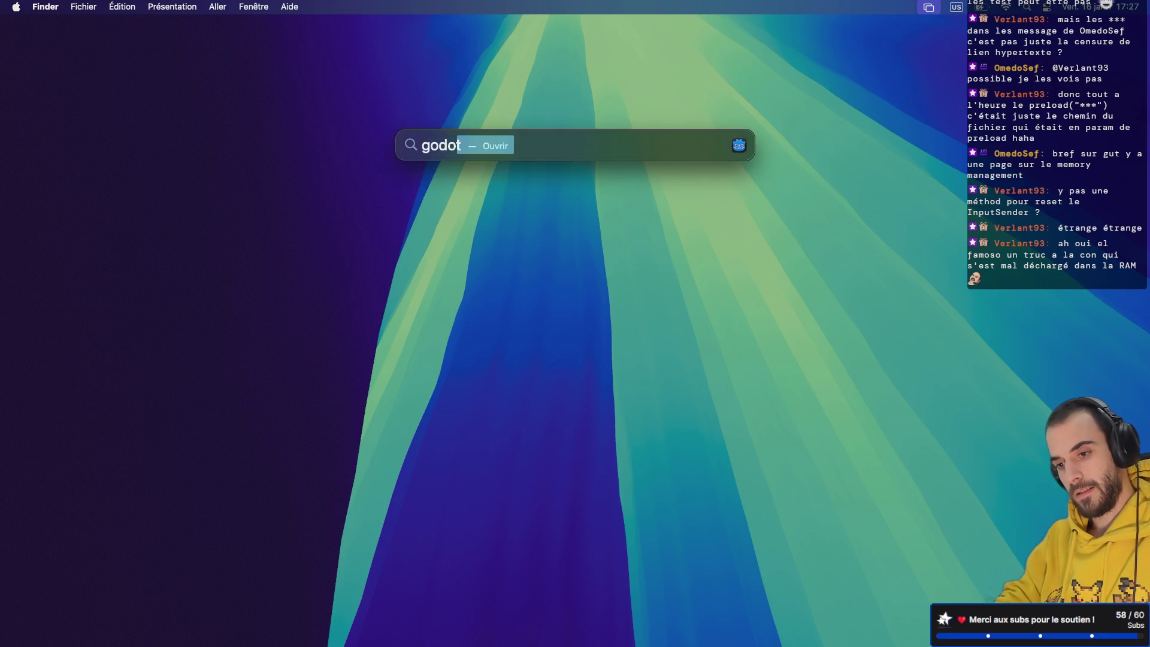
key("Return")
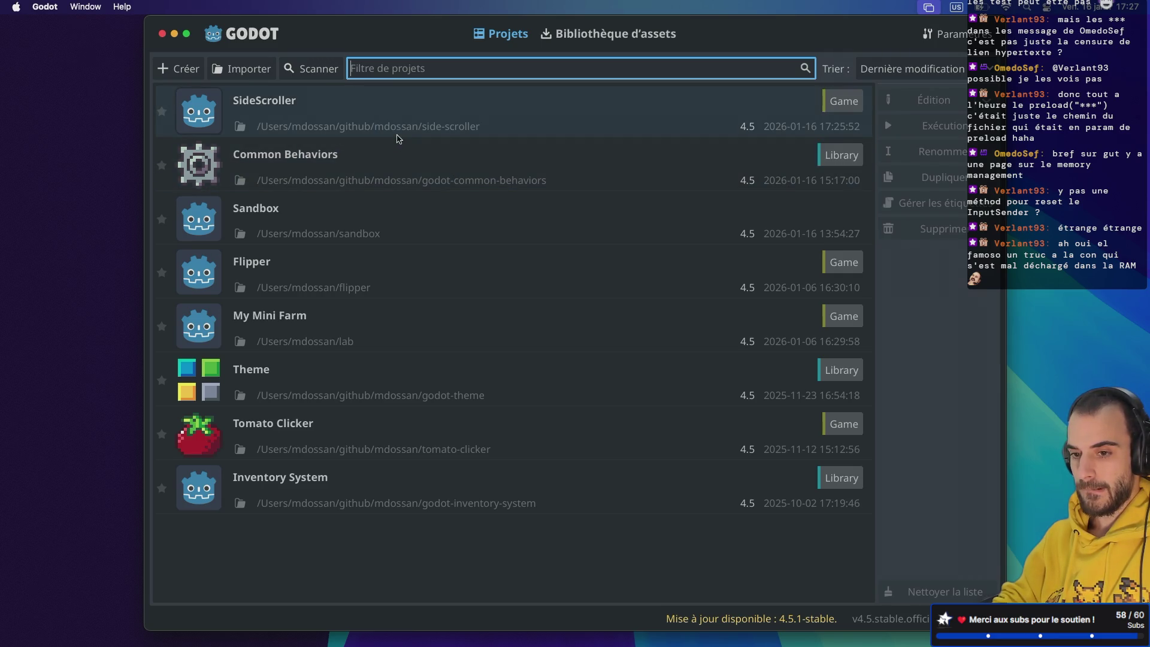
double_click(393, 154)
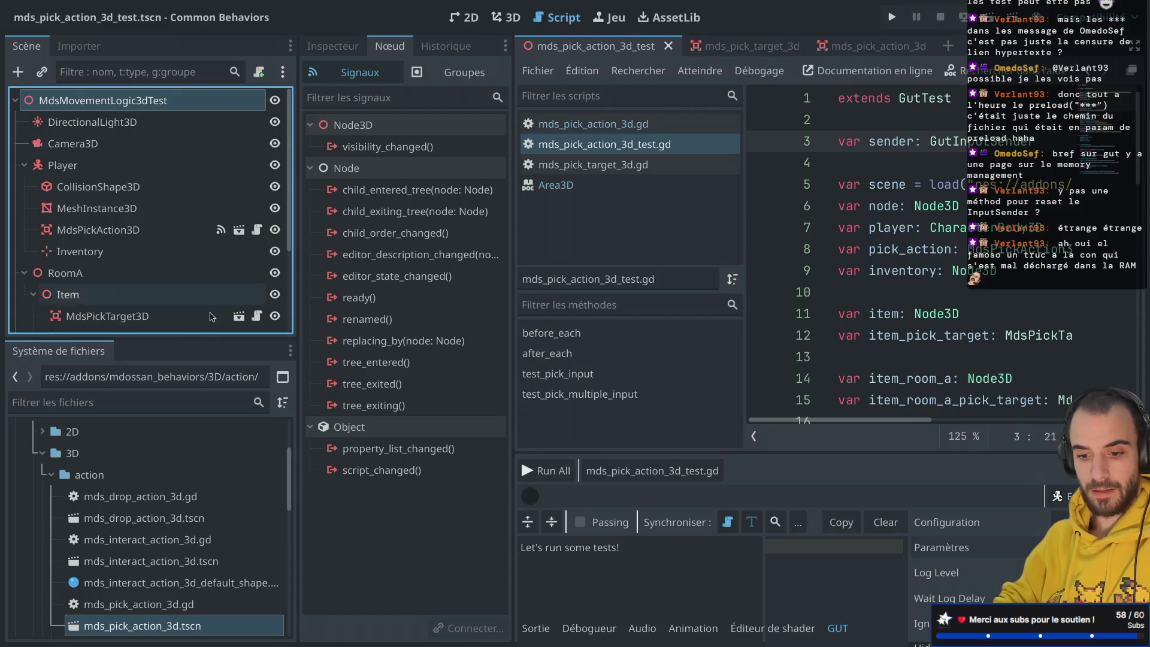
scroll(220, 479, "down", 5)
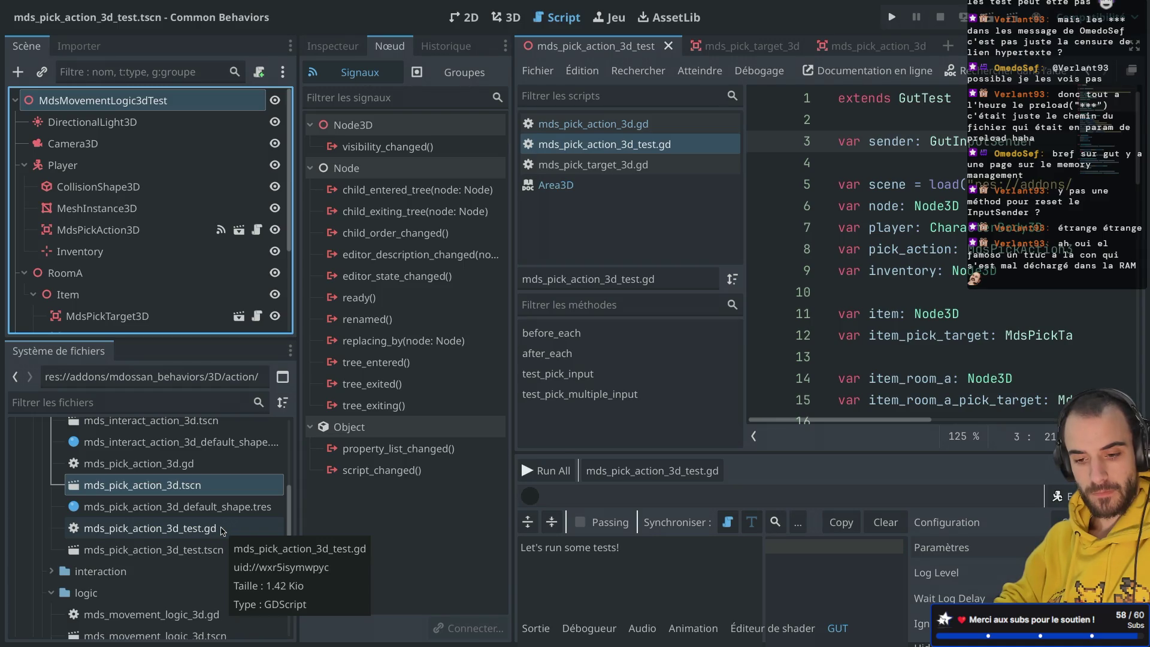
left_click(211, 529)
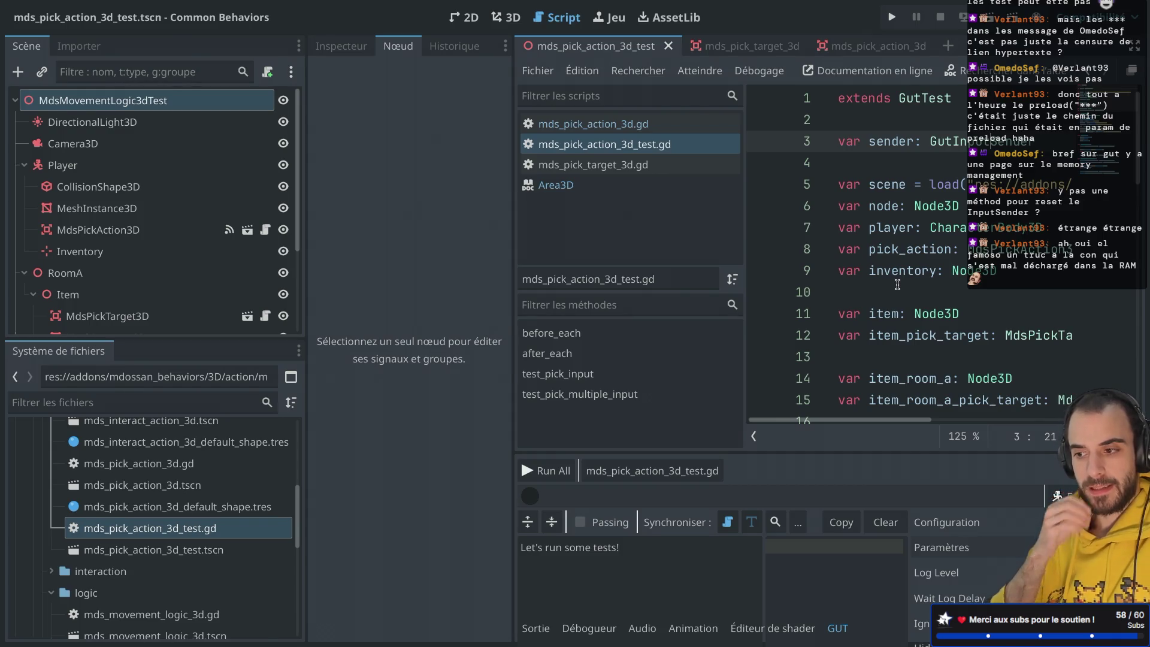
key("ctrl+shift+F11")
scroll(558, 186, "down", 8)
scroll(558, 185, "down", 3)
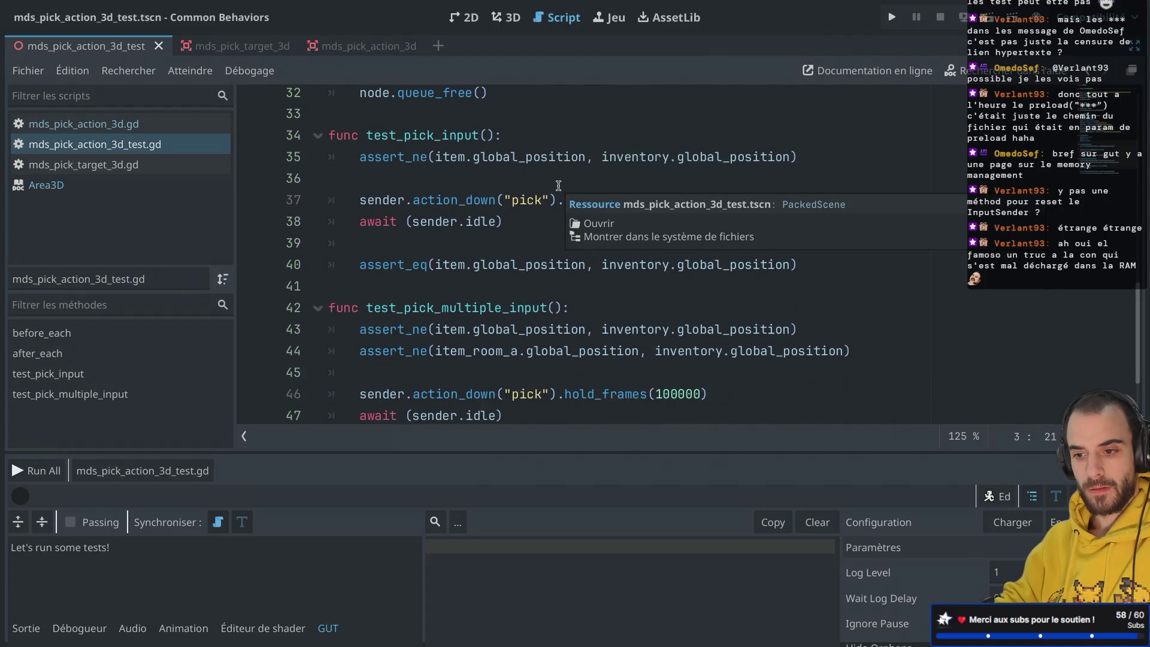
scroll(559, 186, "up", 2)
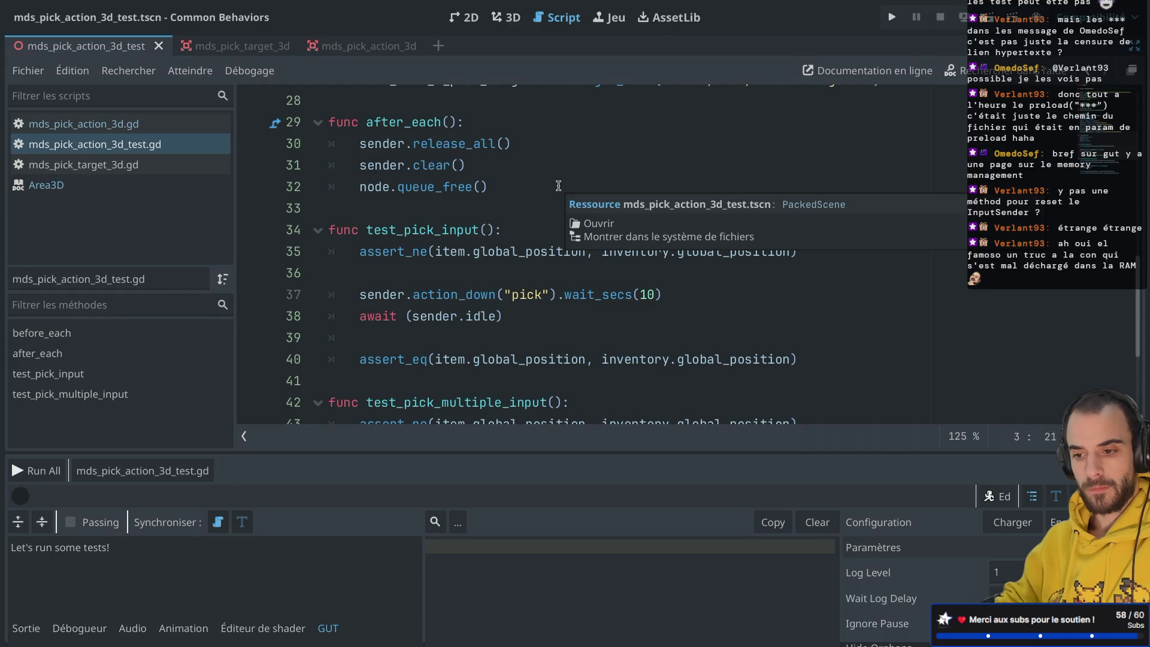
scroll(558, 186, "down", 2)
scroll(558, 185, "up", 10)
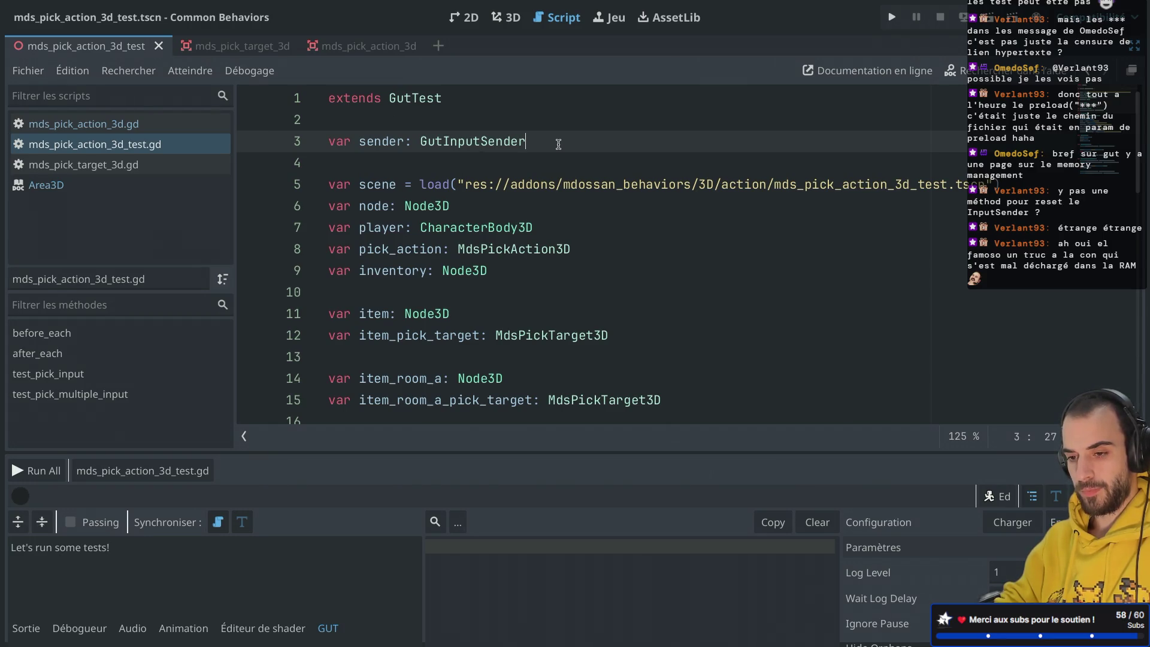
Delete the sender declaration line near the top of the test script.
scroll(558, 144, "down", 2)
scroll(558, 145, "up", 2)
left_click_drag(558, 144, 558, 113)
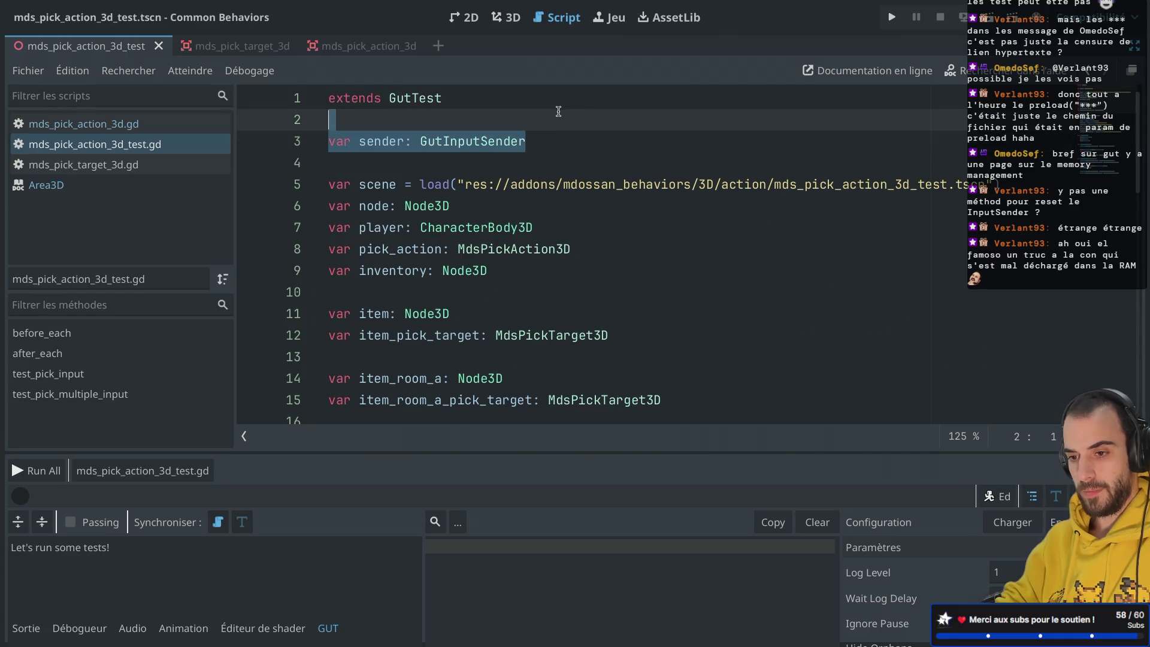
key("BackSpace")
key("BackSpace")
Move the sender creation line to the end of before_each, after the last get_node line.
scroll(558, 112, "down", 3)
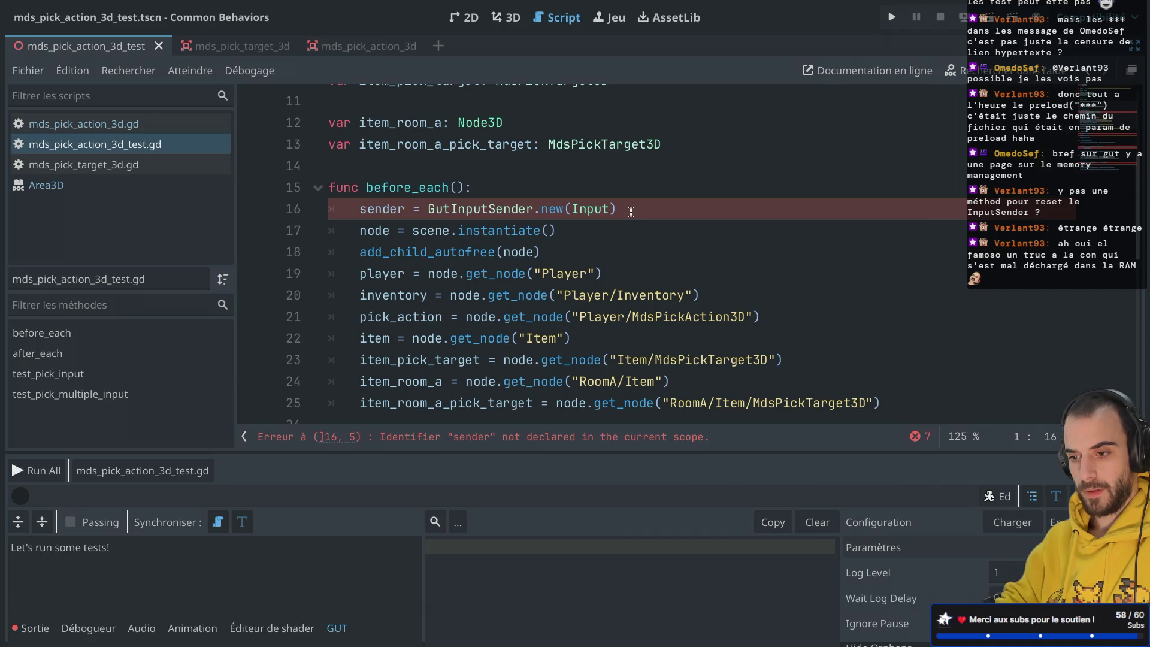
scroll(633, 207, "down", 5)
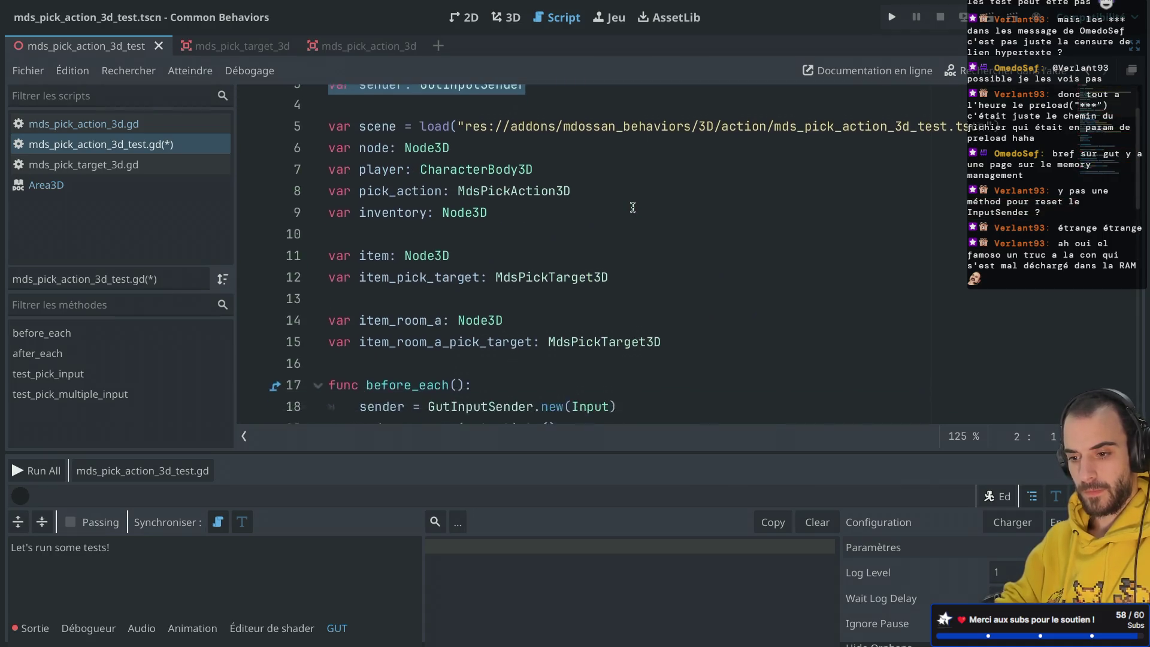
left_click_drag(627, 160, 629, 136)
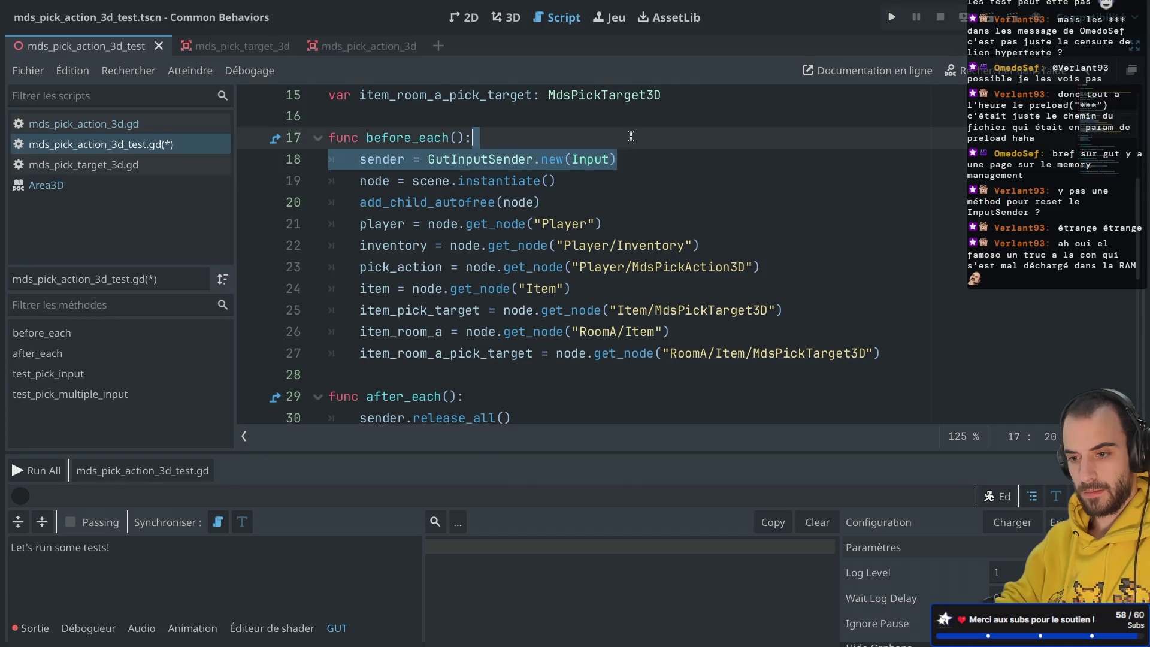
key("ctrl+x")
left_click(893, 332)
key("Return")
key("ctrl+v")
left_click(499, 346)
key("BackSpace")
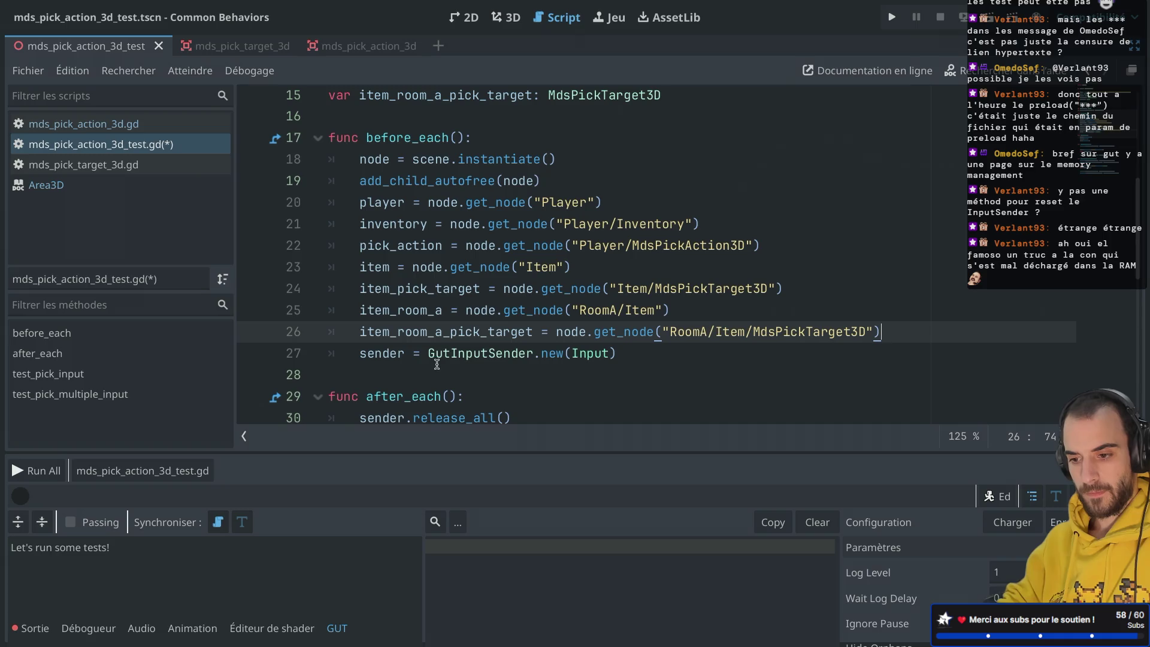
Change the GutInputSender constructor argument from Input to pick_action and save the script.
double_click(601, 357)
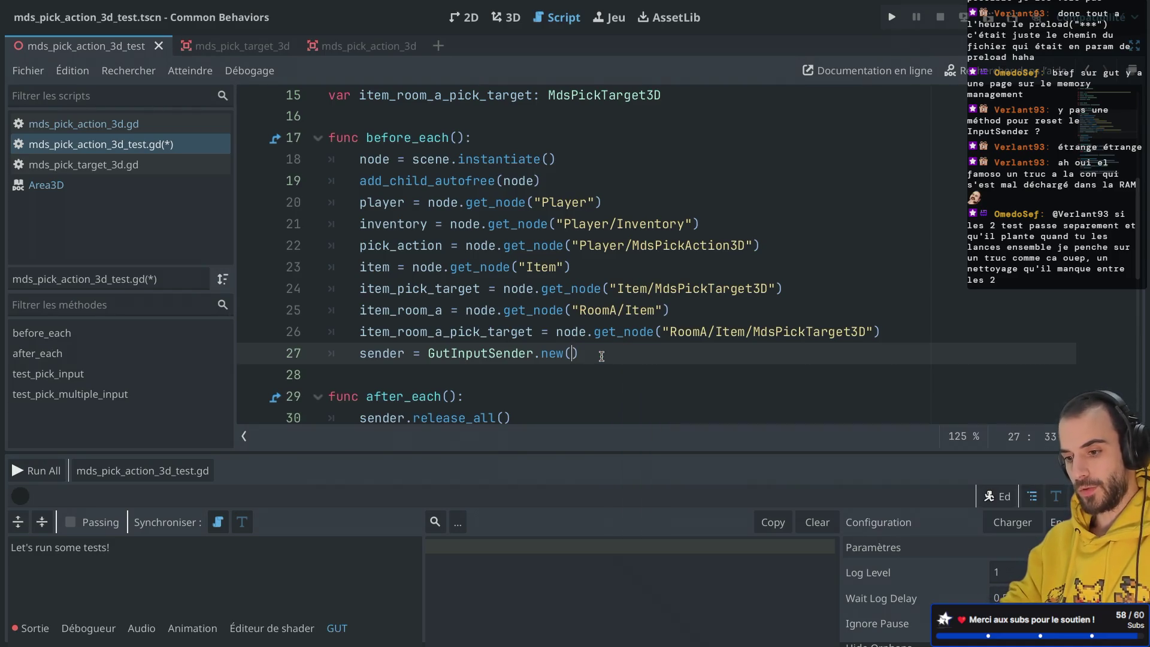
mouse_move(553, 302)
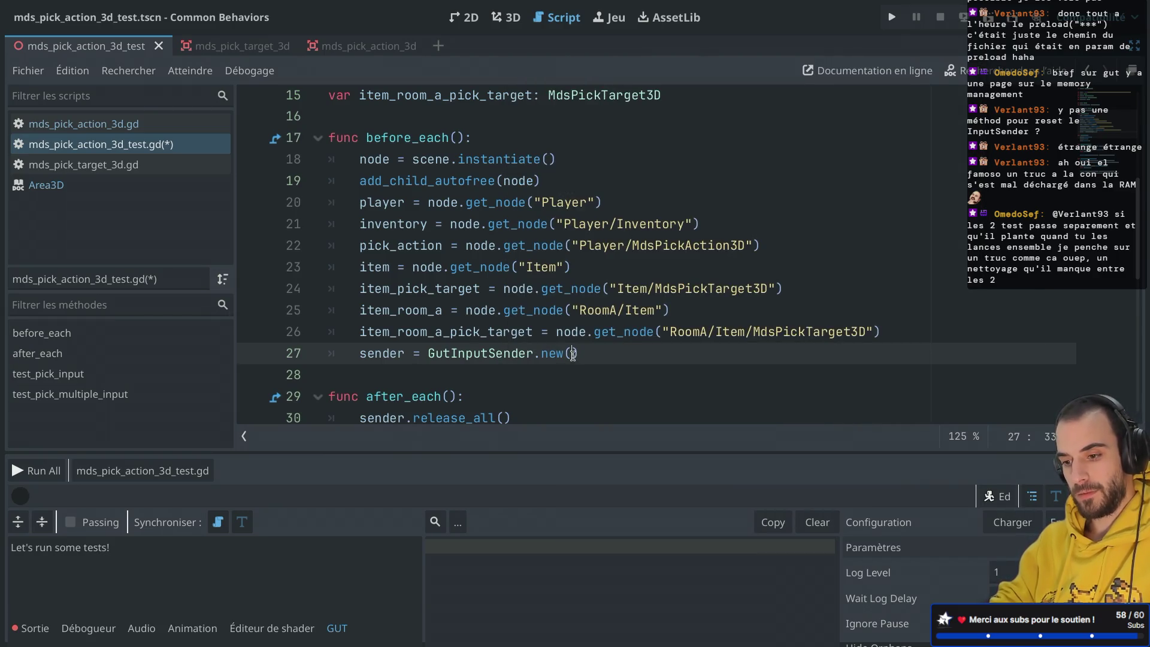
mouse_move(637, 342)
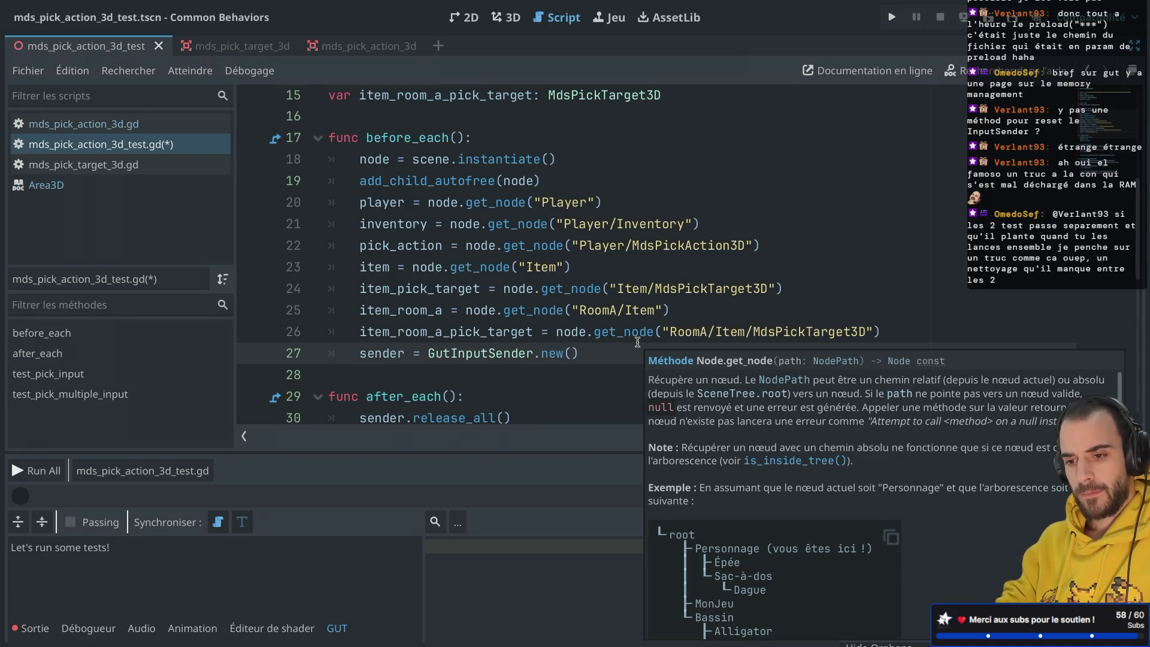
type("pic")
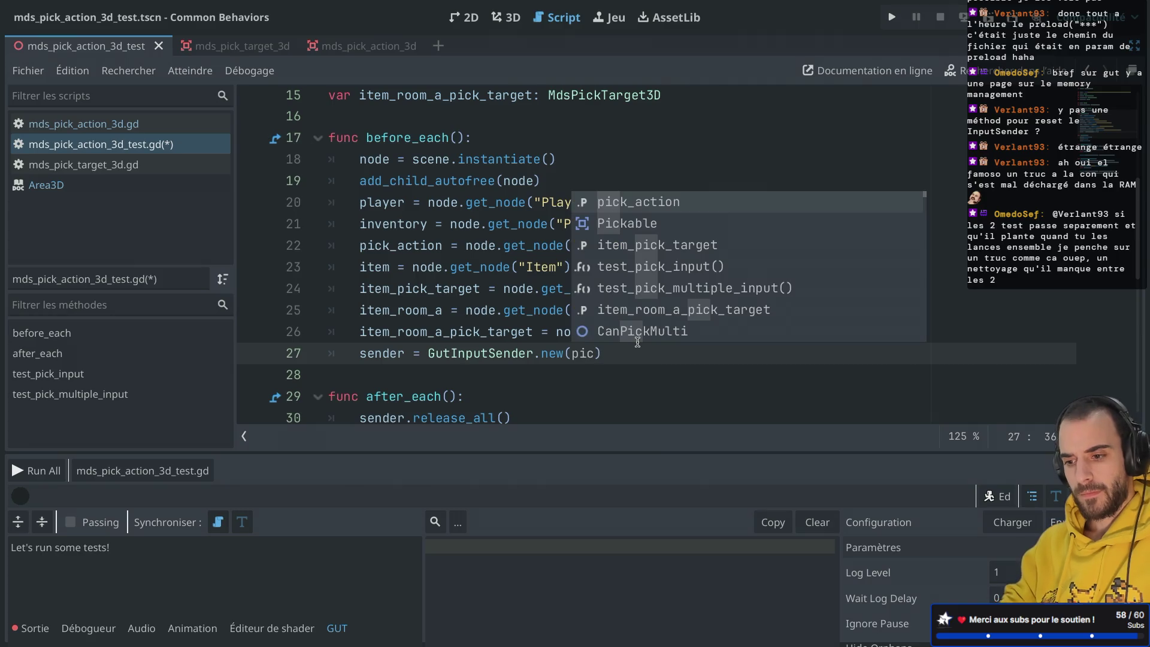
key("Return")
key("ctrl+s")
Run only the test_pick_input test from the cursor.
scroll(599, 270, "down", 7)
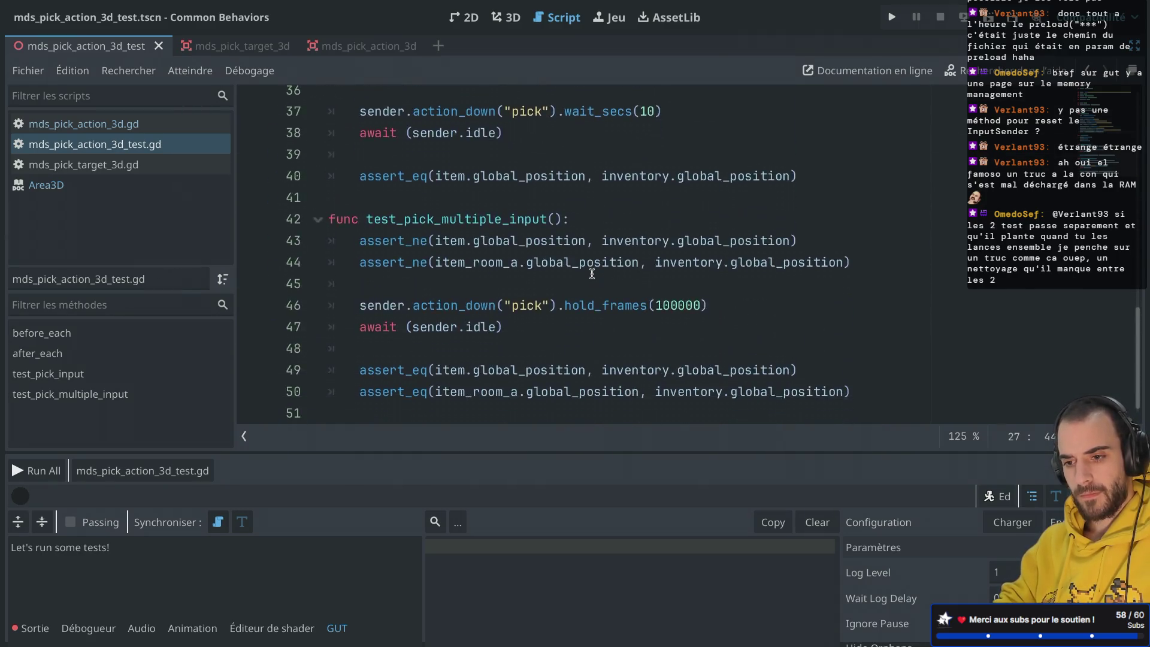
scroll(593, 258, "up", 2)
left_click(489, 242)
left_click(275, 474)
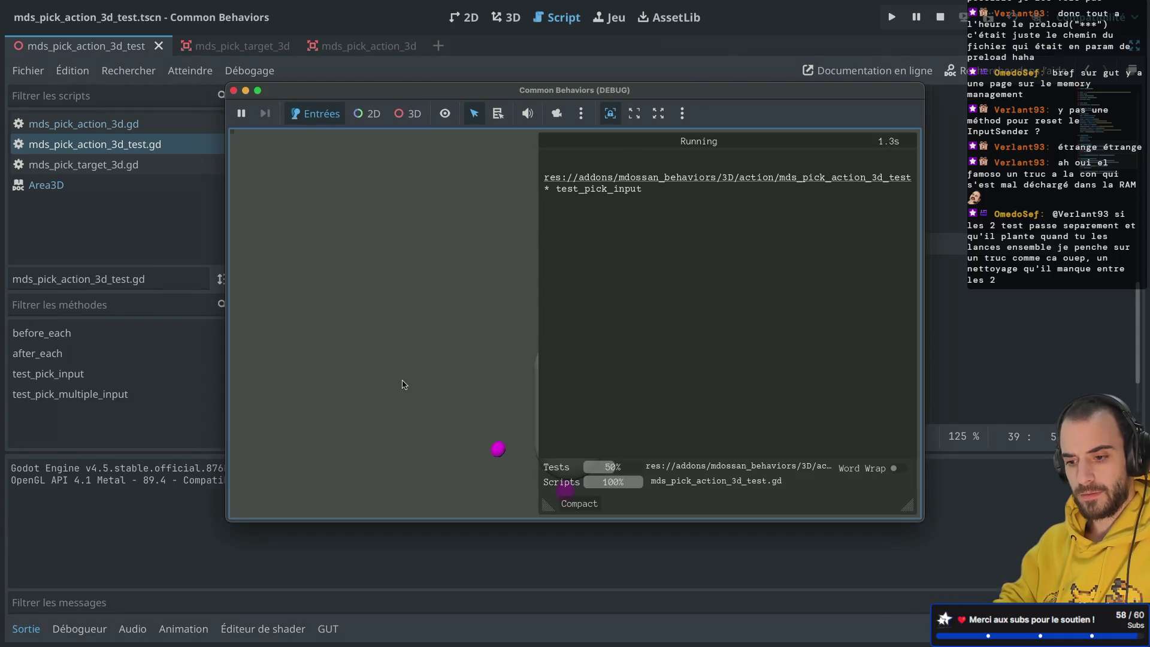
Close the passing test_pick_input run and inspect pick_action in the before_each sender setup.
left_click(234, 91)
scroll(397, 234, "up", 3)
scroll(397, 235, "up", 5)
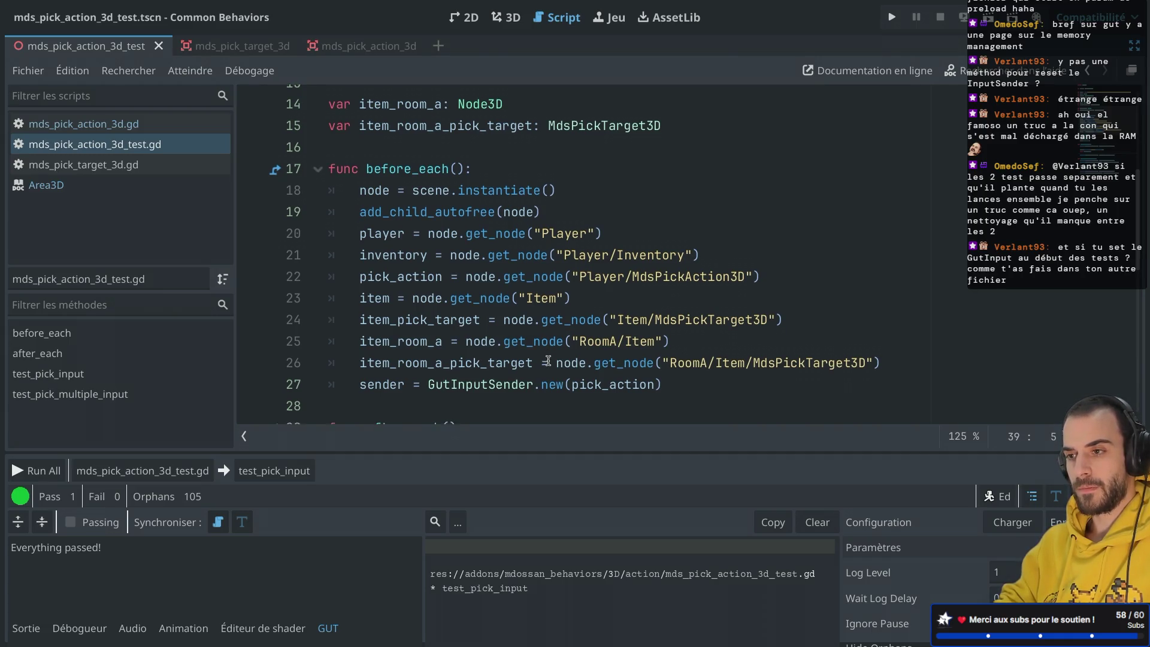
scroll(548, 360, "down", 1)
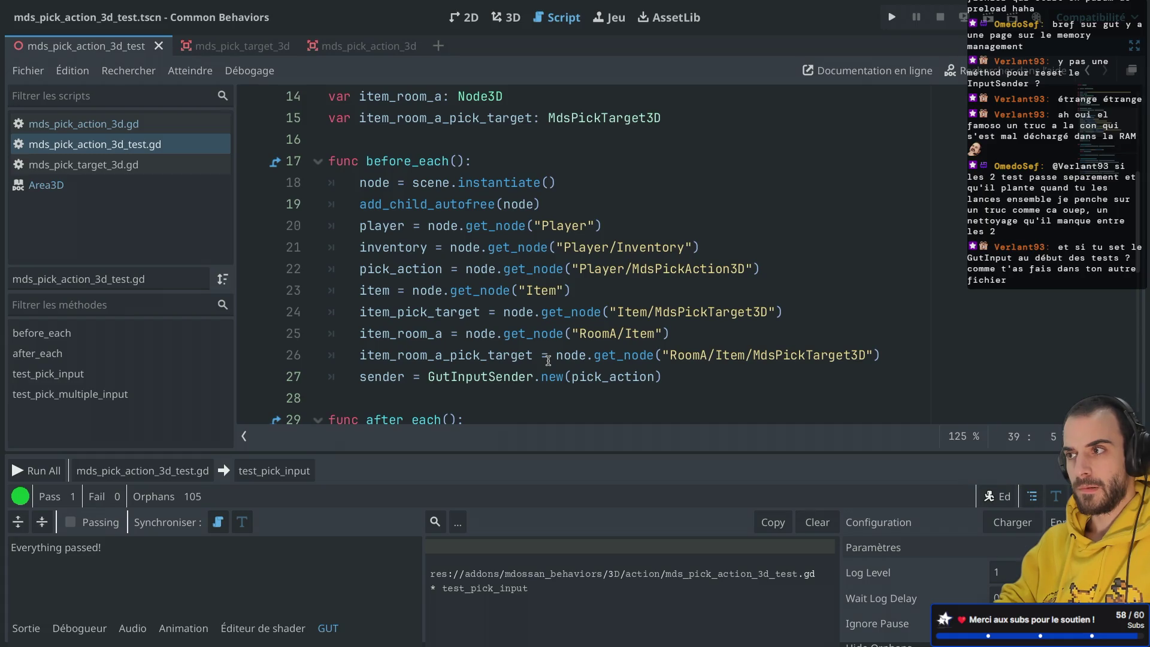
scroll(548, 360, "down", 4)
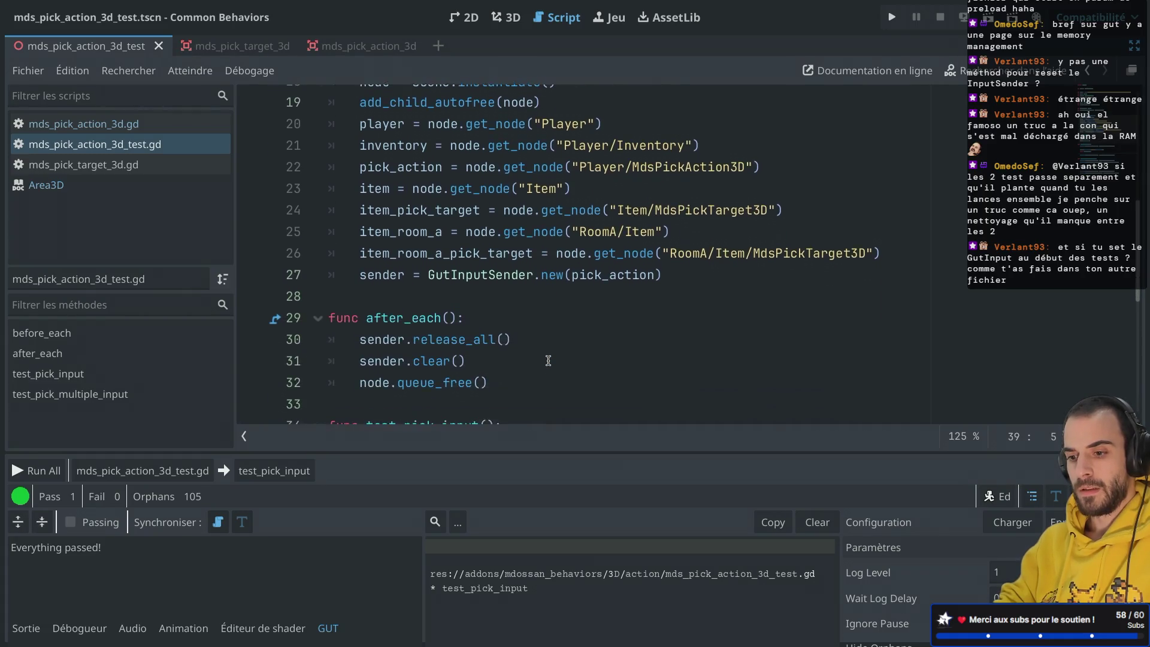
scroll(548, 360, "up", 3)
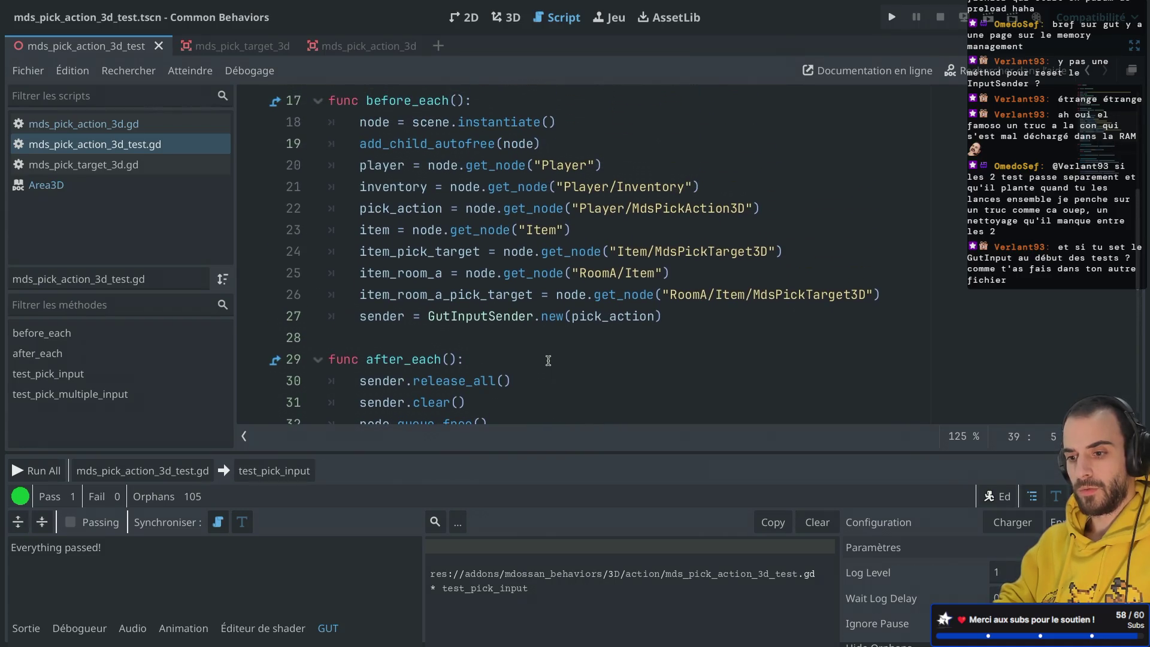
scroll(548, 360, "up", 1)
double_click(590, 358)
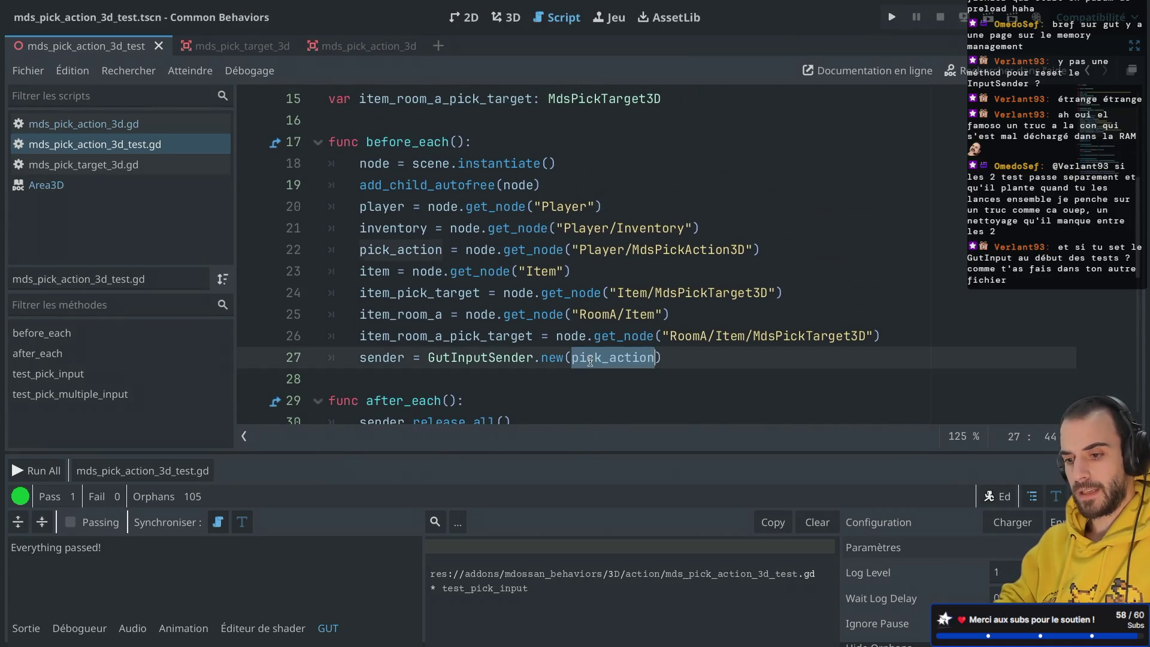
mouse_move(591, 359)
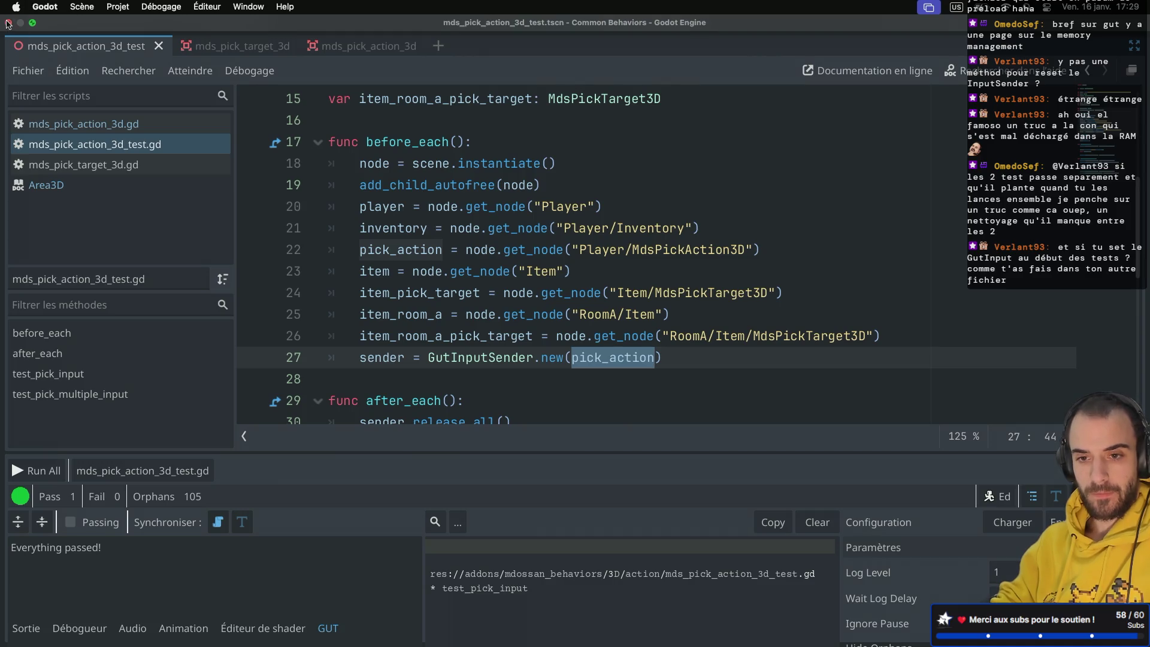
Relaunch Godot via system search and open the SideScroller project.
key("ctrl+Left")
key("super+space")
type("g")
key("Return")
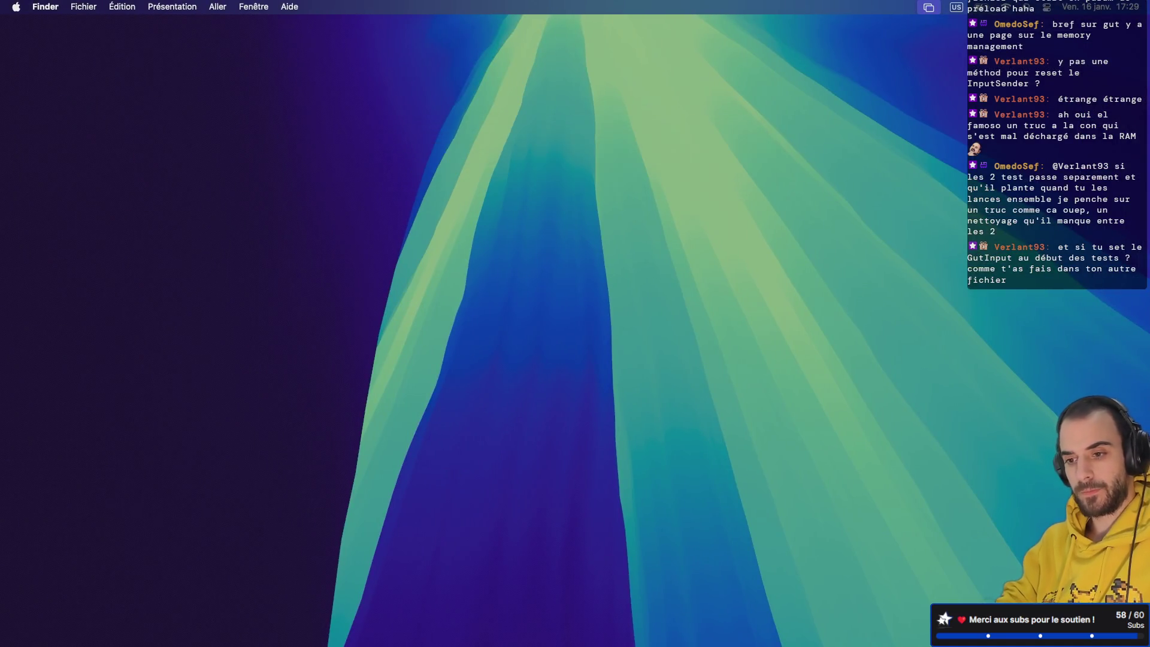
double_click(348, 154)
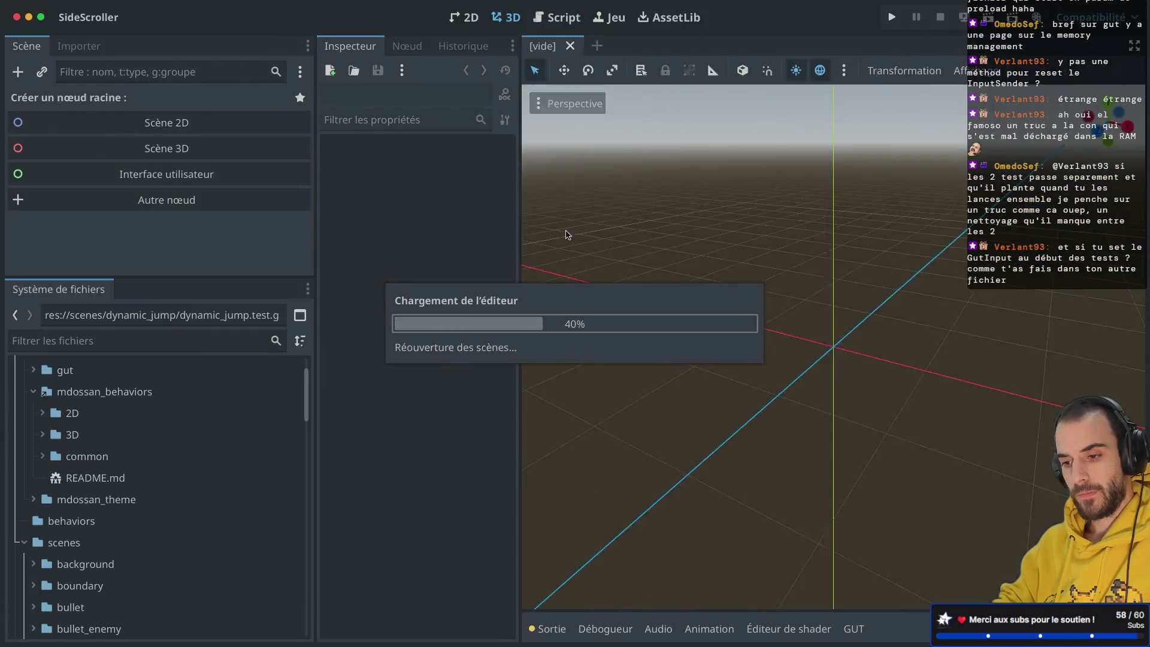
scroll(719, 263, "down", 2)
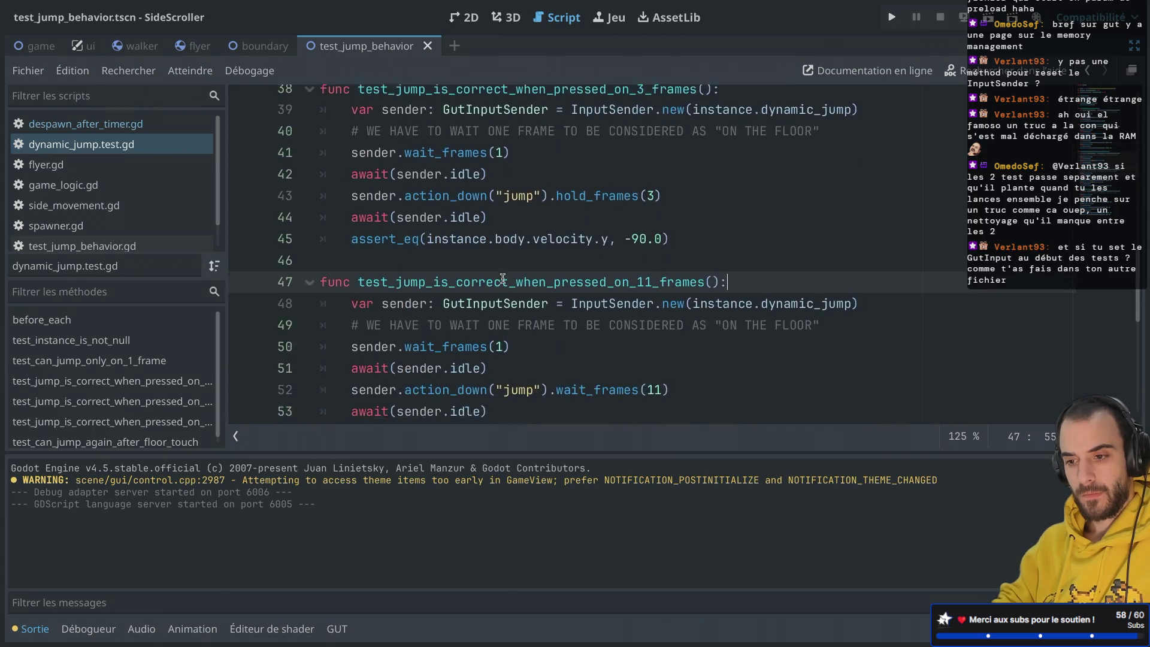
Inspect the InputSender type used on lines 39 and 15 of dynamic_jump.test.gd.
scroll(612, 207, "up", 2)
double_click(612, 207)
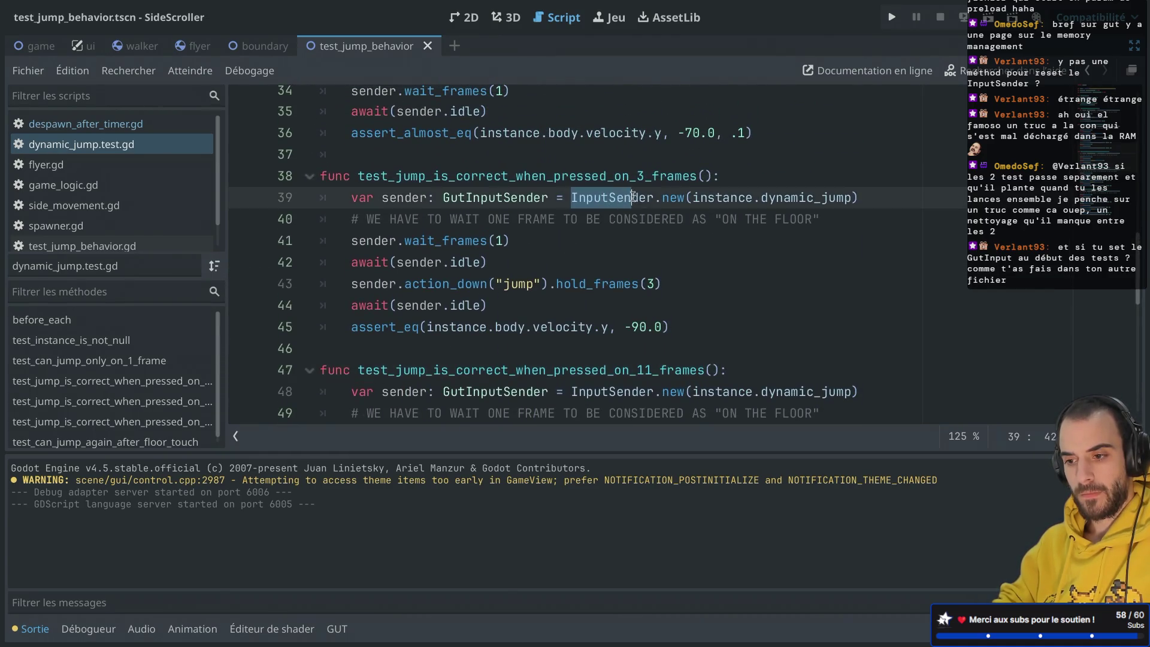
scroll(655, 196, "up", 10)
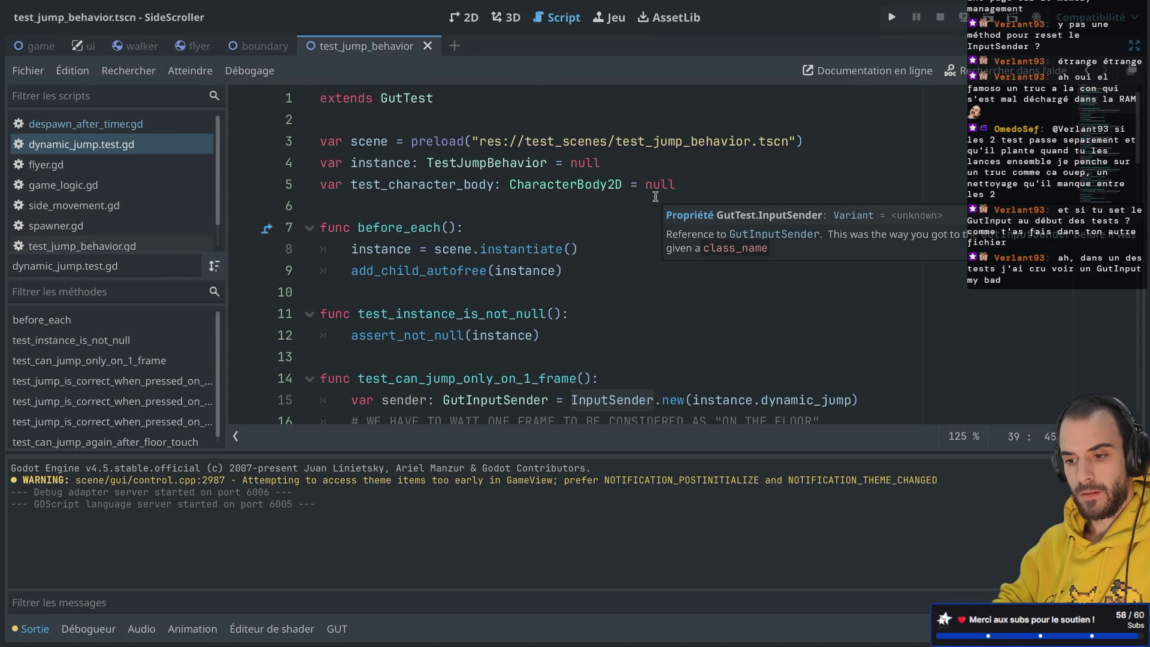
scroll(655, 196, "down", 3)
left_click(606, 254)
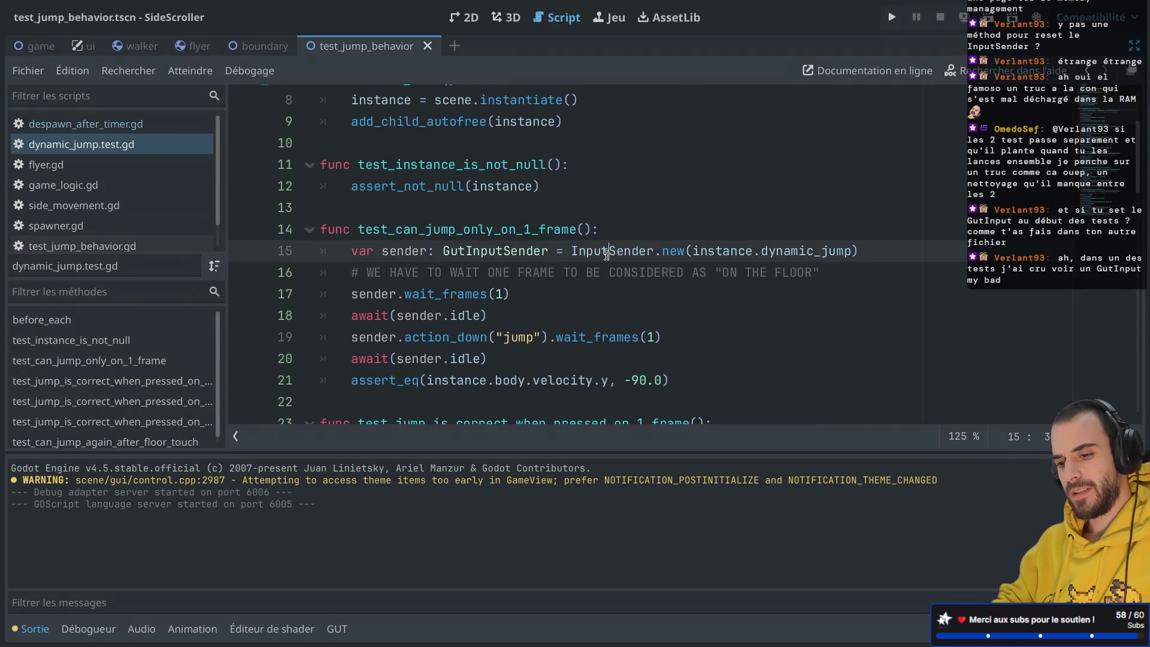
double_click(606, 254)
scroll(606, 254, "down", 2)
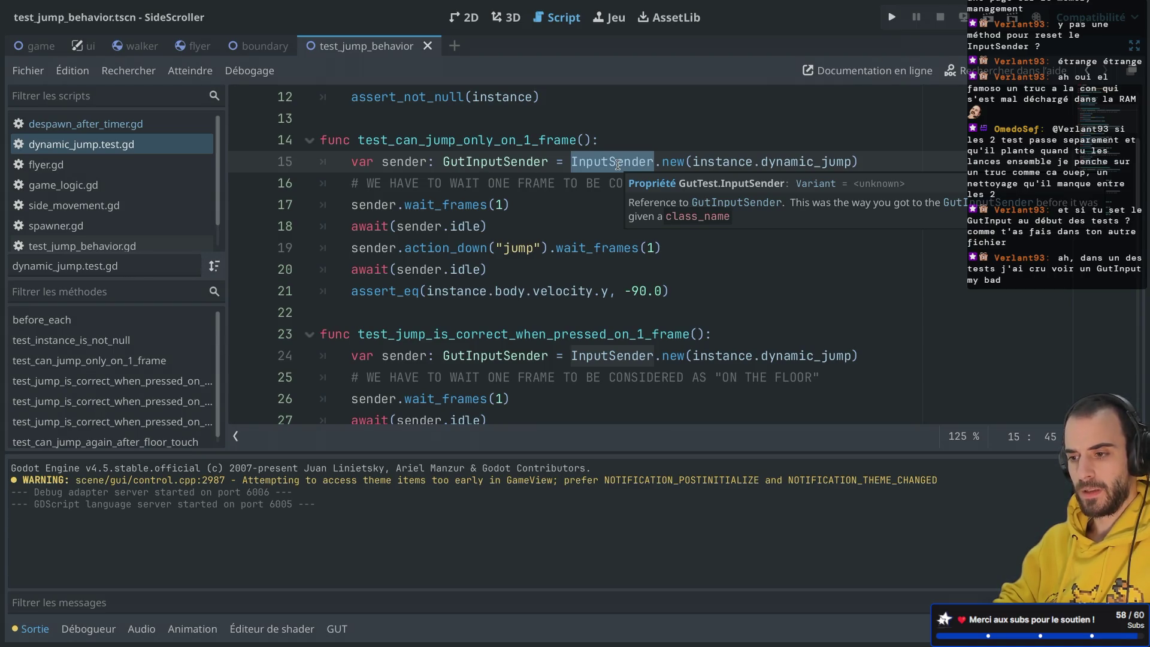
Trace instance.dynamic_jump back to the TestJumpBehavior script, then return to the test.
double_click(767, 161)
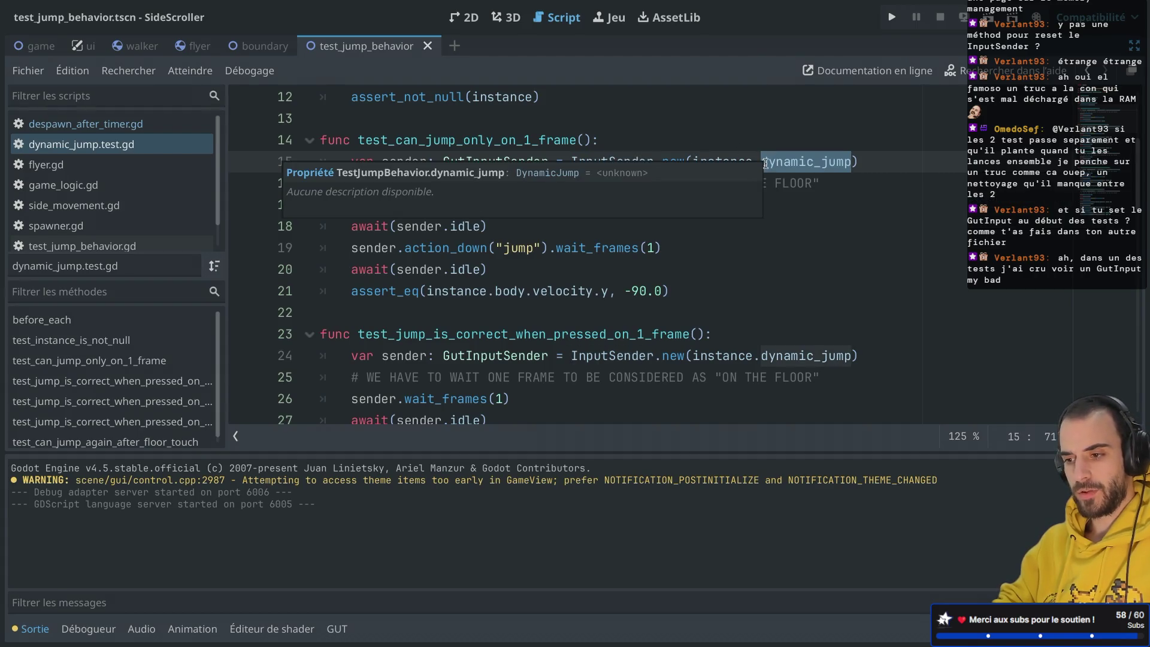
left_click(717, 163)
left_click(718, 163, "ctrl")
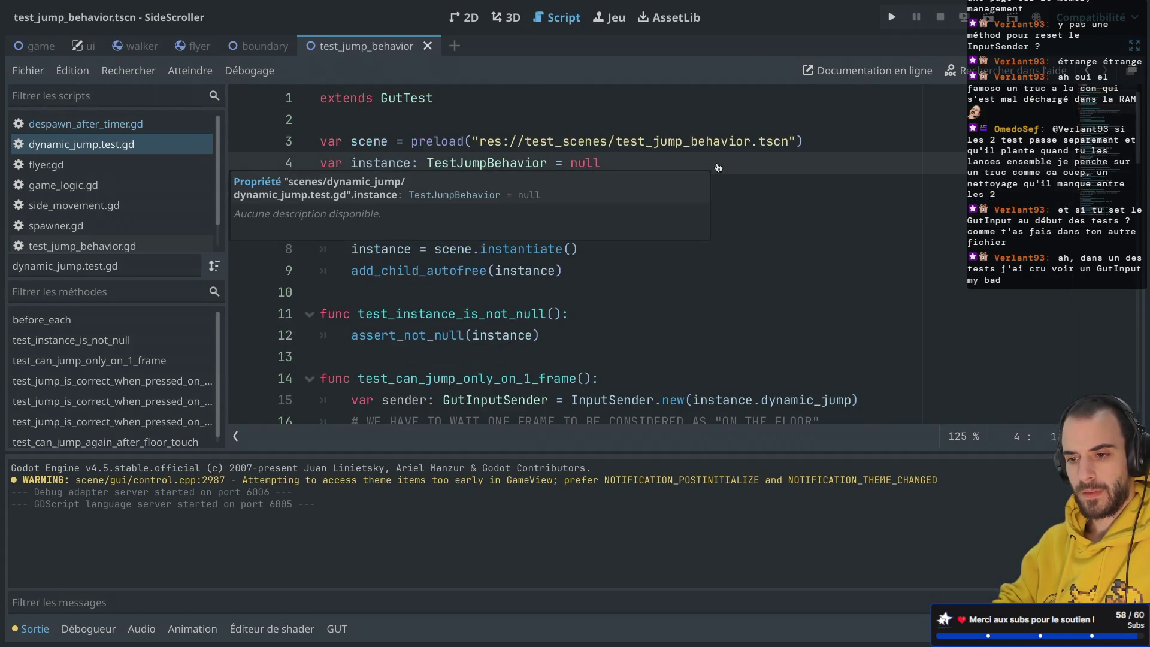
left_click(474, 166, "ctrl")
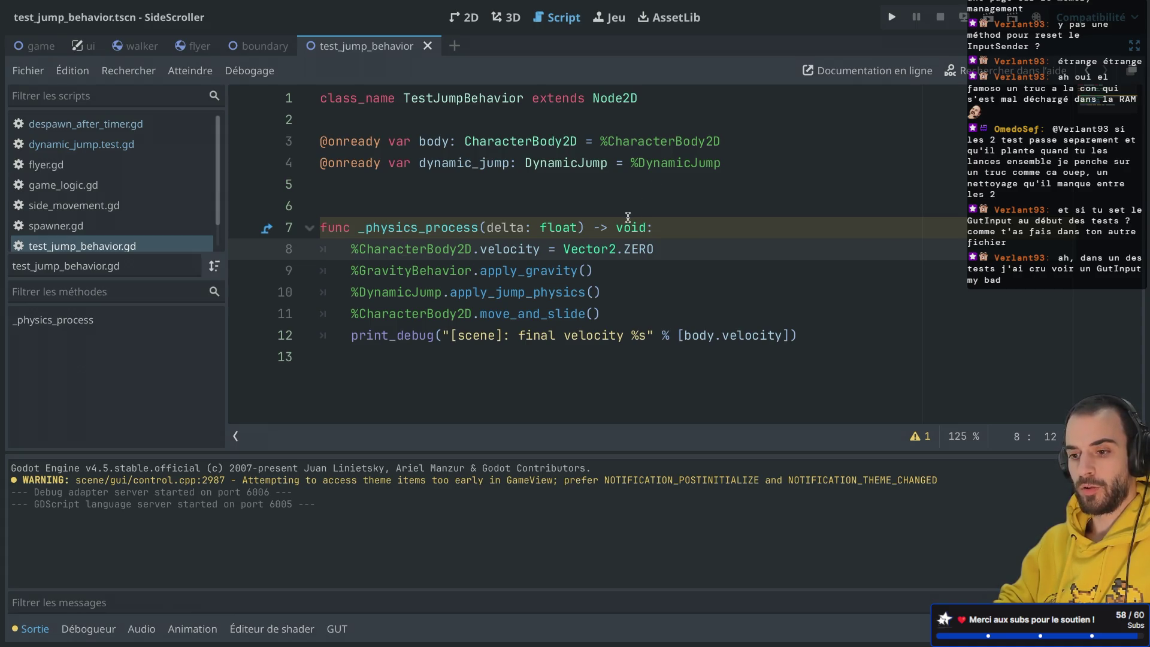
key("alt+Left")
Look at the sender's InputSender type declared on line 24.
scroll(625, 325, "down", 6)
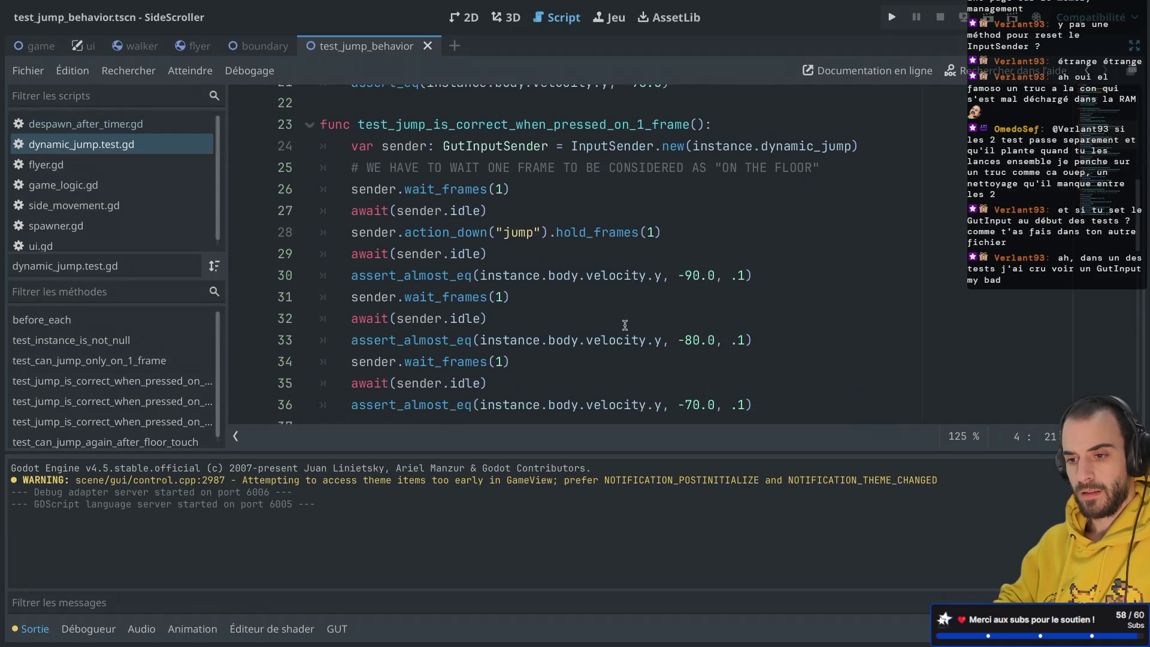
scroll(624, 325, "up", 1)
left_click_drag(448, 171, 550, 171)
double_click(595, 171)
Try replacing instance.dynamic_jump with Input on line 48, undo it, and save.
scroll(595, 171, "down", 7)
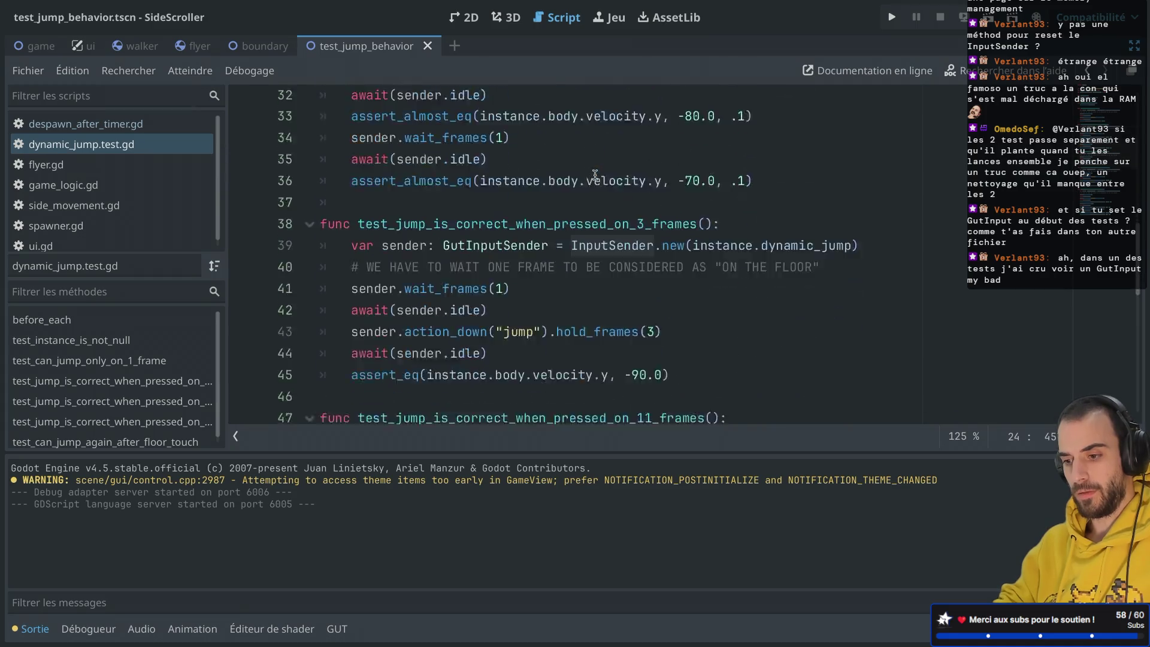
left_click_drag(693, 241, 849, 243)
type("Input")
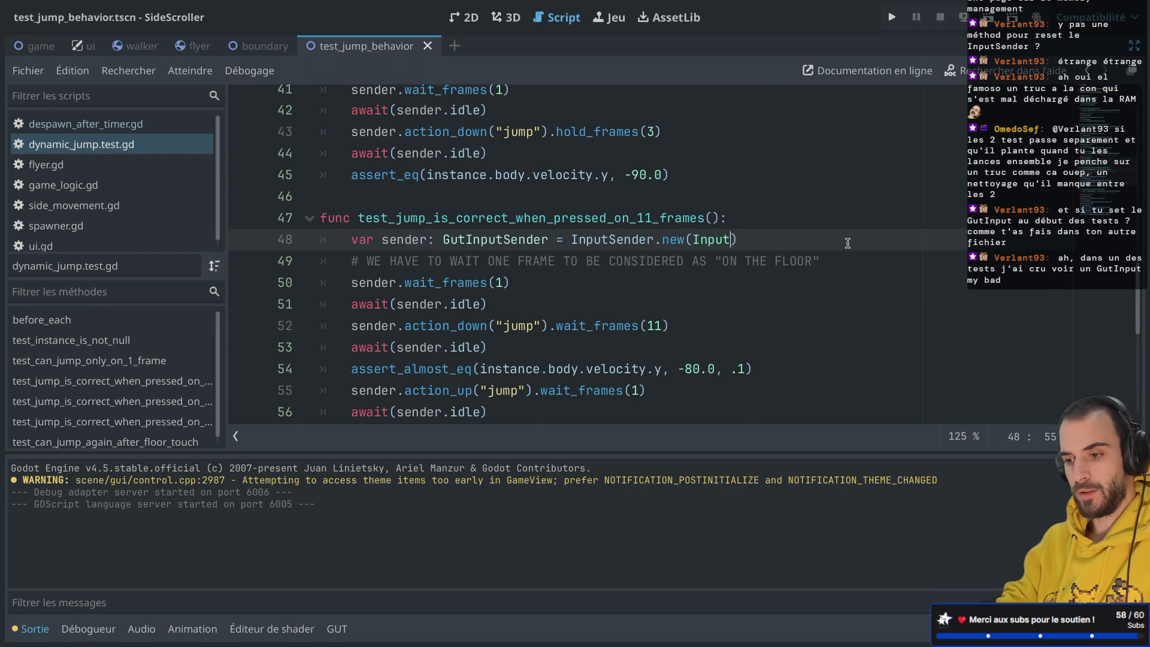
key("ctrl+z")
left_click(751, 226)
key("ctrl+s")
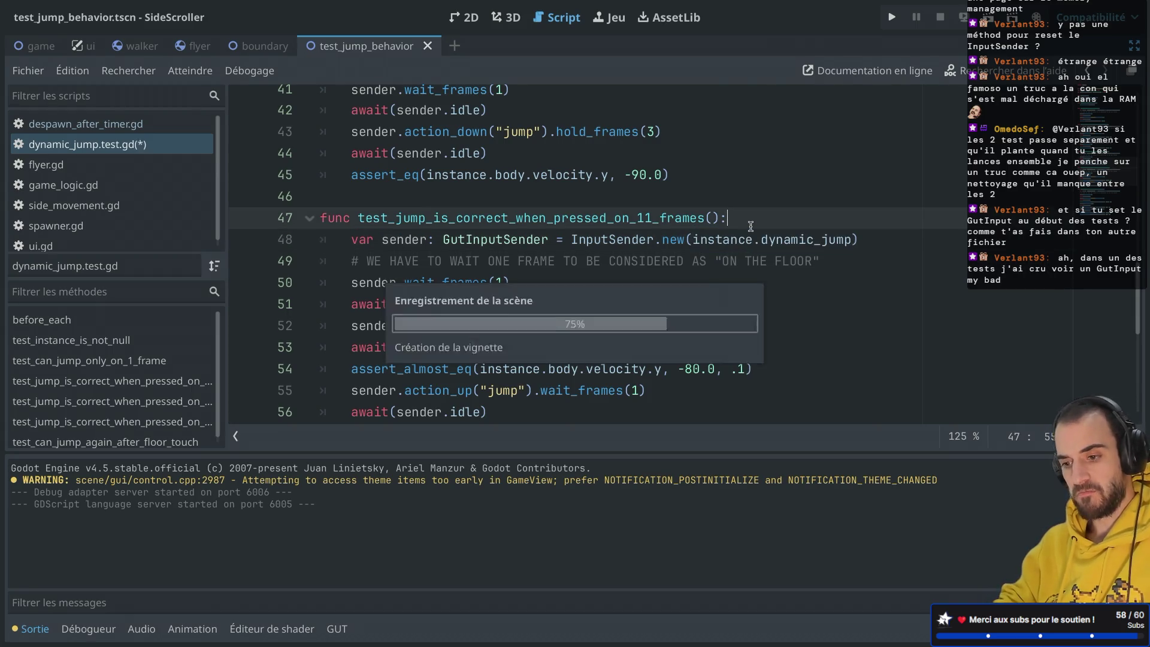
Review the sender creation in test_can_jump_only_on_1_frame, then hide Godot.
scroll(751, 226, "down", 4)
scroll(751, 227, "down", 3)
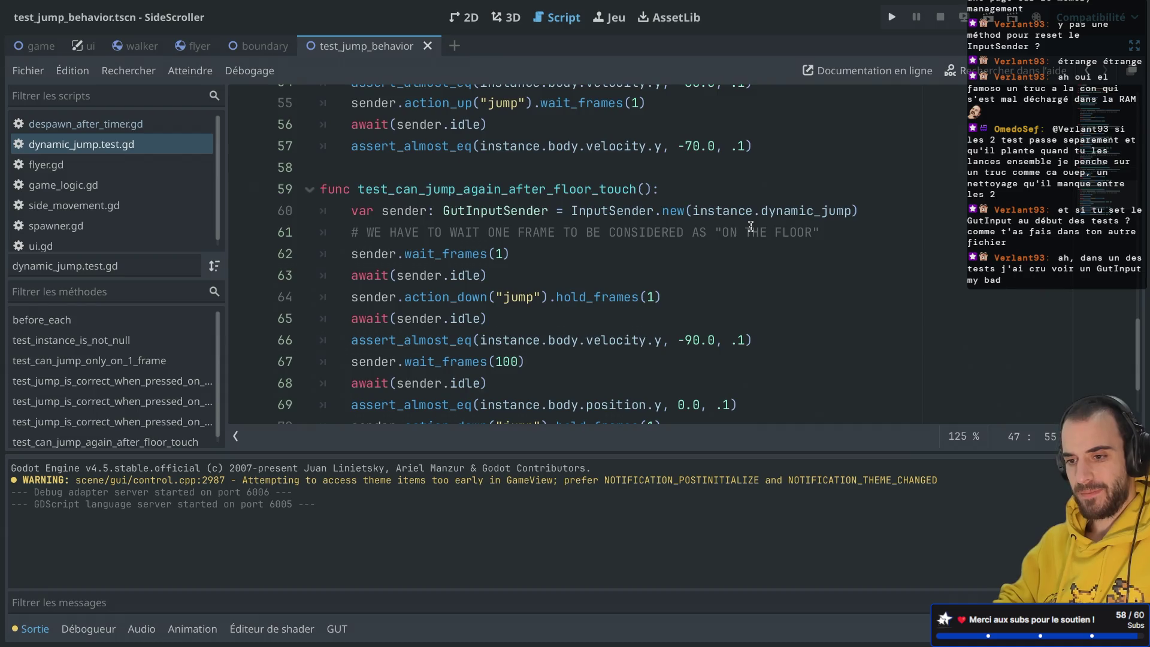
scroll(751, 227, "up", 8)
scroll(751, 226, "up", 12)
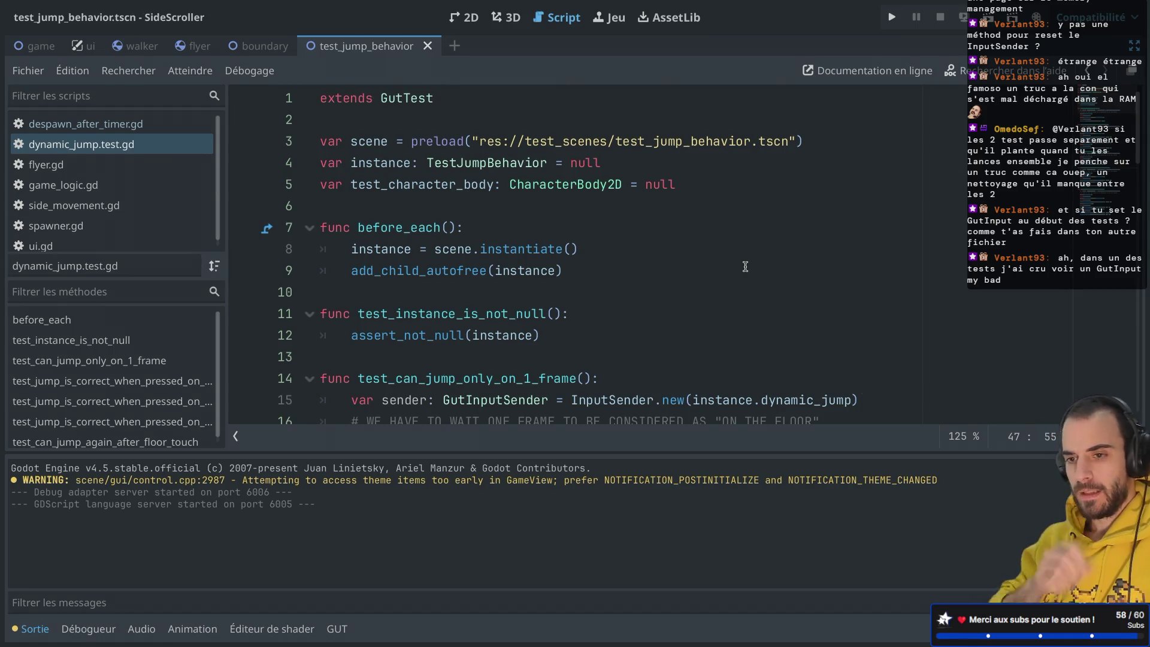
scroll(610, 233, "down", 2)
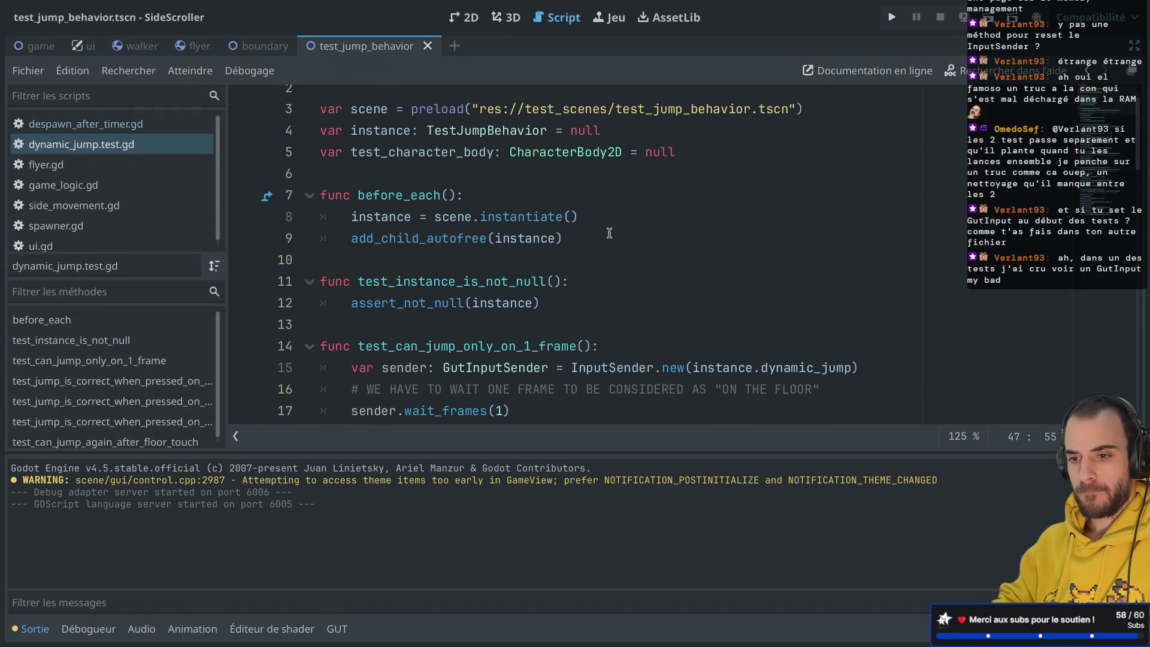
scroll(609, 233, "up", 1)
scroll(609, 233, "down", 3)
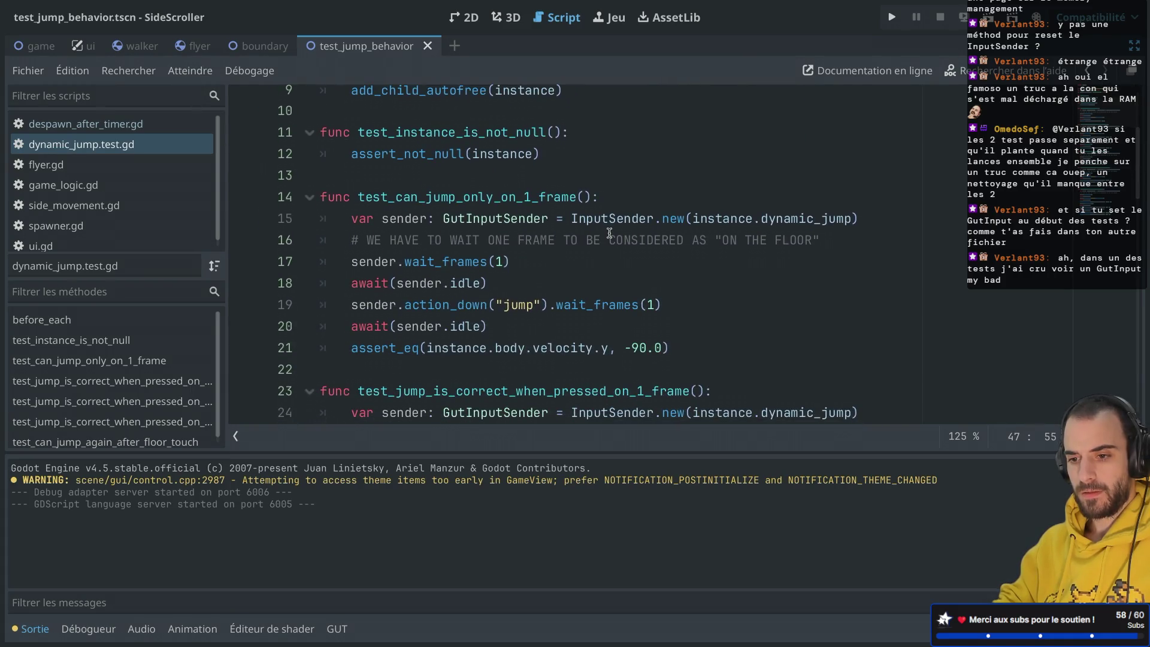
left_click_drag(866, 219, 866, 202)
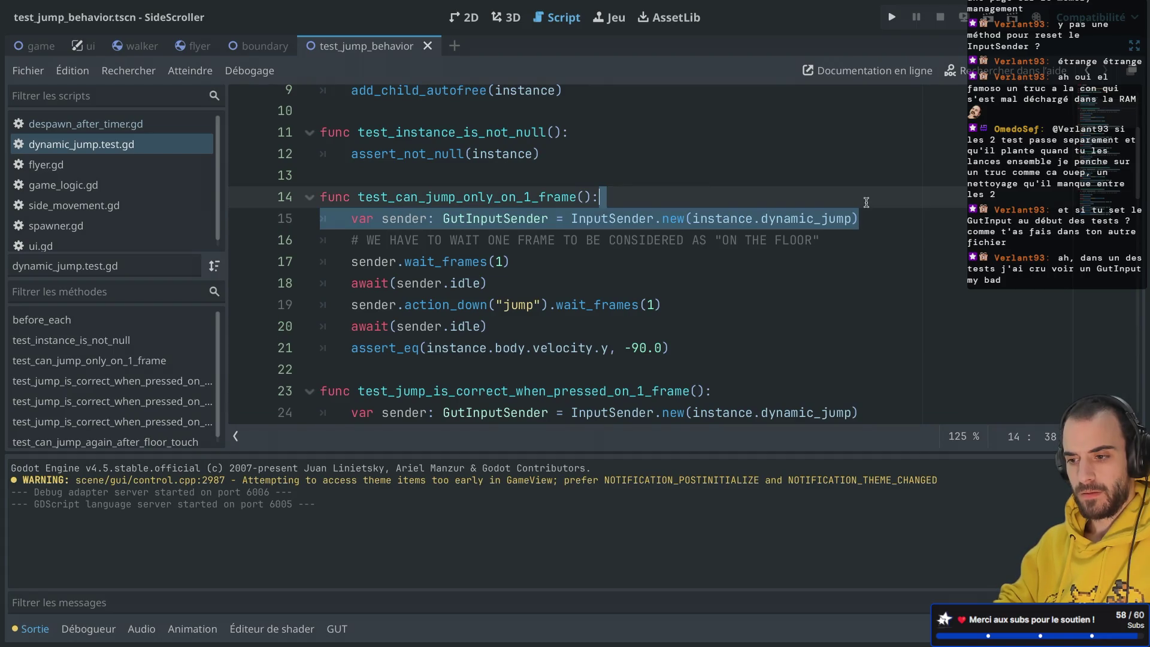
left_click(773, 198)
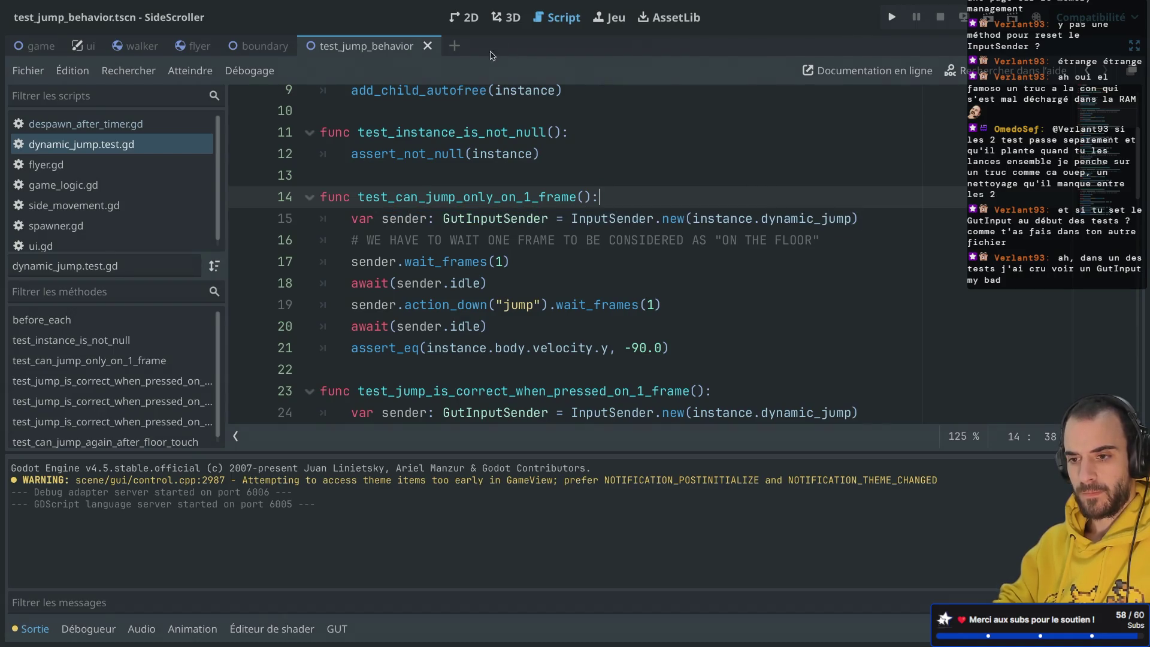
key("super+h")
Reopen Godot from the dock and open the Common Behaviors project.
mouse_move(469, 645)
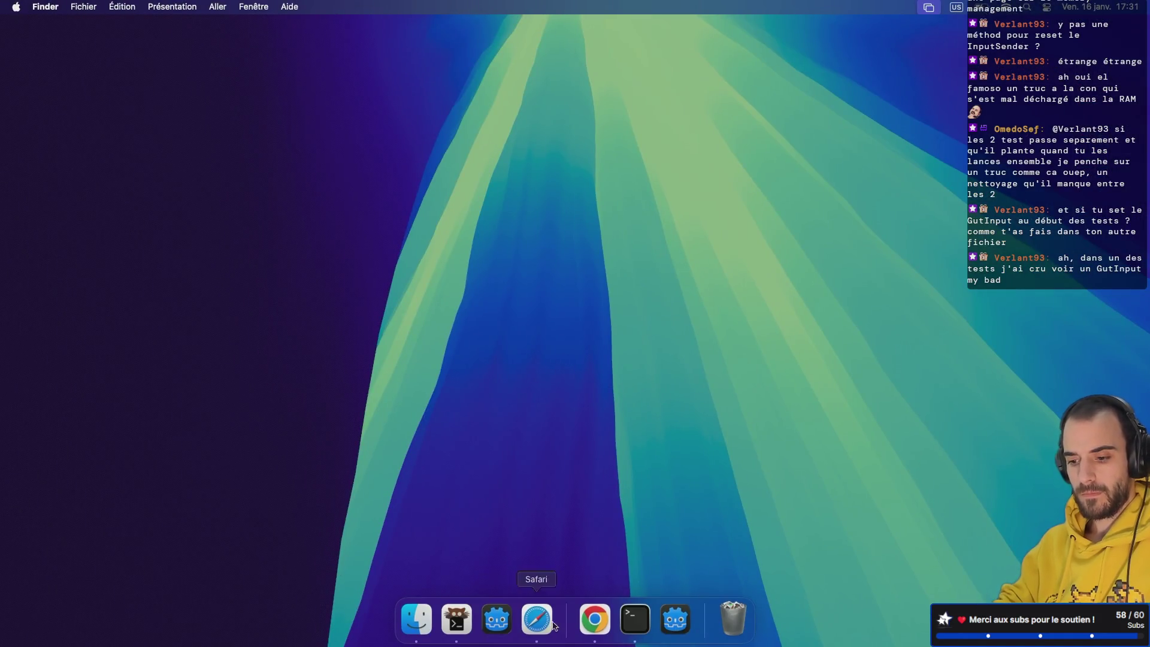
left_click(674, 621)
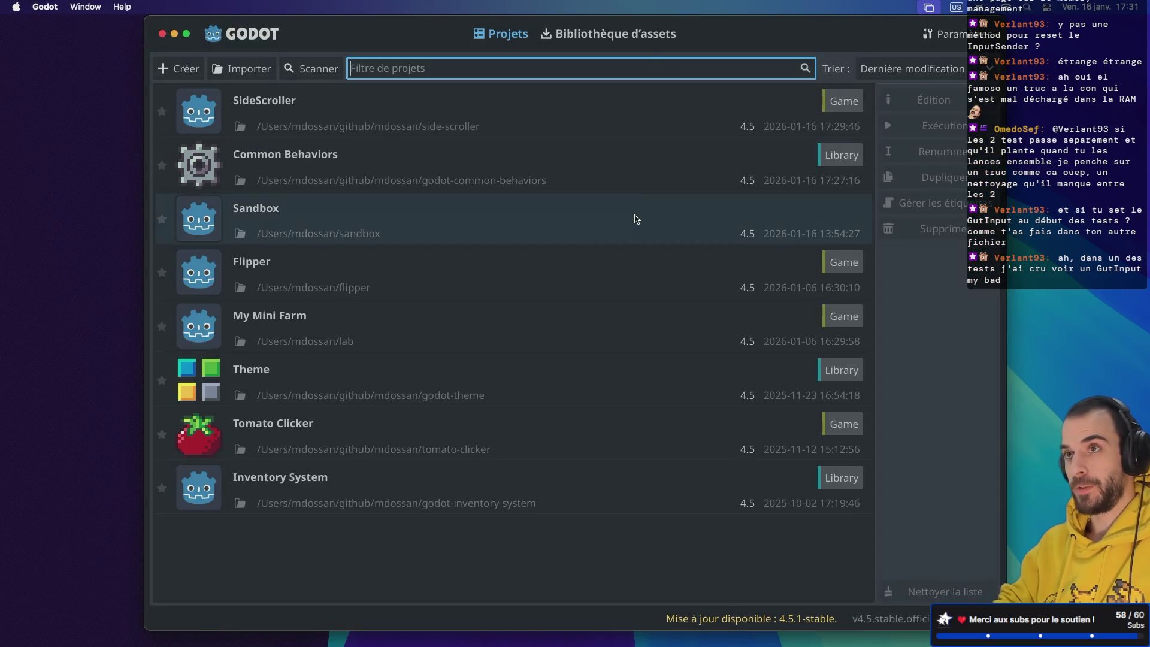
double_click(352, 163)
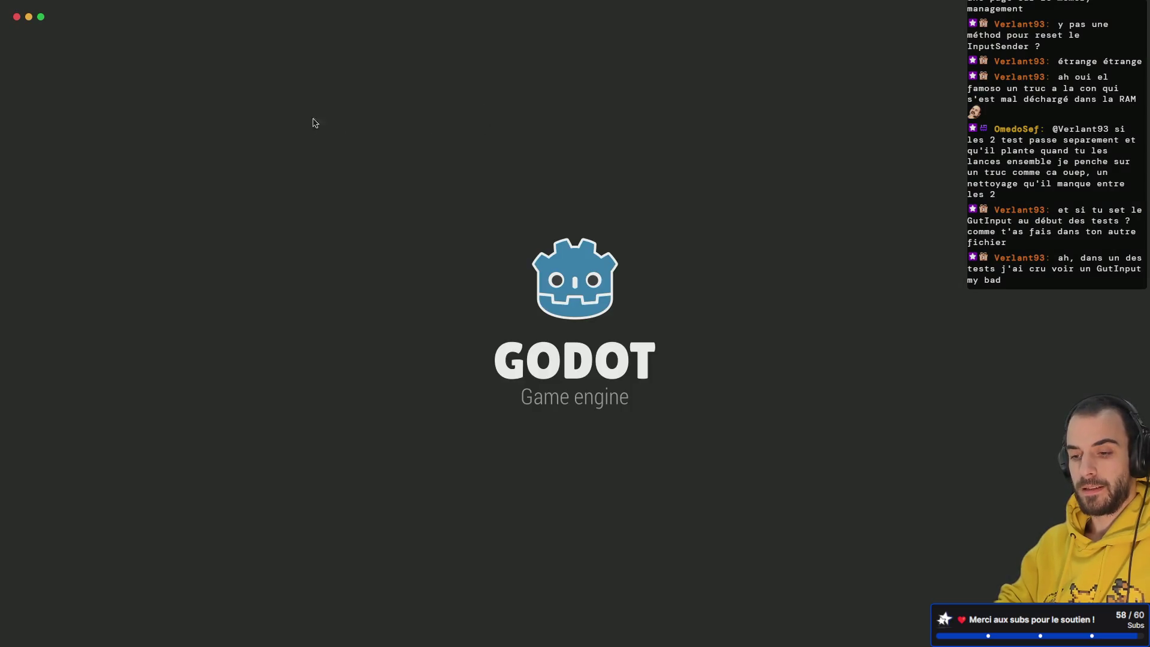
Restore the scene and file panels and return to mds_pick_action_3d_test.gd after glancing at mds_pick_action_3d.gd.
scroll(411, 255, "down", 2)
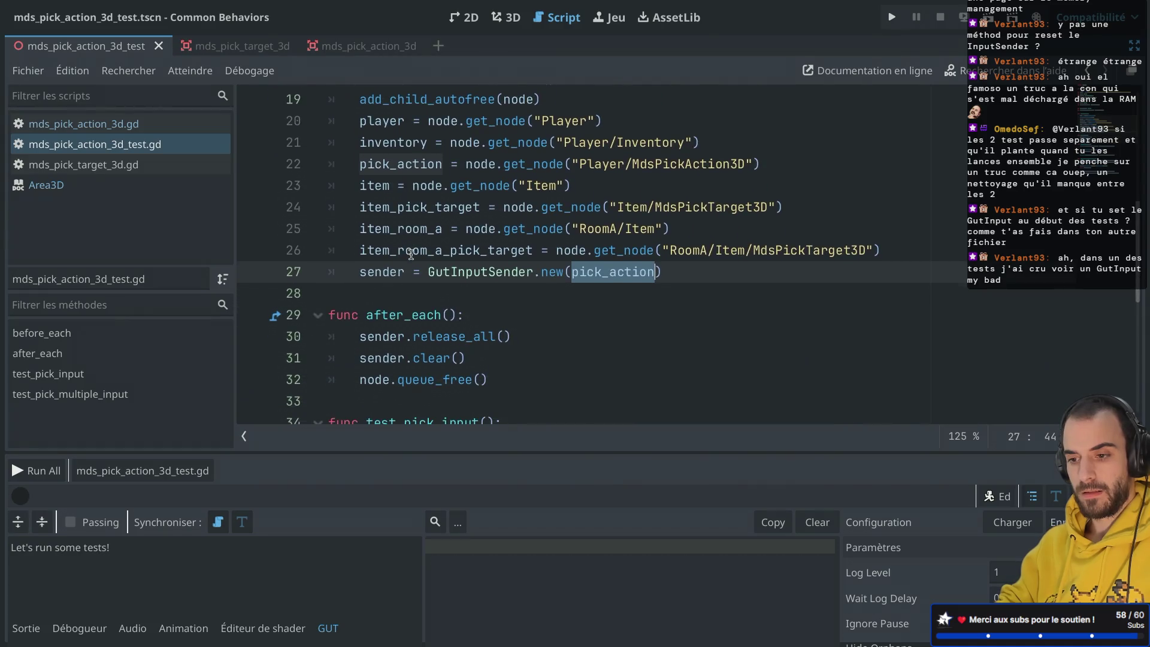
scroll(411, 255, "up", 2)
key("ctrl+shift+F11")
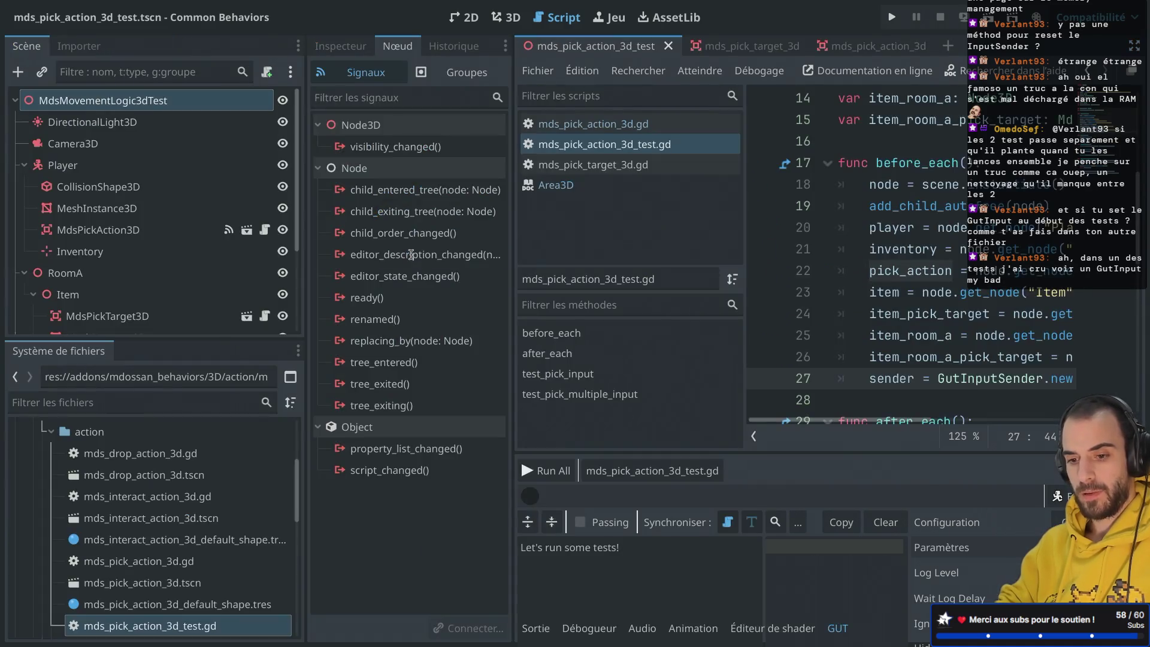
scroll(232, 564, "down", 3)
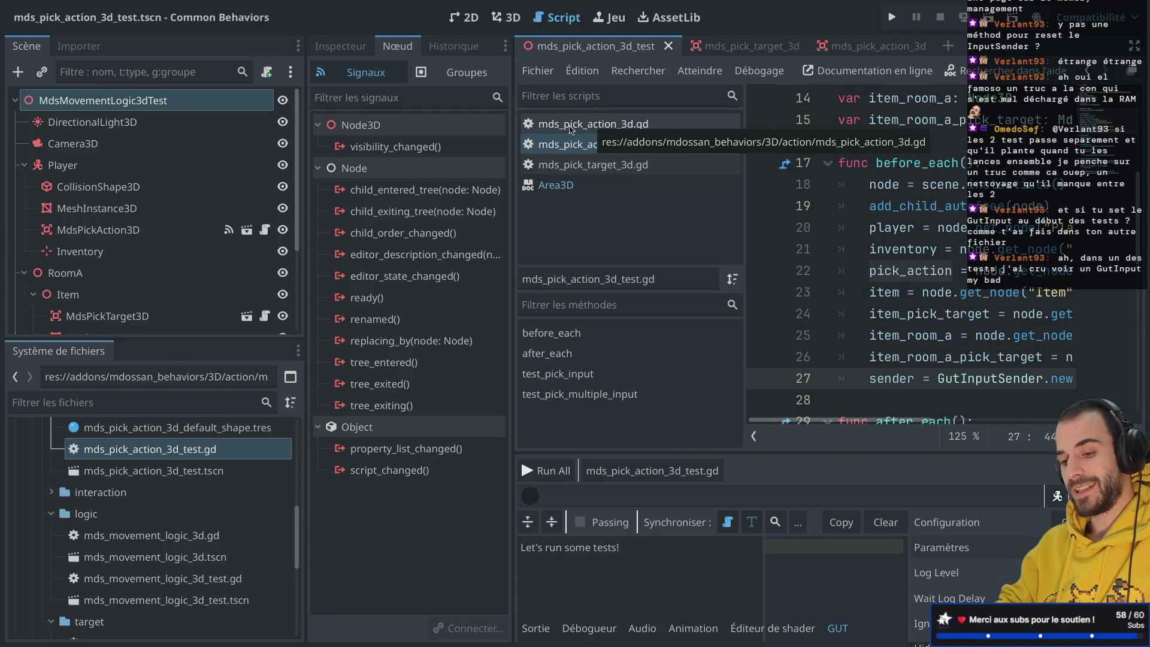
left_click(590, 127)
left_click(593, 146)
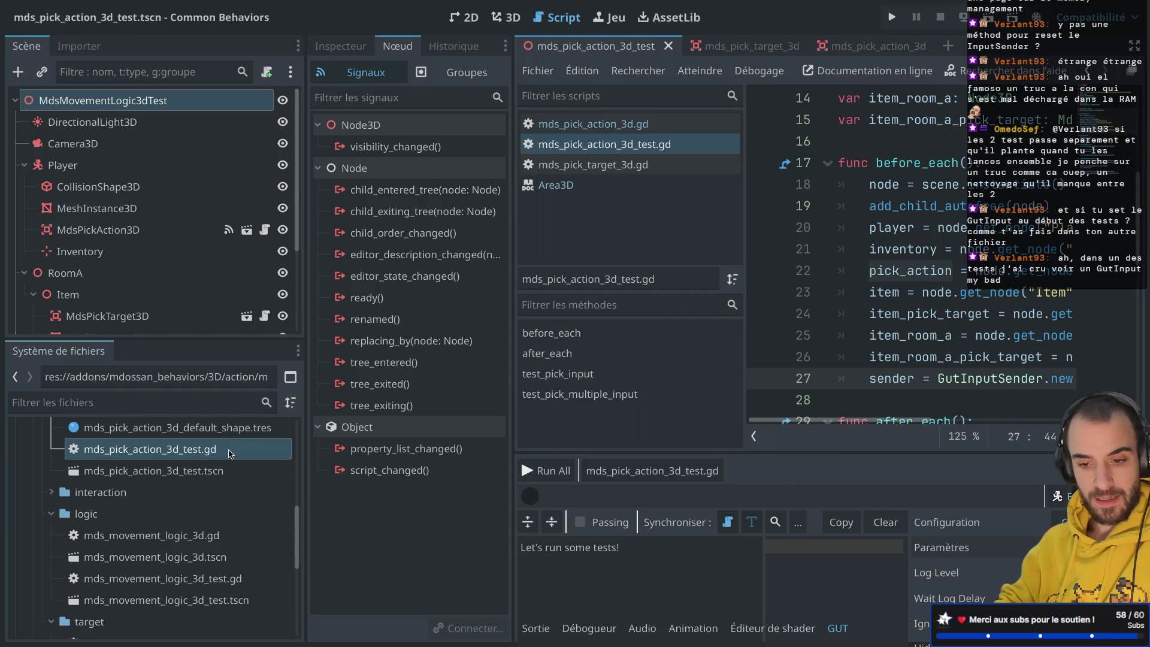
Rename the test scene file to mds_pick_action_3d_test_scene.tscn.
left_click(185, 472)
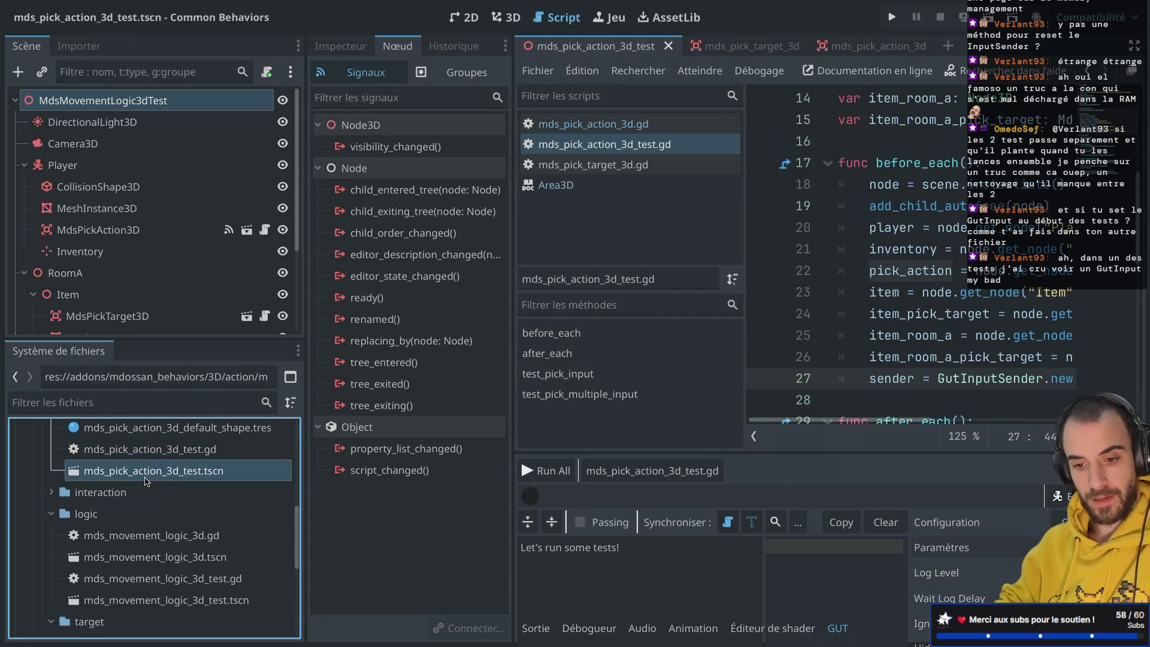
right_click(145, 481)
left_click(186, 477)
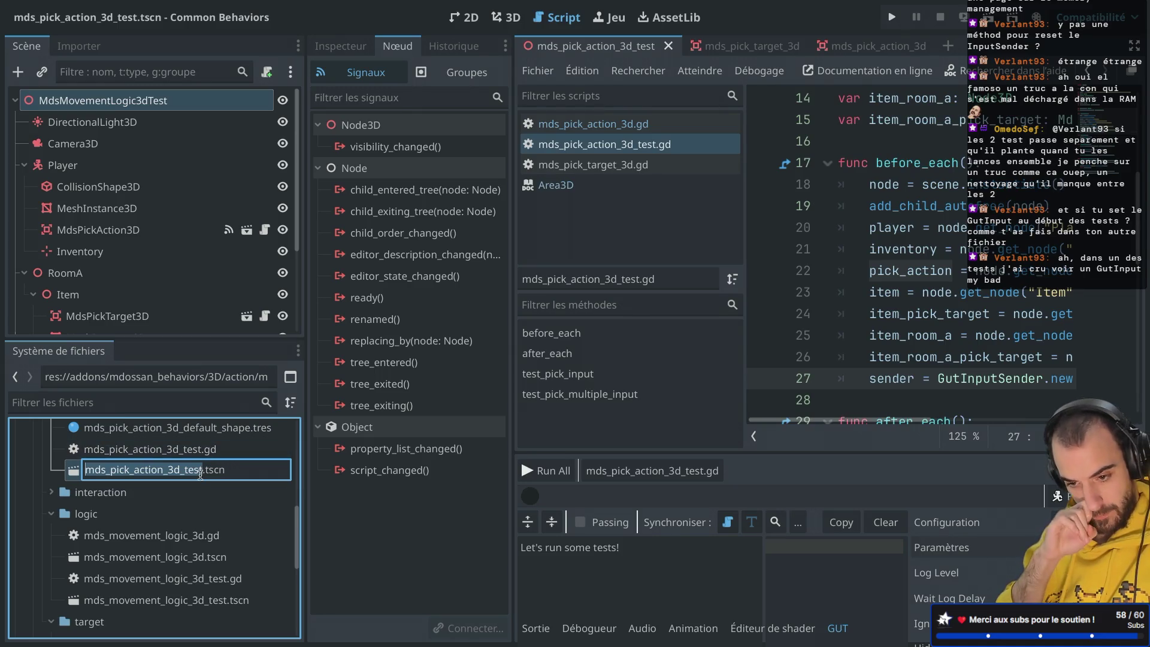
left_click(201, 476)
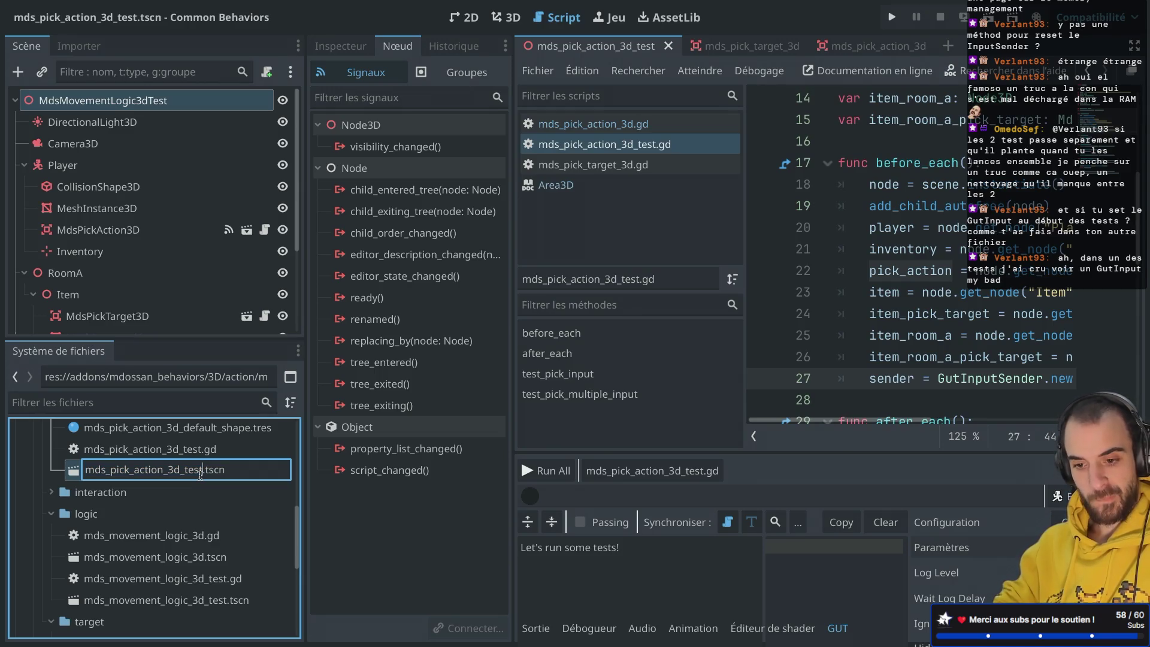
type("_scene")
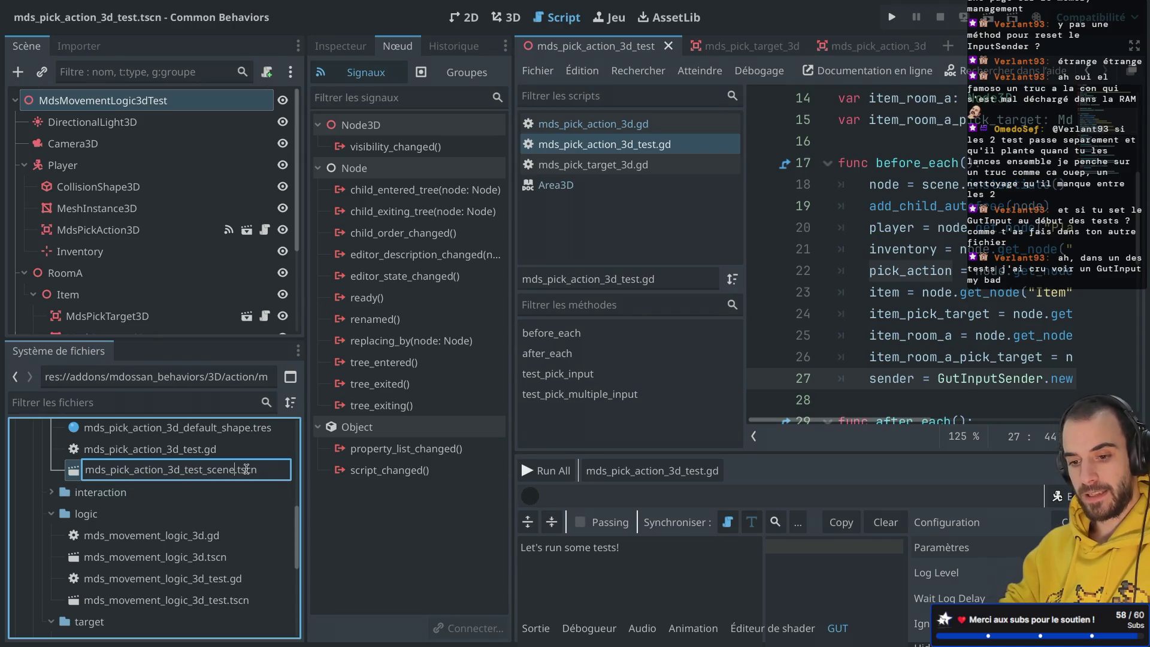
key("Return")
Append _scene to the scene path in the test script's load() call.
scroll(937, 292, "up", 4)
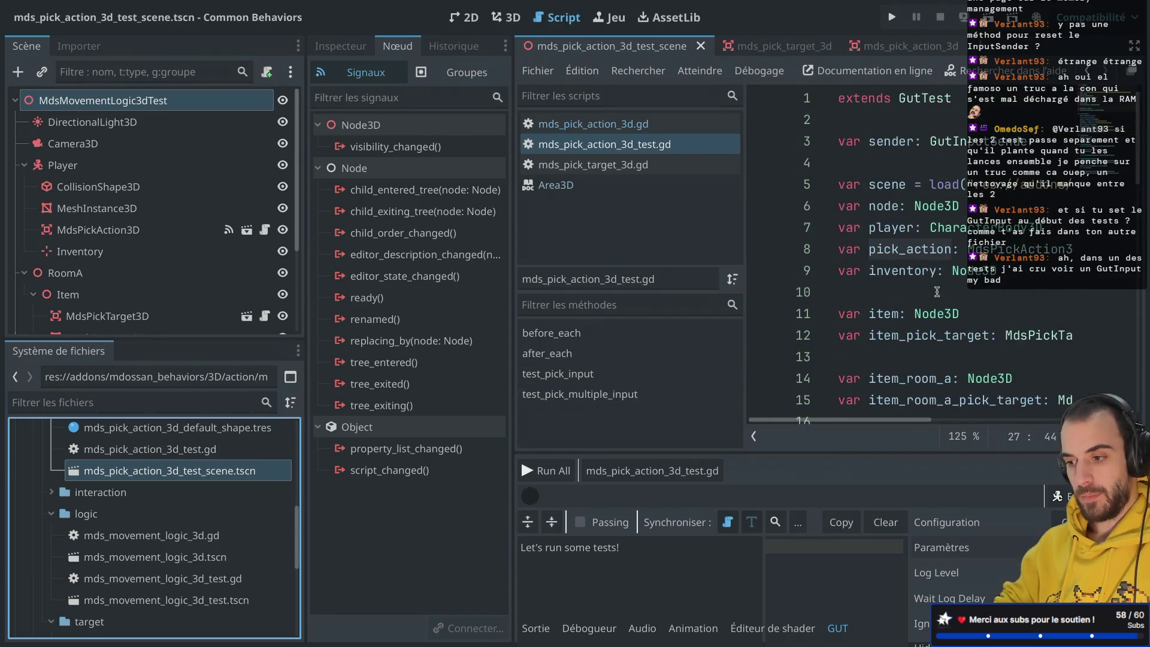
key("ctrl+shift+F11")
left_click(950, 185)
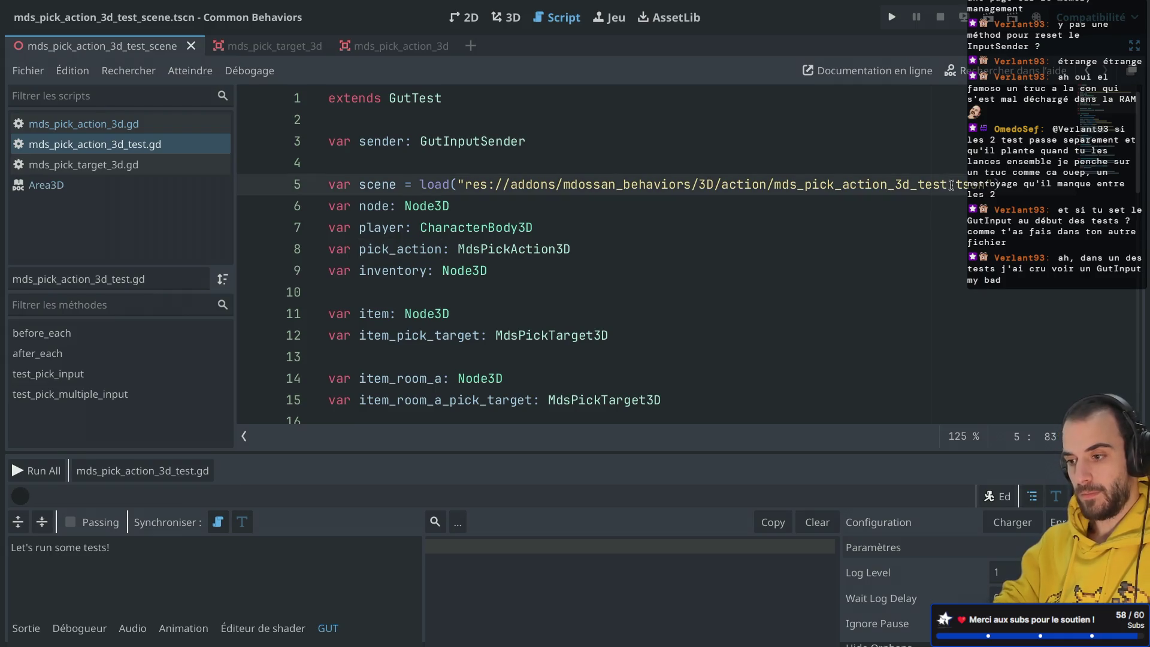
type("_scene")
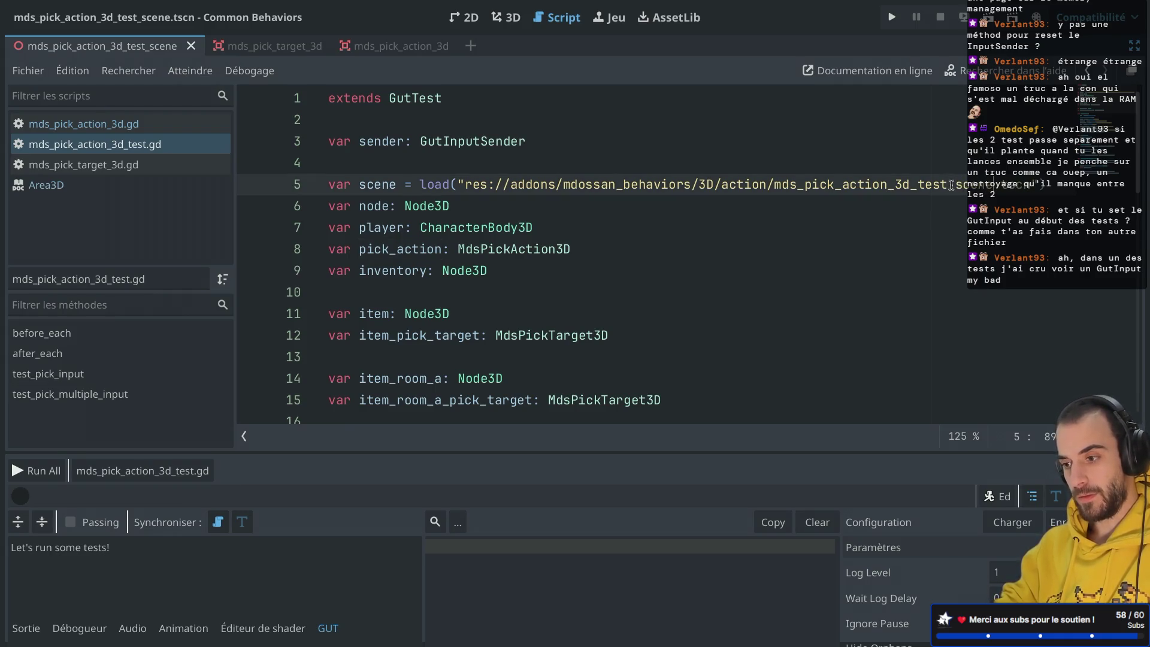
left_click(941, 161)
key("ctrl+shift+F11")
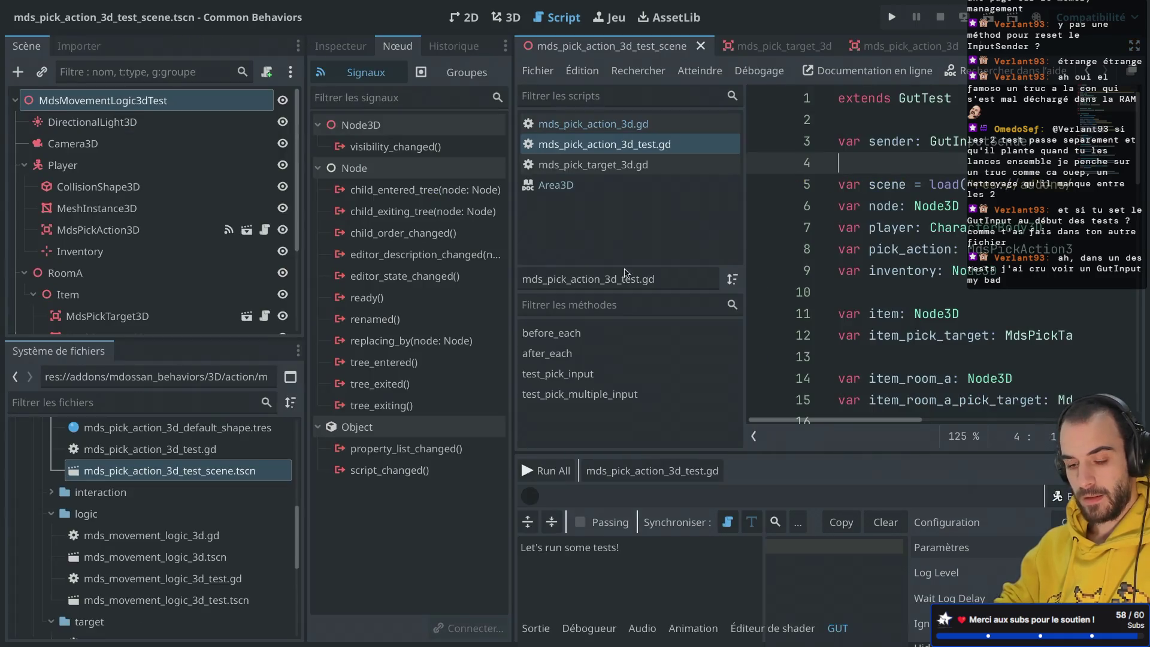
Attach a new mds_pick_action_3d_test_scene.gd script extending Node3D to the scene's root node.
left_click(213, 471)
left_click(200, 102)
left_click(266, 72)
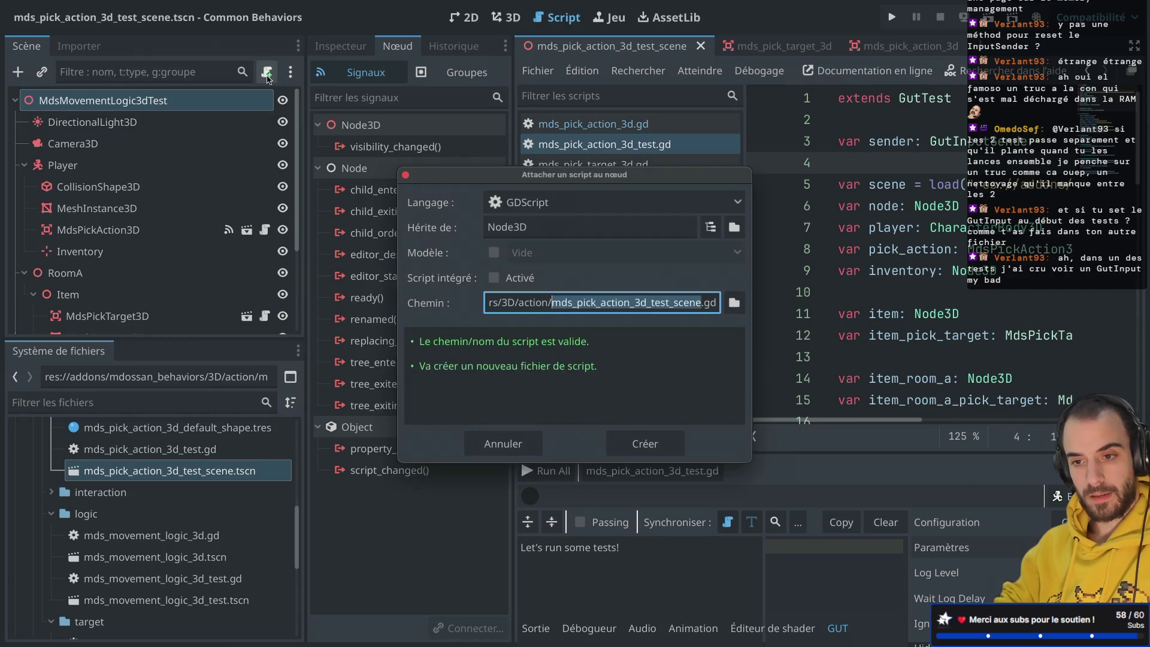
left_click(637, 446)
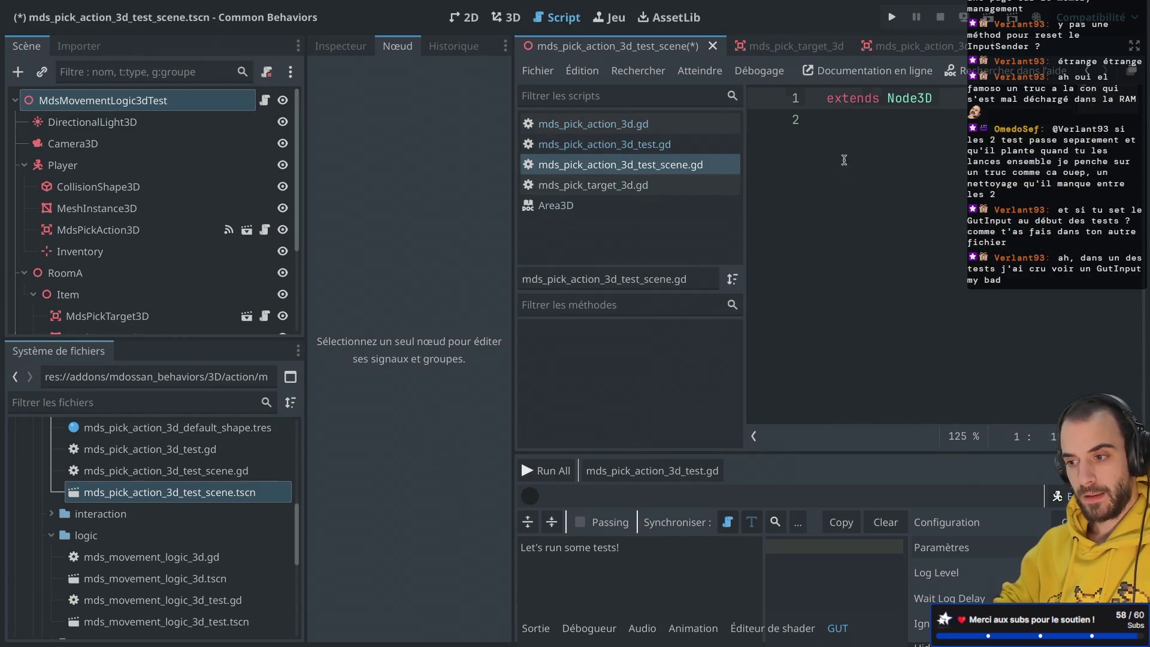
key("Return")
key("Return")
scroll(100, 194, "down", 2)
left_click(122, 181)
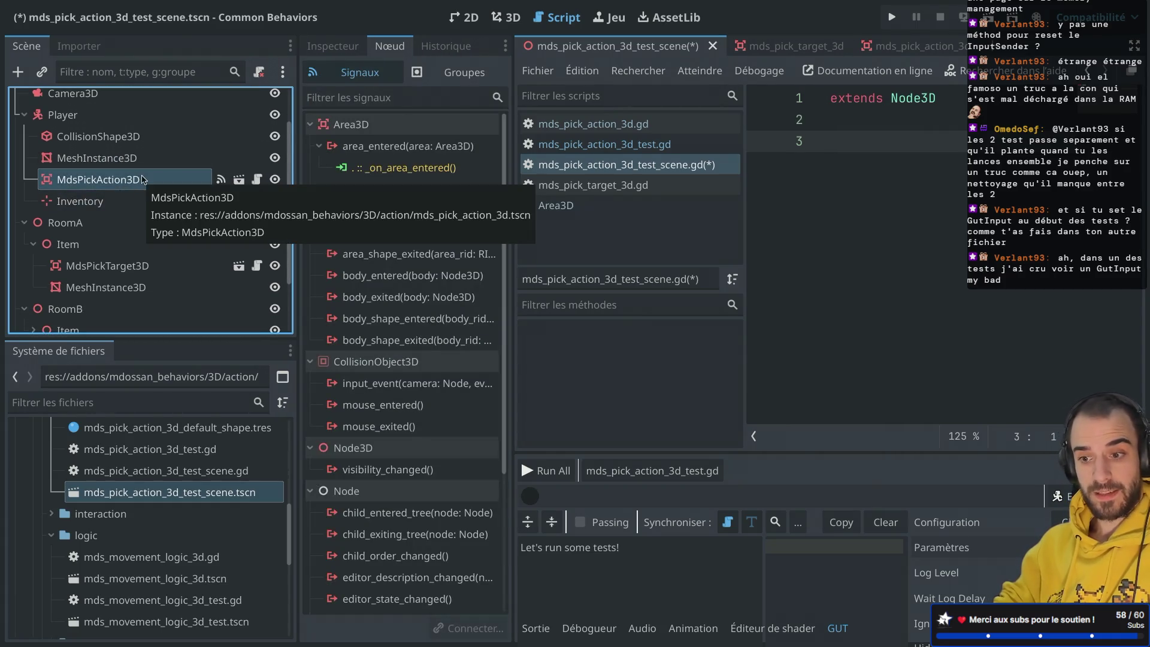
Open the MdsPickAction3D node's mds_pick_action_3d.gd script and view it full-width.
right_click(127, 180)
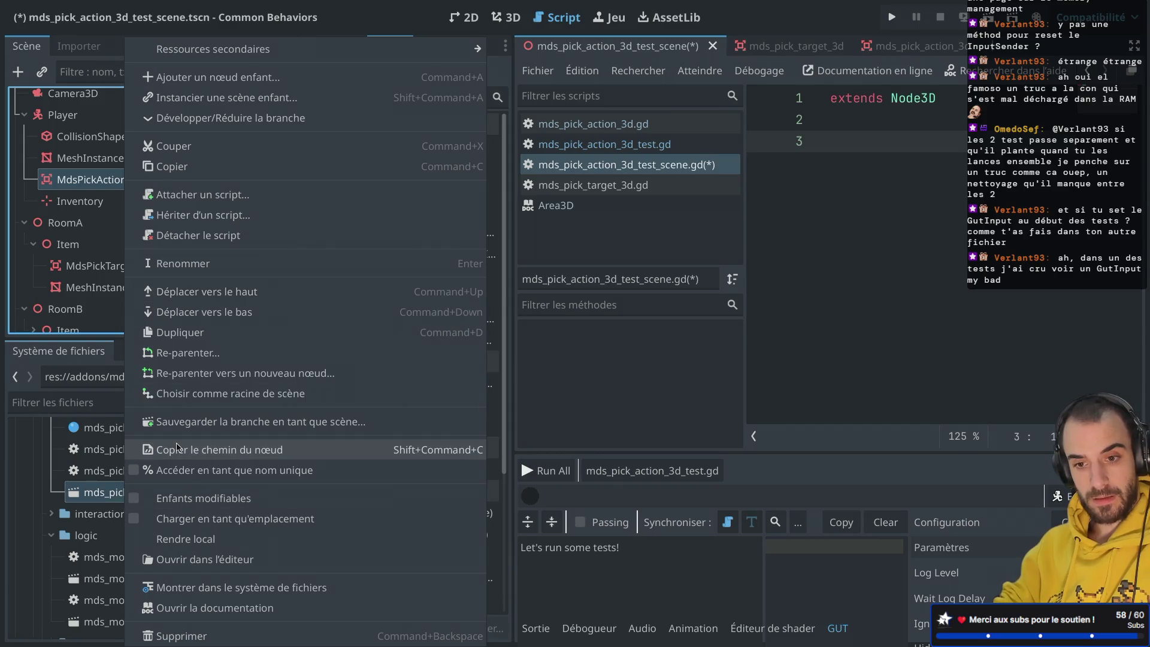
key("Escape")
left_click(257, 179)
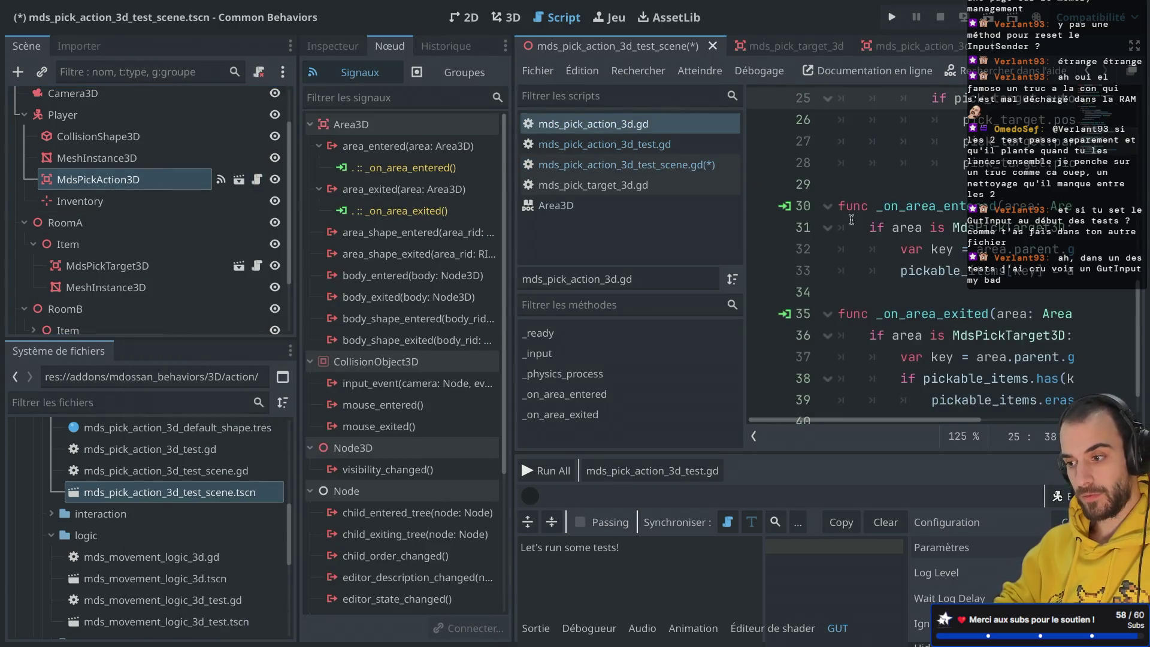
scroll(851, 220, "up", 8)
key("ctrl+shift+F11")
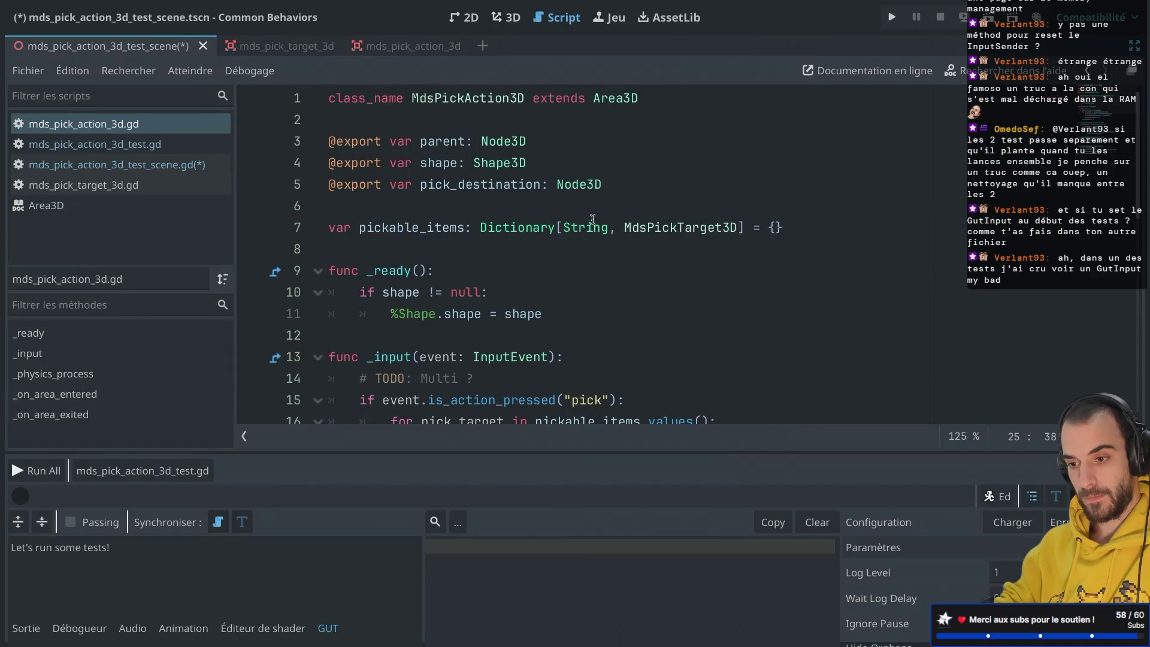
scroll(593, 219, "down", 3)
left_click_drag(359, 232, 468, 235)
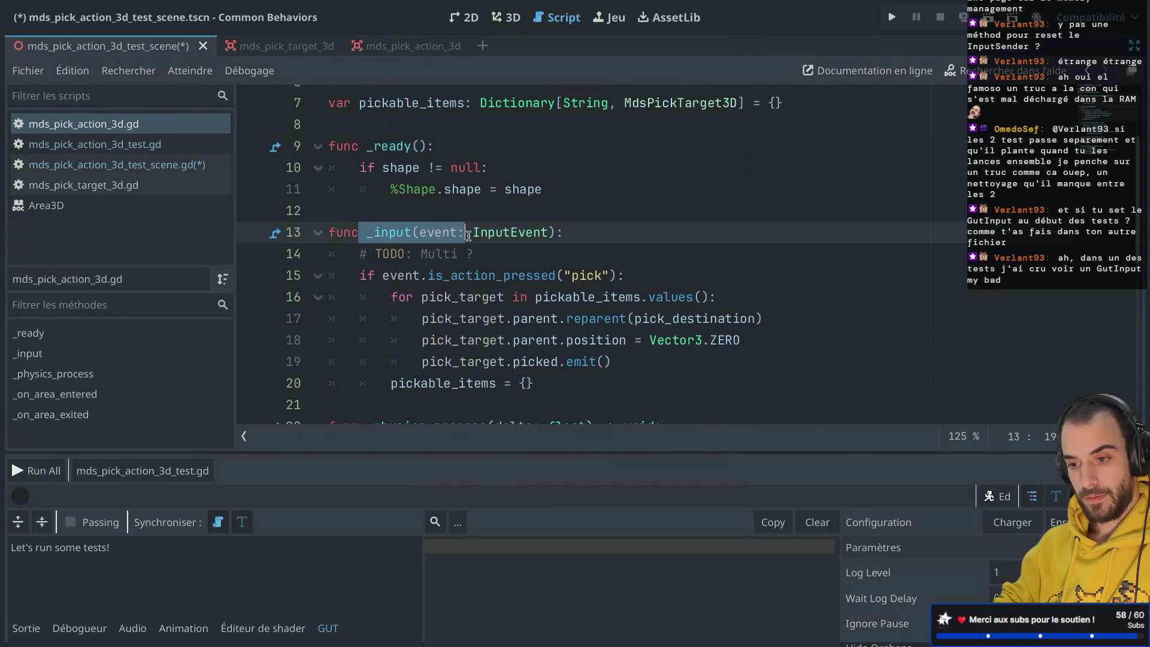
key("ctrl+shift+F11")
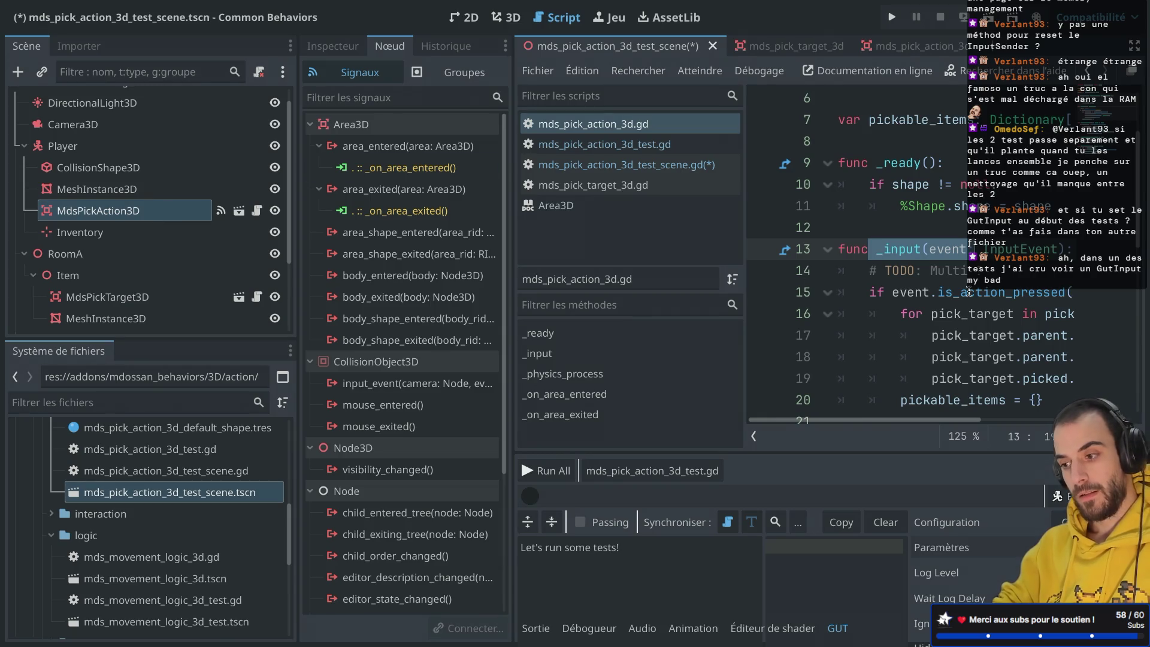
Scroll to _input and add an empty line below its TODO comment.
mouse_move(969, 292)
scroll(968, 292, "down", 5)
scroll(969, 292, "up", 6)
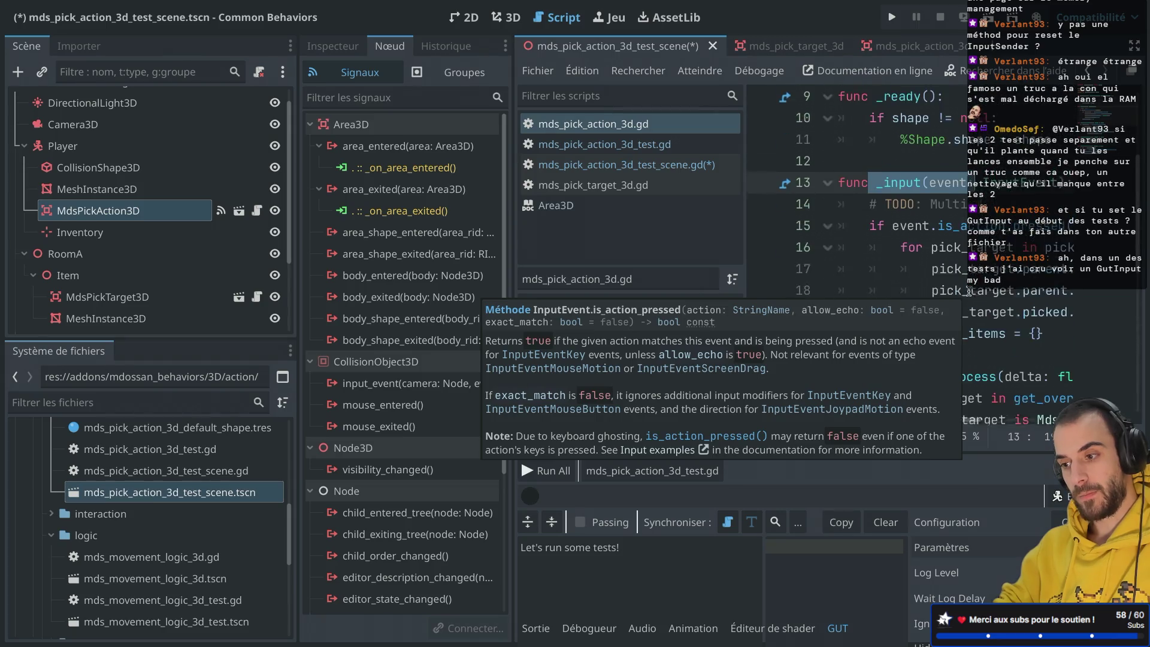
key("ctrl+shift+F11")
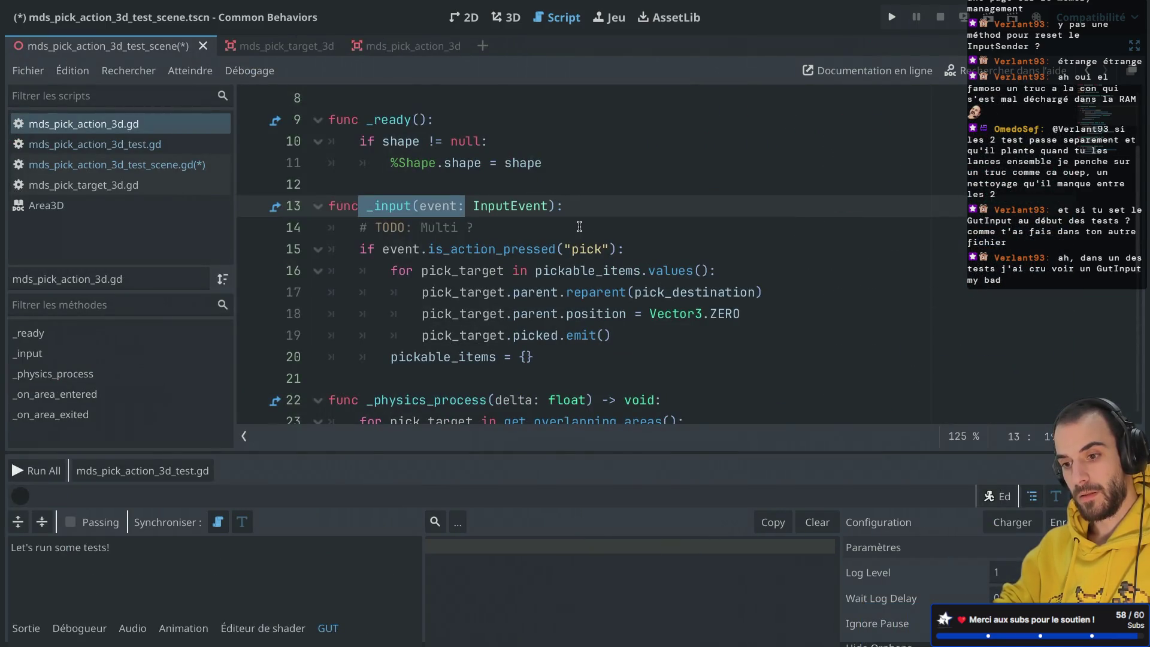
left_click(579, 227)
key("Return")
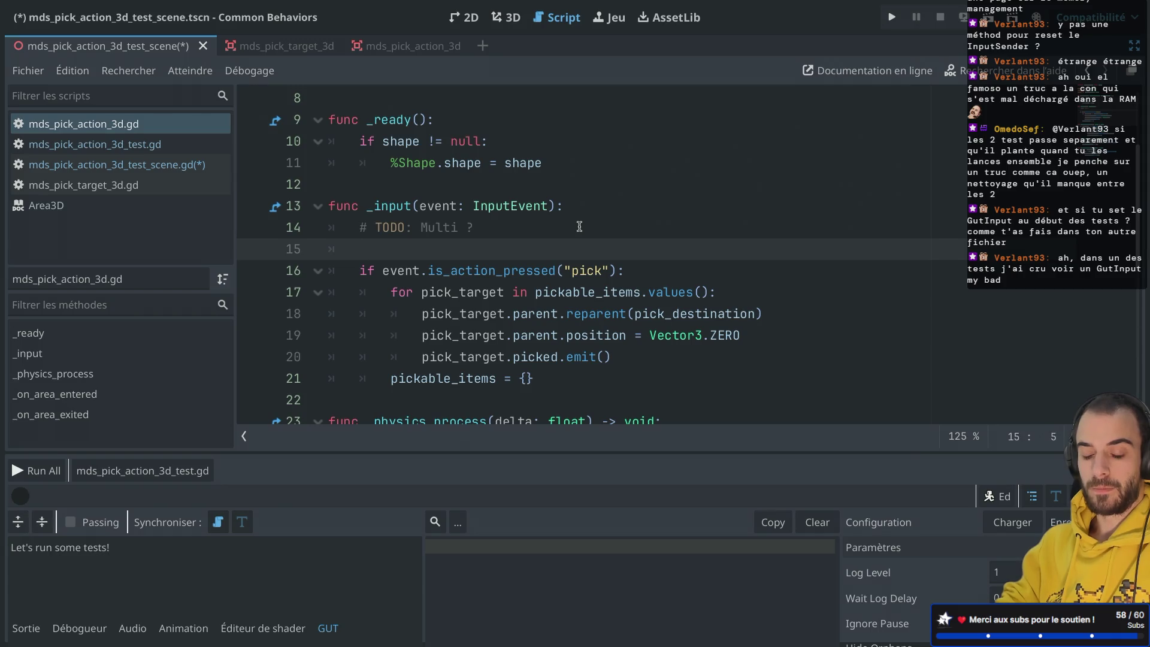
Add a print("input received") line in _input and save the script.
type("print(\"")
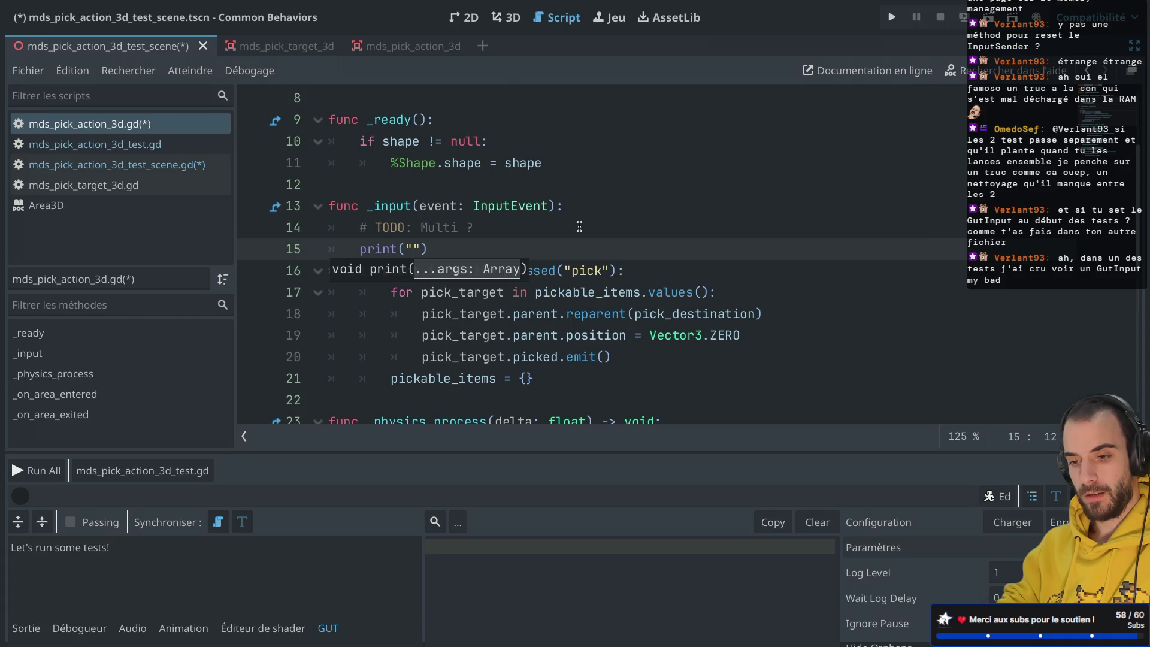
type("input received")
key("ctrl+s")
left_click(560, 226)
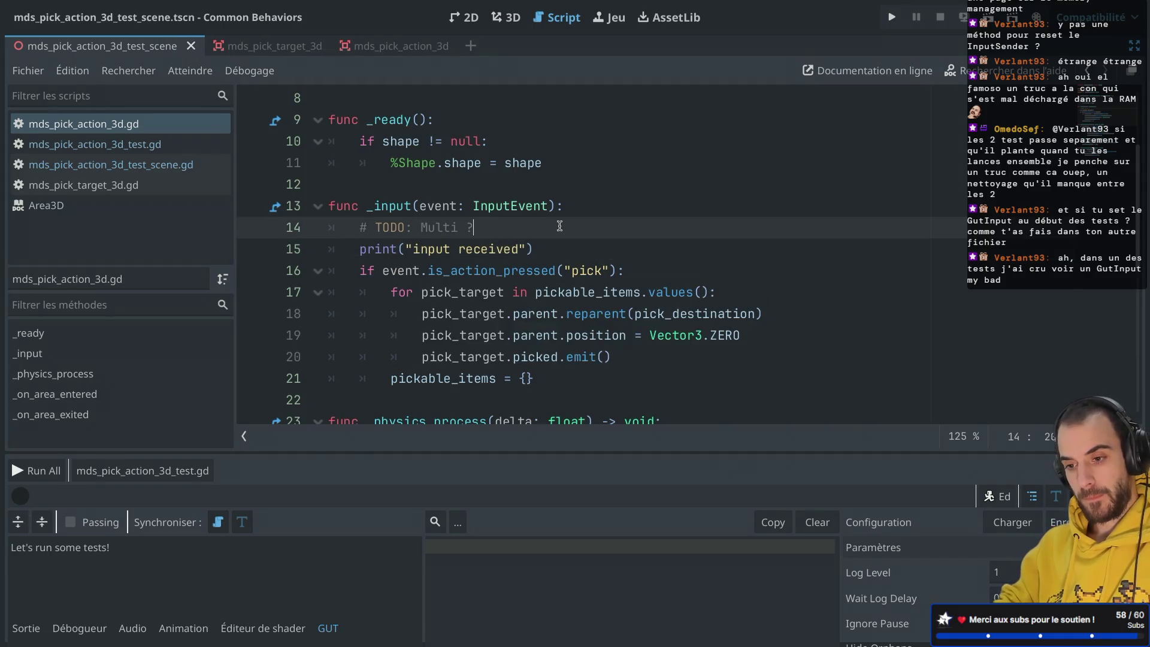
key("ctrl+shift+F11")
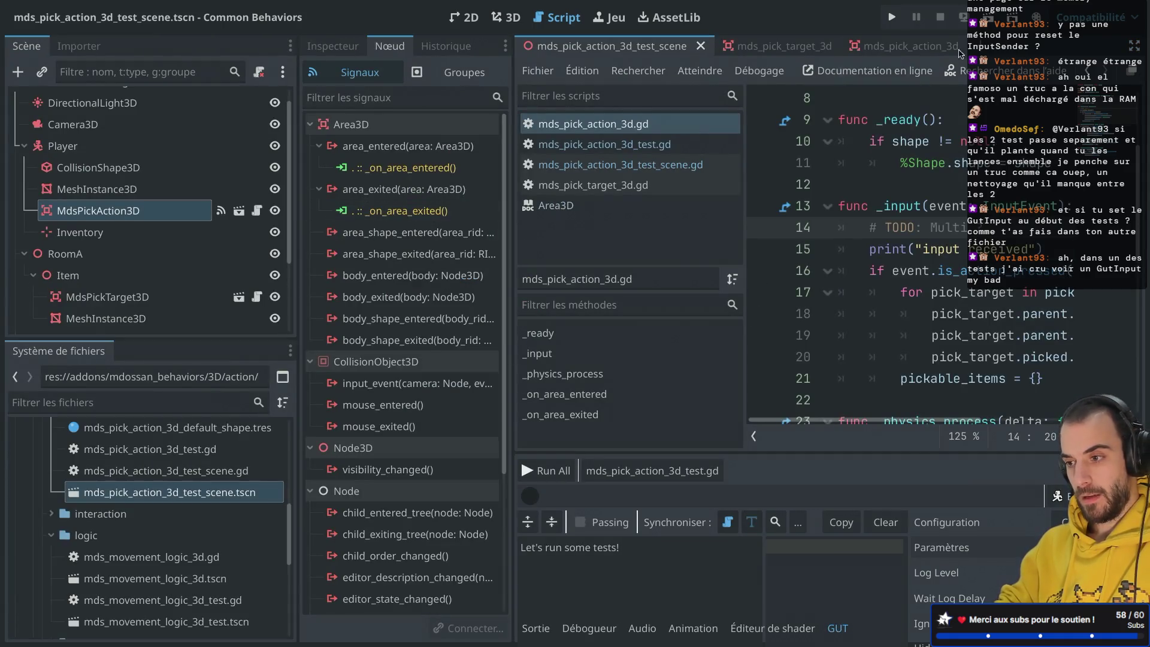
key("ctrl+shift+F11")
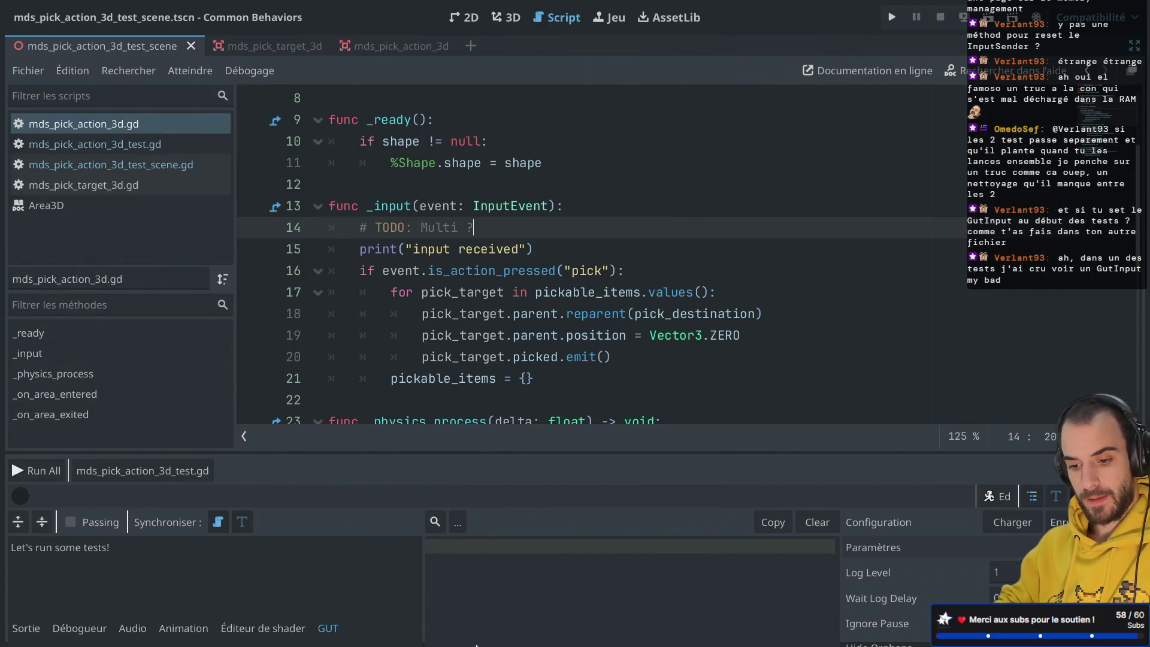
Run the mds_pick_action_3d_test.gd tests from the GUT panel and close the game window.
left_click(328, 629)
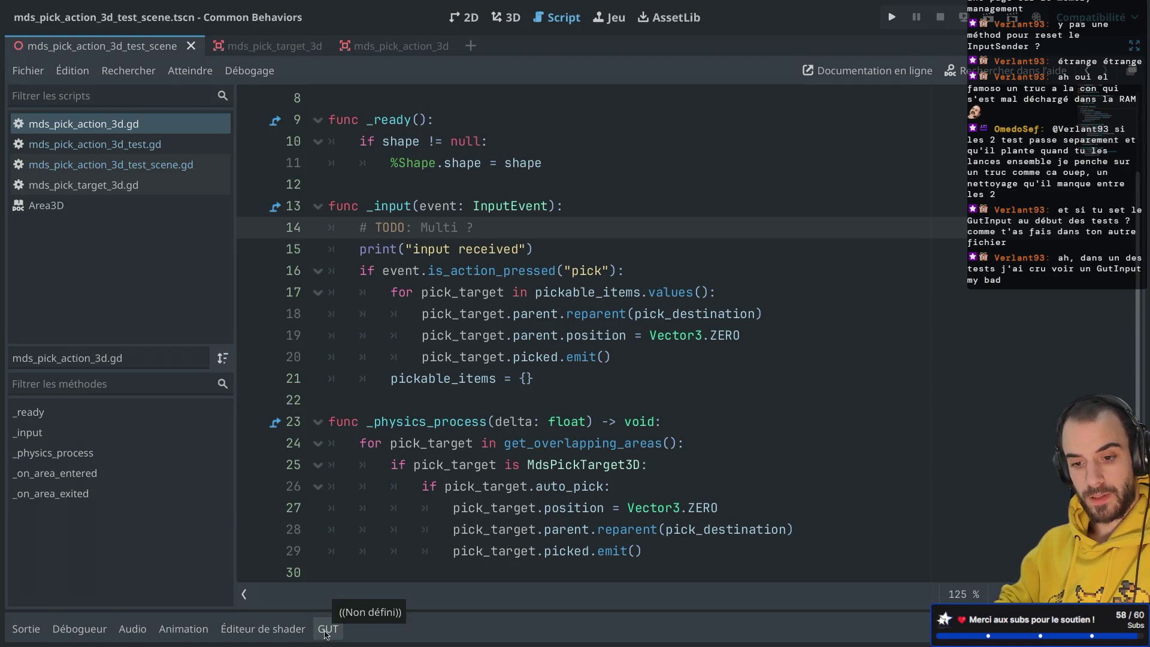
left_click(329, 629)
left_click(141, 471)
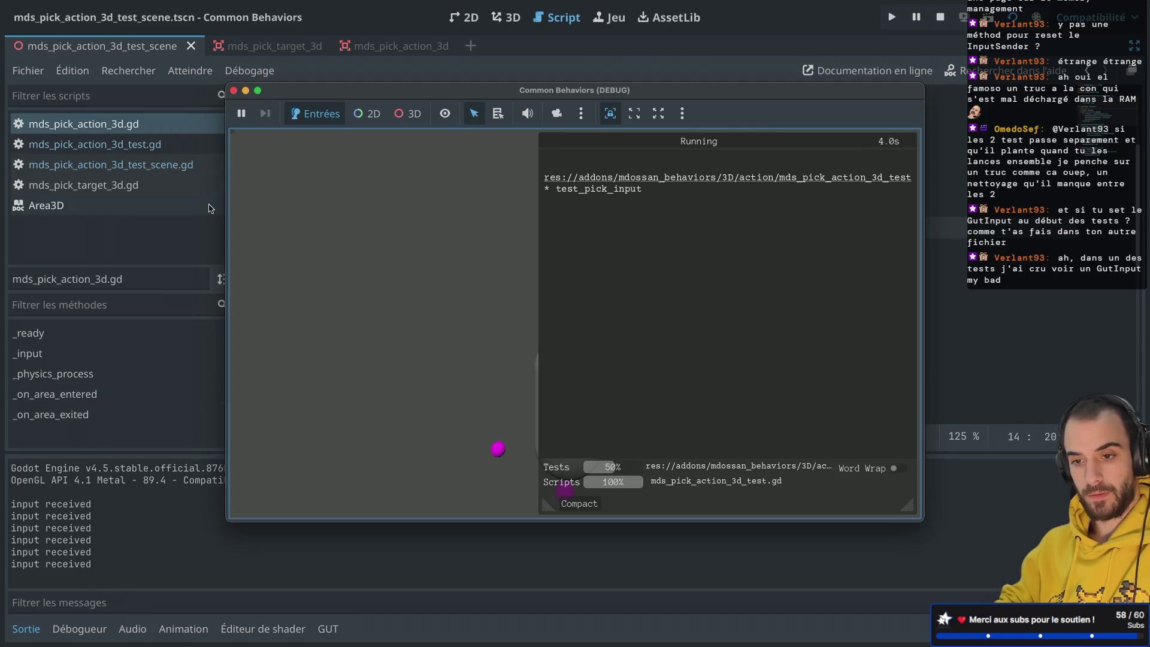
left_click(234, 90)
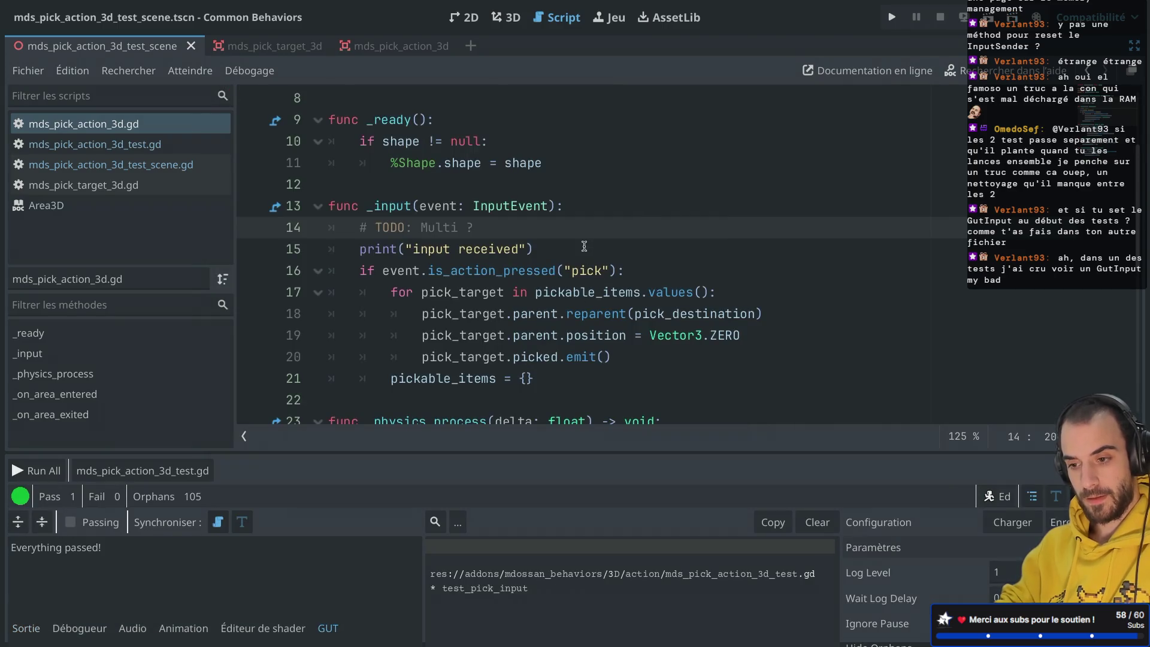
Move the print inside the is_action_pressed pick check, save, and rerun the tests (1 pass, 1 fail).
left_click_drag(585, 247, 584, 235)
key("ctrl+c")
key("BackSpace")
left_click(643, 252)
key("Return")
key("ctrl+v")
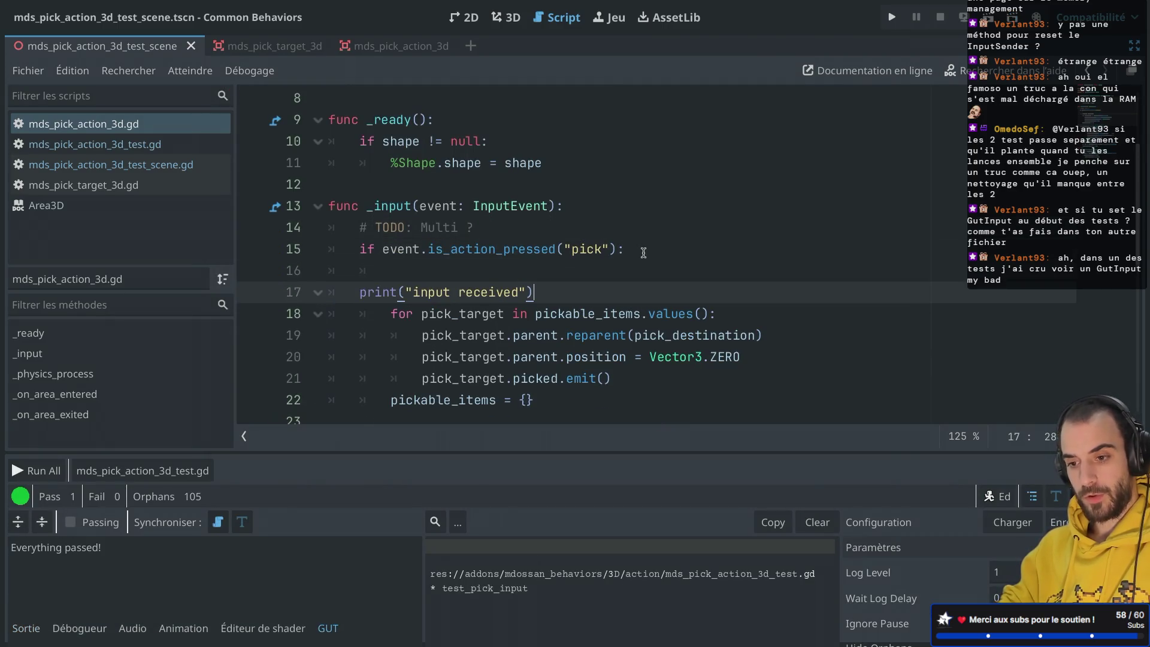
left_click(358, 292)
key("Tab")
left_click(402, 271)
key("BackSpace")
key("ctrl+s")
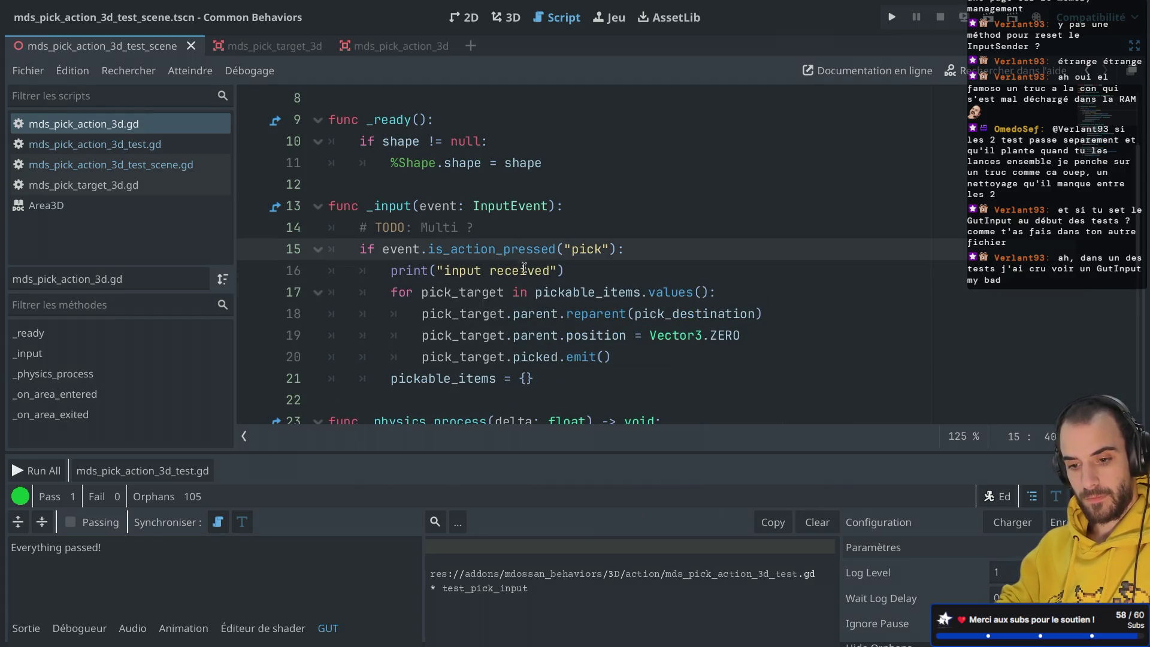
left_click(163, 473)
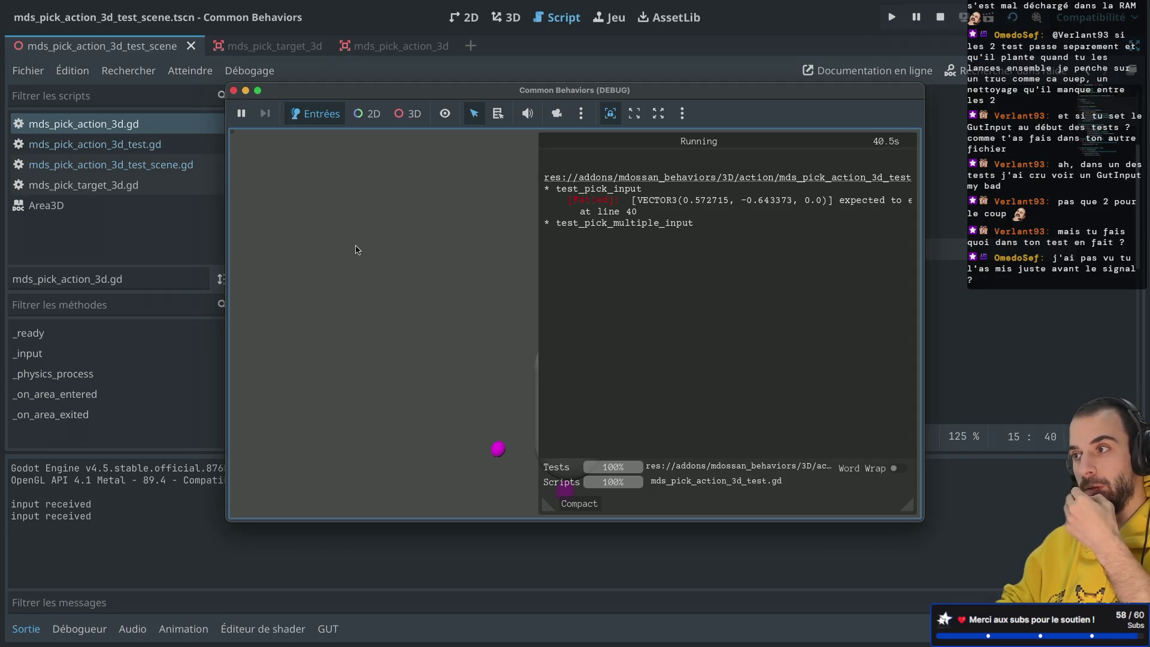
left_click(233, 90)
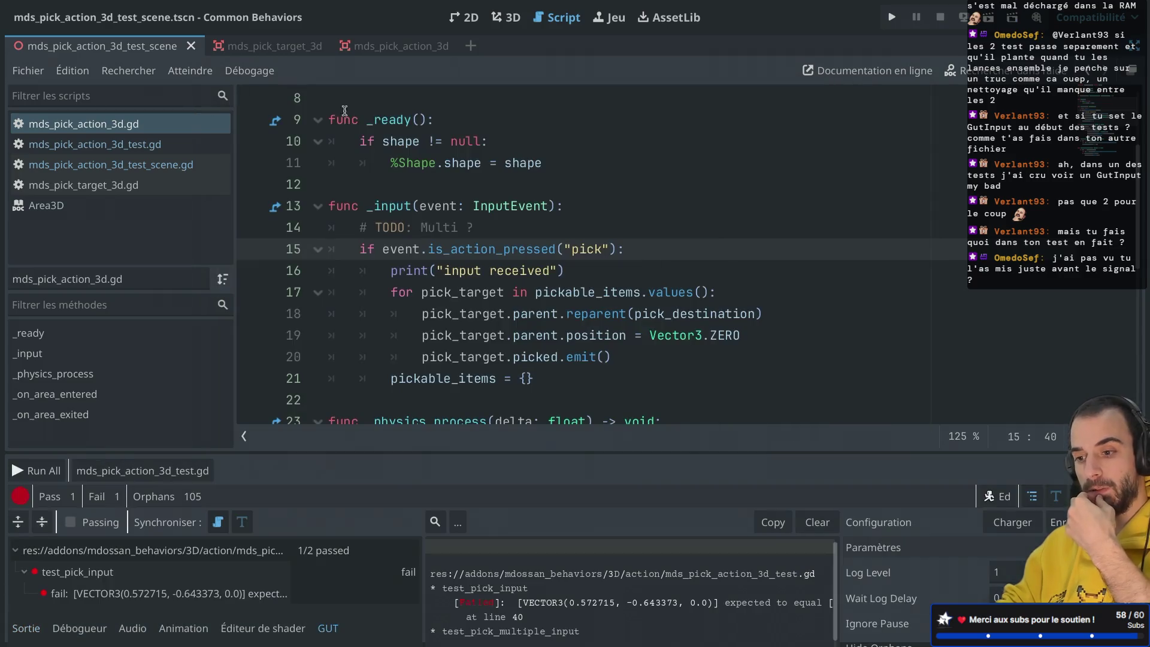
Review the is_action_pressed check, print call and pickable_items loop in _input.
left_click_drag(382, 249, 621, 246)
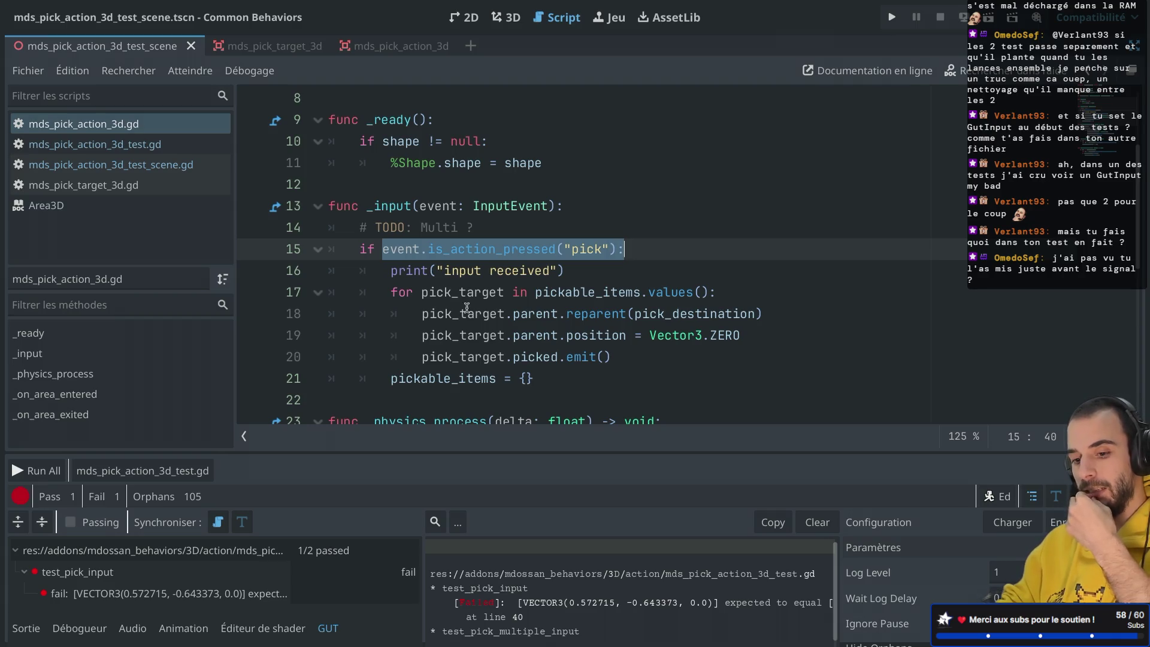
mouse_move(405, 382)
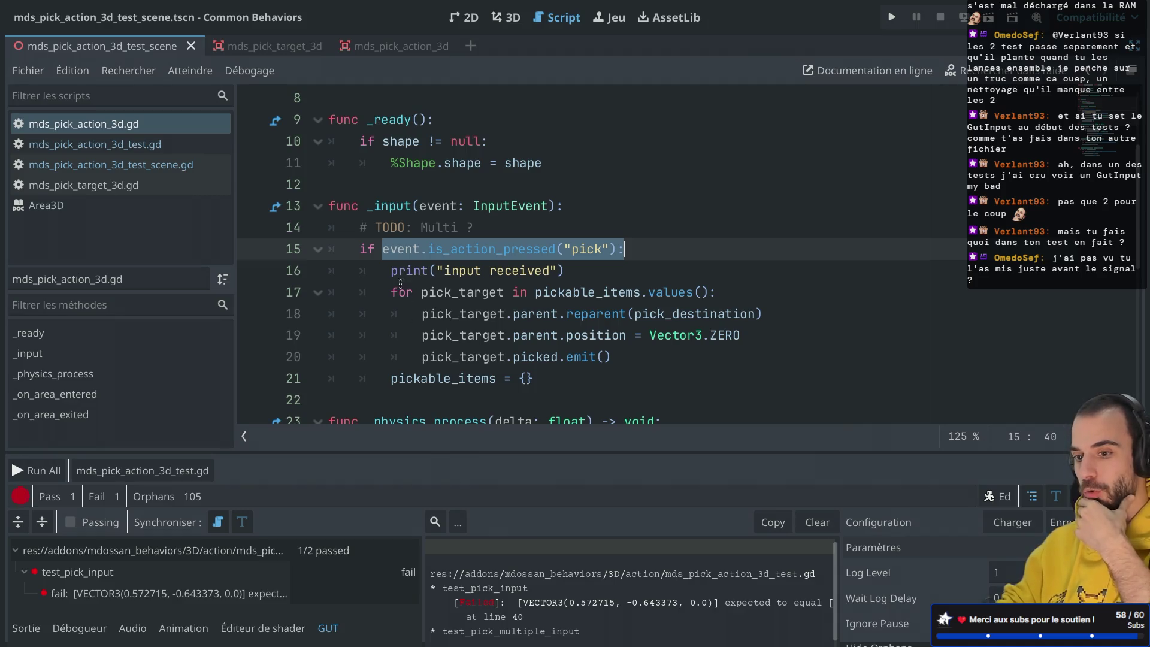
left_click_drag(391, 271, 533, 270)
left_click(638, 292)
scroll(563, 297, "down", 6)
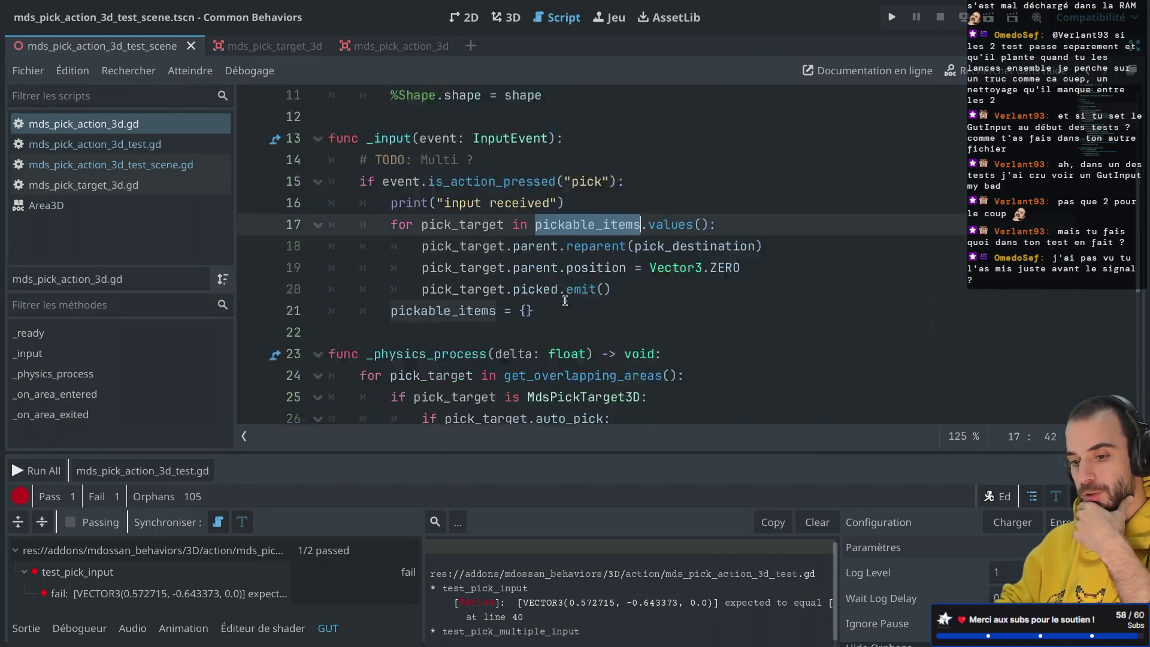
left_click_drag(366, 294, 437, 294)
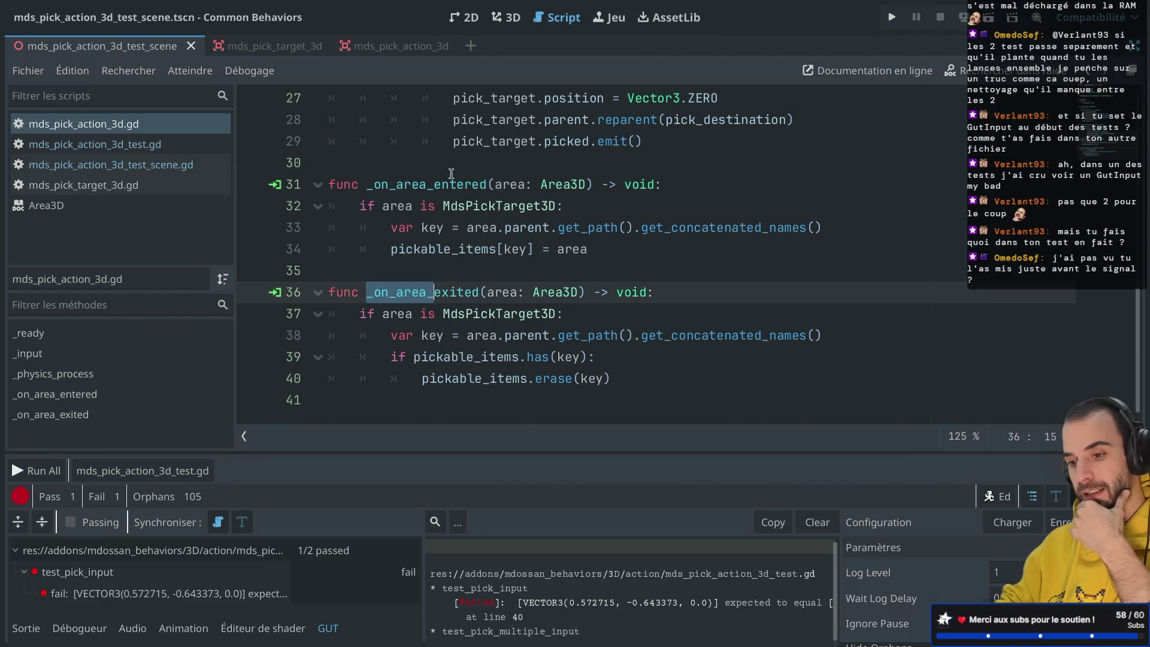
Inspect _on_area_entered and pick_target, then switch to mds_pick_action_3d_test_scene.gd.
left_click(379, 183)
left_click(452, 143)
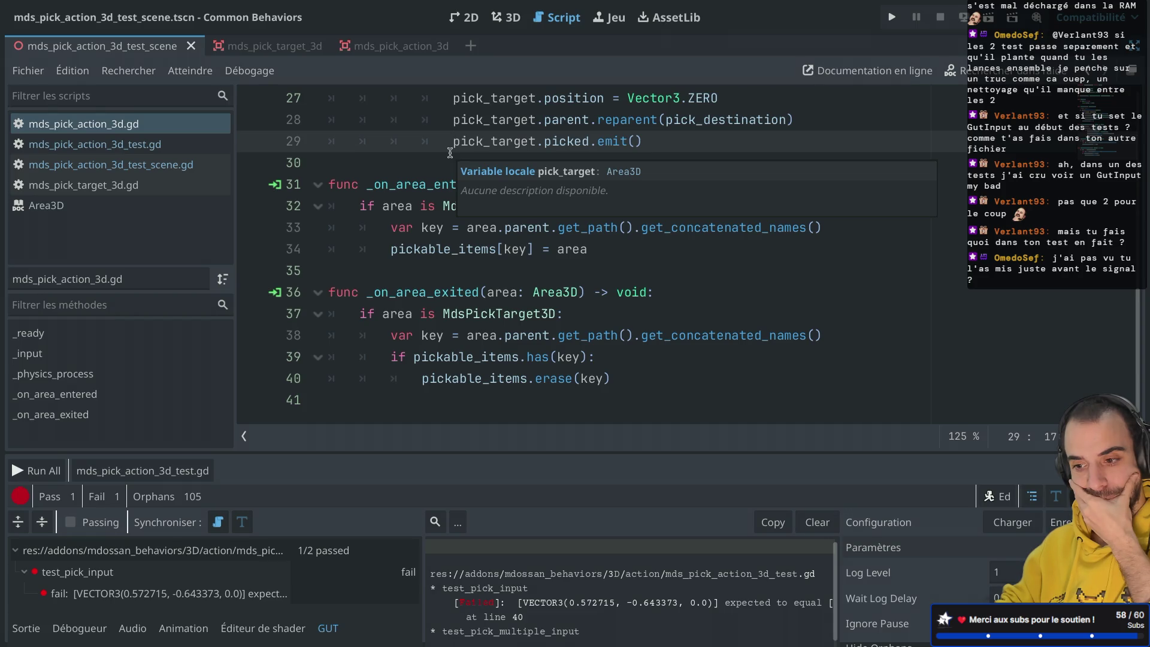
double_click(415, 185)
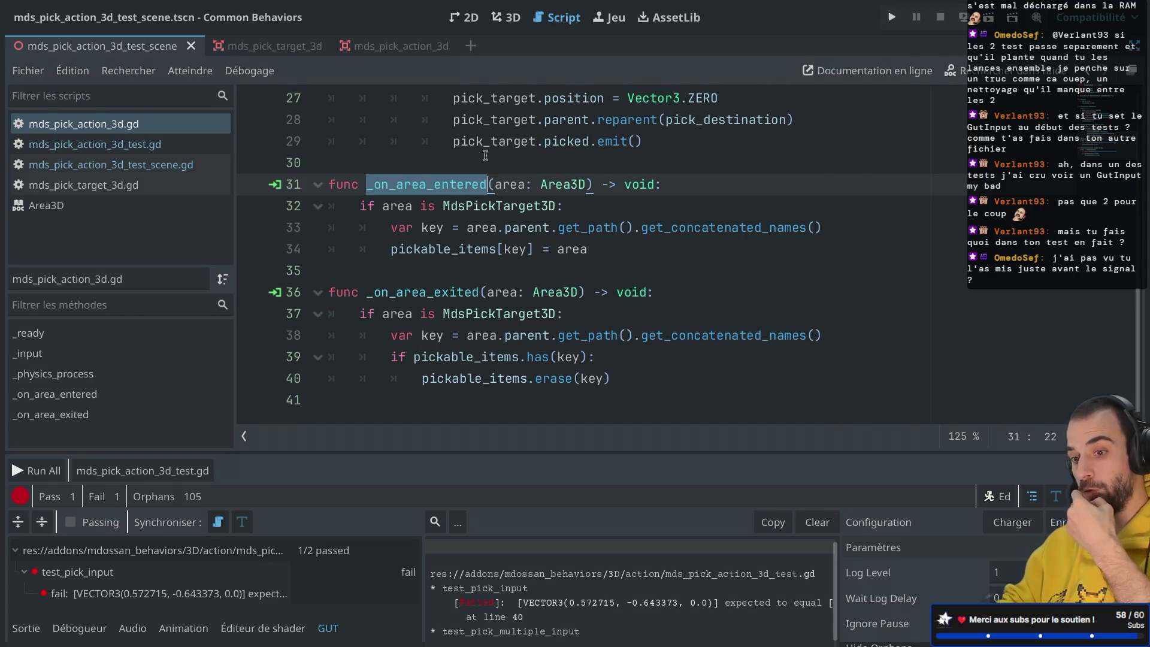
scroll(486, 155, "up", 3)
scroll(485, 155, "down", 3)
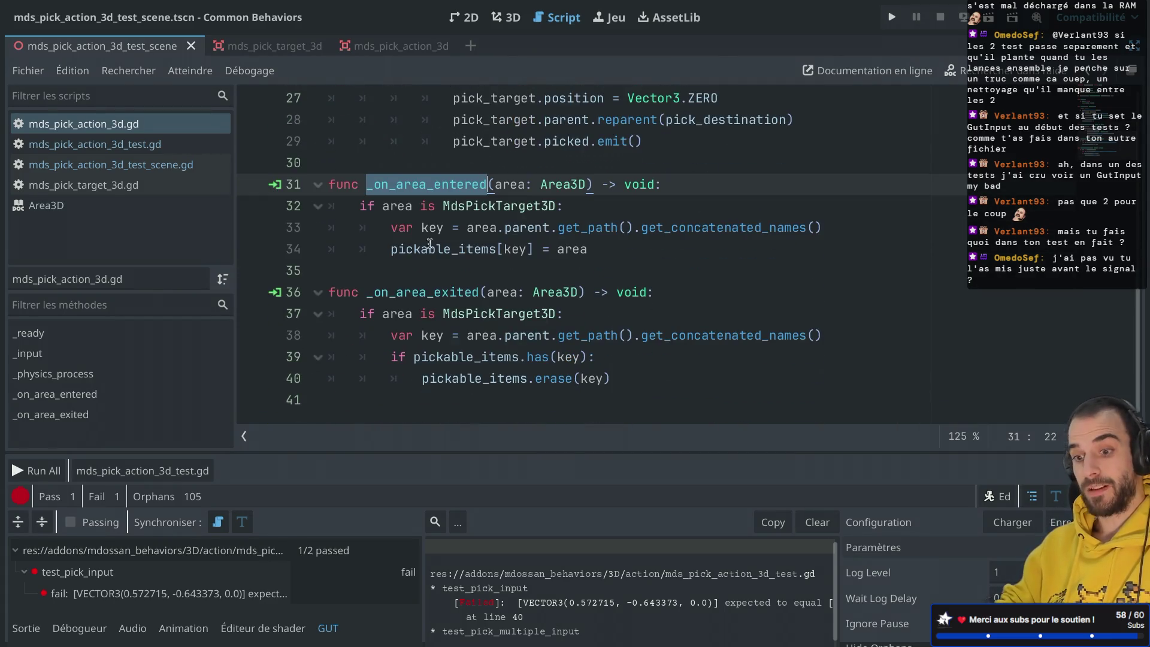
mouse_move(423, 247)
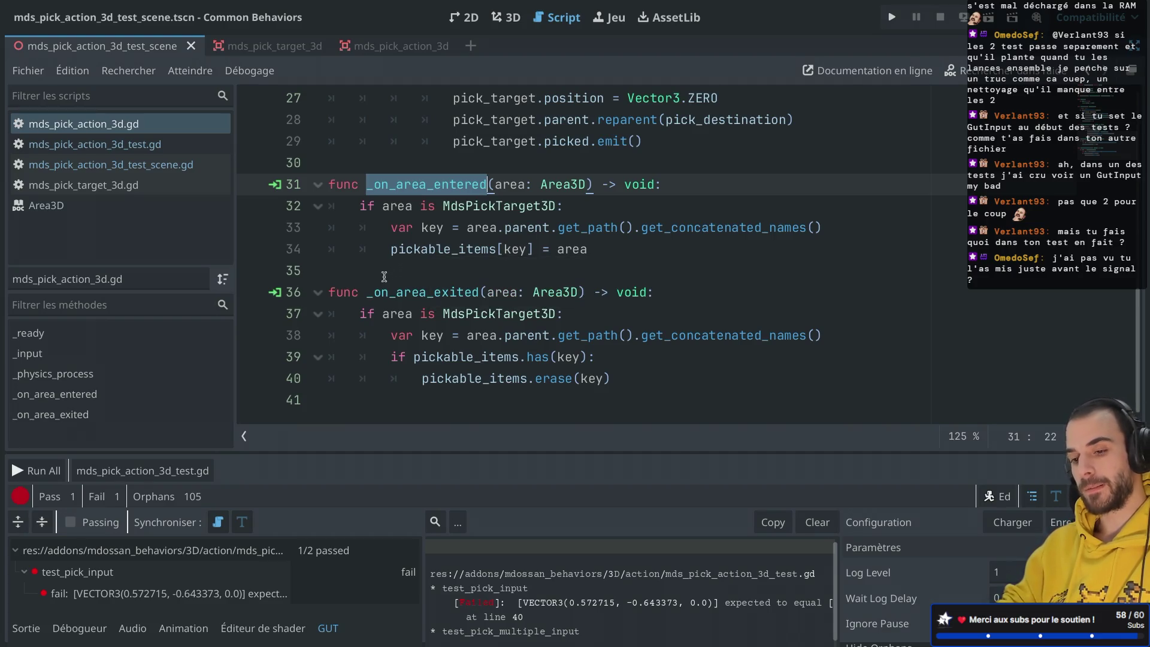
scroll(384, 276, "up", 4)
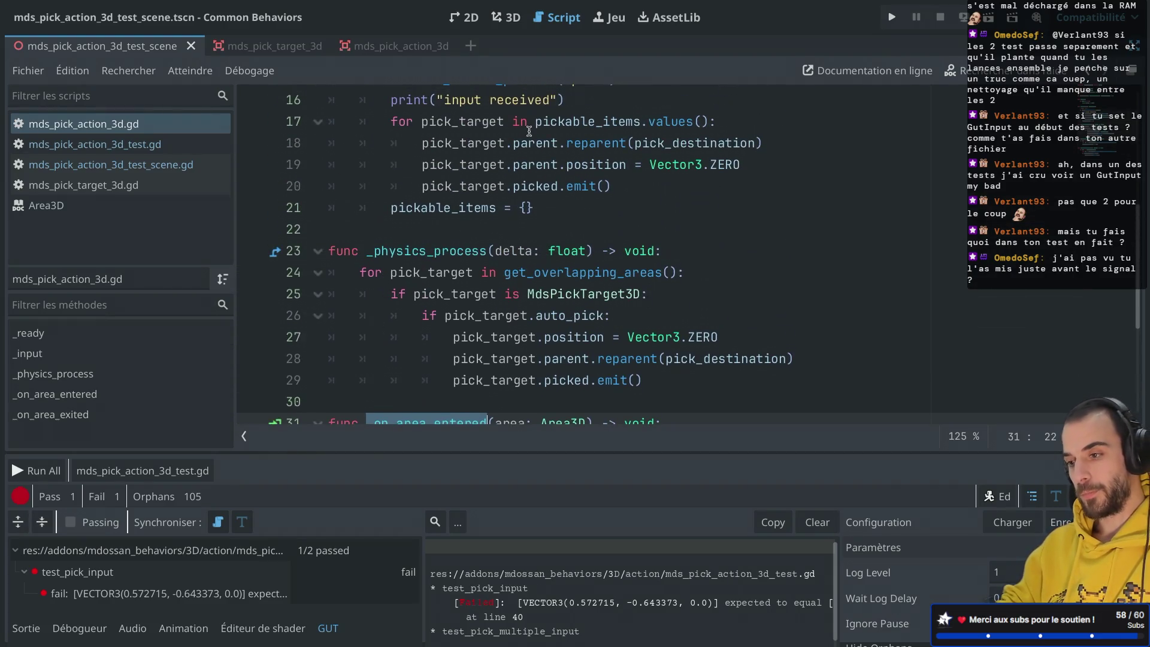
left_click(190, 165)
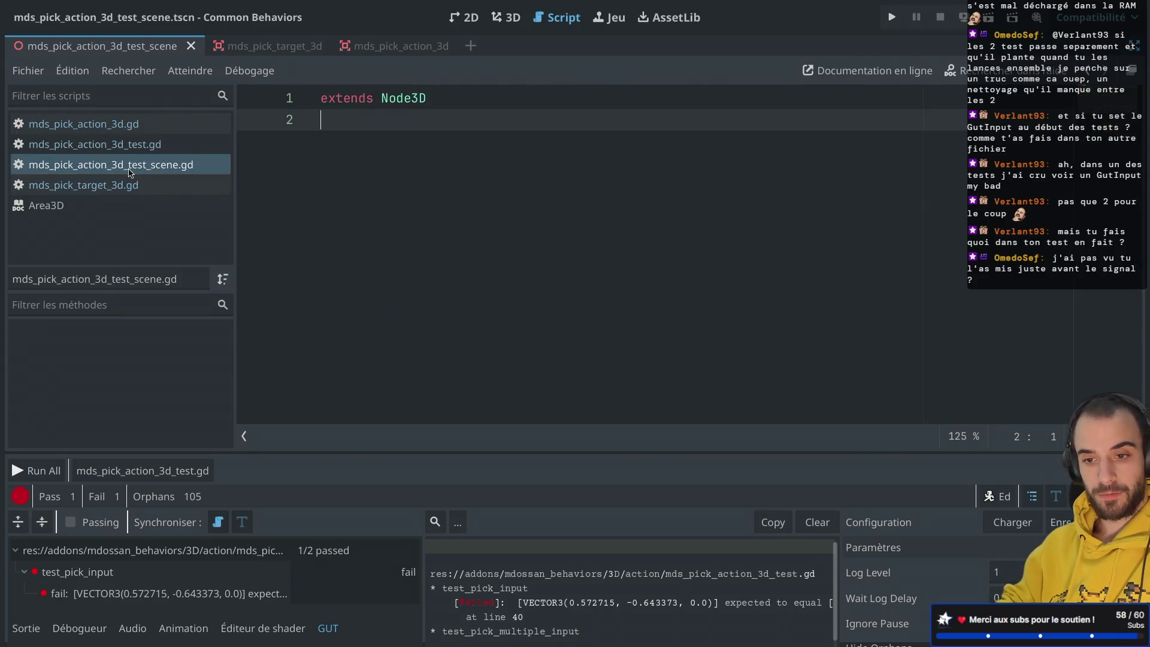
Open mds_pick_action_3d_test.gd and review the pick action uses in both tests.
left_click(157, 144)
scroll(614, 223, "down", 8)
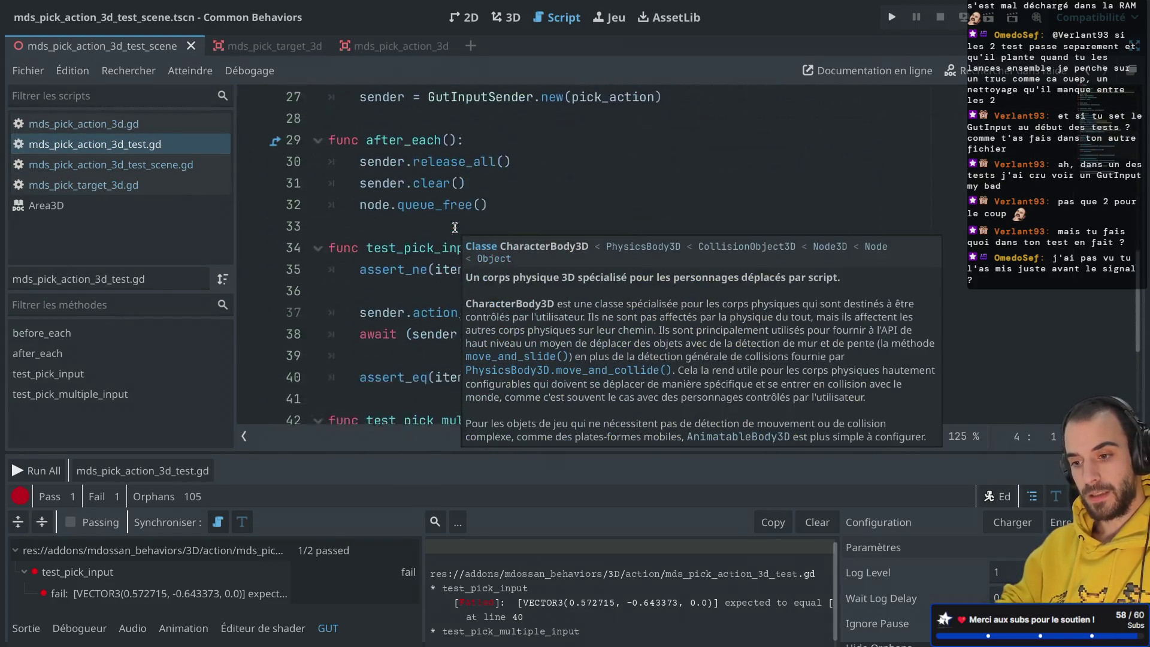
scroll(614, 223, "down", 3)
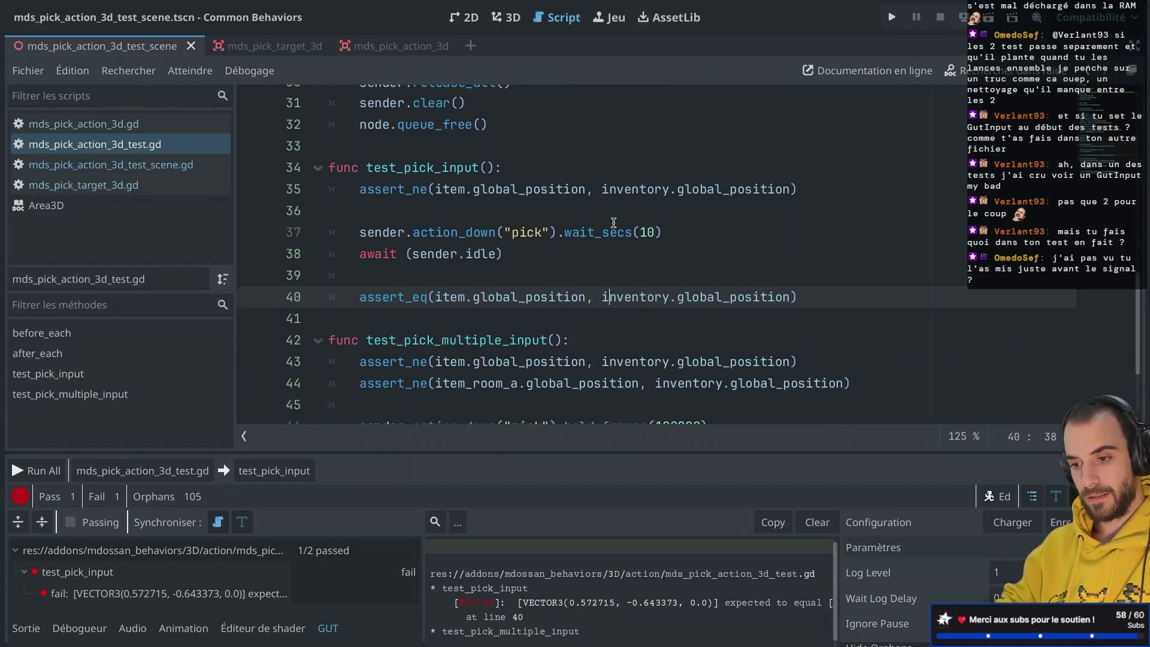
double_click(513, 207)
scroll(512, 206, "down", 2)
double_click(535, 293)
scroll(535, 293, "up", 4)
scroll(535, 293, "up", 3)
left_click_drag(444, 240, 572, 241)
scroll(643, 380, "down", 3)
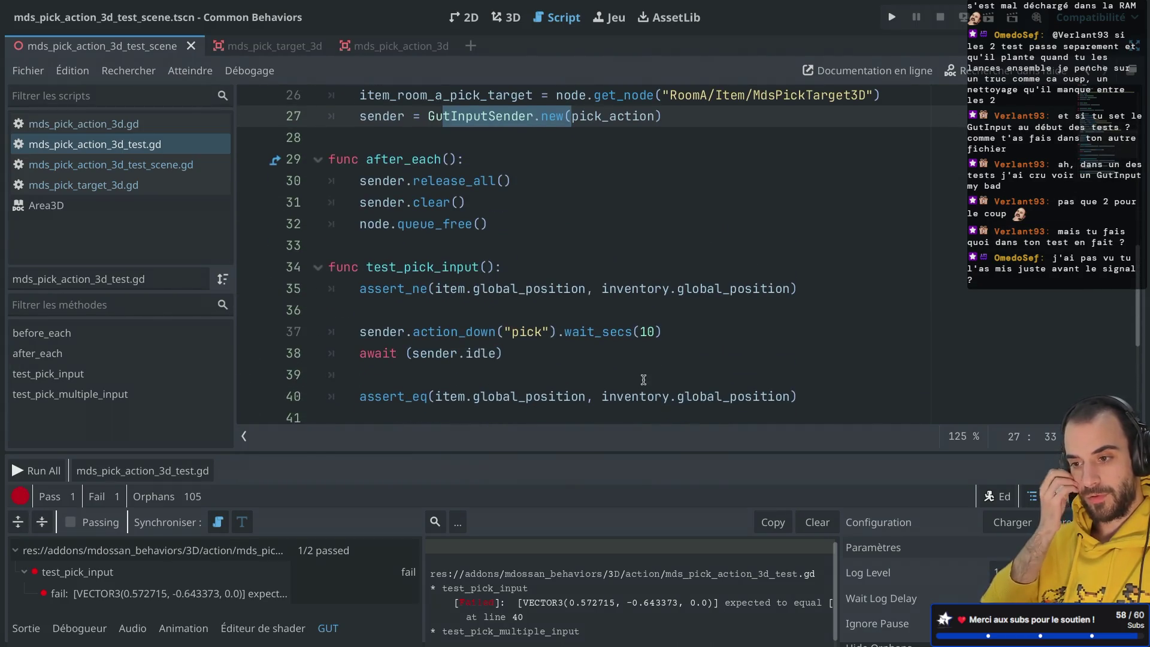
scroll(644, 379, "down", 1)
mouse_move(550, 97)
left_mouse_down()
mouse_move(616, 96)
mouse_move(533, 106)
left_mouse_up()
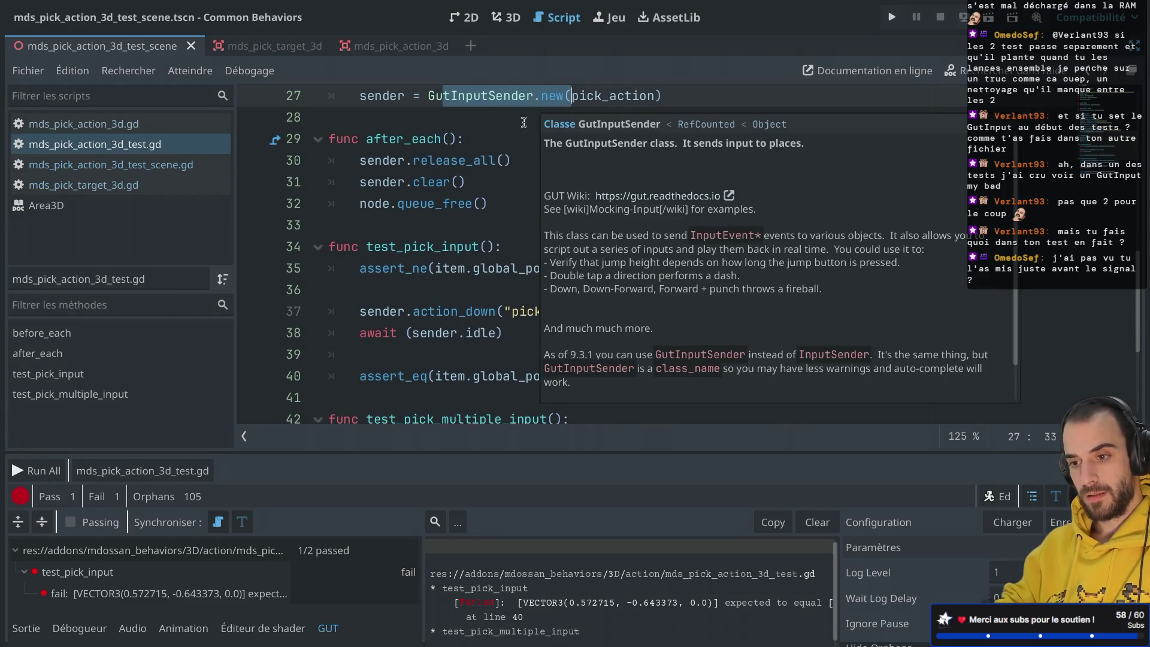
Run test_pick_input alone and see it fail the line 40 position assertion.
left_click(466, 333)
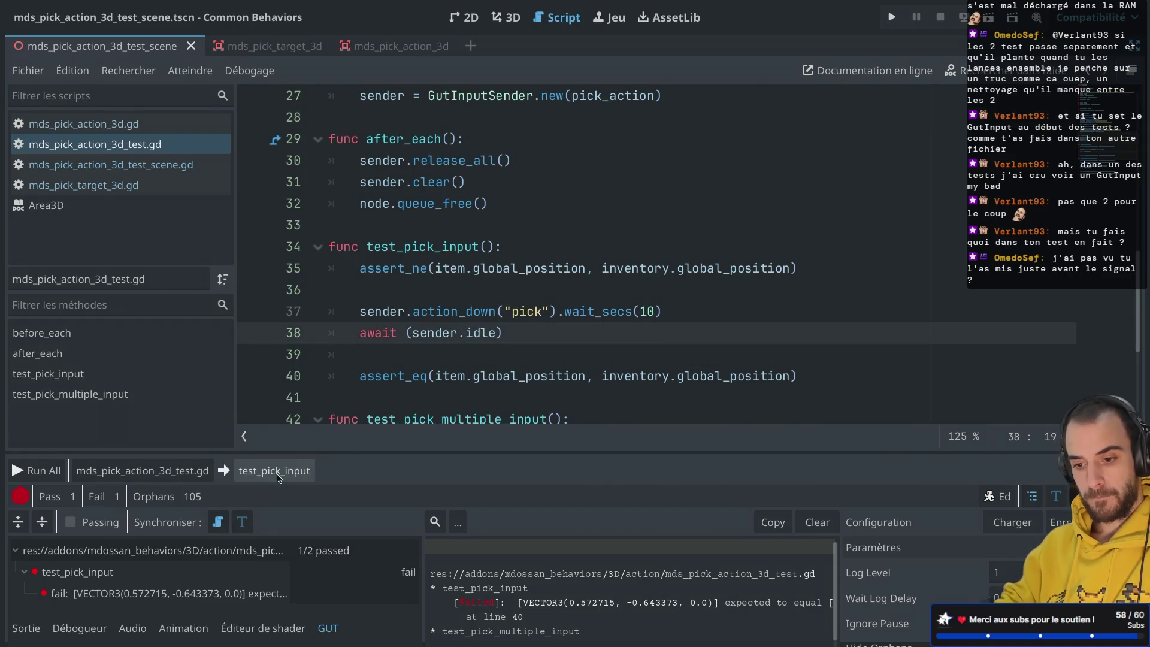
left_click(310, 466)
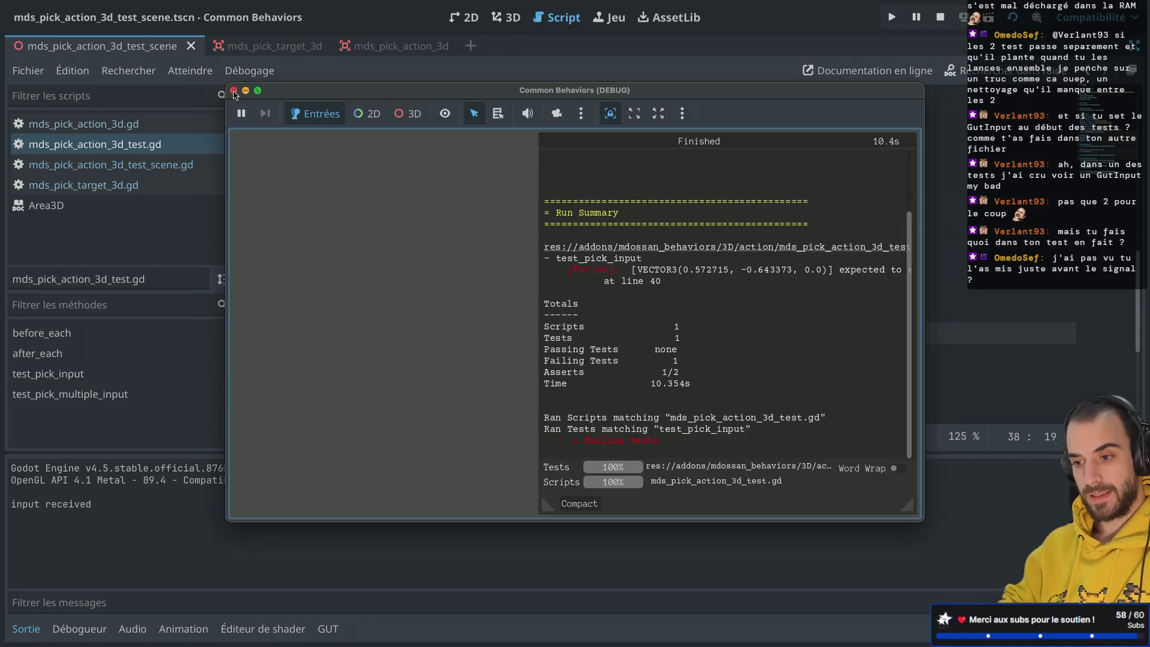
scroll(653, 307, "up", 3)
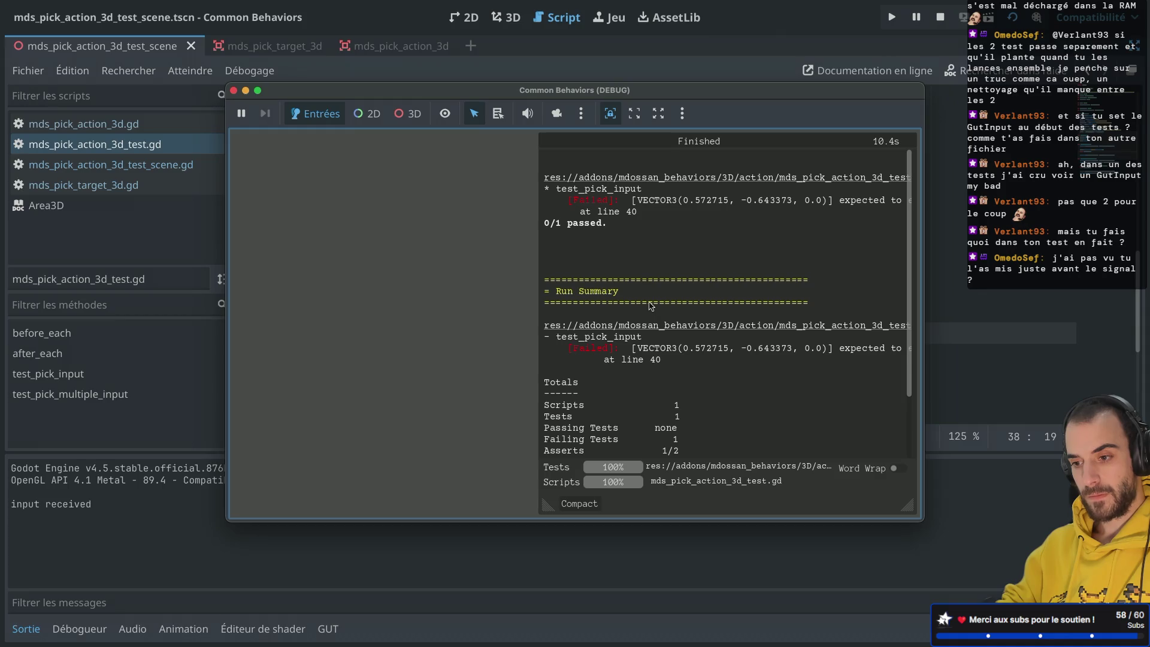
left_click(234, 91)
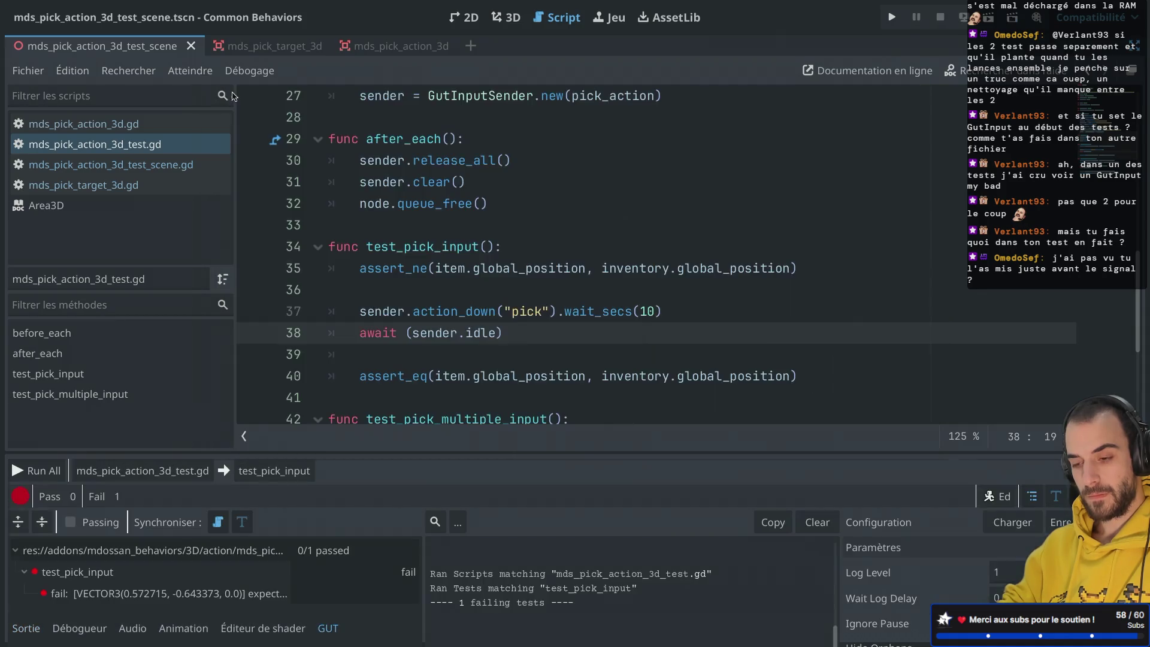
scroll(452, 249, "down", 1)
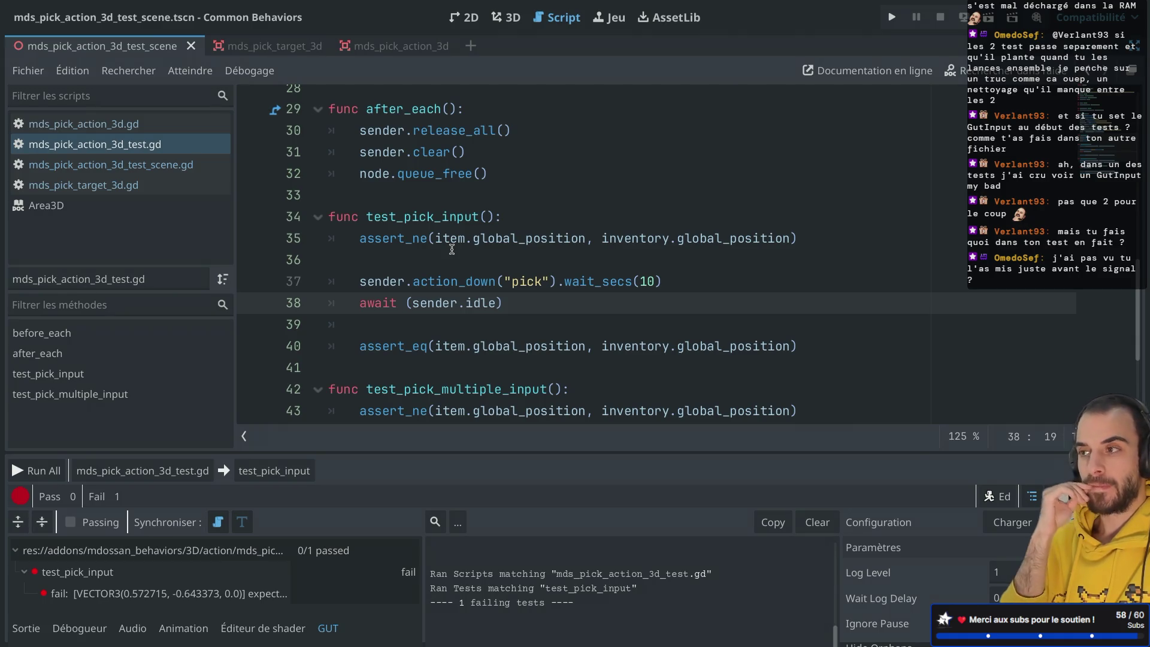
Open mds_pick_action_3d.gd from the MdsPickAction3D row and select the pickable_items.values() loop source.
key("ctrl+shift+F11")
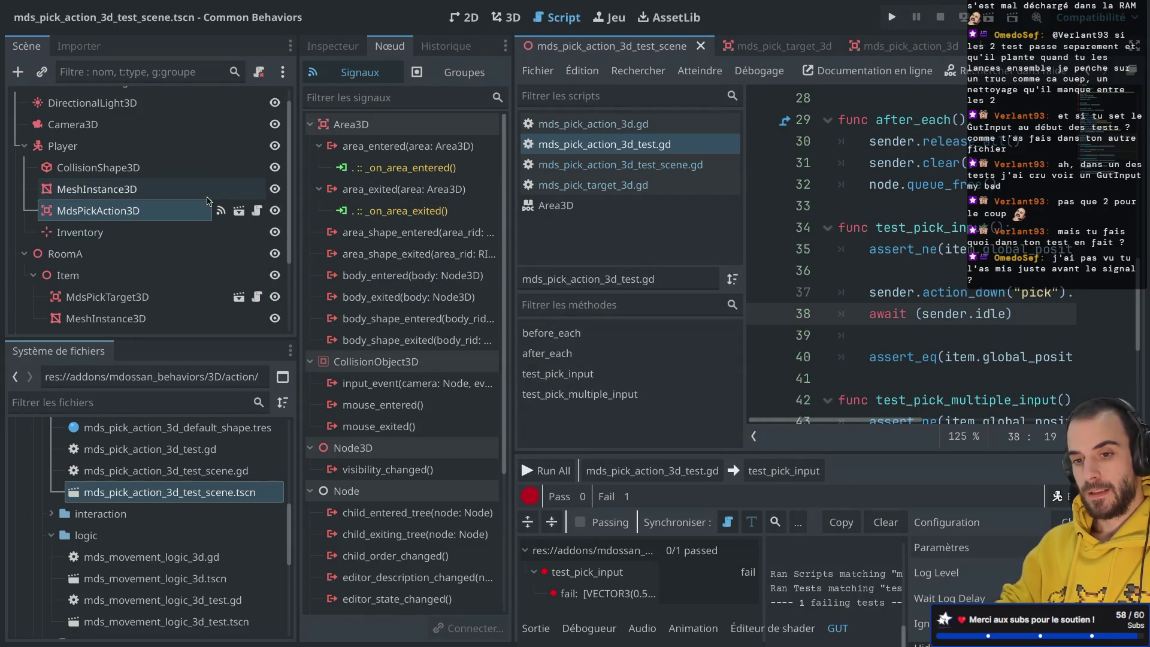
scroll(205, 209, "up", 1)
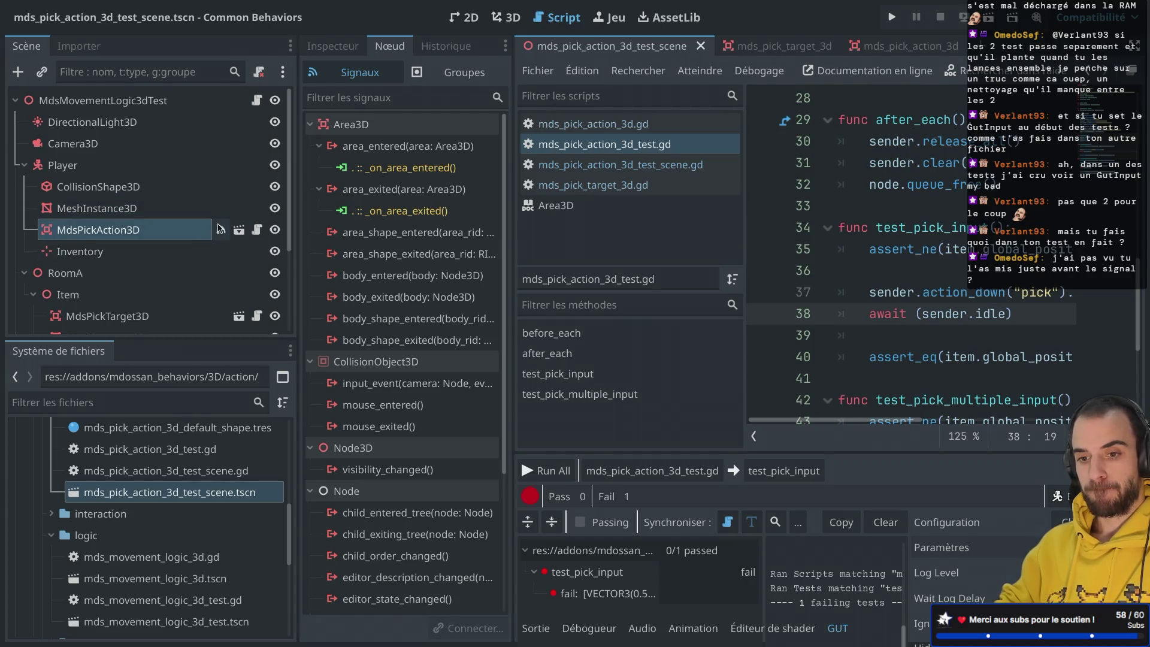
left_click(259, 231)
key("ctrl+shift+F11")
scroll(557, 241, "up", 3)
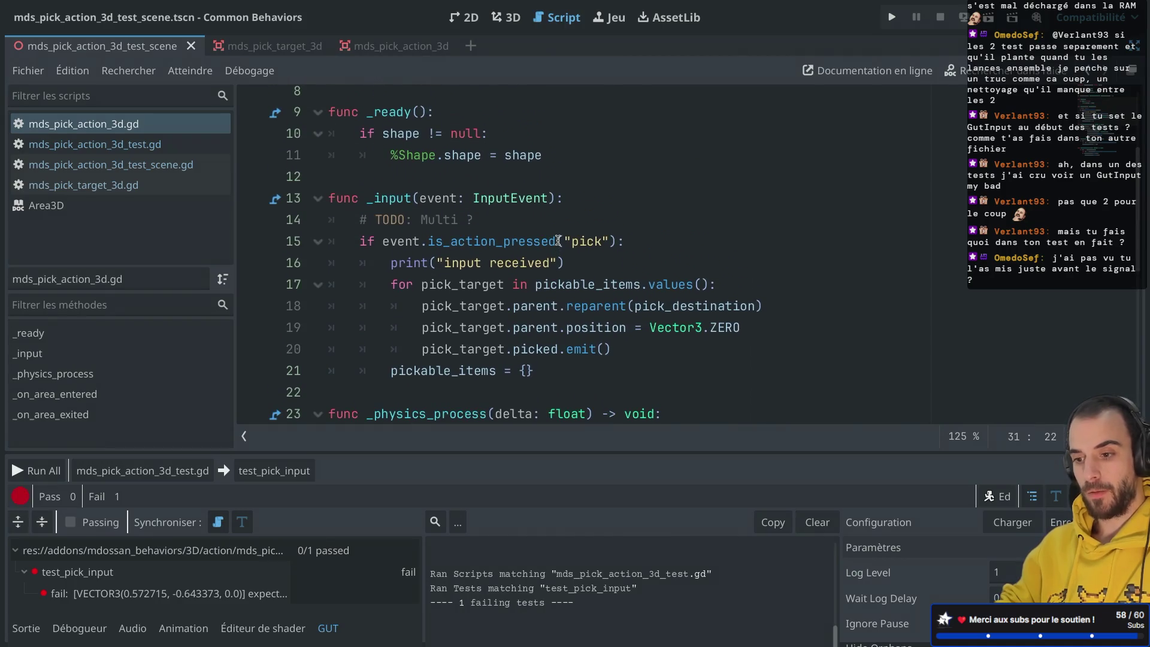
left_click_drag(536, 283, 709, 281)
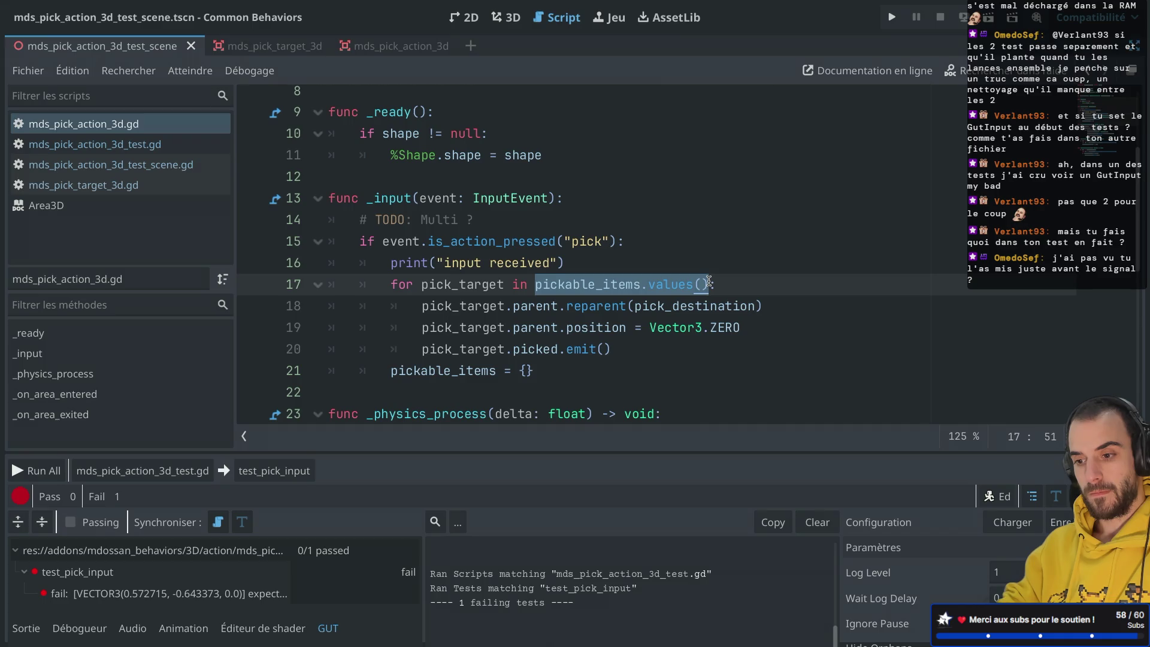
Replace pickable_items.values() with get_overlapping_areas() as the pick loop source.
type("get")
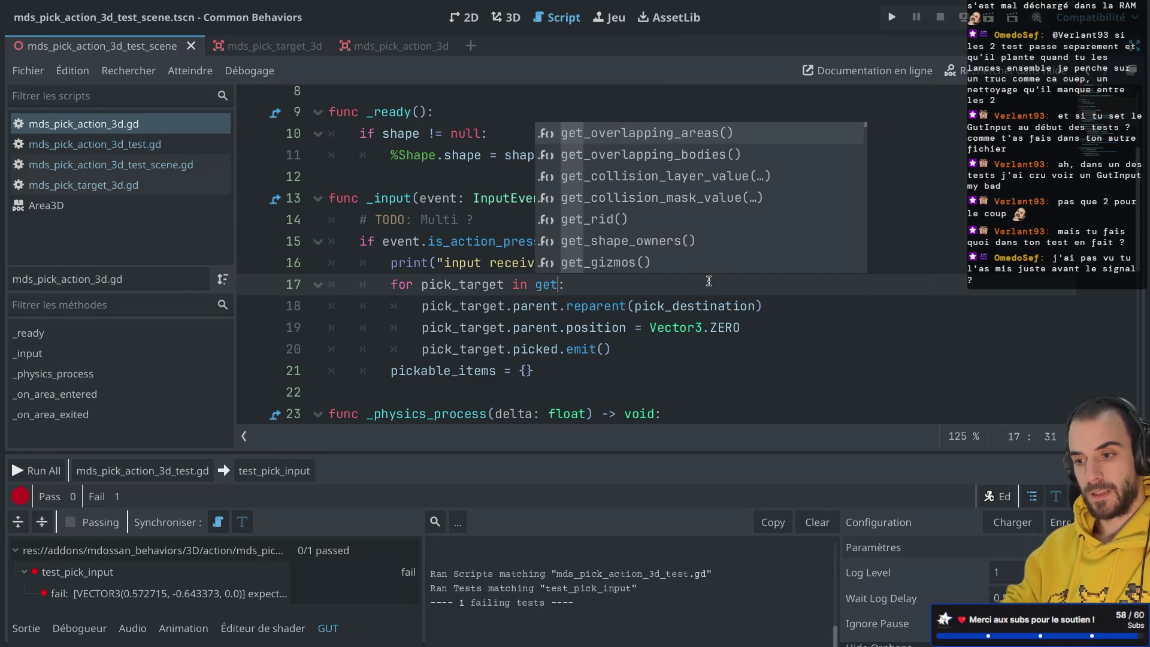
key("Return")
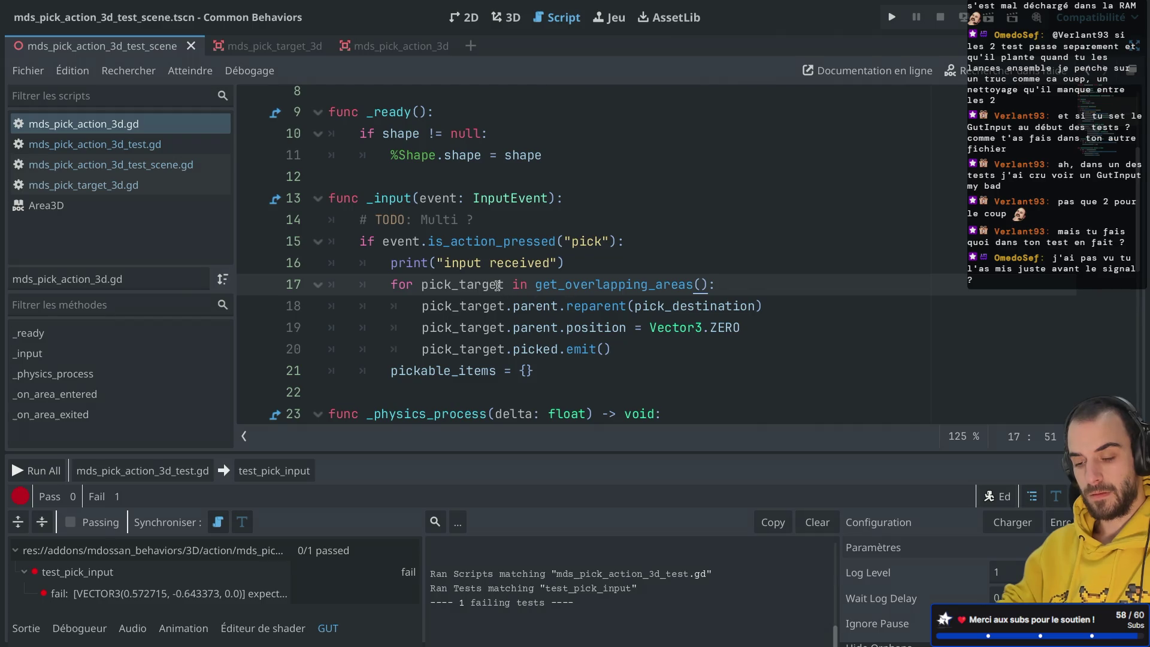
mouse_move(602, 292)
scroll(603, 293, "down", 1)
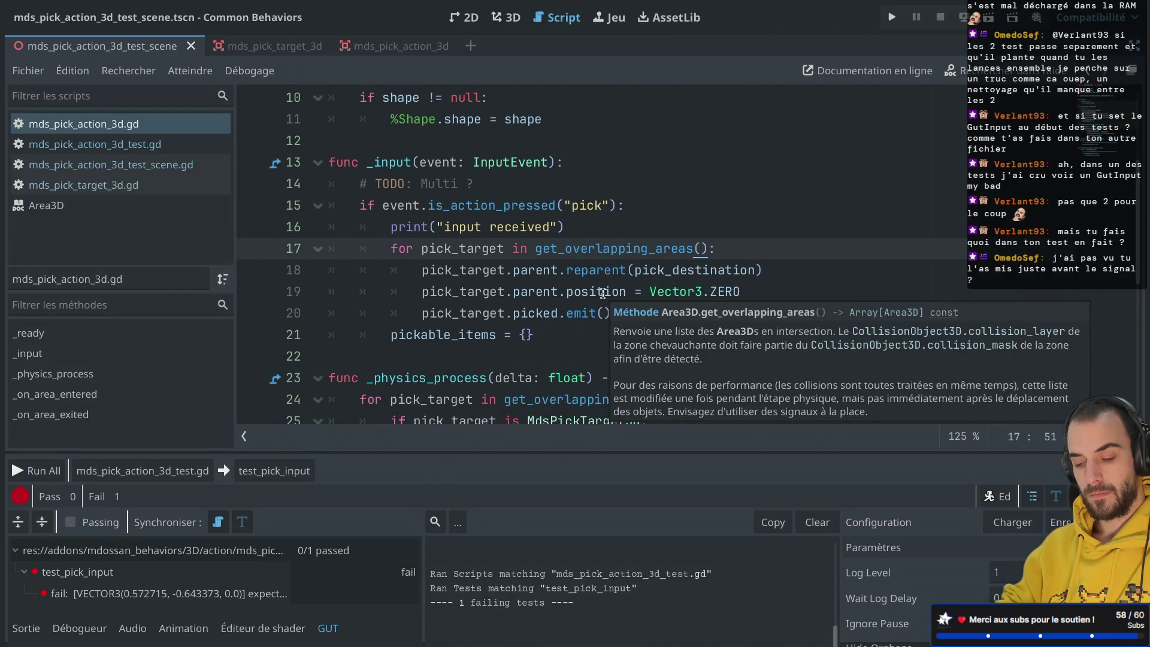
Add an 'if pick_target is MdsPickTarget3D' check on a new line inside the loop.
left_click(743, 247)
key("Return")
type("if (")
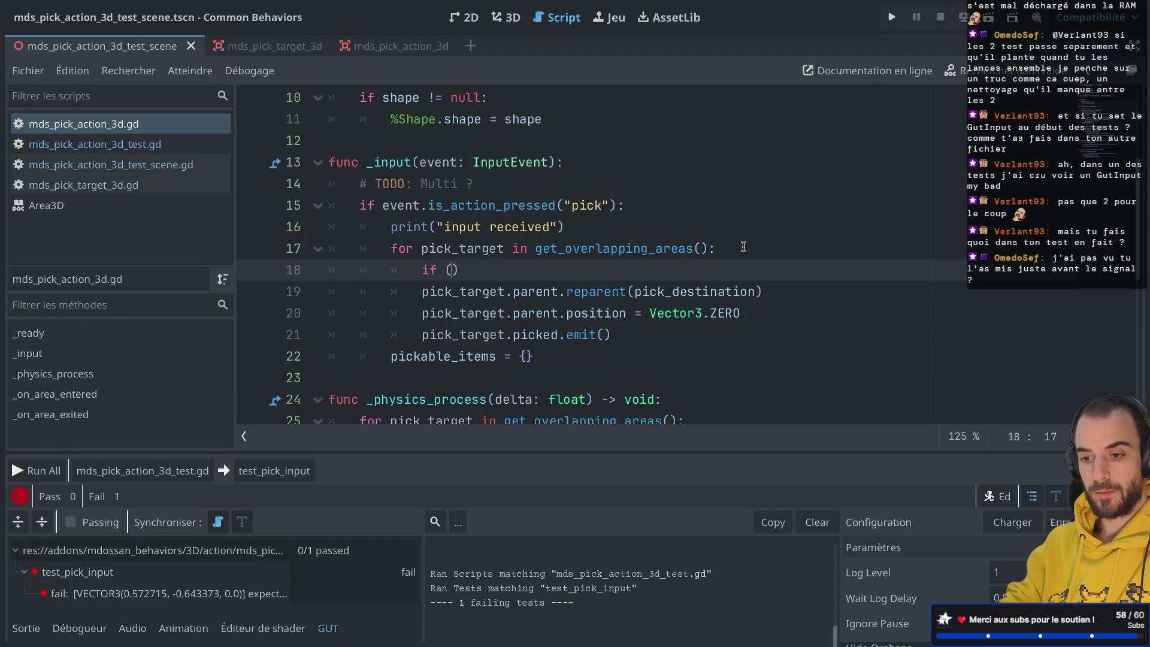
key("BackSpace")
type("pi")
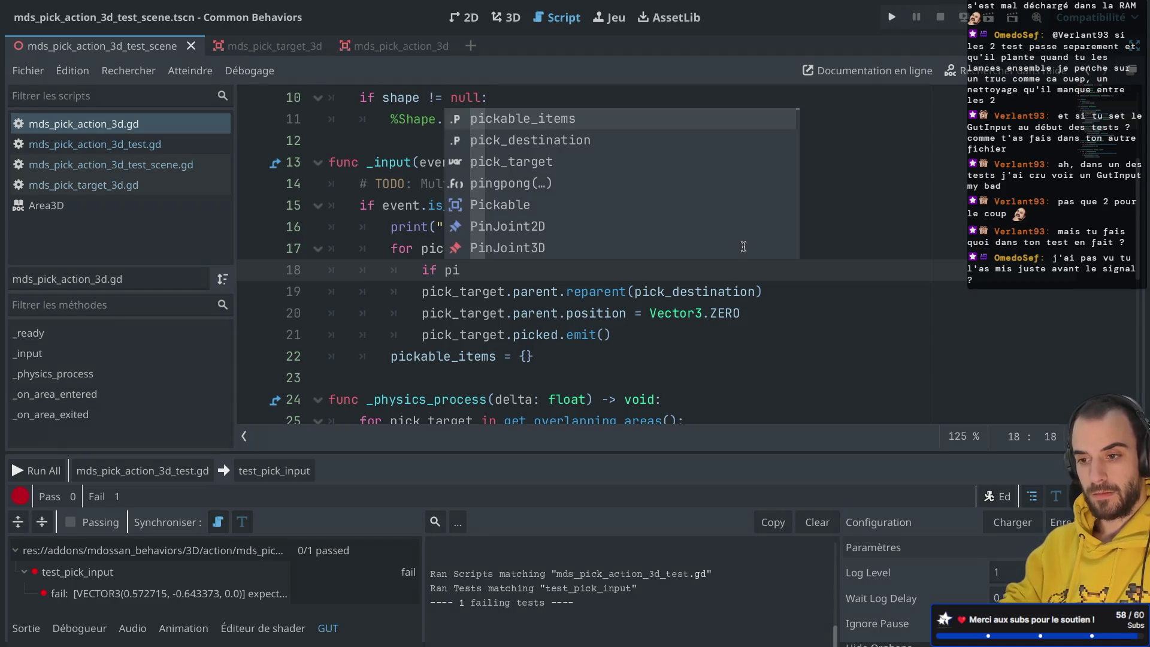
type("c")
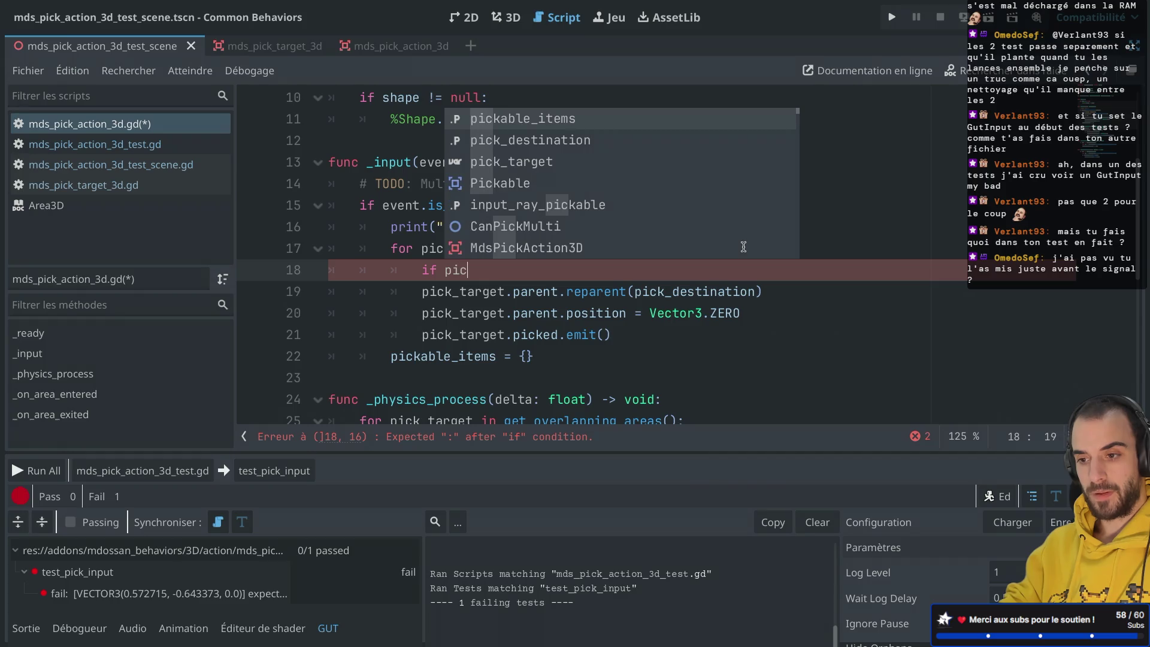
key("Down")
key("Down")
key("Return")
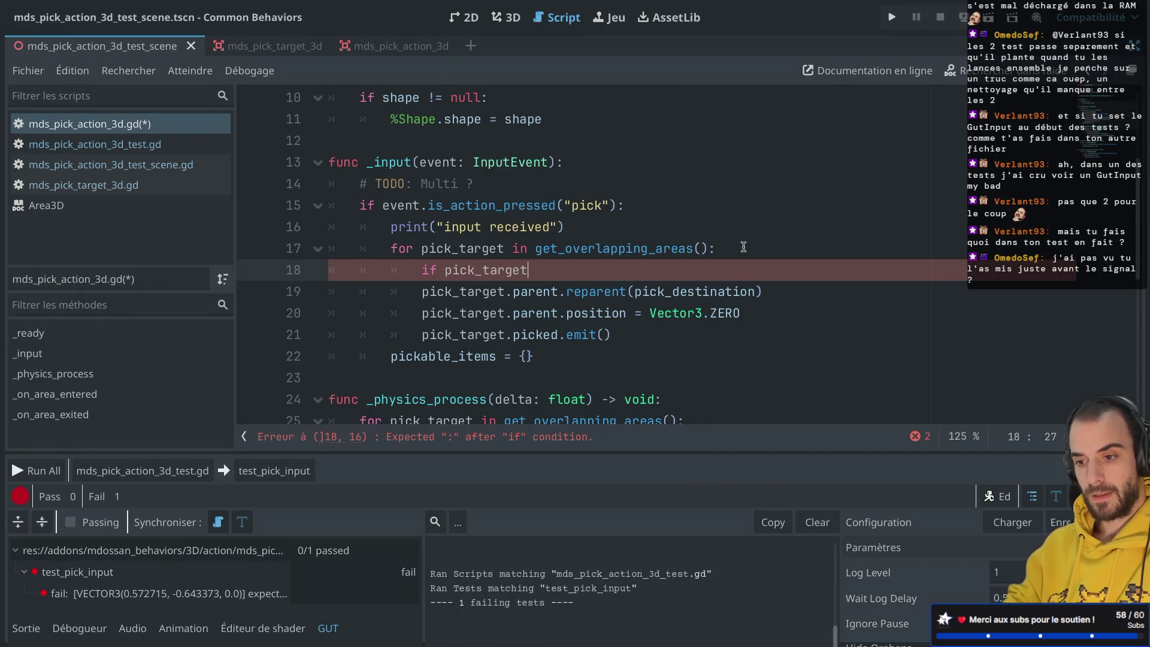
type("is MdsPic")
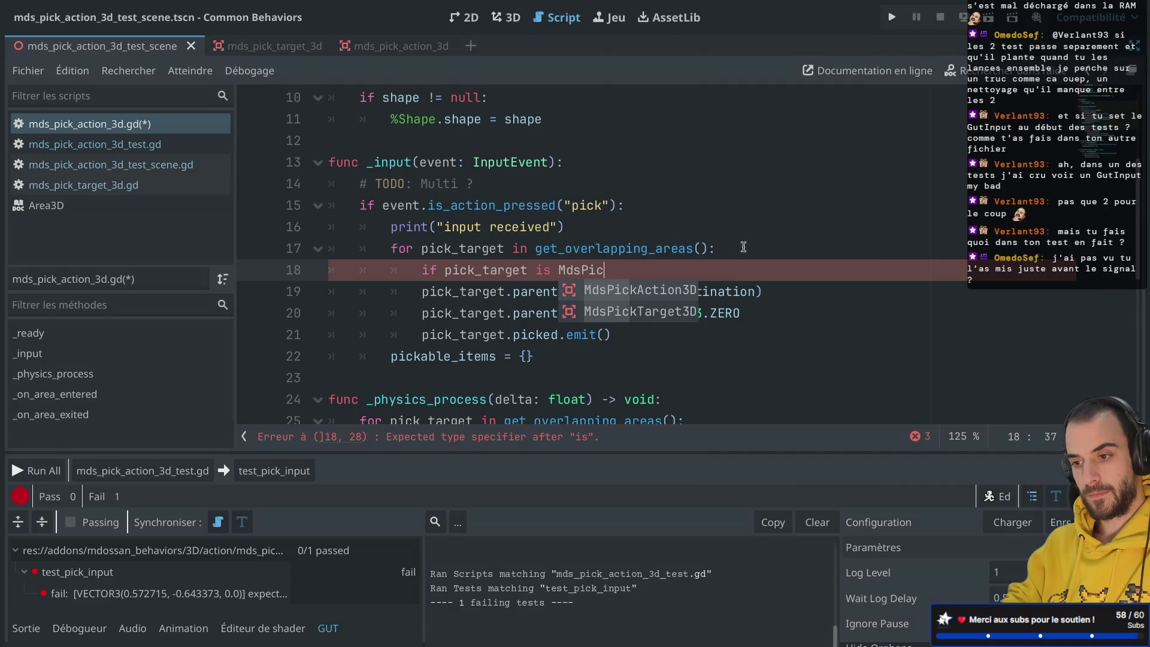
key("Down")
key("Return")
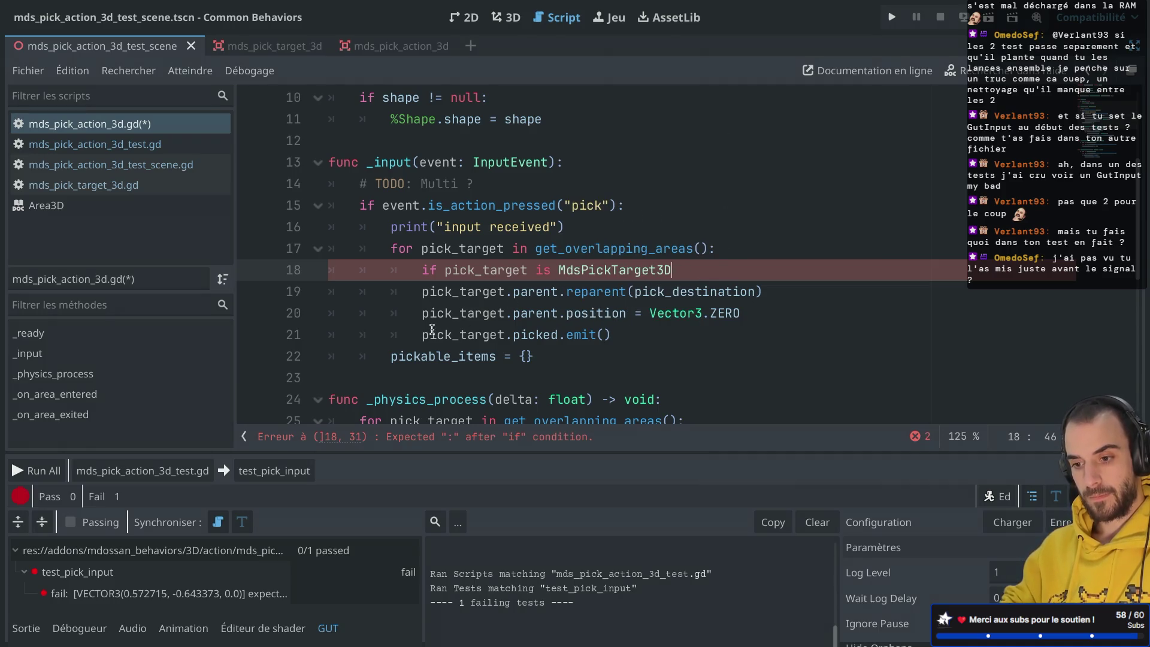
Indent the three loop body lines under the check, add its missing colon, and save.
left_click_drag(456, 334, 447, 292)
key("Tab")
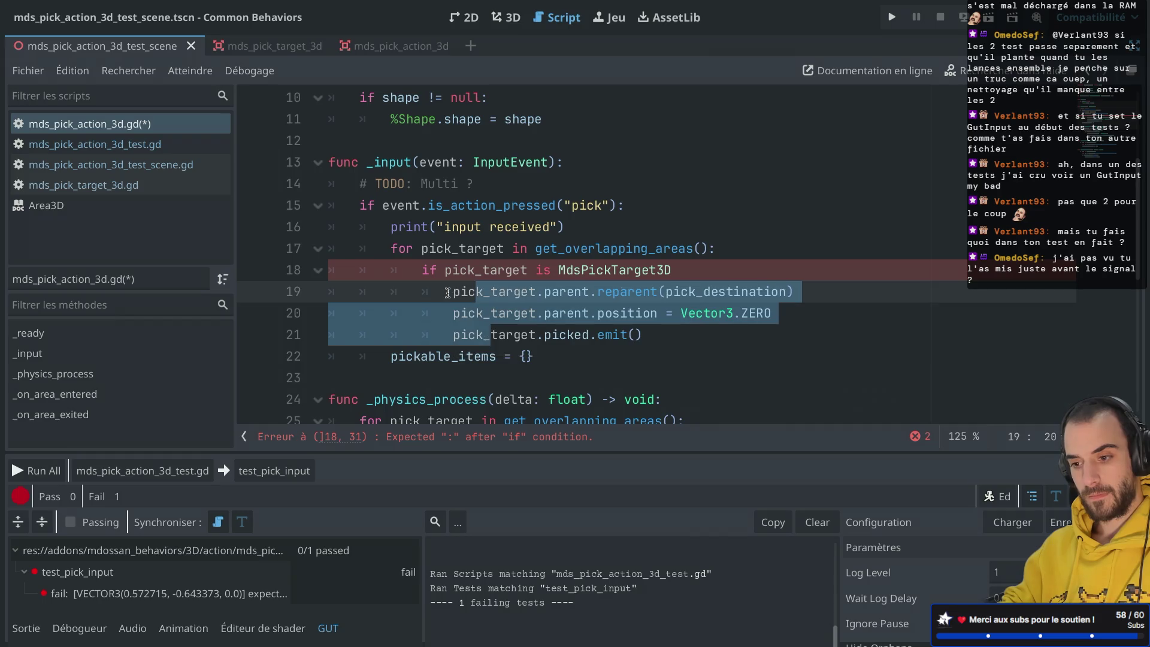
key("ctrl+s")
left_click(587, 239)
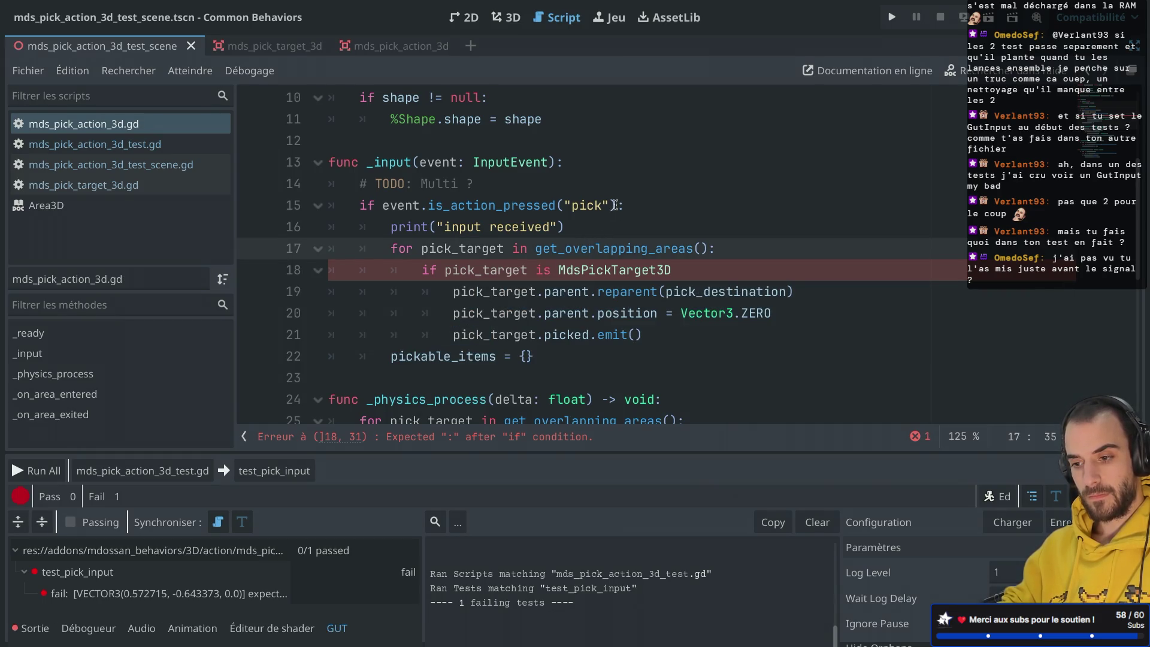
left_click(480, 270)
left_click(674, 270)
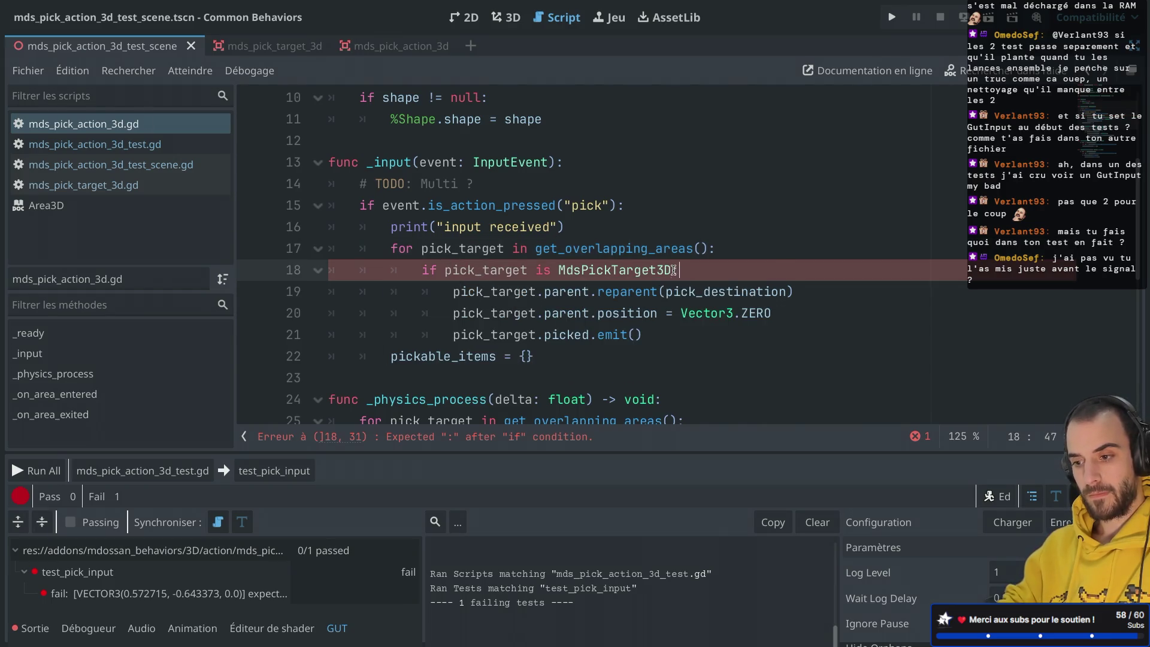
type(":")
key("Up")
key("Up")
key("Up")
scroll(537, 326, "down", 1)
Rerun test_pick_input, which now passes with 1 pass and 0 failures.
left_click(257, 471)
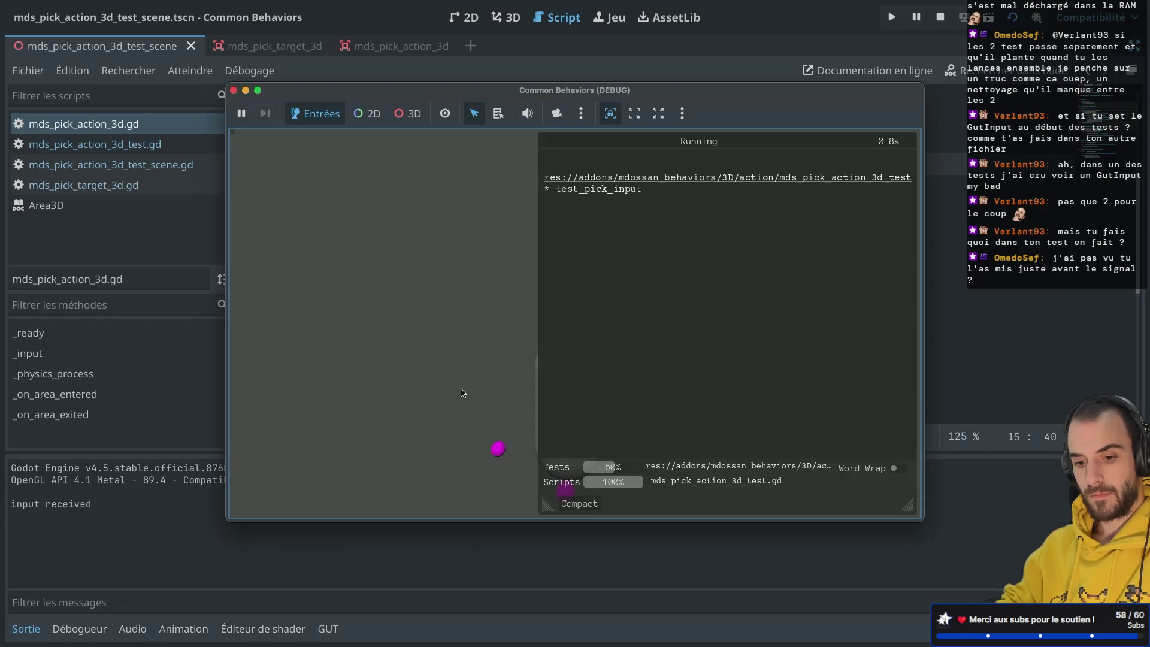
left_click(235, 91)
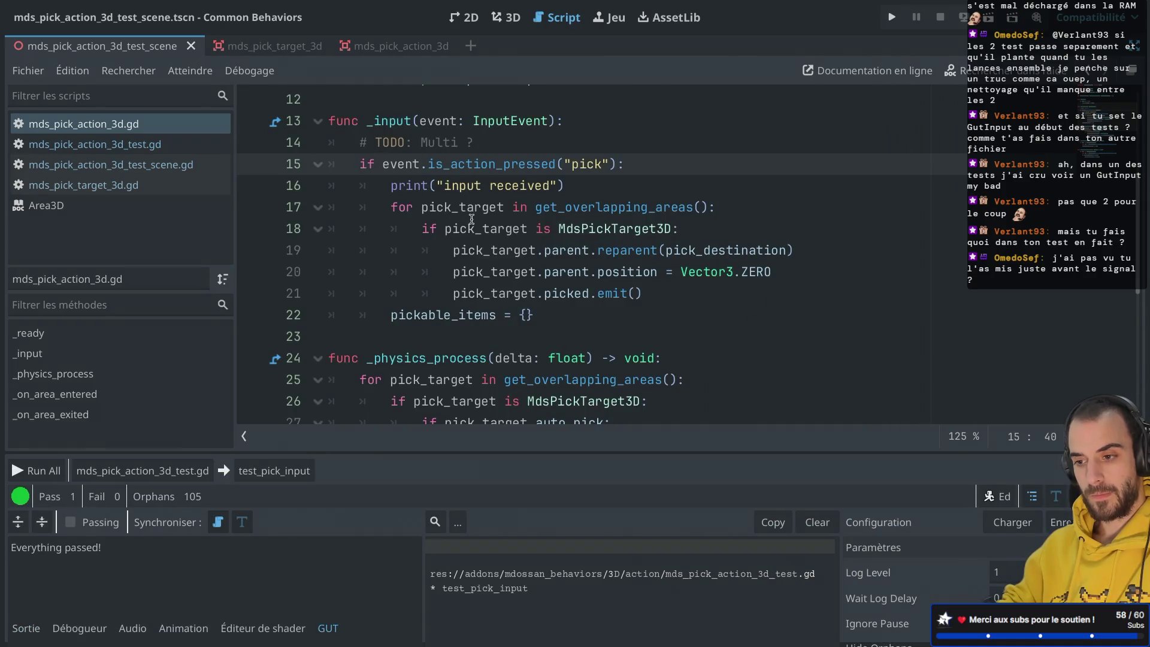
scroll(494, 216, "down", 1)
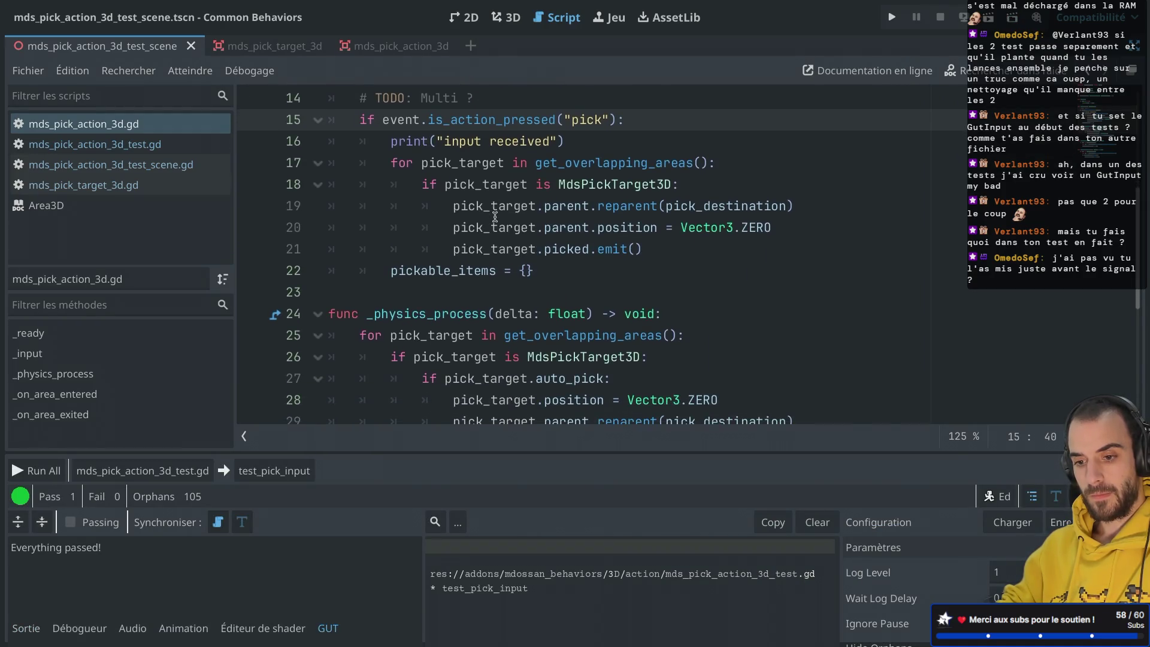
scroll(494, 217, "up", 2)
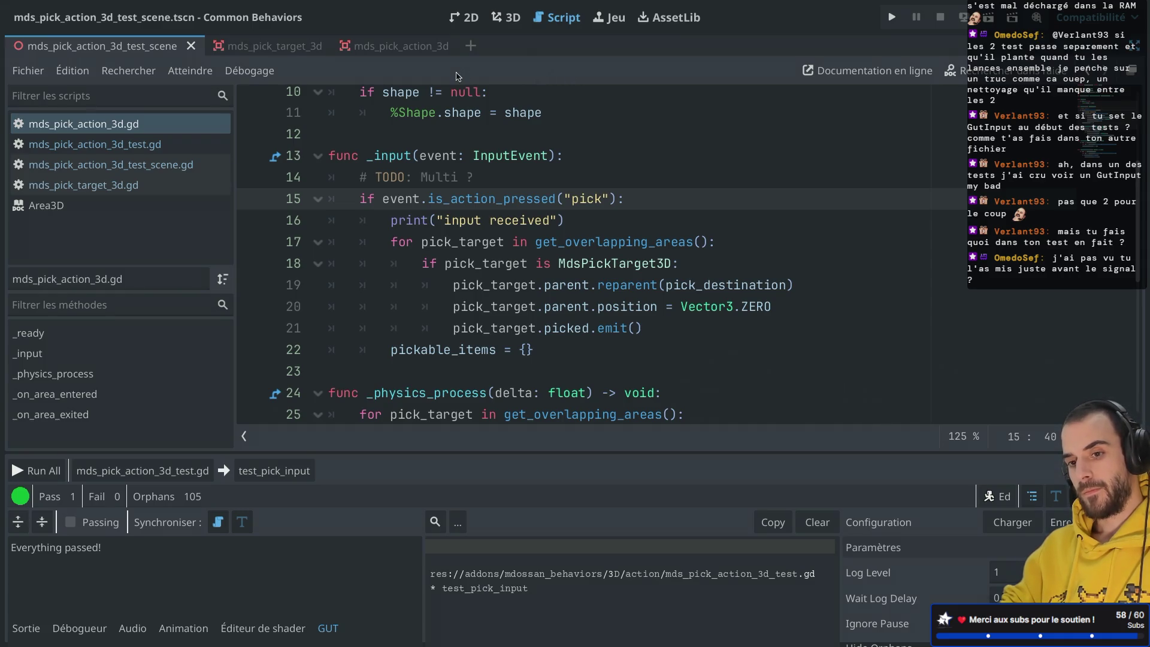
Return to mds_pick_action_3d_test.gd with the caret inside test_pick_input.
left_click(138, 144)
left_click(141, 171)
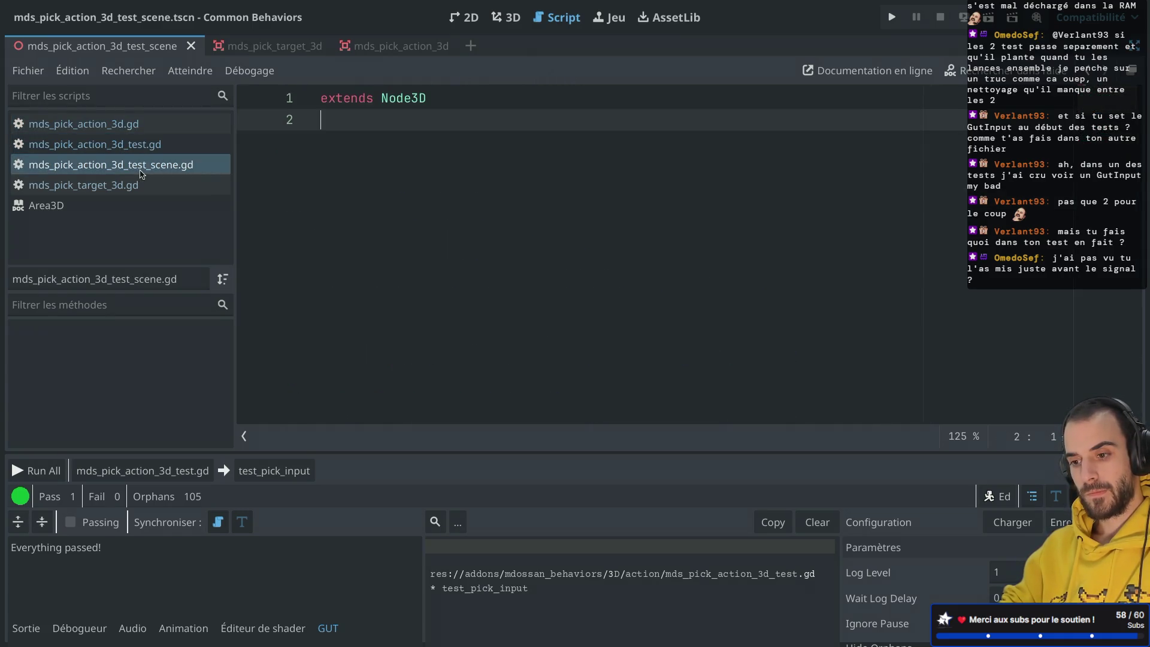
left_click(122, 146)
scroll(421, 247, "down", 1)
scroll(421, 247, "up", 2)
left_click(436, 216)
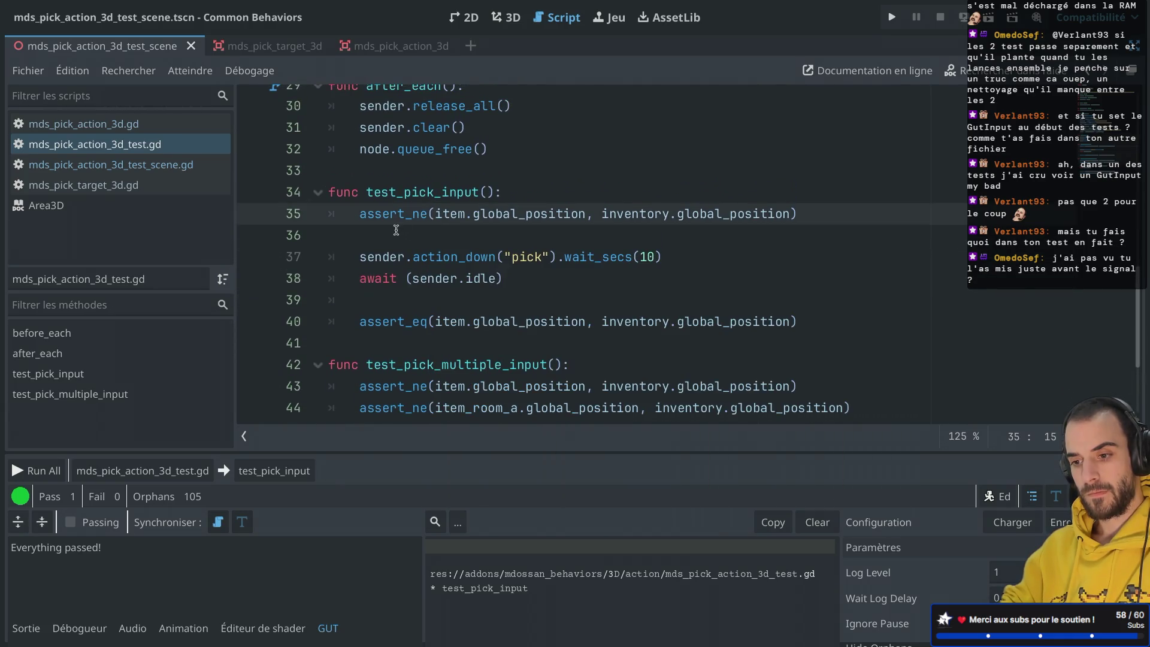
Duplicate the action_down("pick") and await sender.idle lines in test_pick_input, save, and rerun it.
left_click(518, 259)
left_click(521, 232)
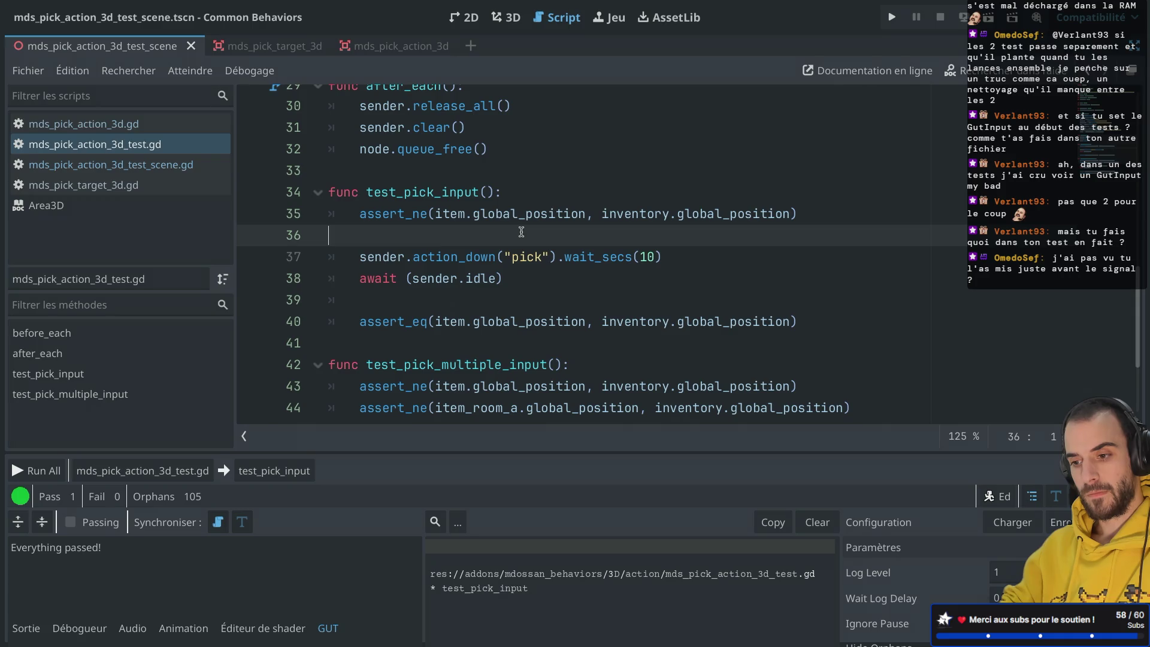
left_click_drag(668, 260, 670, 247)
left_click_drag(532, 282, 490, 242)
key("ctrl+c")
left_click(798, 213)
key("ctrl+v")
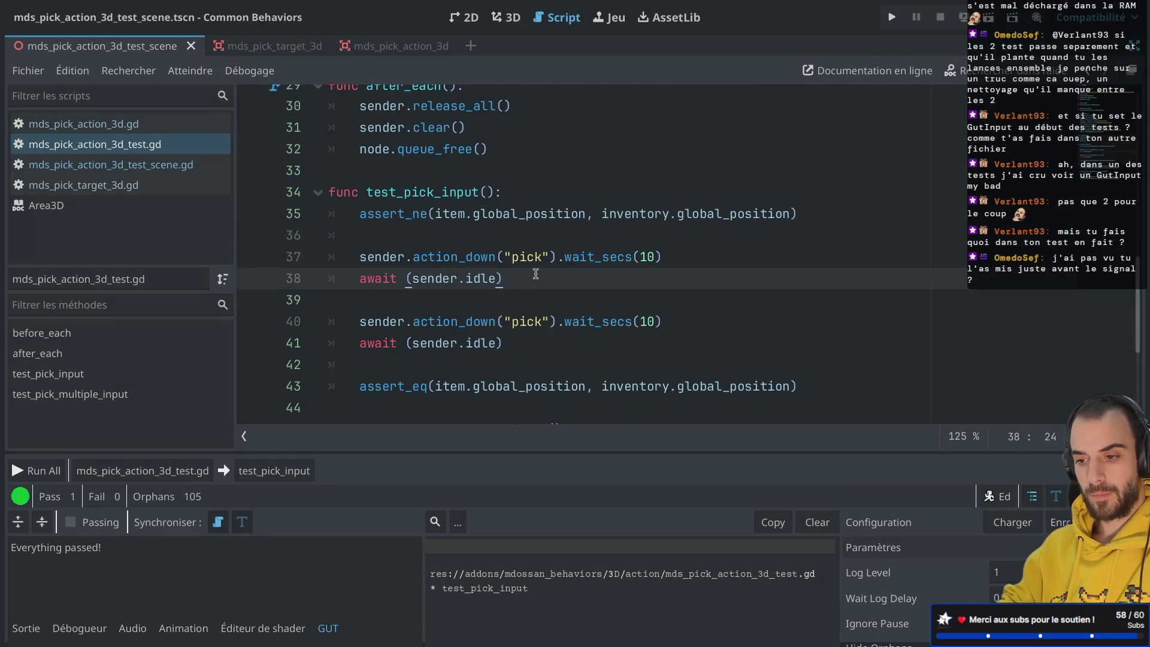
left_click_drag(406, 256, 559, 252)
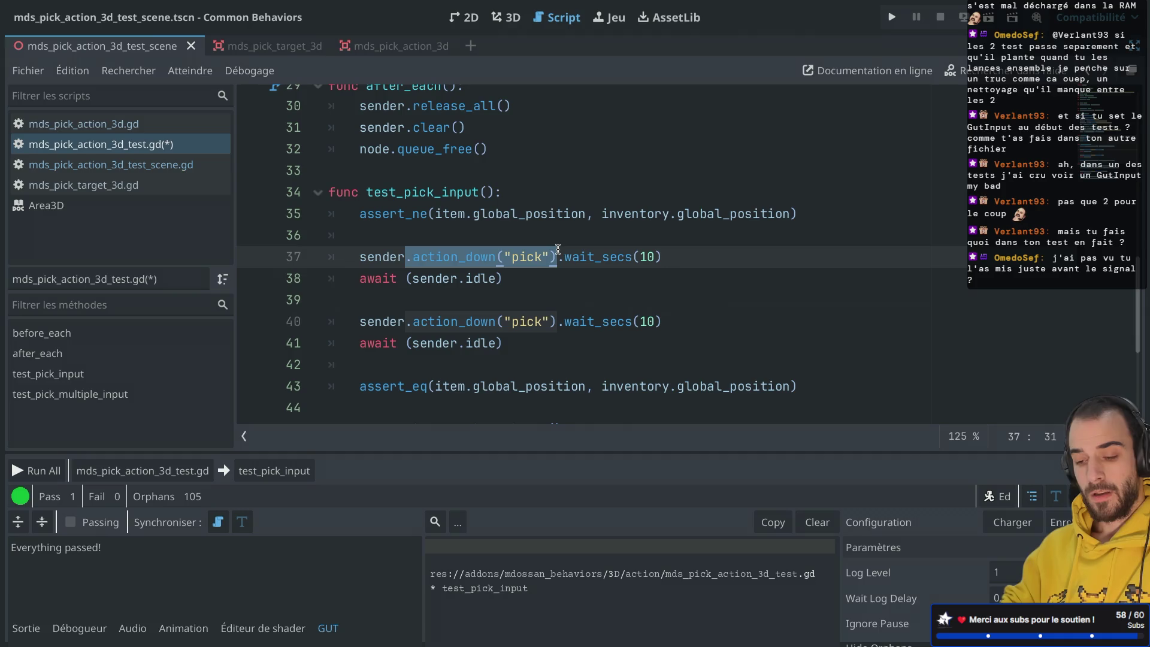
left_click(543, 281)
key("ctrl+s")
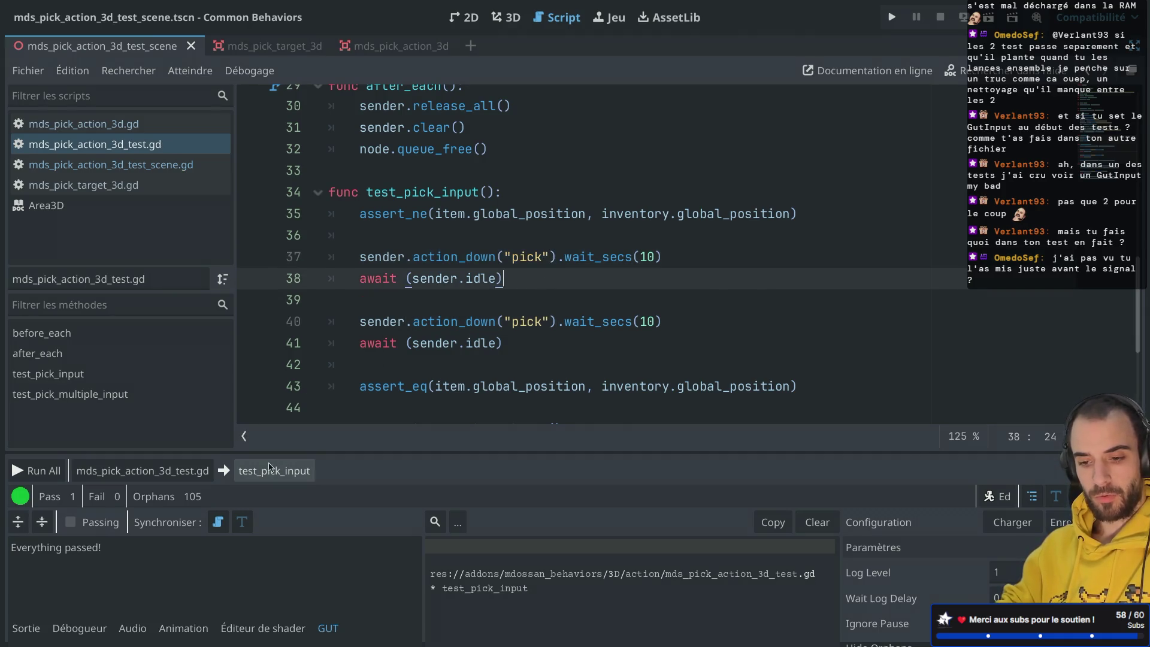
key("Down")
left_click(248, 472)
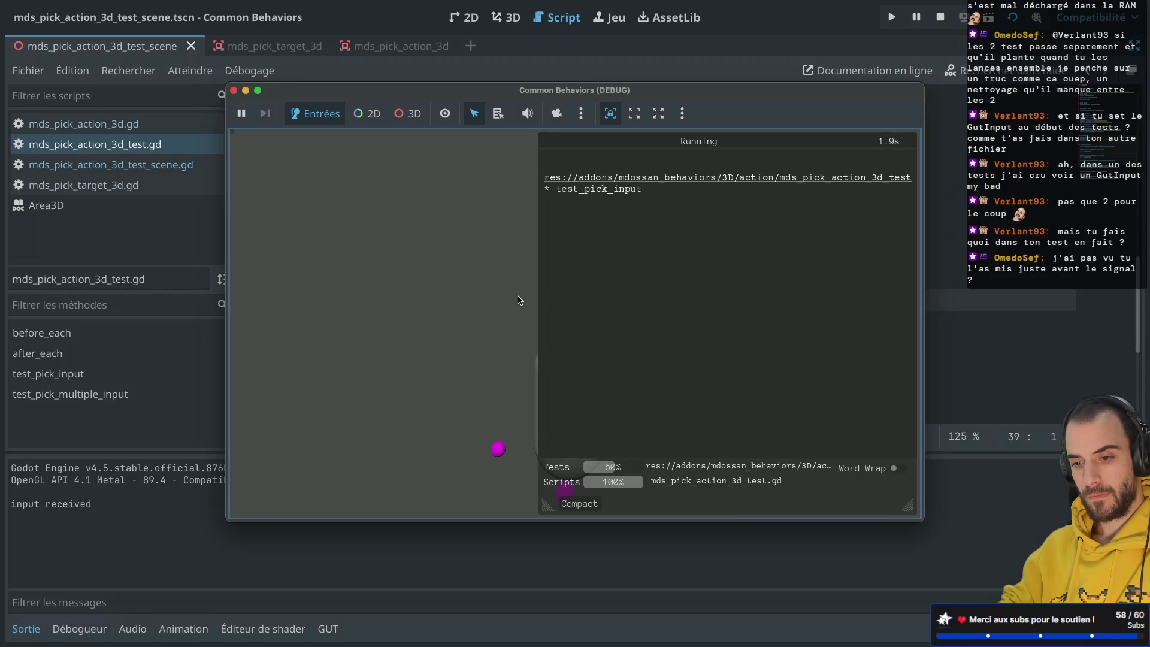
Shorten test_pick_input's first pick wait from 10 to 1 second and rerun the test.
left_click(233, 91)
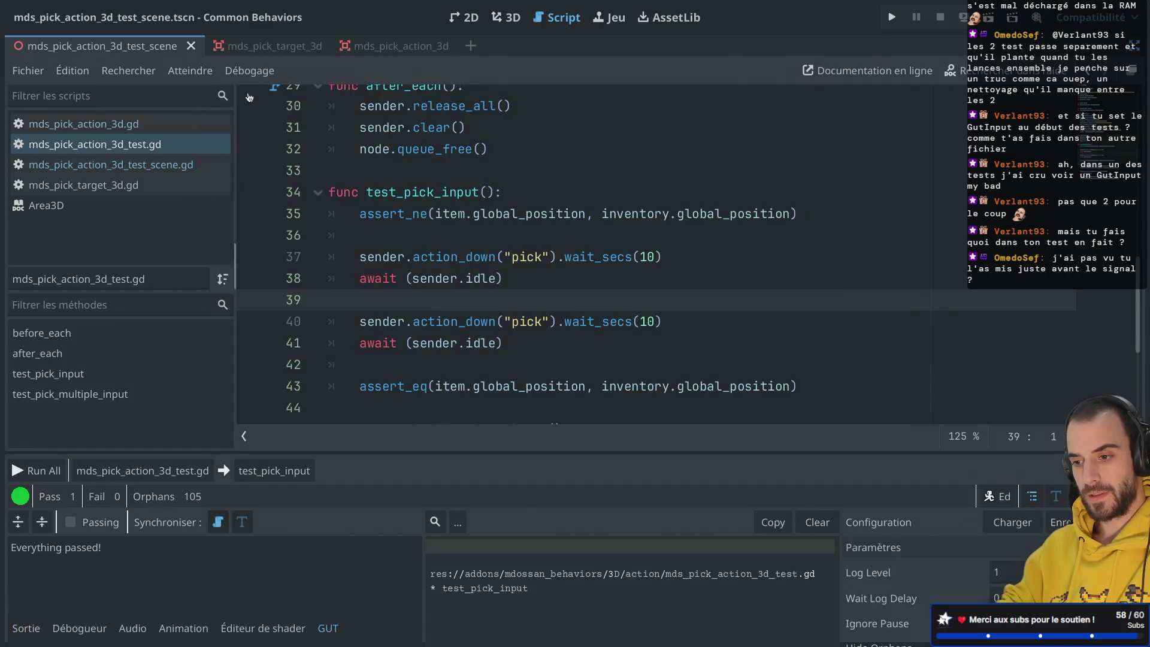
left_click(653, 259)
key("BackSpace")
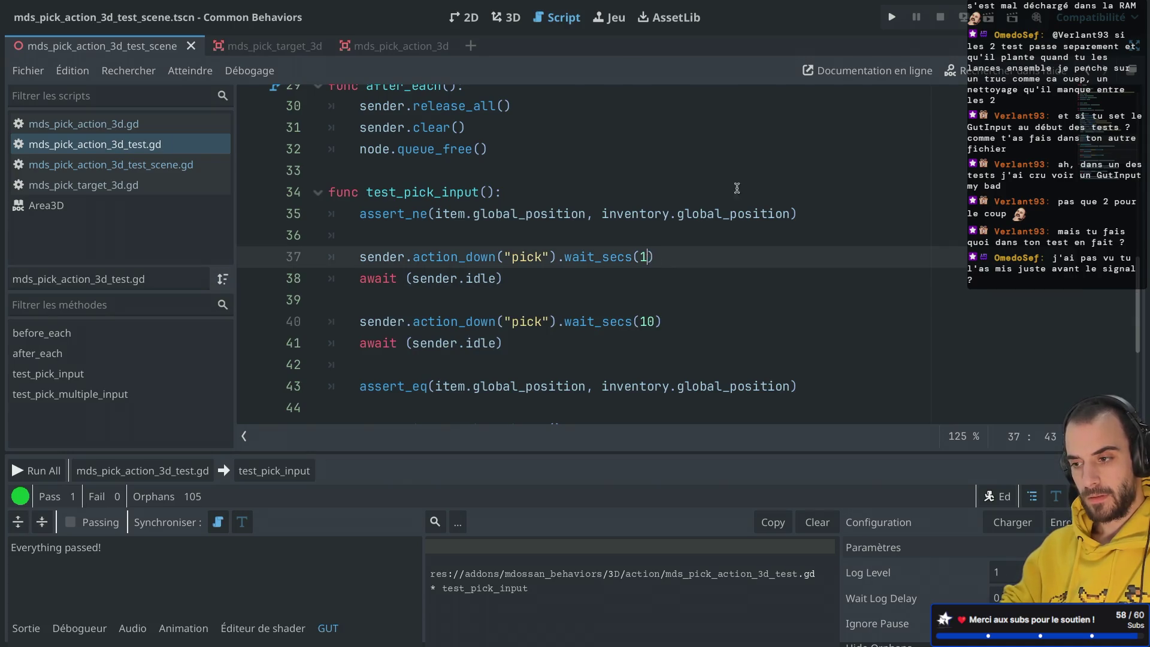
left_click(270, 471)
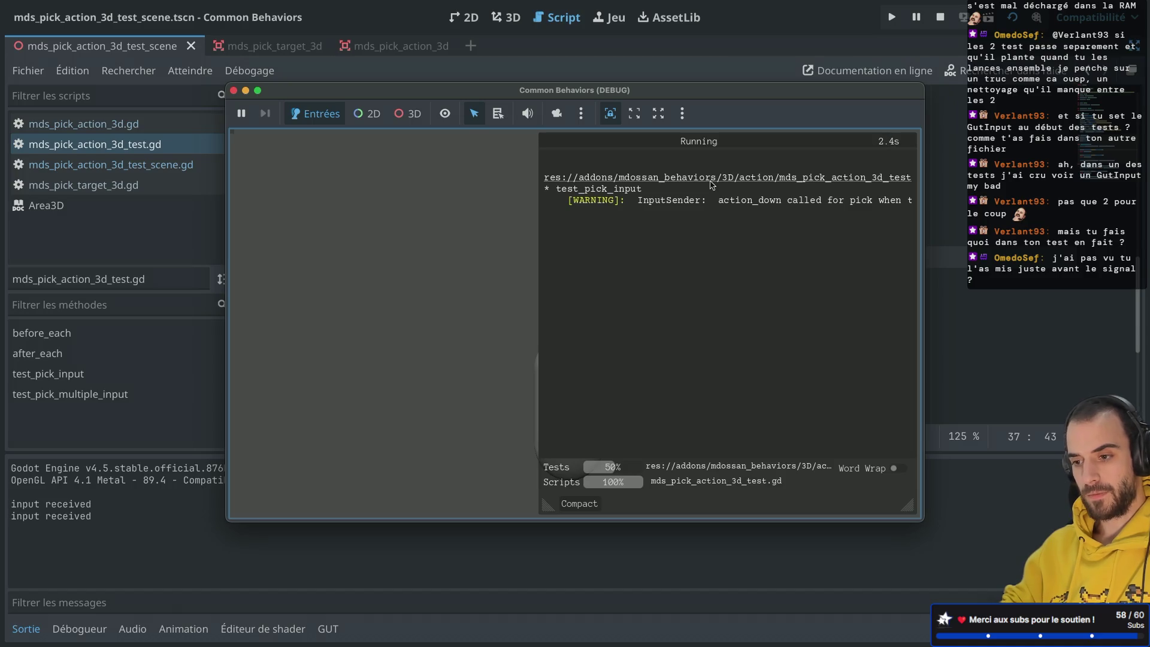
left_click(235, 91)
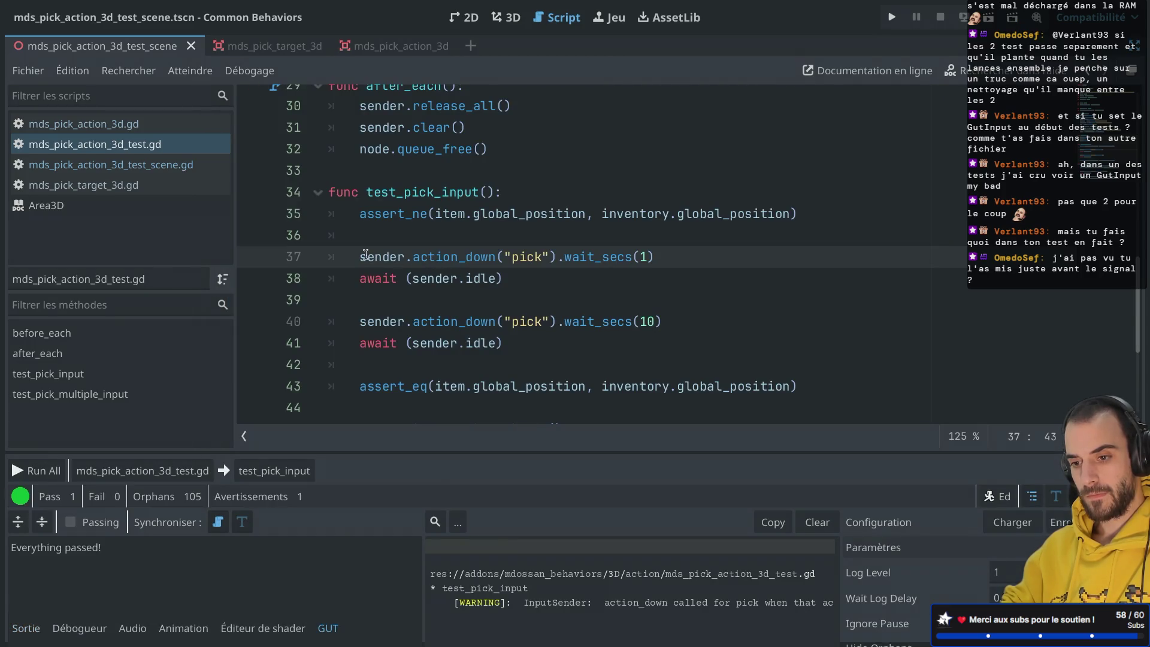
mouse_move(363, 254)
mouse_move(497, 256)
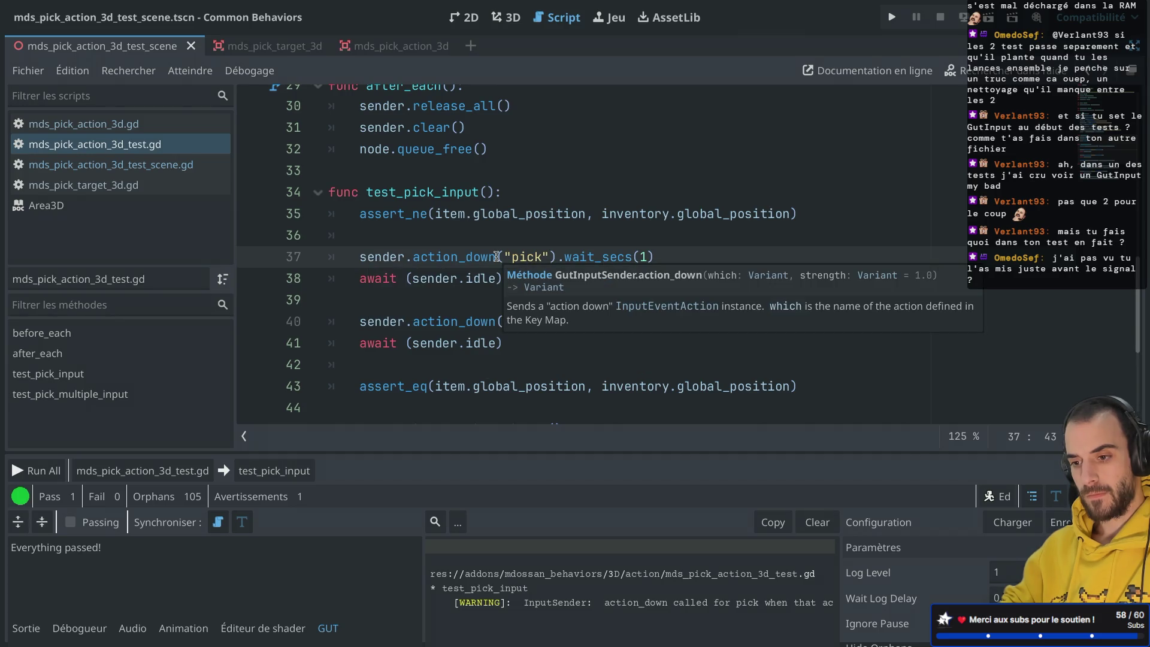
left_click_drag(656, 256, 361, 256)
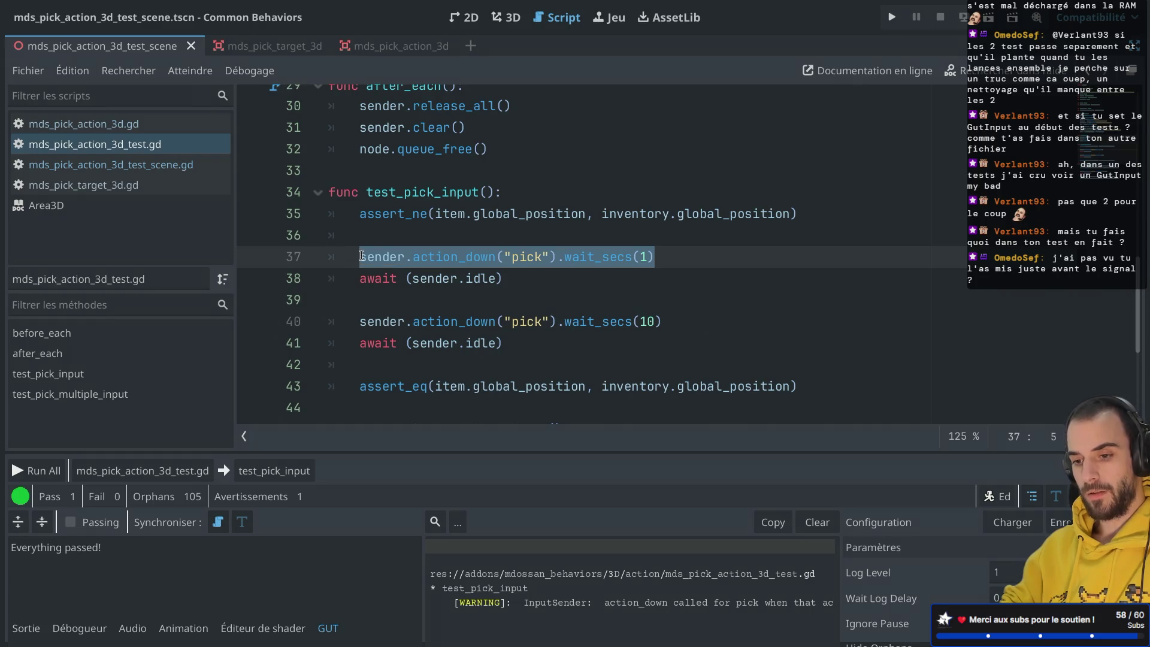
scroll(361, 256, "up", 5)
scroll(400, 254, "down", 3)
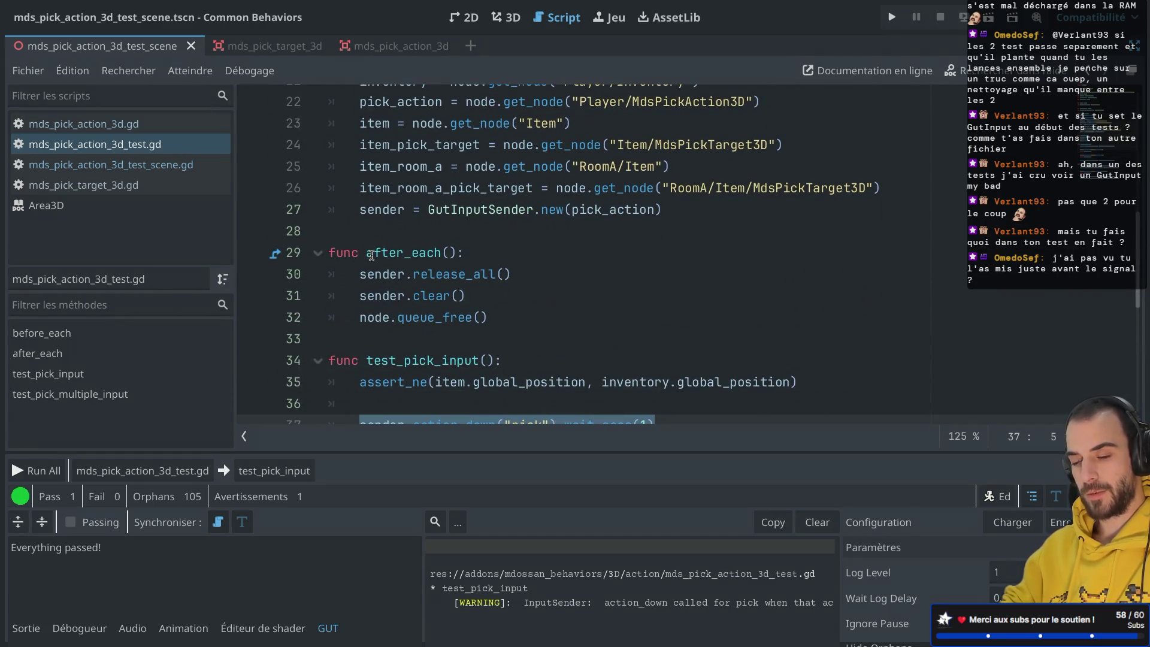
mouse_move(372, 256)
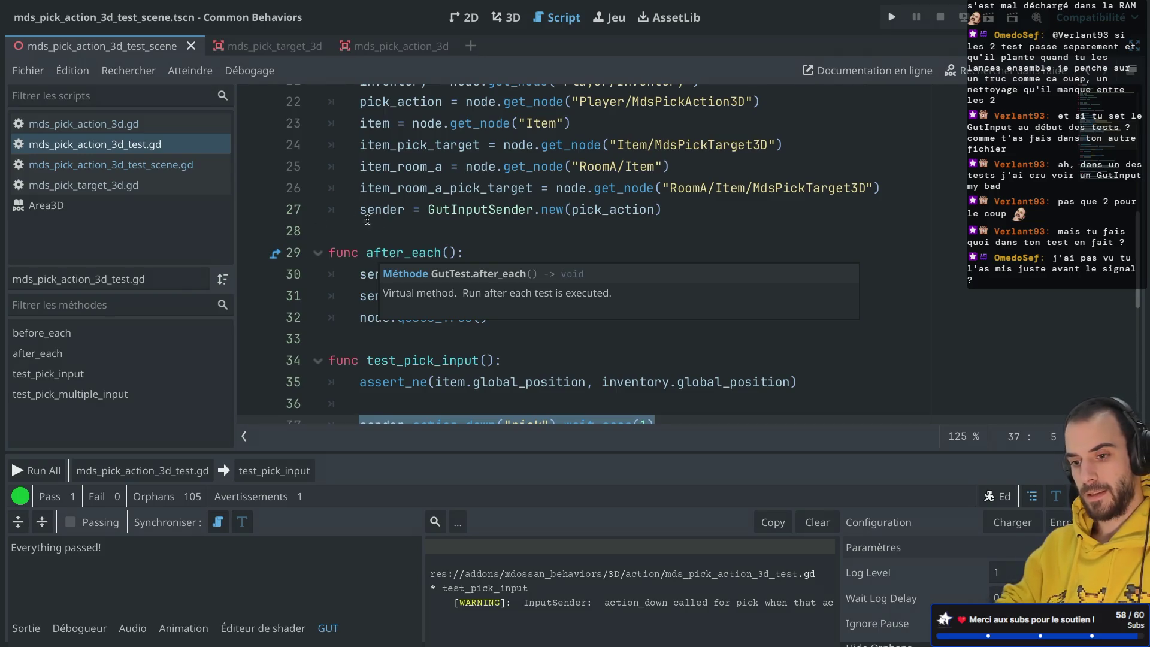
scroll(429, 309, "down", 3)
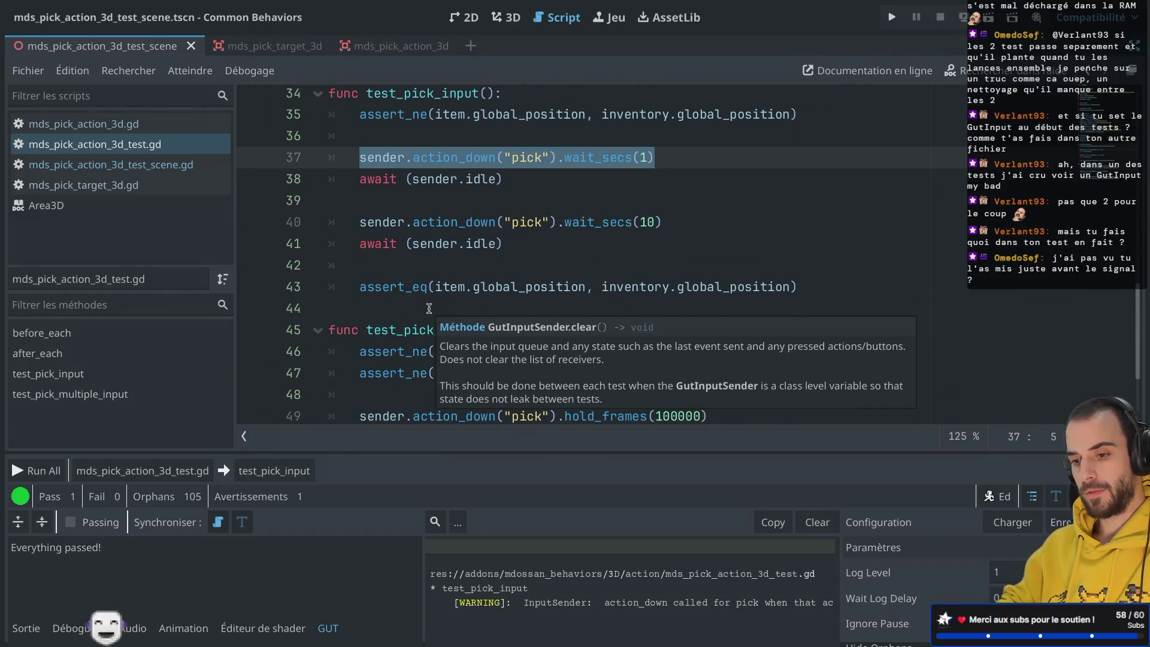
scroll(429, 308, "down", 2)
scroll(429, 309, "up", 1)
scroll(429, 309, "down", 2)
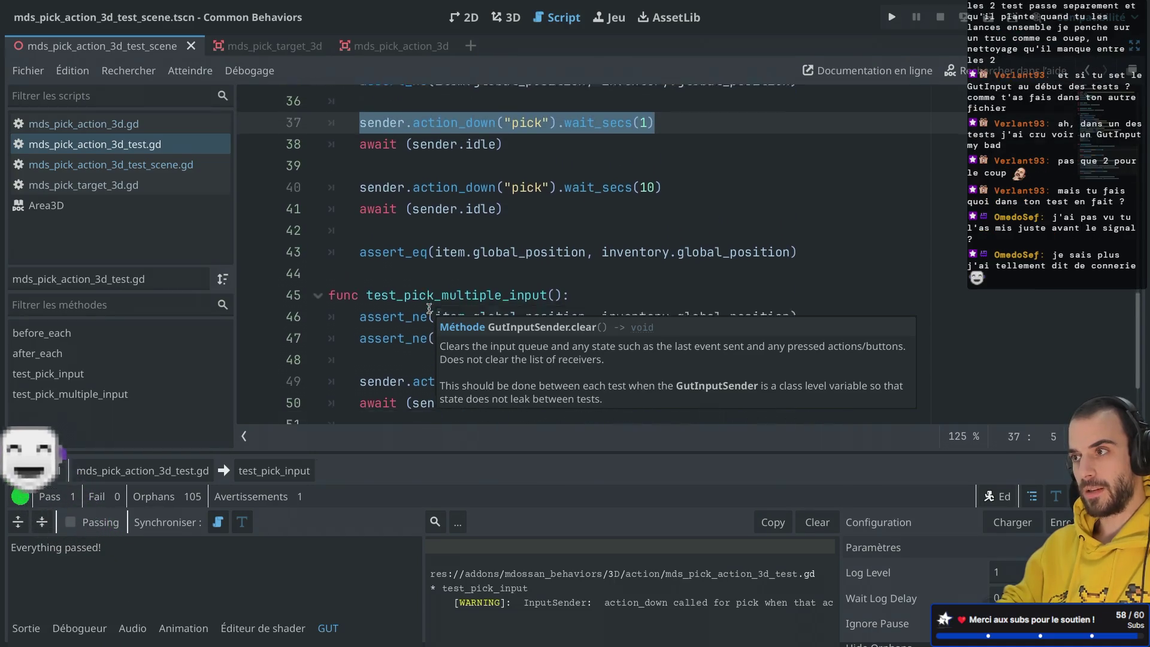
scroll(429, 308, "up", 2)
scroll(429, 308, "up", 2)
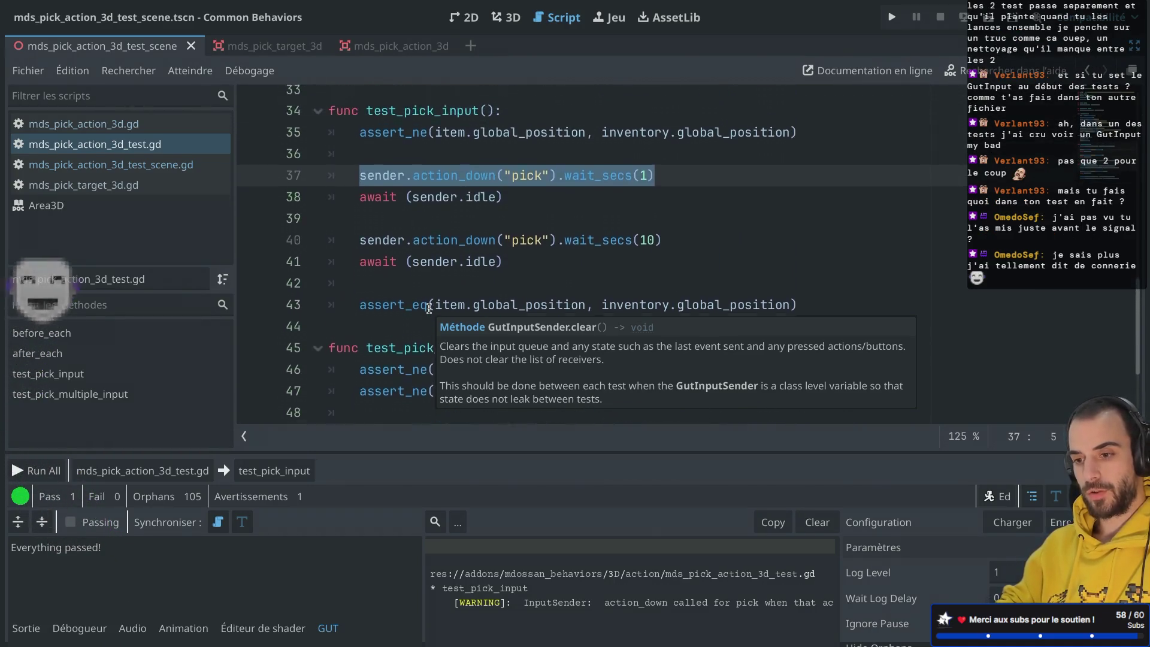
left_click(505, 247)
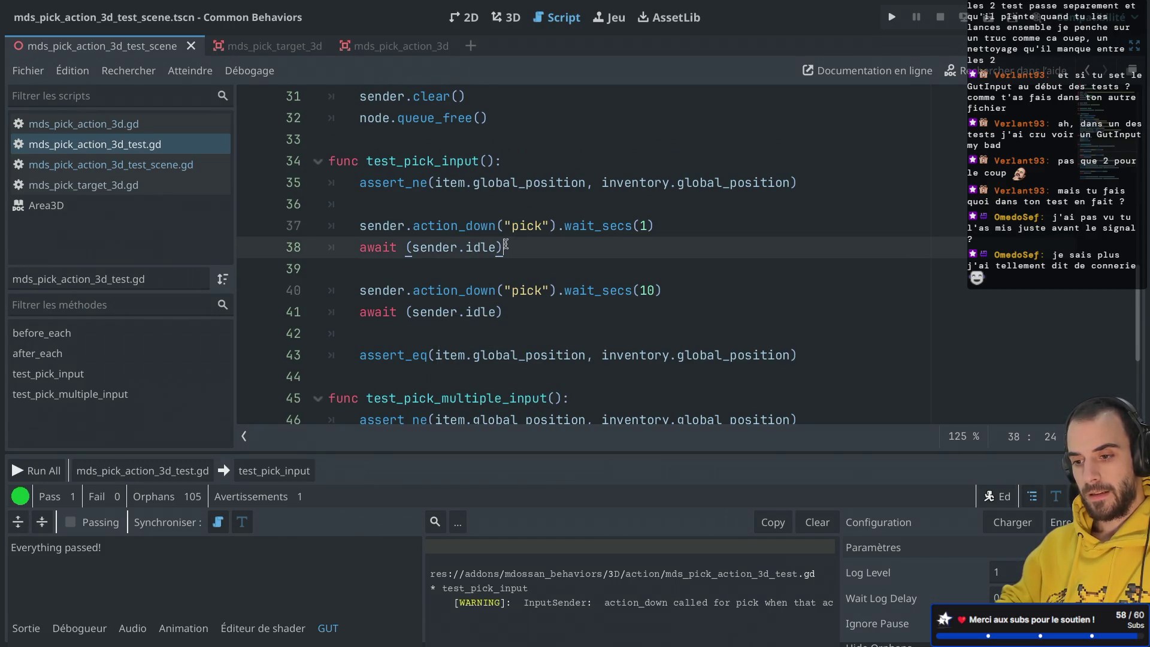
Delete the one-second pick block on lines 37–38 and rerun test_pick_input: 1 pass, 0 fail.
left_click_drag(505, 246, 354, 212)
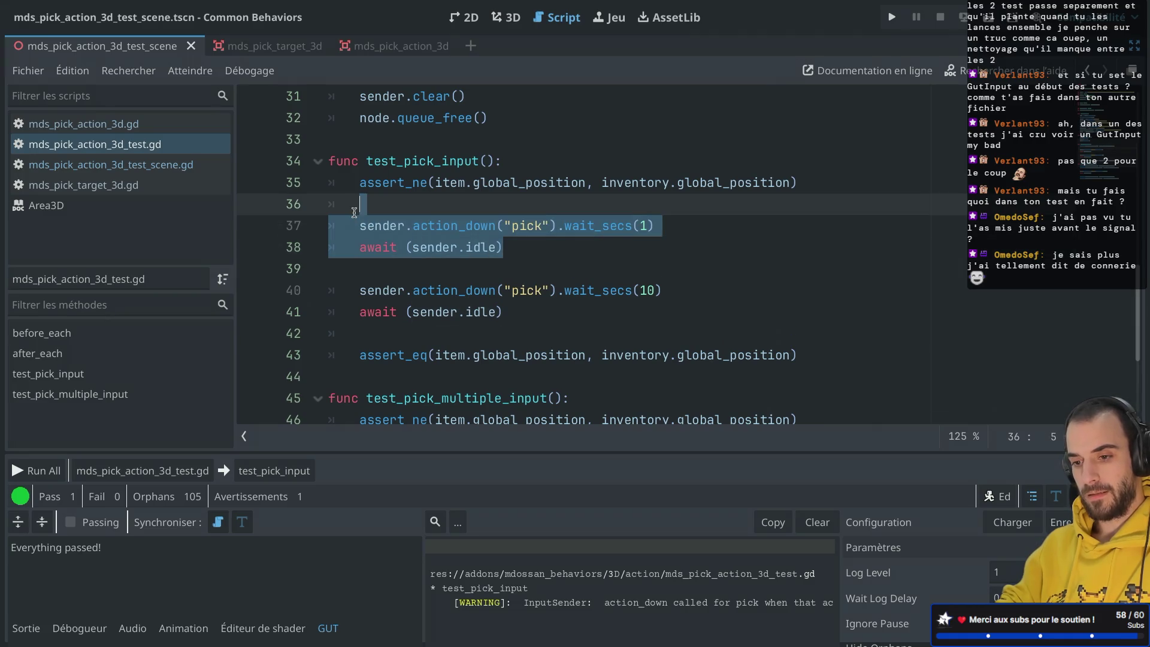
key("BackSpace")
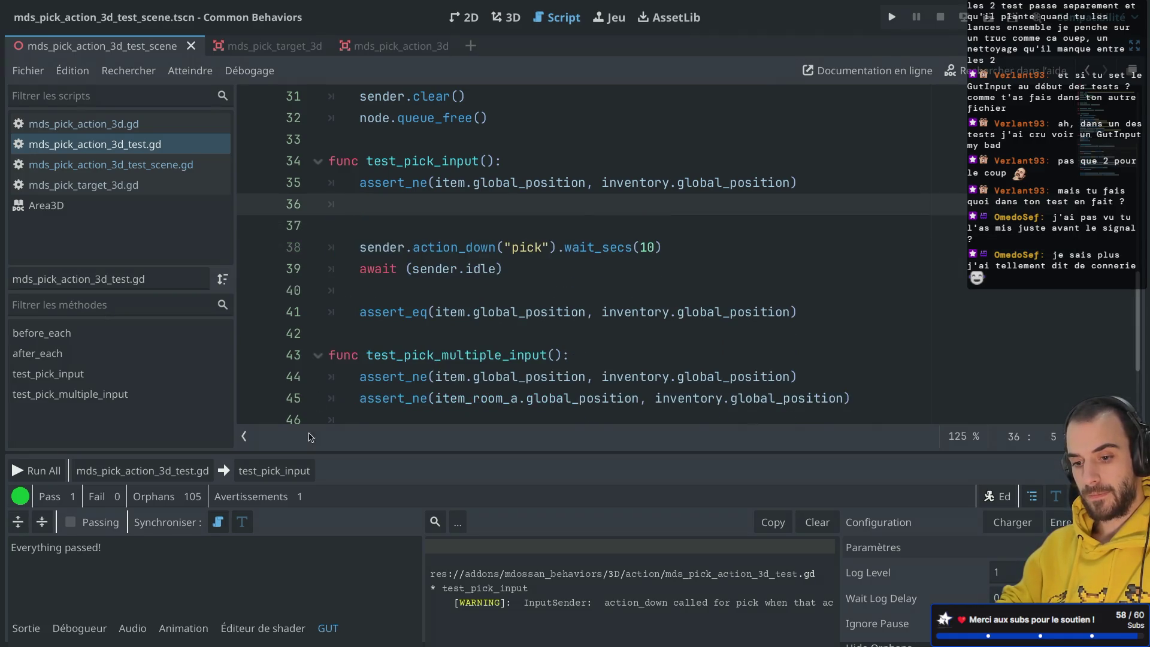
left_click(284, 472)
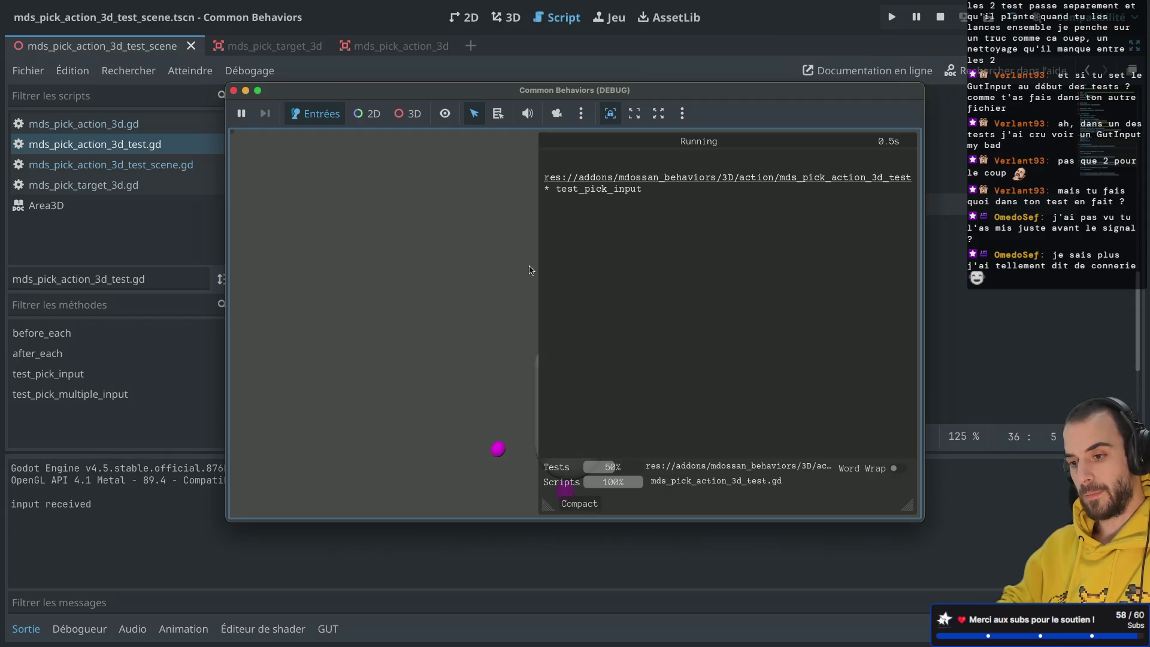
left_click(234, 90)
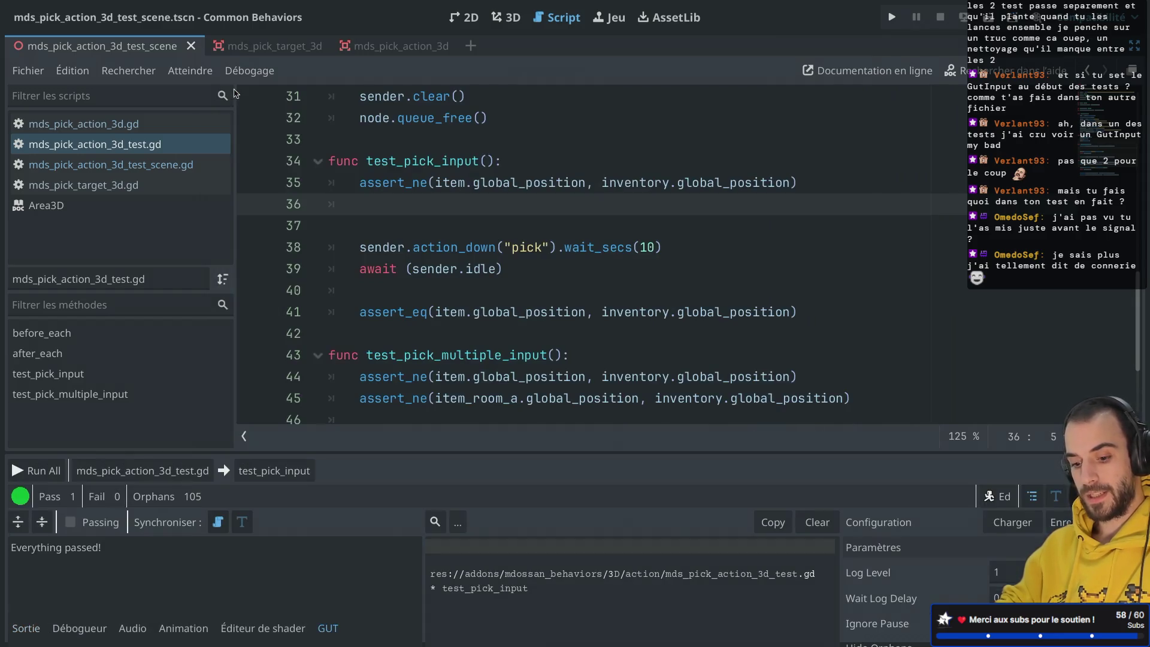
left_click(427, 226)
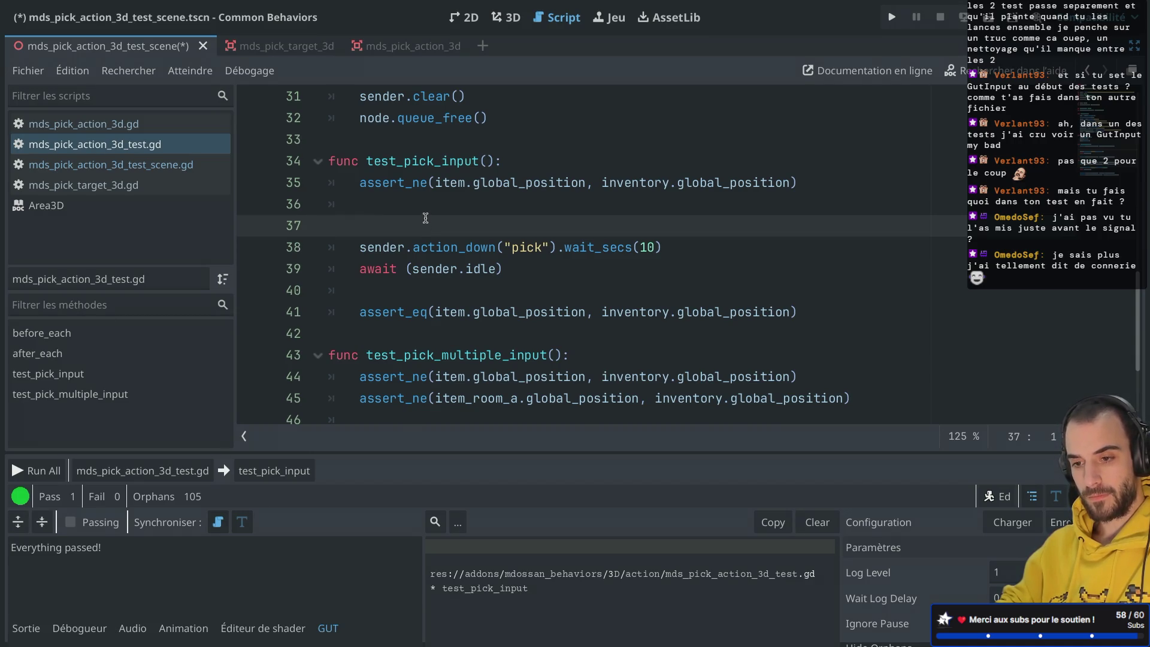
Replace the one-second pick block with await get_tree().process_frame and save the script.
key("ctrl+z")
left_click(428, 225)
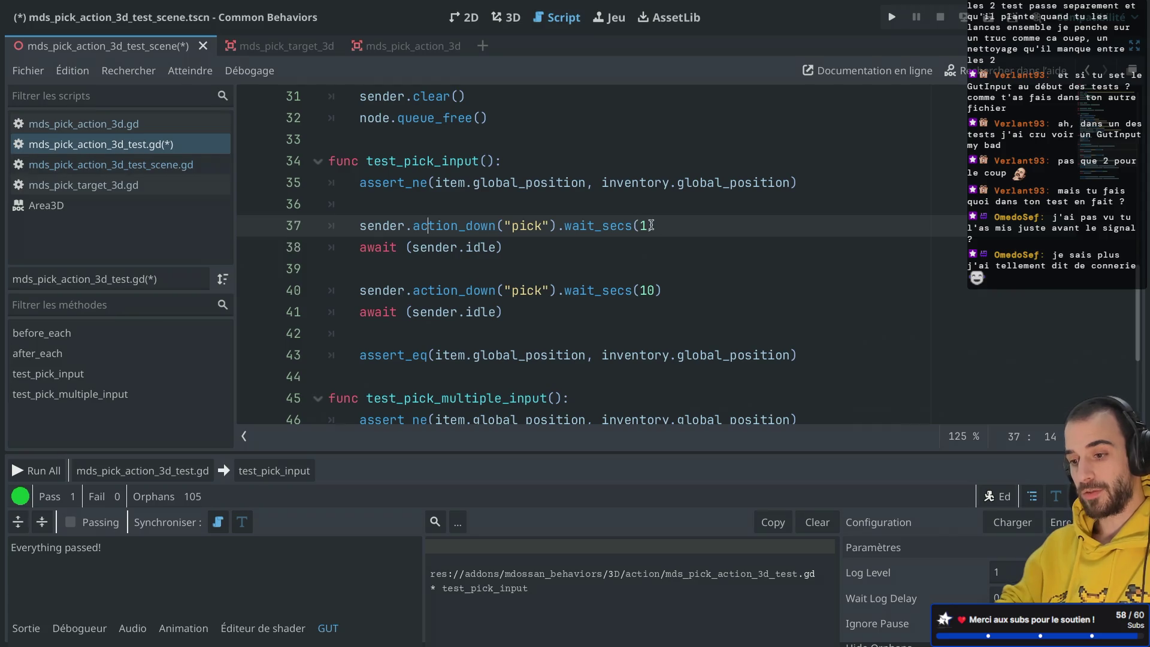
left_click_drag(516, 245, 372, 226)
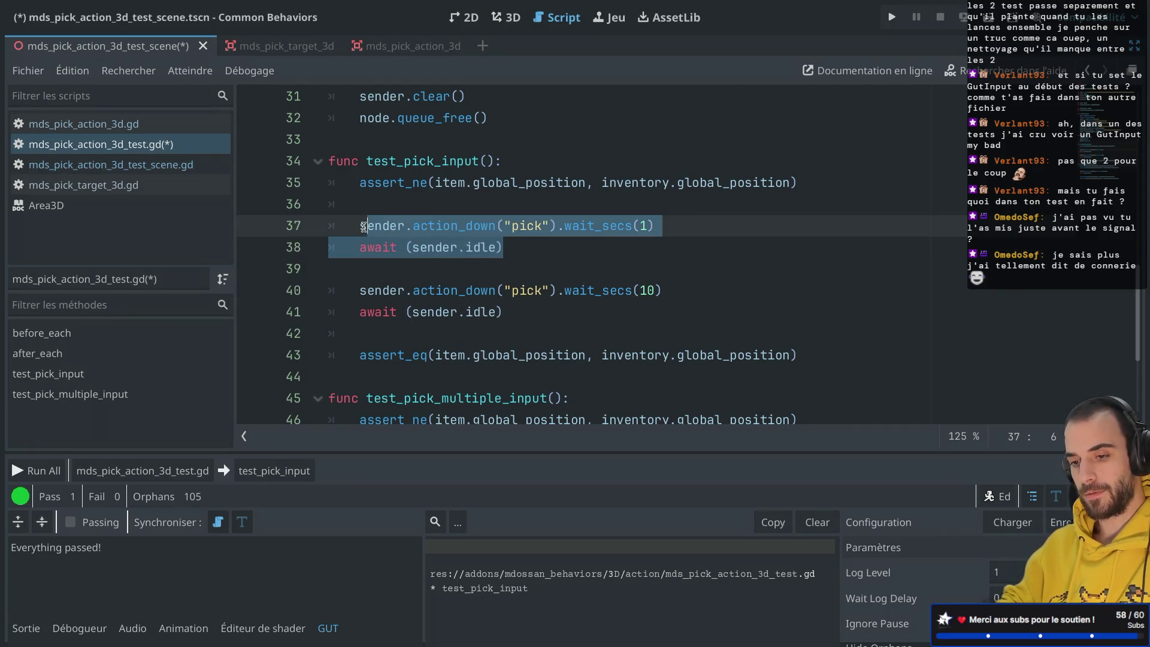
key("BackSpace")
type("ait ")
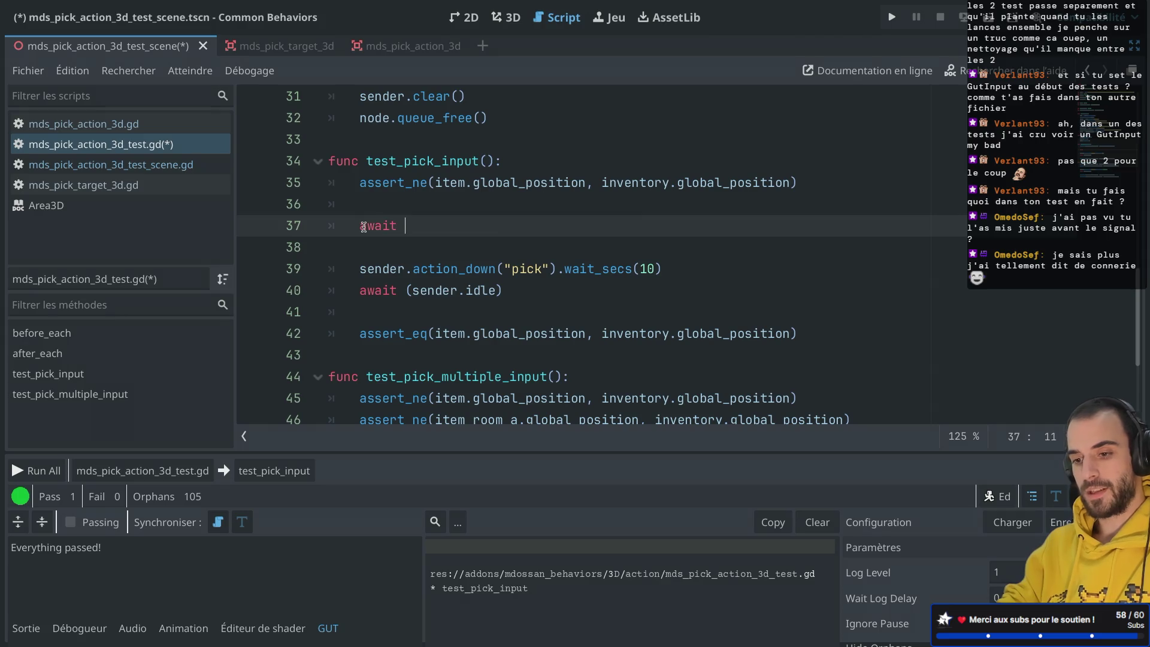
type("get_tr")
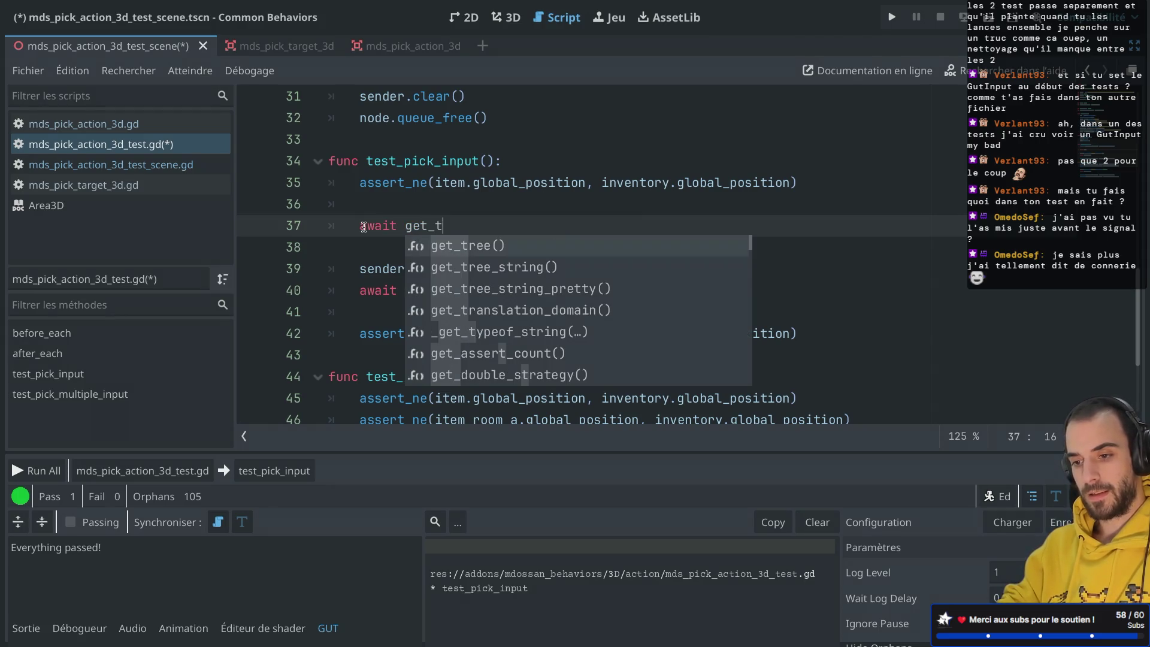
key("Return")
type(".pro")
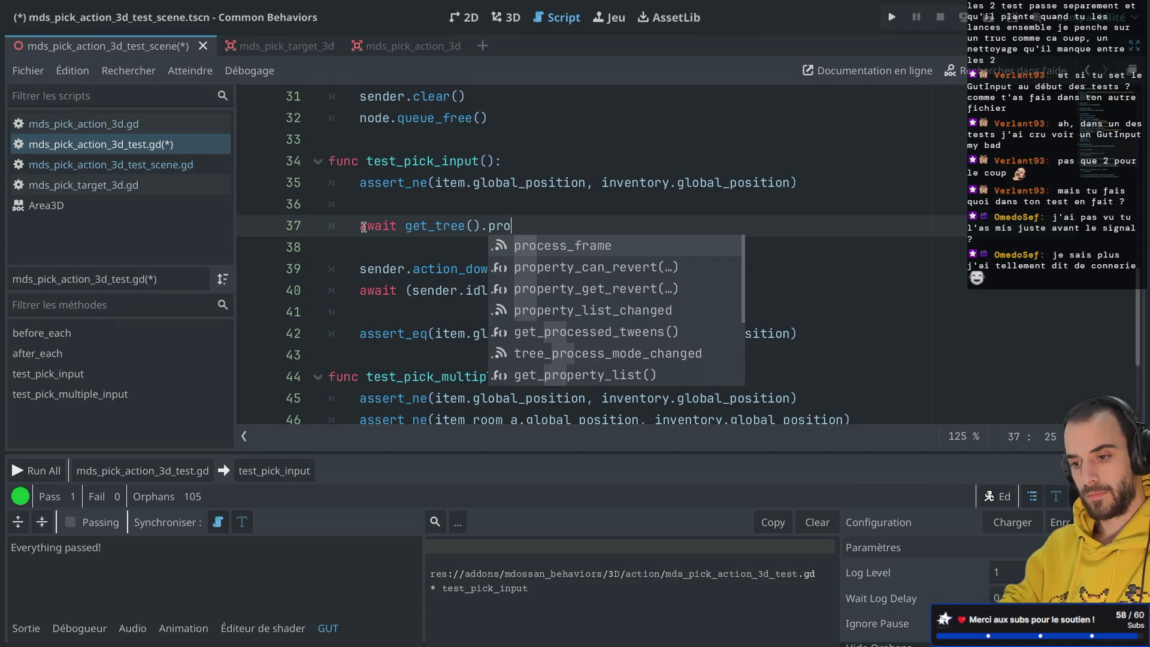
key("Return")
key("ctrl+s")
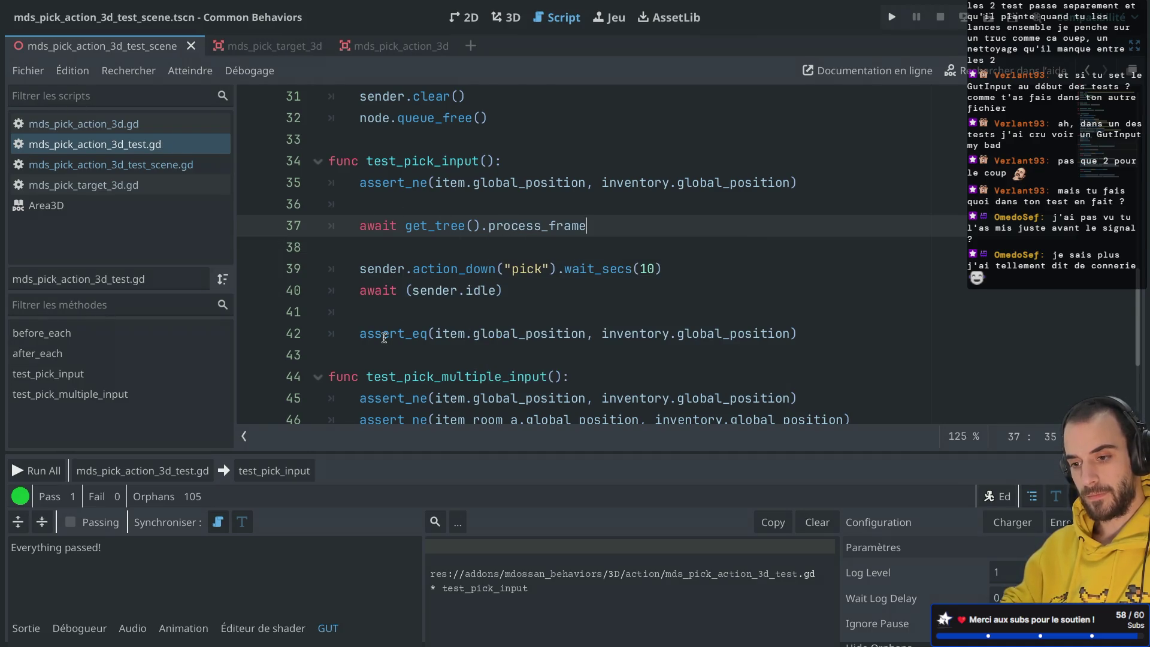
Rerun test_pick_input to confirm it passes, then cut the action_down("pick").wait_secs(10) line.
left_click(501, 245)
left_click_drag(413, 231, 601, 235)
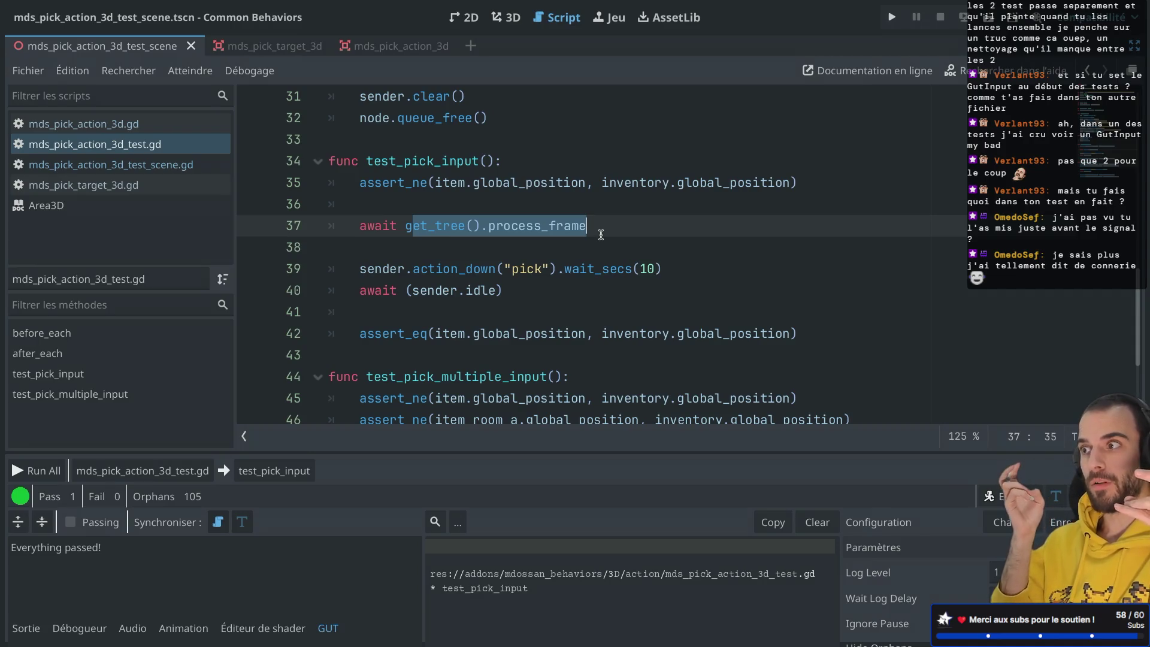
left_click_drag(487, 272, 593, 276)
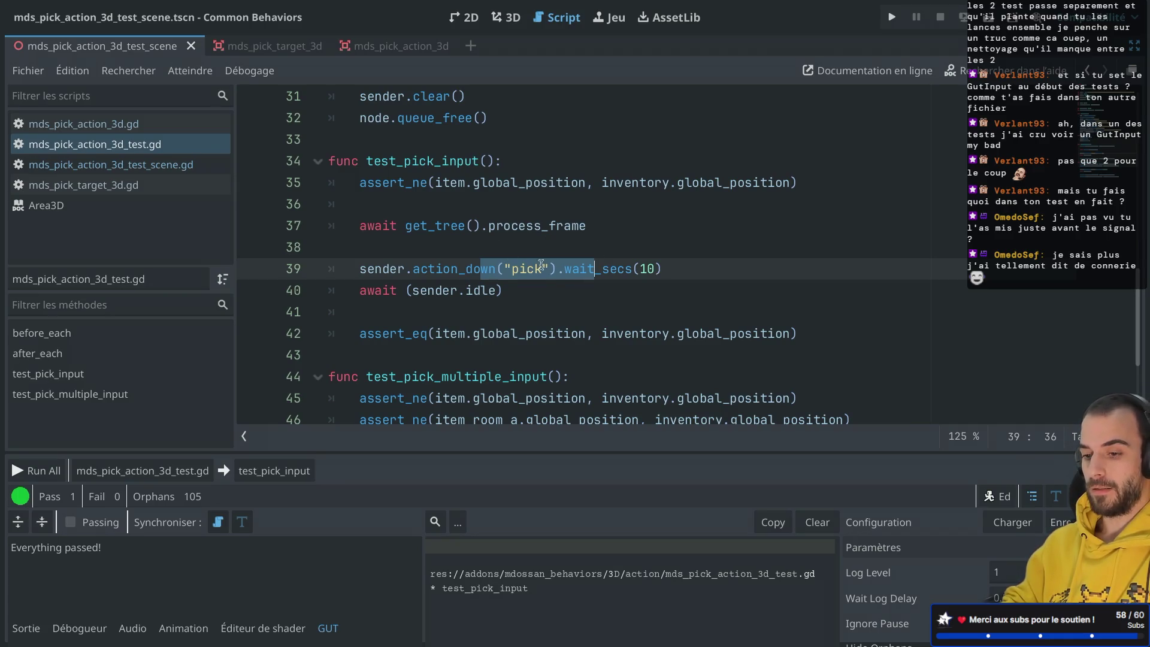
left_click(274, 471)
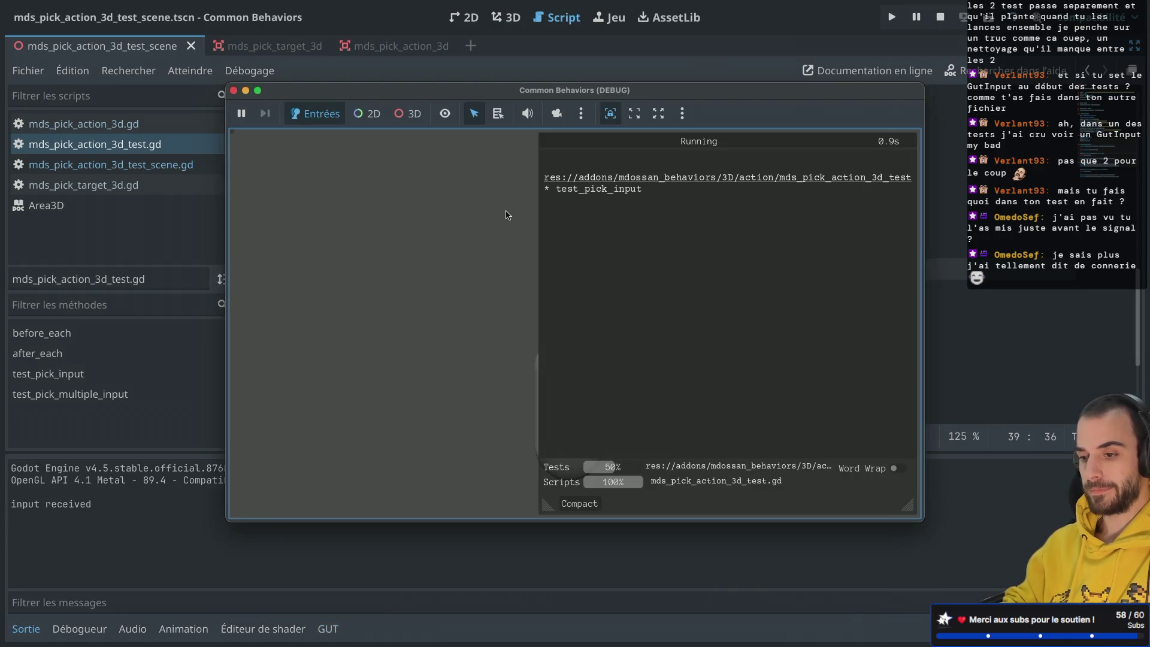
left_click(234, 91)
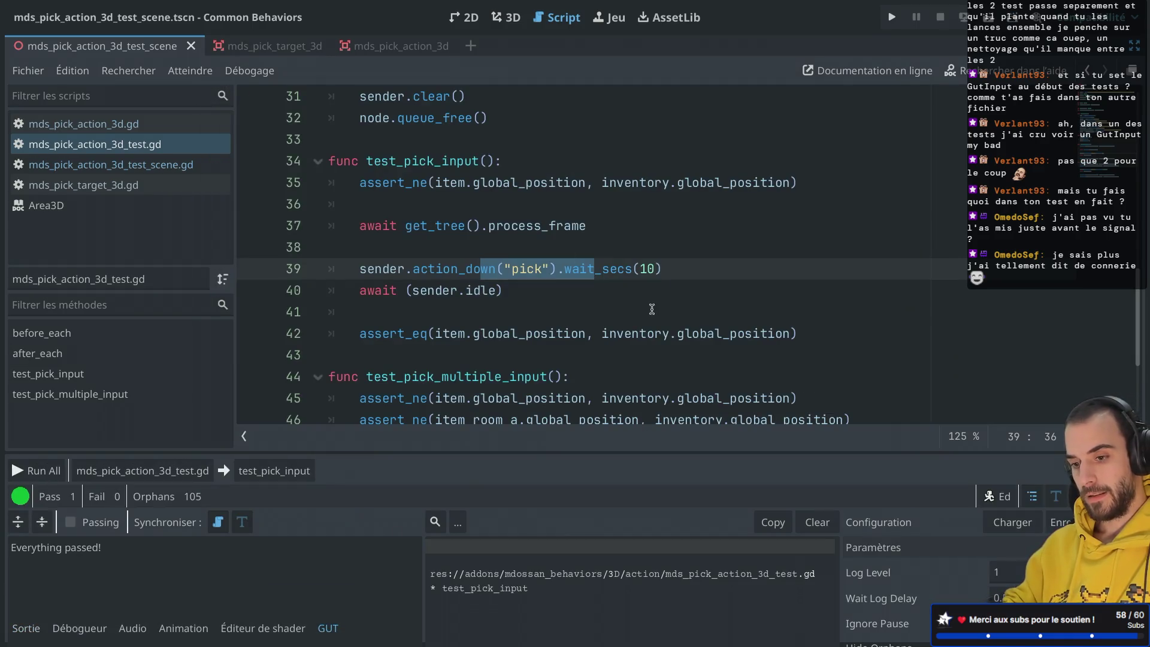
left_click_drag(661, 268, 673, 253)
key("Delete")
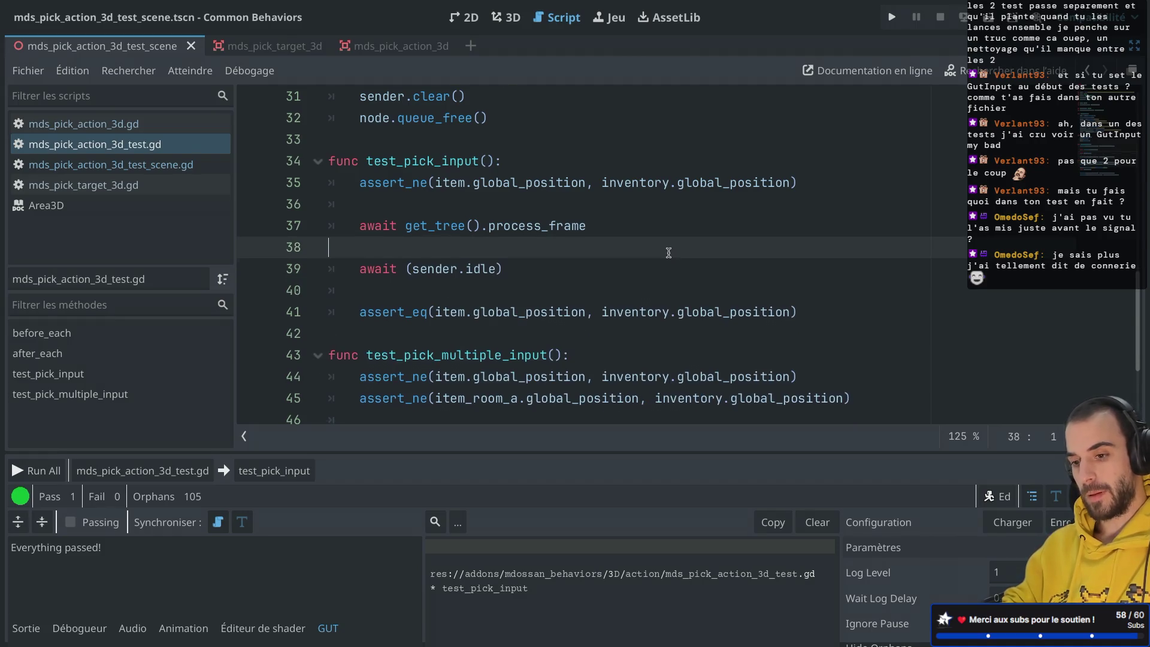
End before_each with a new await get_tree().process_frame line.
scroll(673, 254, "up", 5)
left_click(698, 324)
key("Down")
key("Return")
type("sender.action_down(\"pick\").wait_secs(10)")
left_click(416, 374)
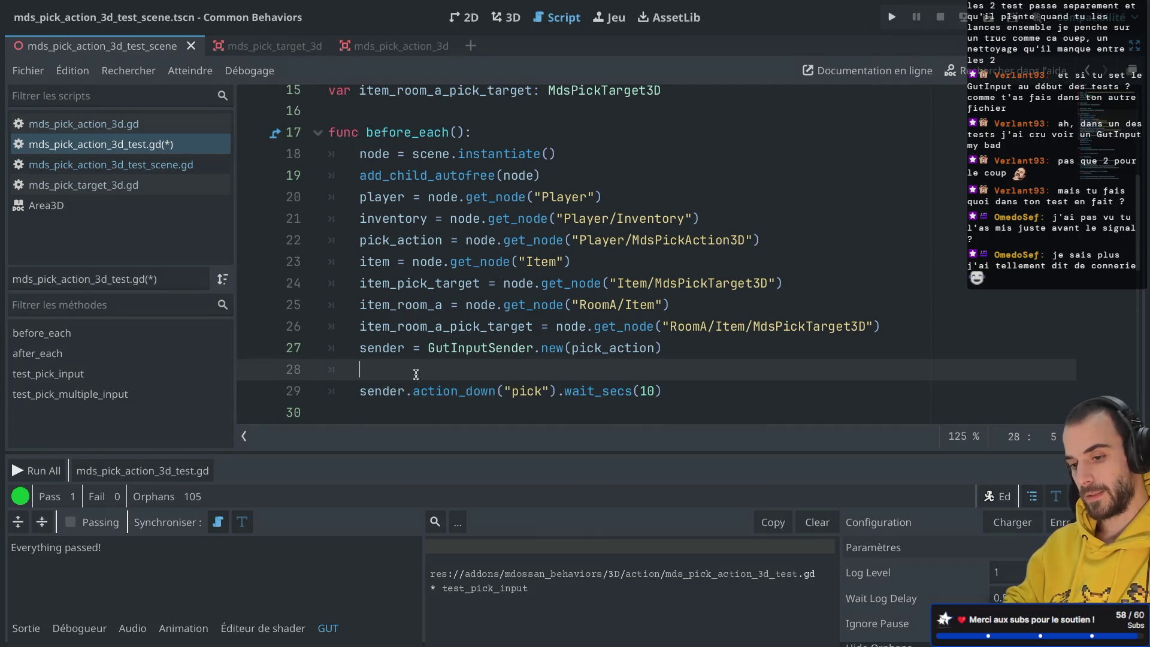
key("BackSpace")
left_click(359, 369)
type("await sender.action_down(\"pick\").wait_secs(10")
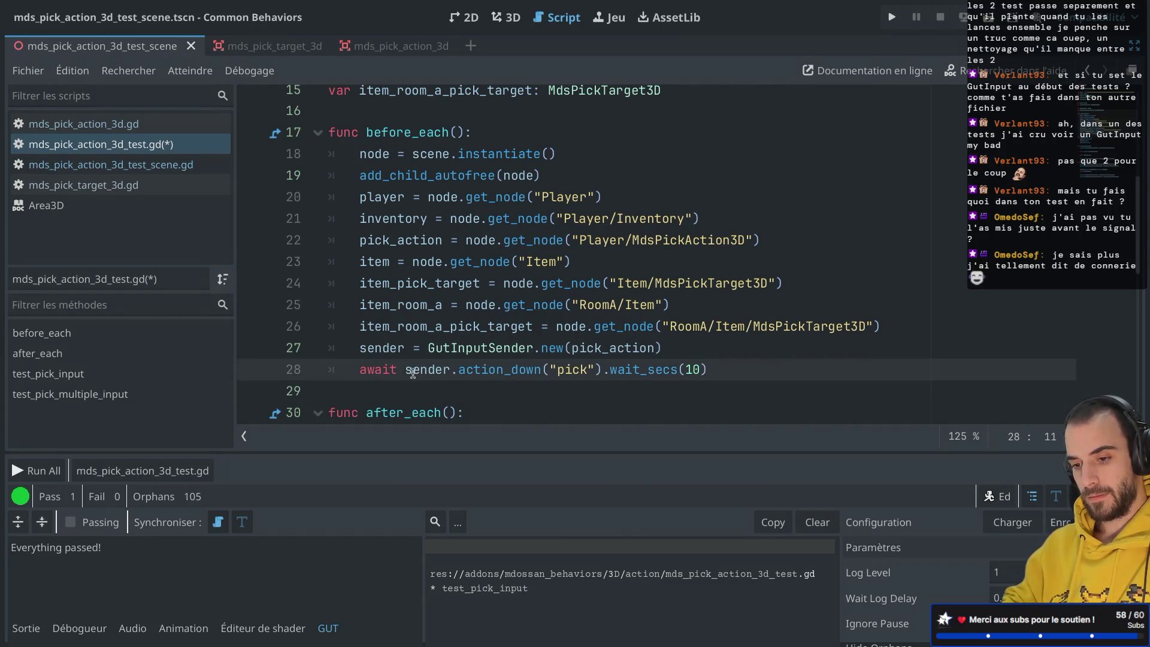
left_click_drag(404, 370, 747, 371)
key("BackSpace")
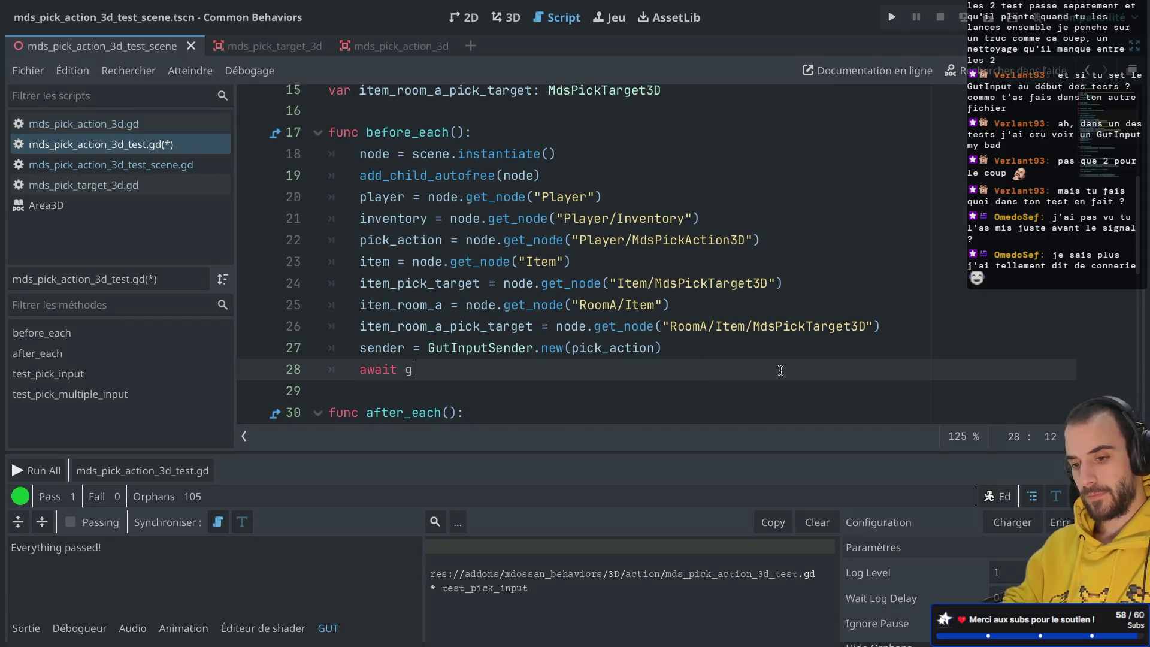
type("get_tre")
key("Return")
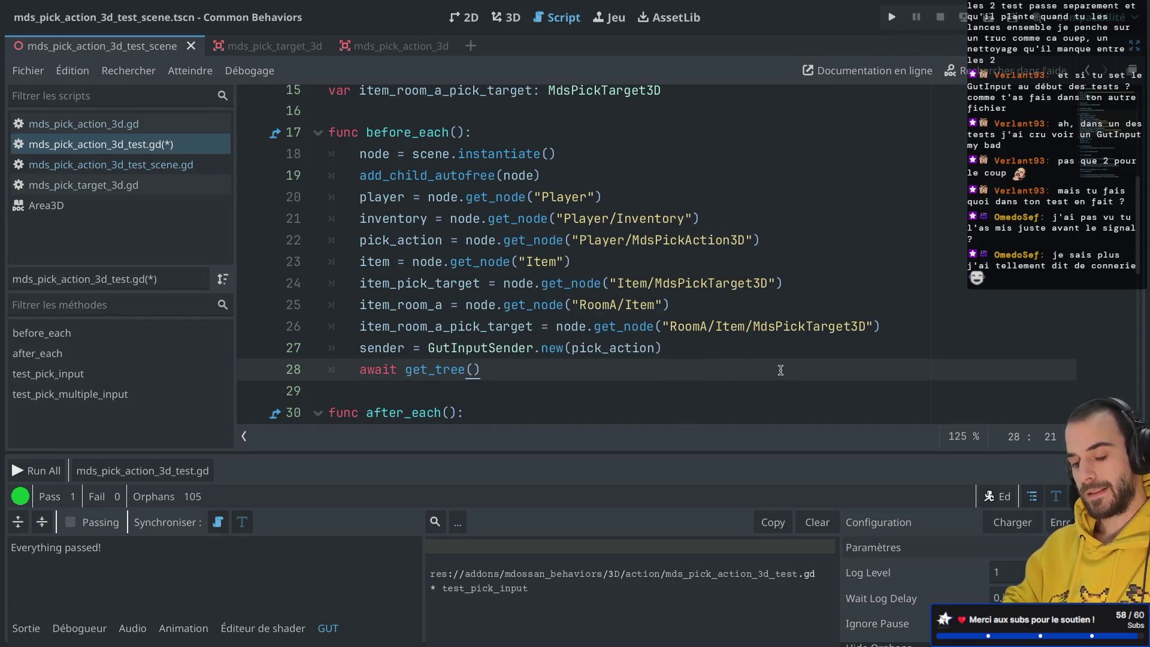
type(".proc")
key("Return")
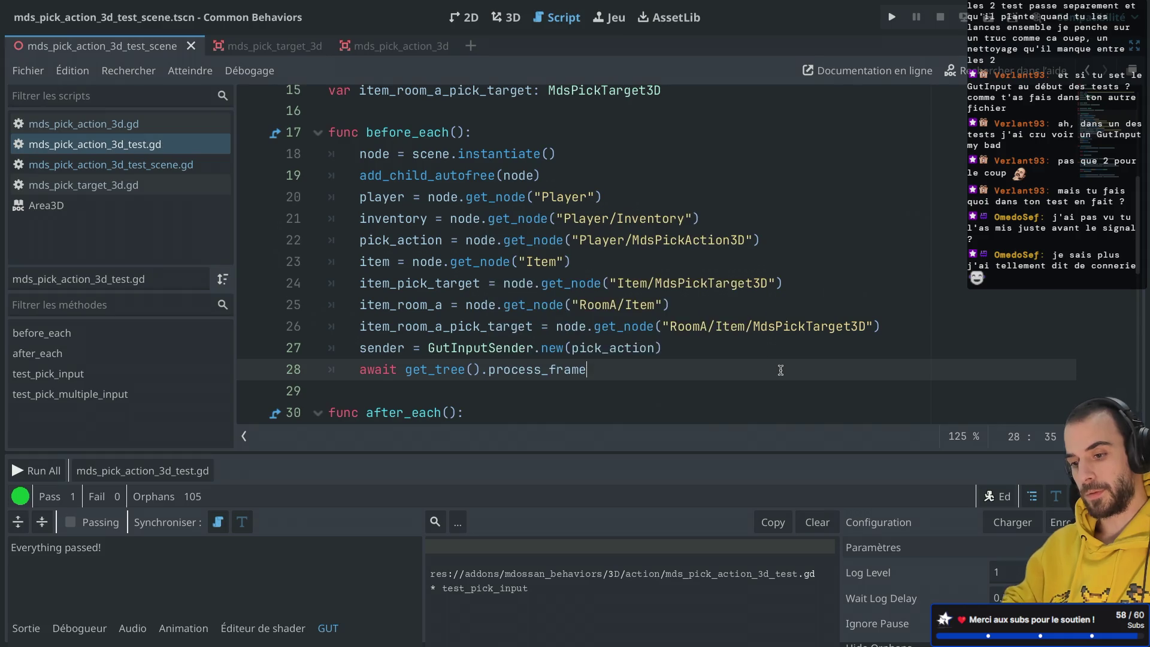
Copy the hold_frames pick line and paste it into test_pick_input after line 38.
scroll(781, 370, "down", 4)
scroll(780, 370, "down", 2)
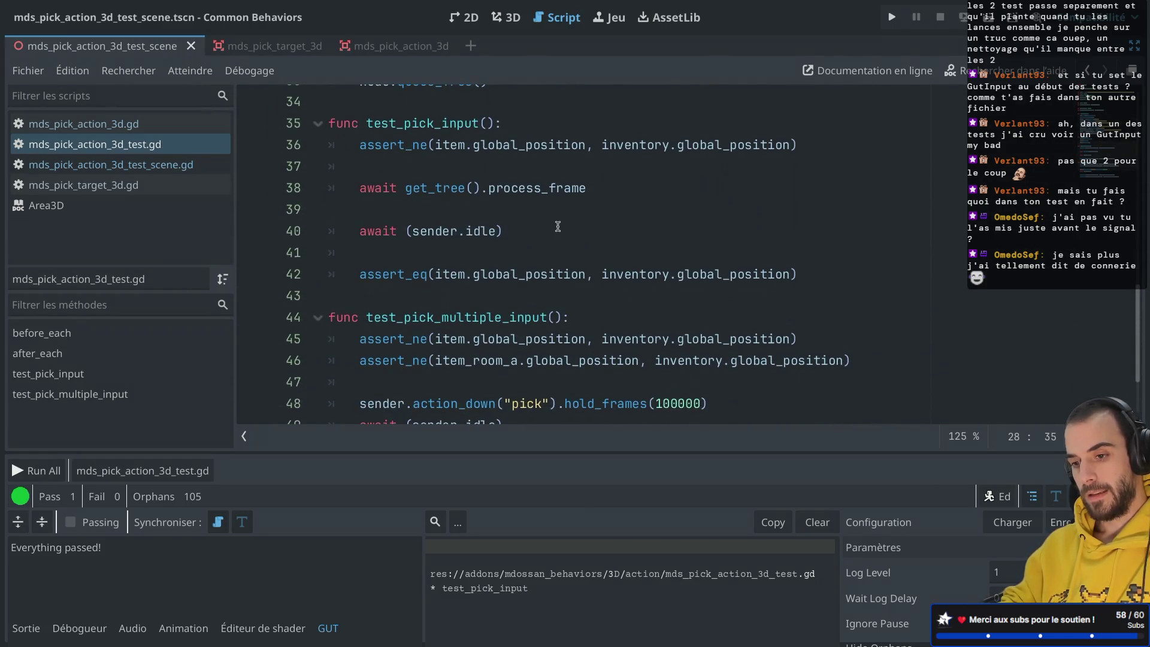
left_click(605, 189)
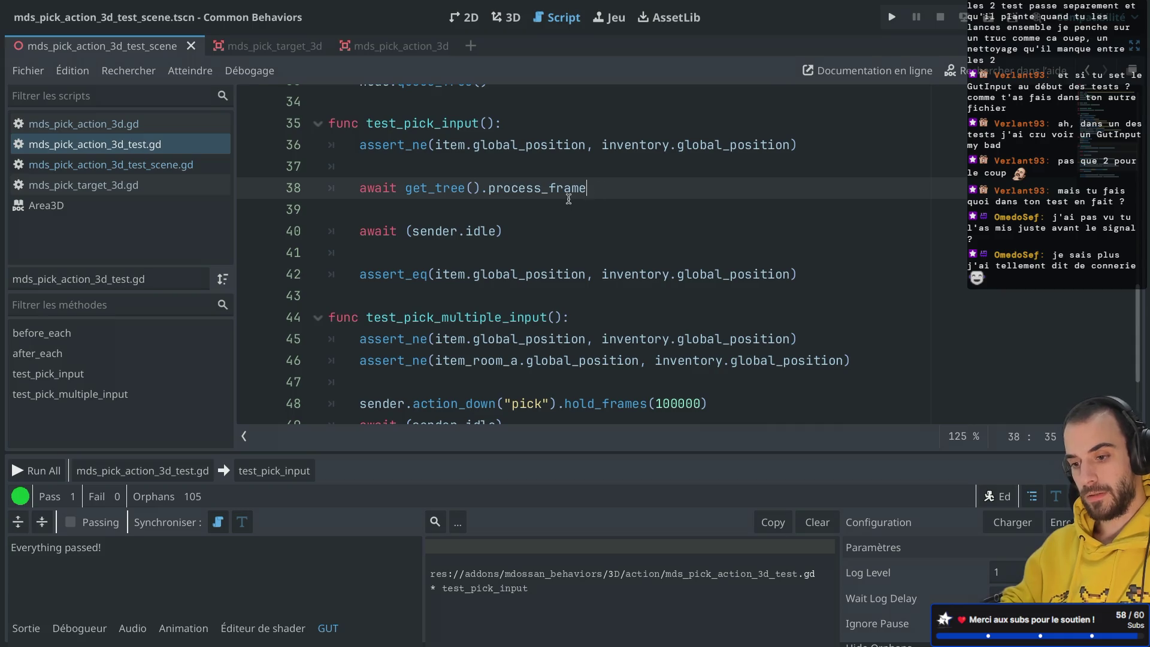
scroll(765, 375, "down", 1)
left_click_drag(715, 394, 723, 376)
key("ctrl+c")
left_click(615, 174)
key("Return")
key("ctrl+v")
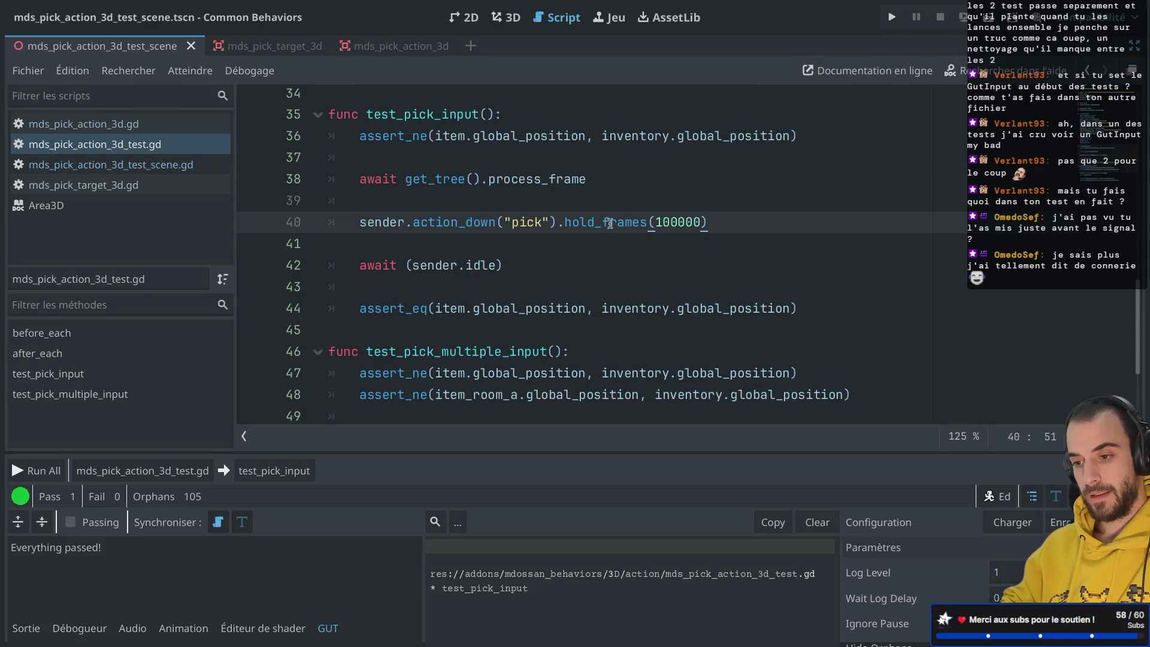
Set the pasted pick to hold_frames(1), remove the old process_frame await, and save.
double_click(683, 222)
type("1")
mouse_move(625, 202)
left_mouse_down()
mouse_move(562, 182)
mouse_move(552, 164)
left_mouse_up()
key("BackSpace")
key("BackSpace")
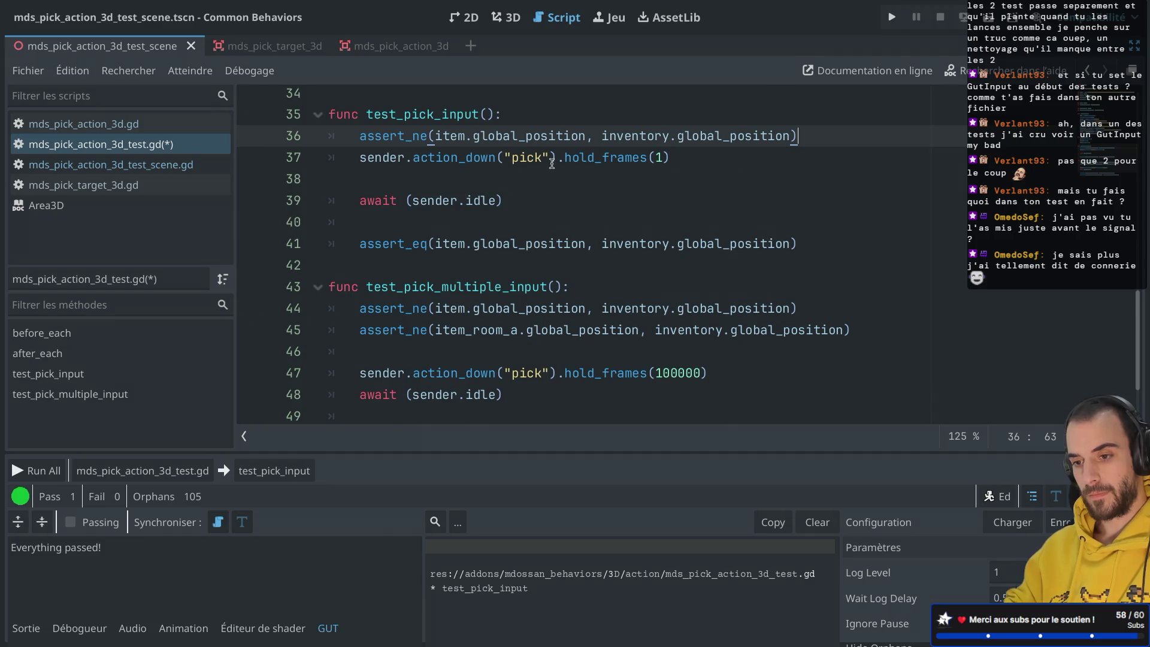
key("Return")
key("ctrl+s")
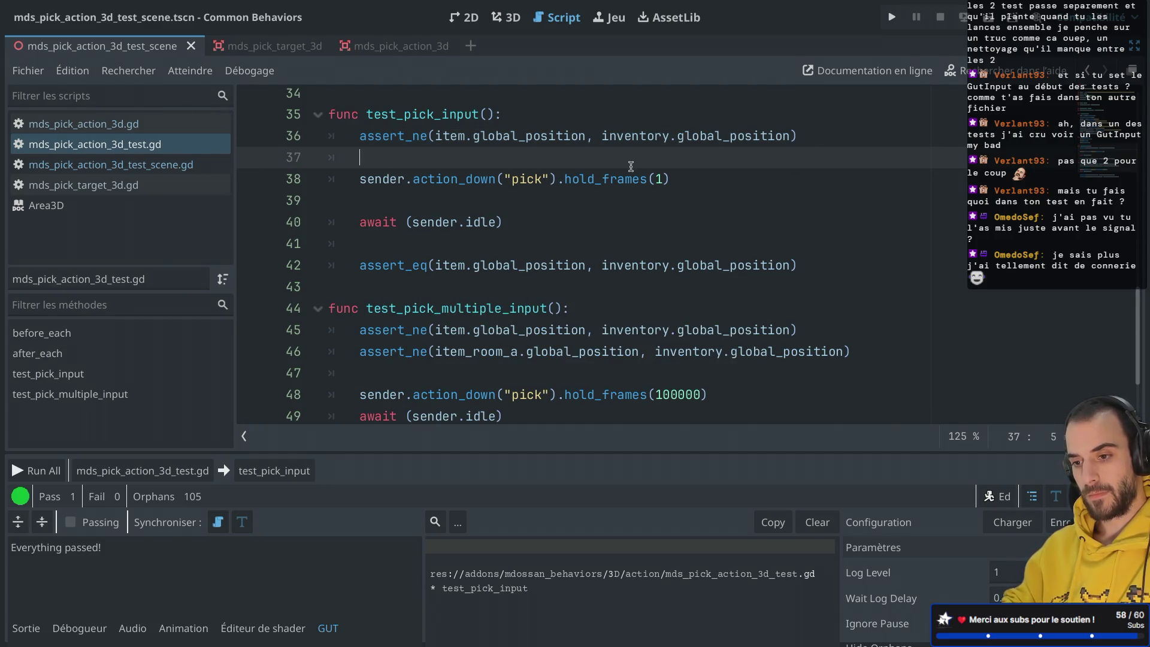
left_click(411, 187)
left_click(383, 204)
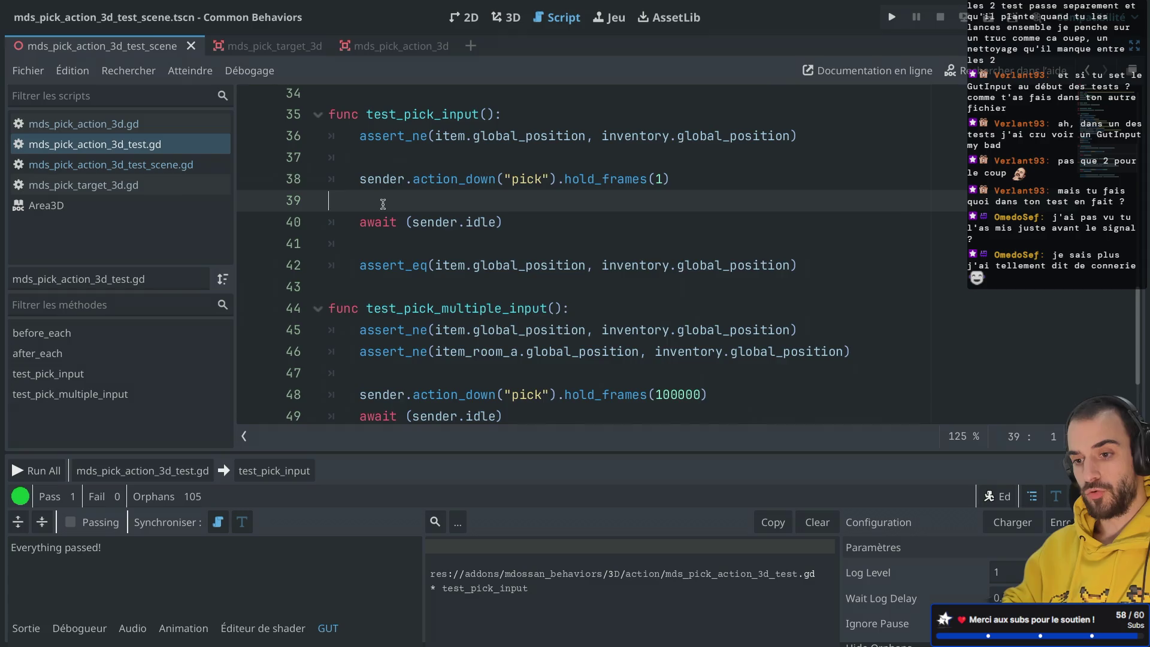
key("BackSpace")
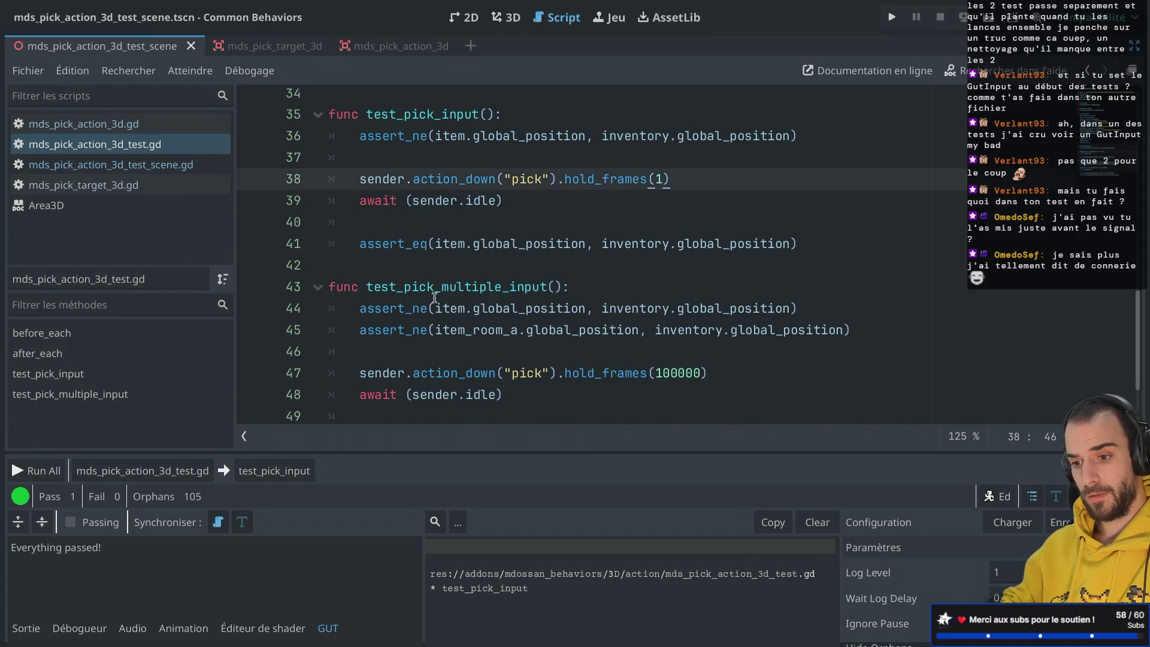
Rerun test_pick_input on its own; all tests pass.
scroll(434, 296, "down", 1)
scroll(434, 296, "up", 5)
scroll(434, 296, "down", 4)
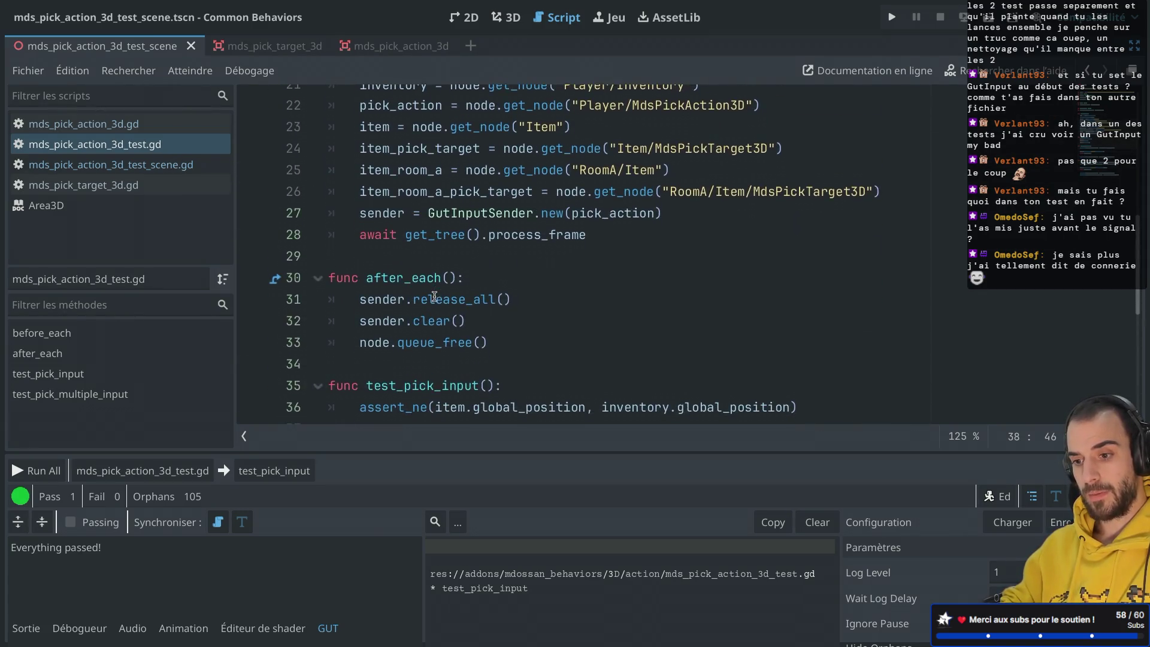
scroll(435, 296, "up", 1)
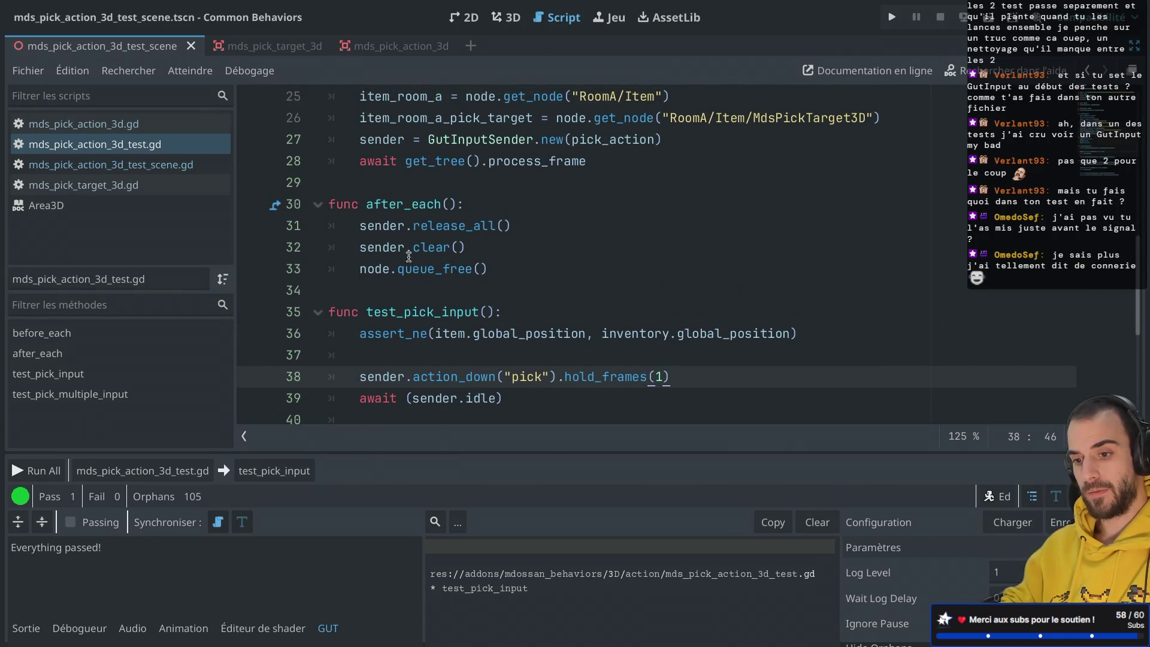
scroll(450, 258, "down", 4)
scroll(450, 258, "up", 3)
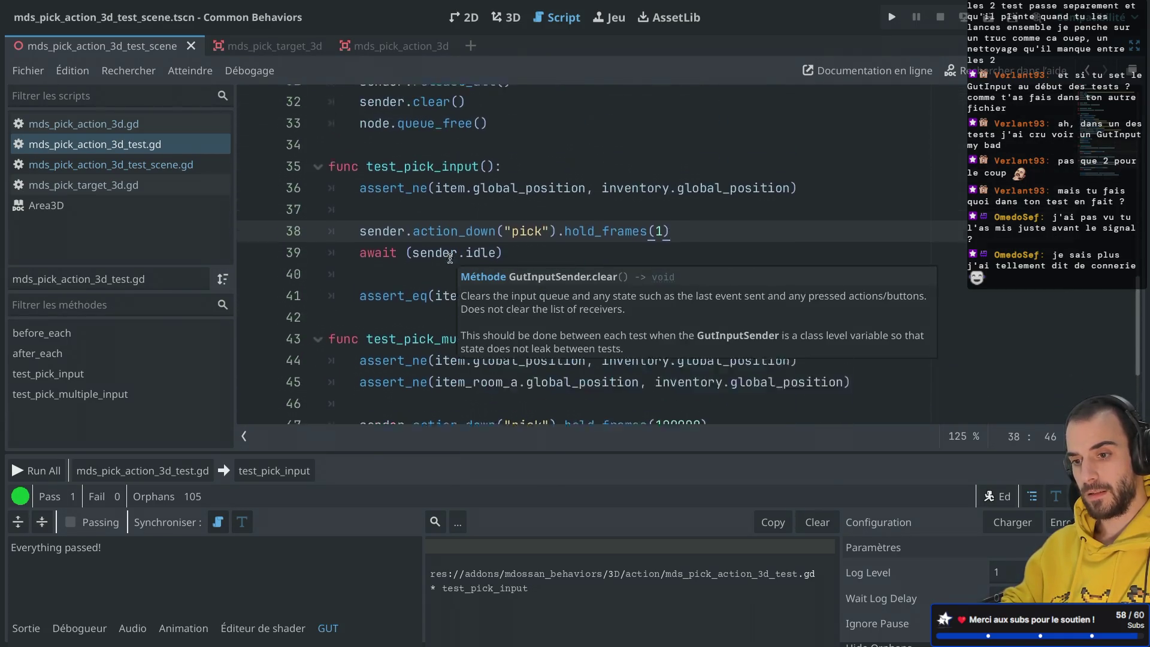
key("ctrl+shift+t")
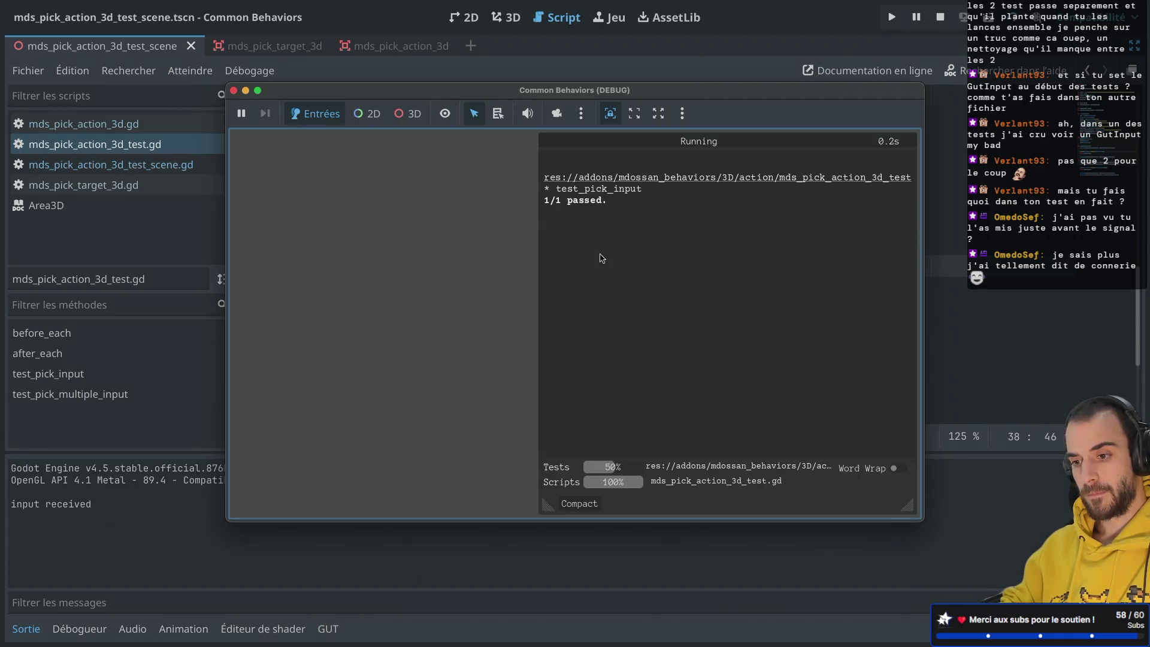
Change test_pick_multiple_input's pick on line 47 from hold_frames(100000) to hold_frames(1) and save.
left_click(234, 90)
scroll(616, 275, "down", 3)
double_click(676, 298)
type("1")
left_click(625, 293)
double_click(604, 293)
left_click(661, 293)
double_click(661, 292)
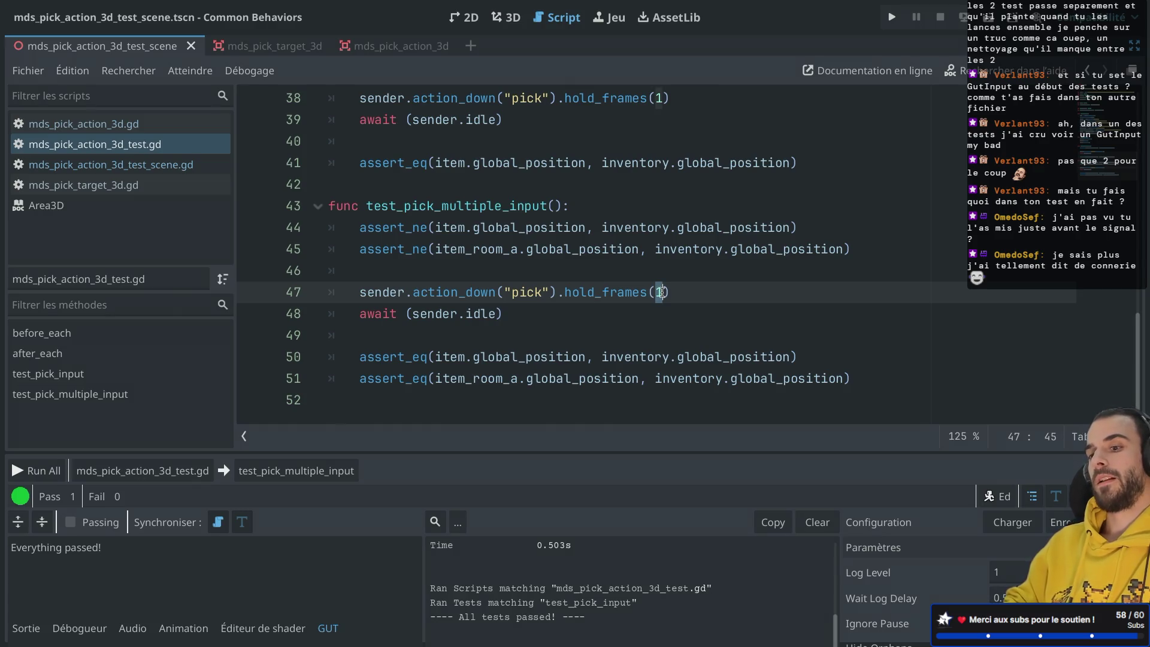
type("10")
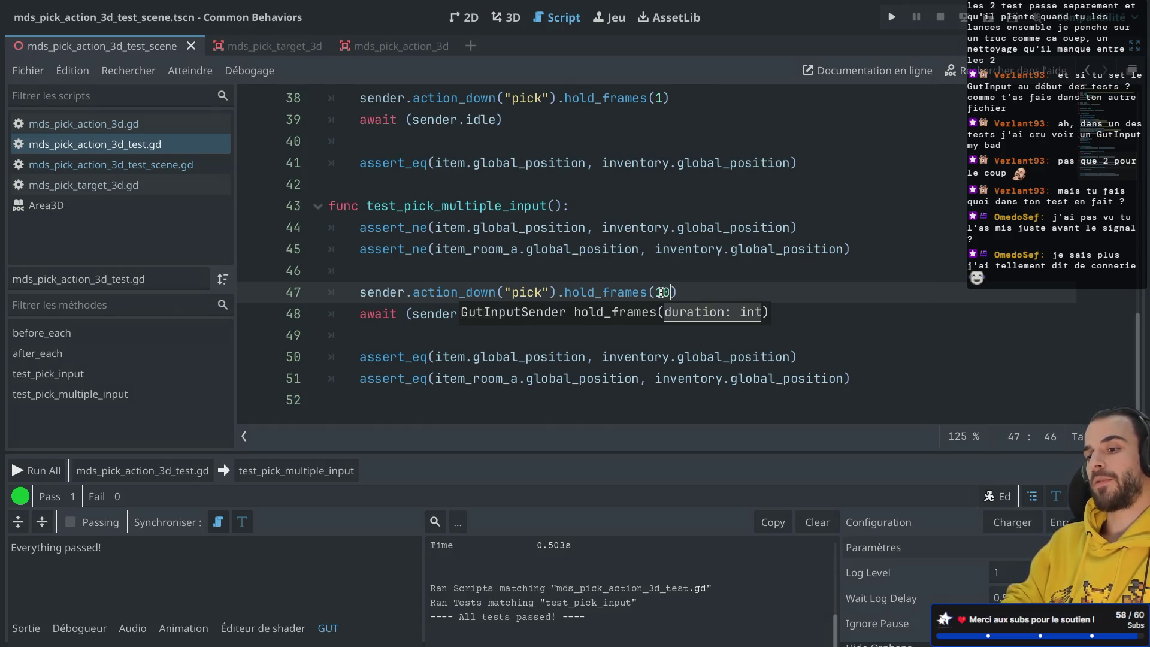
left_click(658, 277)
left_click(668, 291)
key("BackSpace")
key("BackSpace")
key("BackSpace")
key("XF86AudioLowerVolume")
key("XF86AudioLowerVolume")
type("(1)")
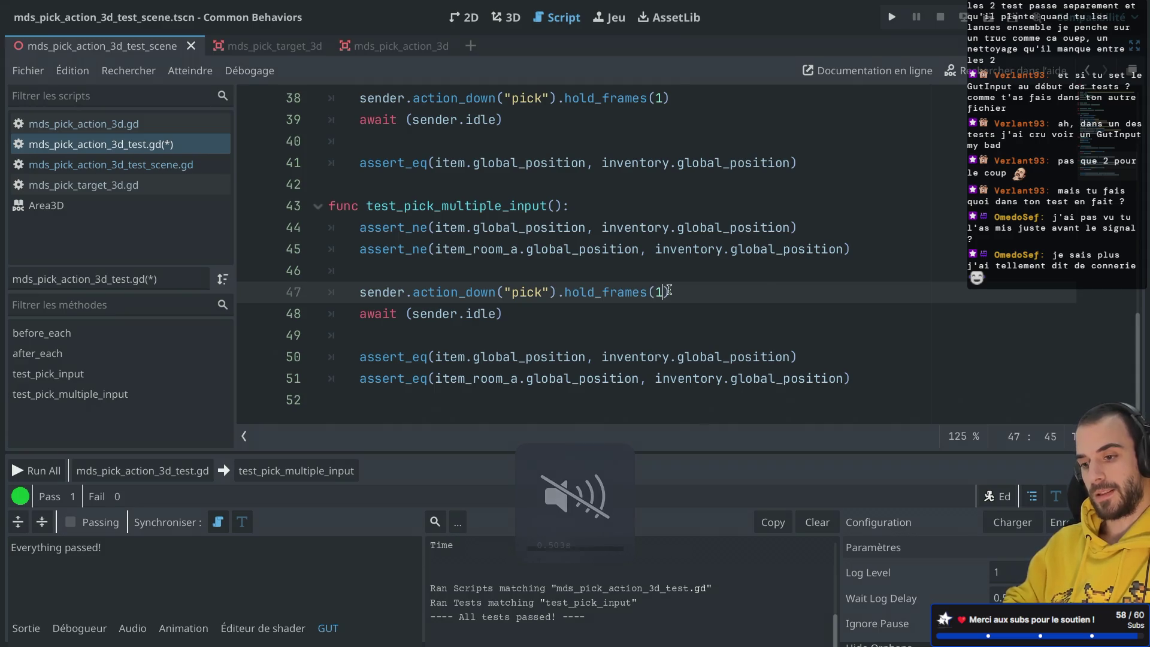
left_click(549, 270)
key("ctrl+s")
Run test_pick_multiple_input alone (passes), then run all tests (fails at lines 50–51).
left_click(315, 470)
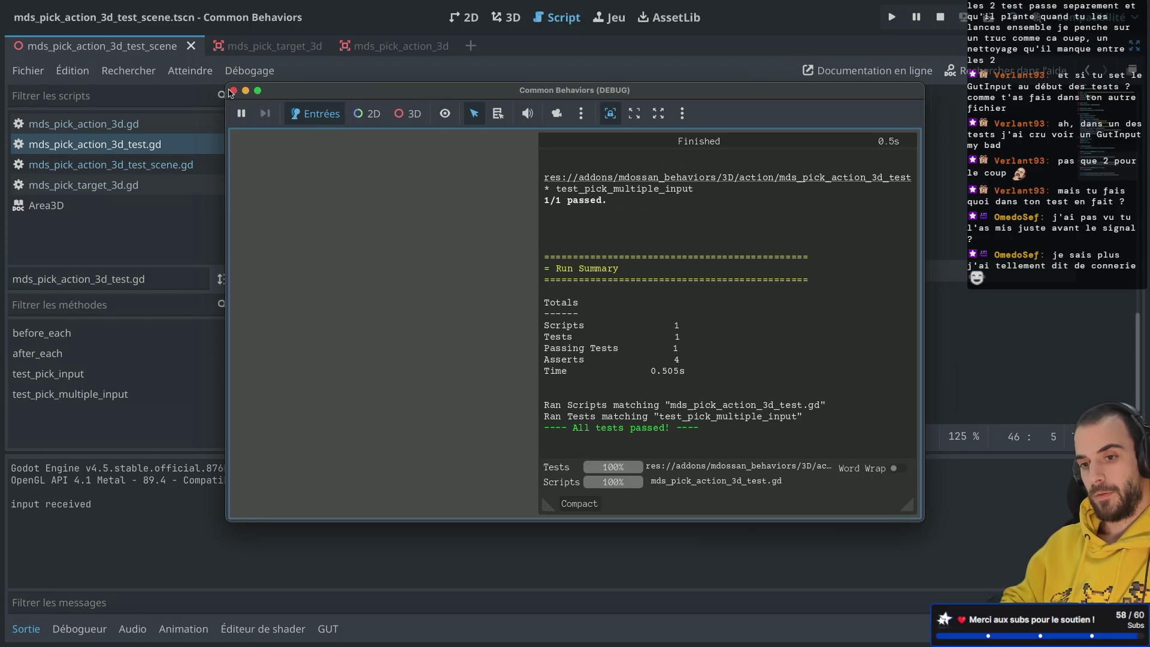
left_click(234, 91)
key("ctrl+shift+r")
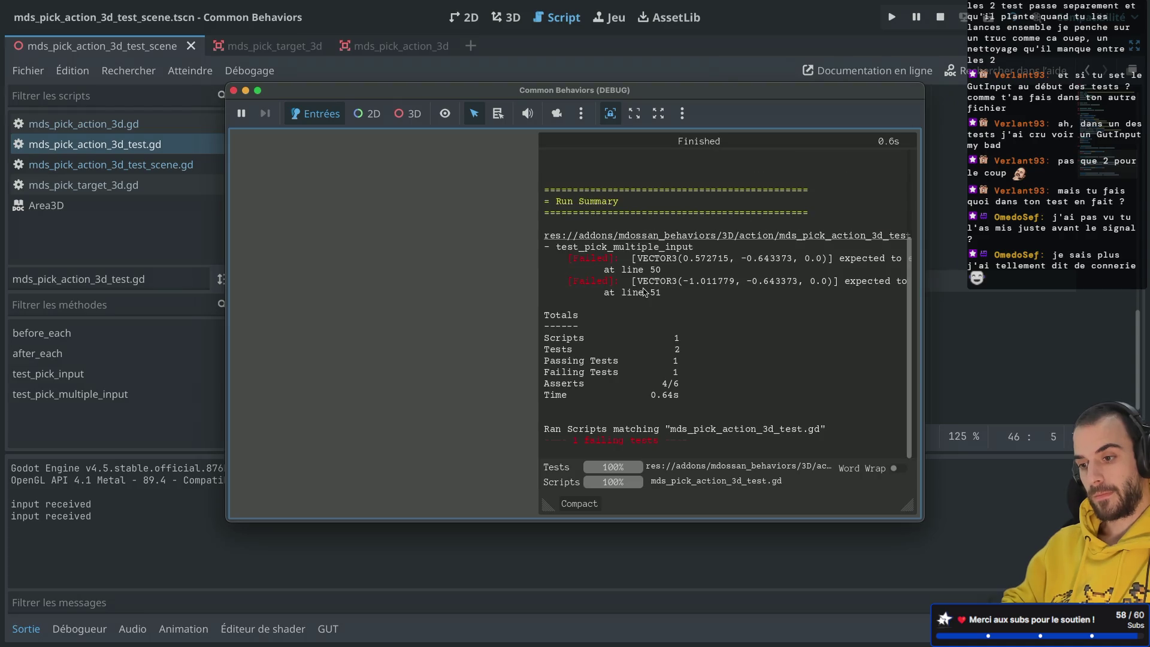
scroll(650, 272, "up", 3)
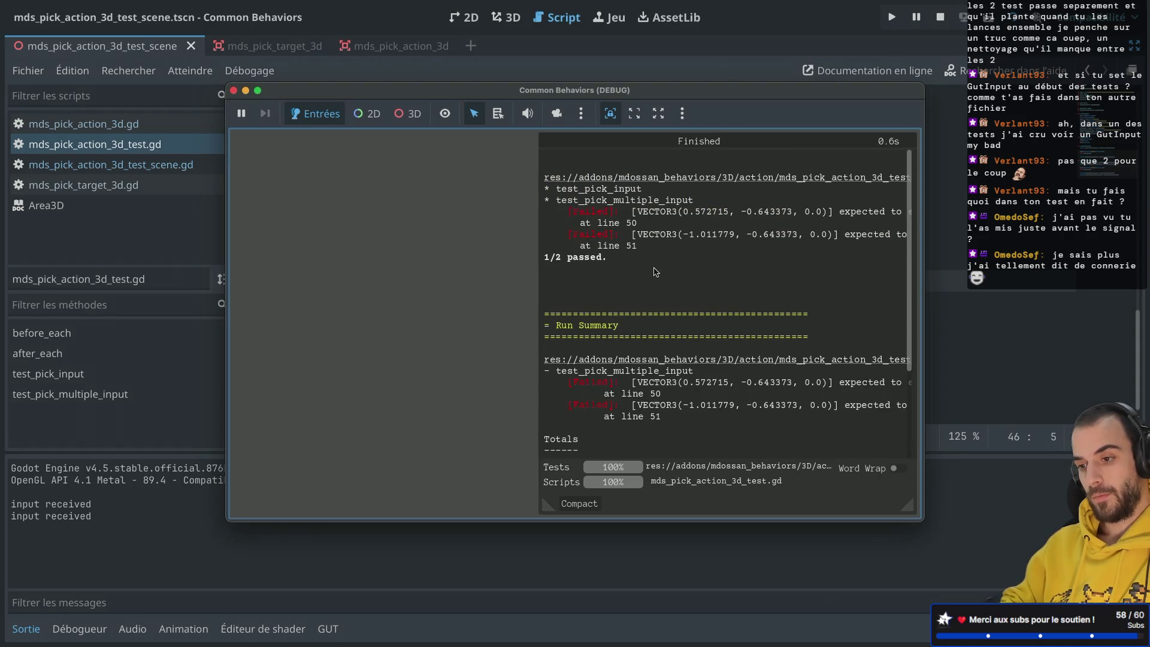
left_click(234, 91)
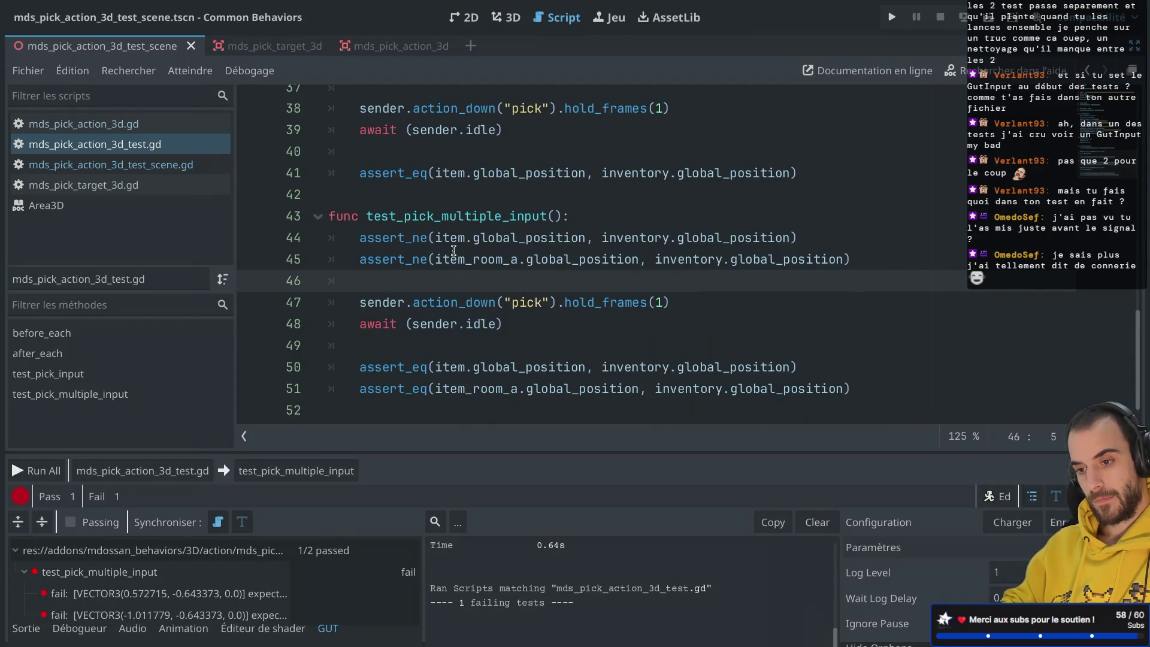
Copy before_each's await get_tree().process_frame and paste await lines after test_pick_multiple_input's assertions.
scroll(454, 250, "up", 5)
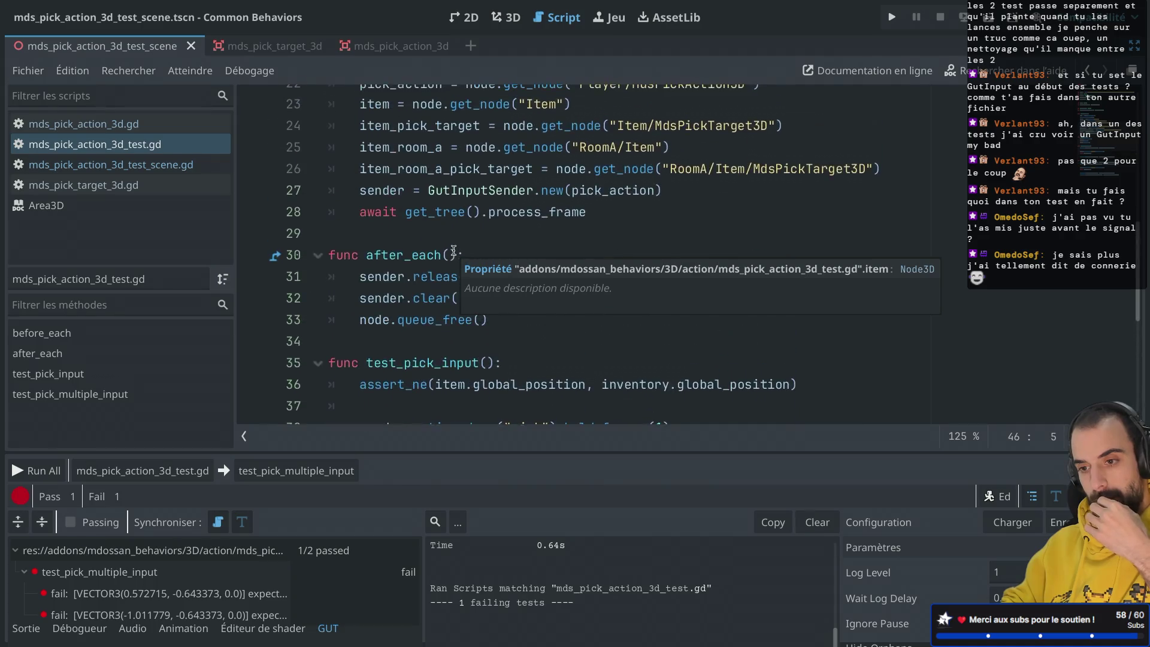
scroll(454, 250, "up", 2)
left_click(624, 252)
left_click_drag(674, 242, 675, 236)
scroll(677, 236, "down", 5)
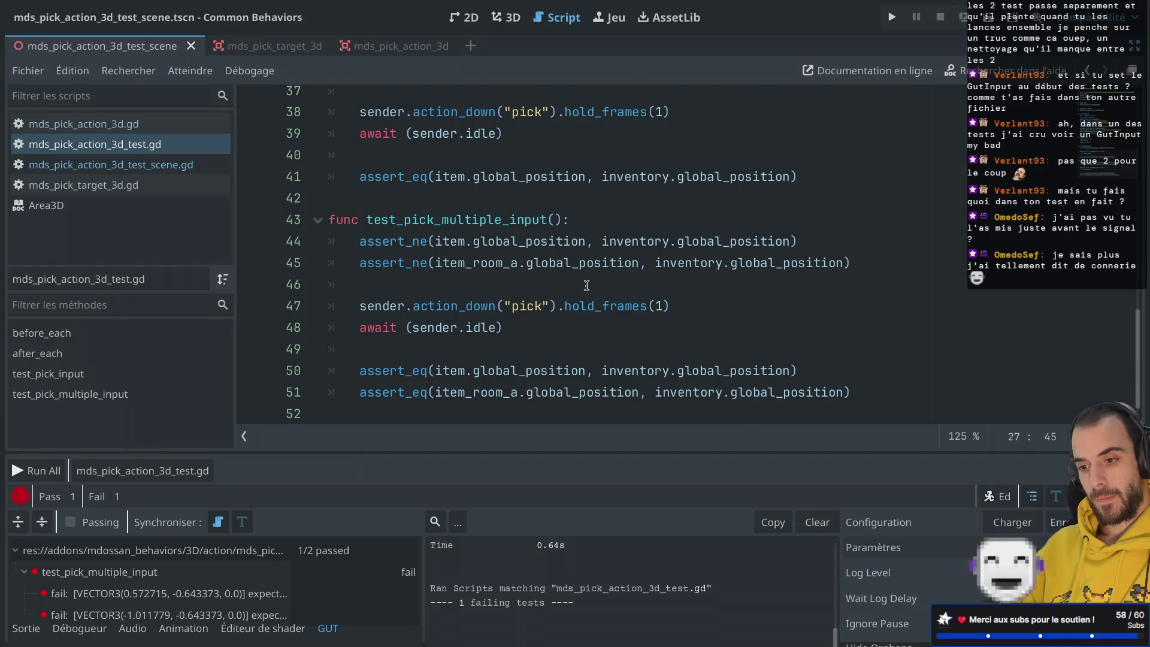
left_click(586, 286)
key("Return")
key("ctrl+v")
key("ctrl+v")
key("ctrl+v")
key("ctrl+s")
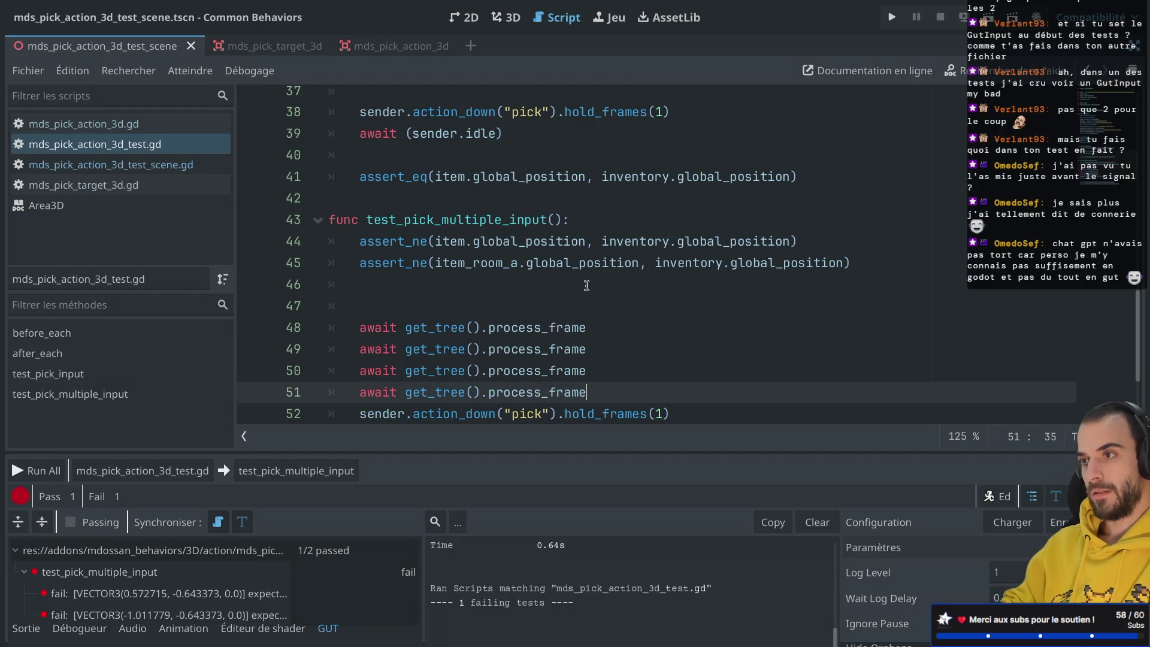
Trim to three process_frame awaits, tidy the blank lines, save, and run the GUT script.
left_click(589, 372)
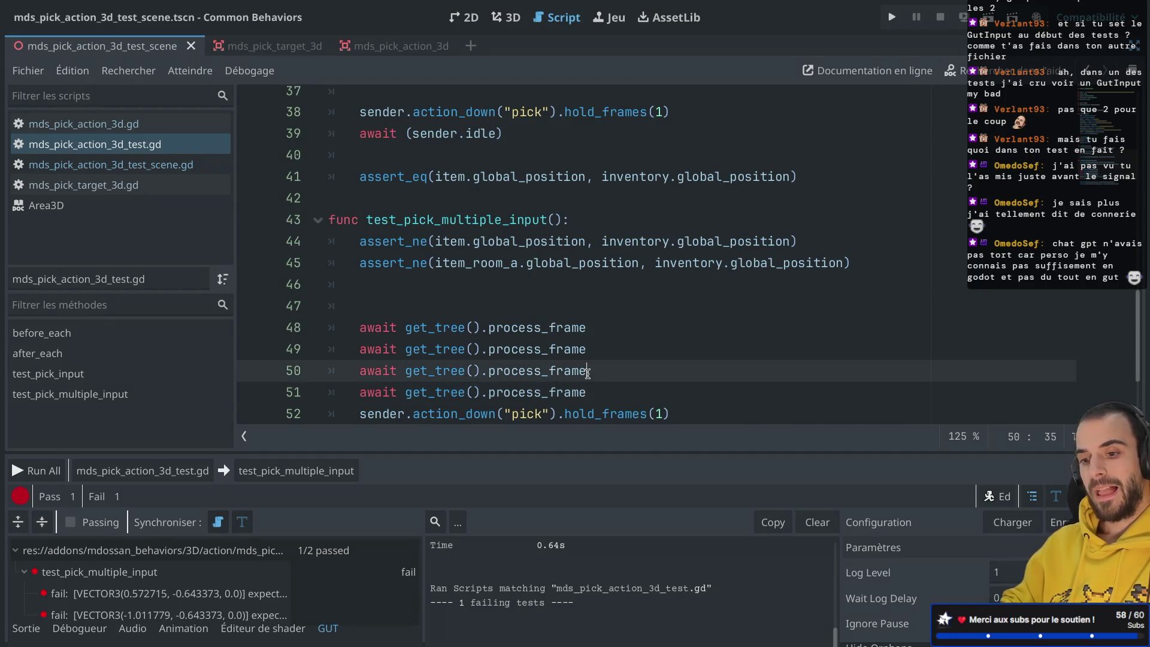
left_click_drag(593, 390, 594, 382)
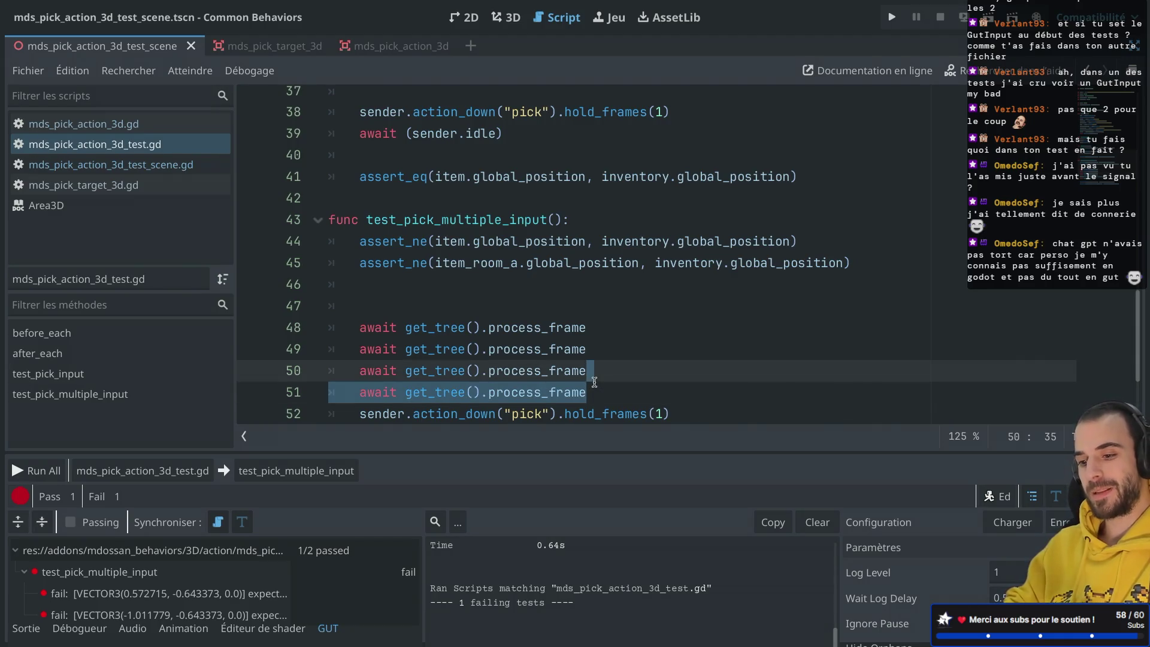
key("Delete")
key("Return")
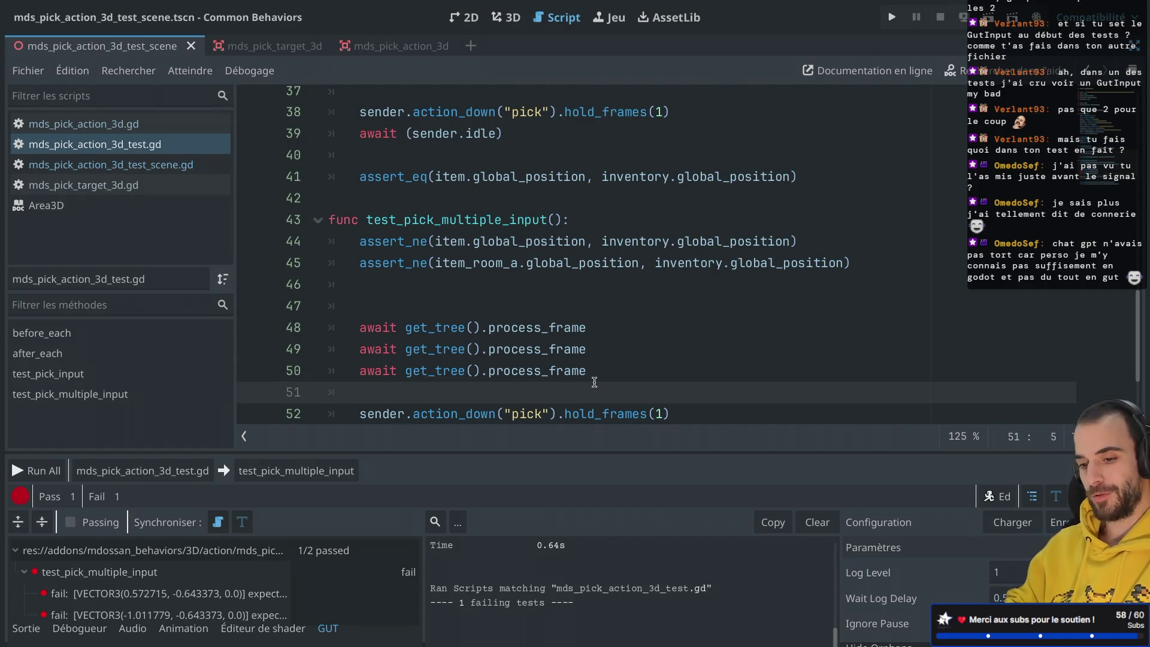
left_click(396, 306)
key("BackSpace")
key("ctrl+s")
scroll(375, 317, "down", 1)
left_click(147, 474)
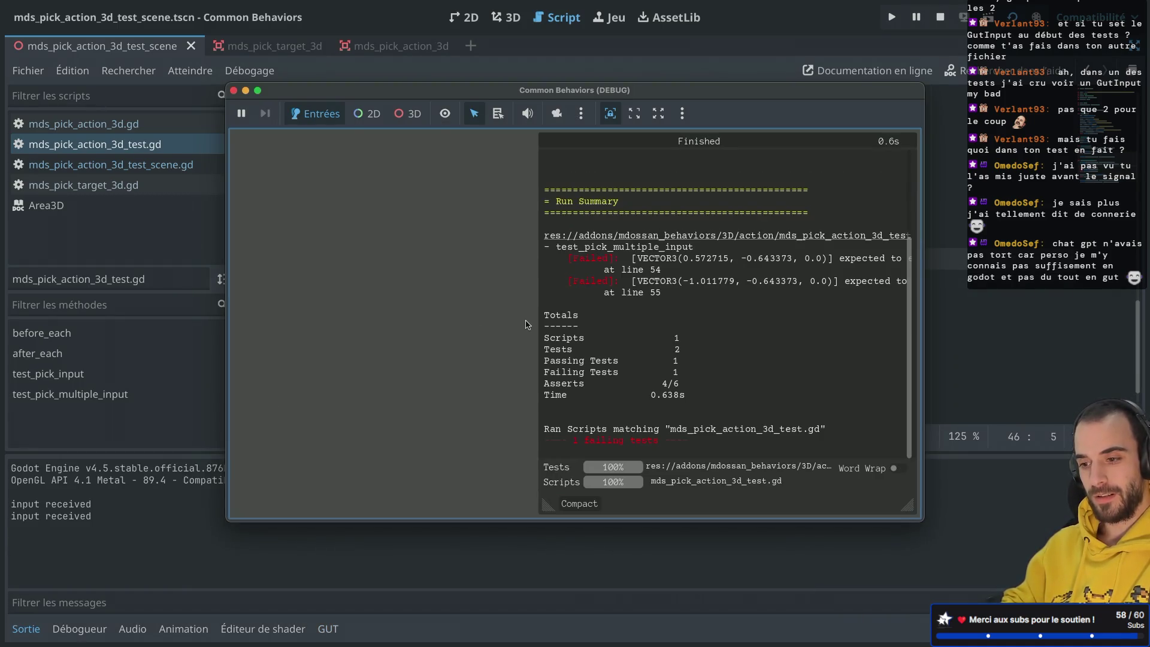
Close the test window and review before_each and the test code.
scroll(703, 294, "up", 3)
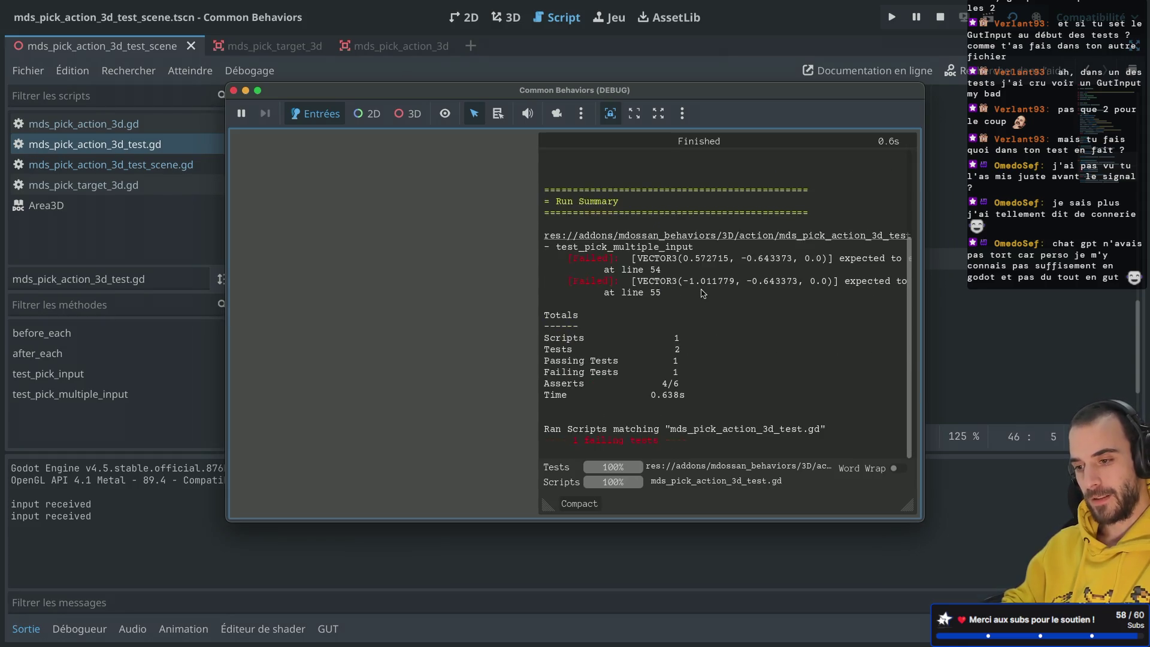
scroll(642, 254, "up", 3)
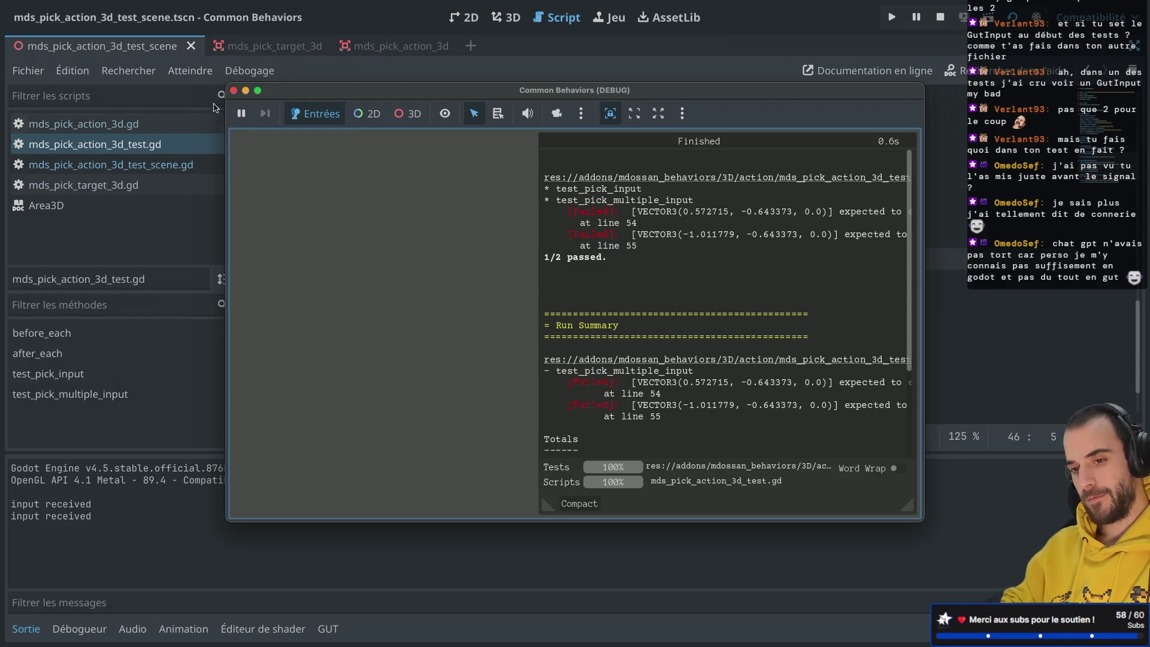
left_click(234, 91)
scroll(542, 335, "up", 2)
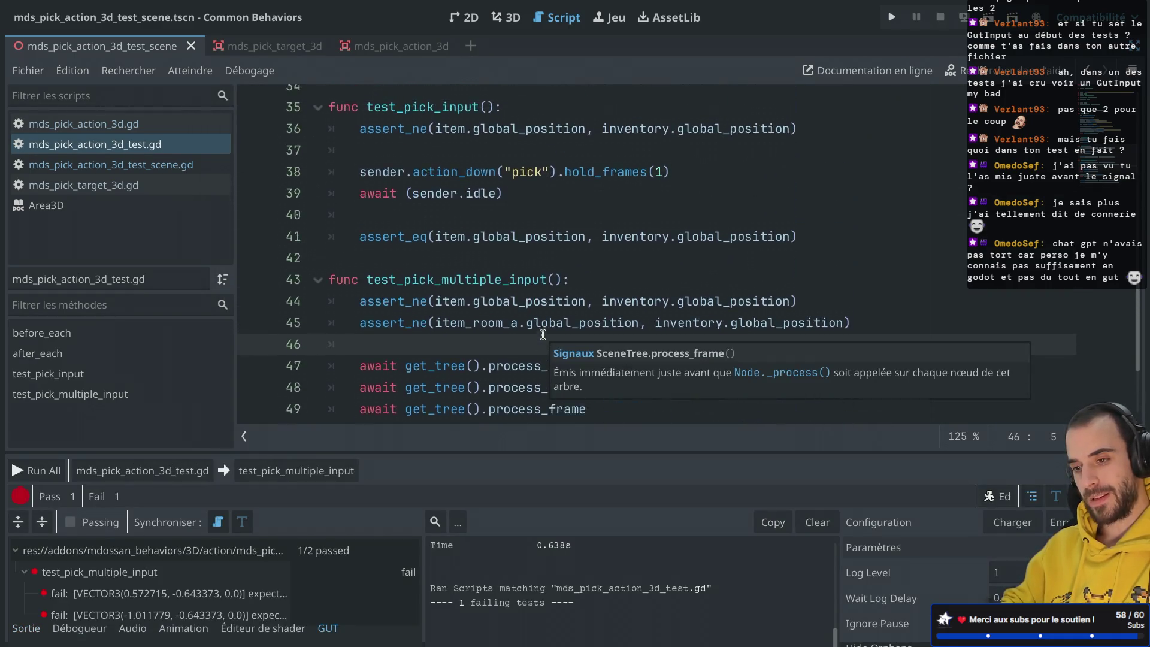
scroll(543, 334, "down", 2)
scroll(542, 335, "down", 1)
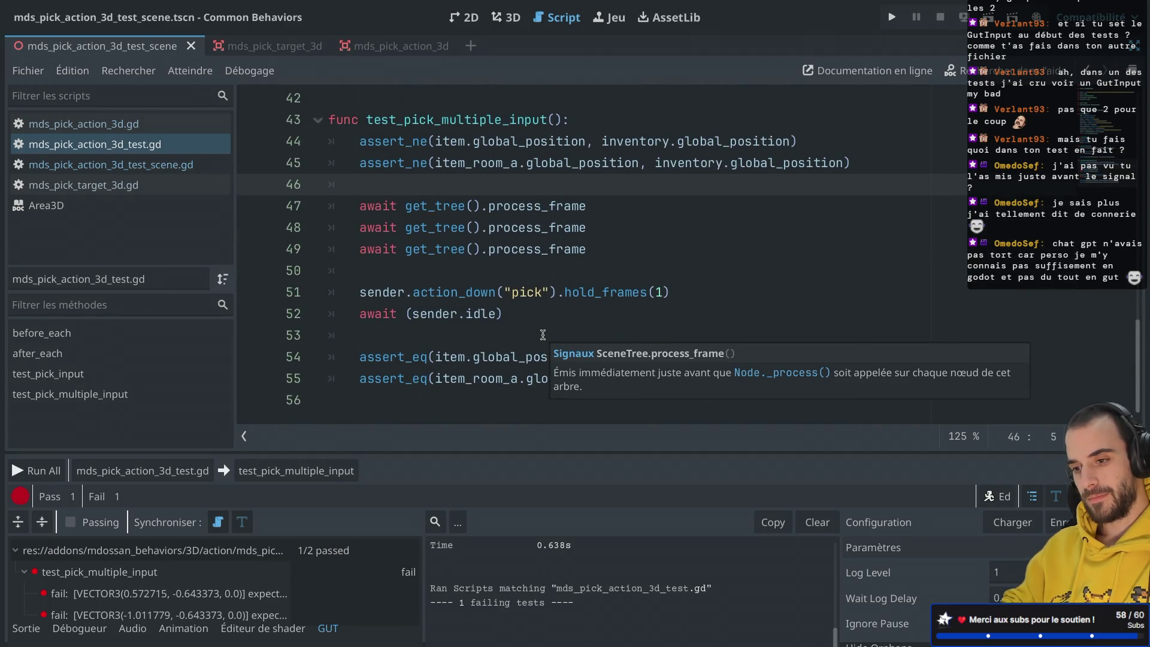
scroll(542, 335, "up", 7)
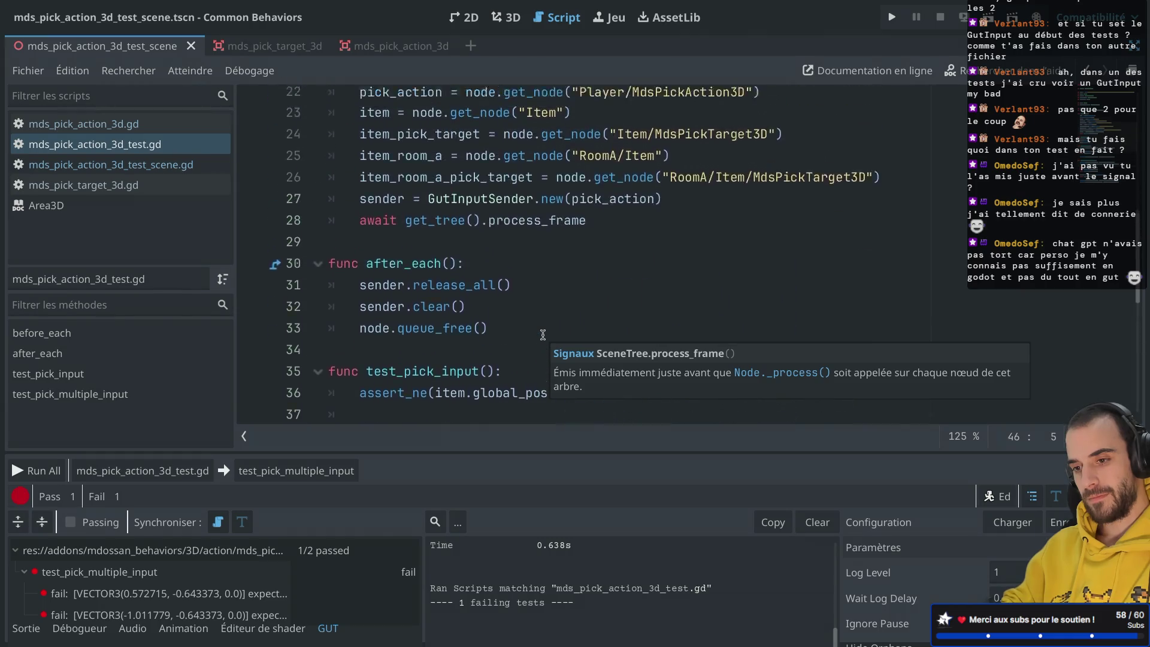
scroll(543, 335, "up", 2)
Rerun the GUT script; test_pick_multiple_input still fails at lines 54 and 55.
double_click(621, 288)
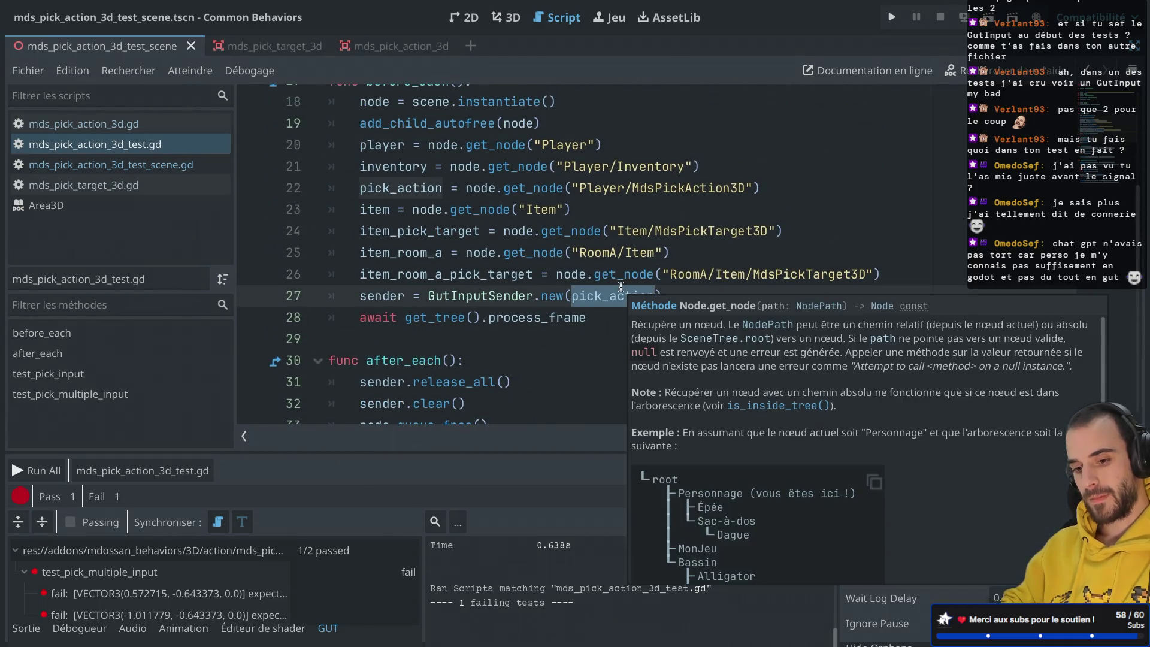
left_click(199, 471)
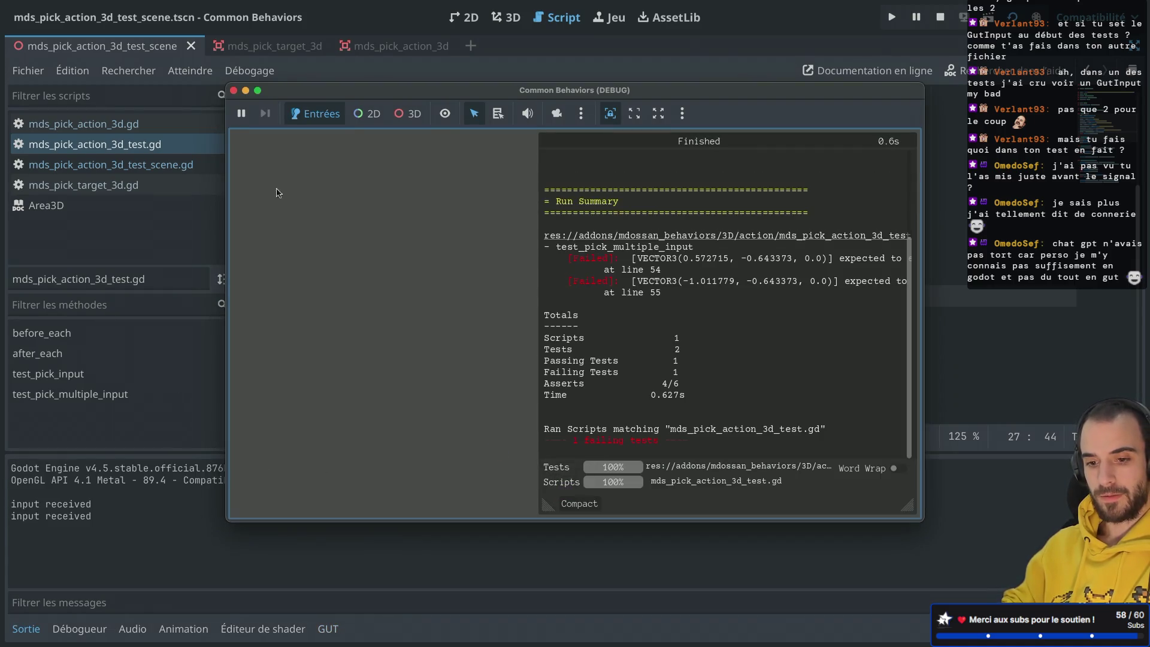
left_click(234, 91)
mouse_move(471, 274)
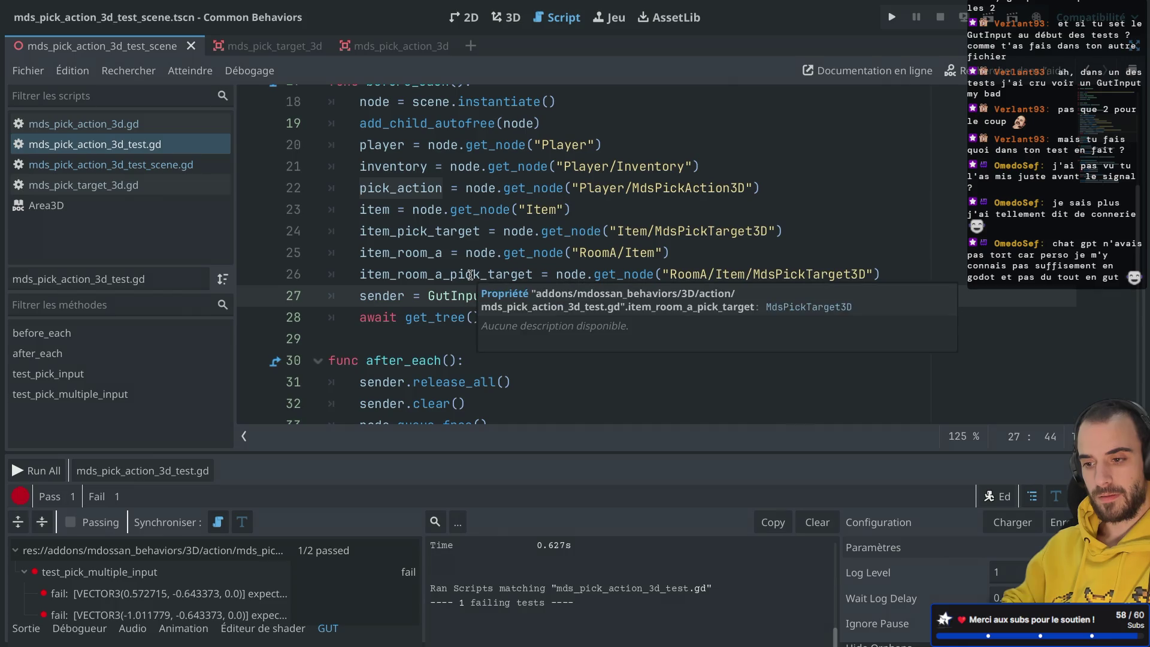
scroll(470, 275, "down", 6)
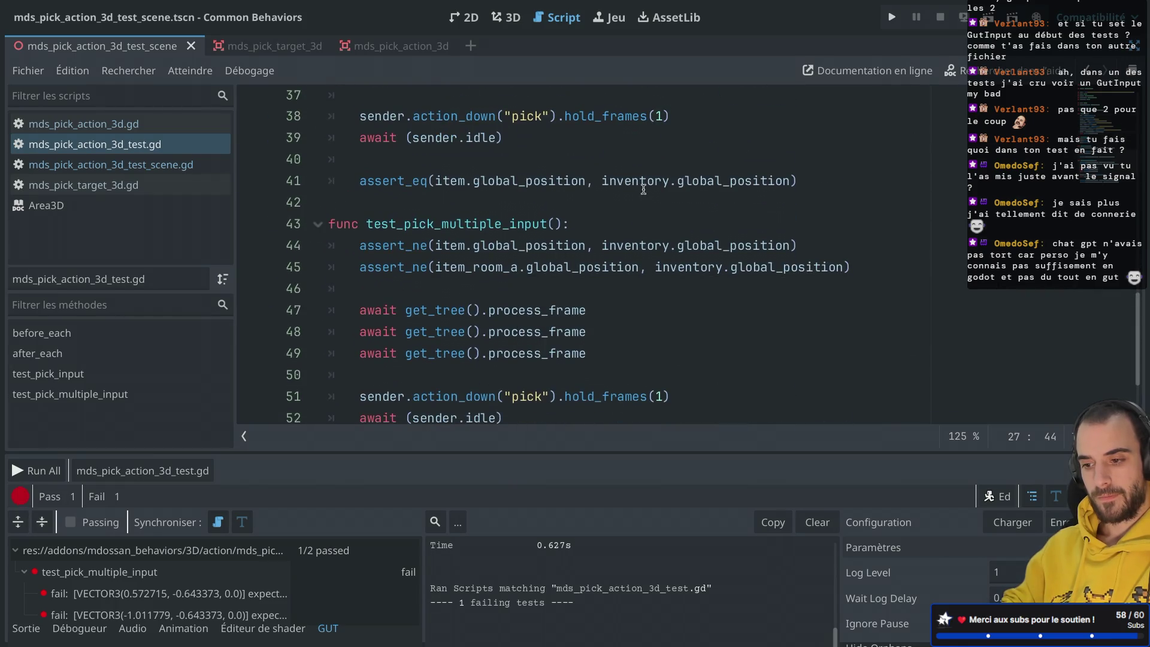
left_click(665, 396)
Change hold_frames(1) to hold_frames(10000) and rerun; both tests pass, 2 pass 0 fail.
type("0000")
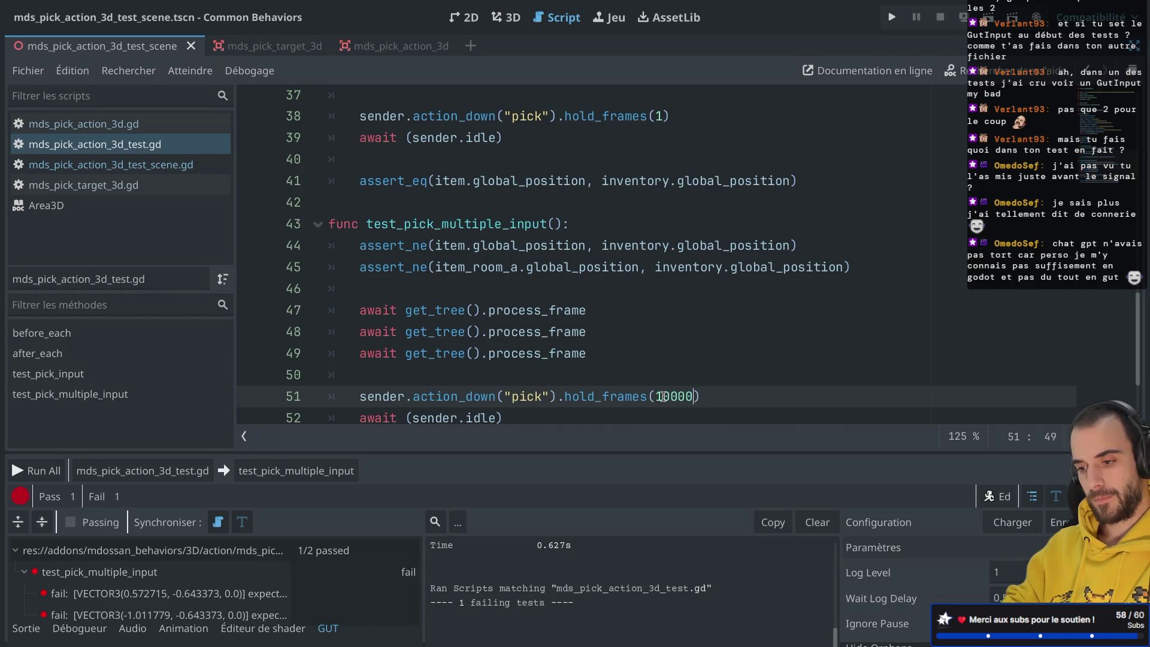
left_click(295, 472)
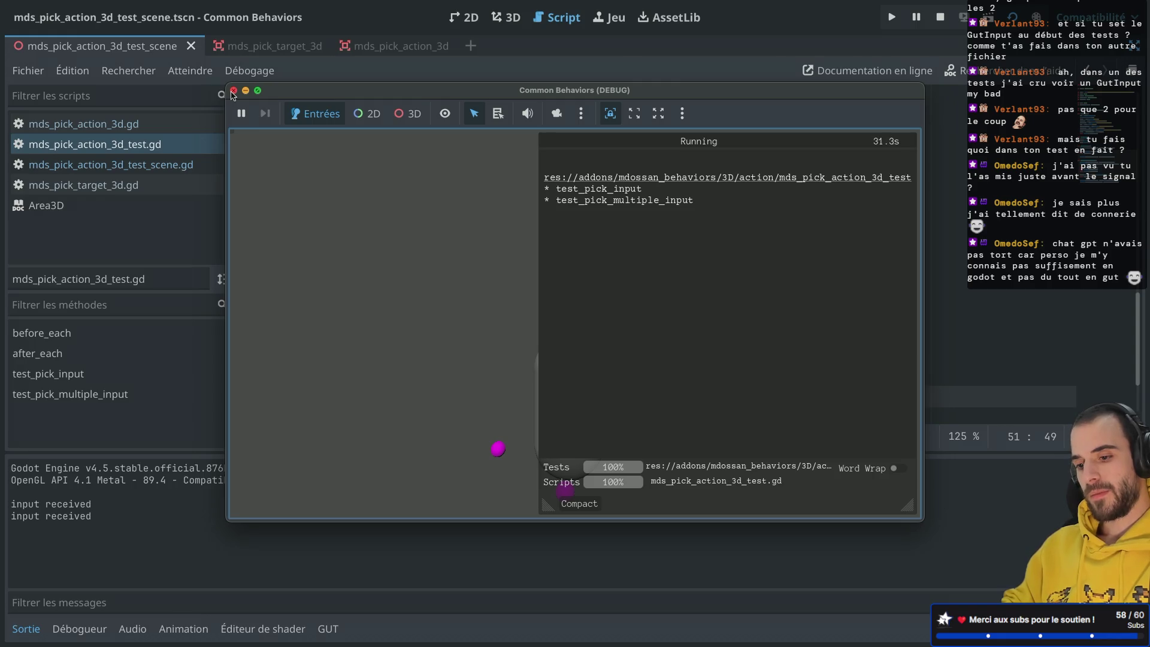
left_click(233, 93)
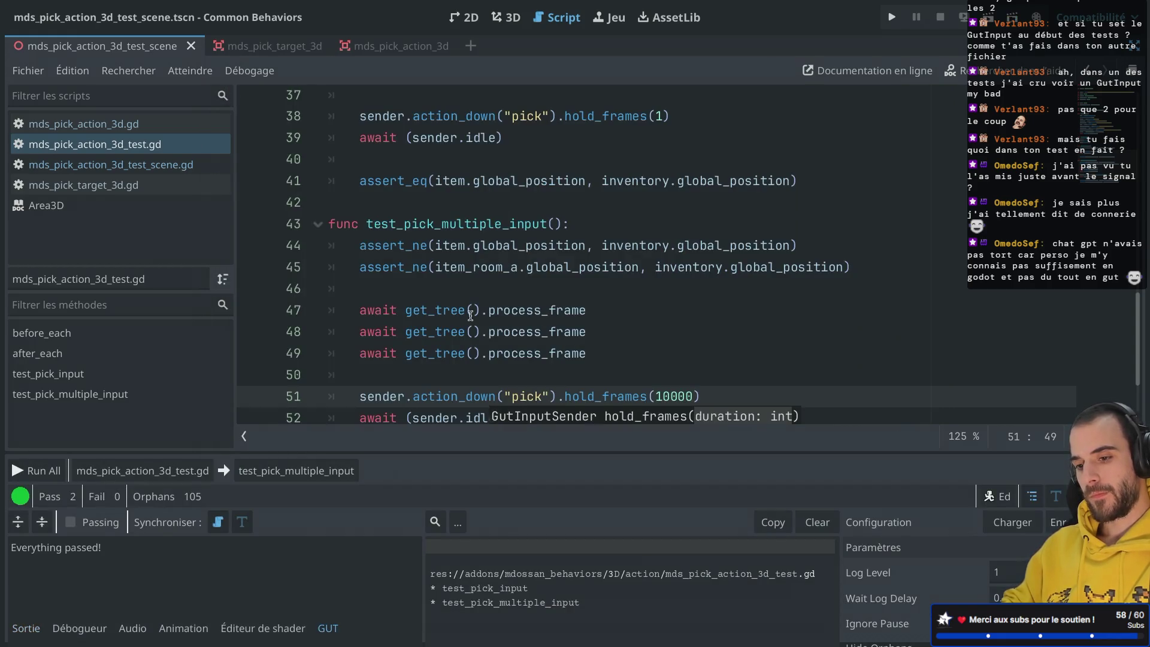
scroll(516, 406, "down", 2)
left_click(515, 246)
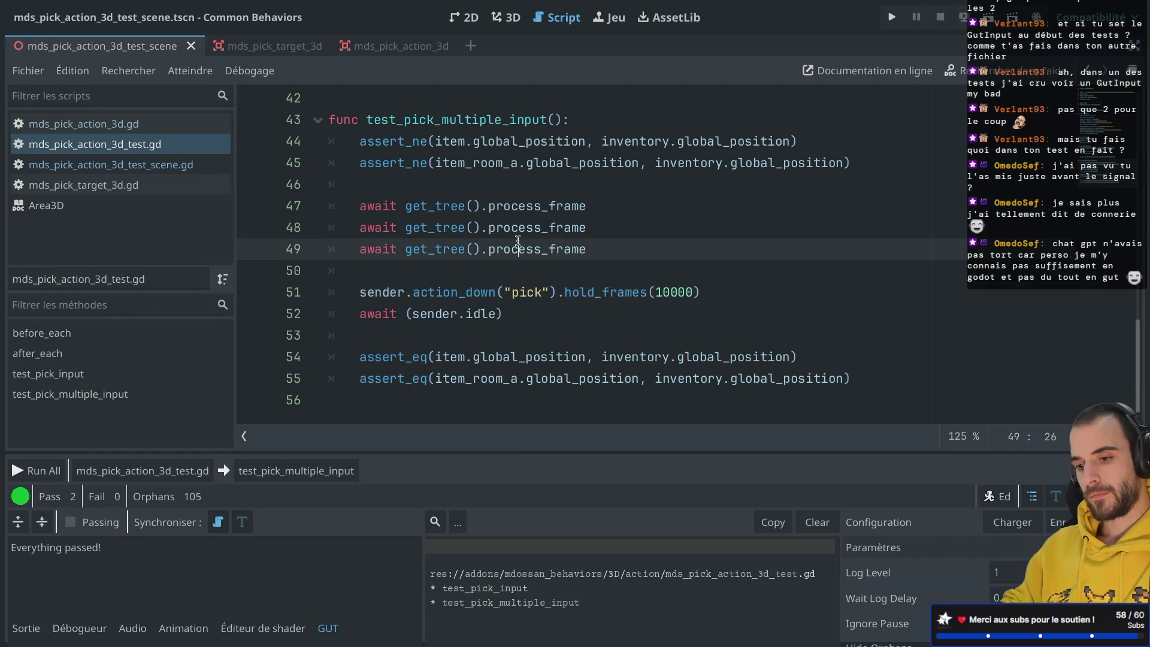
left_click(503, 180)
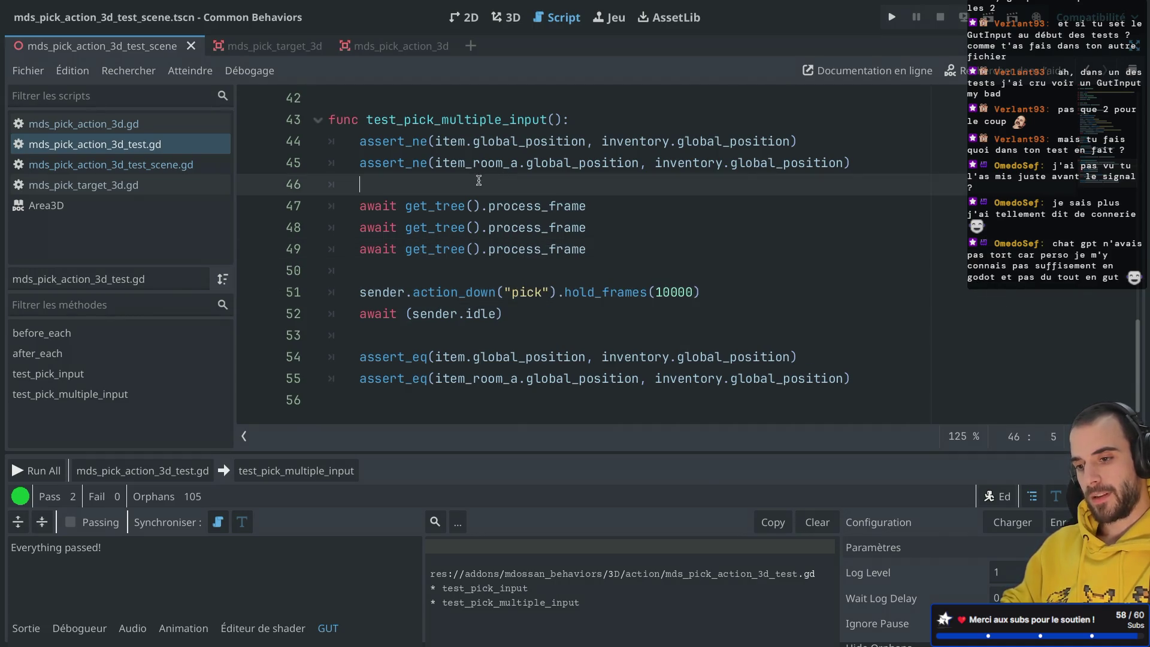
scroll(479, 181, "up", 2)
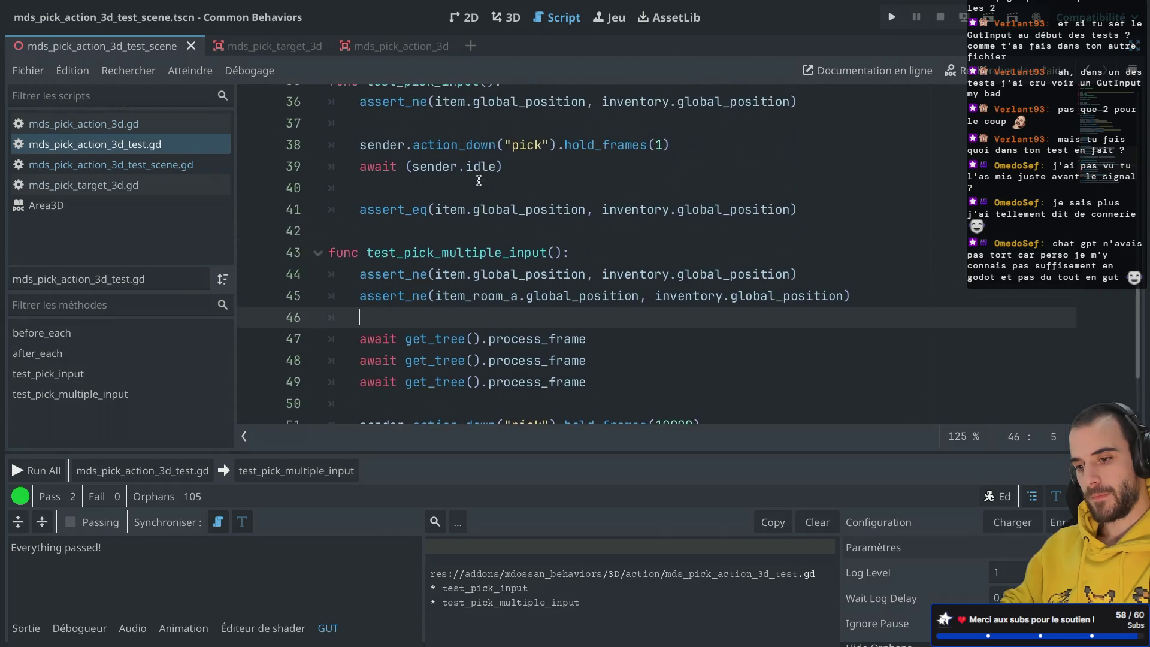
scroll(478, 180, "down", 2)
left_click(610, 249)
mouse_move(609, 249)
left_mouse_down()
mouse_move(624, 228)
mouse_move(621, 245)
left_mouse_up()
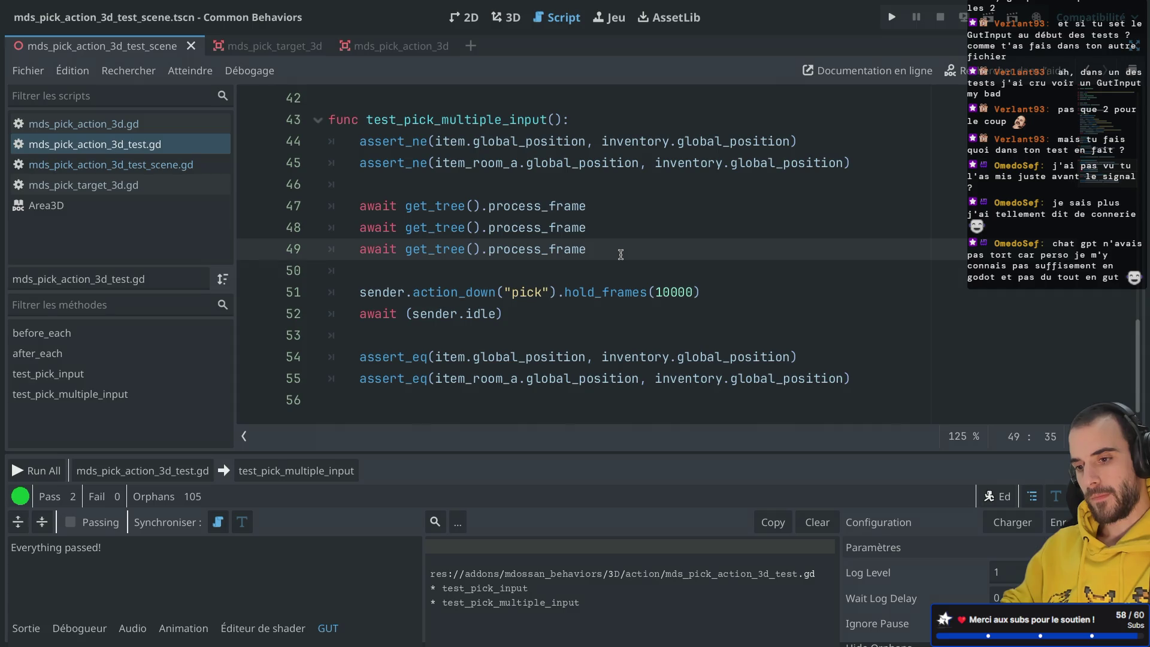
scroll(620, 255, "up", 2)
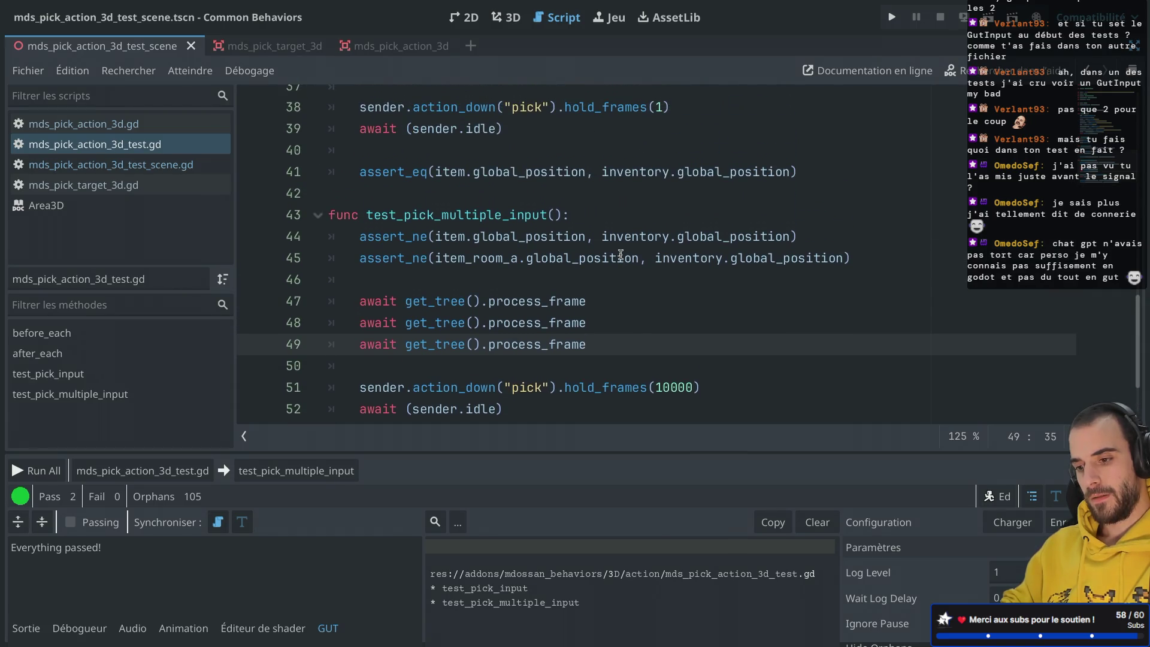
scroll(620, 254, "down", 2)
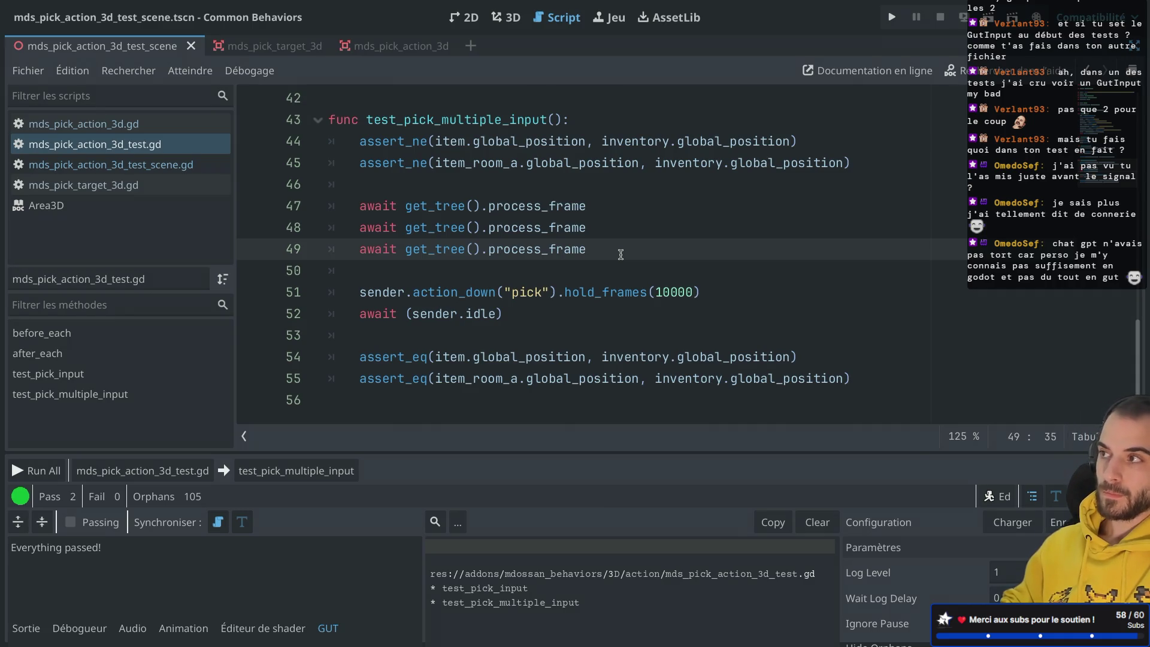
scroll(620, 255, "up", 1)
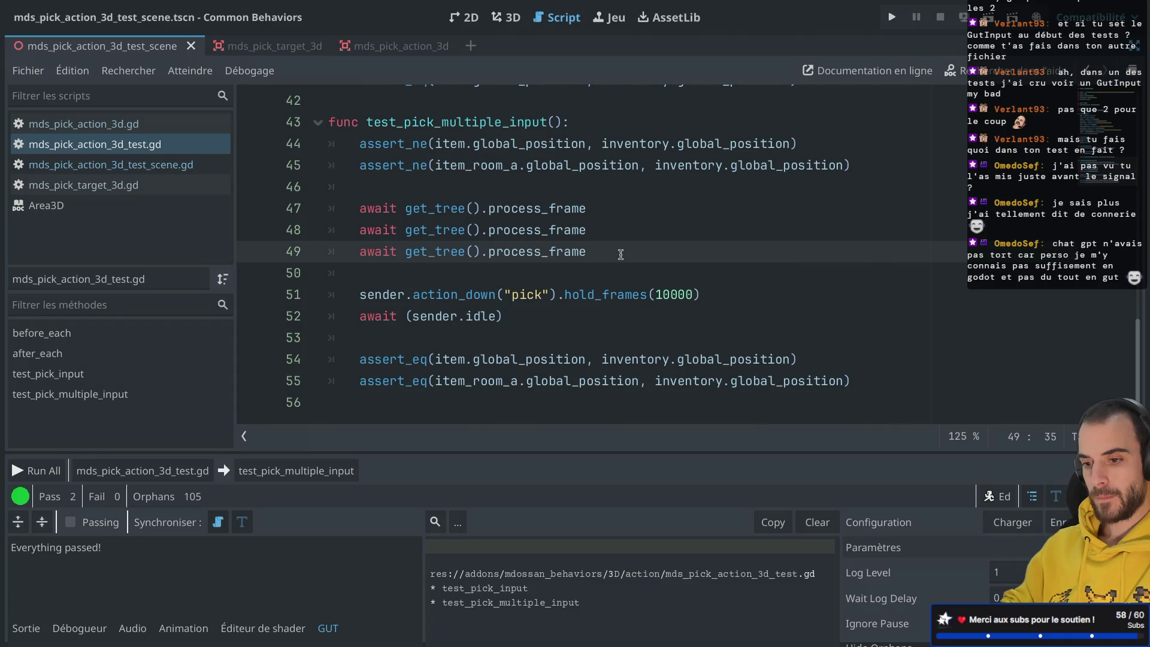
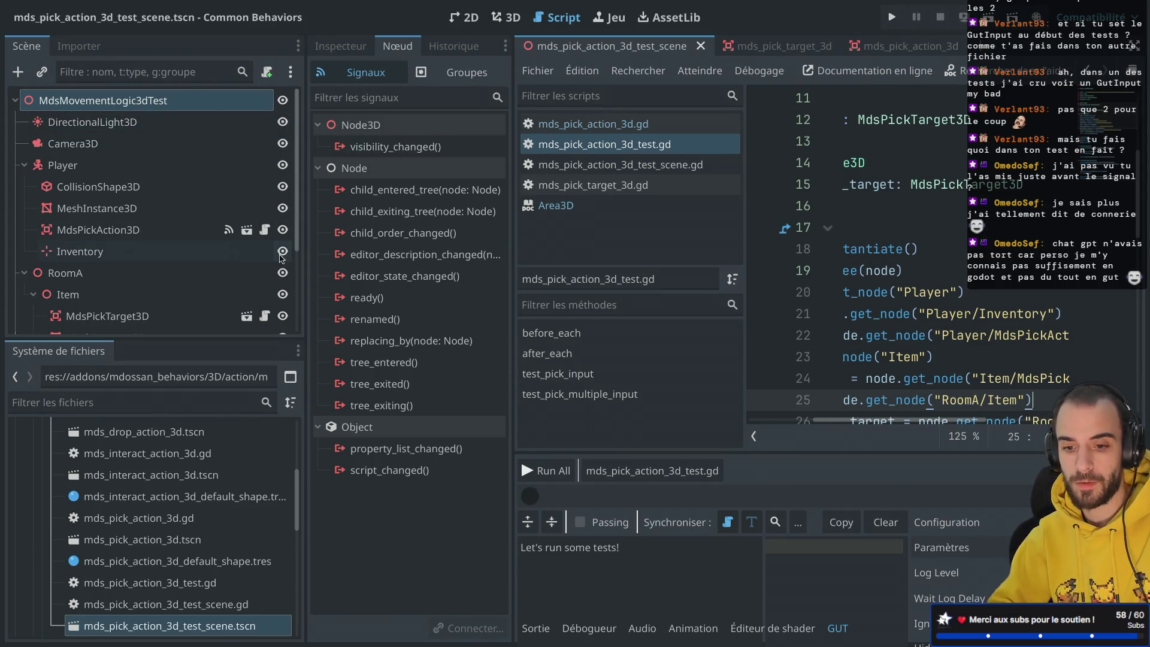
Attach a new script to the scene root and declare signal is_ready().
scroll(252, 533, "down", 3)
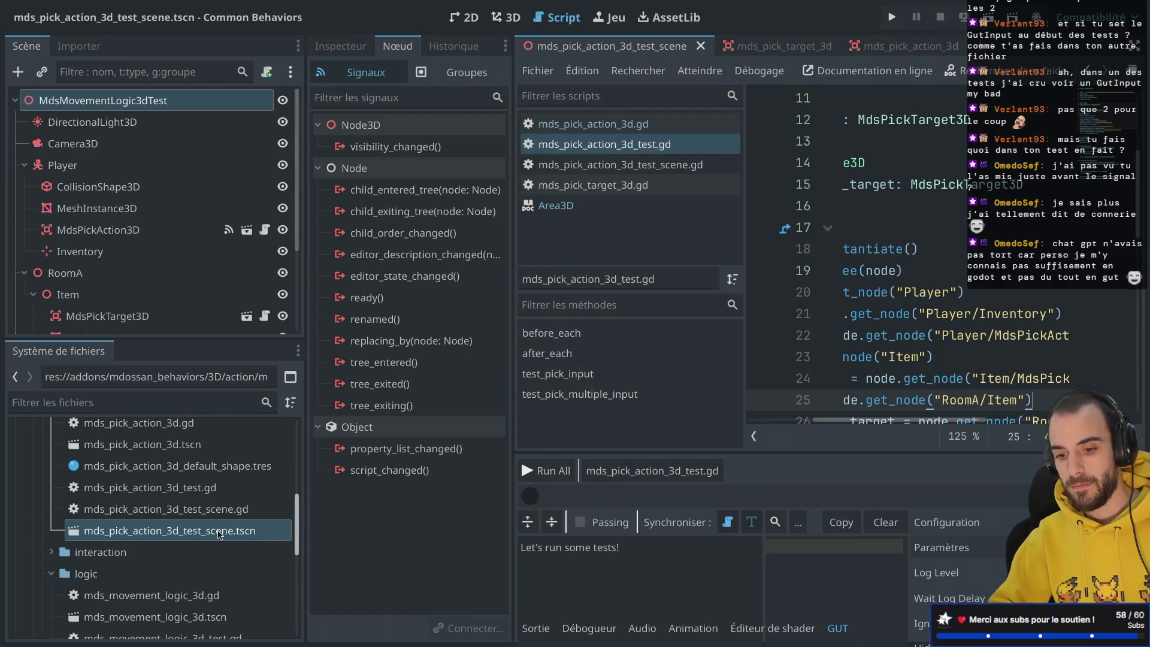
left_click(266, 71)
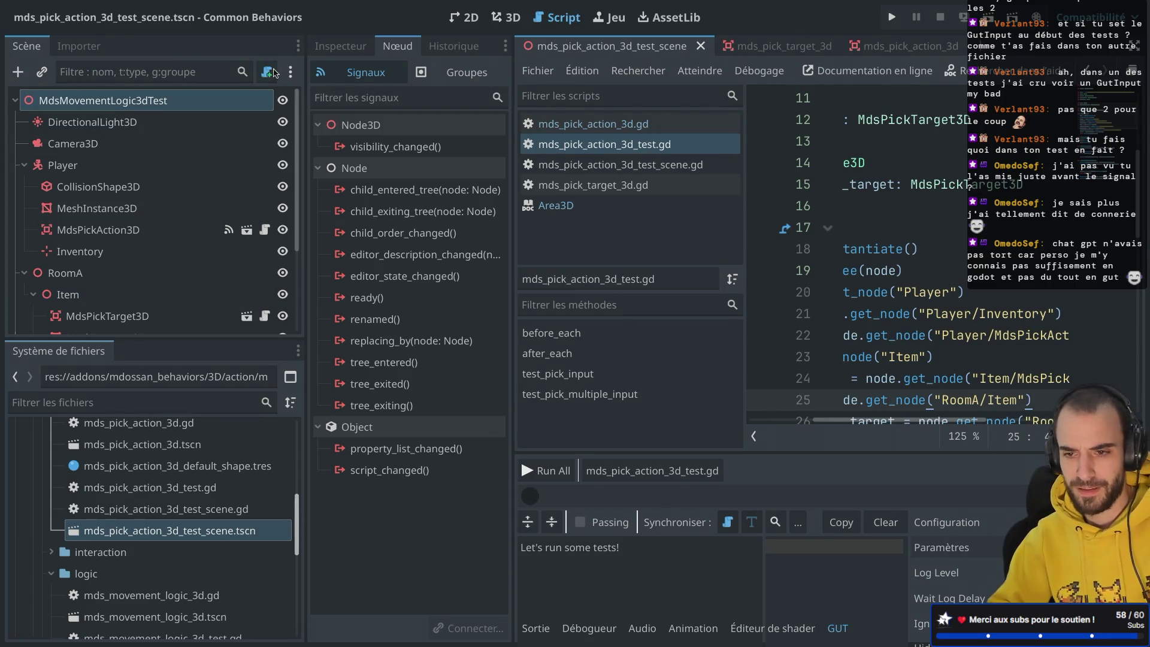
left_click(638, 444)
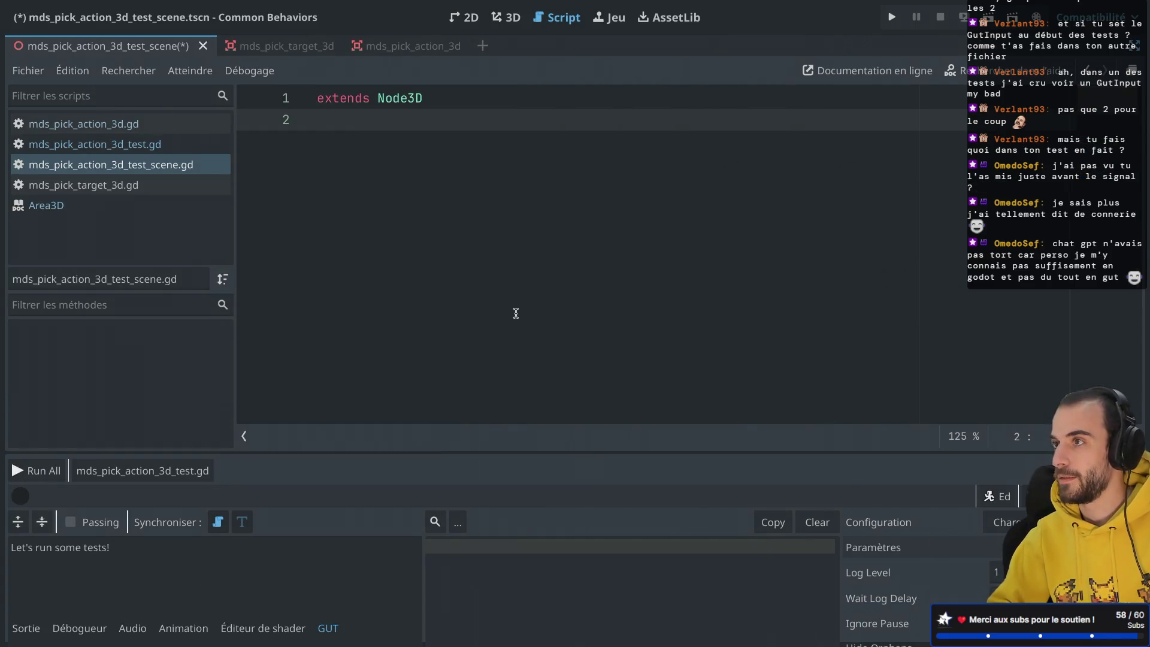
key("Return")
type("s")
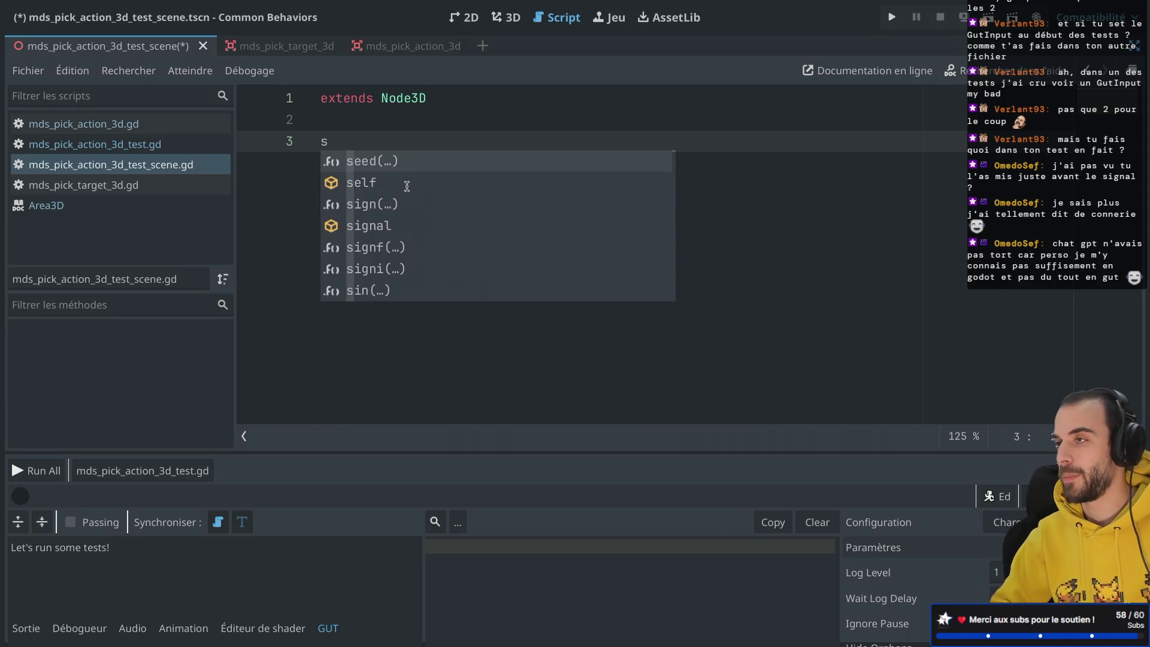
type("igan")
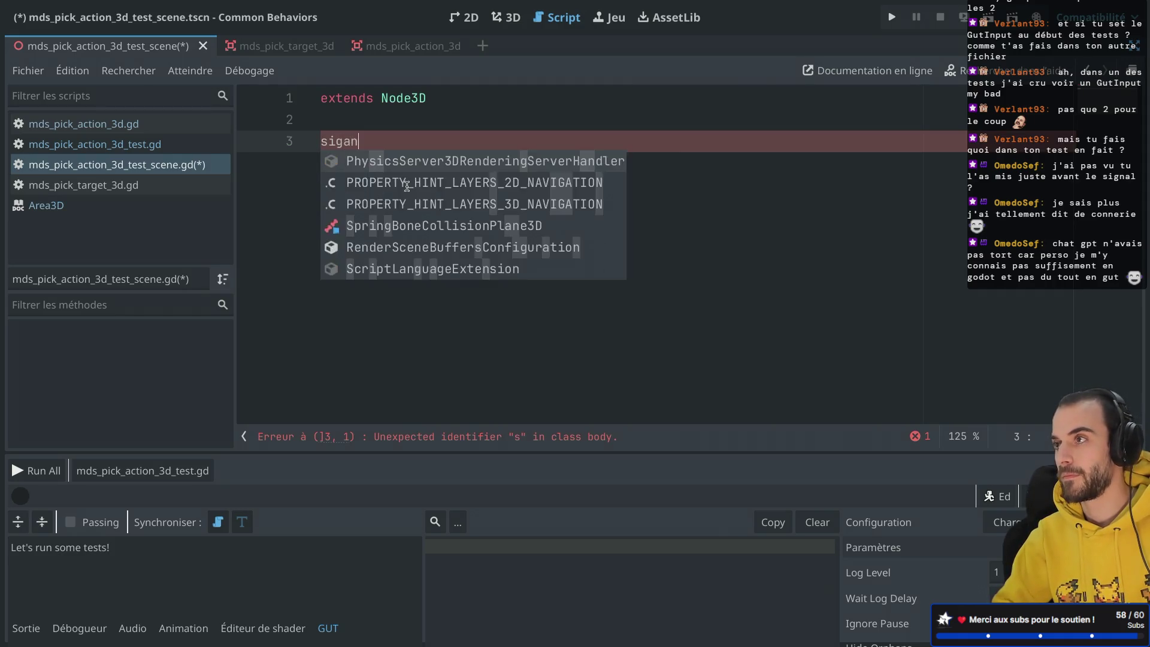
key("BackSpace")
key("BackSpace")
type("nal is_ready()")
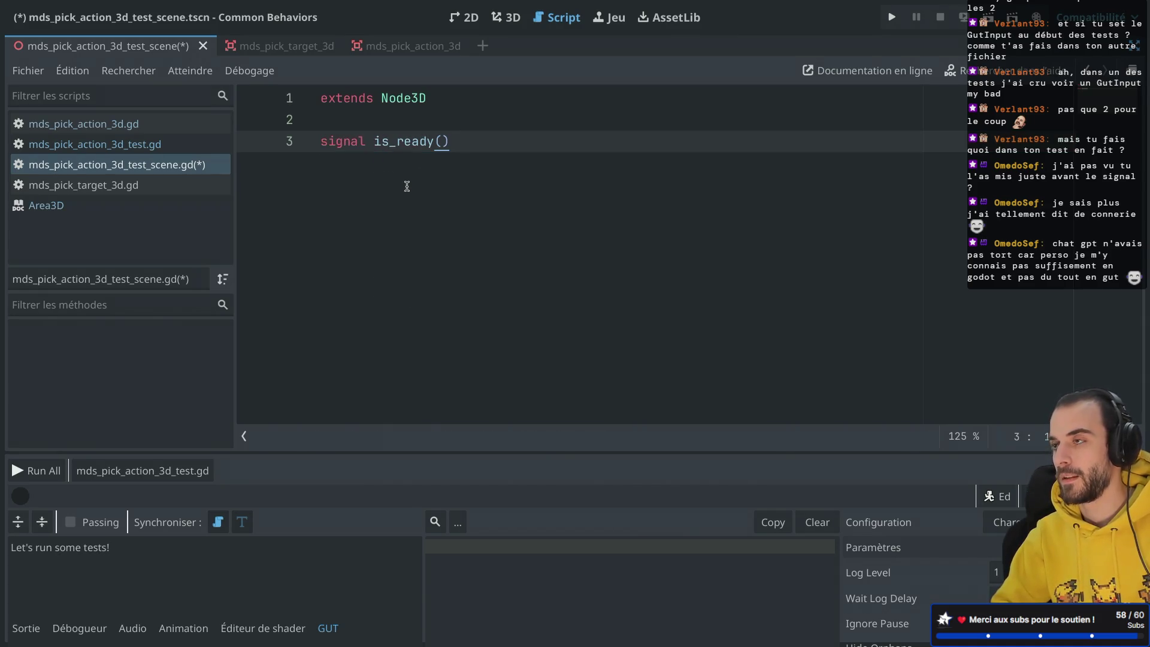
Add a _ready function that calls is_ready.emit(), and save the script.
key("Return")
key("Return")
type("func _rea")
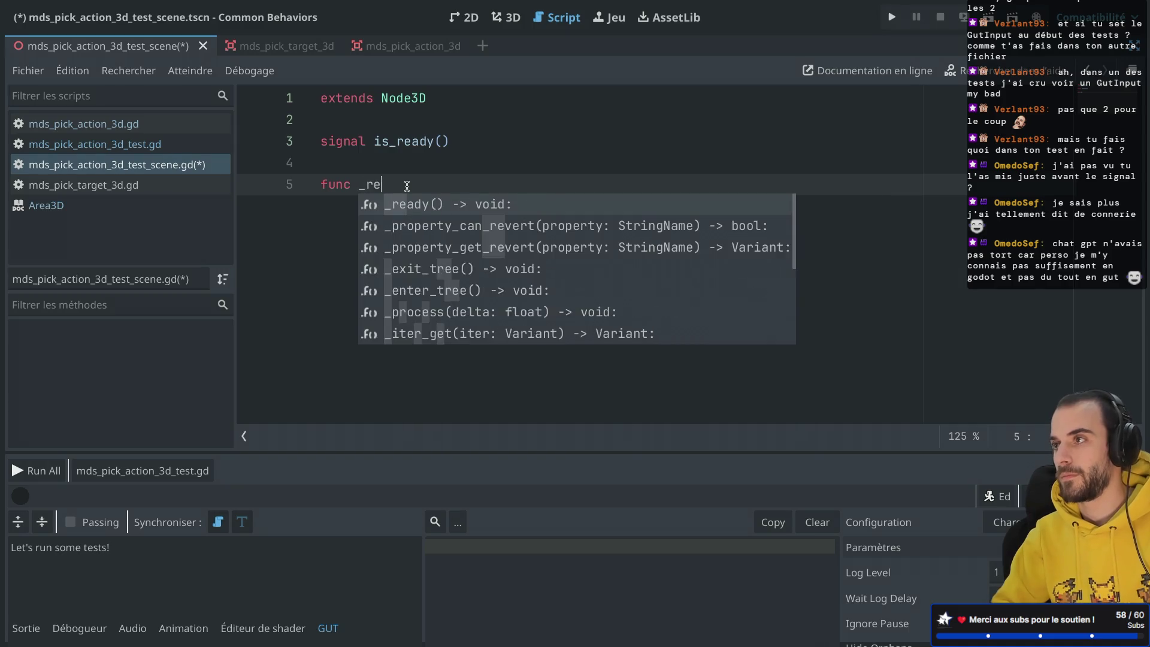
key("Return")
key("Return")
type("is_rea")
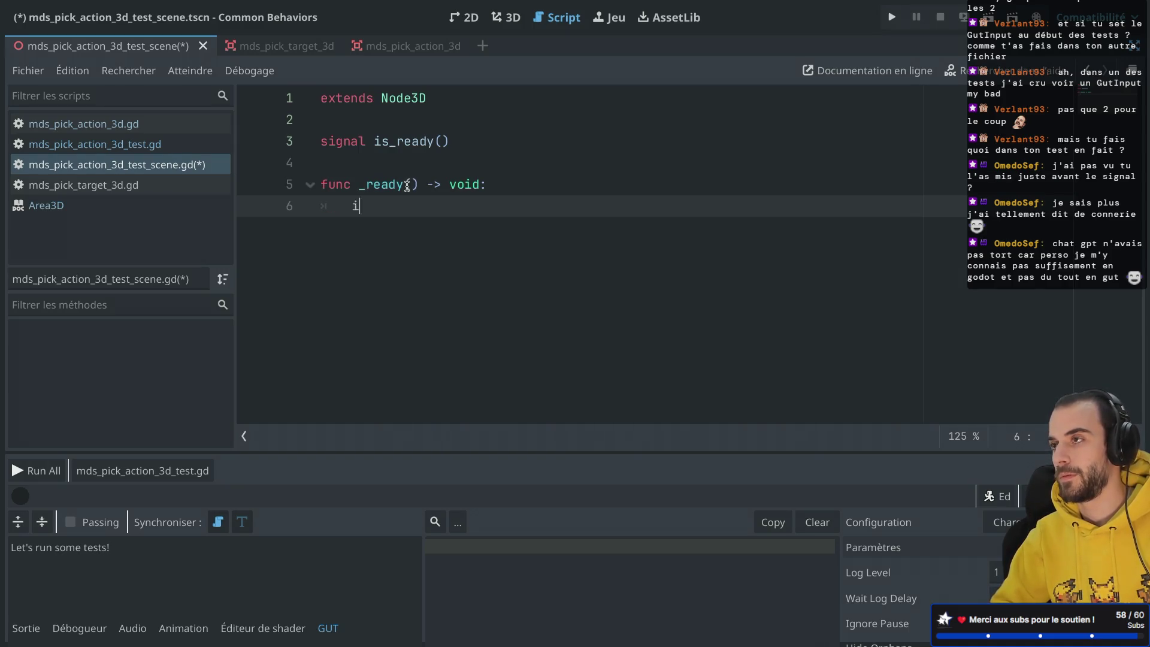
key("Return")
type(".emit")
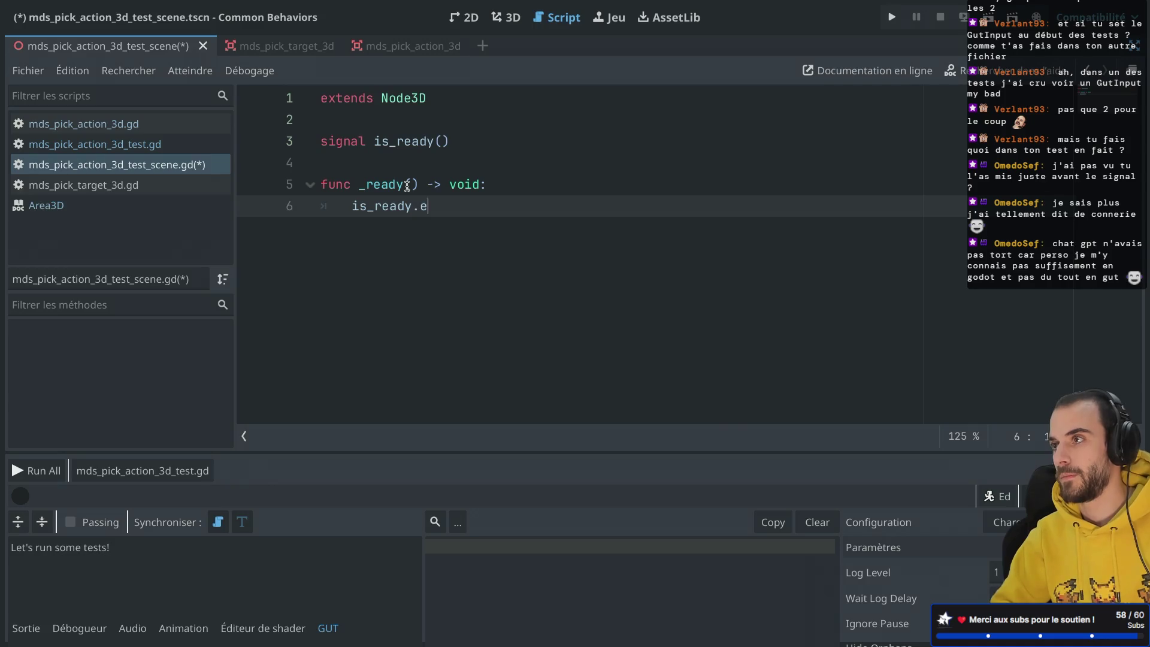
key("Return")
key("ctrl+s")
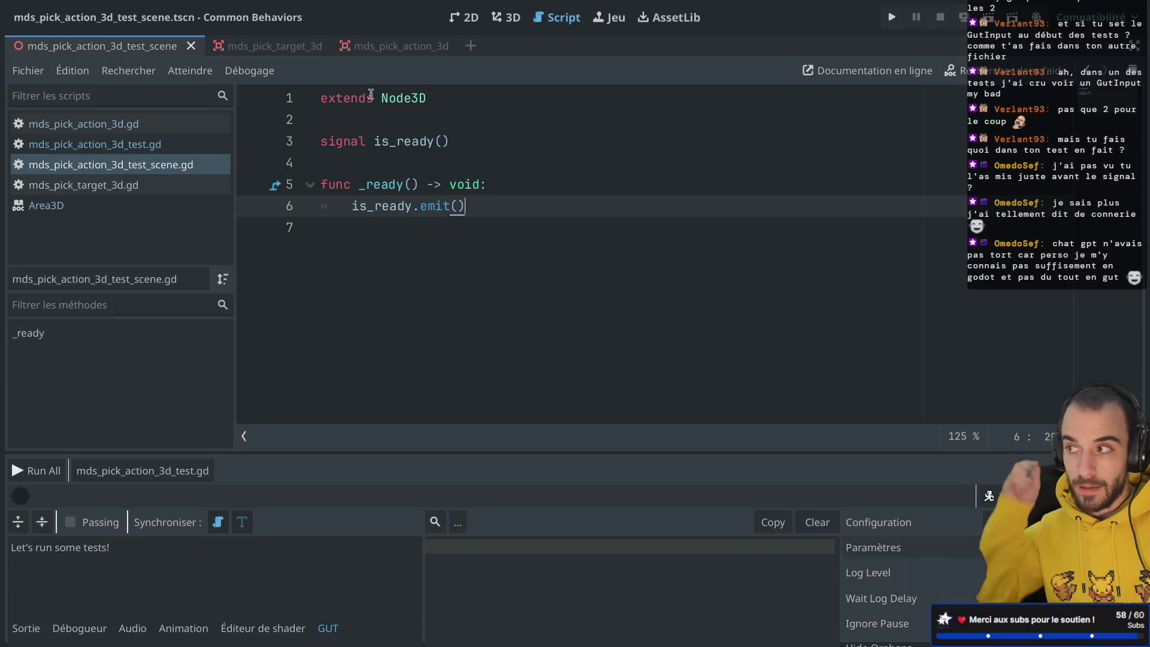
Add class_name TestScene as the first line of the script.
left_click(321, 99)
type("class_name ")
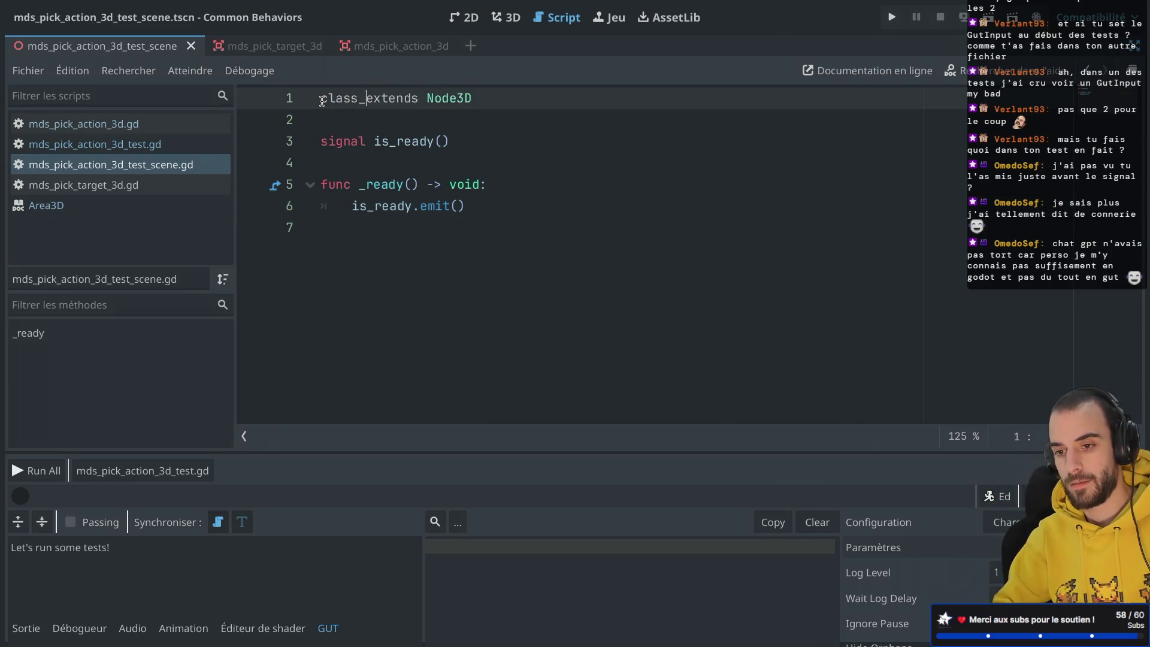
type("Test")
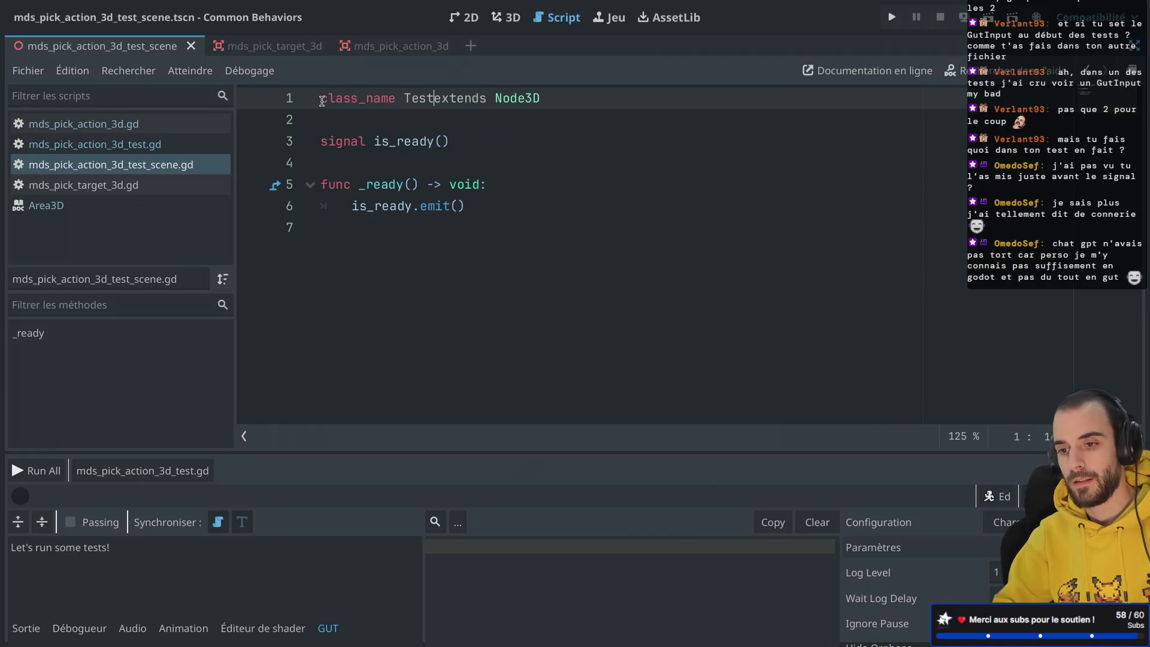
type("Scene")
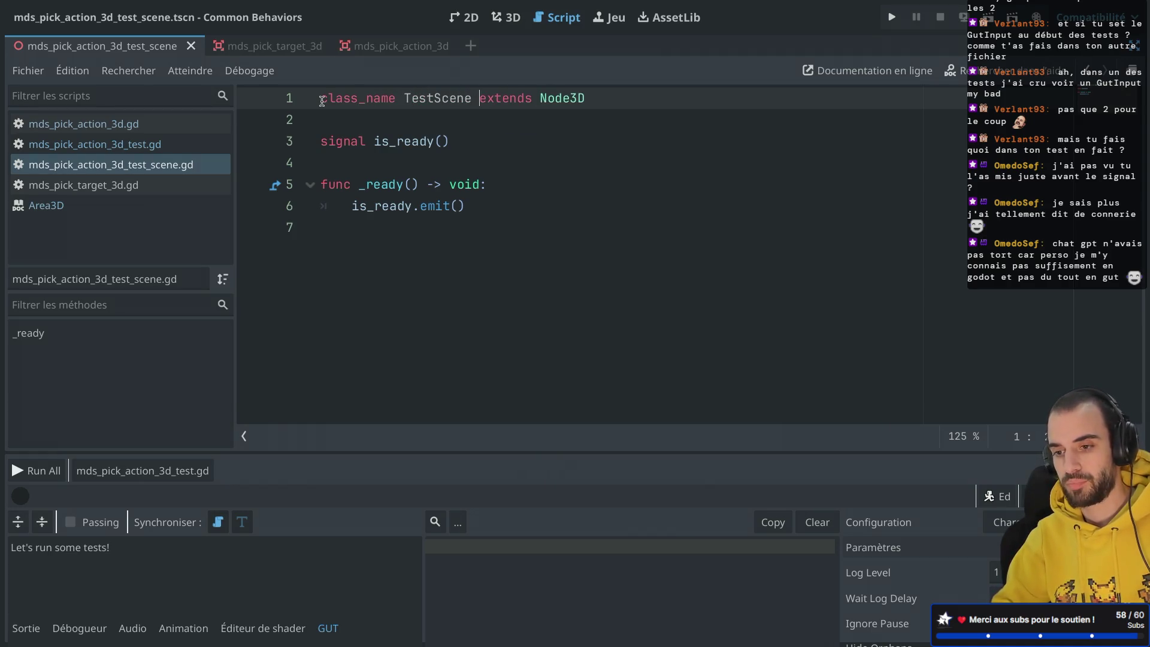
left_click(417, 142)
key("ctrl+shift+F11")
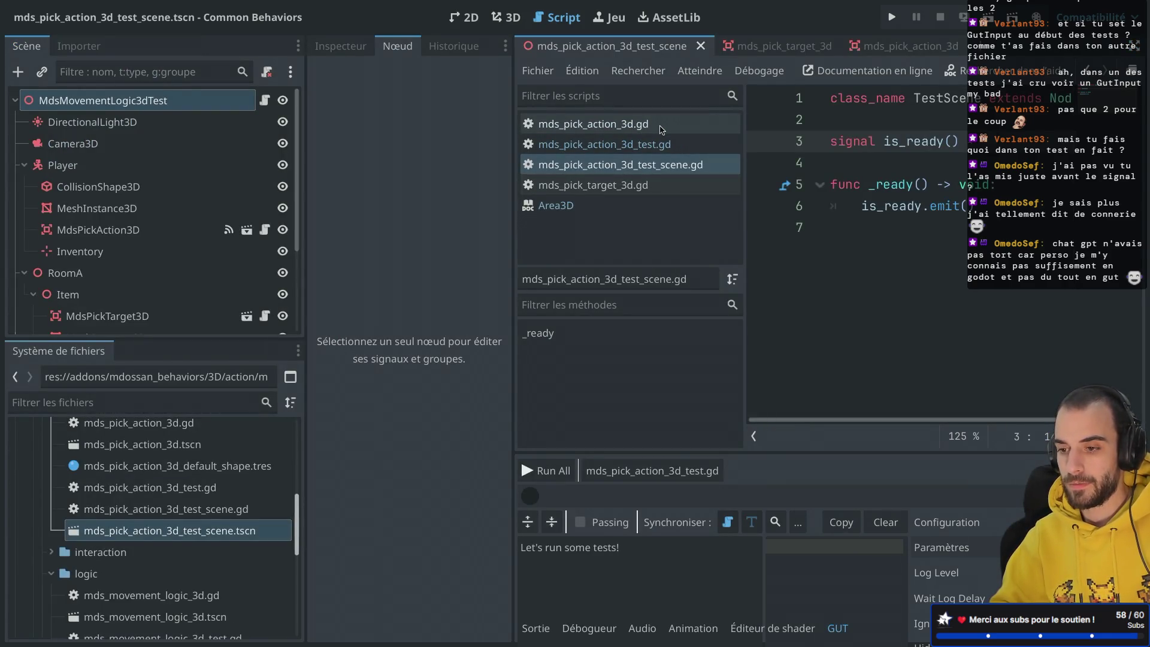
In mds_pick_action_3d_test.gd, change node's type from Node3D to TestScene and save.
left_click(656, 143)
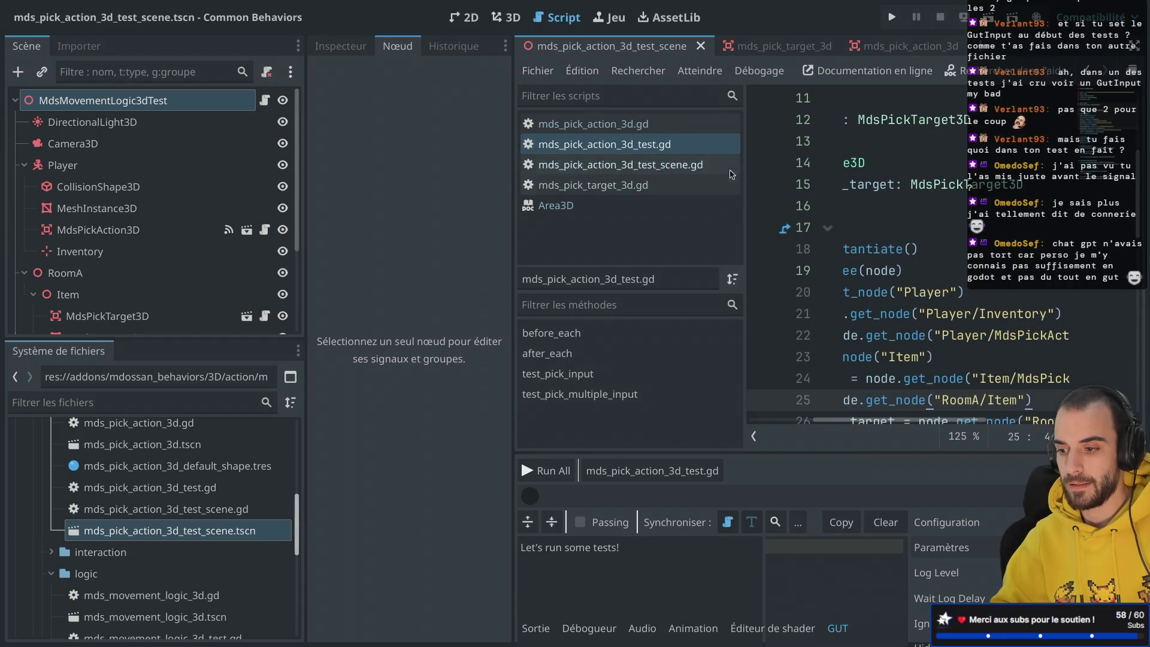
key("ctrl+shift+F11")
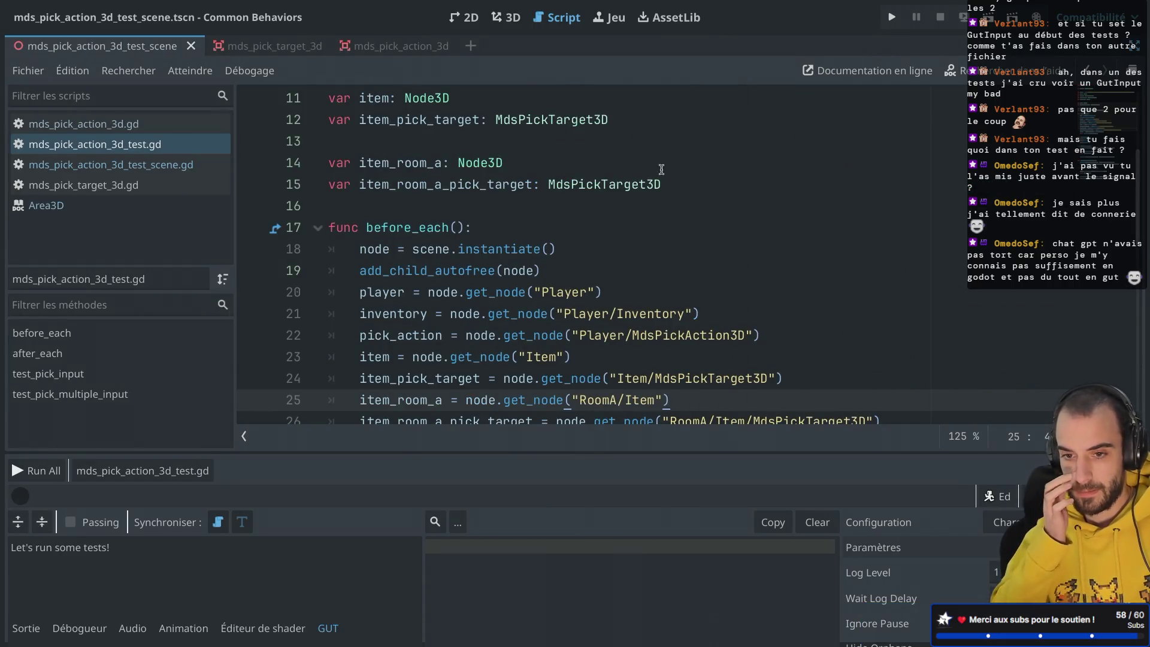
scroll(661, 170, "down", 1)
scroll(662, 170, "up", 3)
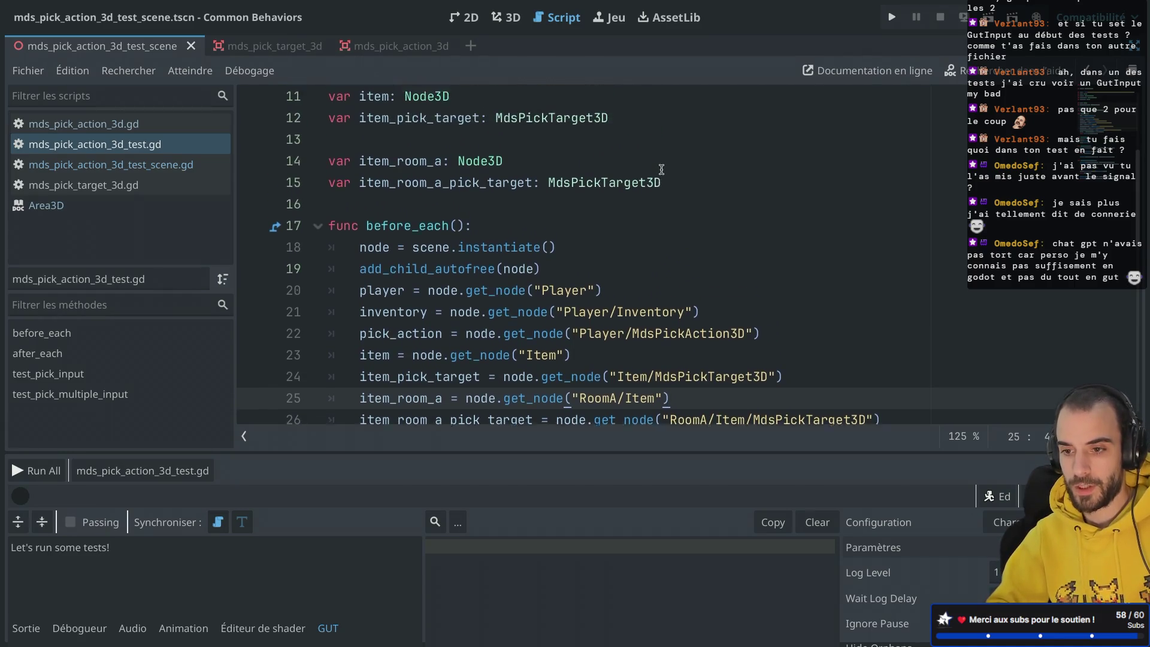
scroll(662, 169, "up", 1)
double_click(426, 161)
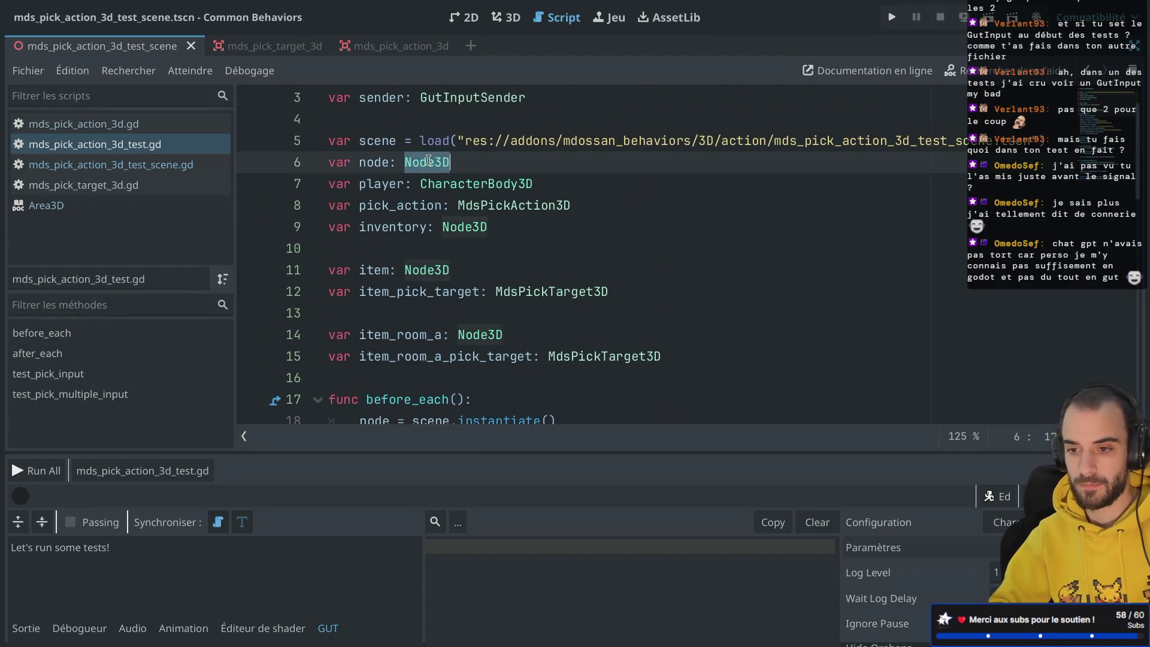
type("Test")
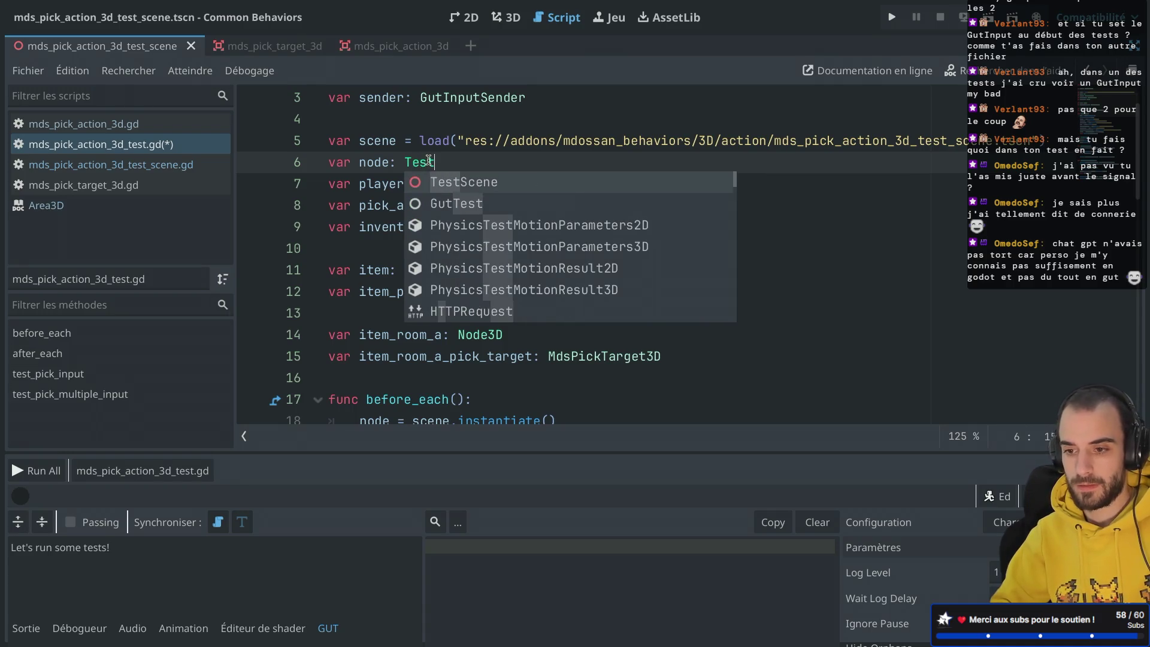
key("Return")
key("ctrl+s")
Add a watch_signals(node) line below the scene instantiate call.
scroll(444, 179, "down", 10)
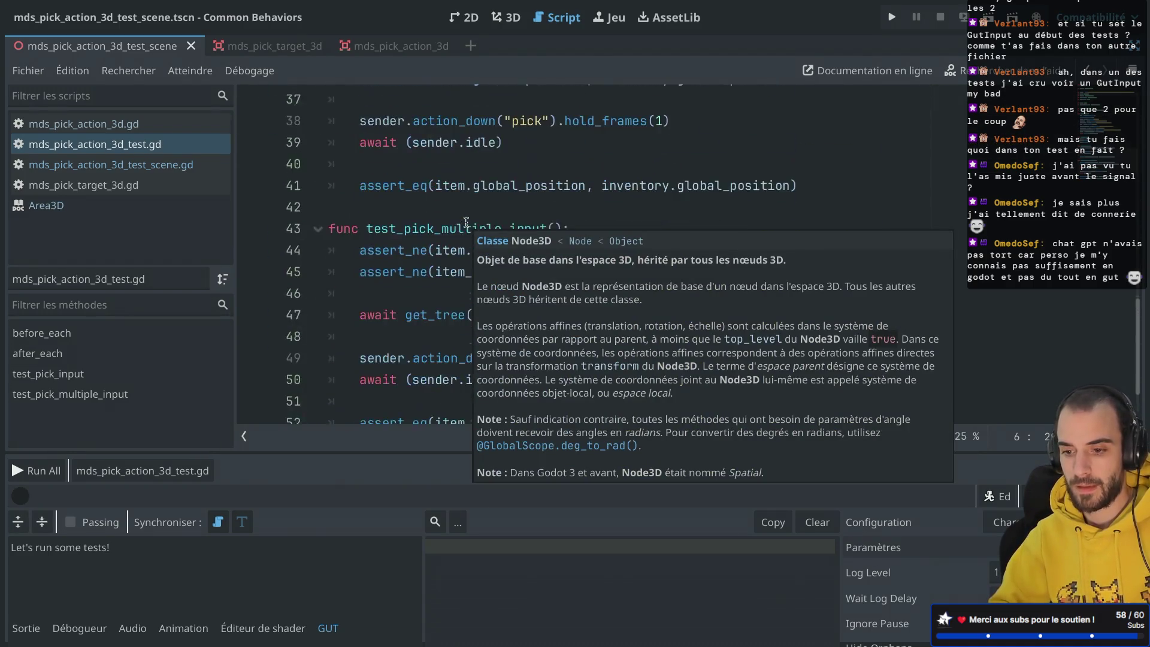
left_click(452, 186)
scroll(448, 213, "up", 3)
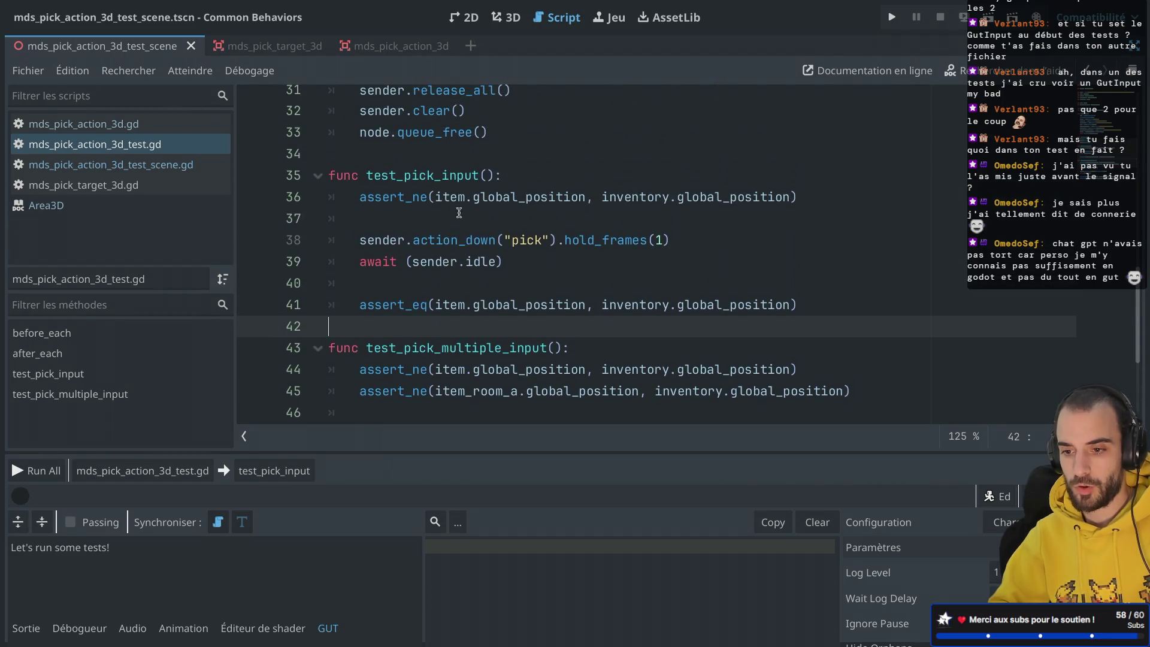
left_click(575, 181)
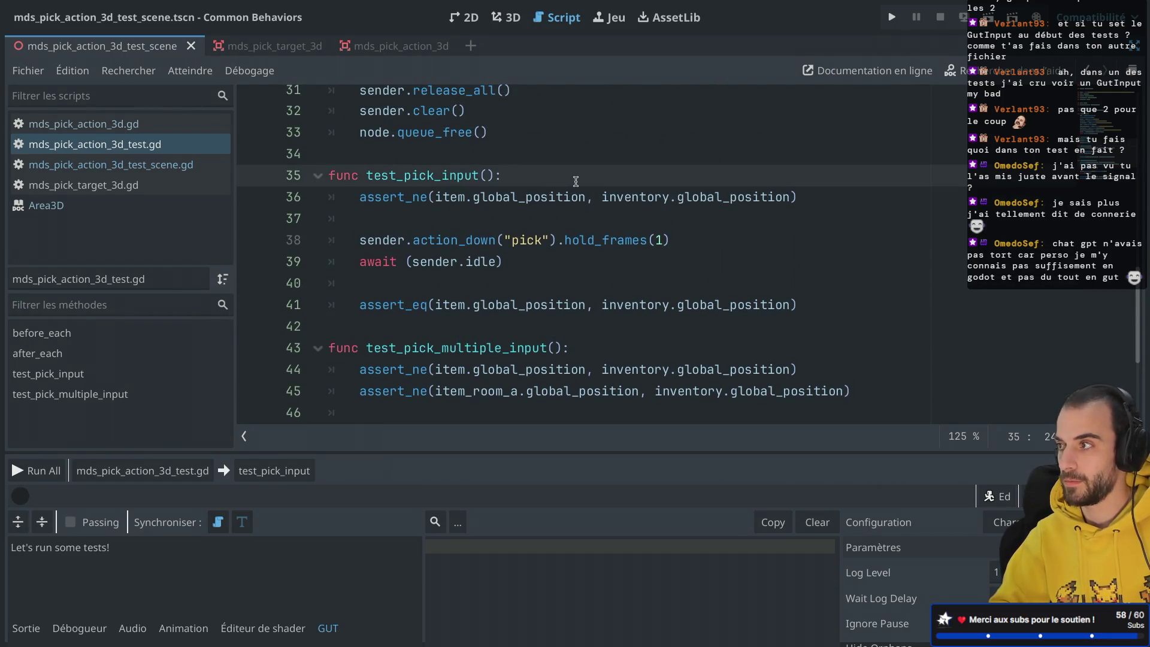
scroll(575, 181, "up", 3)
scroll(575, 181, "up", 3)
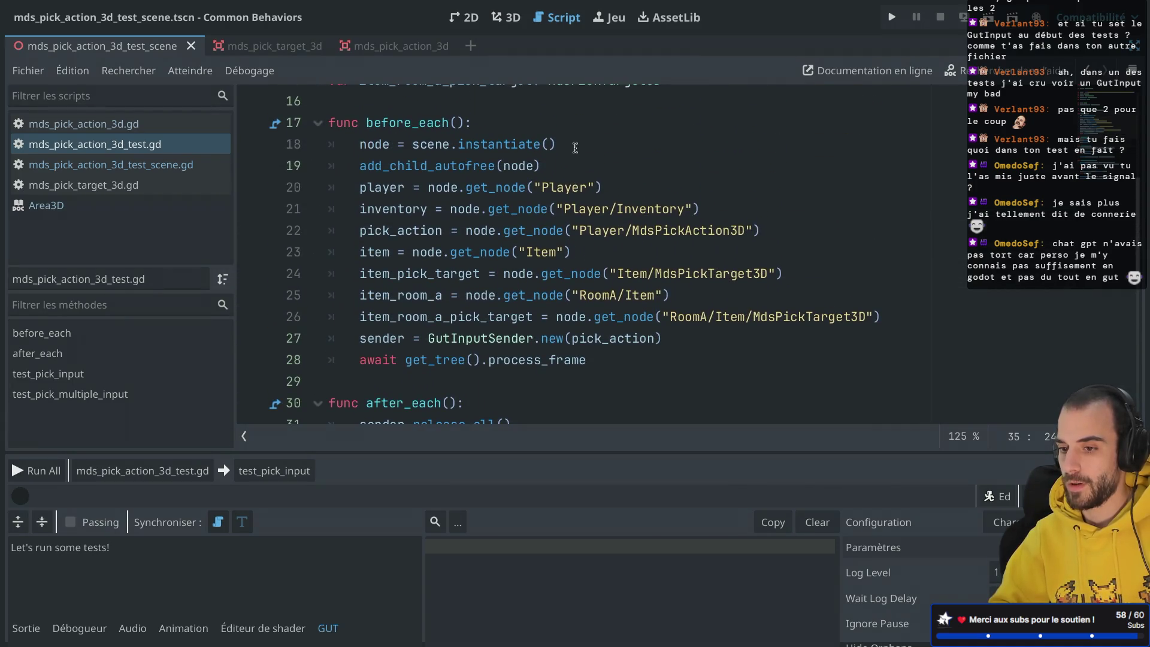
left_click(575, 147)
key("Return")
type("watch")
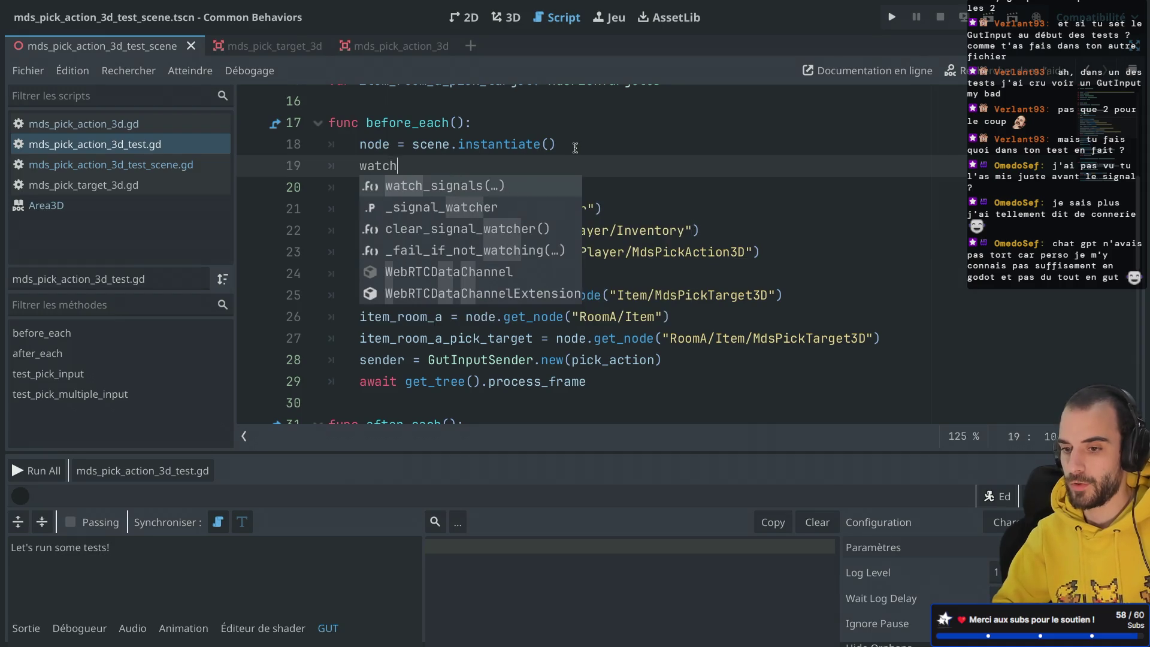
key("Return")
type("node")
left_click(575, 148)
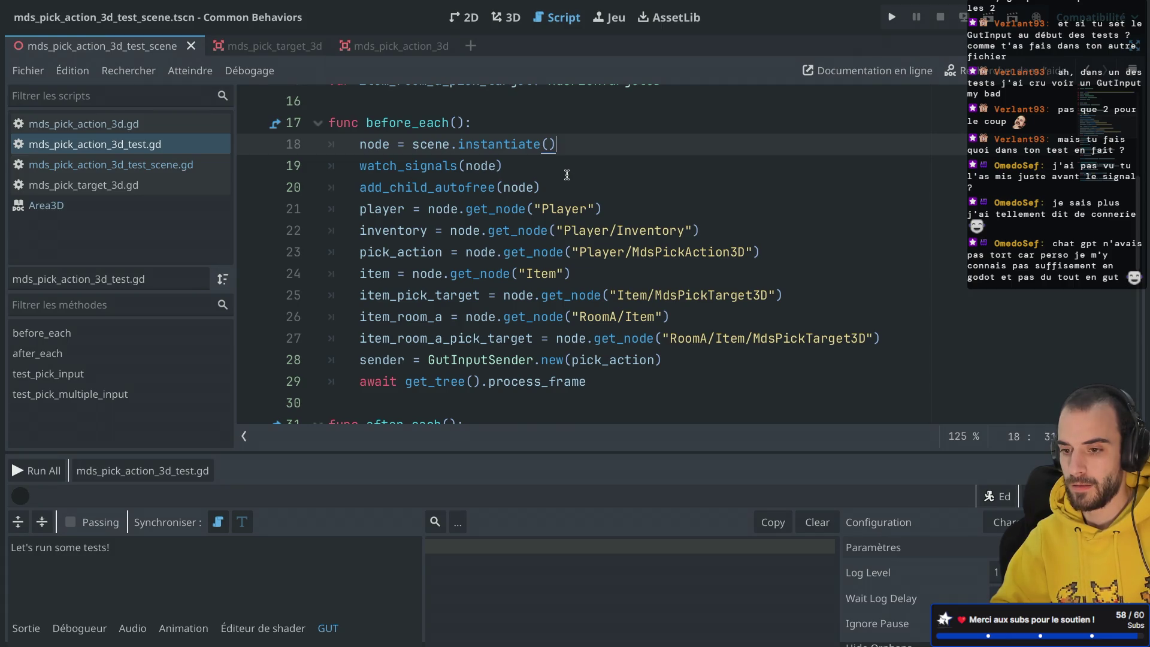
Move the watch_signals and add_child_autofree lines to after the process_frame await.
left_click_drag(580, 186, 596, 146)
key("ctrl+c")
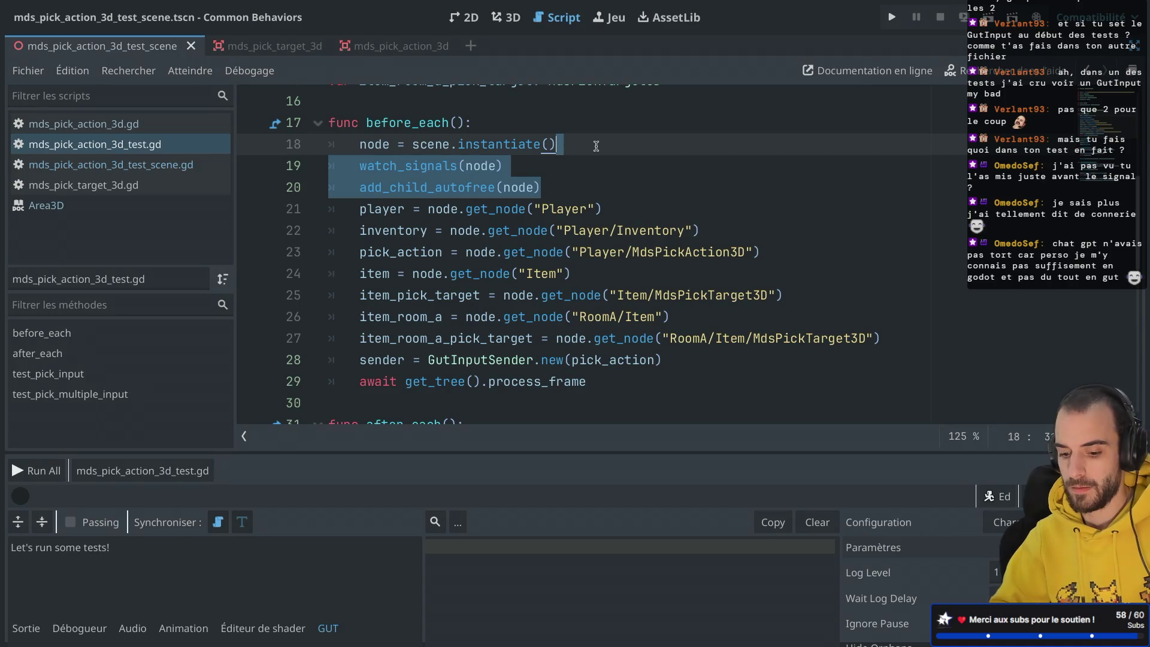
key("BackSpace")
left_click(603, 338)
key("ctrl+v")
left_click(551, 367)
Add a blank line after add_child_autofree, remove the extra watch_signals(node) line, and save.
scroll(551, 366, "down", 2)
left_click(572, 309)
left_click(566, 287)
key("Return")
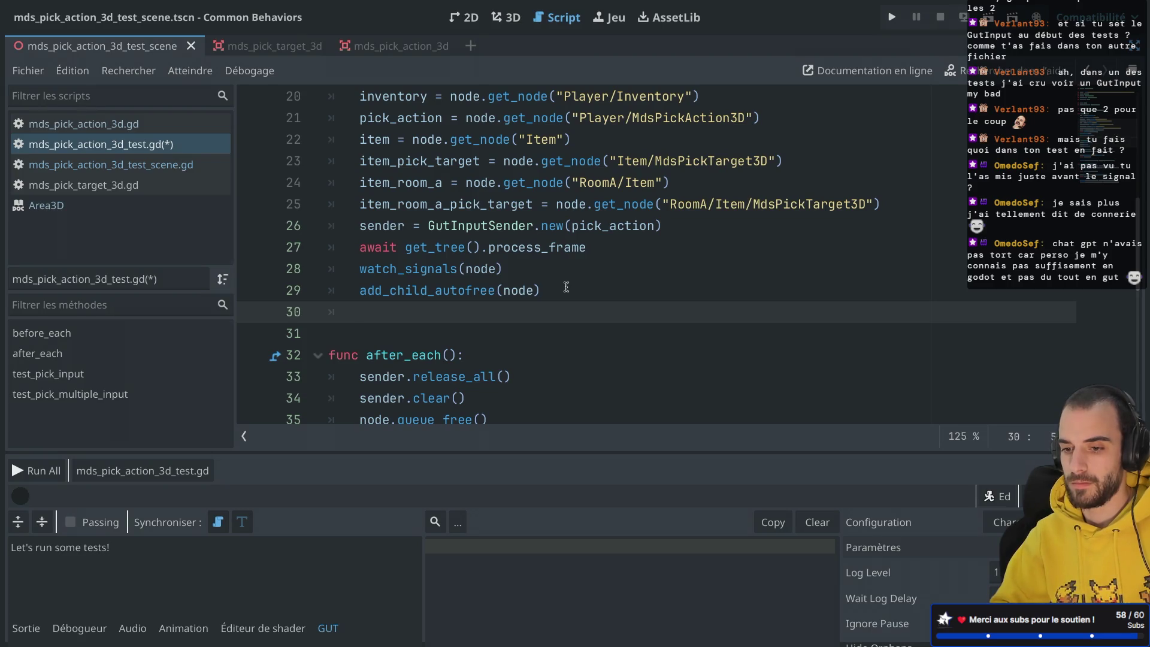
mouse_move(546, 277)
left_mouse_down()
mouse_move(625, 259)
mouse_move(625, 249)
left_mouse_up()
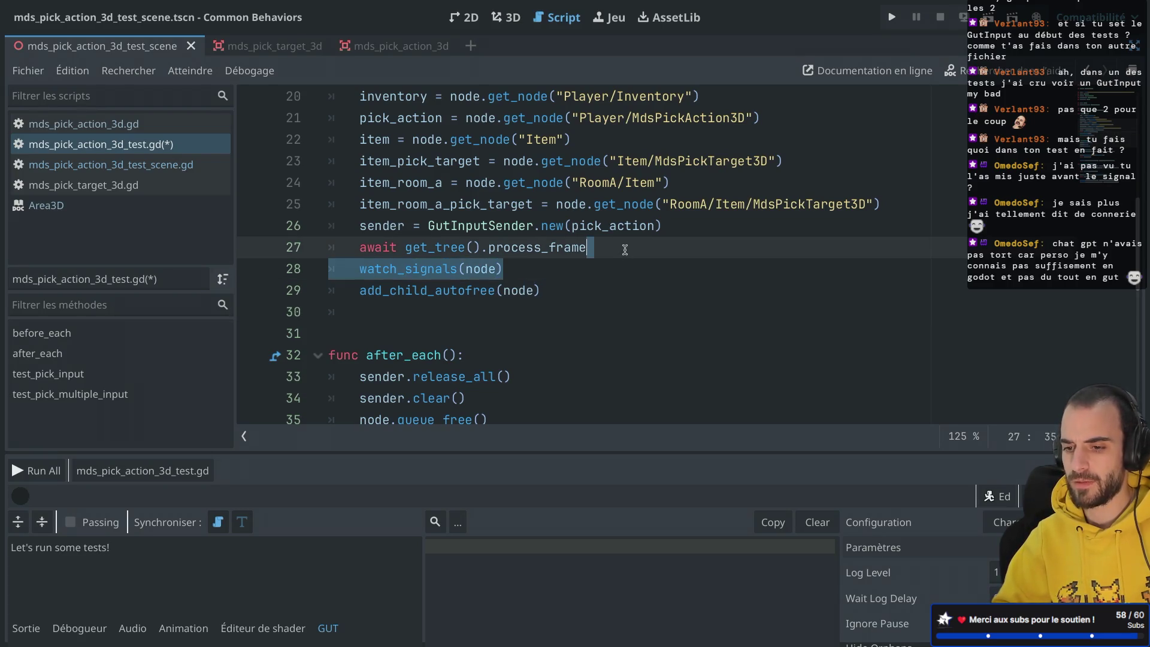
key("BackSpace")
key("ctrl+s")
scroll(625, 250, "down", 3)
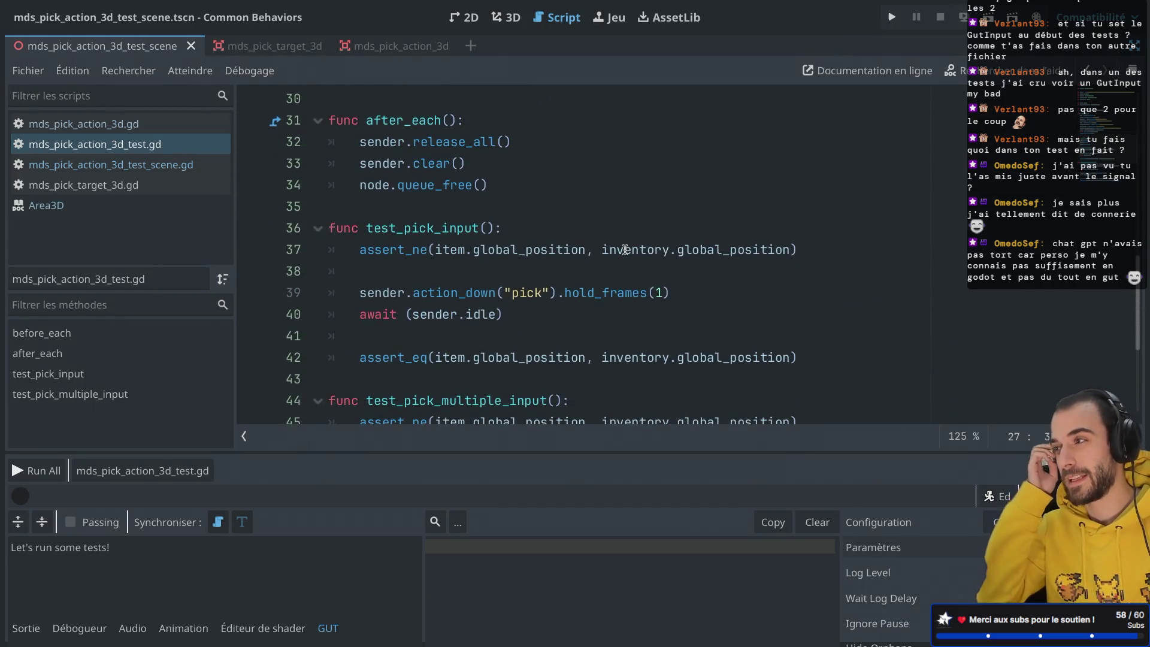
Tidy the blank lines and open an empty first line inside test_pick_input.
scroll(625, 249, "down", 2)
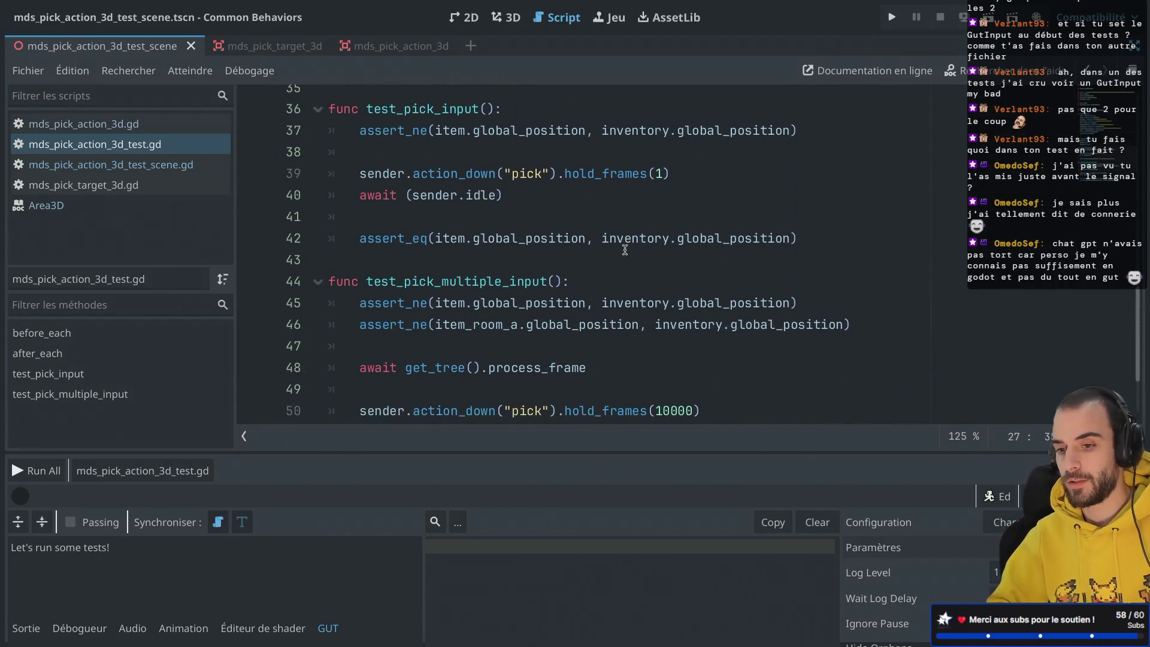
left_click(395, 155)
key("Return")
key("Up")
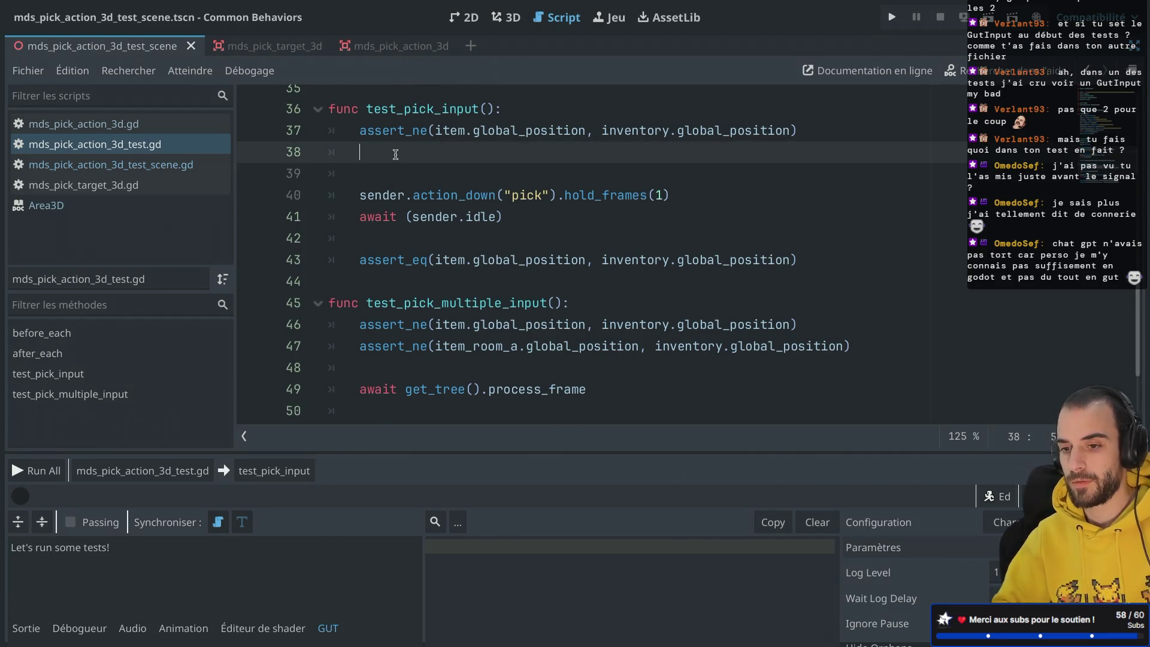
key("BackSpace")
key("BackSpace")
left_click(510, 108)
key("Return")
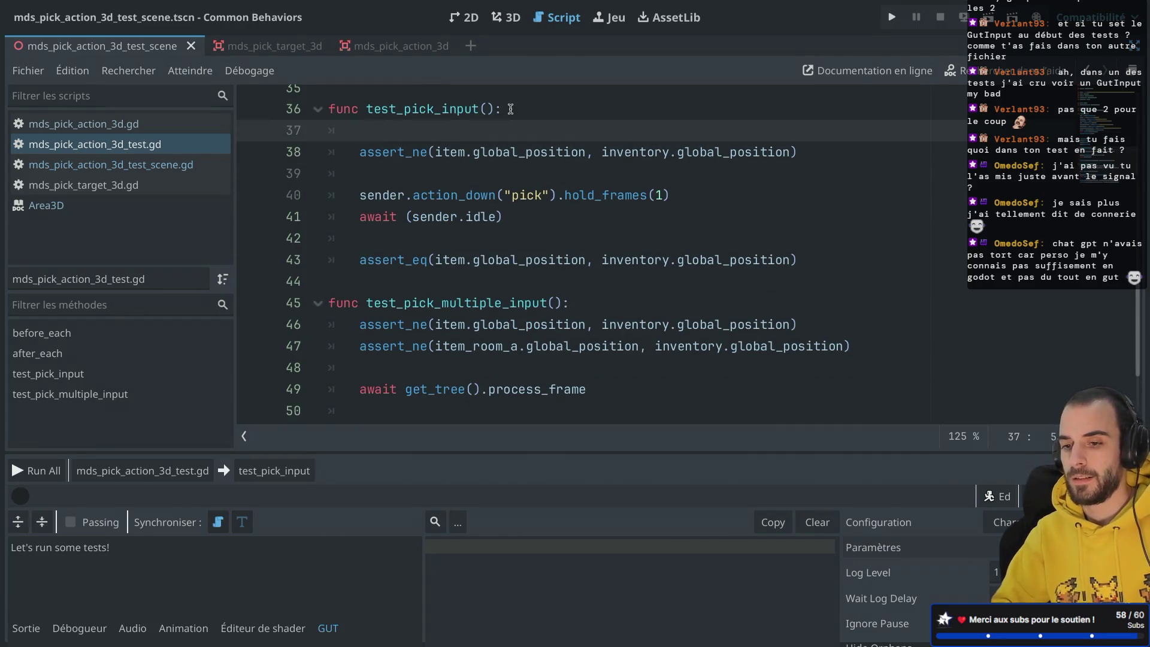
scroll(511, 108, "up", 3)
Insert await wait_for_signal(node.is_ready) there and save.
type("wait")
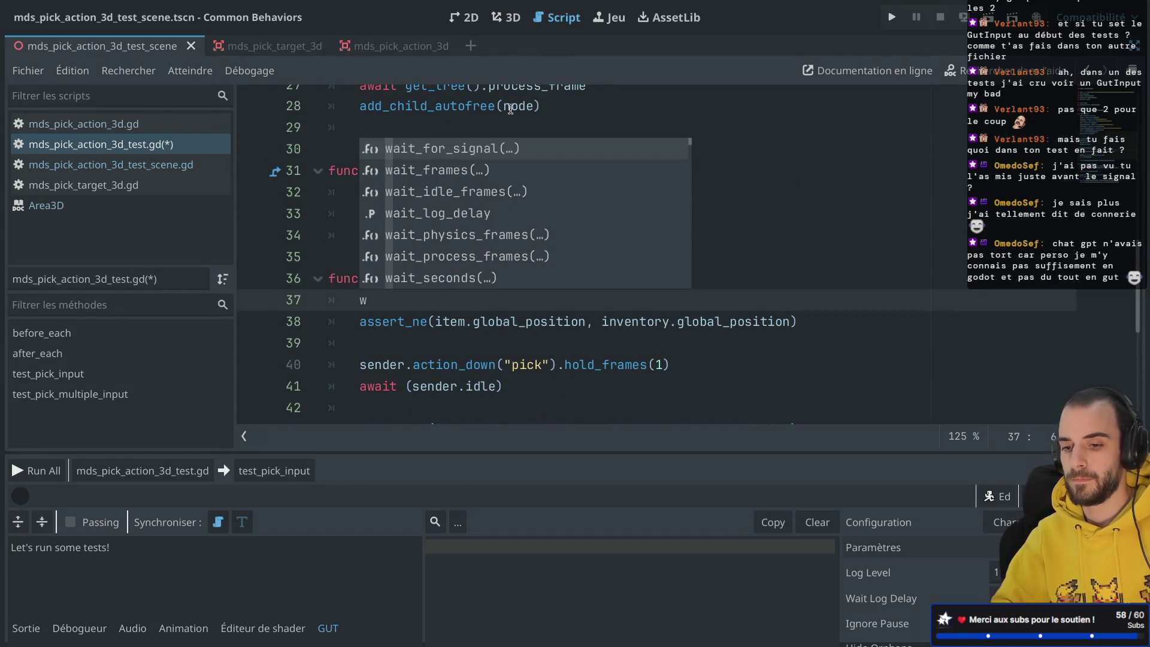
key("Return")
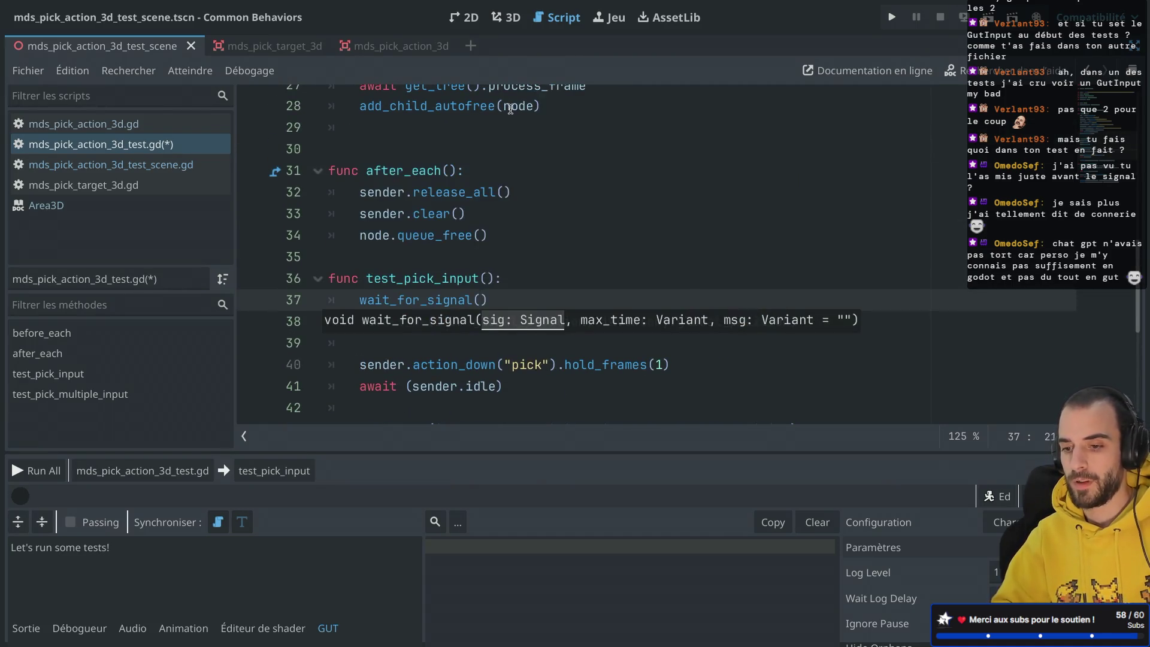
type("node.")
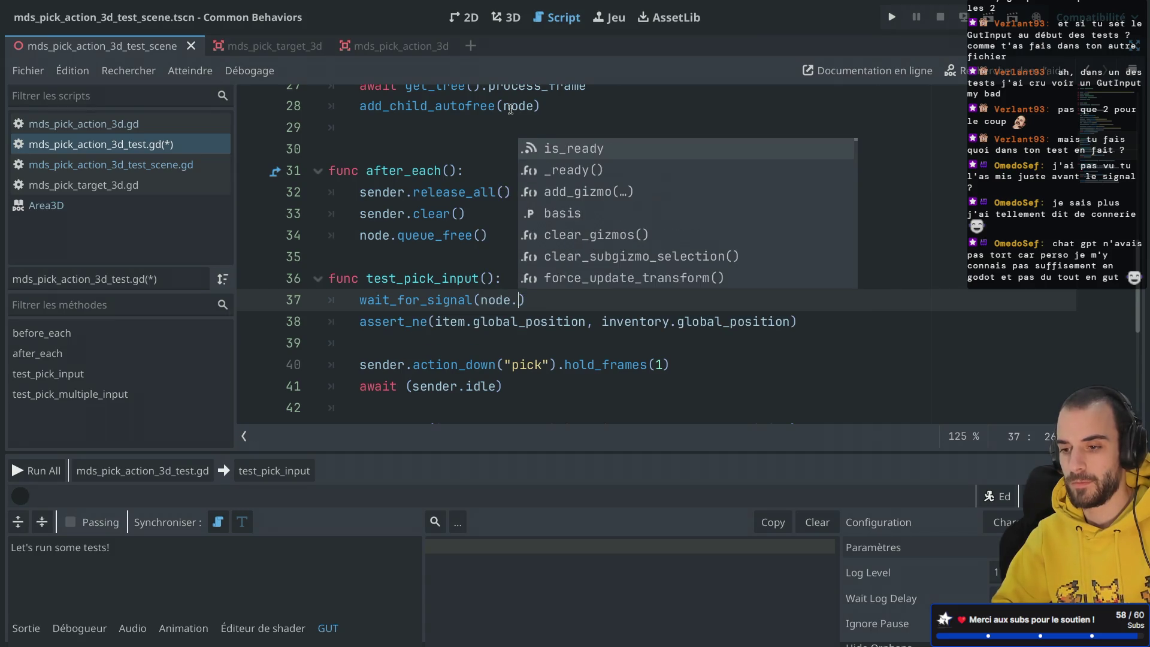
key("Return")
key("Home")
type("await")
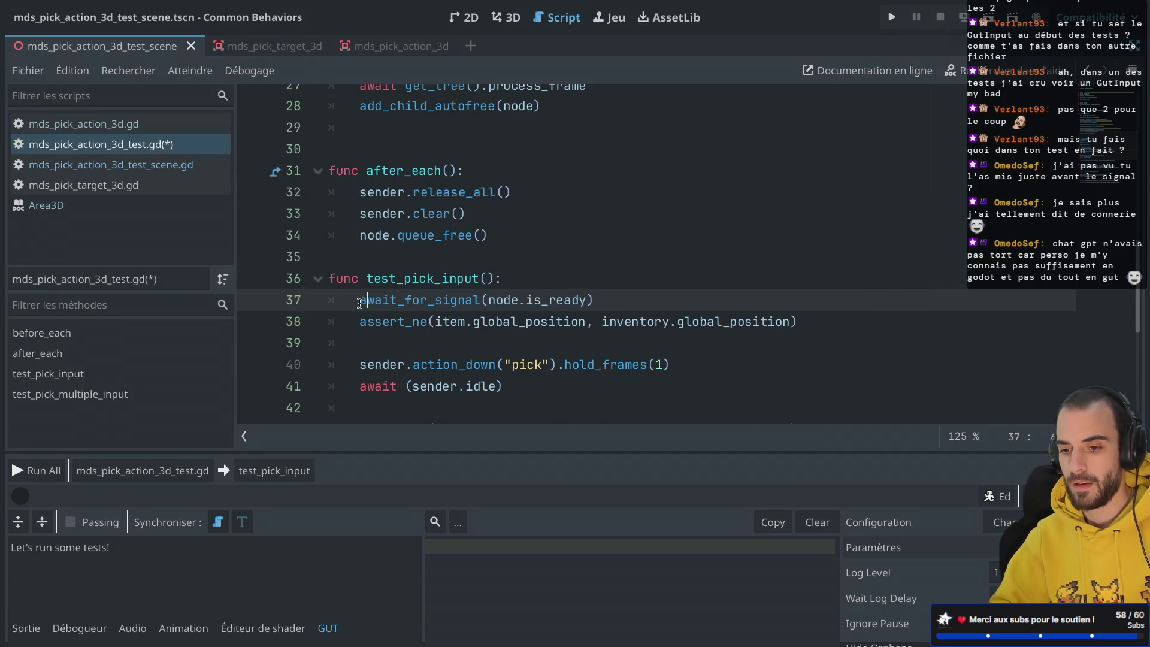
key("ctrl+s")
Give the wait_for_signal call a 10-second timeout and launch the test_pick_input run.
left_click(421, 360)
scroll(394, 316, "down", 3)
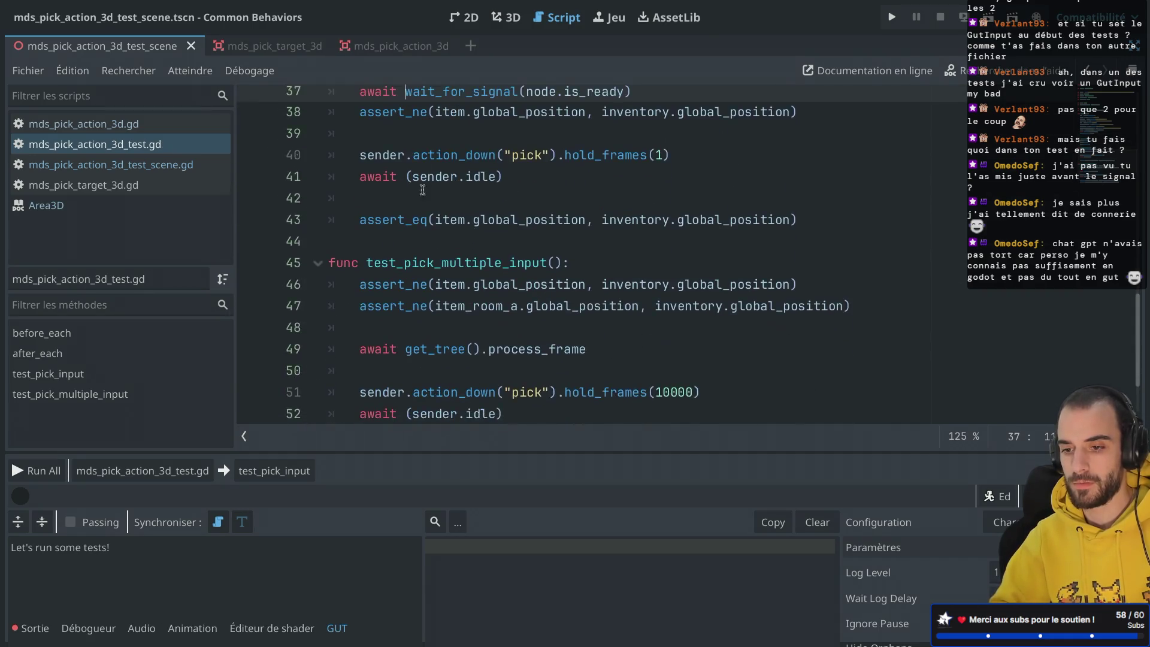
scroll(400, 294, "up", 1)
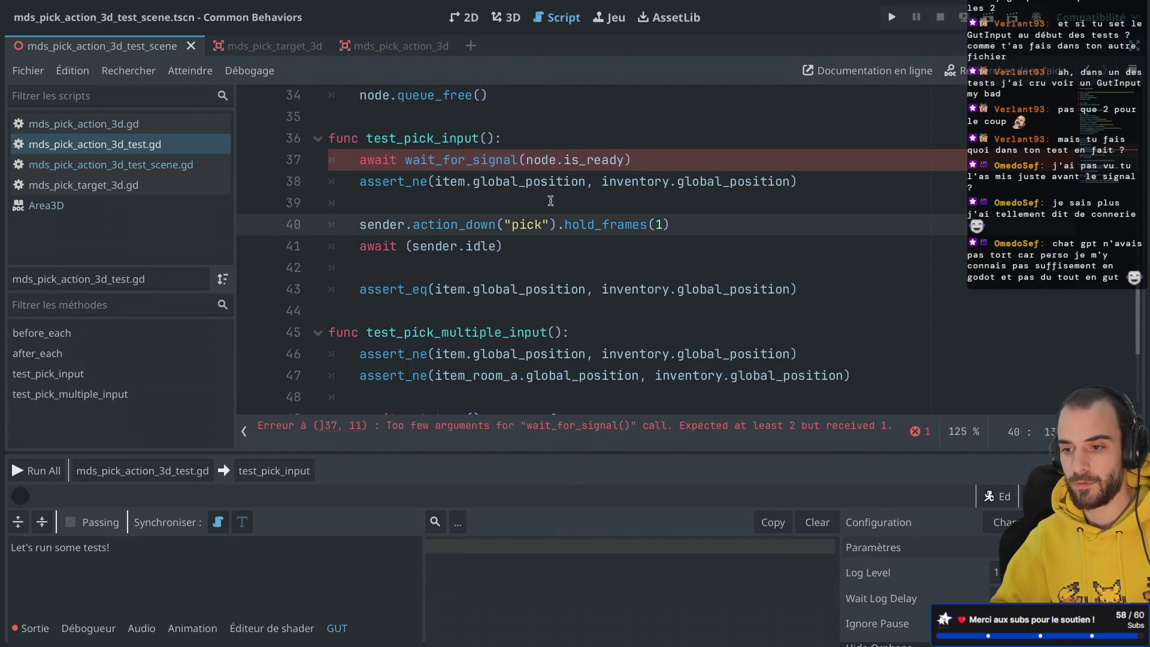
mouse_move(545, 187)
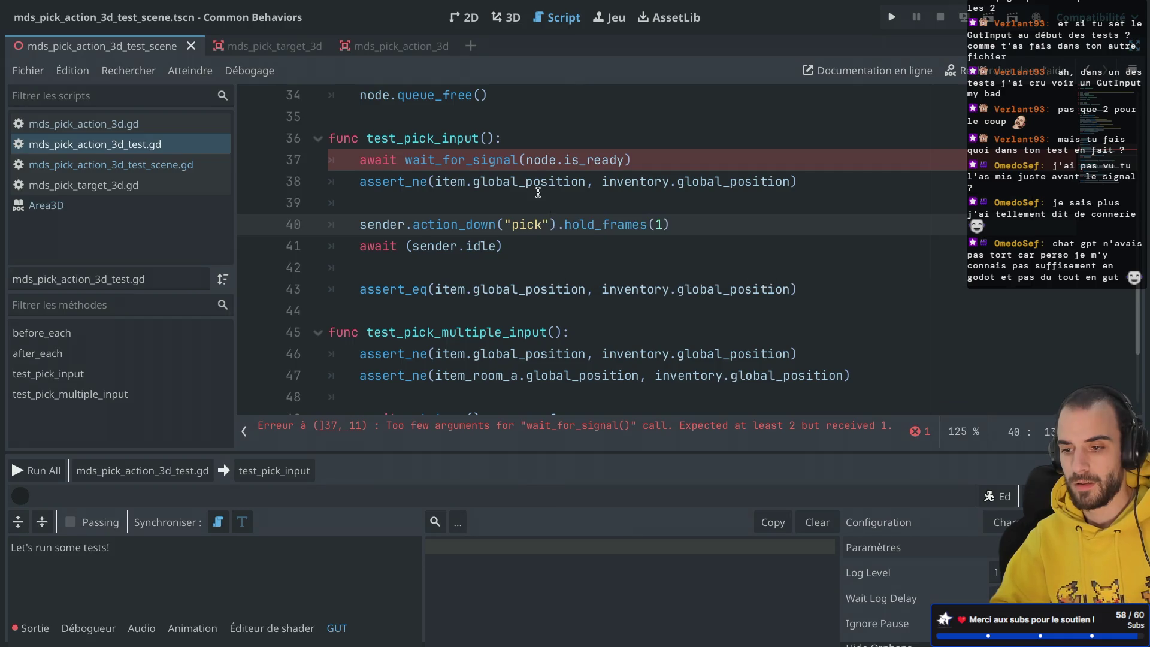
left_click(626, 158)
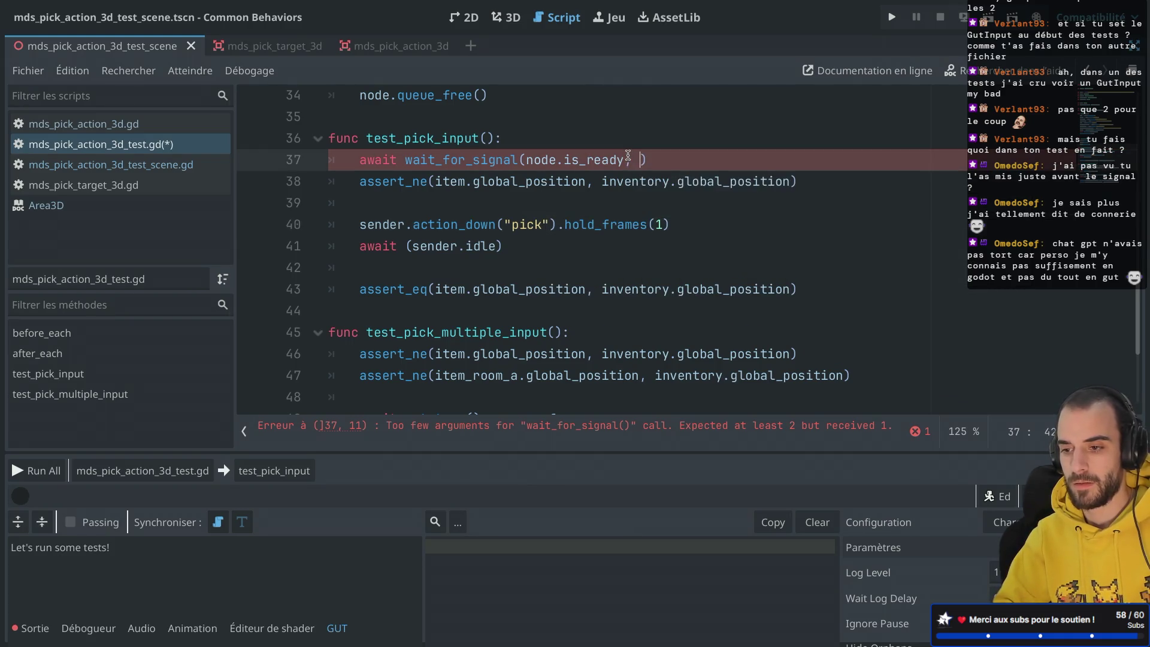
type(", 10")
left_click(507, 259)
left_click(496, 214)
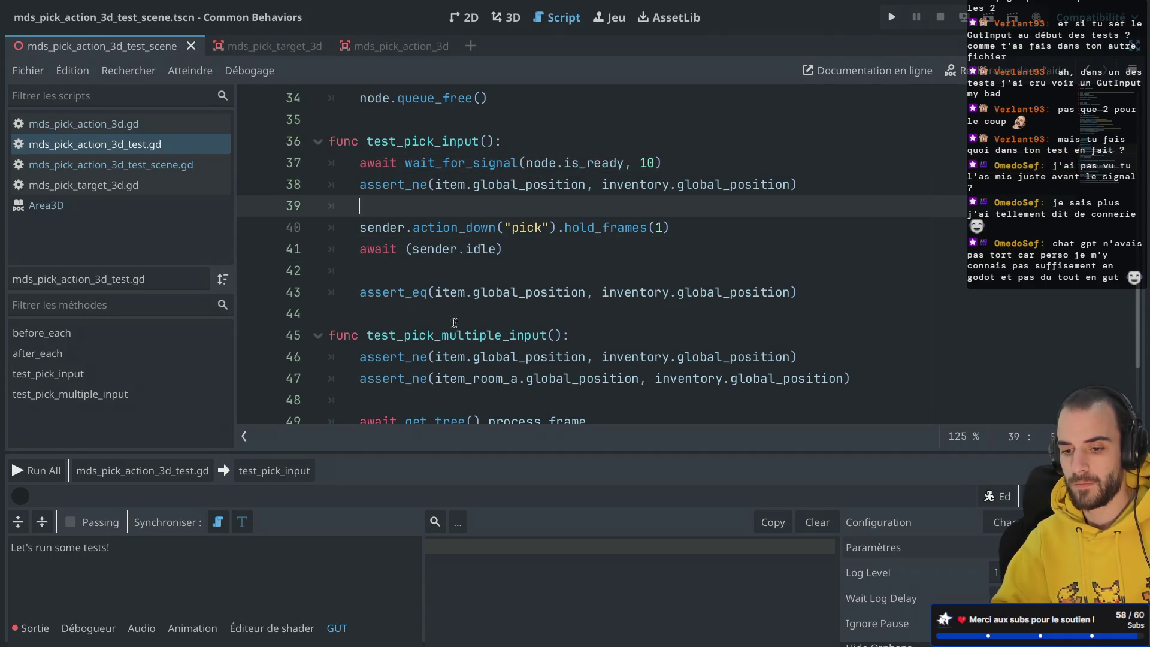
left_click(274, 471)
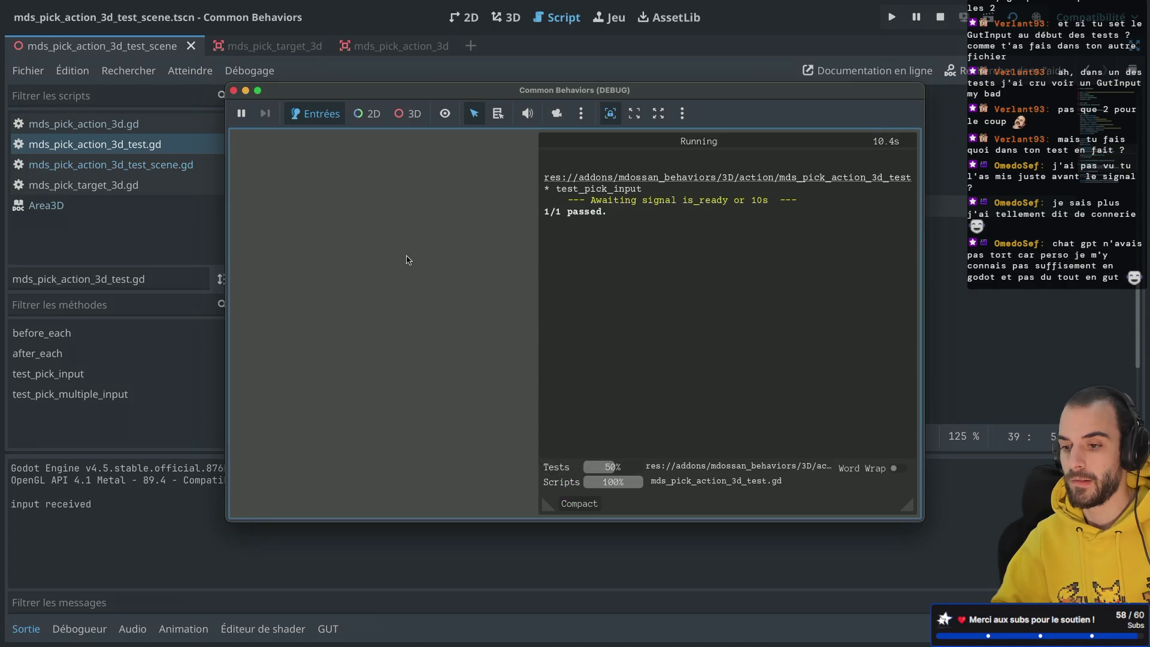
Close the test run window once test_pick_input passes 1/1 in 10.495 s.
left_click(234, 91)
scroll(420, 210, "up", 8)
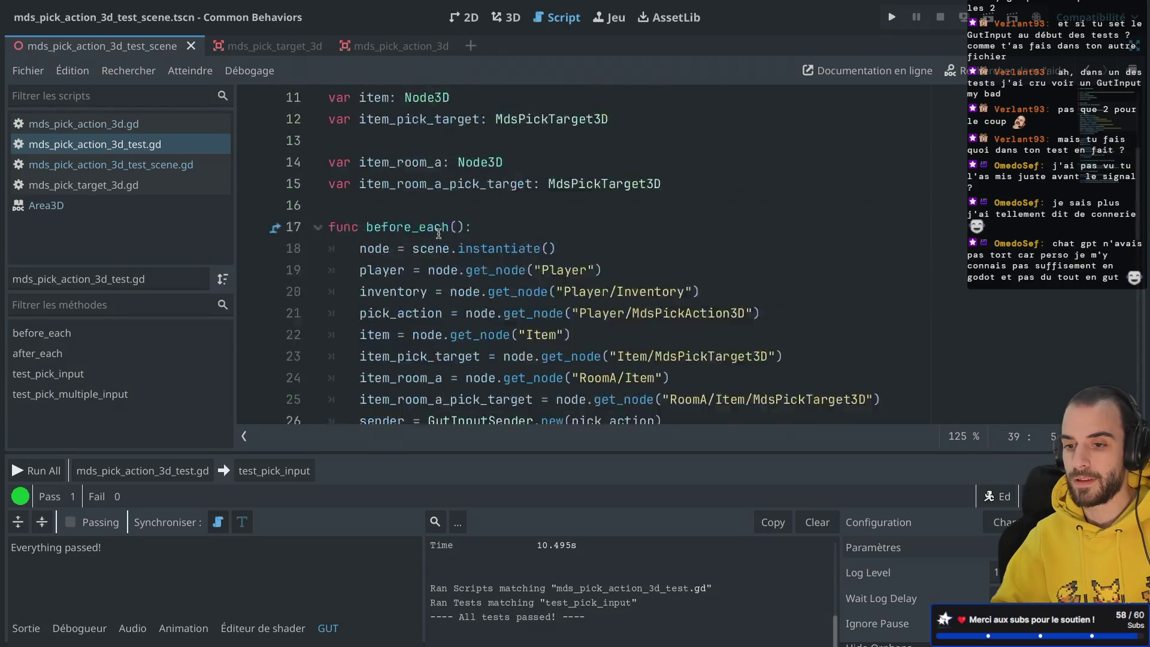
Rename before_each to custom_before_each and save.
scroll(427, 227, "down", 2)
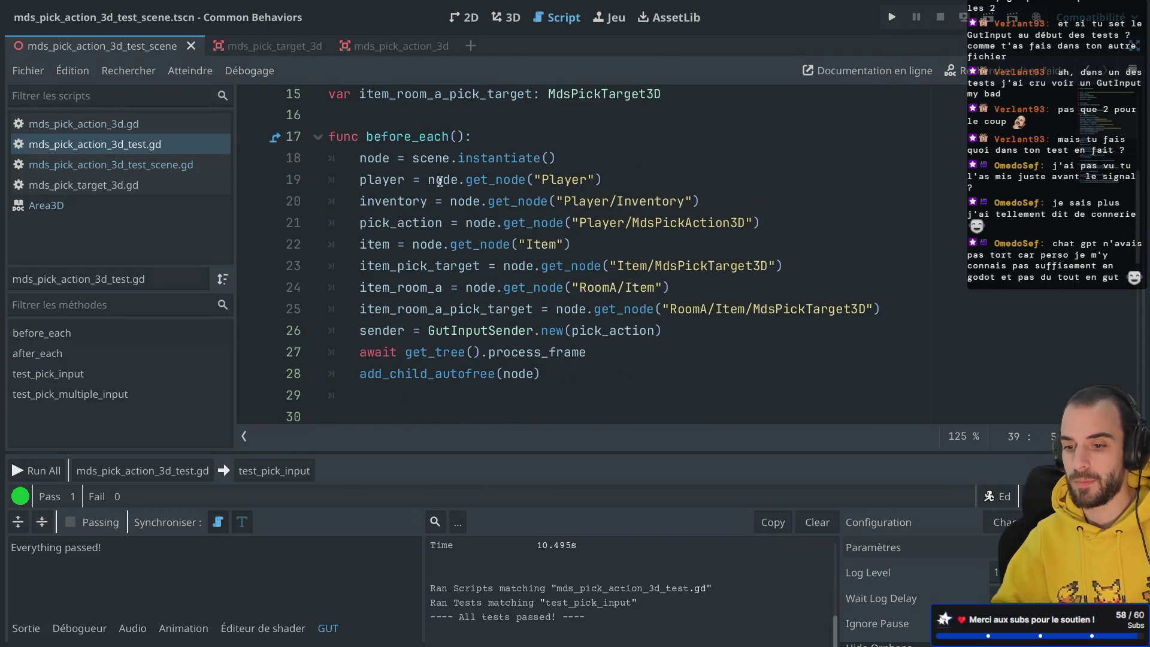
scroll(440, 181, "down", 1)
scroll(440, 181, "up", 2)
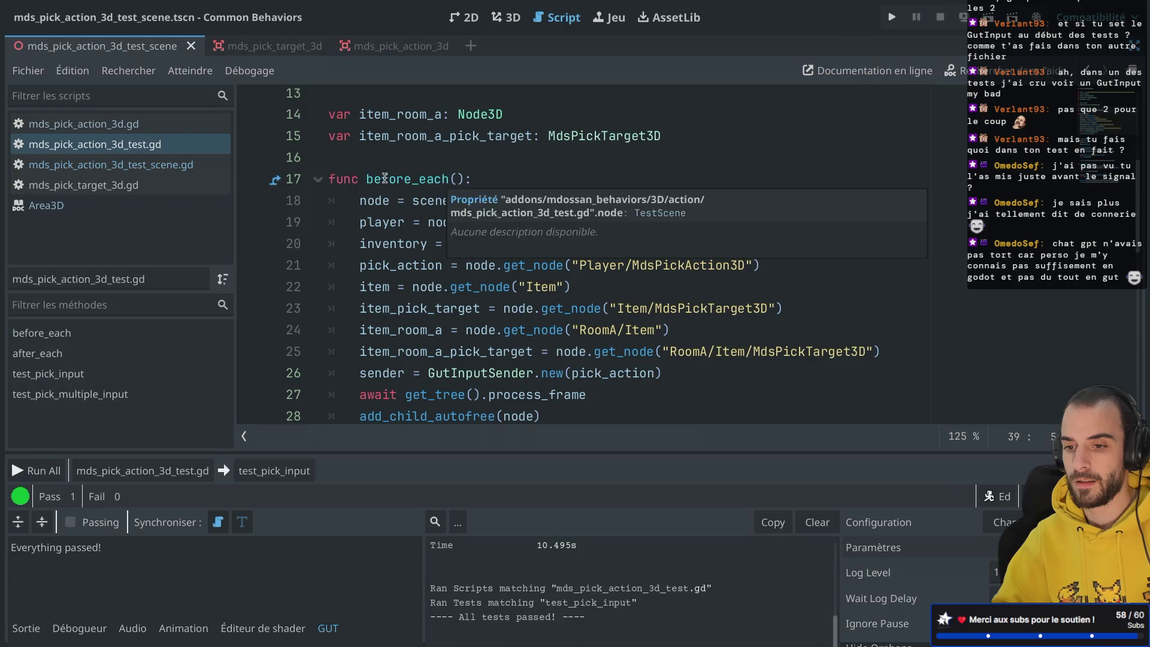
left_click(365, 179)
type("custom_")
key("ctrl+s")
Add a custom_before_each() call as the first line of test_pick_input.
double_click(405, 181)
key("ctrl+c")
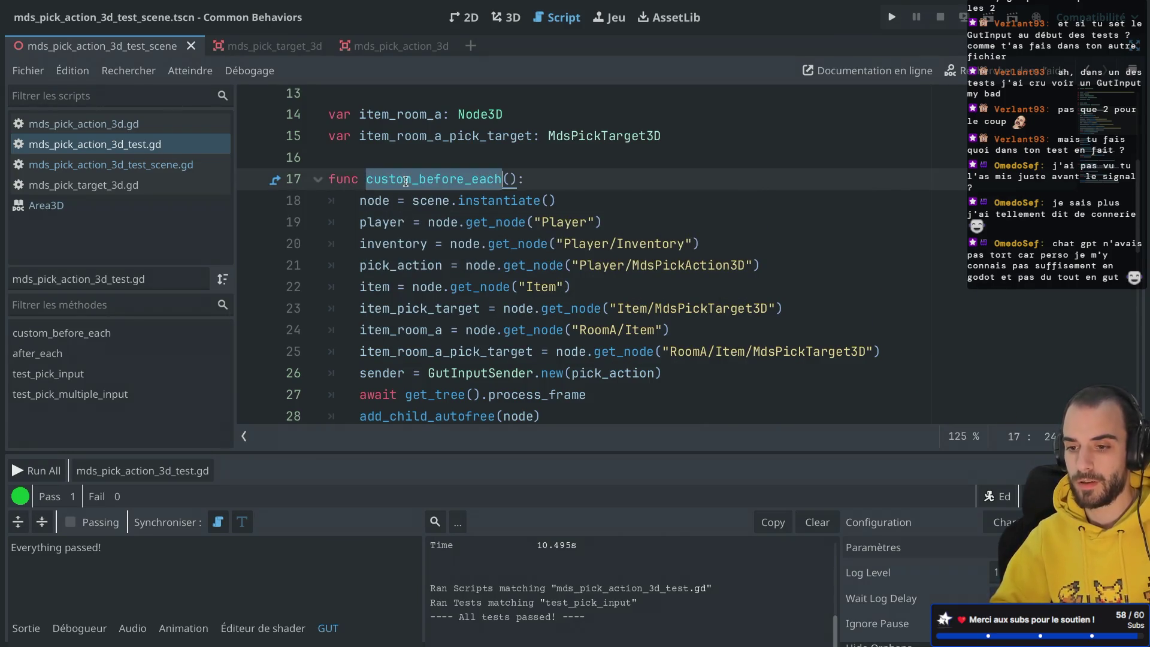
scroll(405, 181, "down", 7)
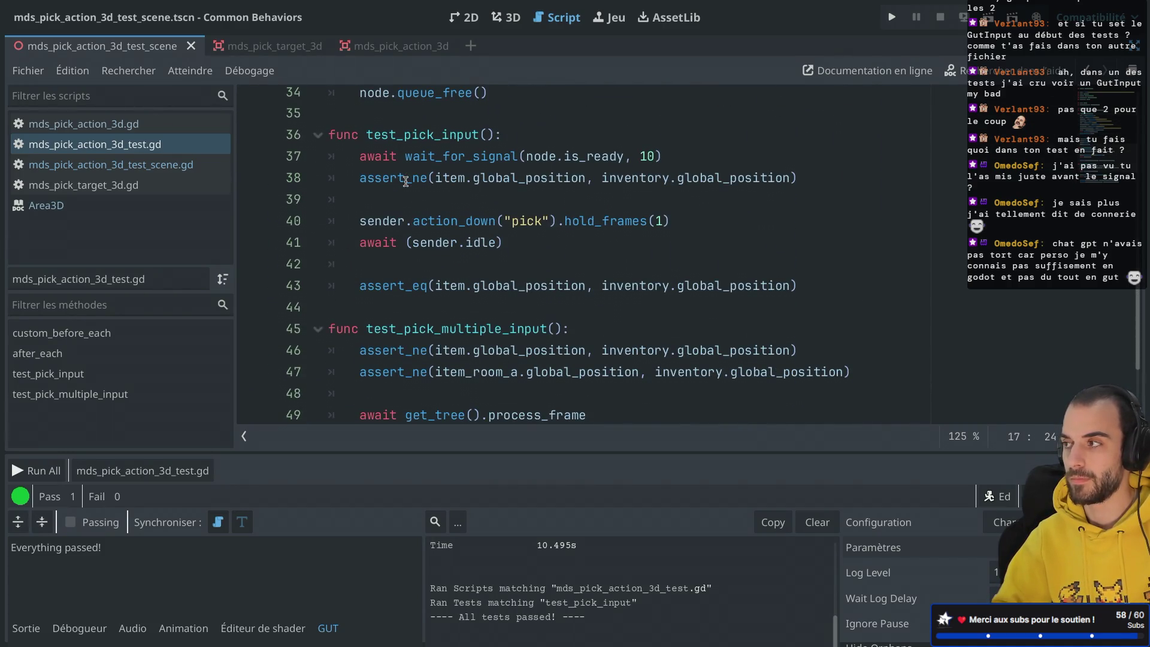
left_click(499, 135)
key("Return")
key("ctrl+v")
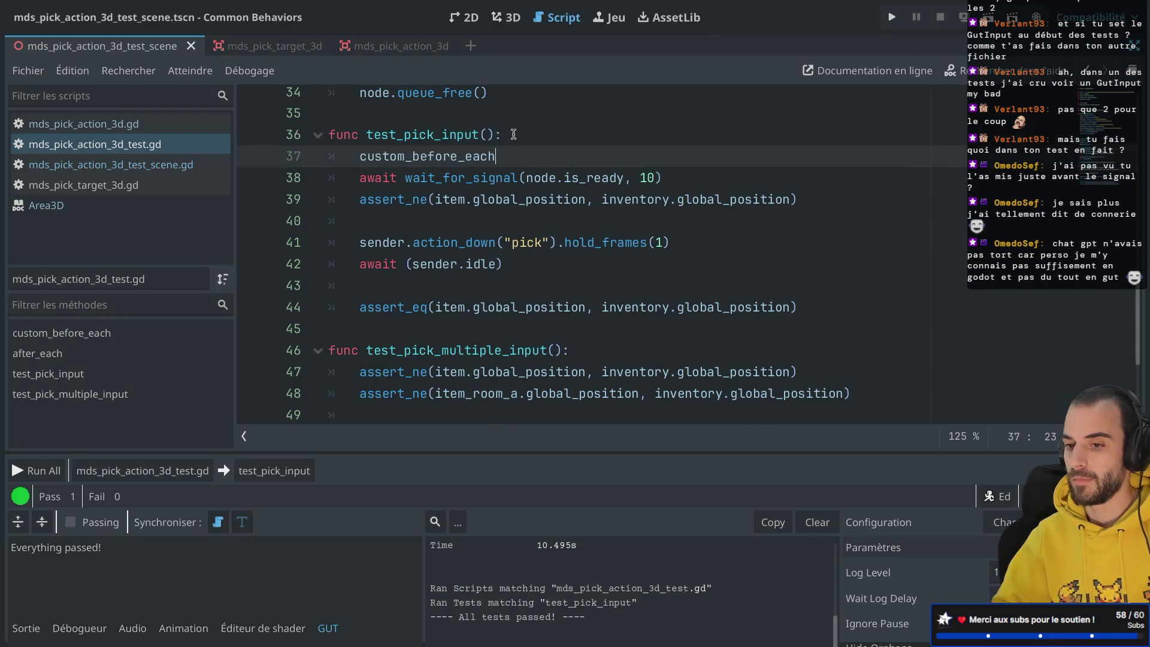
type("()")
Delete the wait_for_signal(node.is_ready, 10) line and save the script.
left_click(539, 115)
left_click_drag(685, 174, 685, 156)
key("BackSpace")
key("ctrl+s")
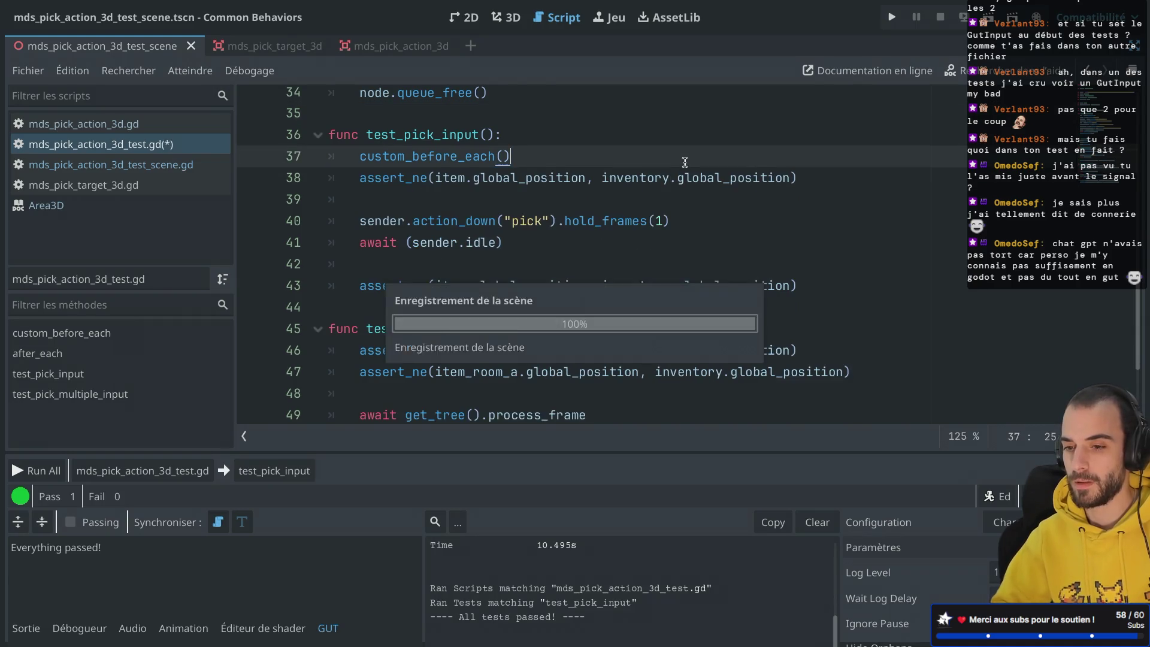
scroll(684, 160, "up", 6)
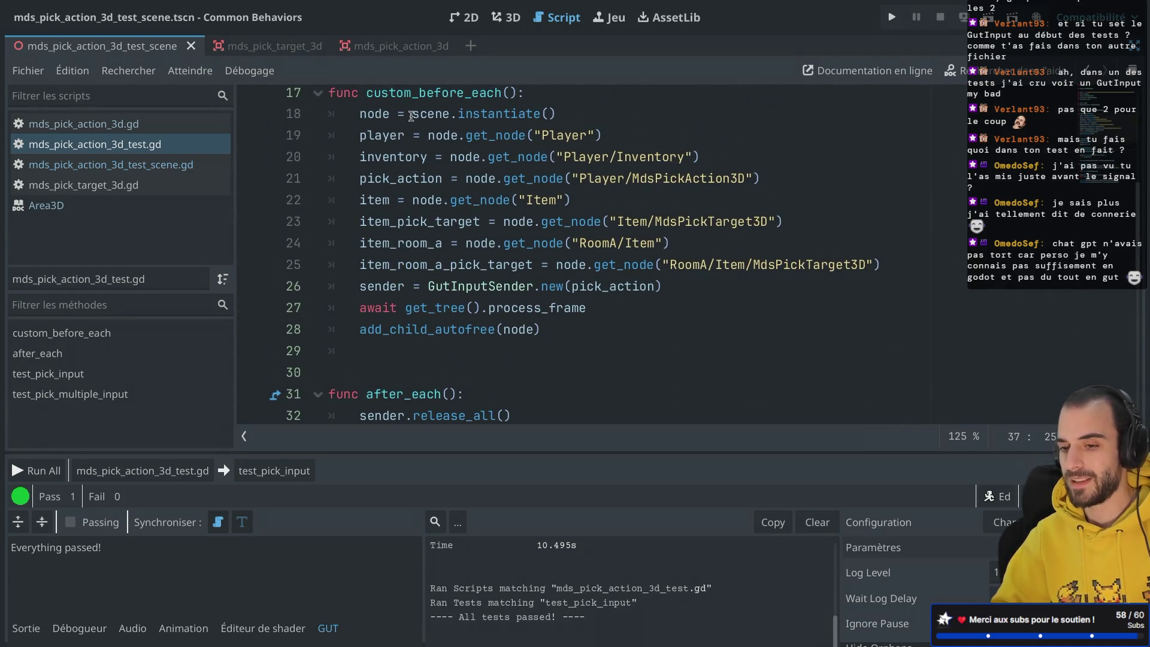
scroll(513, 153, "down", 8)
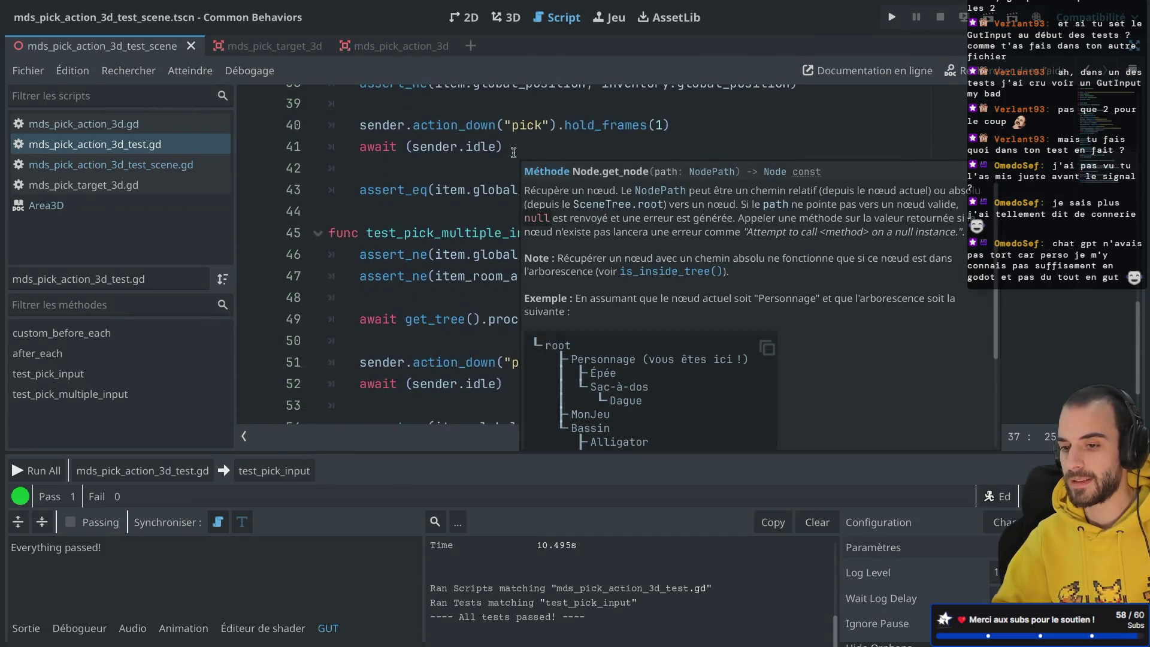
scroll(514, 152, "up", 2)
left_click(458, 193)
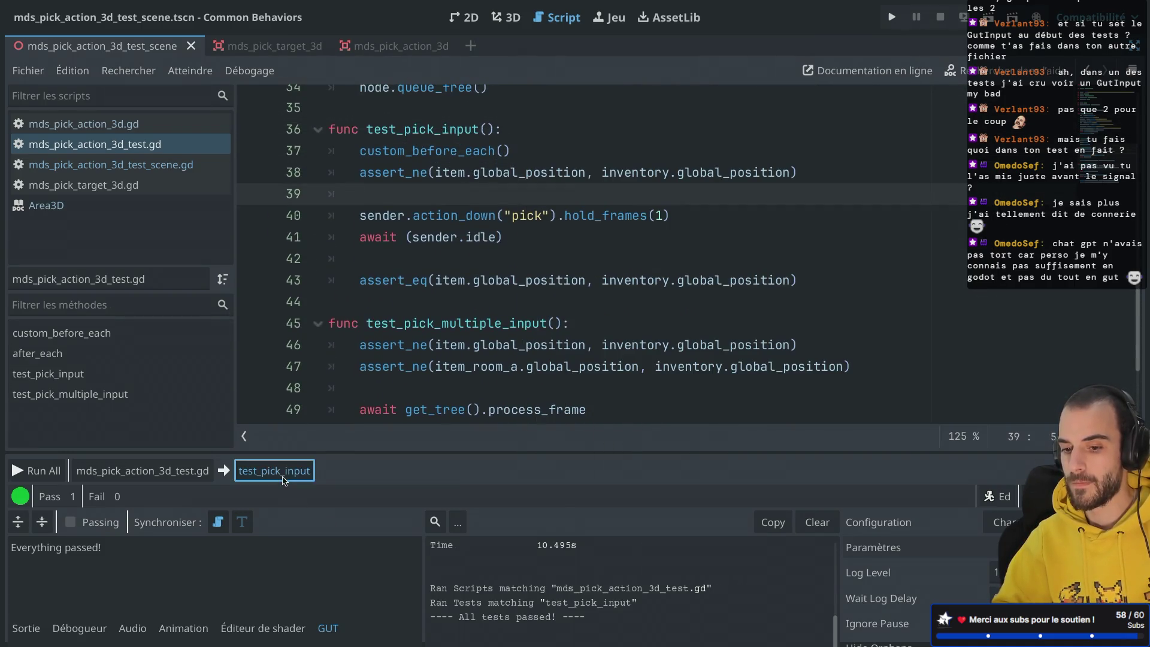
Rerun test_pick_input, review its line 38 assert and is_inside_tree errors, then close the window.
left_click(300, 473)
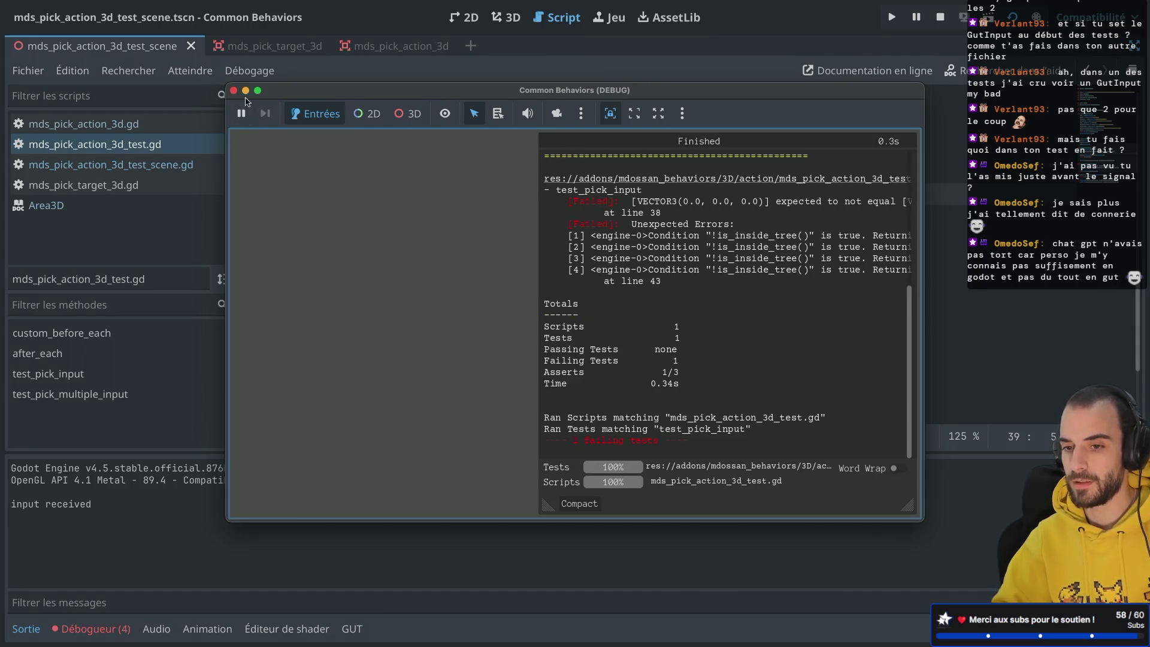
scroll(657, 235, "up", 5)
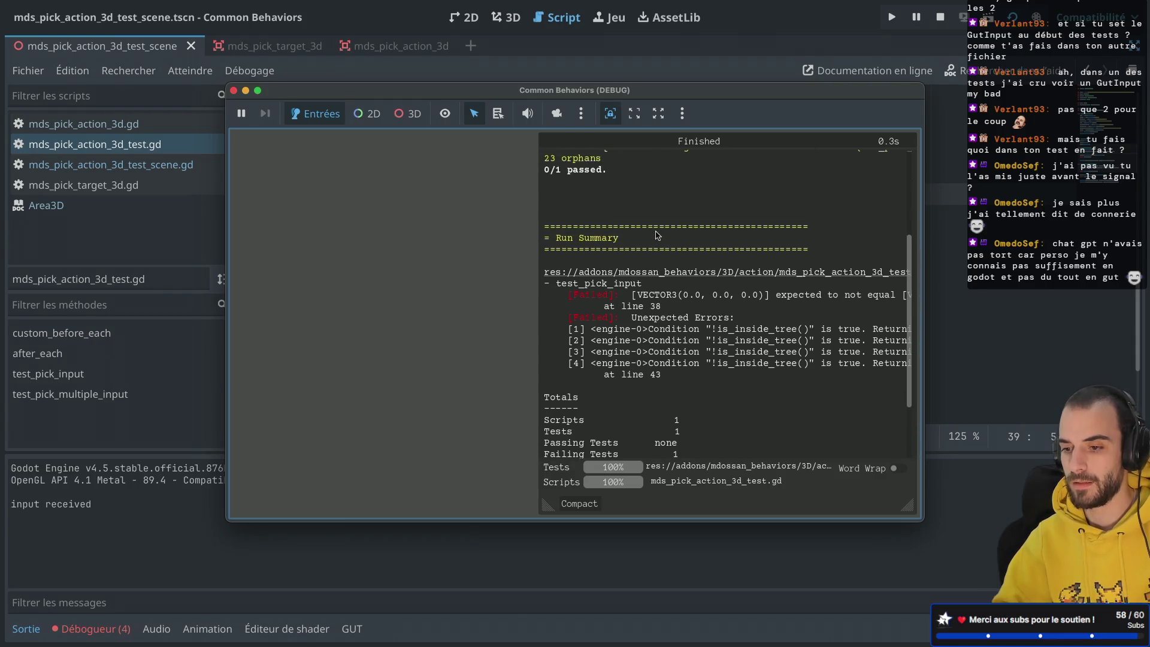
left_click(234, 90)
scroll(361, 234, "up", 5)
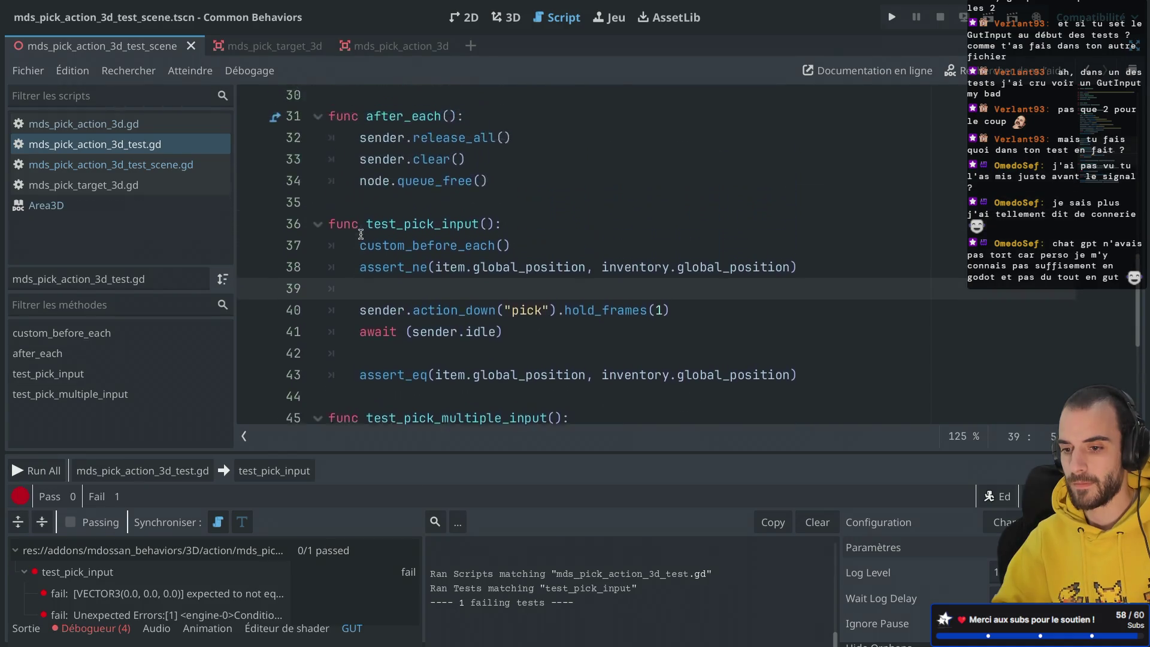
Delete the blank line after add_child_autofree and inspect the scene instantiate line.
left_click(390, 326)
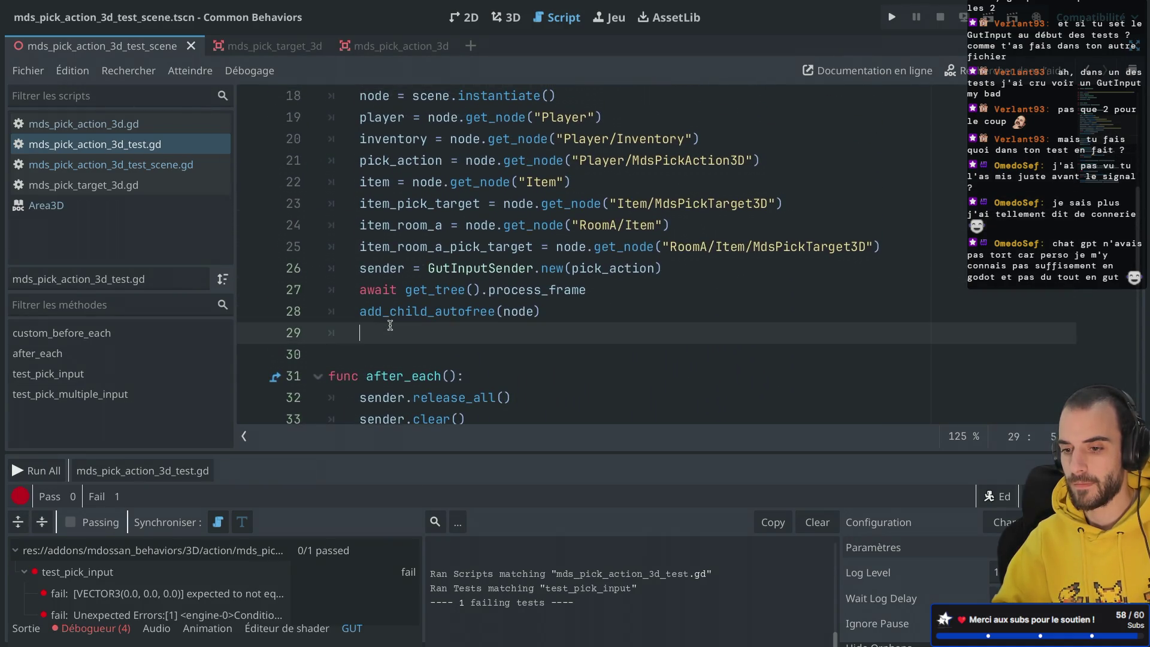
key("BackSpace")
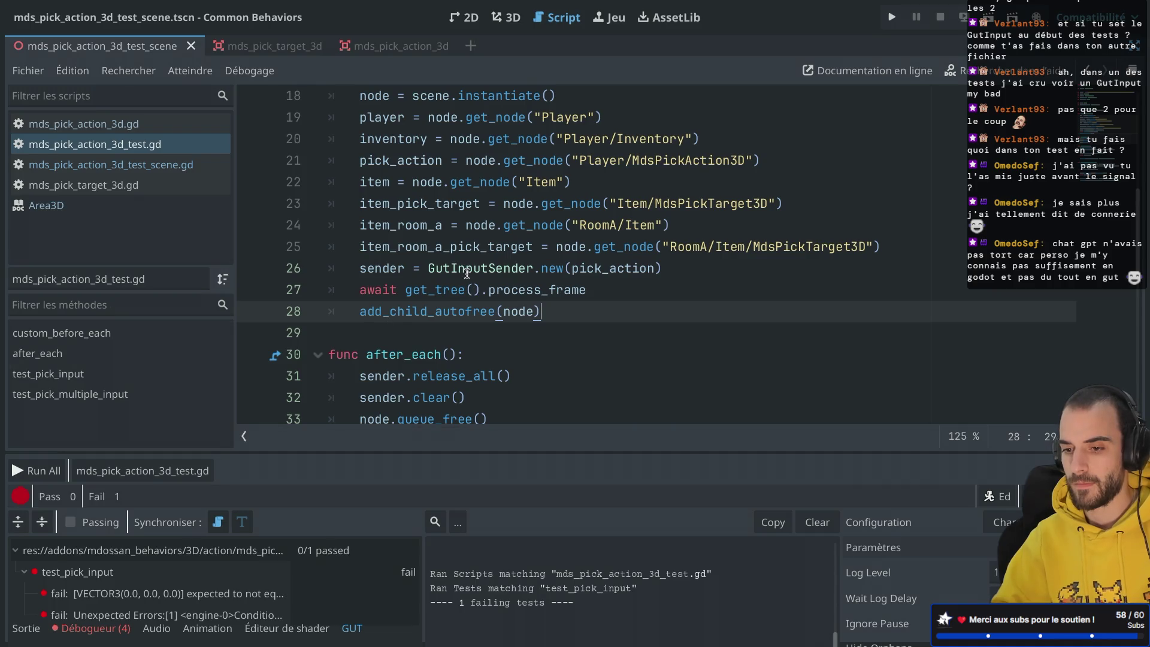
scroll(466, 273, "up", 1)
mouse_move(466, 274)
scroll(467, 273, "down", 1)
double_click(442, 135)
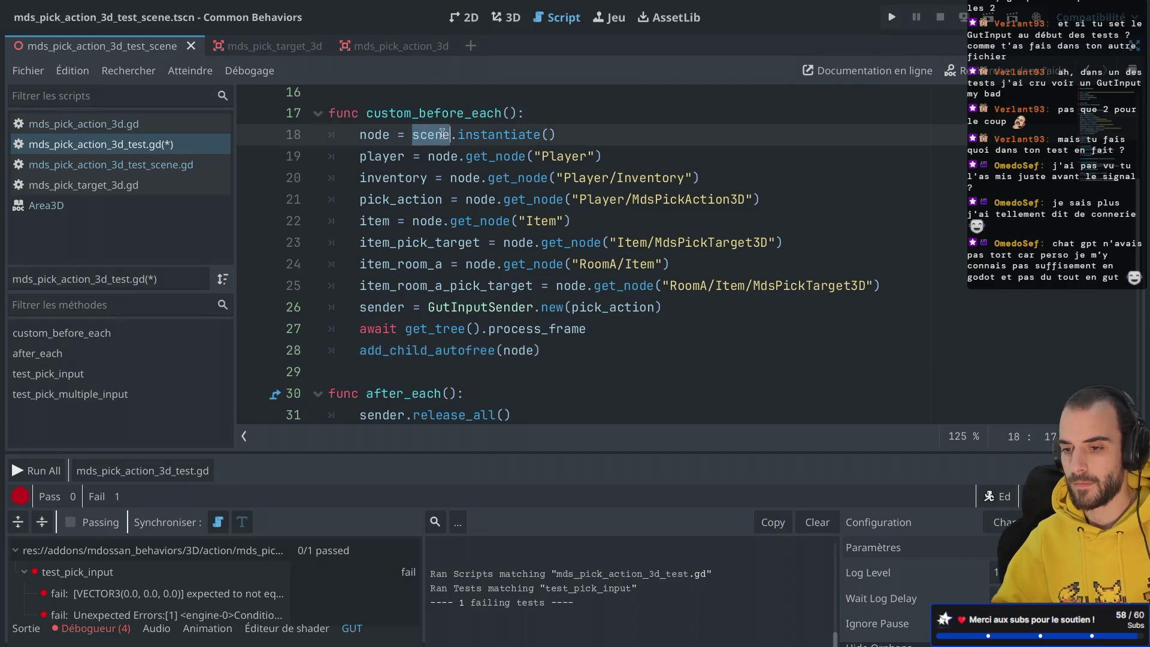
double_click(488, 131)
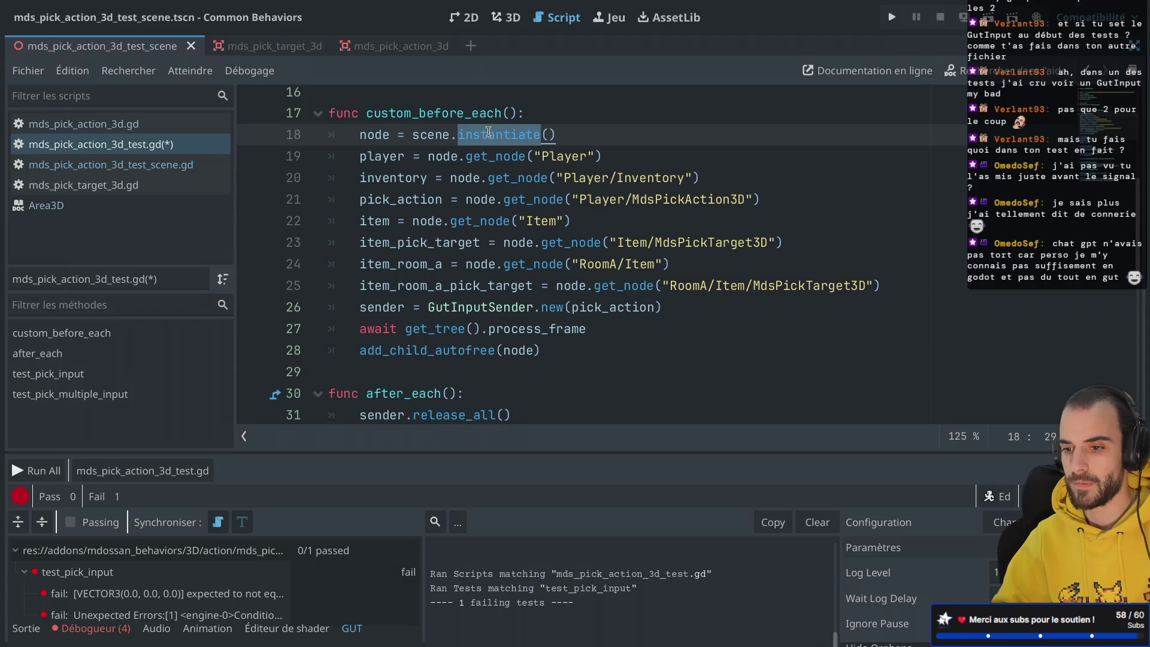
scroll(488, 132, "down", 1)
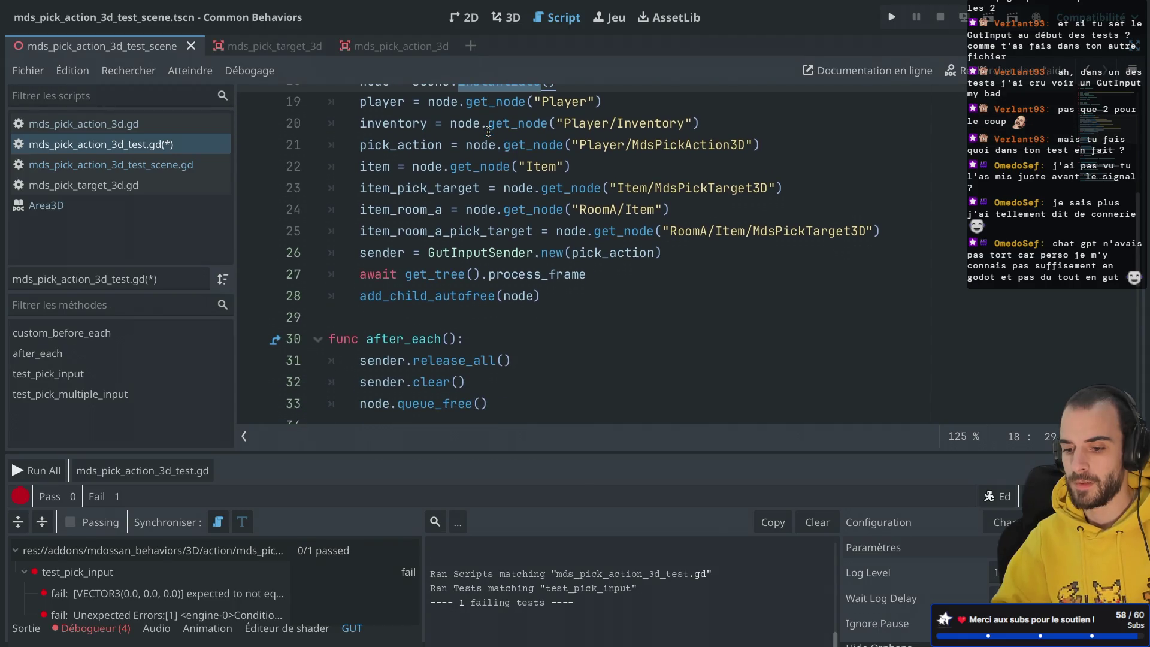
Widen and heighten the GUT results panel and show the line 38 failure details.
left_click_drag(425, 554, 707, 556)
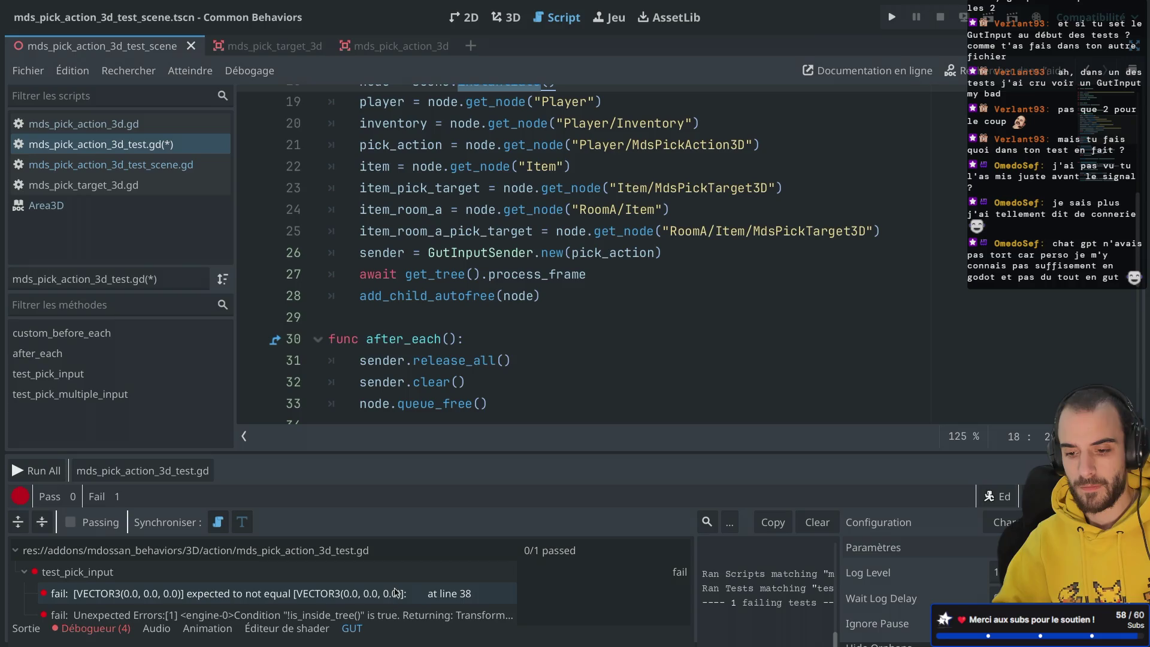
left_click_drag(460, 454, 466, 282)
left_click(296, 409)
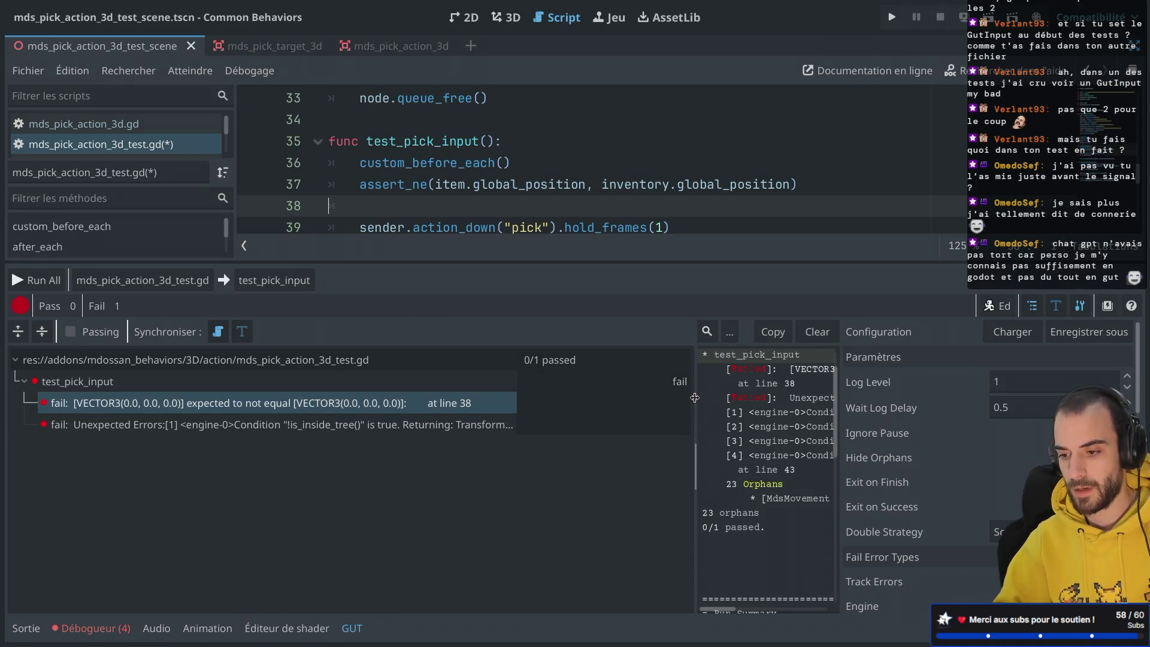
left_click_drag(696, 400, 175, 407)
scroll(425, 446, "up", 2)
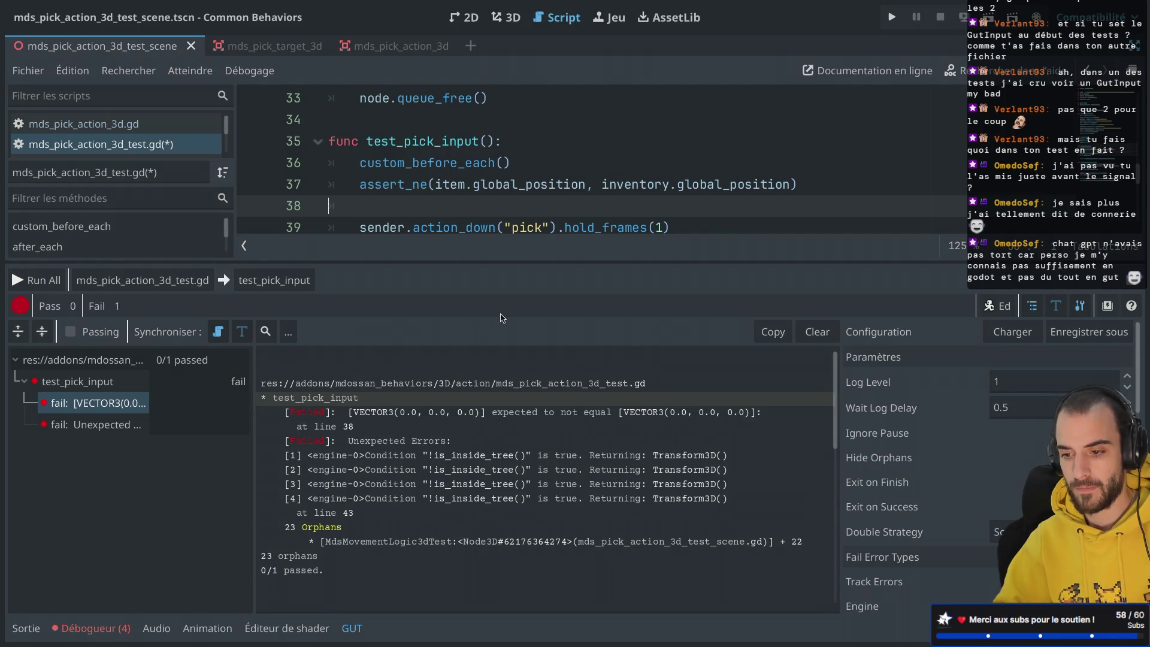
left_click_drag(560, 261, 562, 373)
scroll(569, 210, "down", 1)
scroll(568, 210, "up", 6)
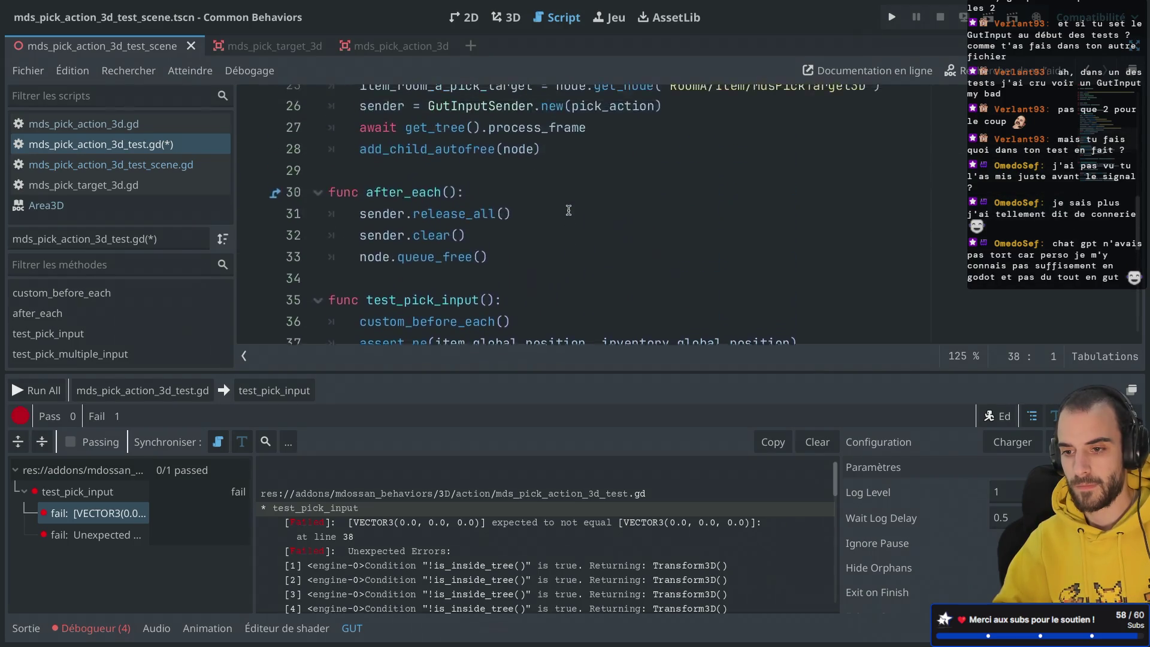
scroll(569, 210, "up", 2)
scroll(568, 210, "down", 1)
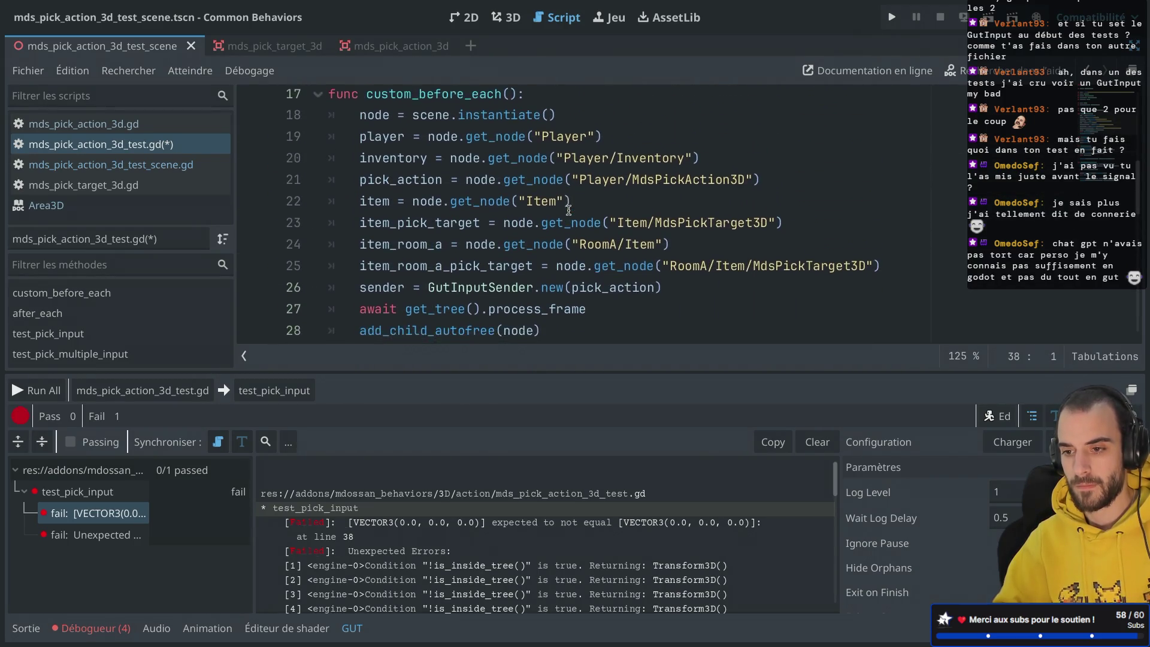
scroll(568, 210, "down", 1)
scroll(569, 210, "up", 2)
scroll(568, 210, "up", 2)
scroll(551, 180, "down", 5)
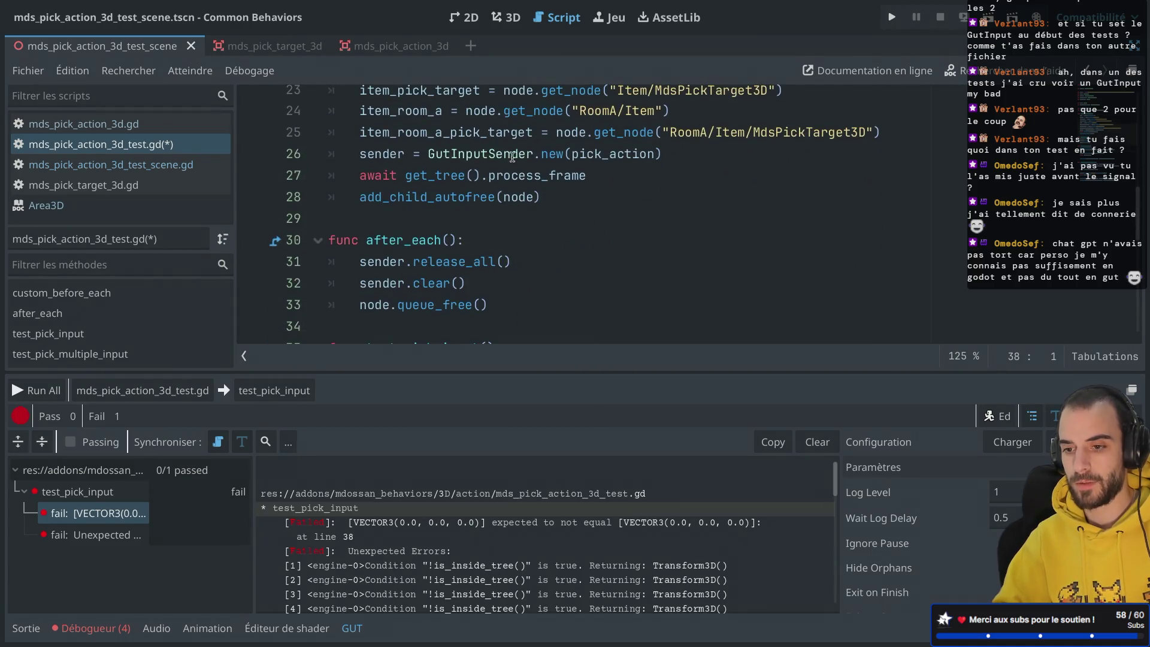
scroll(537, 160, "down", 5)
scroll(537, 161, "up", 2)
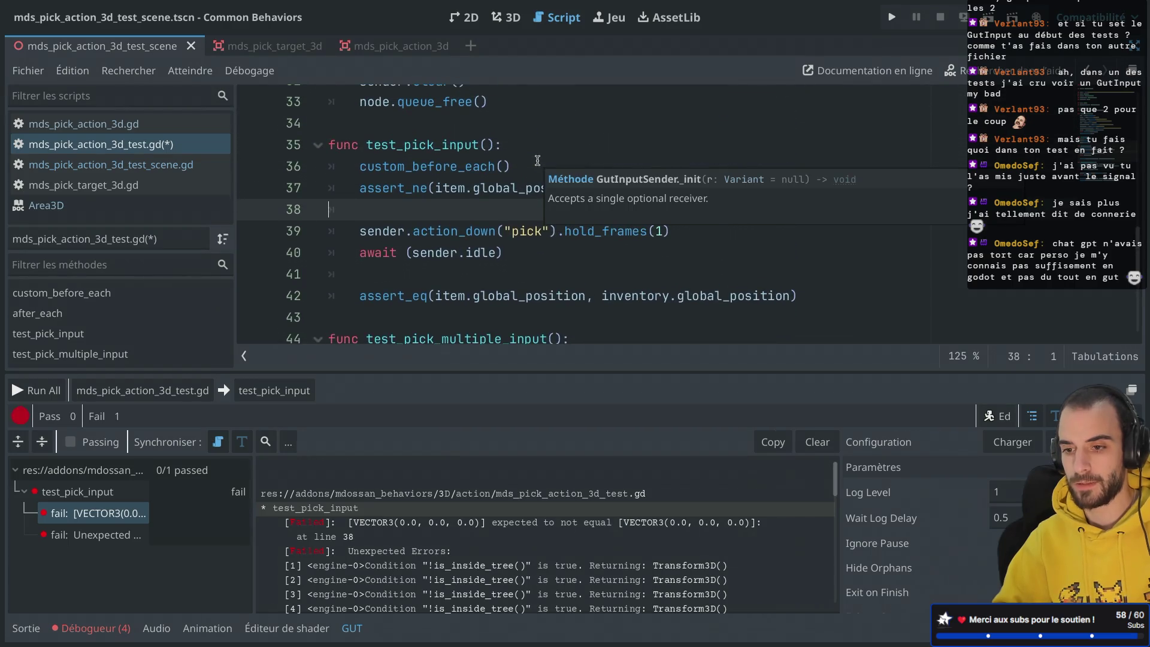
scroll(537, 160, "down", 2)
scroll(494, 217, "down", 2)
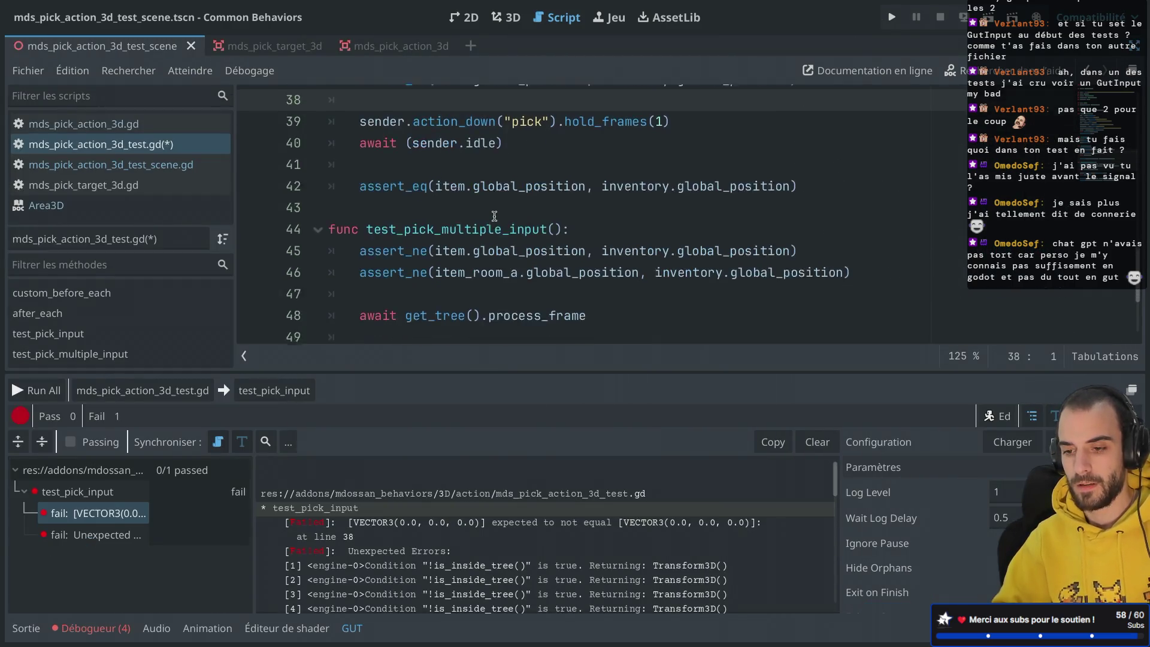
left_click(566, 153)
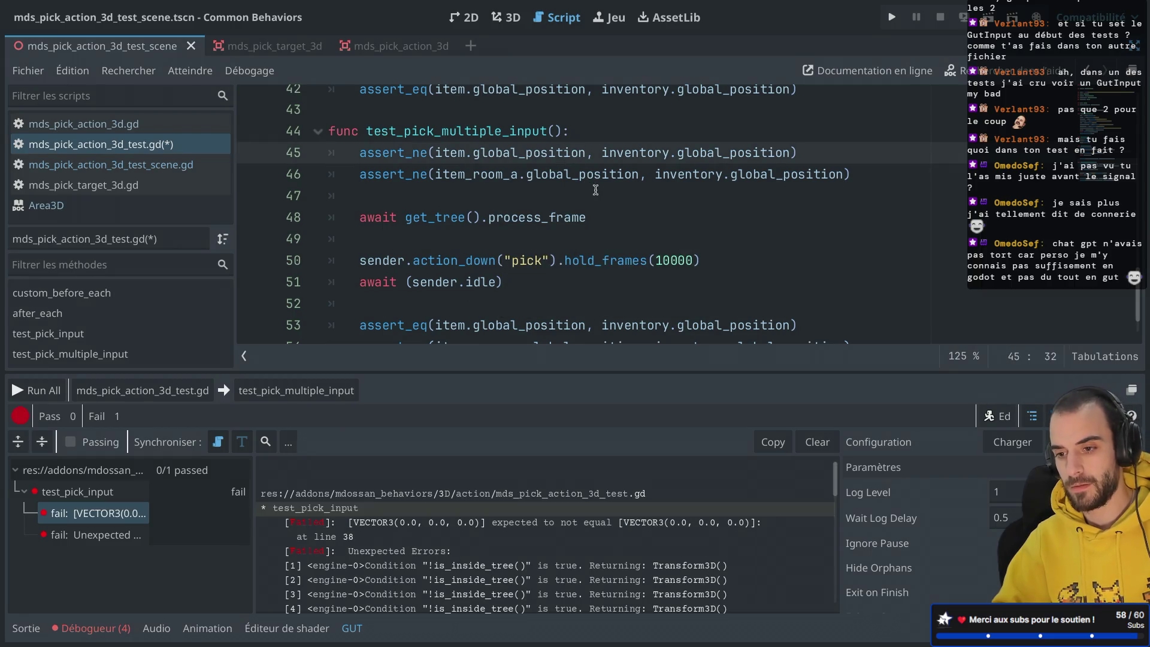
scroll(596, 174, "up", 1)
scroll(596, 173, "up", 5)
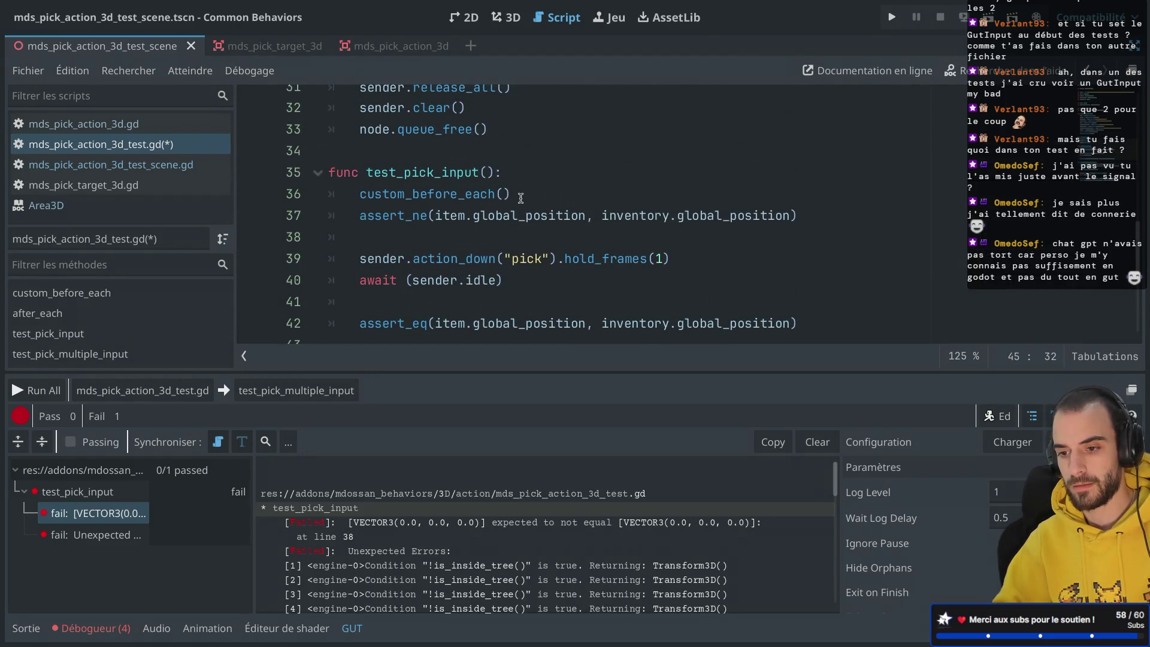
scroll(526, 194, "up", 5)
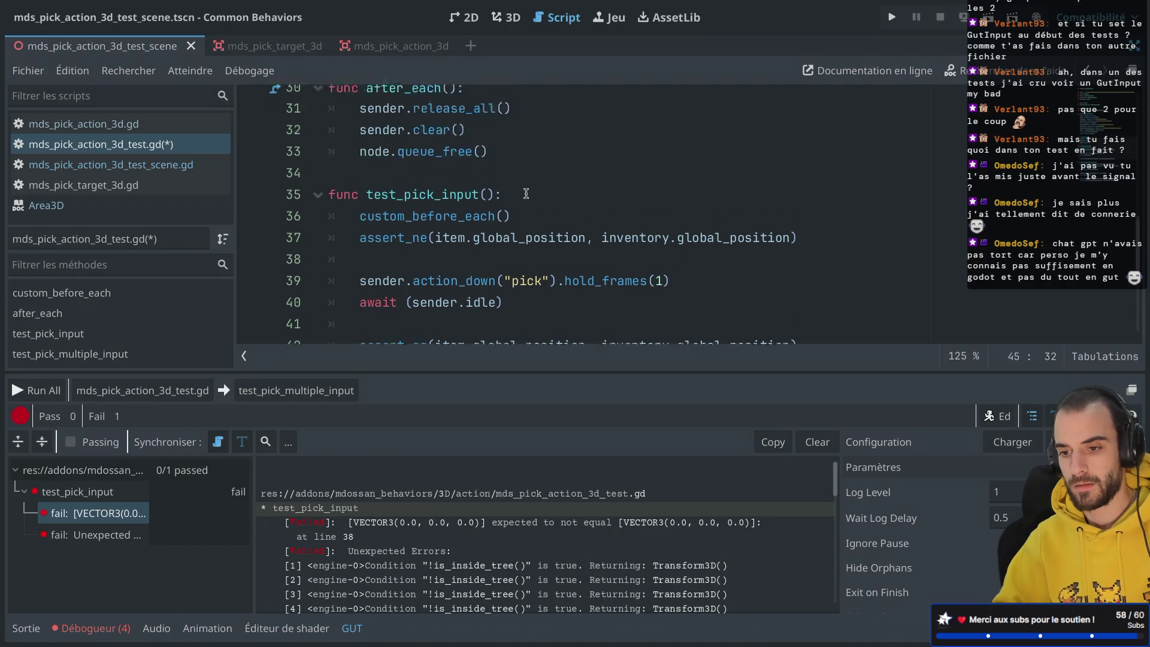
scroll(486, 210, "up", 2)
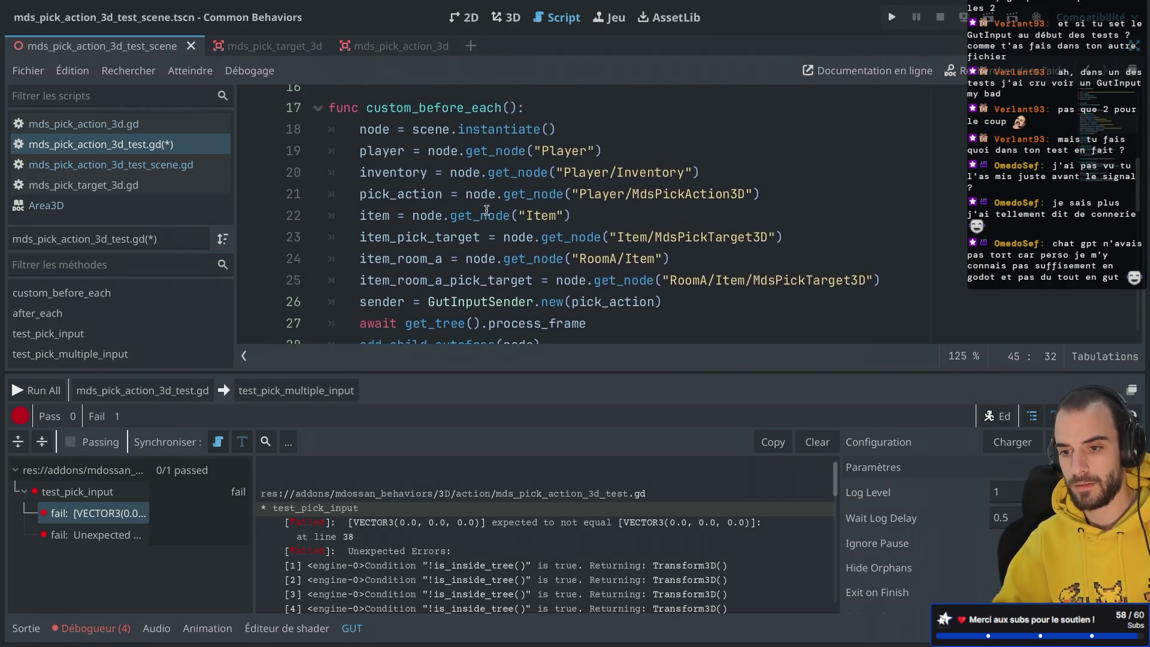
double_click(474, 137)
scroll(542, 178, "down", 2)
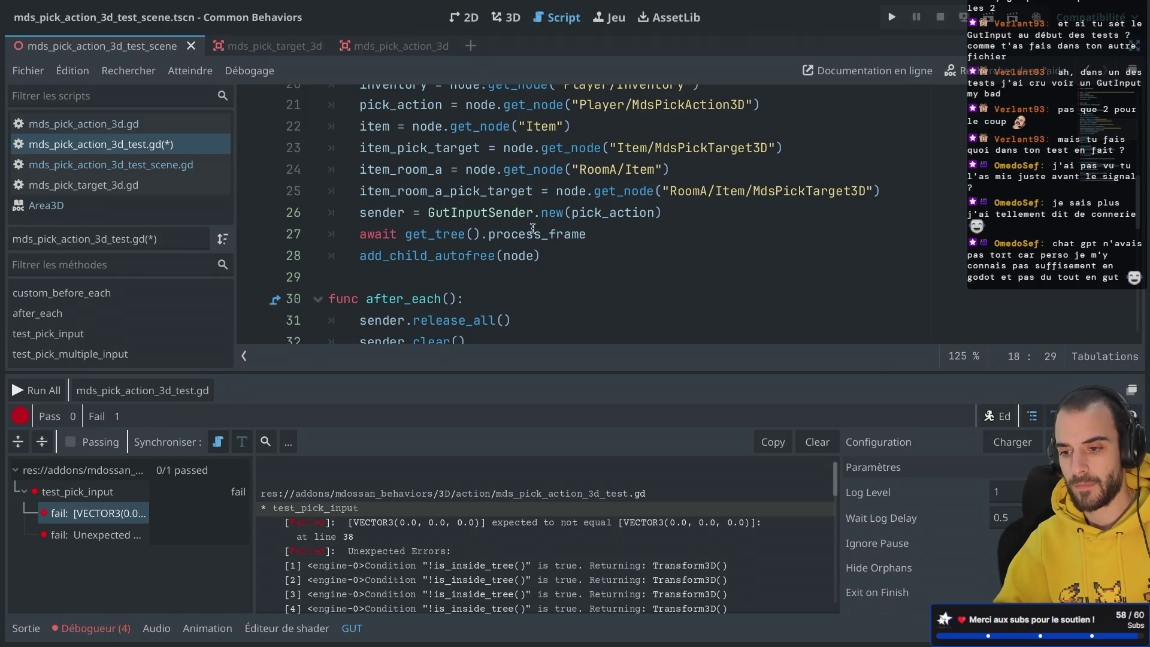
left_click(615, 237)
Add watch_signals(node) below the process_frame await.
key("Return")
type("watch")
key("Return")
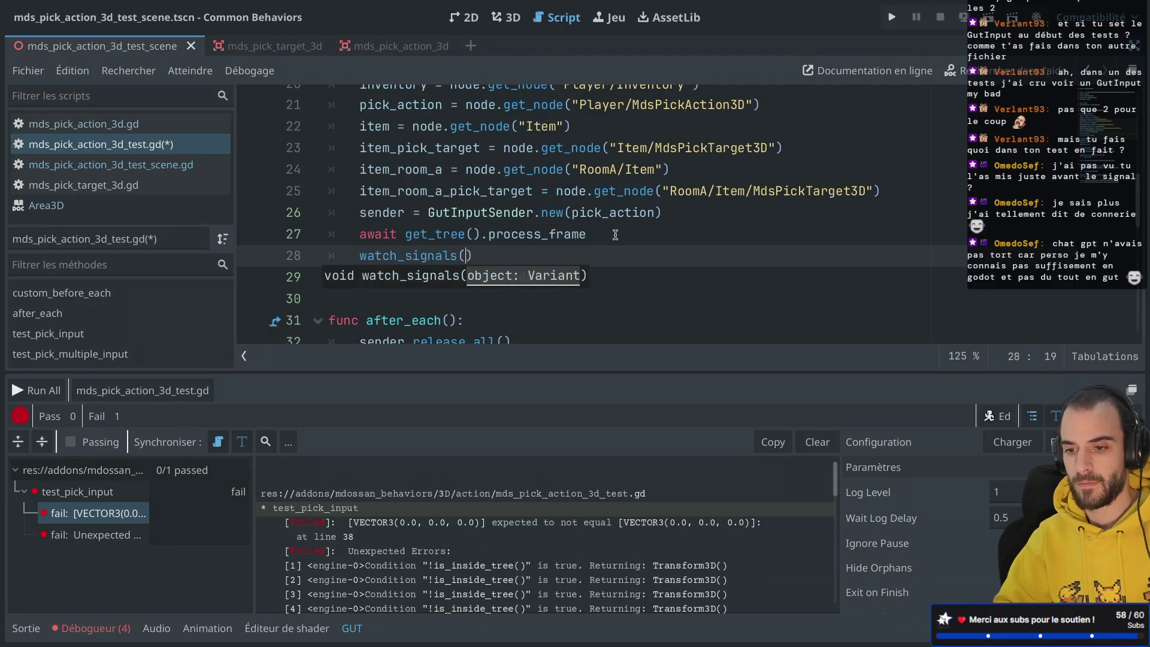
type("node")
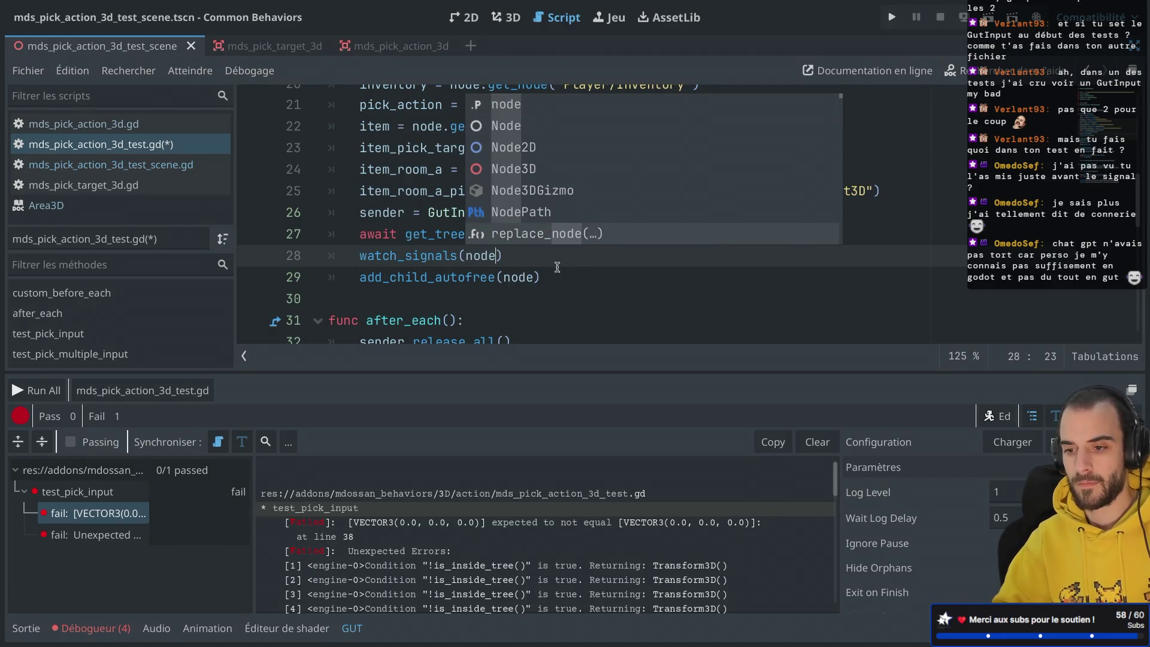
Add await wait_for_signal(node.is_ready) after add_child_autofree and save.
left_click(560, 284)
key("Return")
type("await wait")
key("Return")
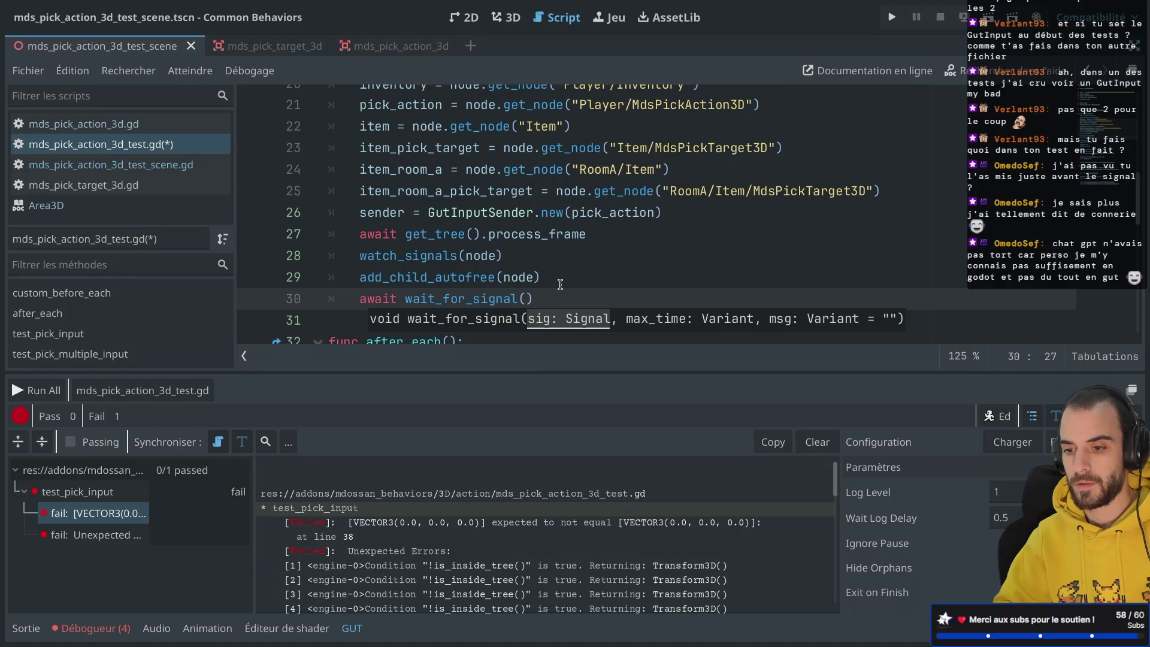
type("node.")
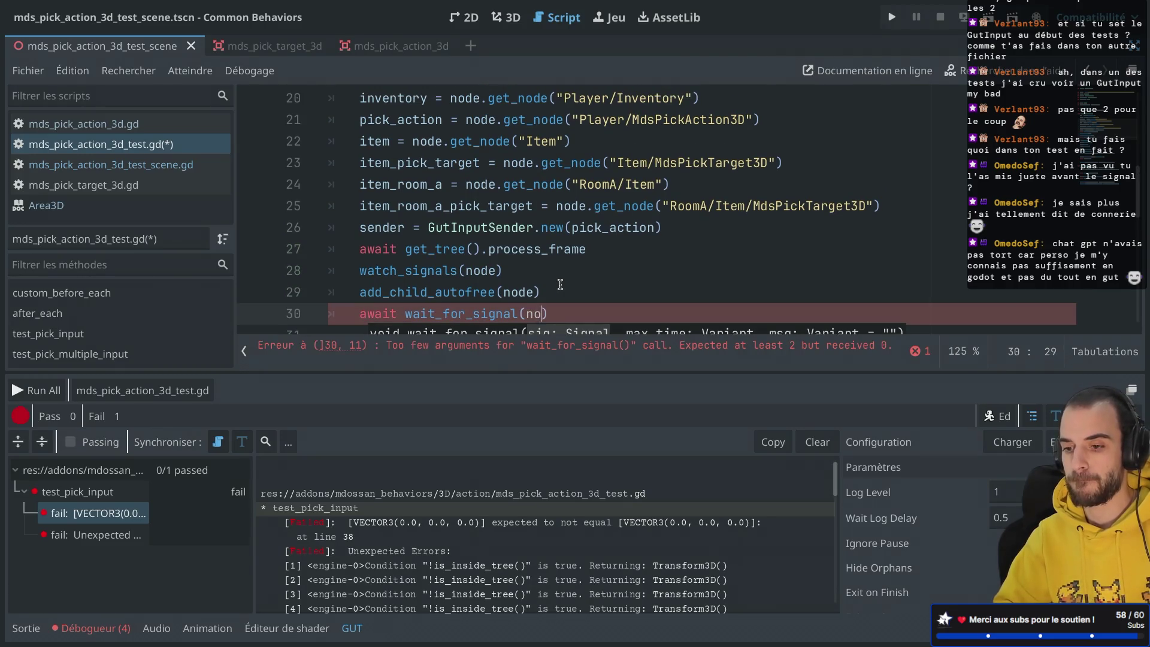
type("is")
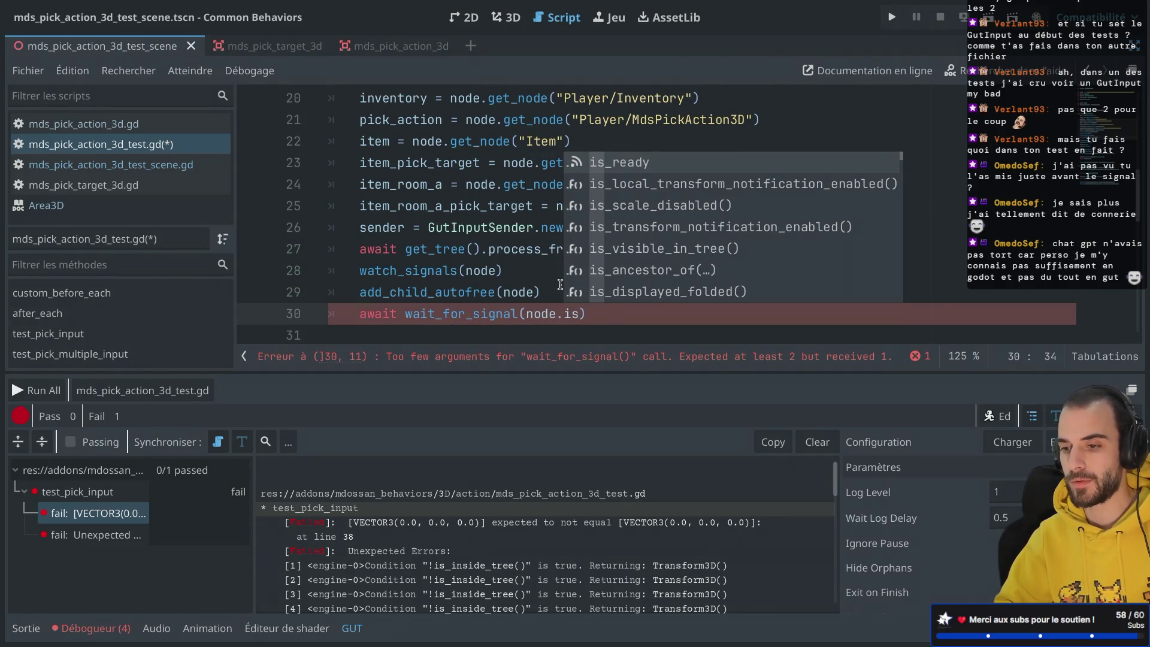
key("Return")
key("ctrl+s")
Give the wait_for_signal call a timeout of 1000.
left_click(580, 249)
scroll(577, 268, "down", 3)
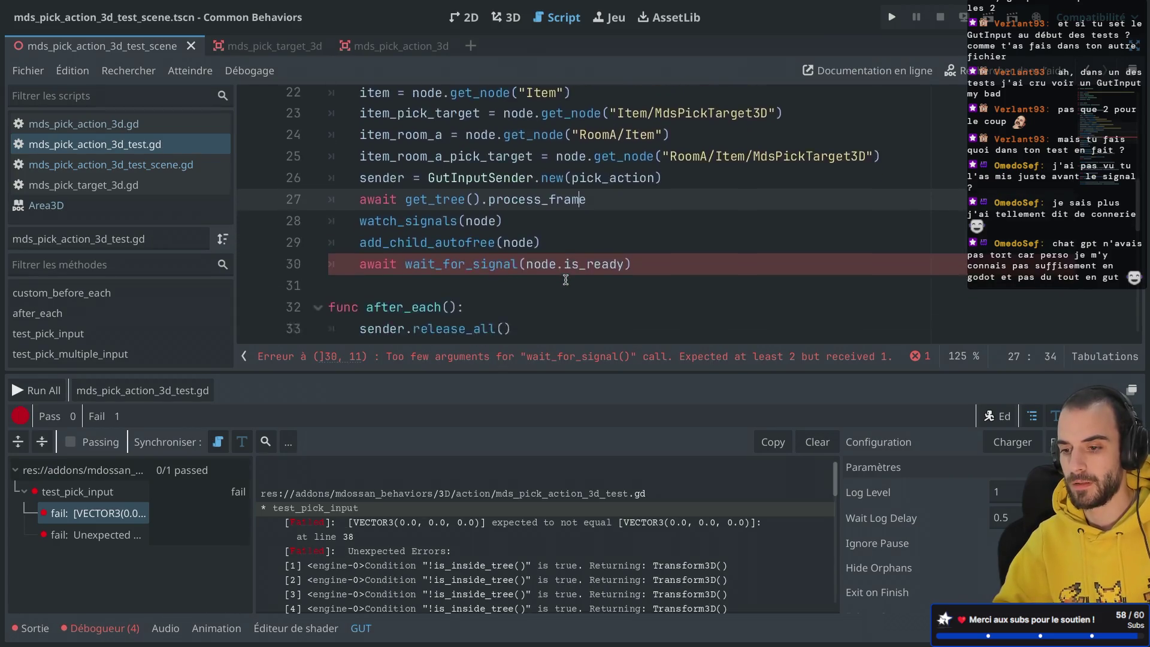
left_click(624, 191)
type(", 1000")
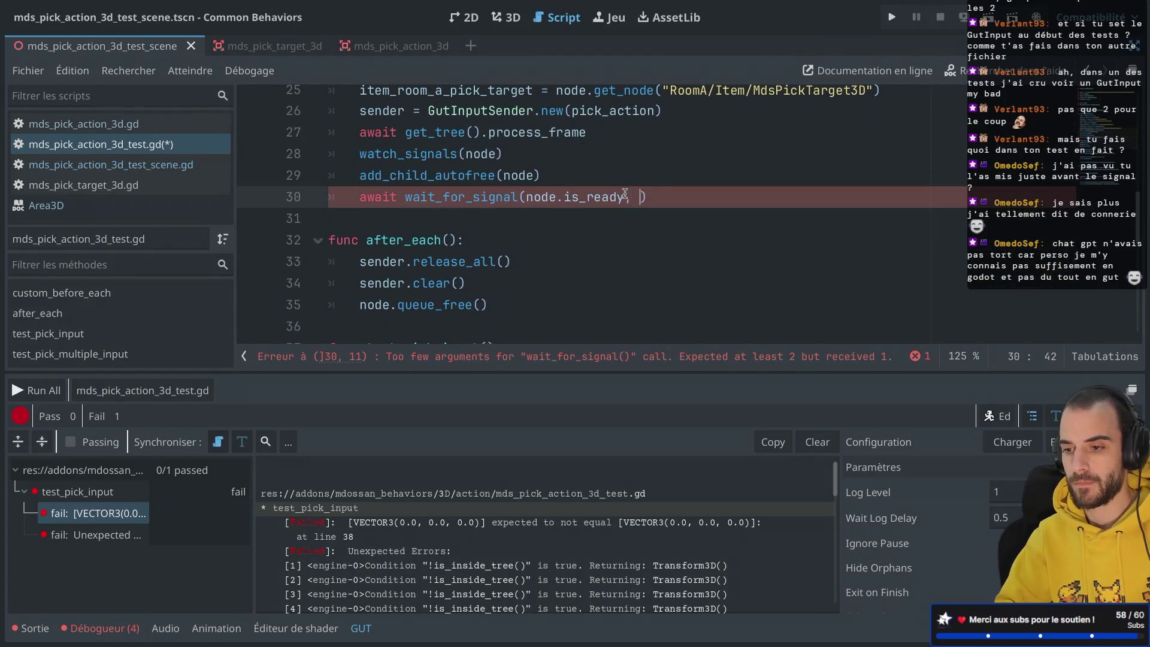
left_click(659, 154)
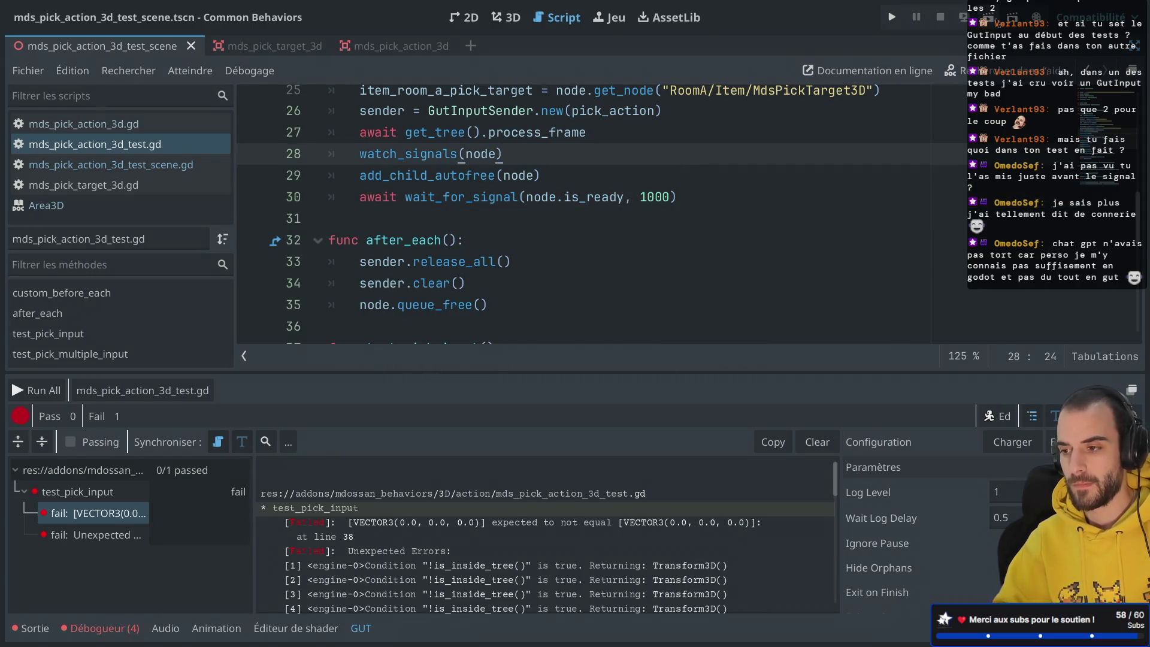
scroll(480, 239, "down", 5)
Rerun test_pick_input, note the line 39 assert_ne failure, and return to its first assertion.
left_click(420, 233)
left_click(280, 390)
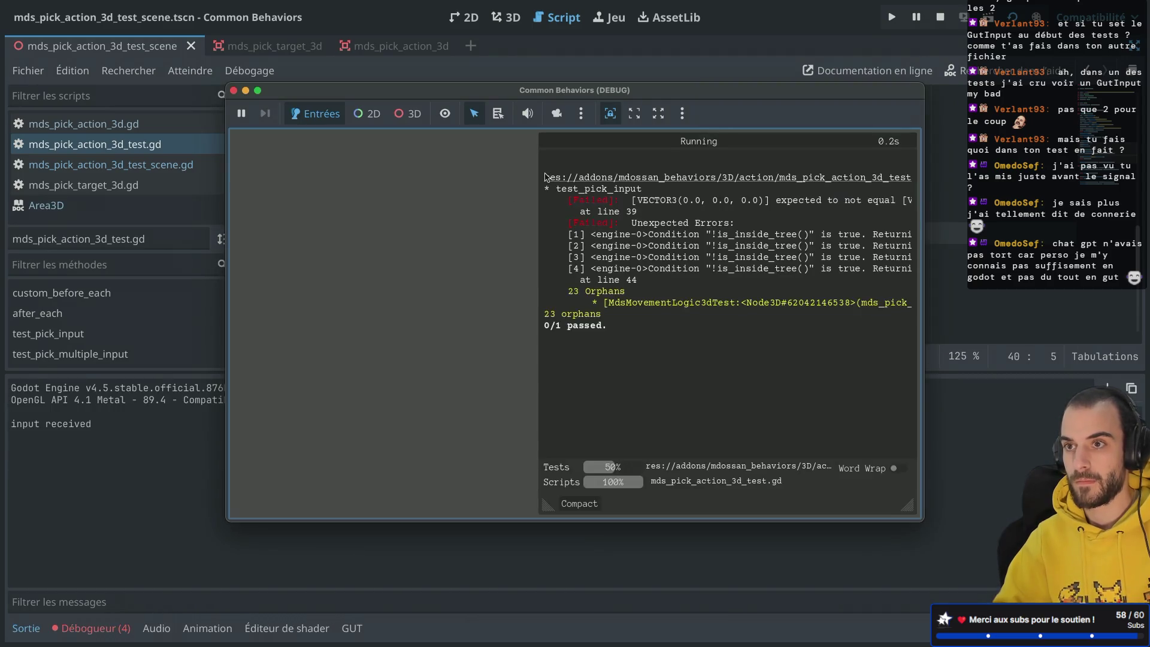
scroll(671, 283, "up", 5)
scroll(670, 283, "down", 4)
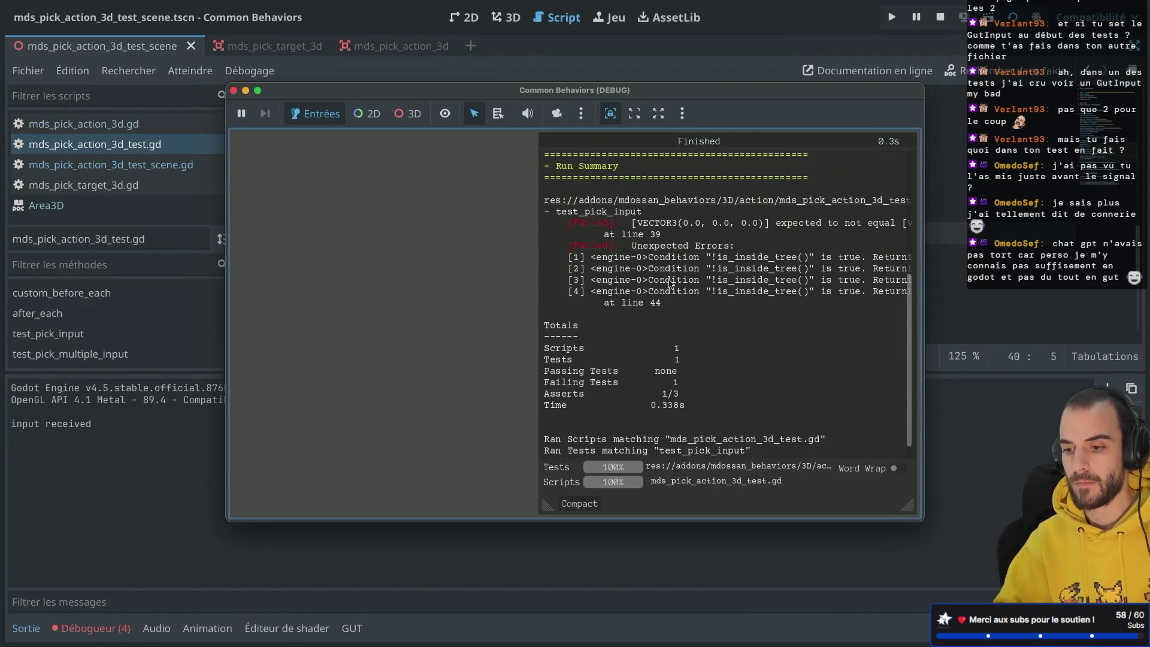
scroll(670, 282, "up", 2)
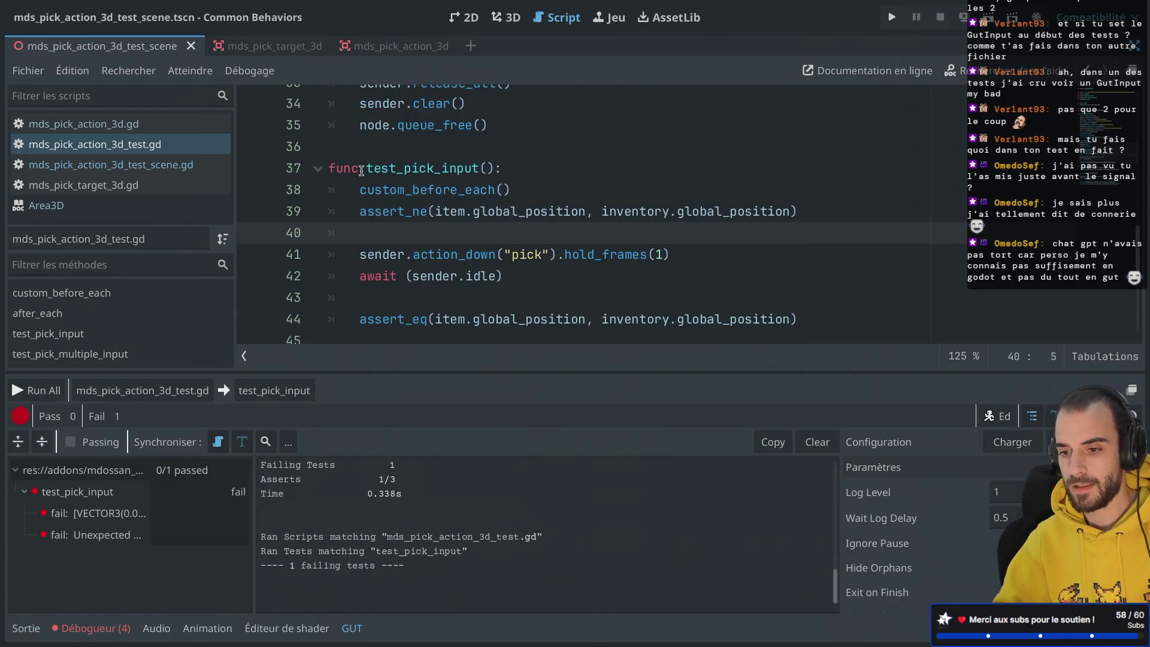
left_click(233, 90)
scroll(361, 171, "down", 1)
left_click(359, 182)
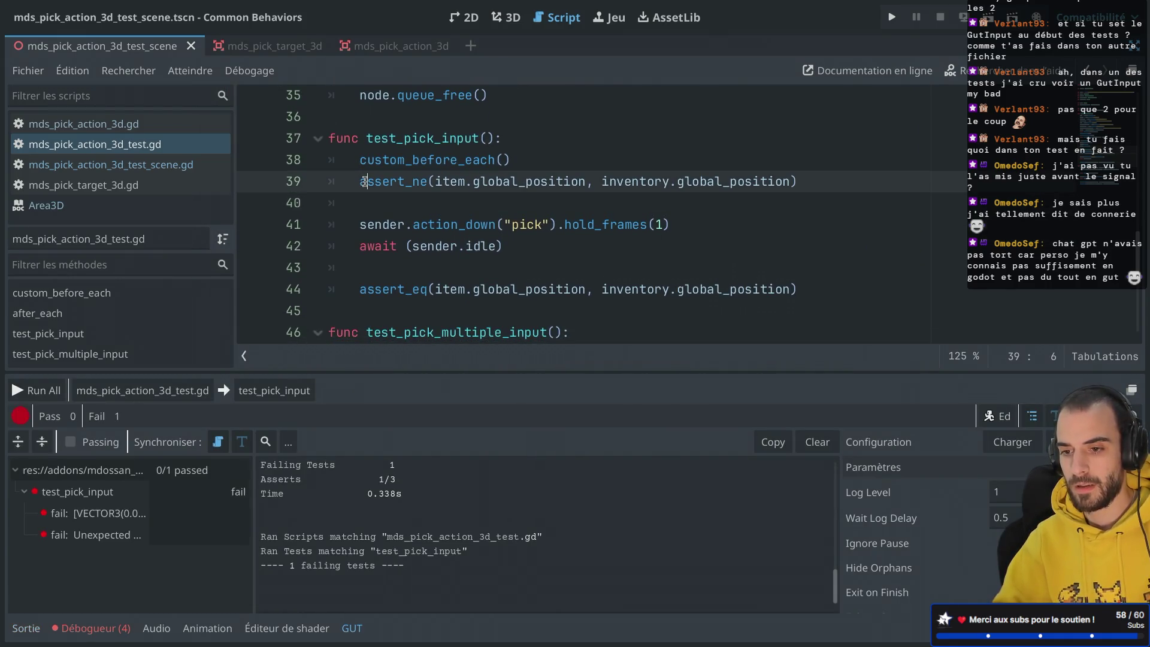
Review the custom_before_each call and assert_ne check in test_pick_input around line 39.
double_click(444, 182)
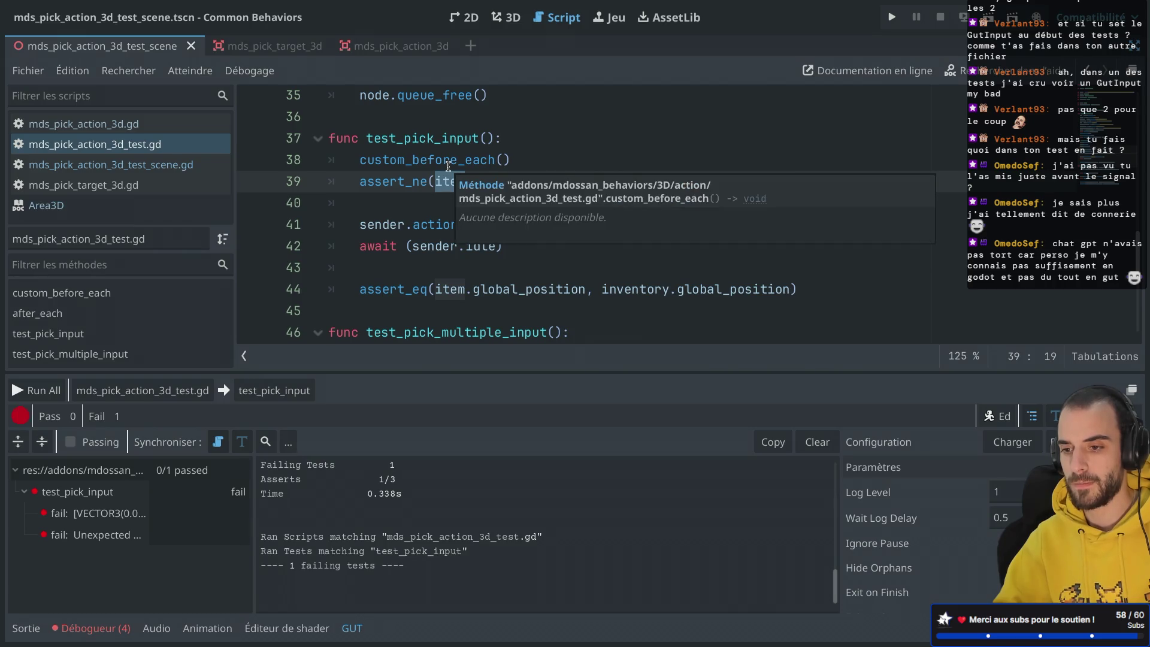
left_click(356, 182)
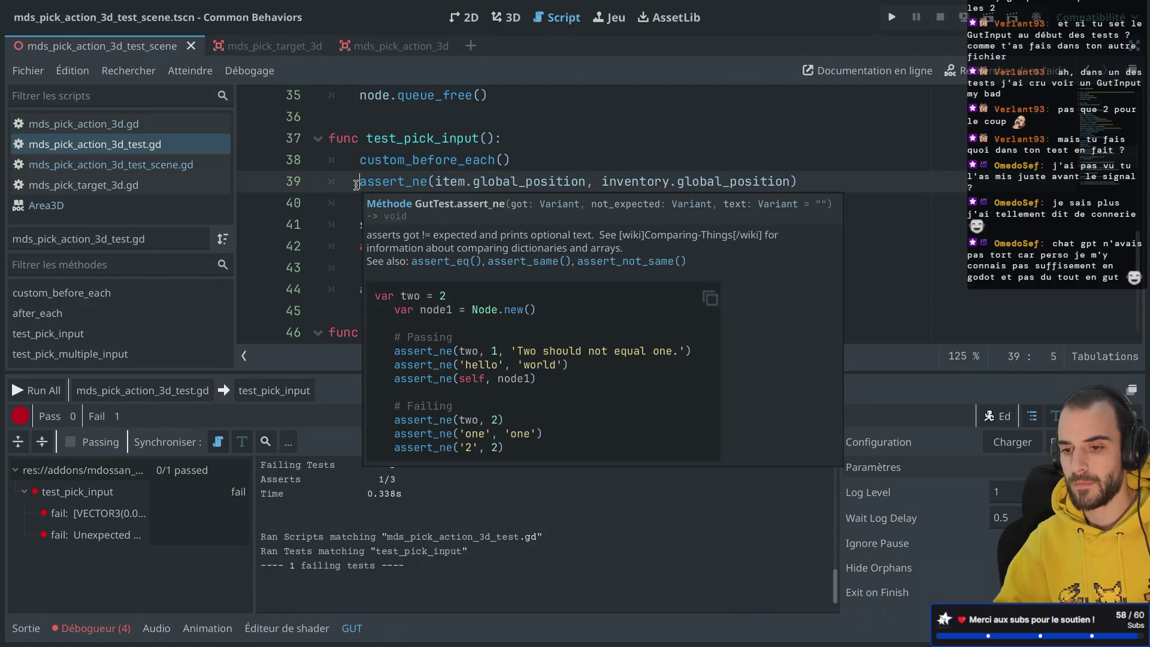
scroll(411, 127, "up", 3)
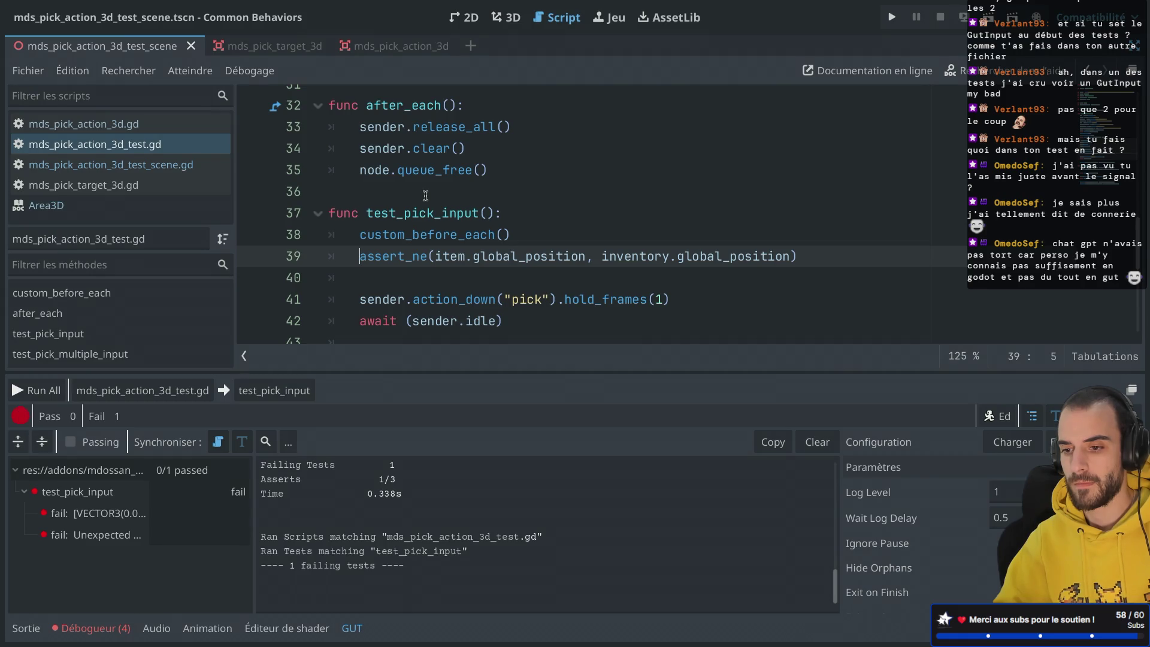
scroll(425, 196, "up", 3)
scroll(425, 196, "up", 2)
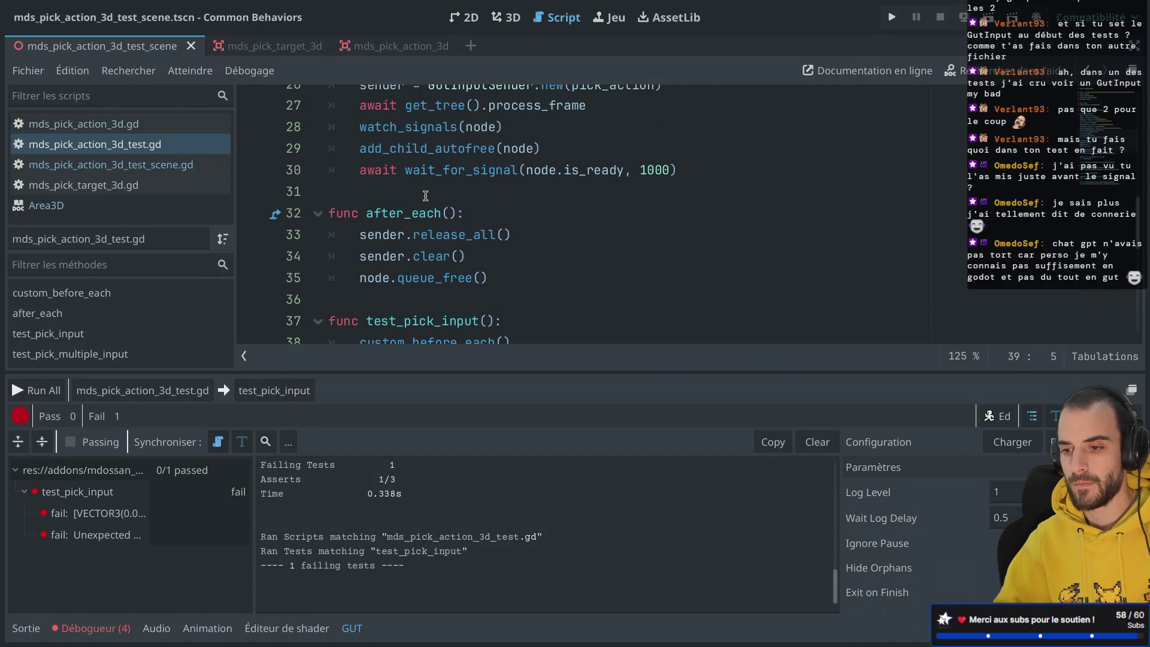
left_click(667, 170)
scroll(605, 195, "down", 3)
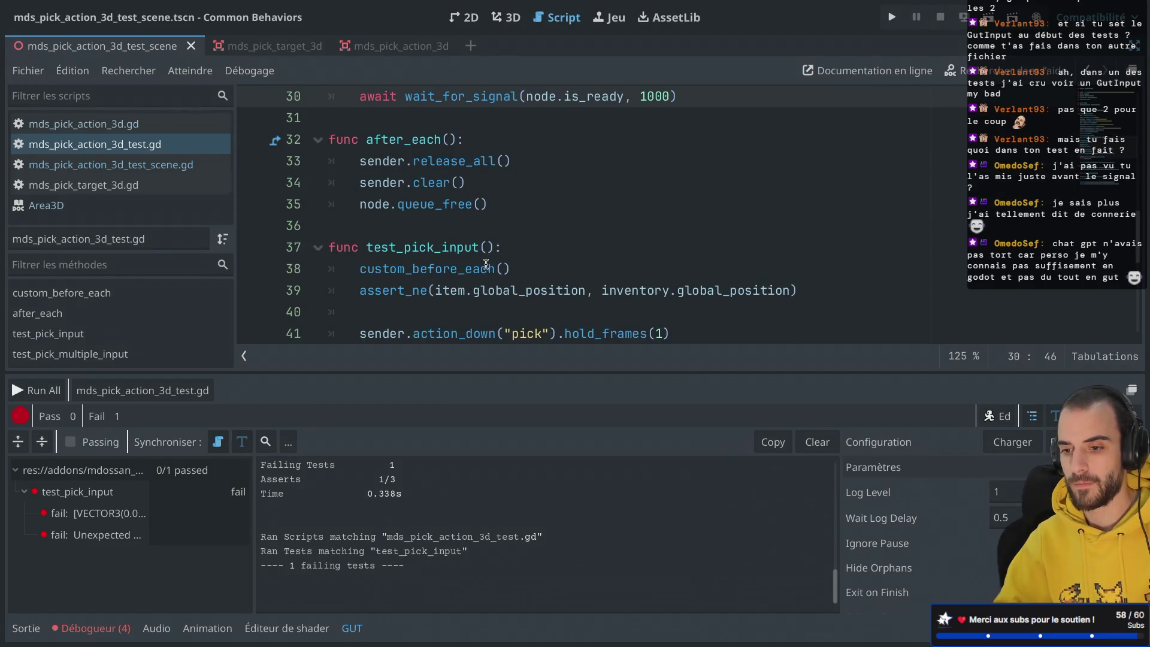
left_click(486, 263)
scroll(497, 239, "up", 4)
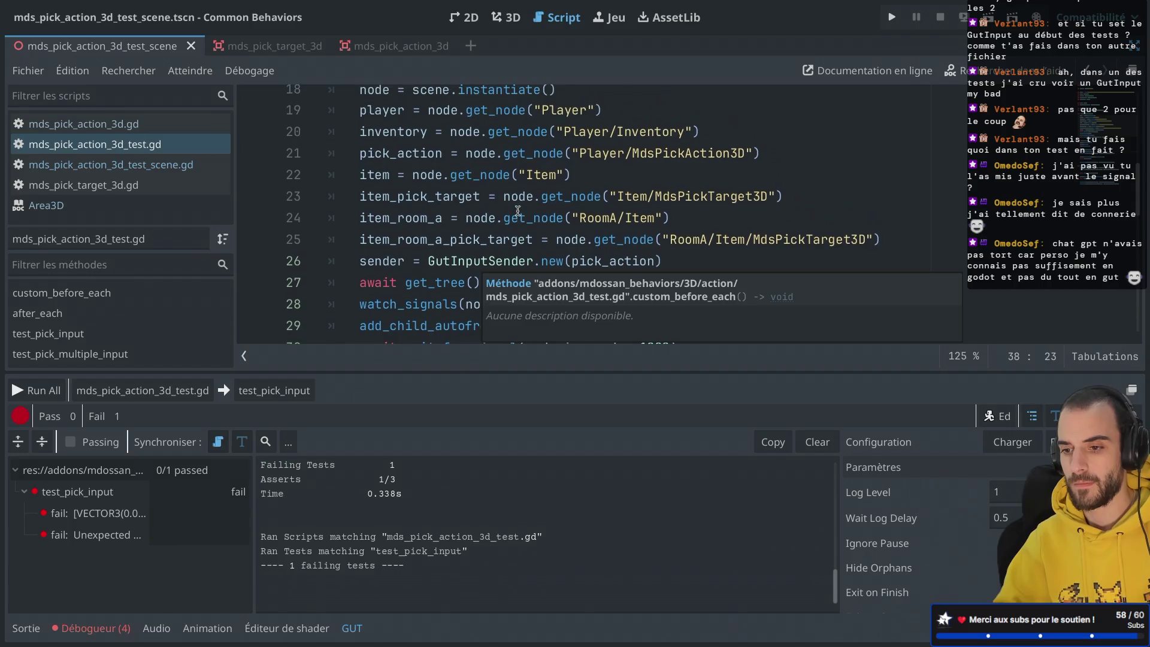
scroll(518, 211, "up", 2)
scroll(518, 211, "down", 4)
scroll(518, 211, "up", 1)
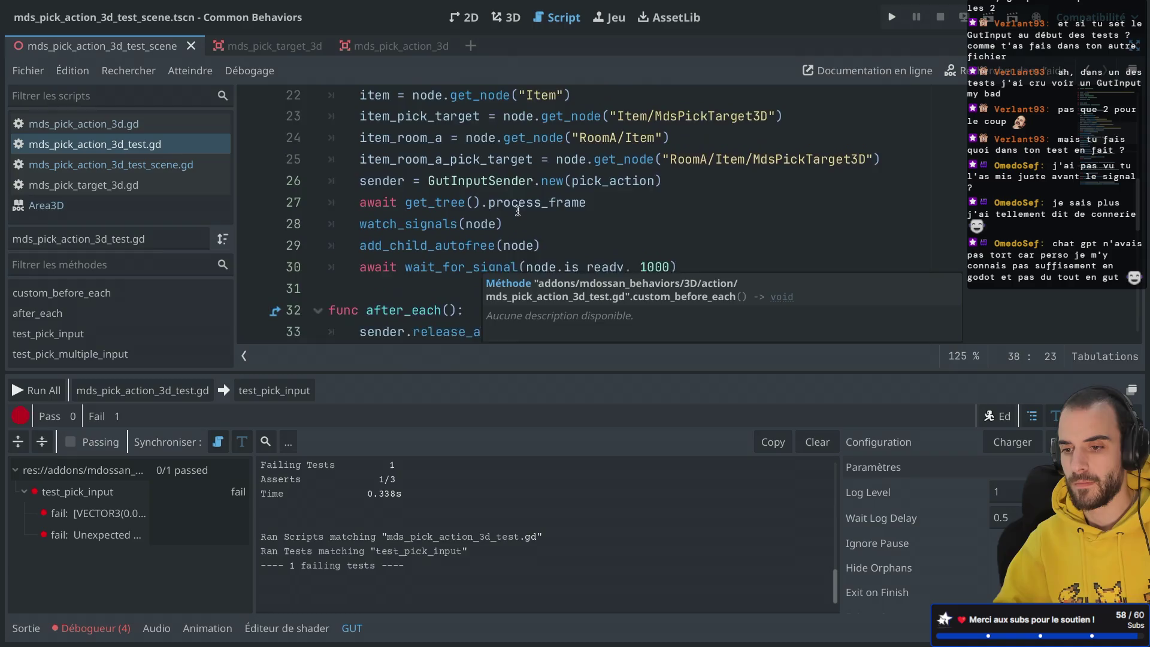
scroll(519, 211, "up", 1)
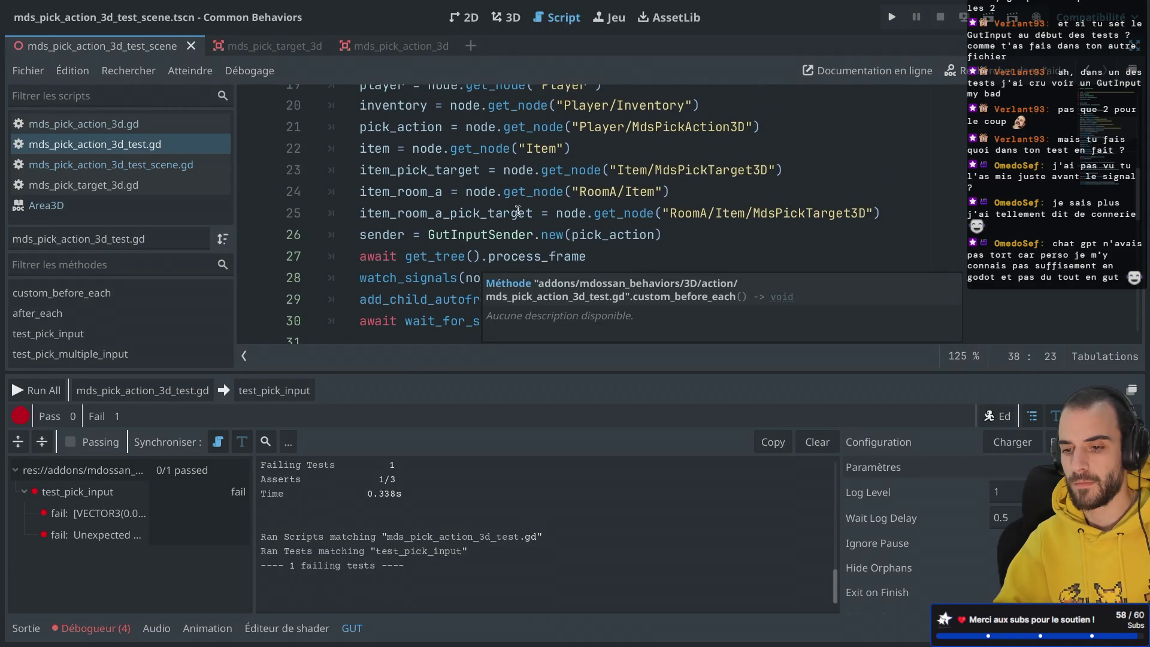
Move the 'await get_tree().process_frame' line below the wait_for_signal(node.is_ready, 1000) line.
left_click(527, 233)
left_click_drag(608, 268, 680, 241)
key("BackSpace")
left_click(695, 301)
type("await get_tree().process_frame")
Show the details of the failed 'fail: [VECTOR3…' position assertion in the GUT tree.
scroll(685, 276, "down", 3)
scroll(555, 269, "down", 1)
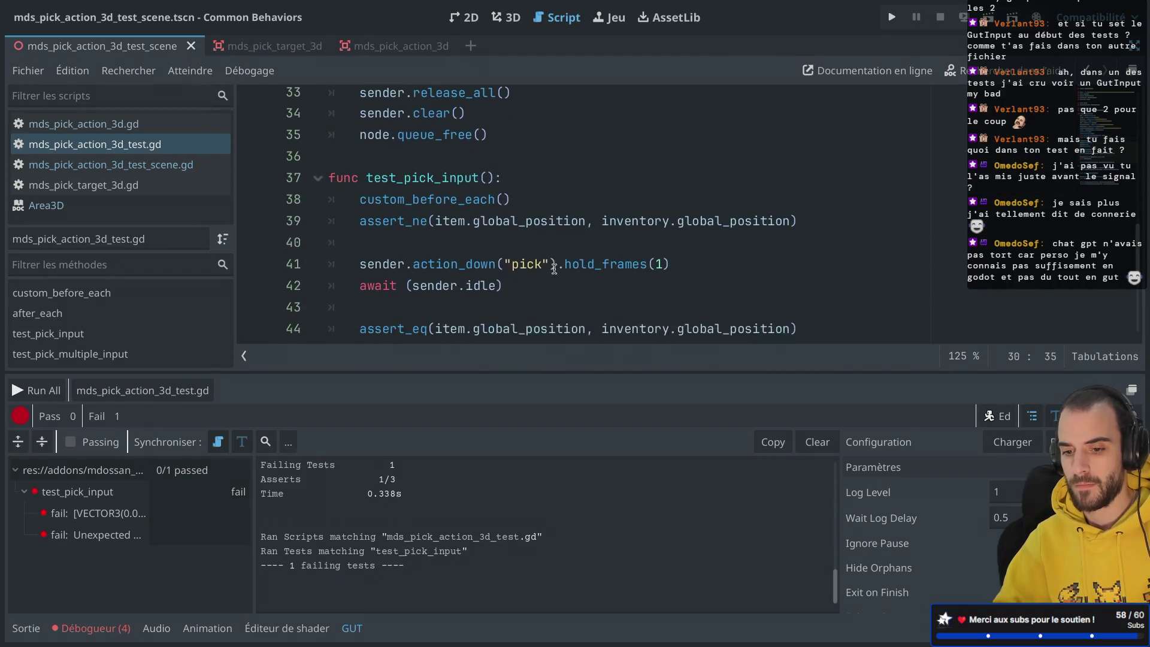
left_click(118, 515)
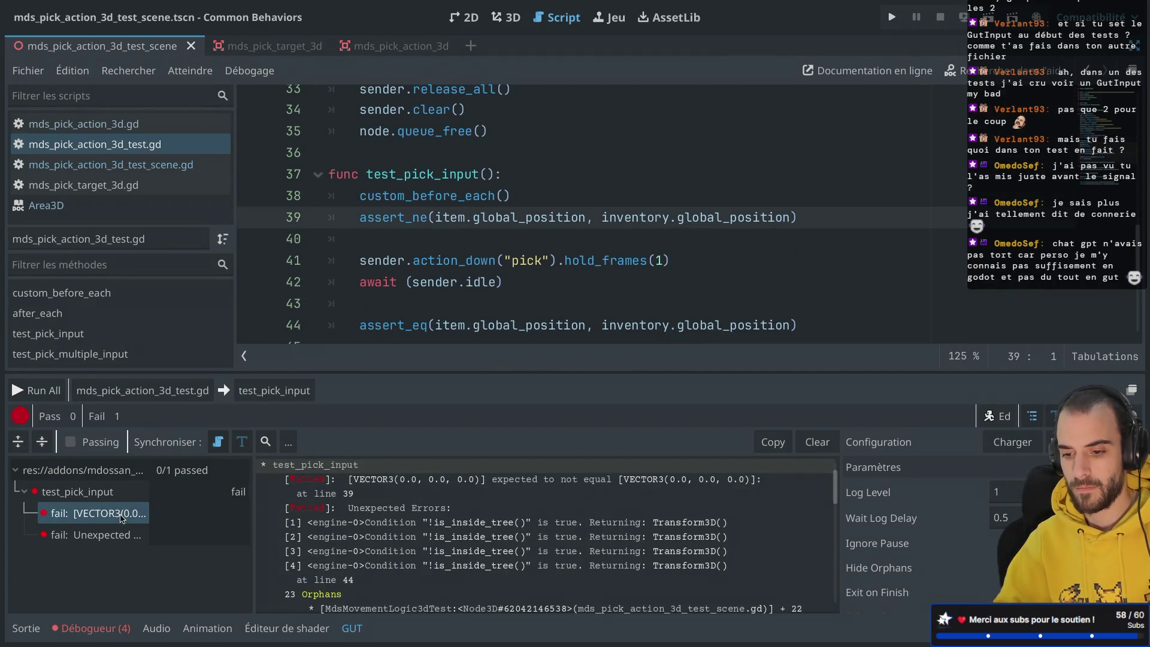
Add 'sender.wait_secs(1000)' as line 30 after the is_ready wait and save the script.
scroll(412, 241, "up", 1)
scroll(412, 242, "up", 3)
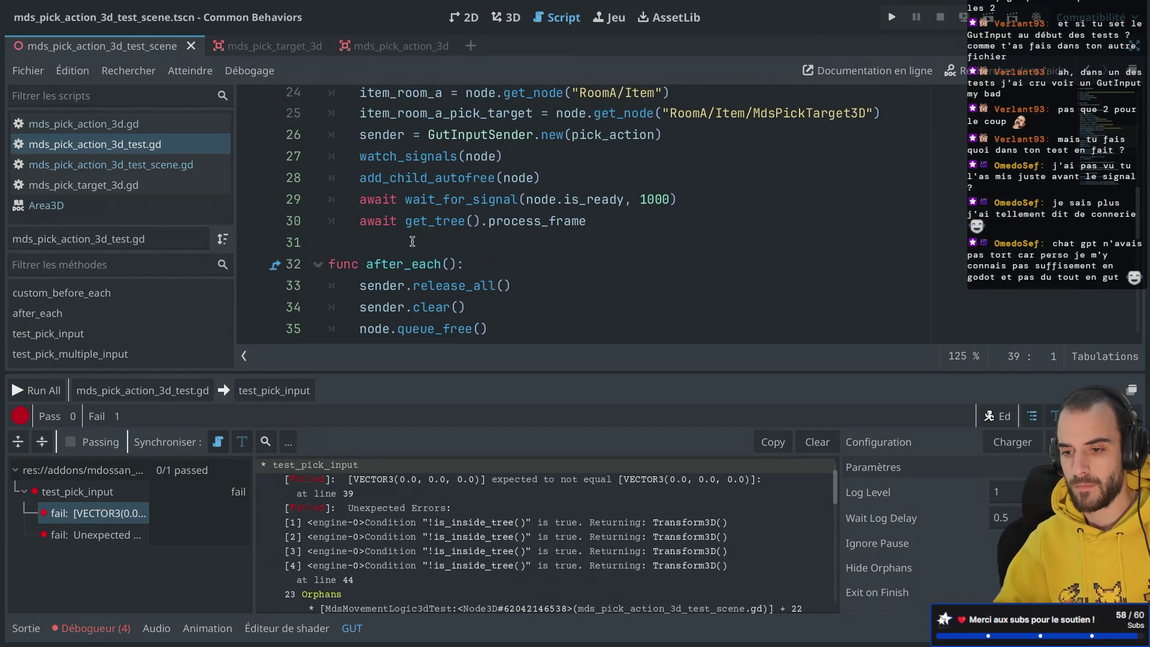
scroll(412, 241, "down", 1)
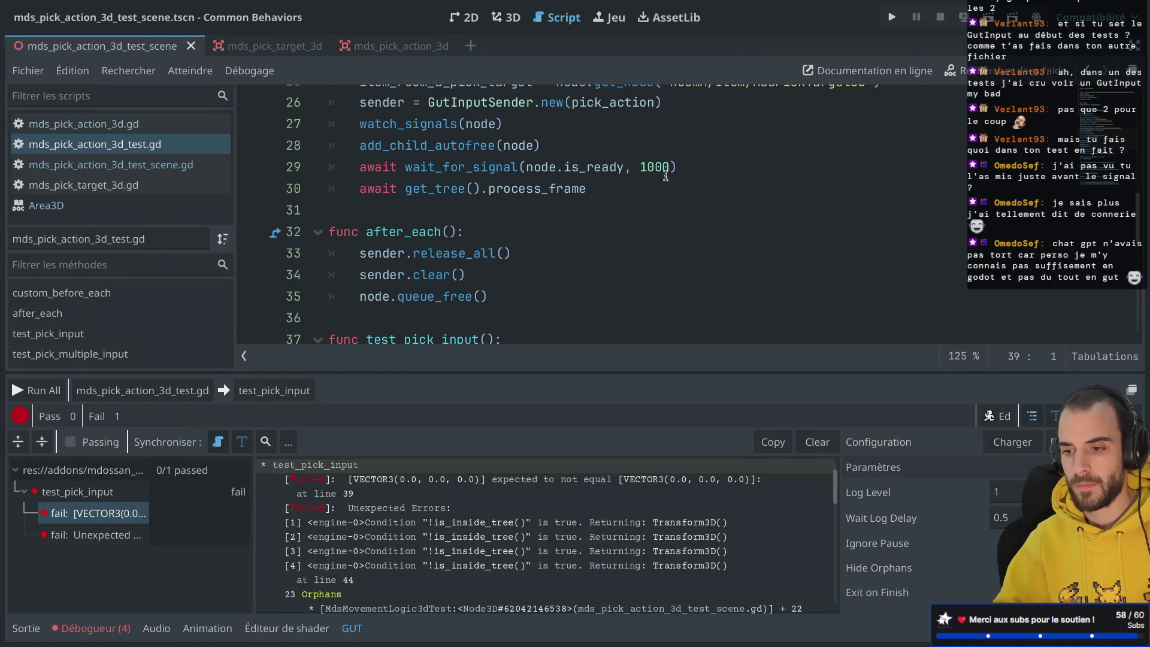
scroll(665, 175, "up", 1)
left_click(684, 190)
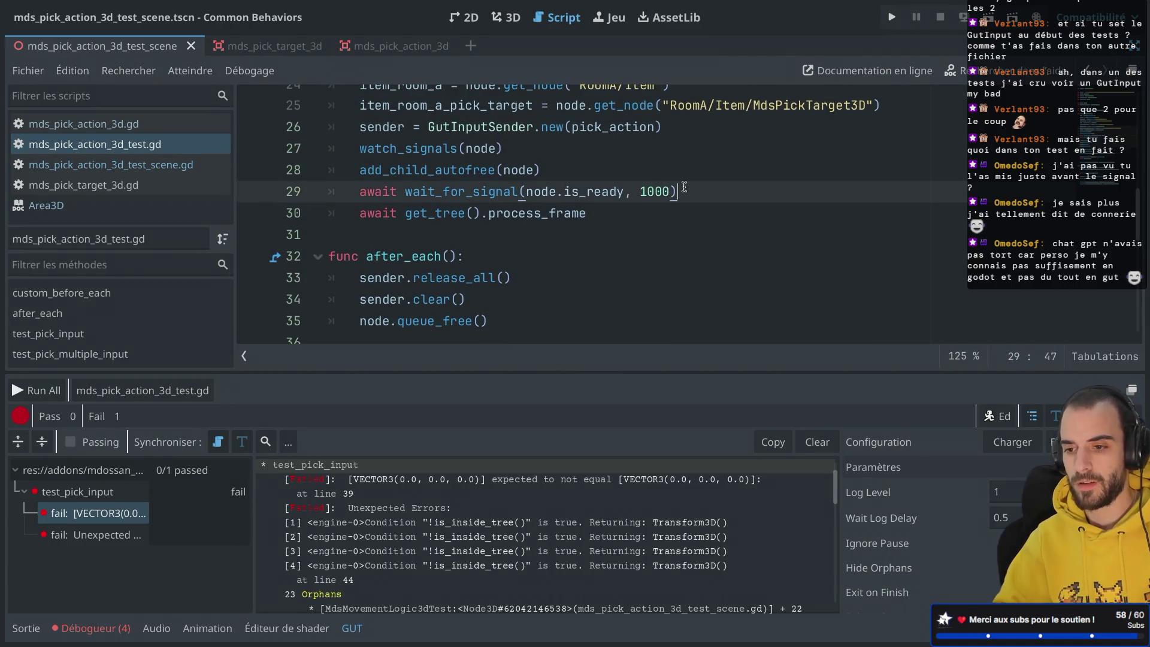
key("Return")
type("sender.")
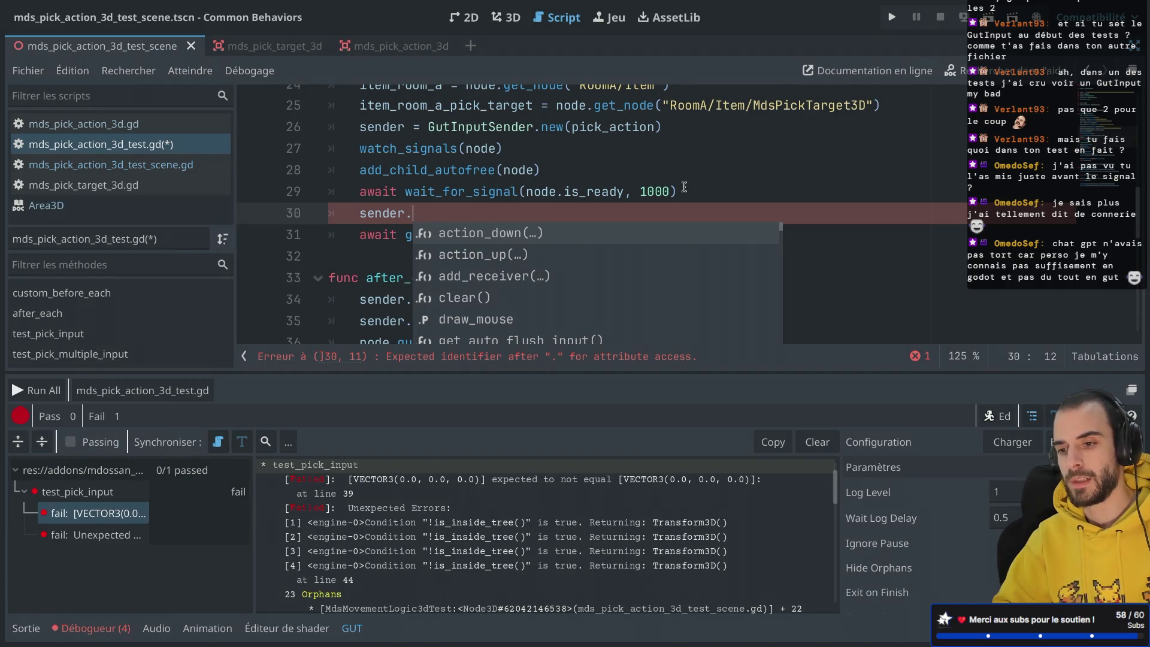
type("wait")
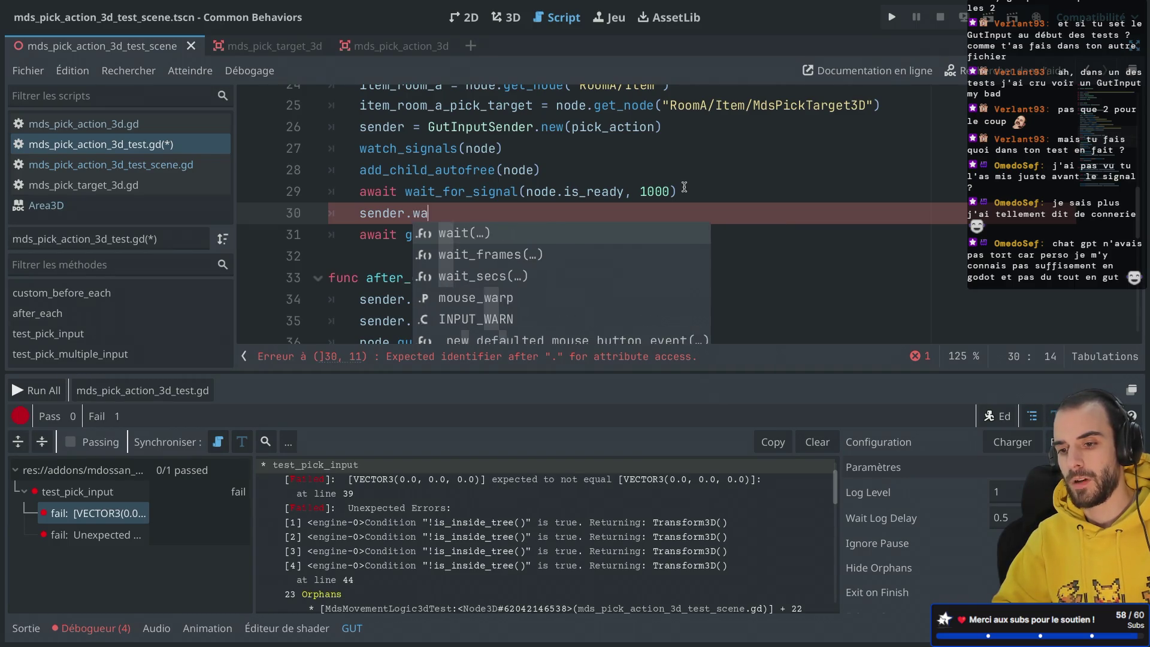
key("Down")
key("Down")
key("Return")
type("1000")
key("ctrl+s")
Rerun only test_pick_input from the GUT panel, then close the debug game window.
left_click(716, 173)
scroll(543, 276, "down", 5)
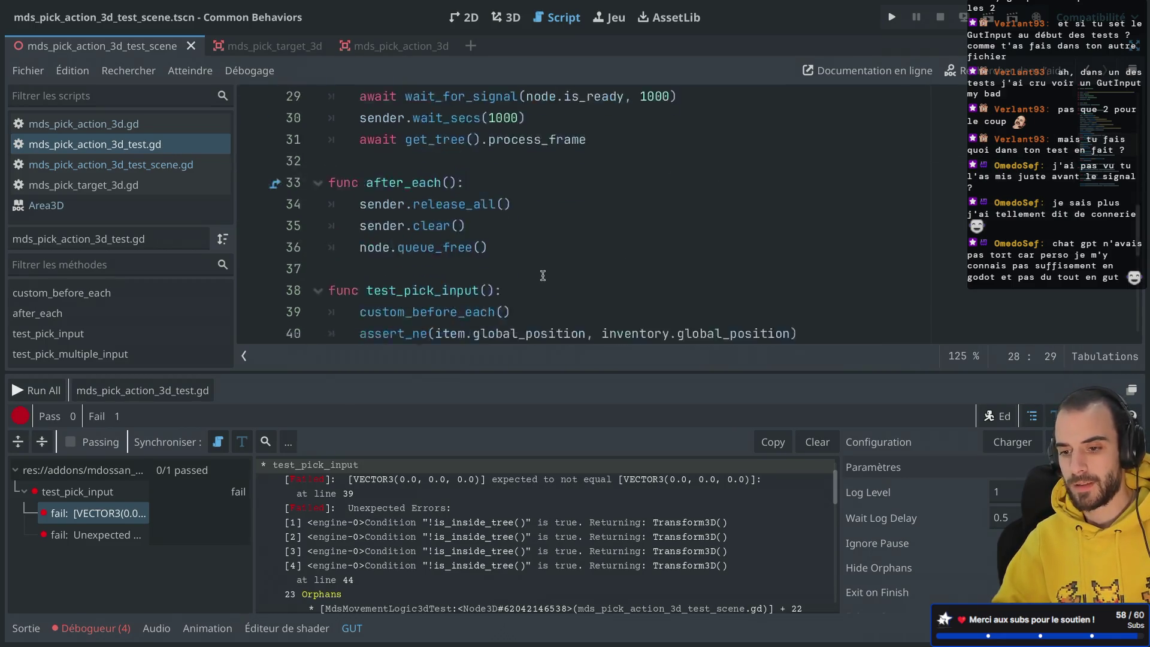
scroll(542, 276, "up", 1)
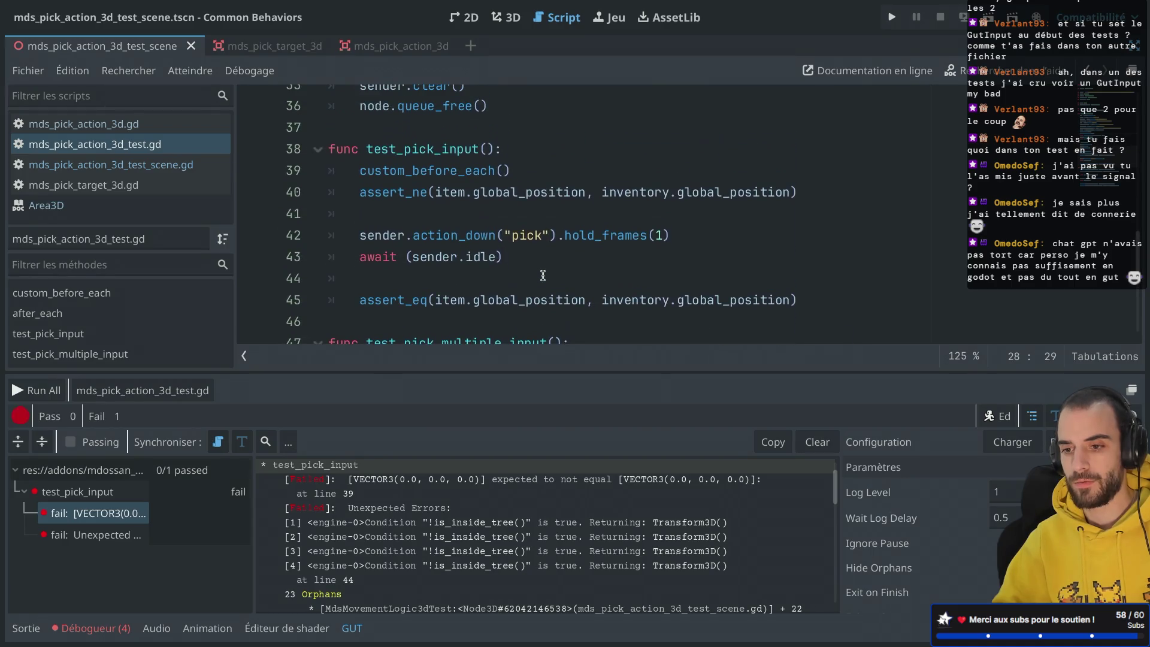
left_click(498, 256)
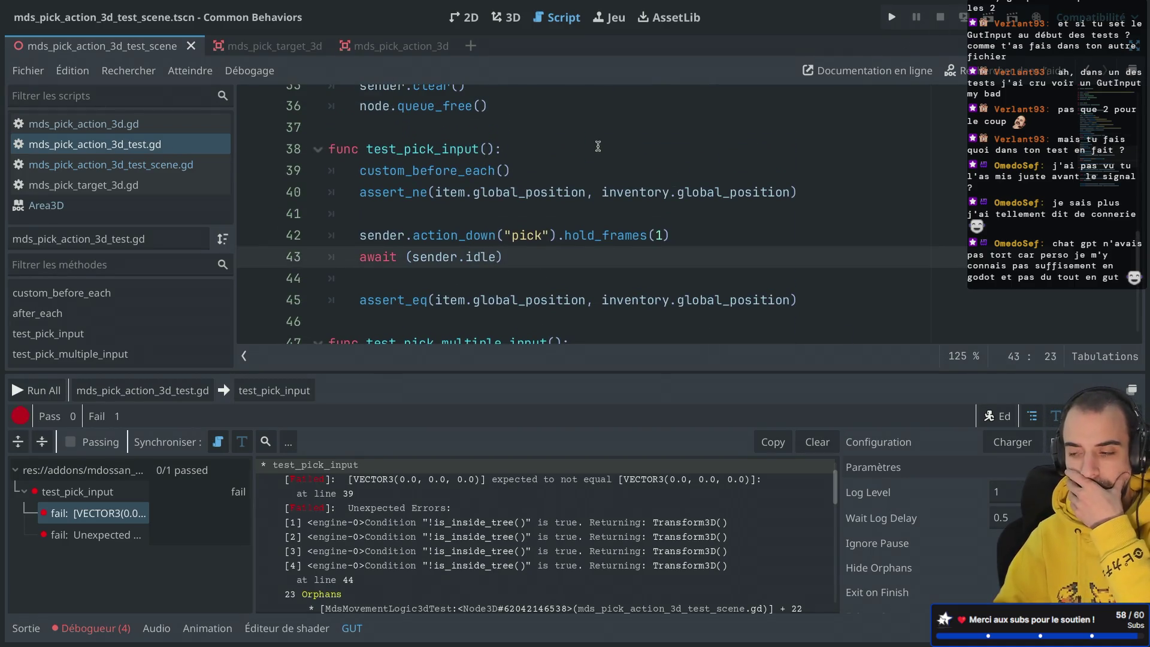
left_click(274, 390)
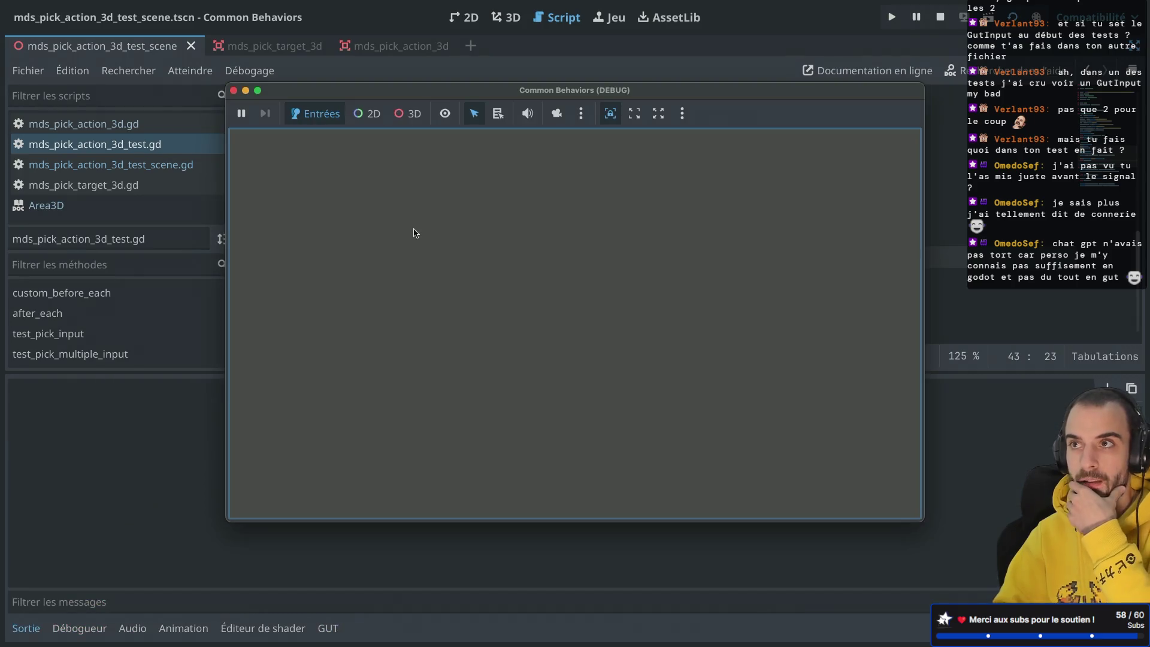
left_click_drag(337, 96, 380, 100)
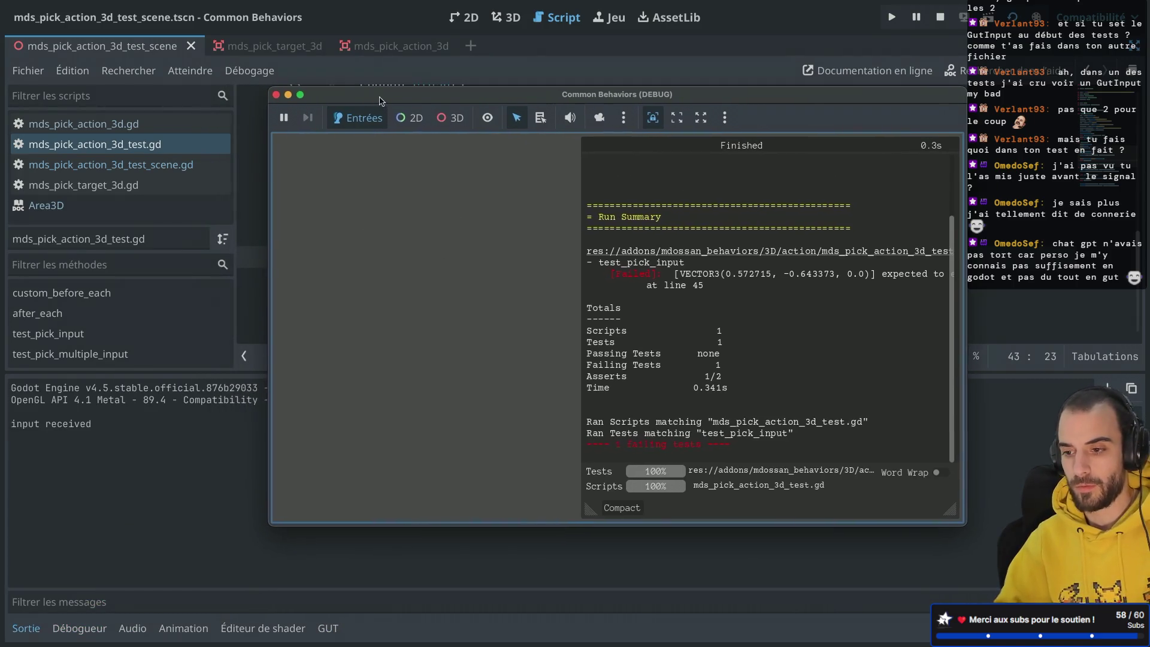
scroll(715, 275, "up", 3)
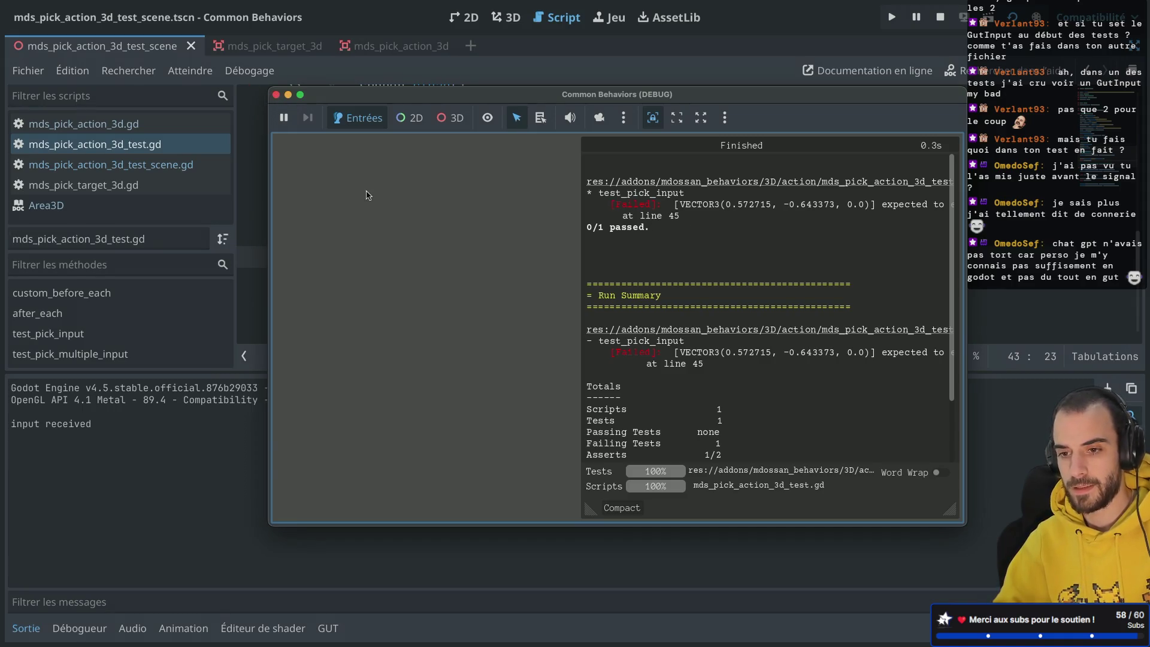
left_click(275, 94)
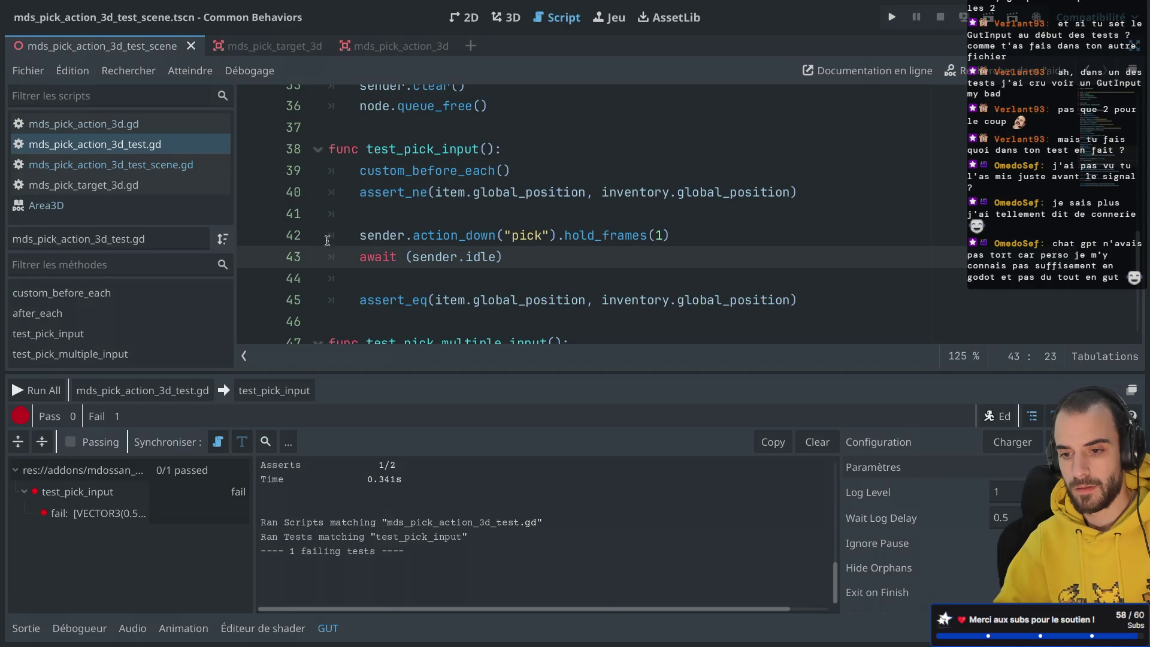
Prefix the custom_before_each() call on line 39 with 'await'.
left_click_drag(300, 302, 362, 297)
scroll(362, 298, "up", 1)
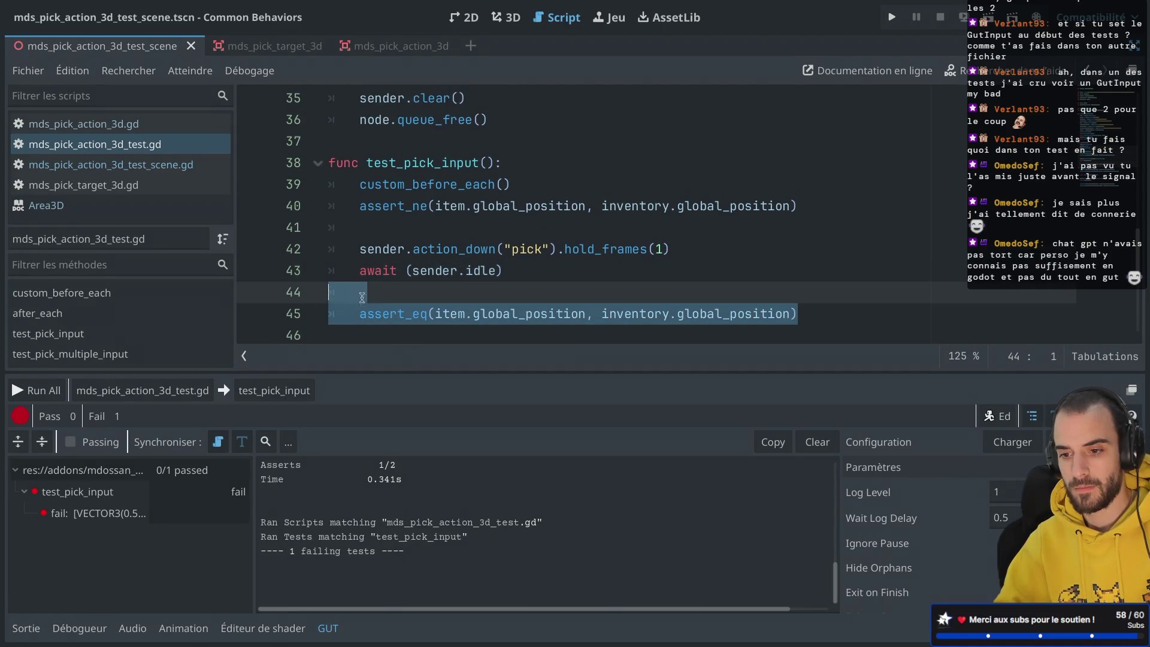
left_click(428, 297)
double_click(438, 184)
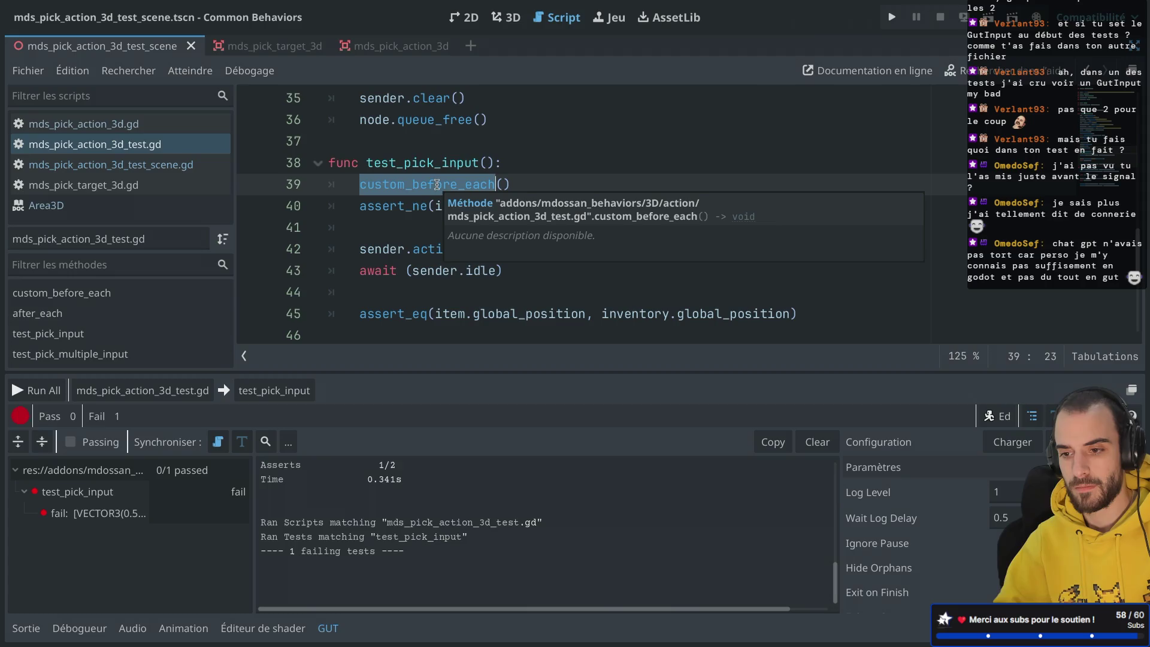
key("Left")
type("await")
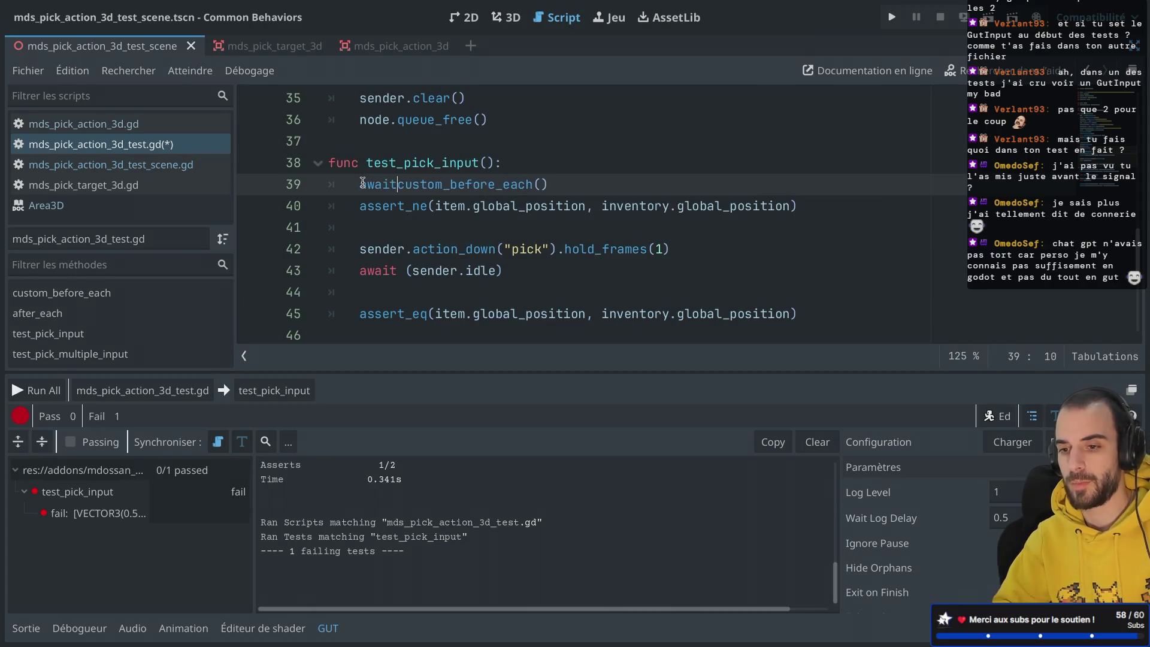
left_click(446, 193)
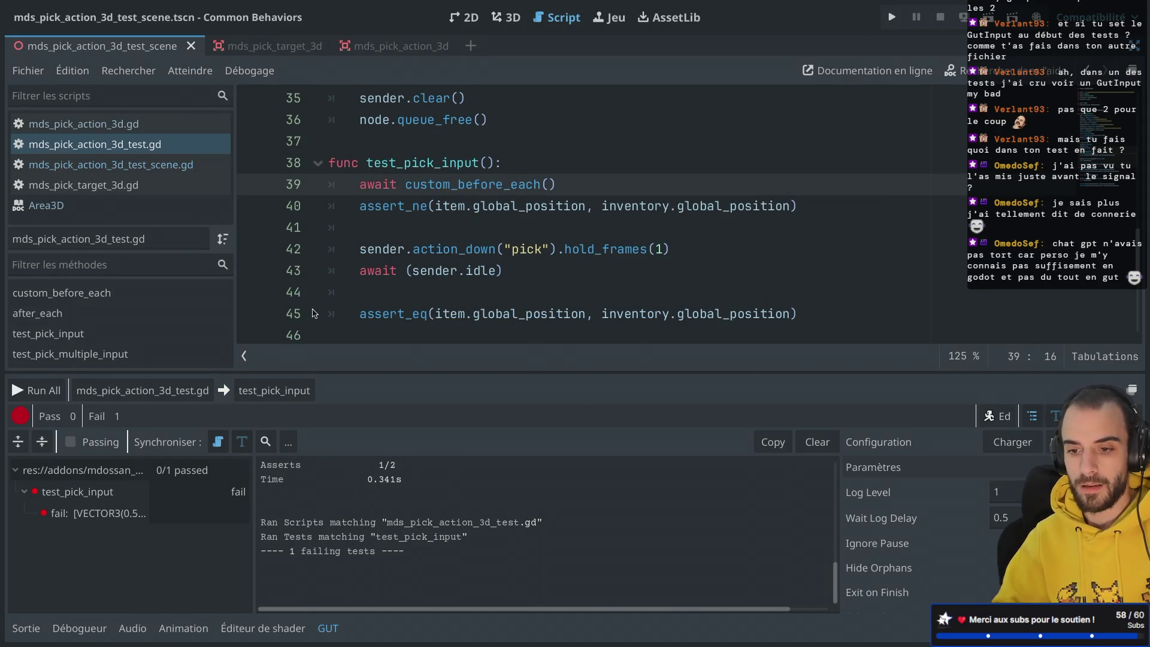
Rerun test_pick_input and bring up the docks to inspect the running scene.
left_click(281, 398)
left_click(383, 22)
key("ctrl+super+d")
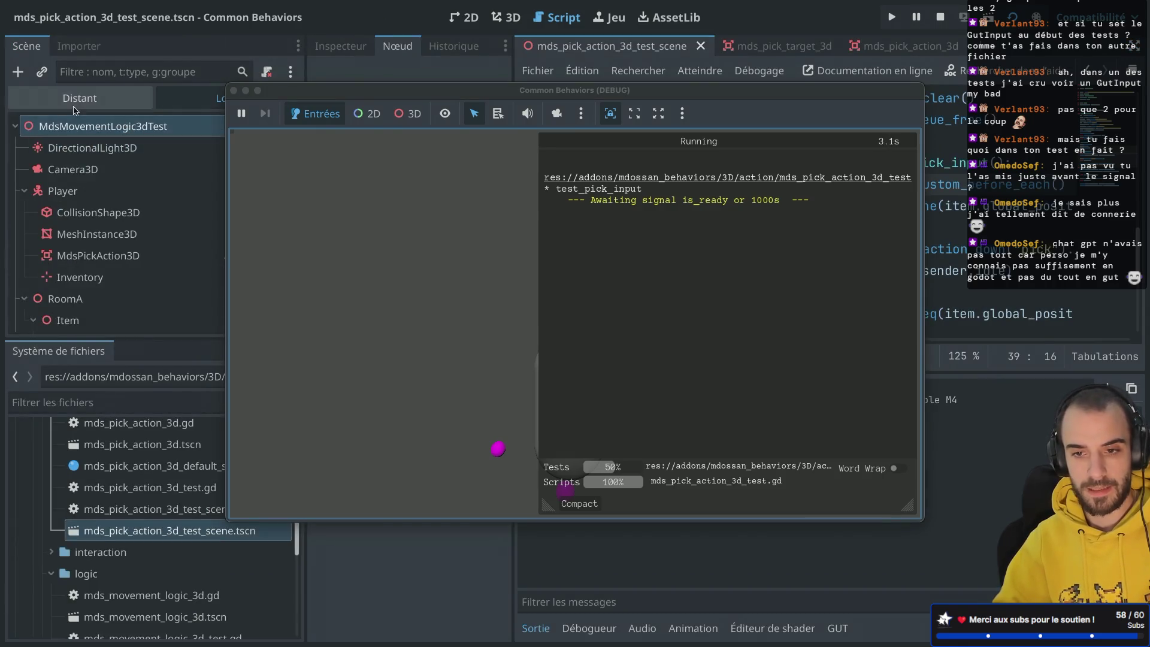
Expand the remote tree through GutRunner to MdsMovementLogic3dTest's Item node, then stop the hanging run.
left_click(24, 169)
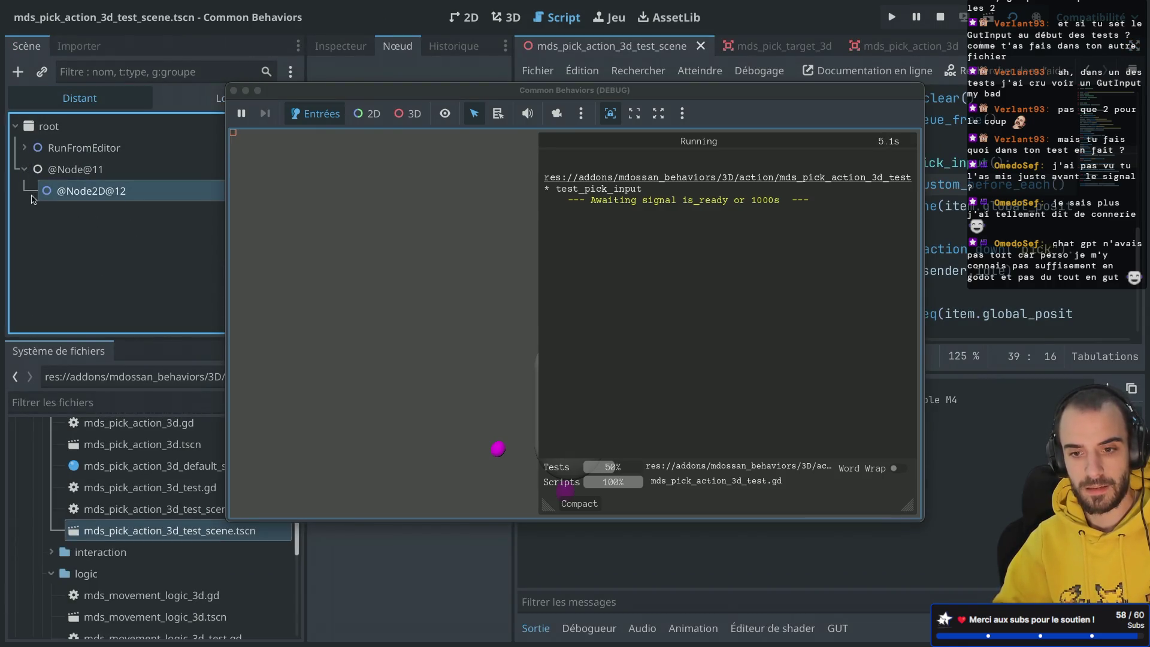
left_click(24, 147)
left_click(34, 169)
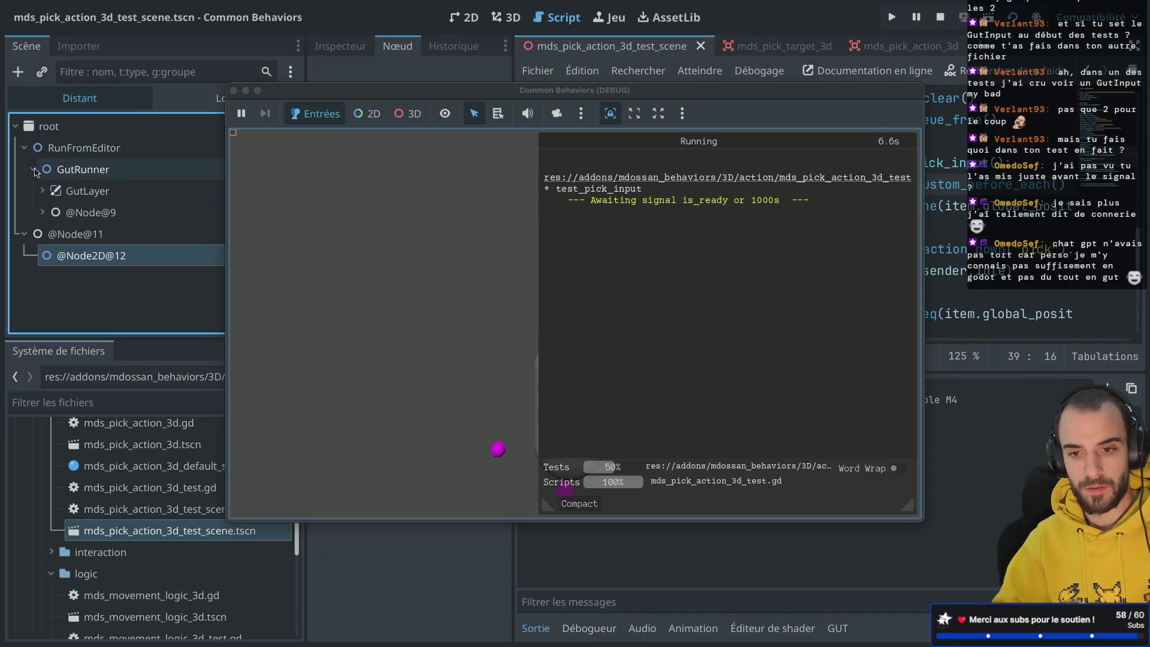
left_click(43, 212)
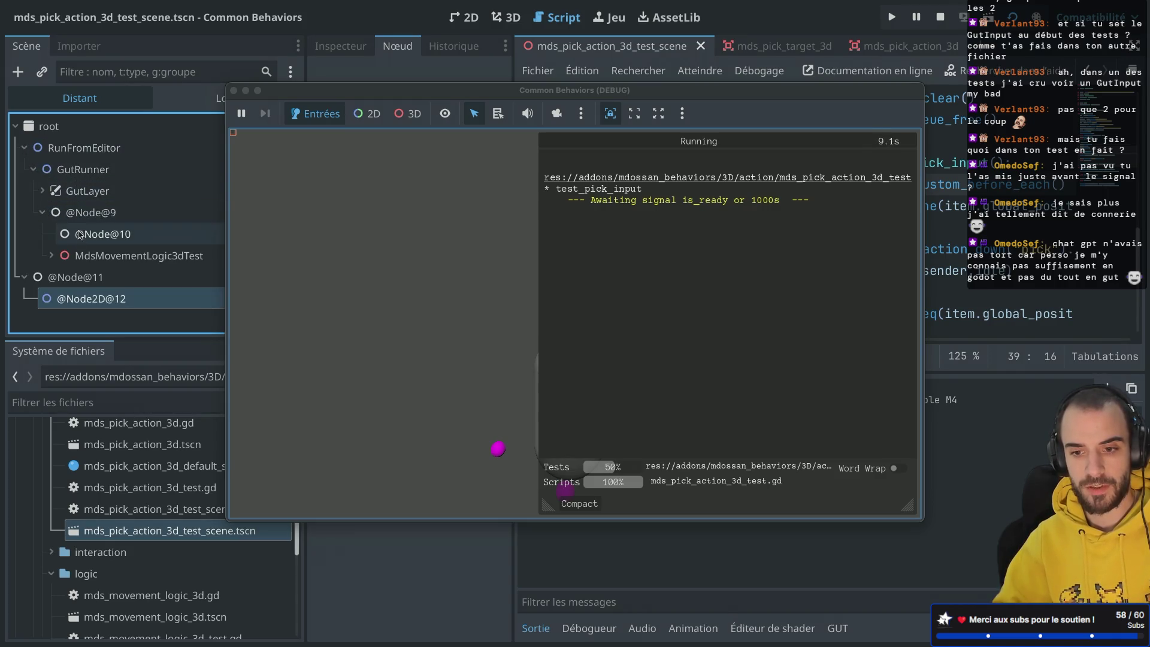
left_click(52, 256)
scroll(102, 204, "down", 3)
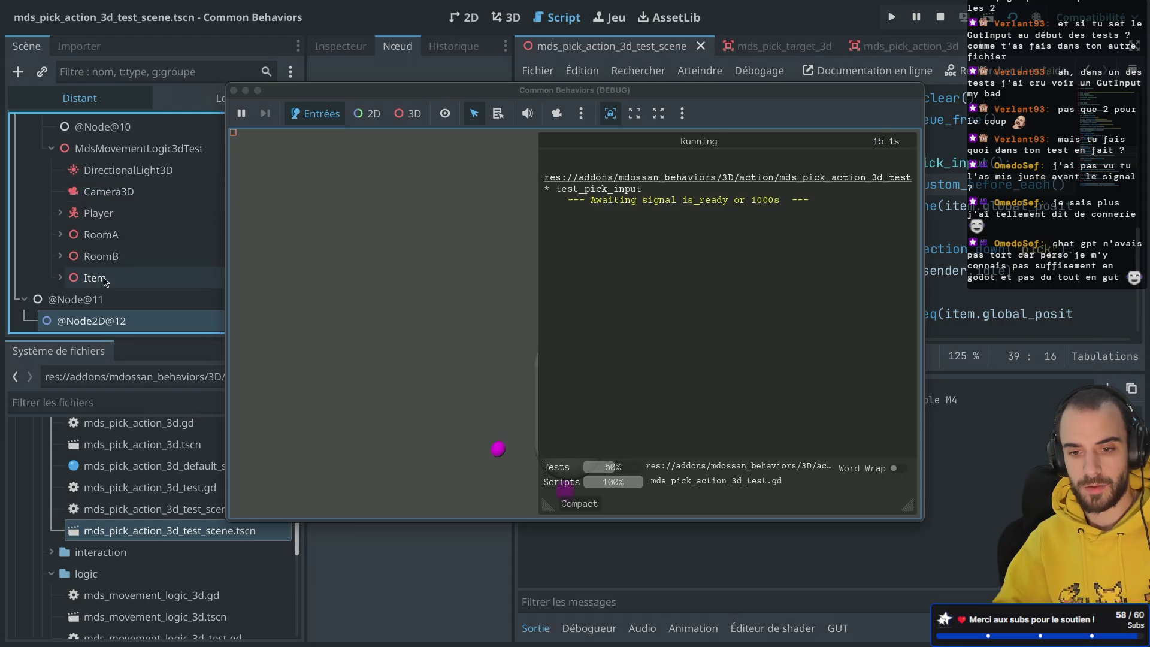
left_click(60, 278)
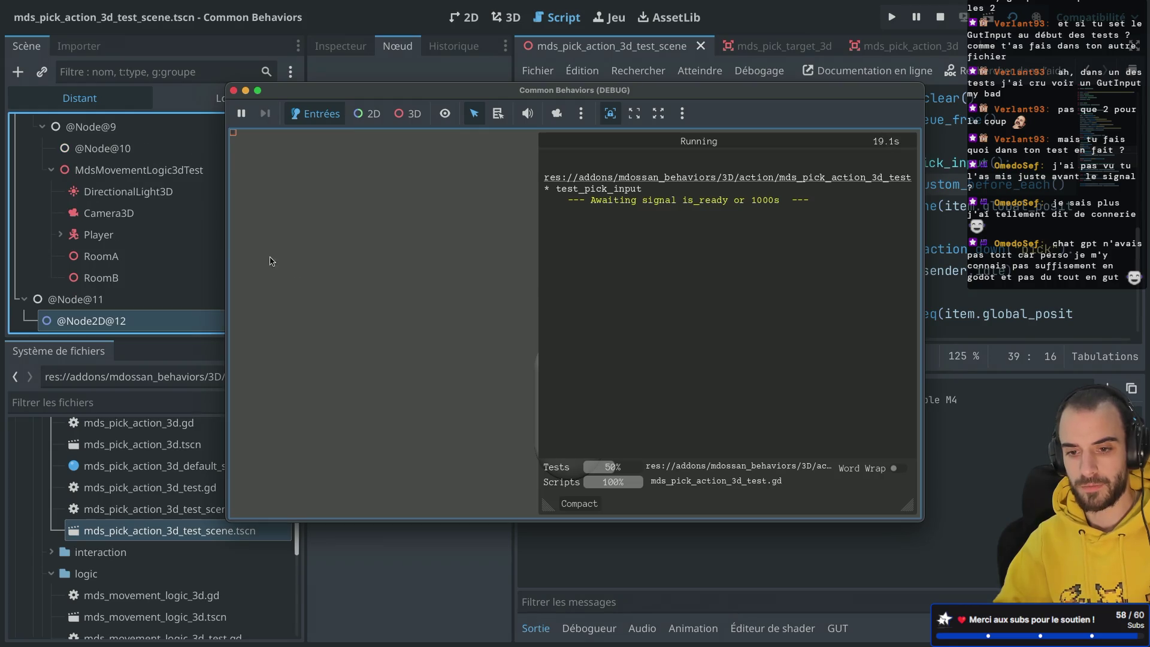
left_click(234, 90)
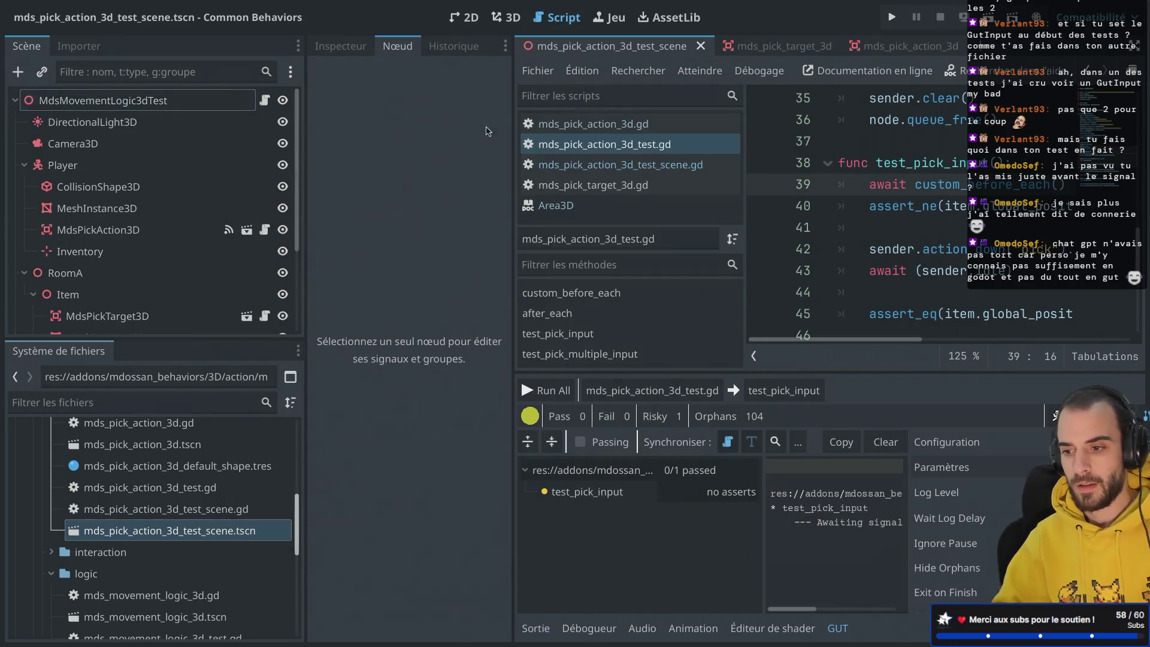
Delete the sender.wait_secs(1000) line from custom_before_each.
key("Down")
key("ctrl+shift+F11")
scroll(653, 210, "up", 2)
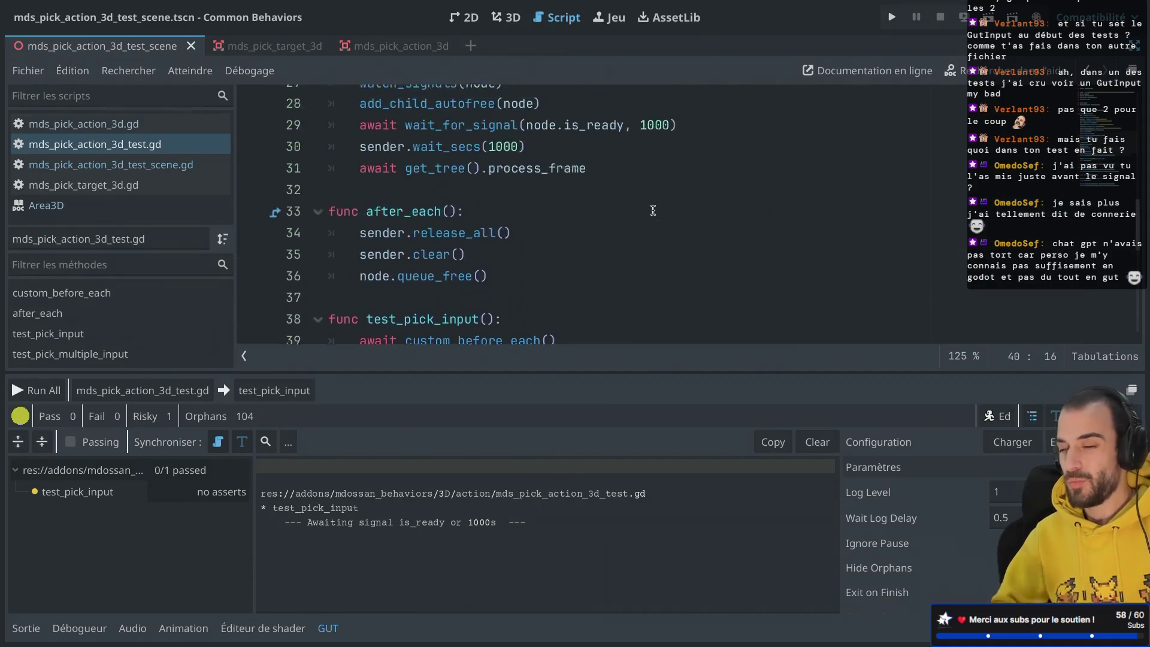
scroll(653, 210, "up", 2)
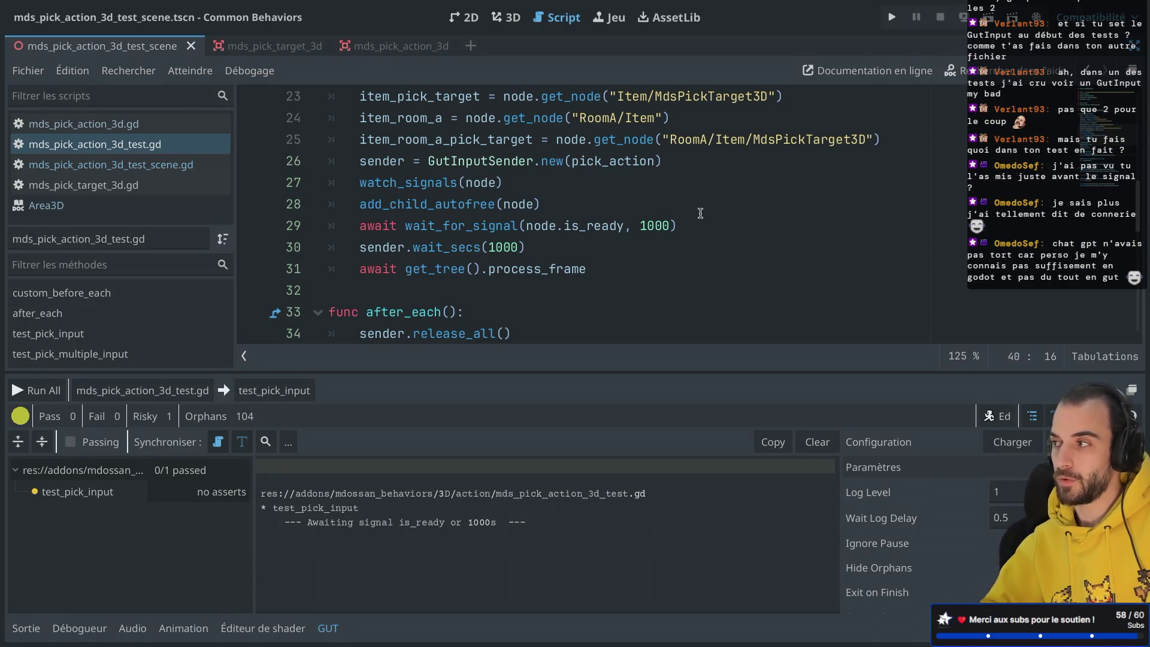
scroll(700, 213, "down", 2)
scroll(700, 213, "down", 3)
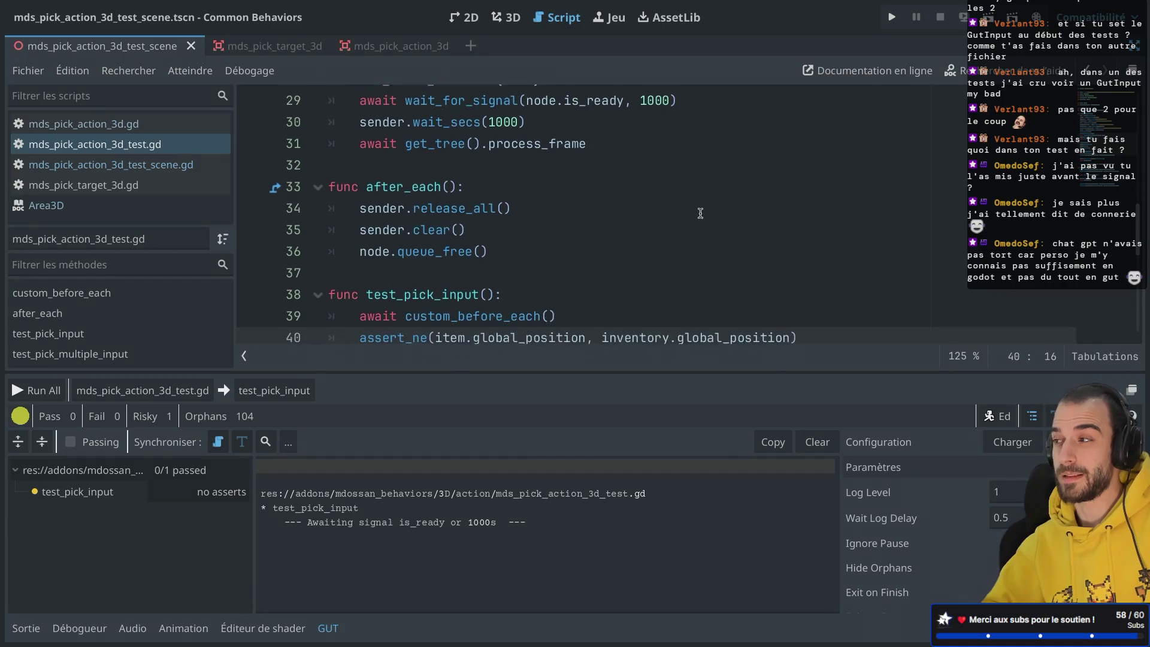
scroll(700, 213, "down", 1)
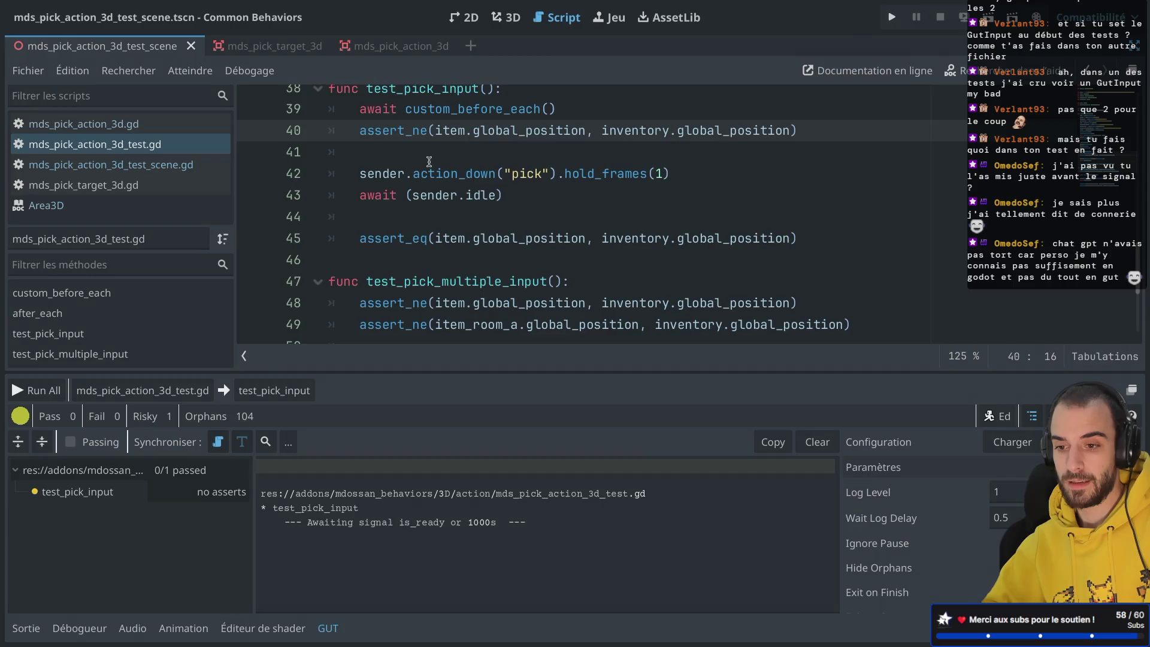
scroll(429, 162, "up", 4)
scroll(429, 162, "up", 3)
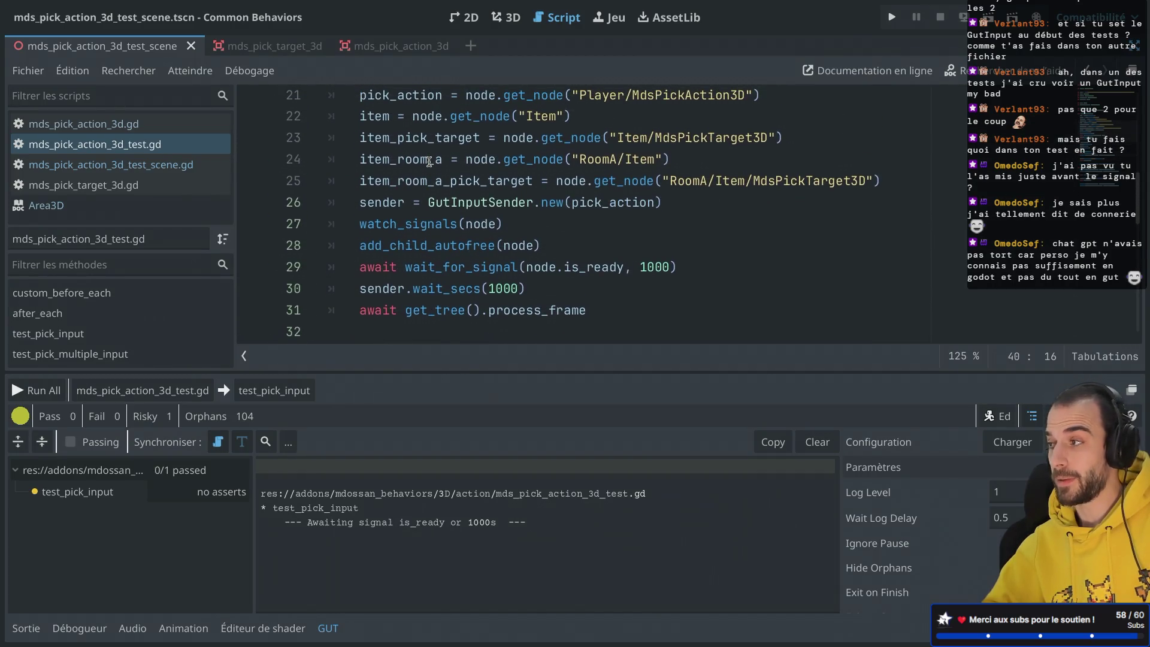
left_click_drag(557, 288, 715, 258)
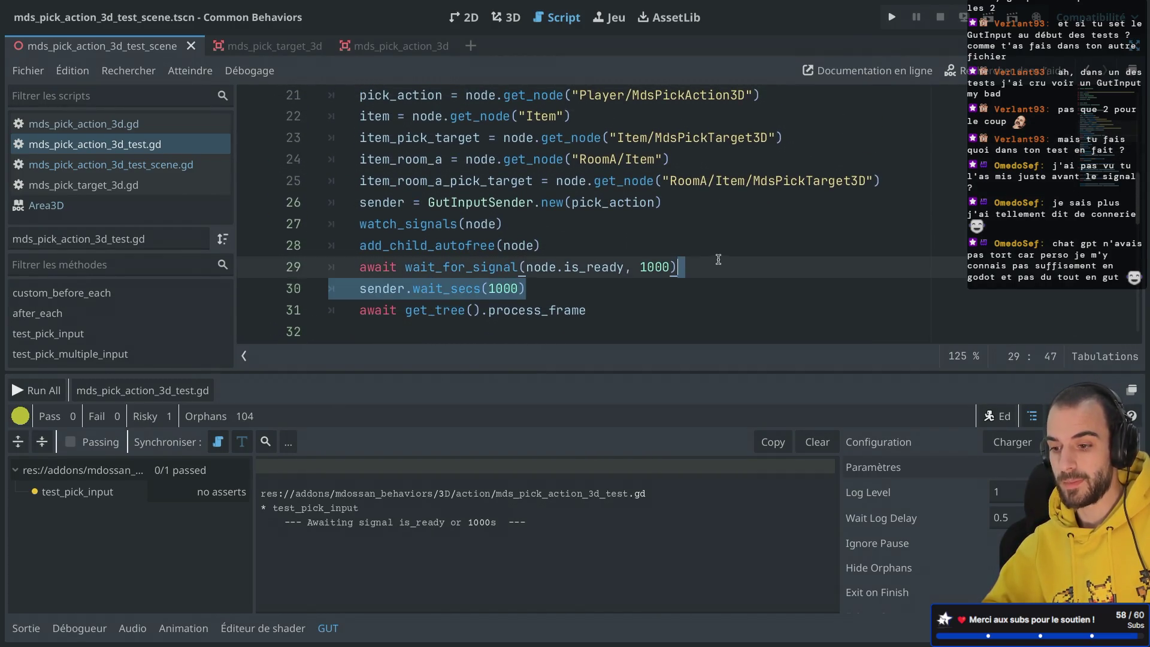
key("BackSpace")
Rerun the whole mds_pick_action_3d_test.gd script, close the debug window, and select test_pick_input.
scroll(655, 223, "down", 1)
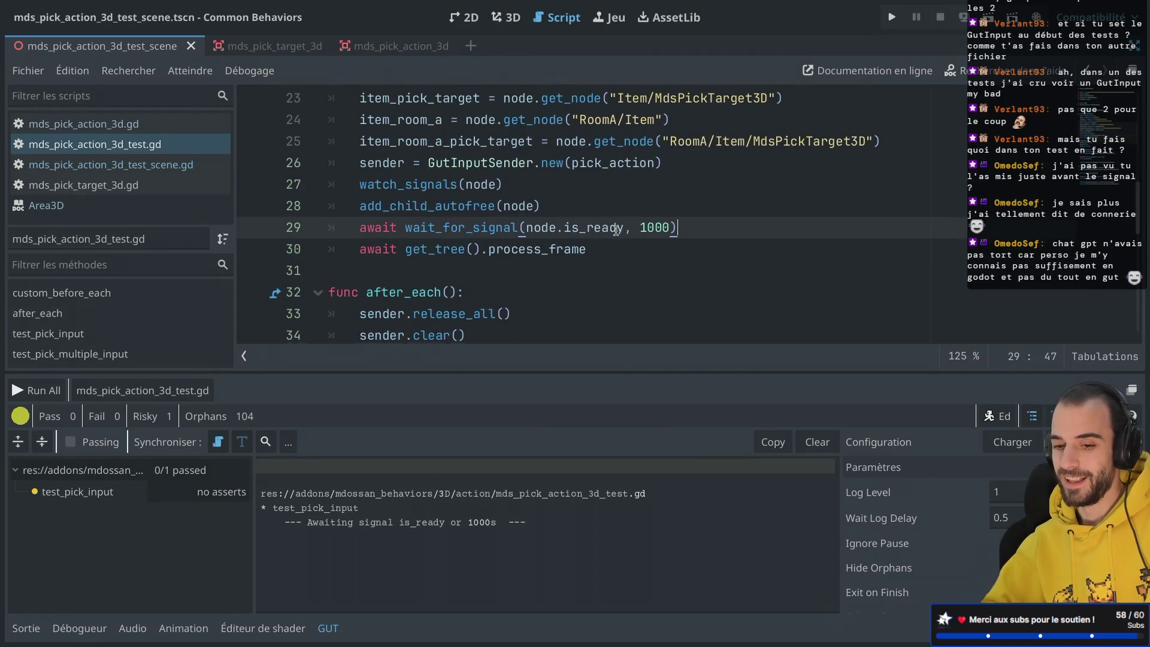
left_click(142, 390)
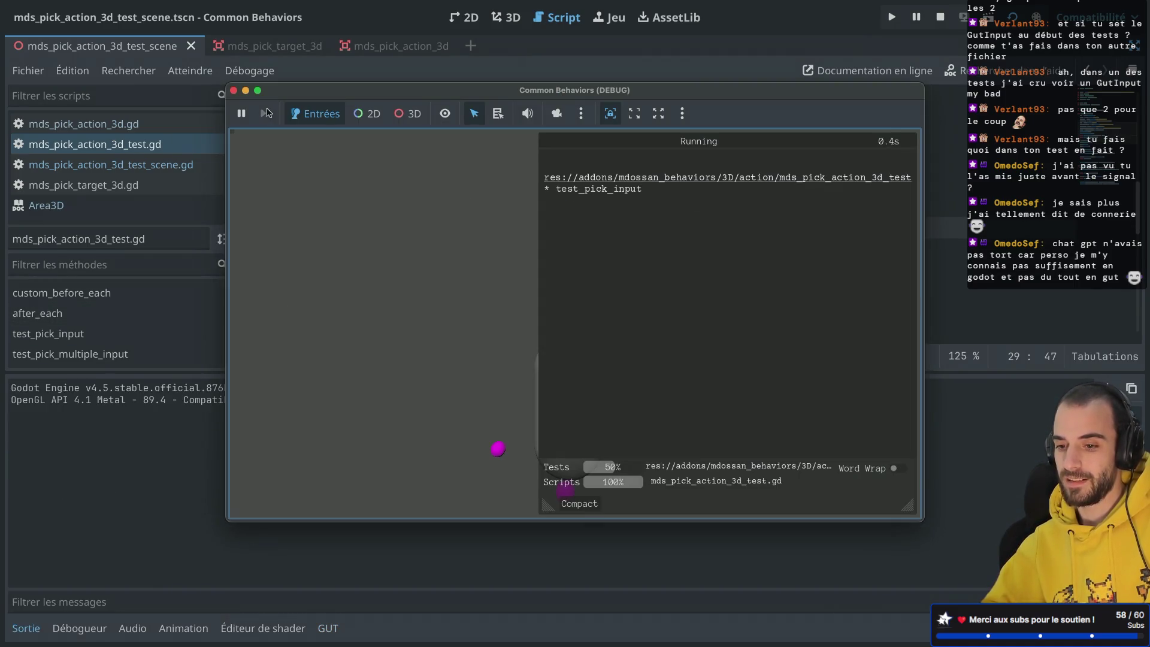
left_click(233, 91)
scroll(626, 231, "down", 4)
scroll(633, 237, "down", 2)
left_click(531, 223)
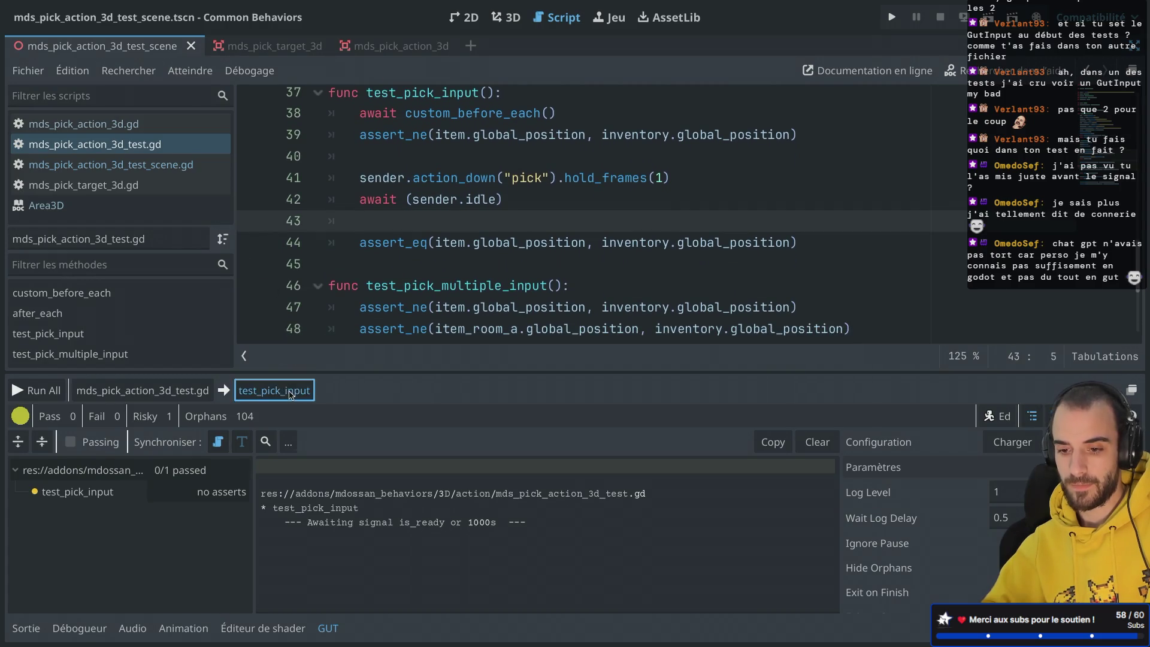